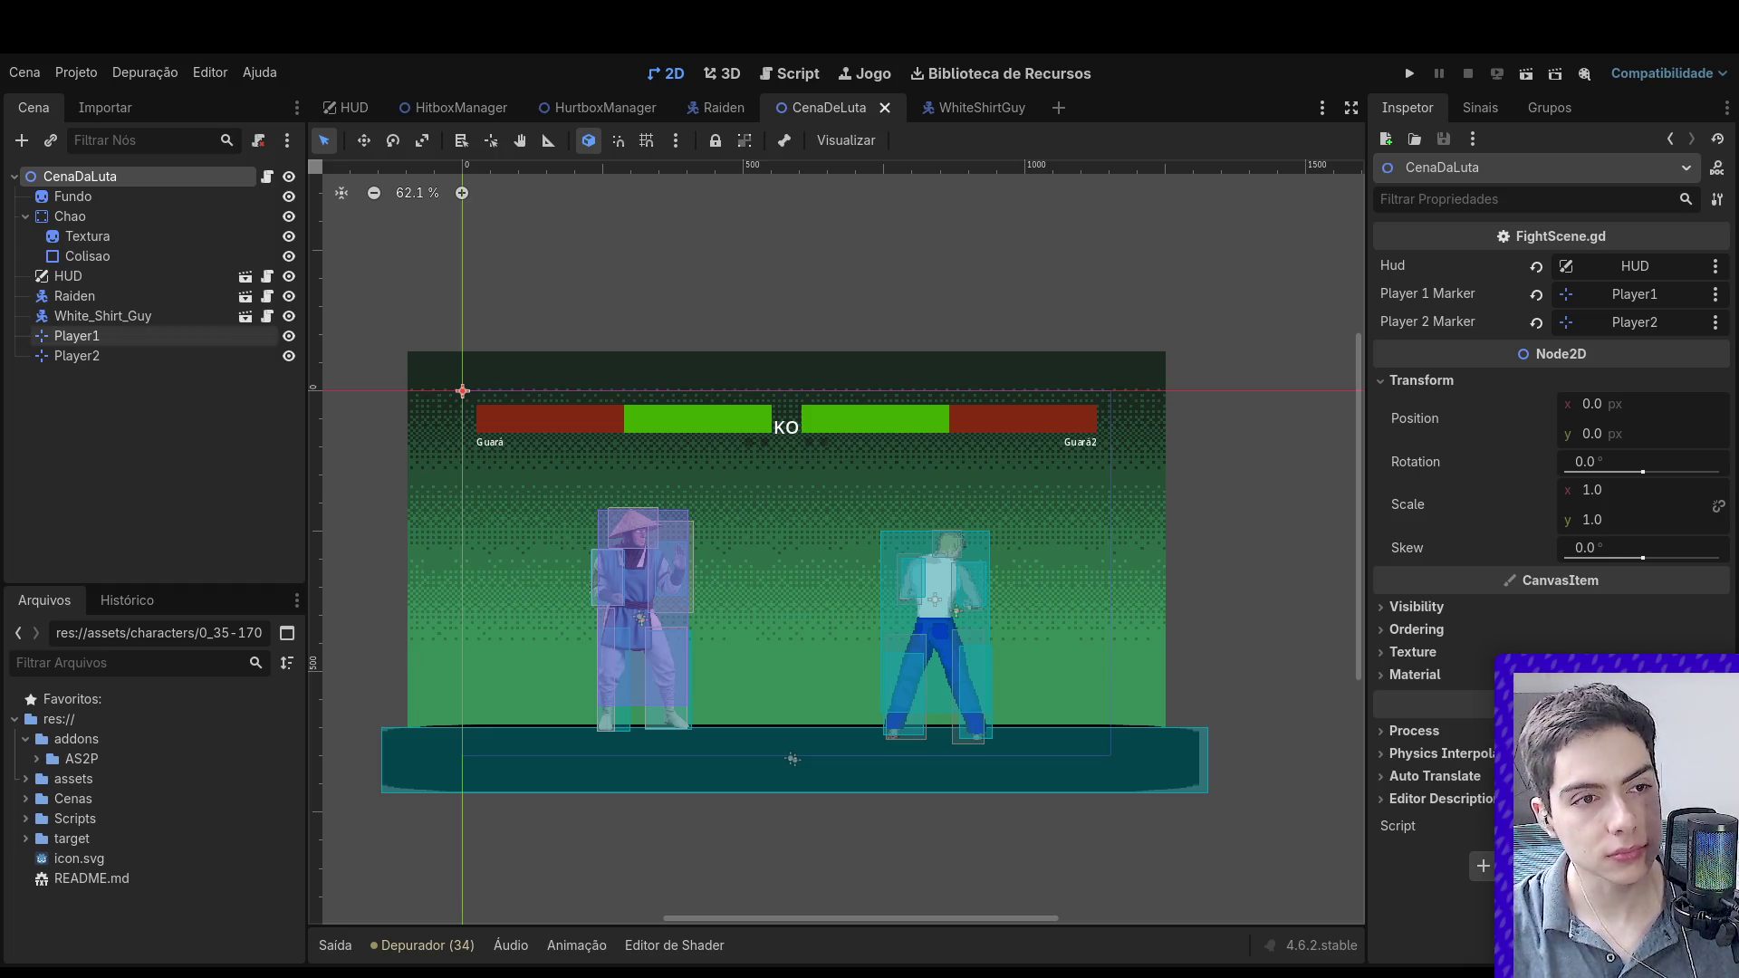
Inspect Raiden and White_Shirt_Guy in CenaDaLuta, then open the Raiden scene and select StateMachine.
left_click(90, 296)
left_click(116, 319)
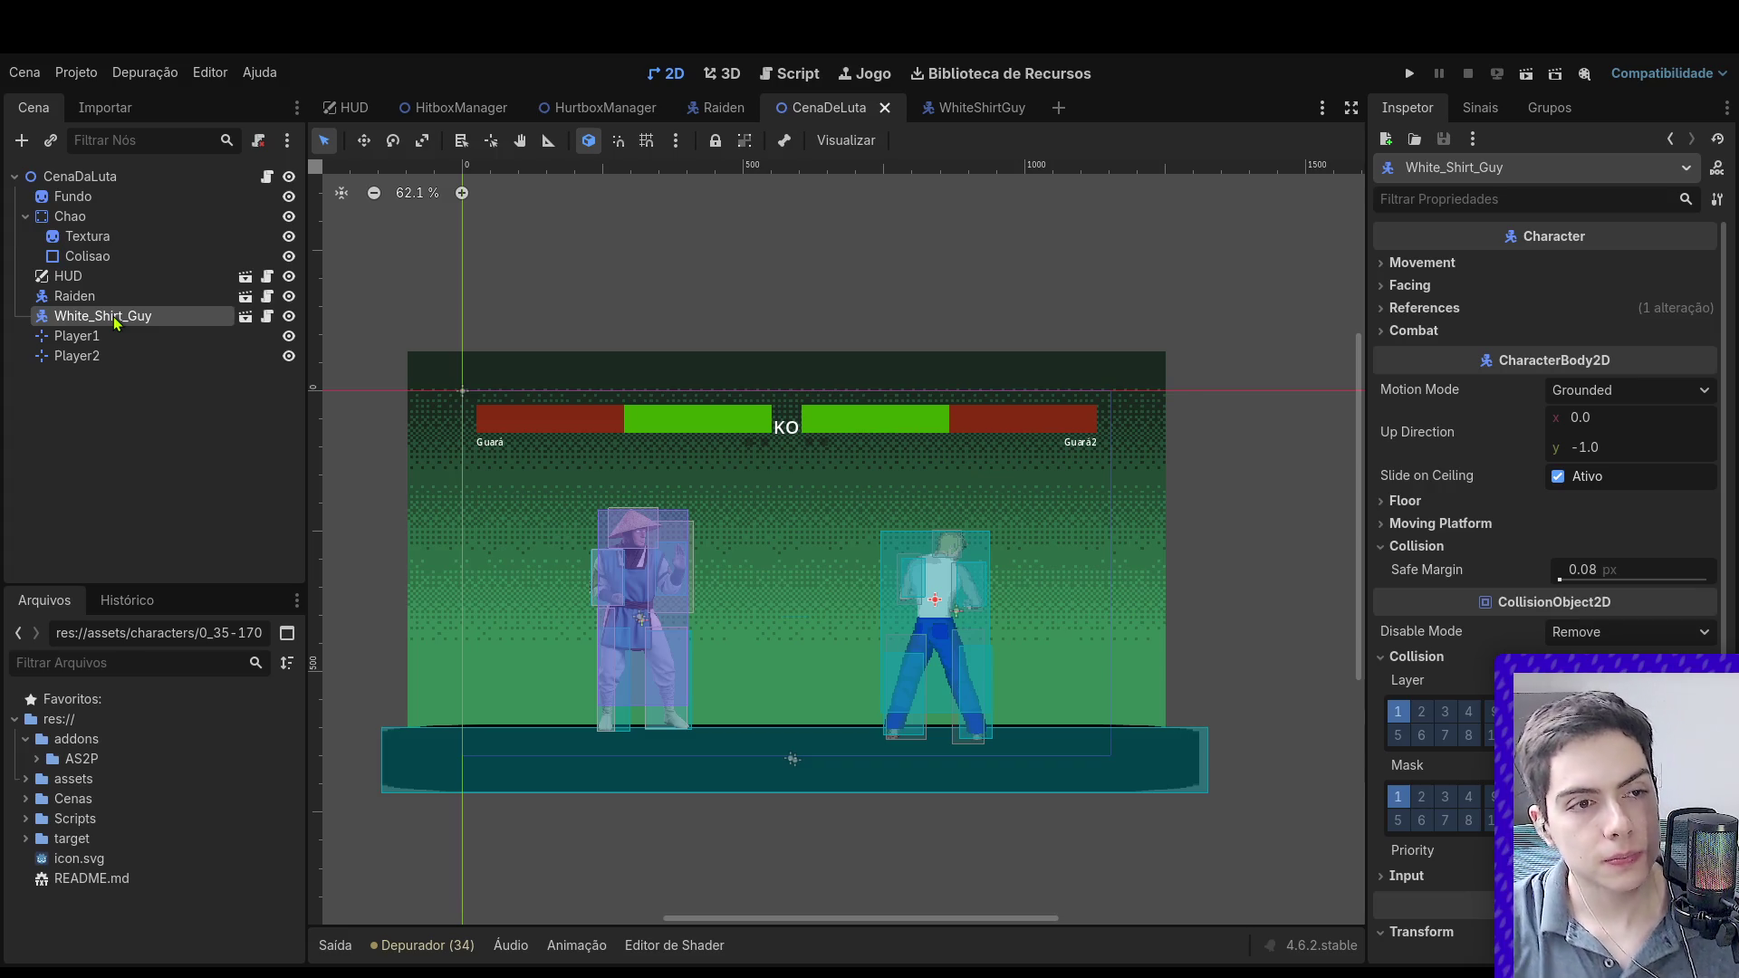
left_click(715, 108)
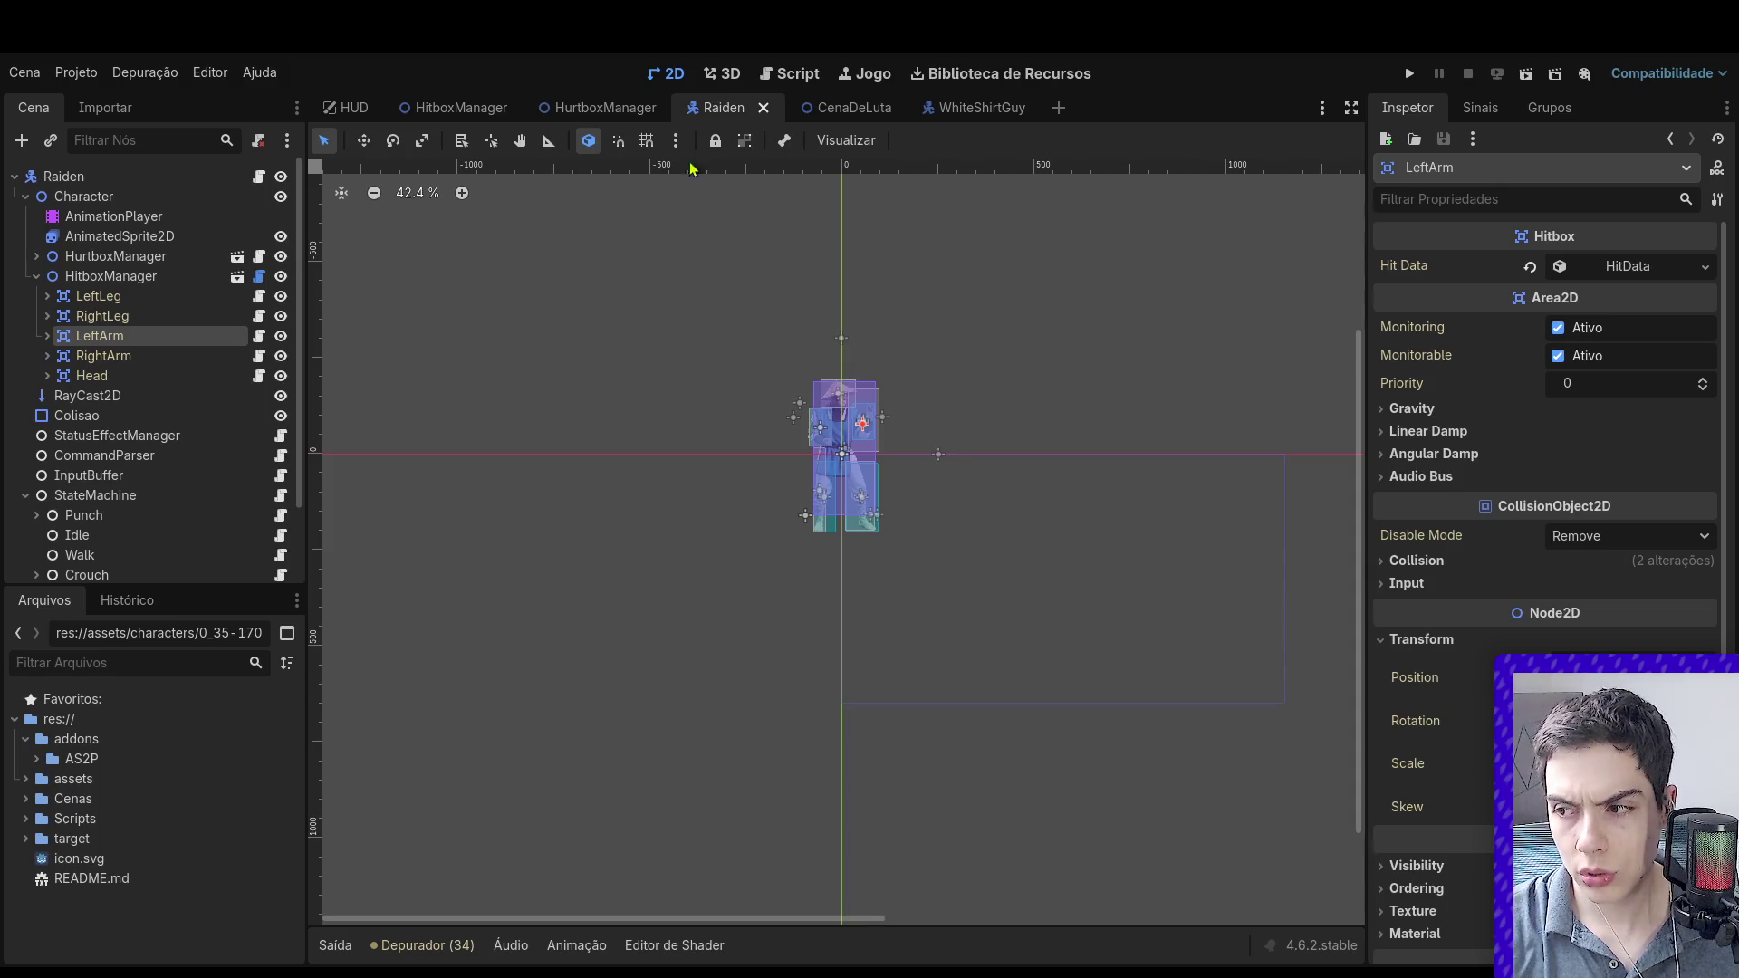
scroll(163, 435, "down", 2)
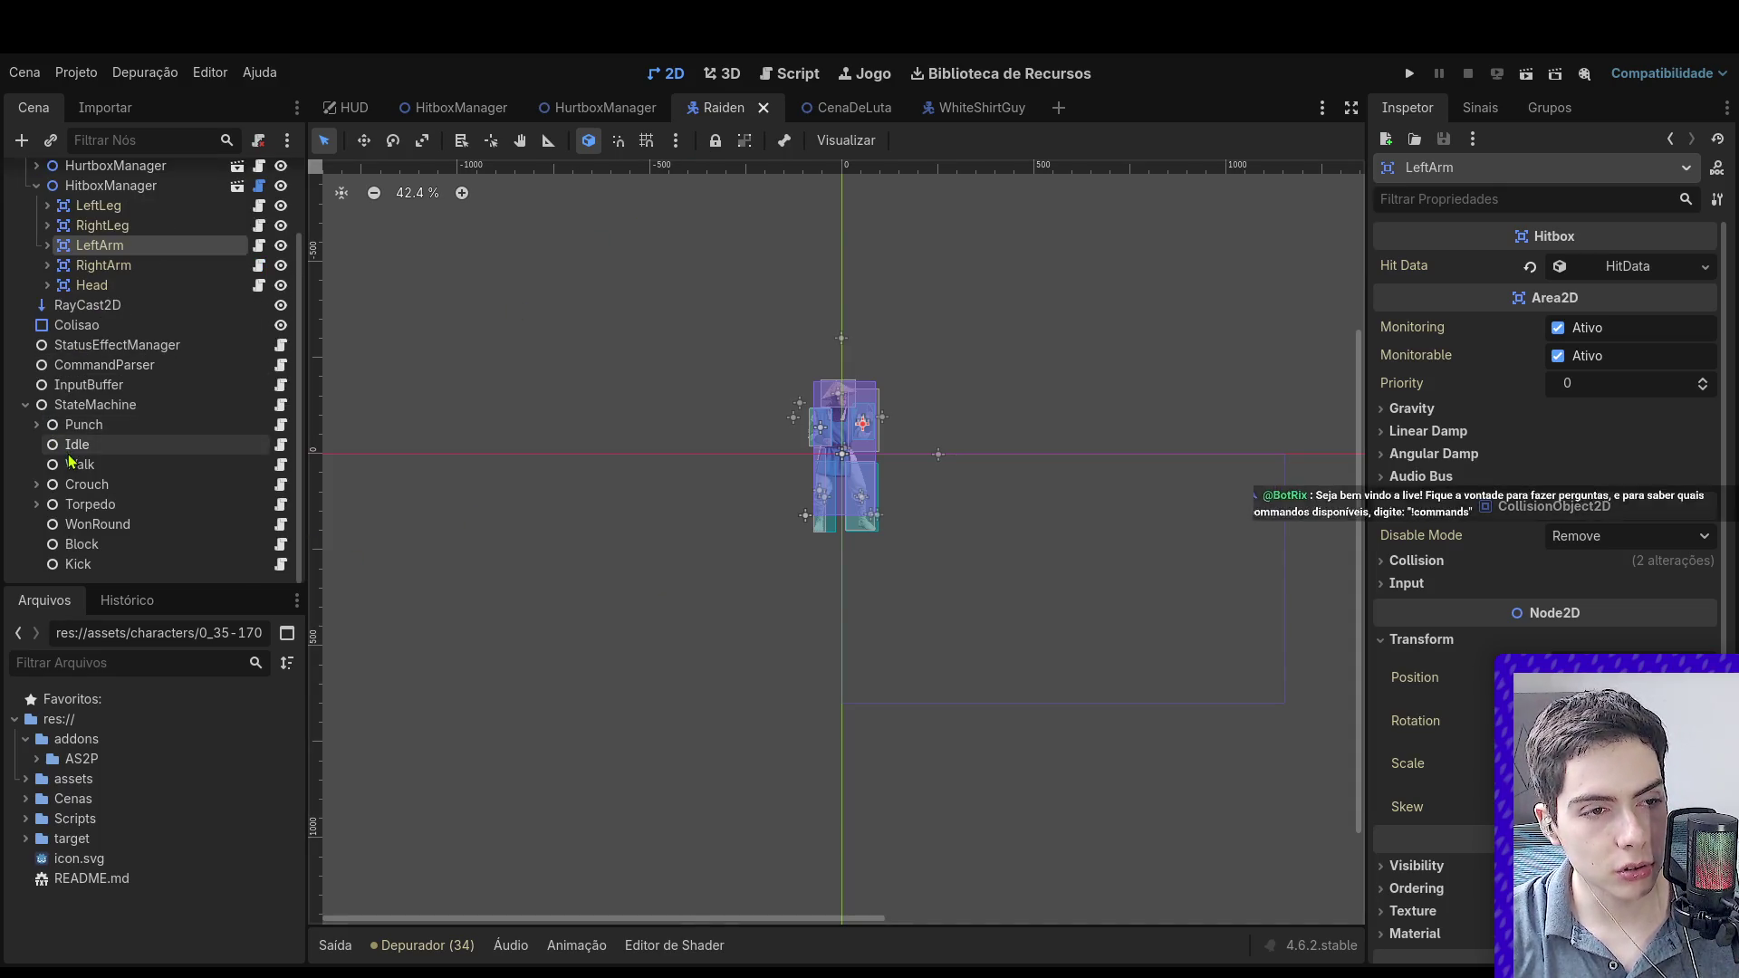
left_click(102, 412)
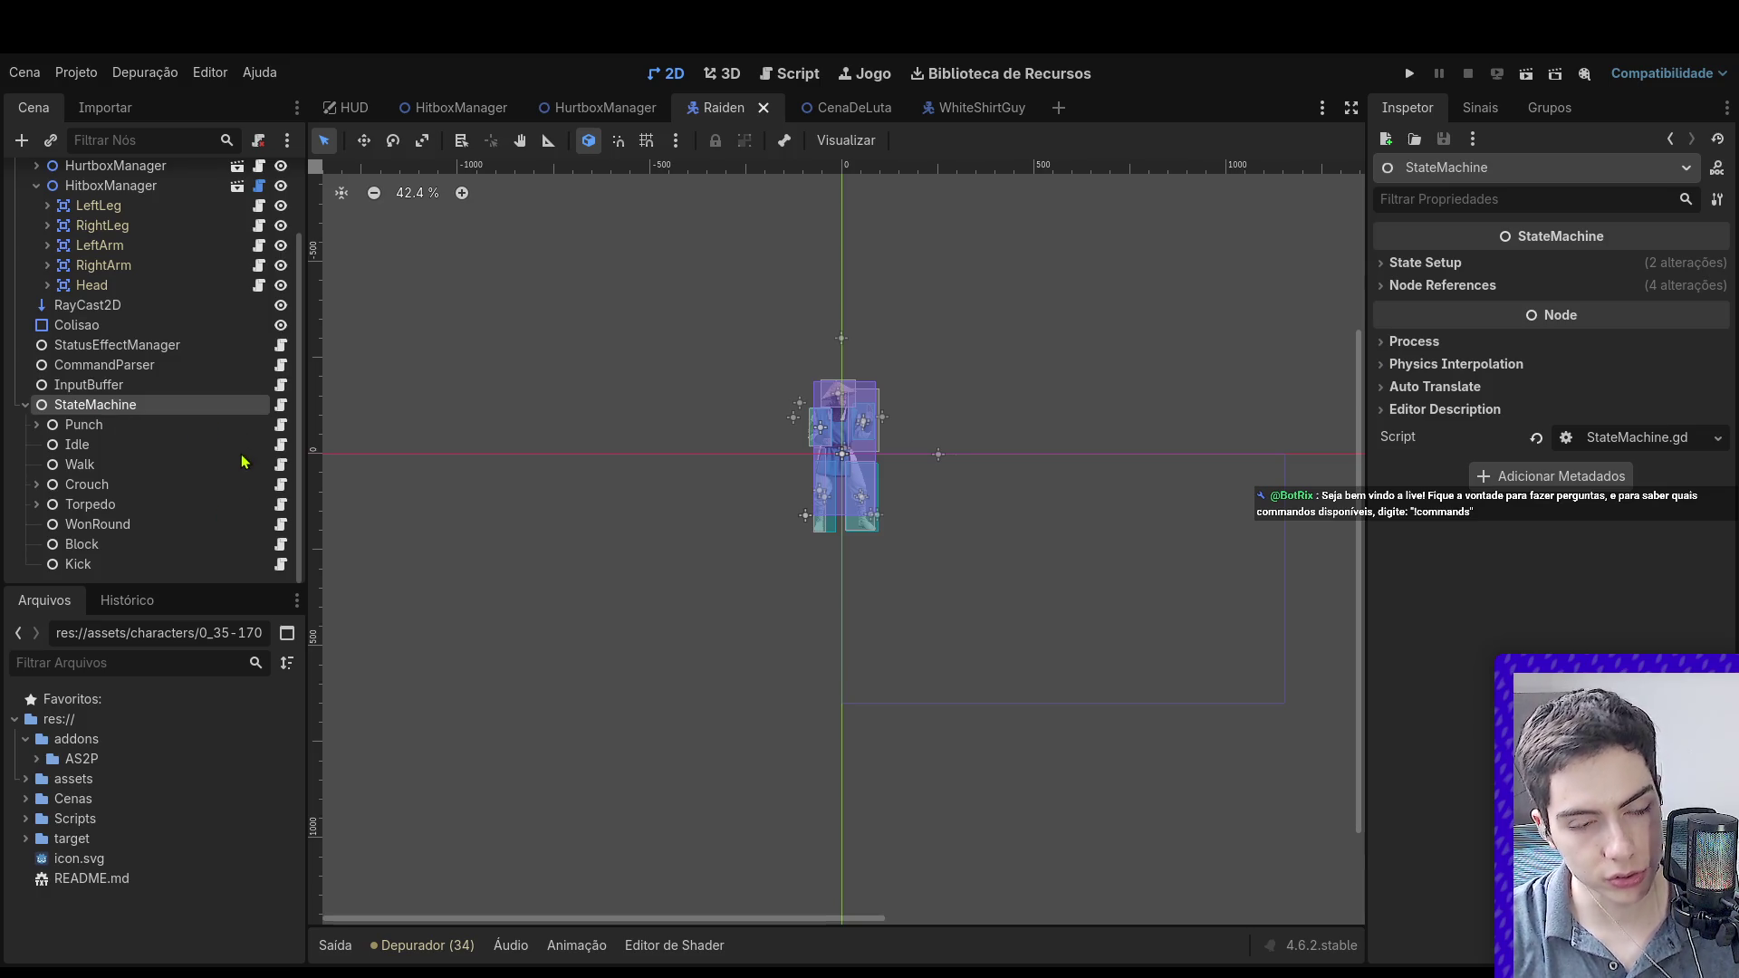
Paste a new State node under Raiden's StateMachine, after Kick.
key("ctrl+v")
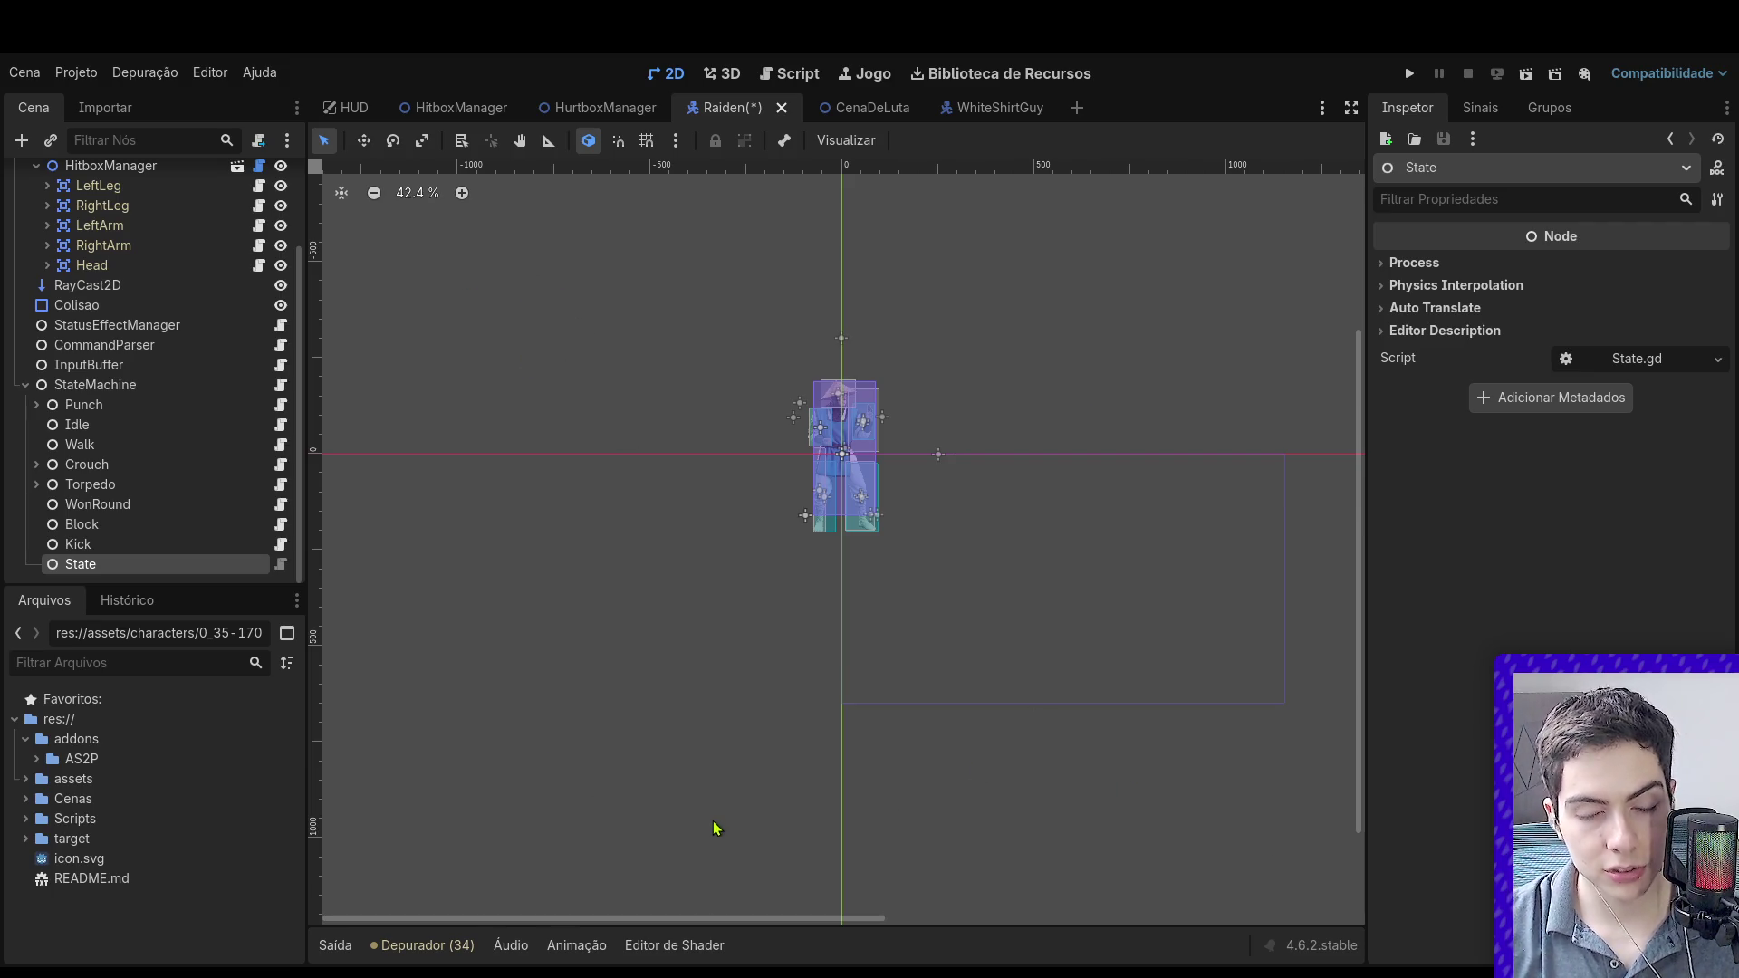
Open the new Jump.gd script and save the Raiden scene.
key("ctrl+F3")
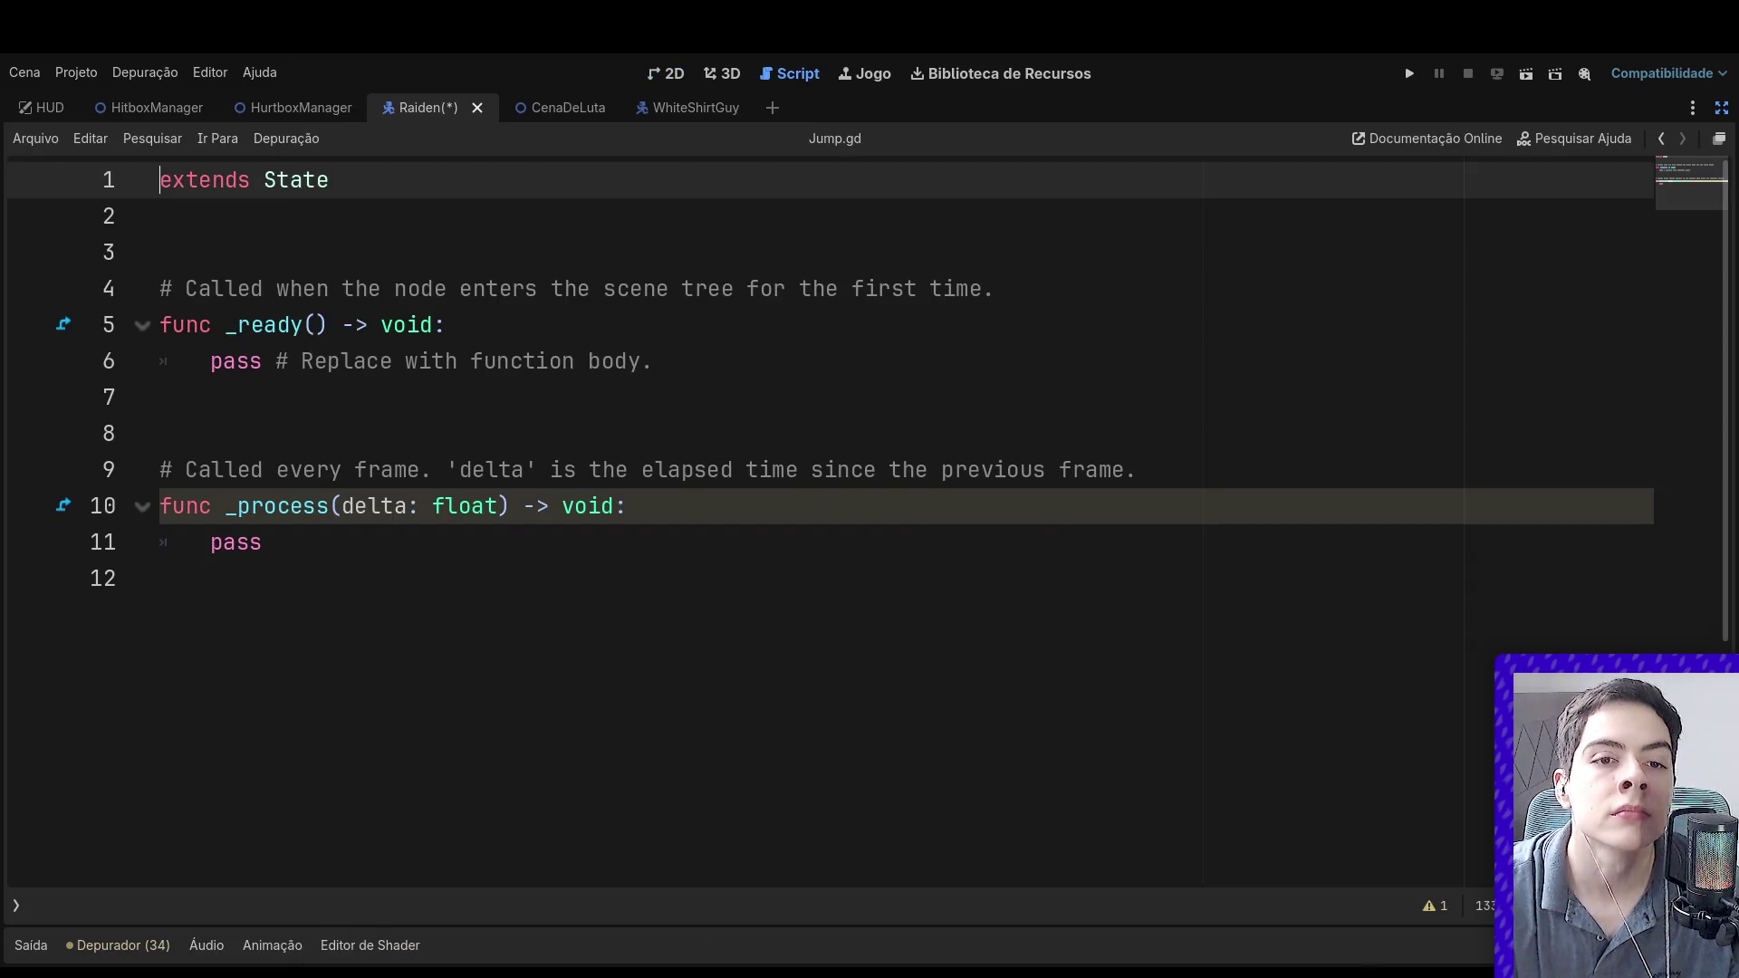
left_click(793, 476)
key("ctrl+s")
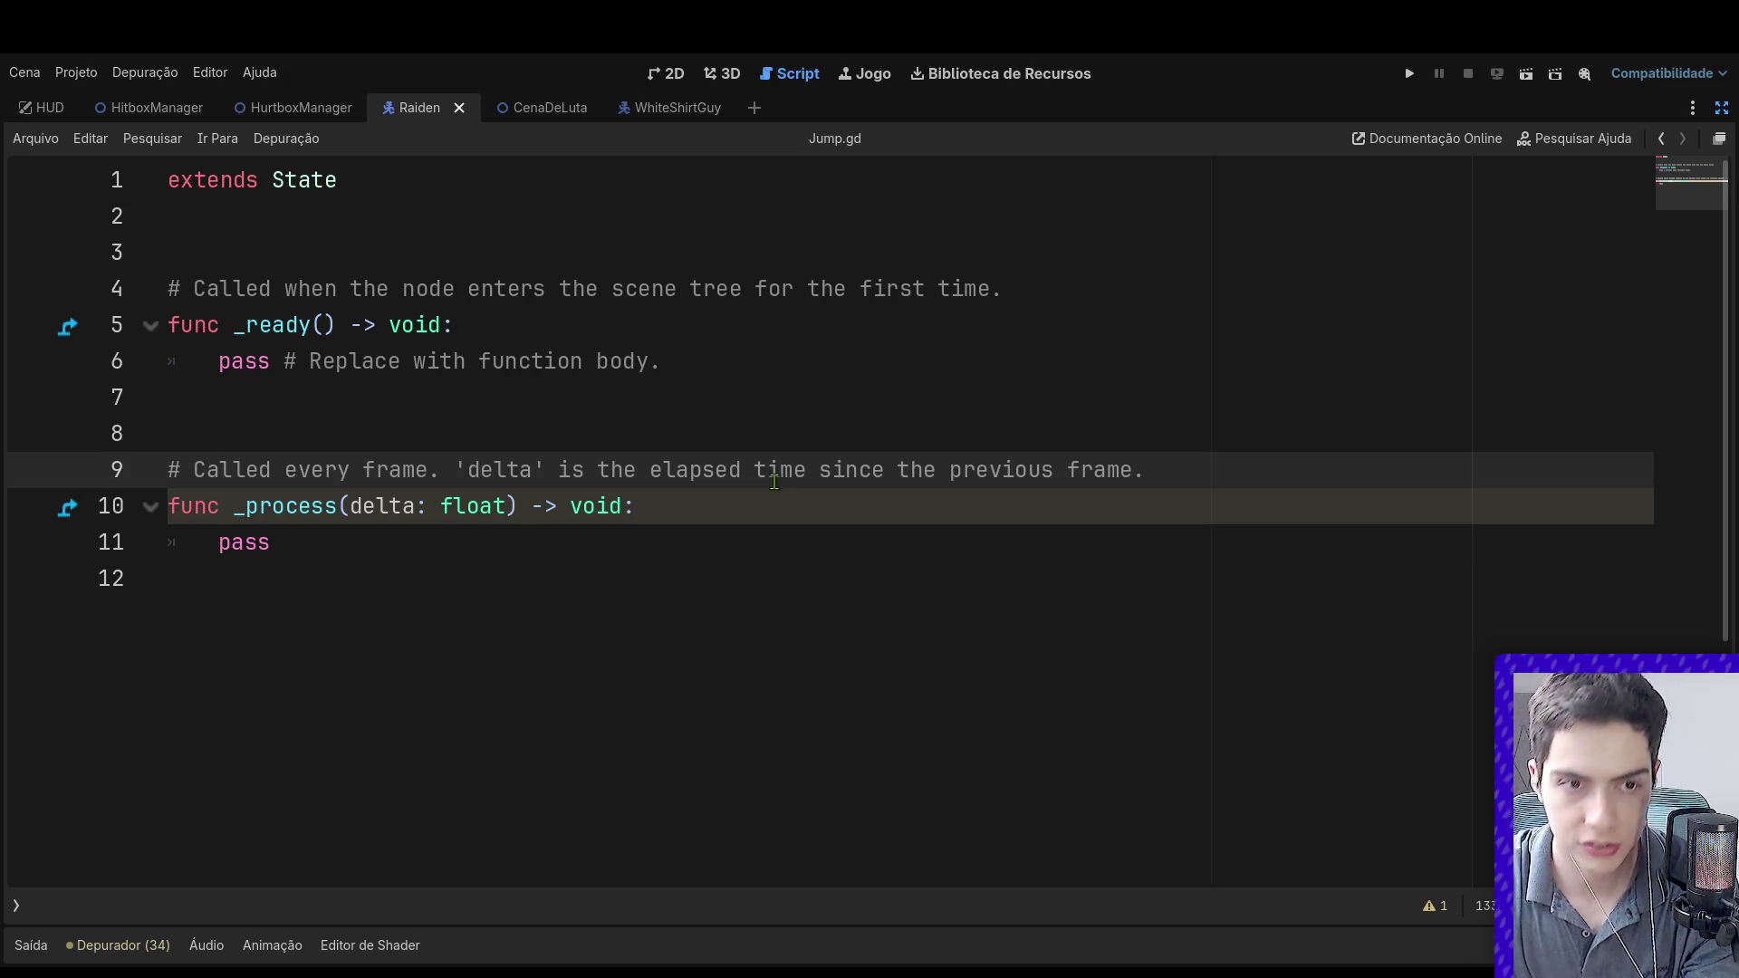
Back in the 2D view, save again, collapse StateMachine and open the AnimatedSprite2D's SpriteFrames.
left_click(670, 73)
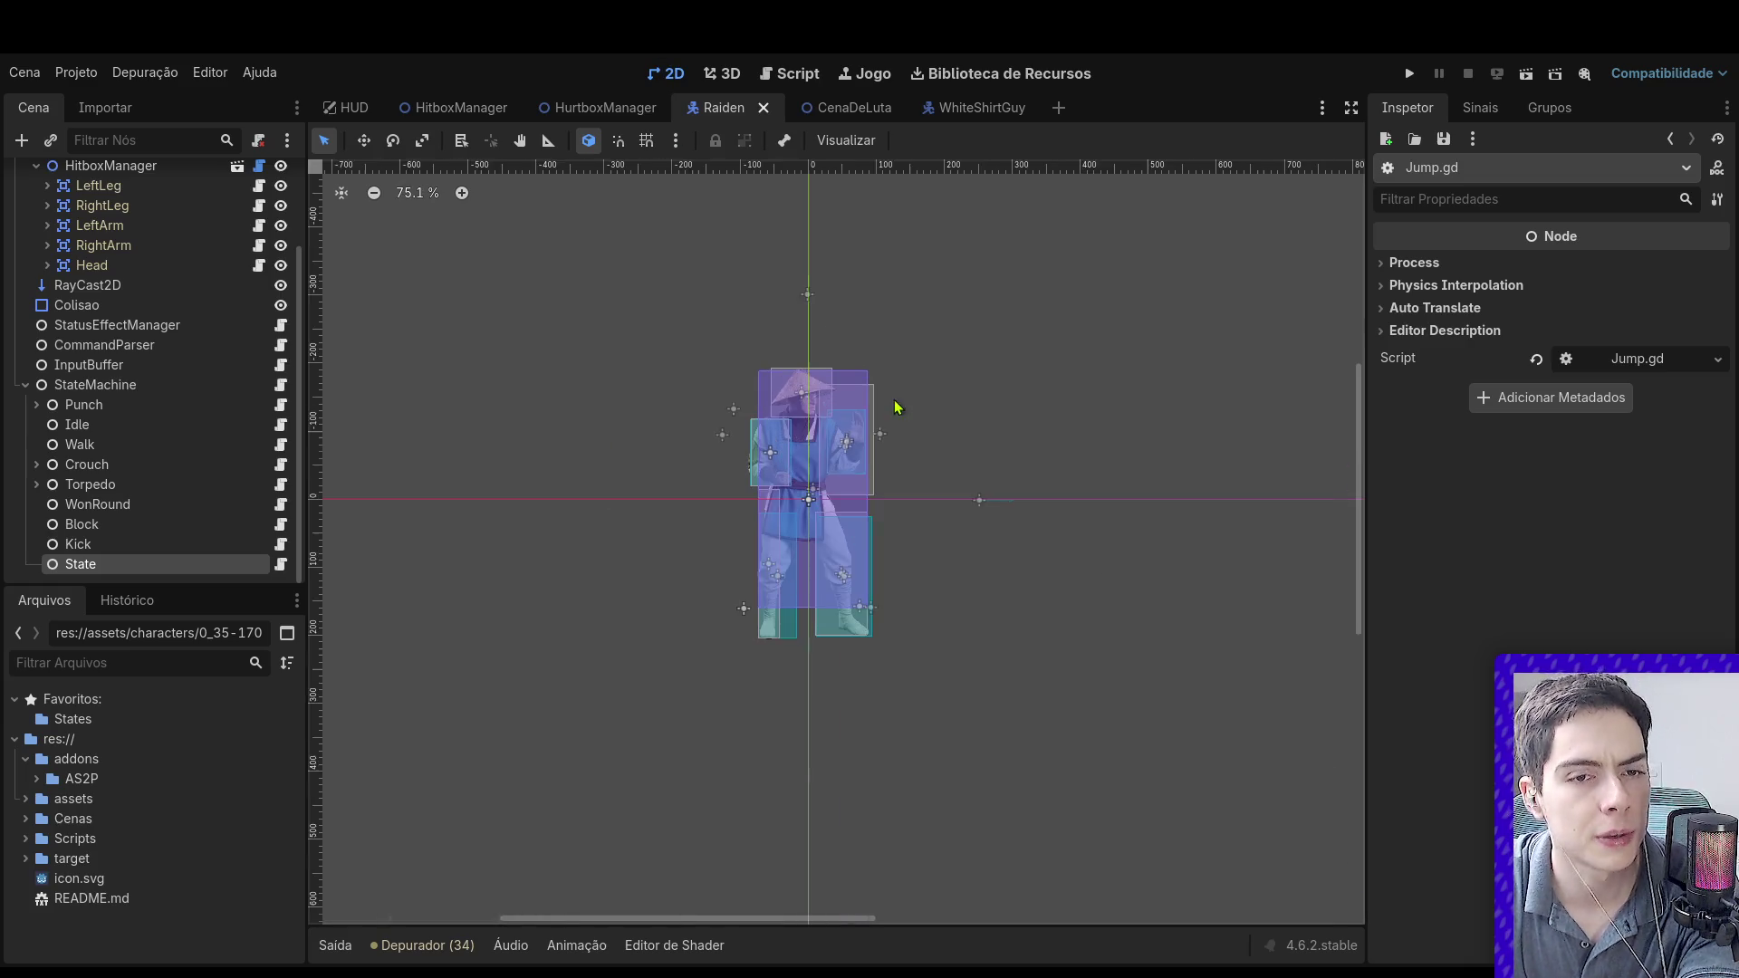
scroll(568, 409, "up", 1)
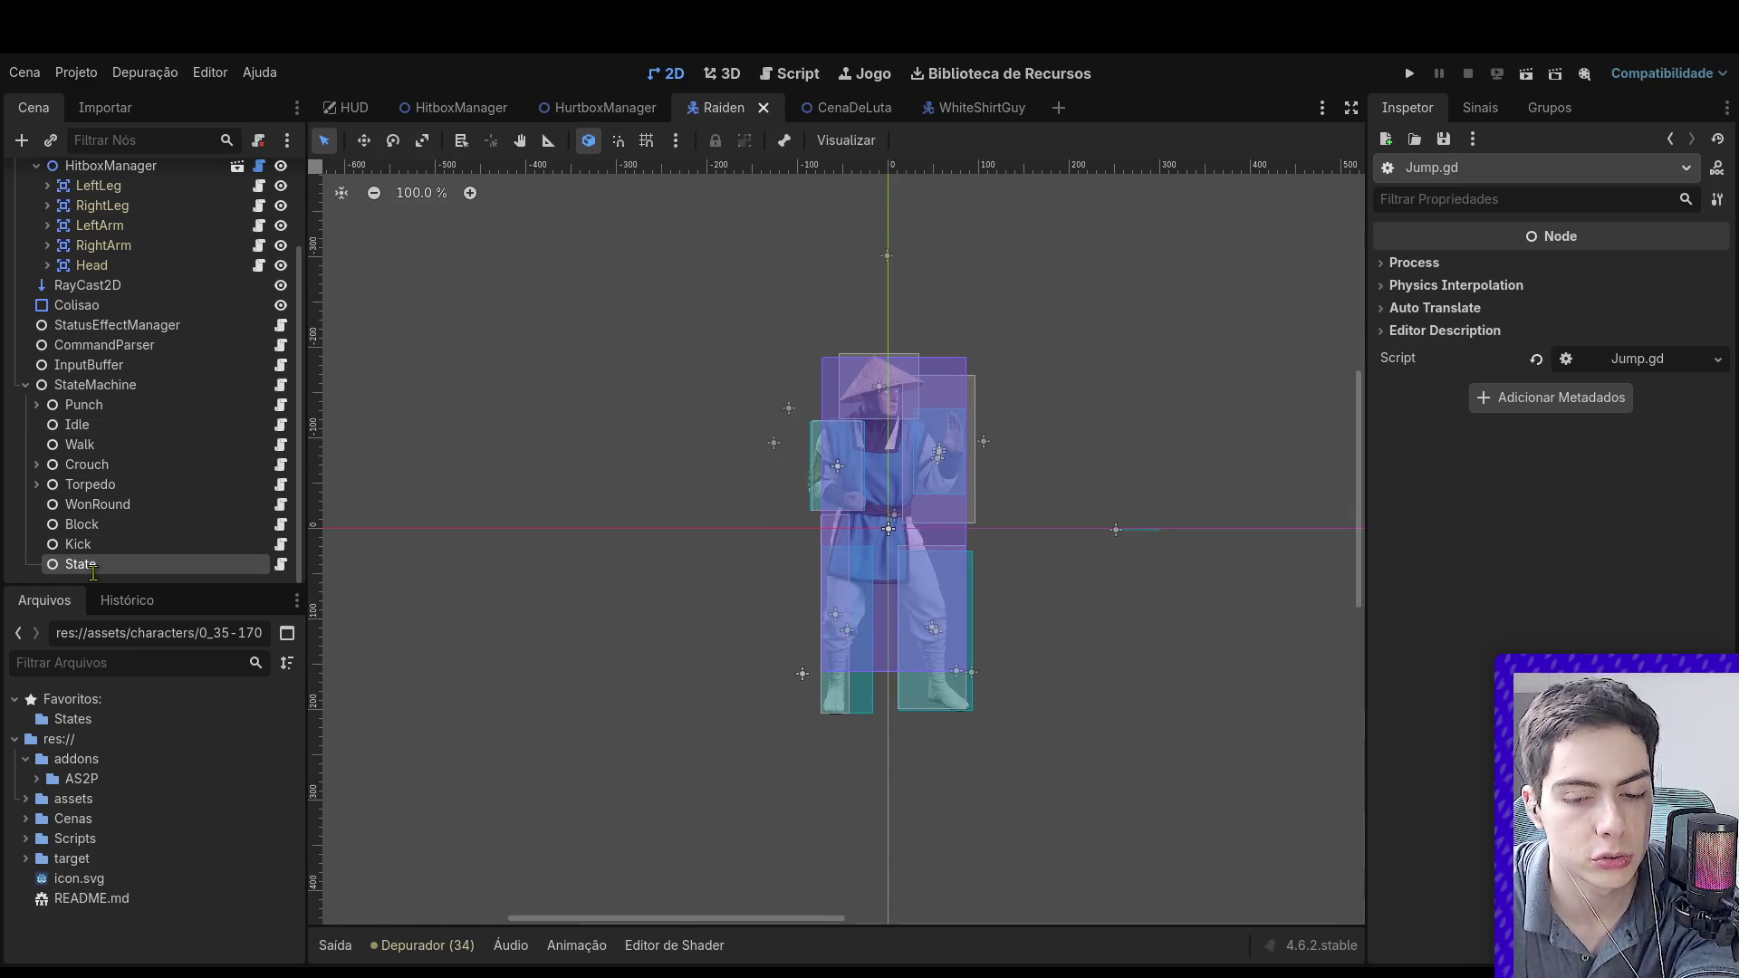
key("ctrl+s")
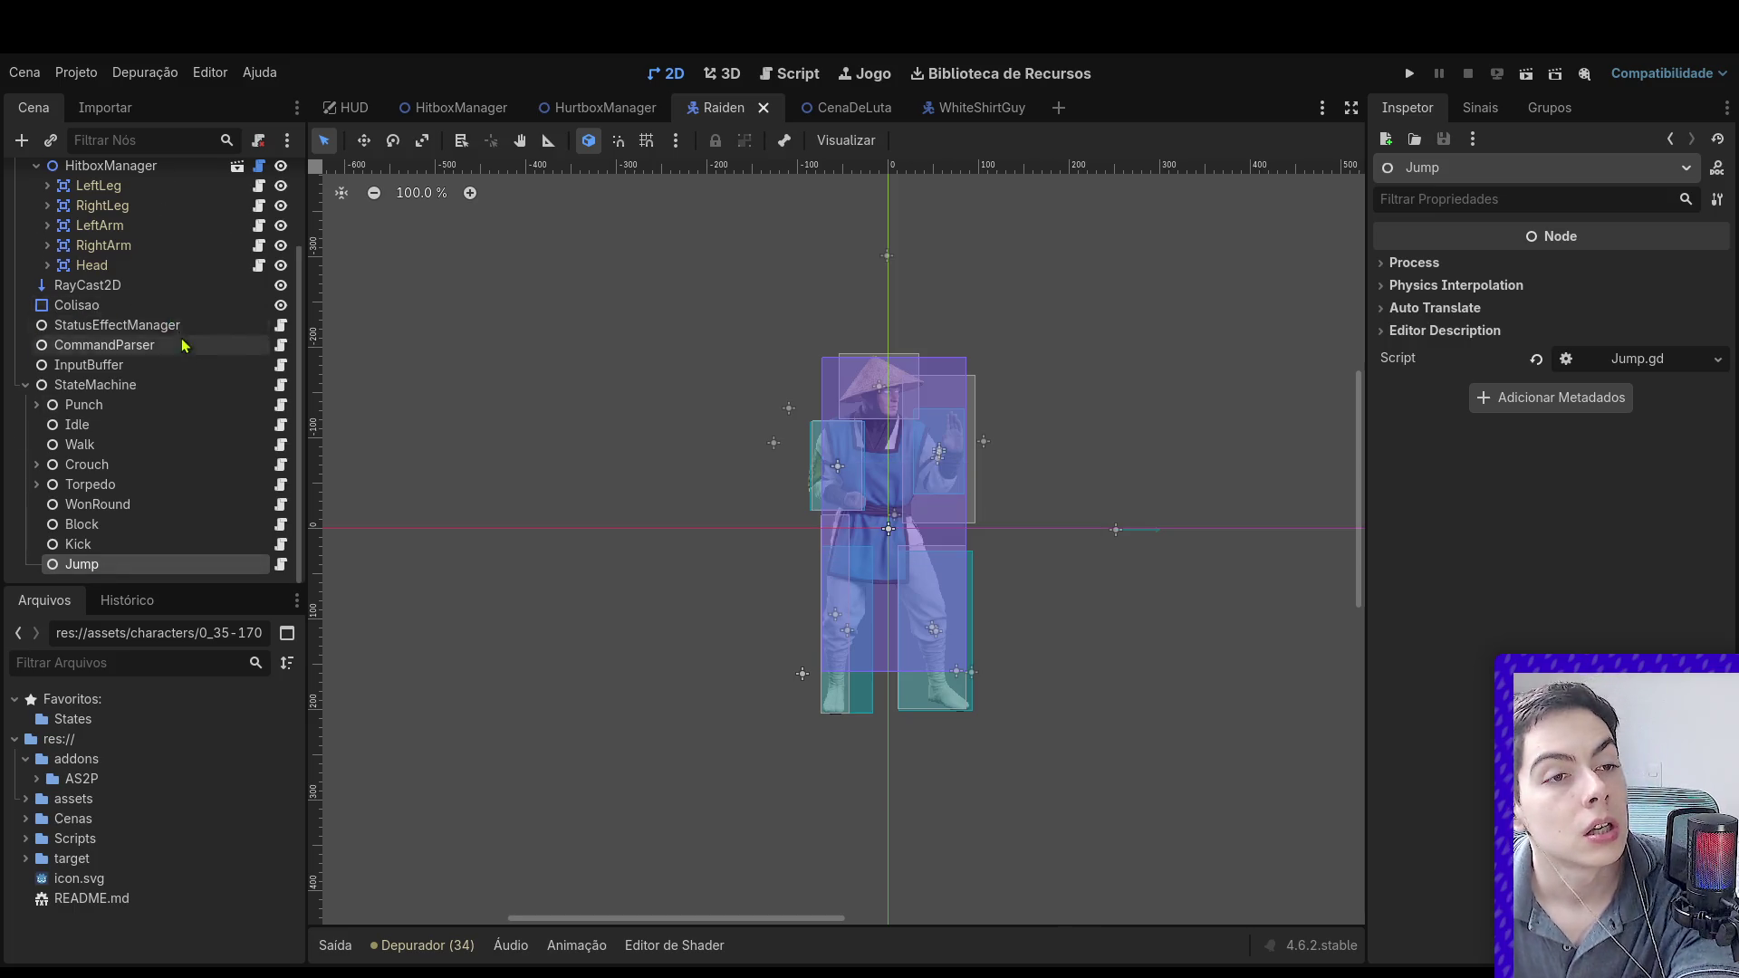
scroll(173, 362, "up", 3)
left_click(26, 494)
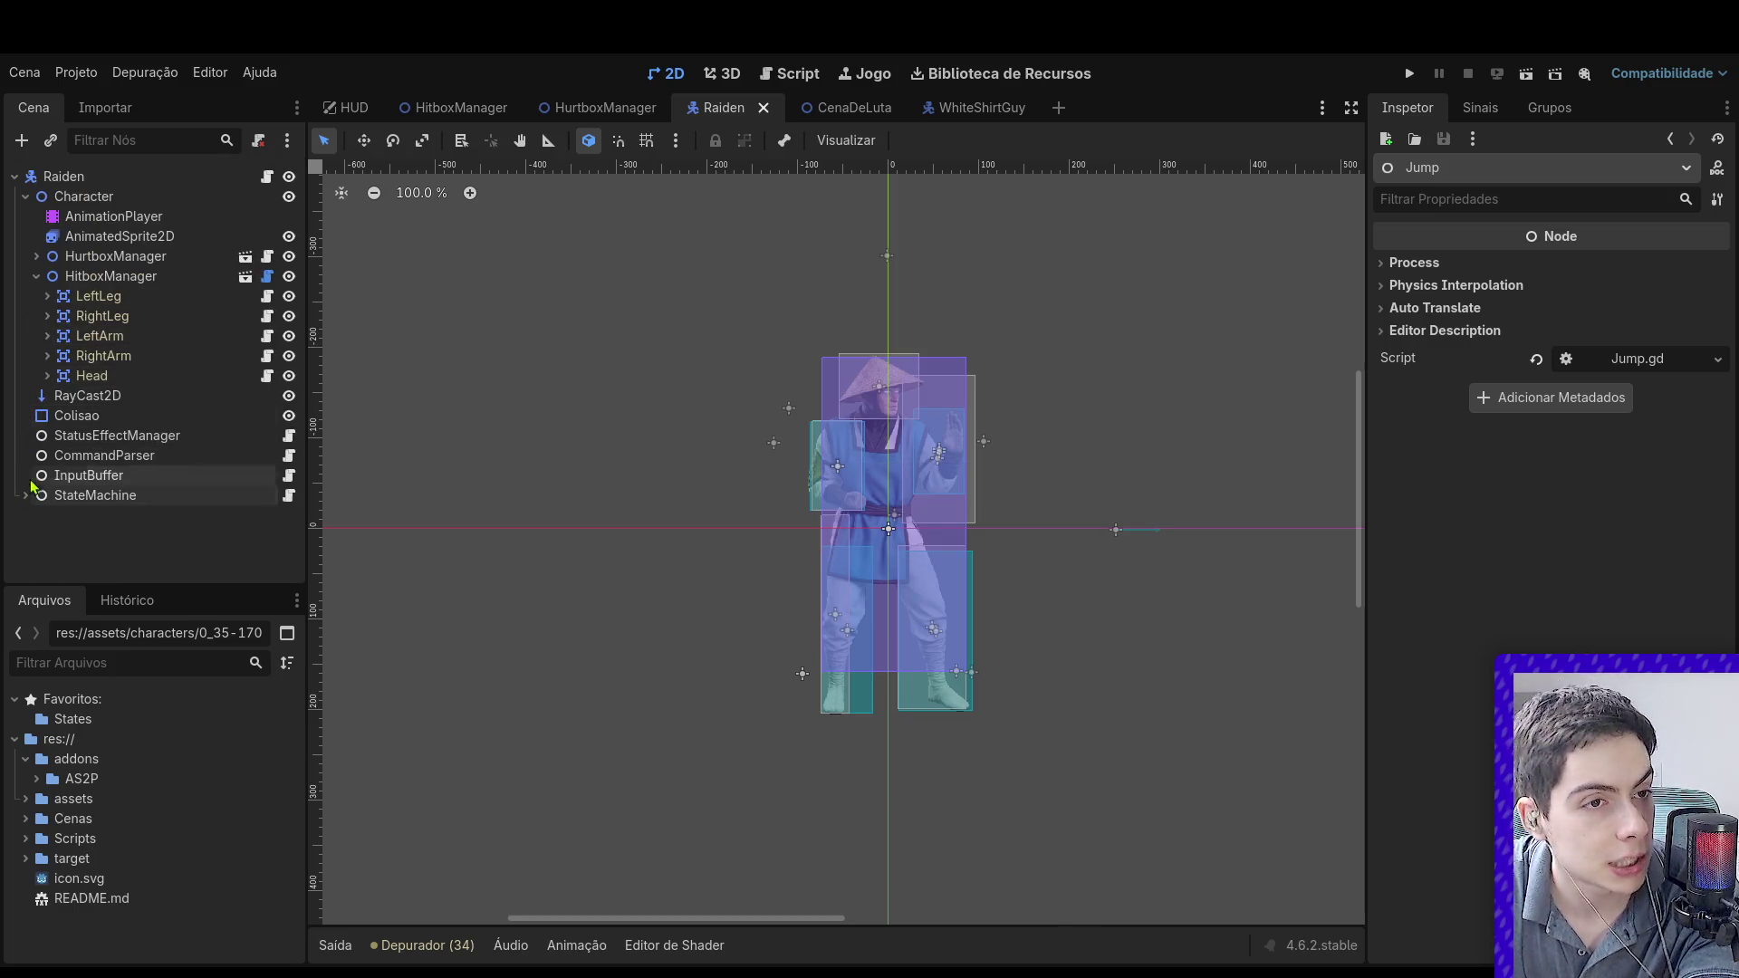
left_click(118, 235)
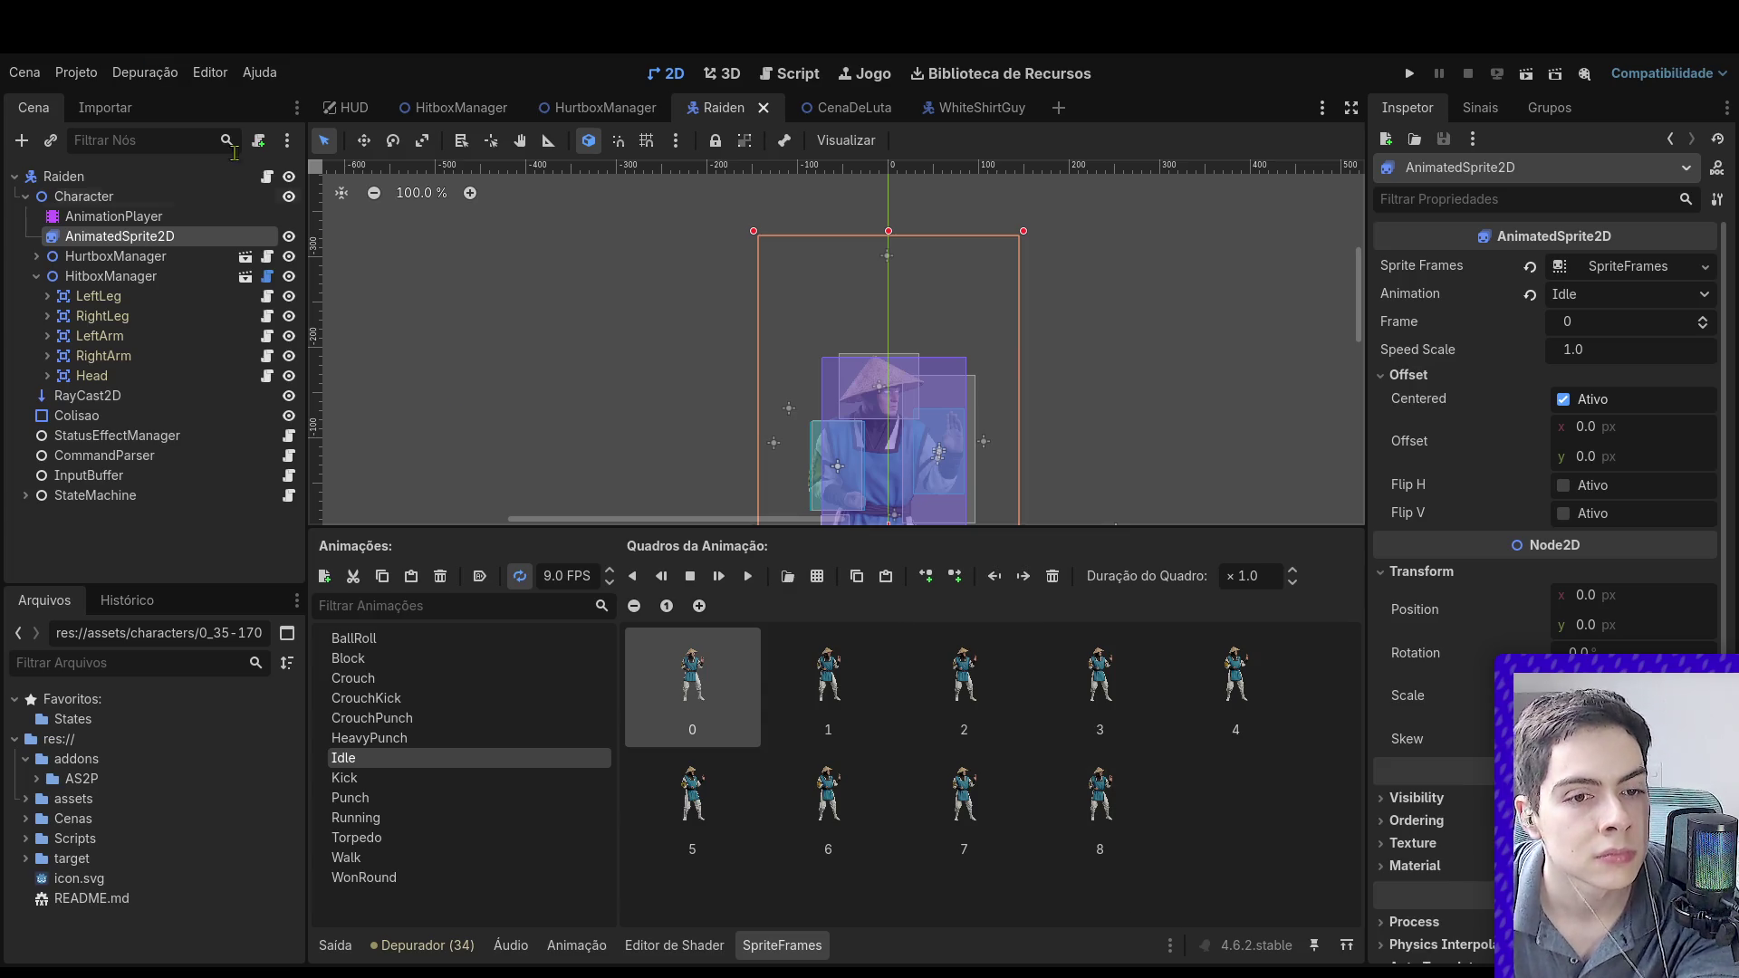
Add a new animation to Raiden's sprite named Jump.
left_click(324, 576)
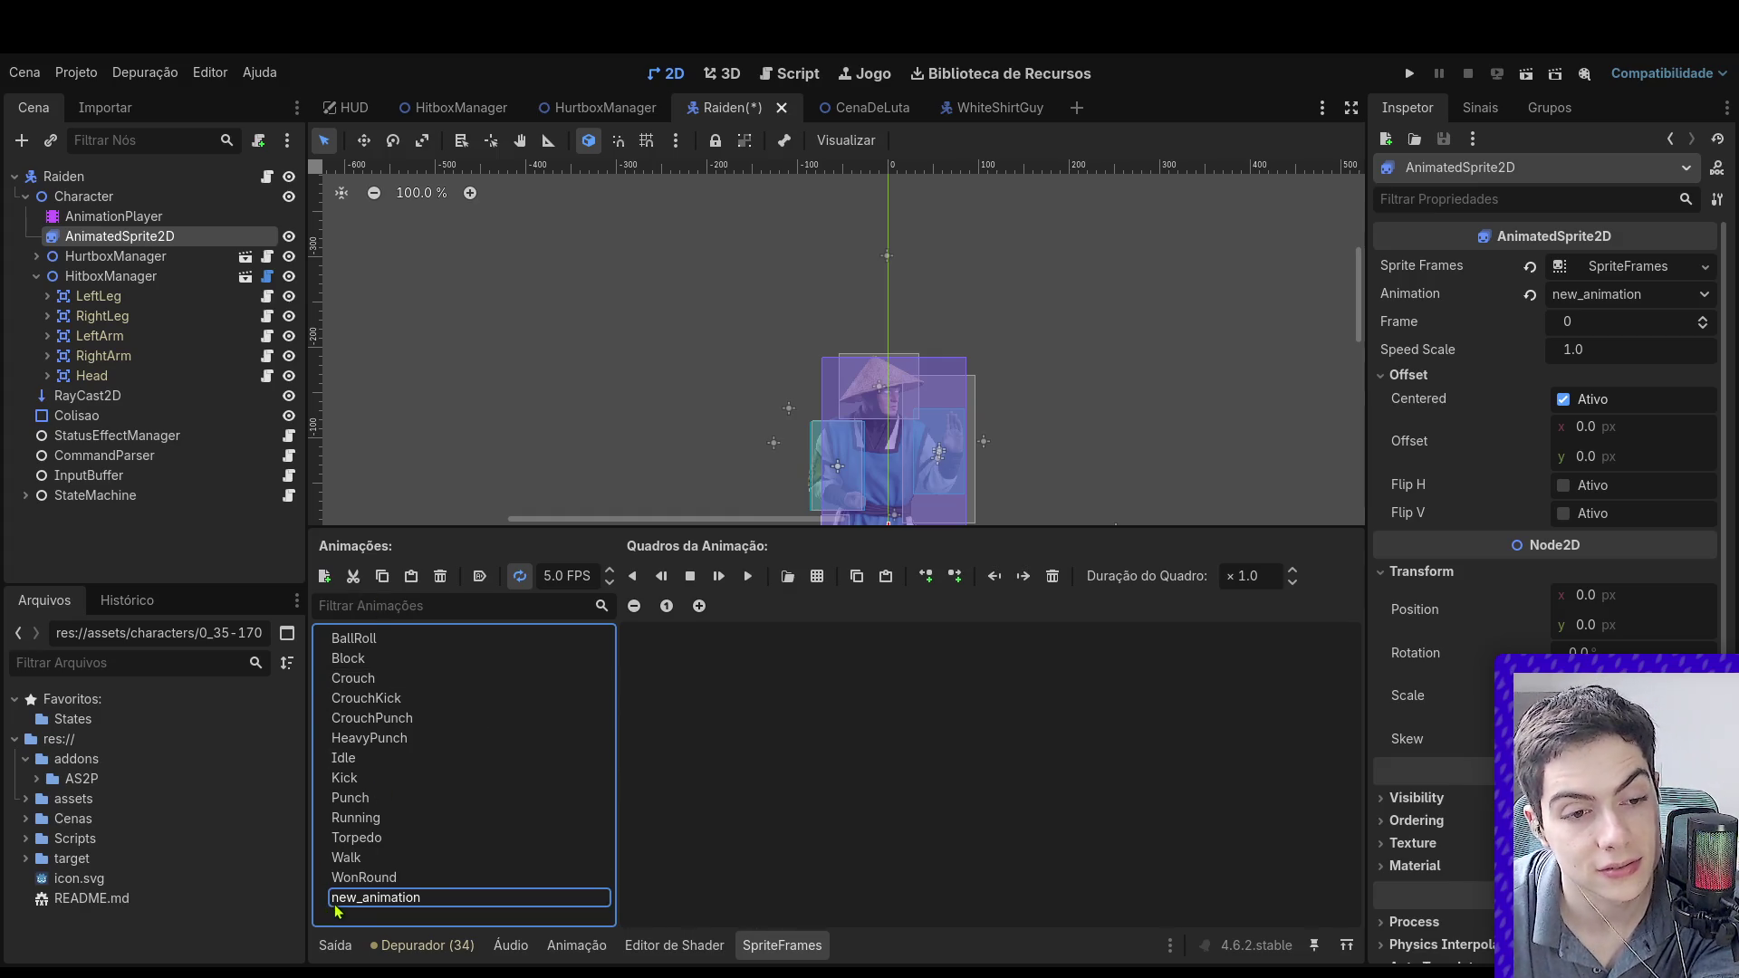
key("Return")
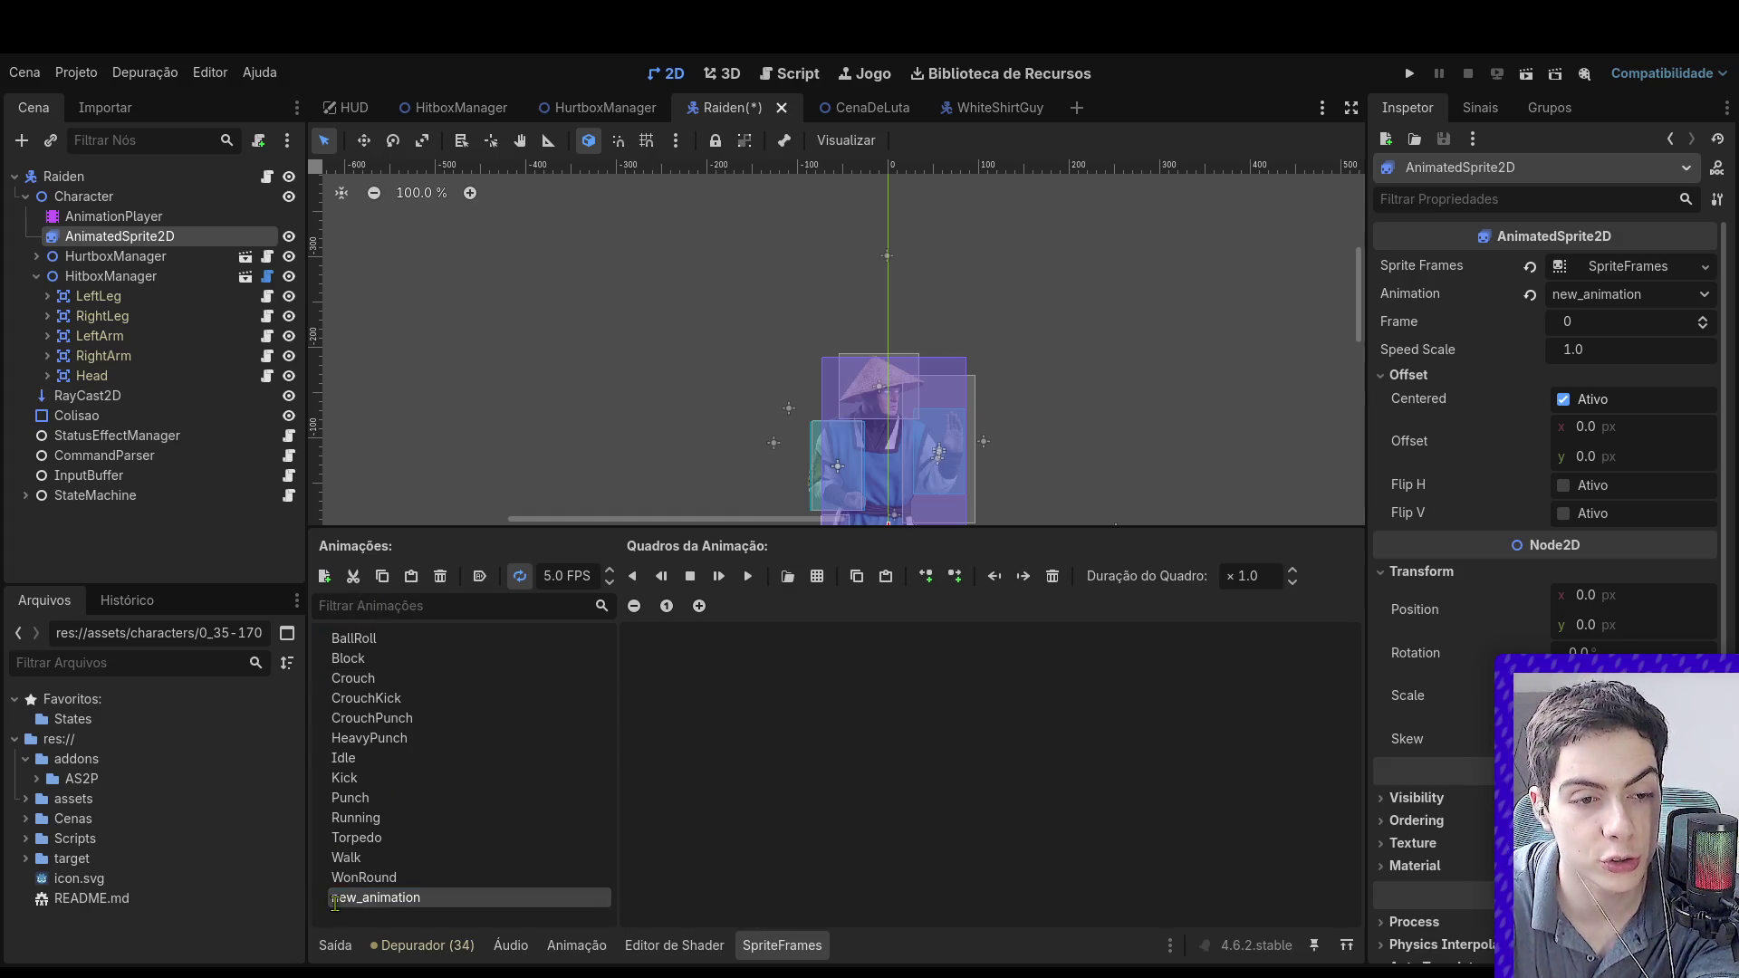
type("Jump")
key("Return")
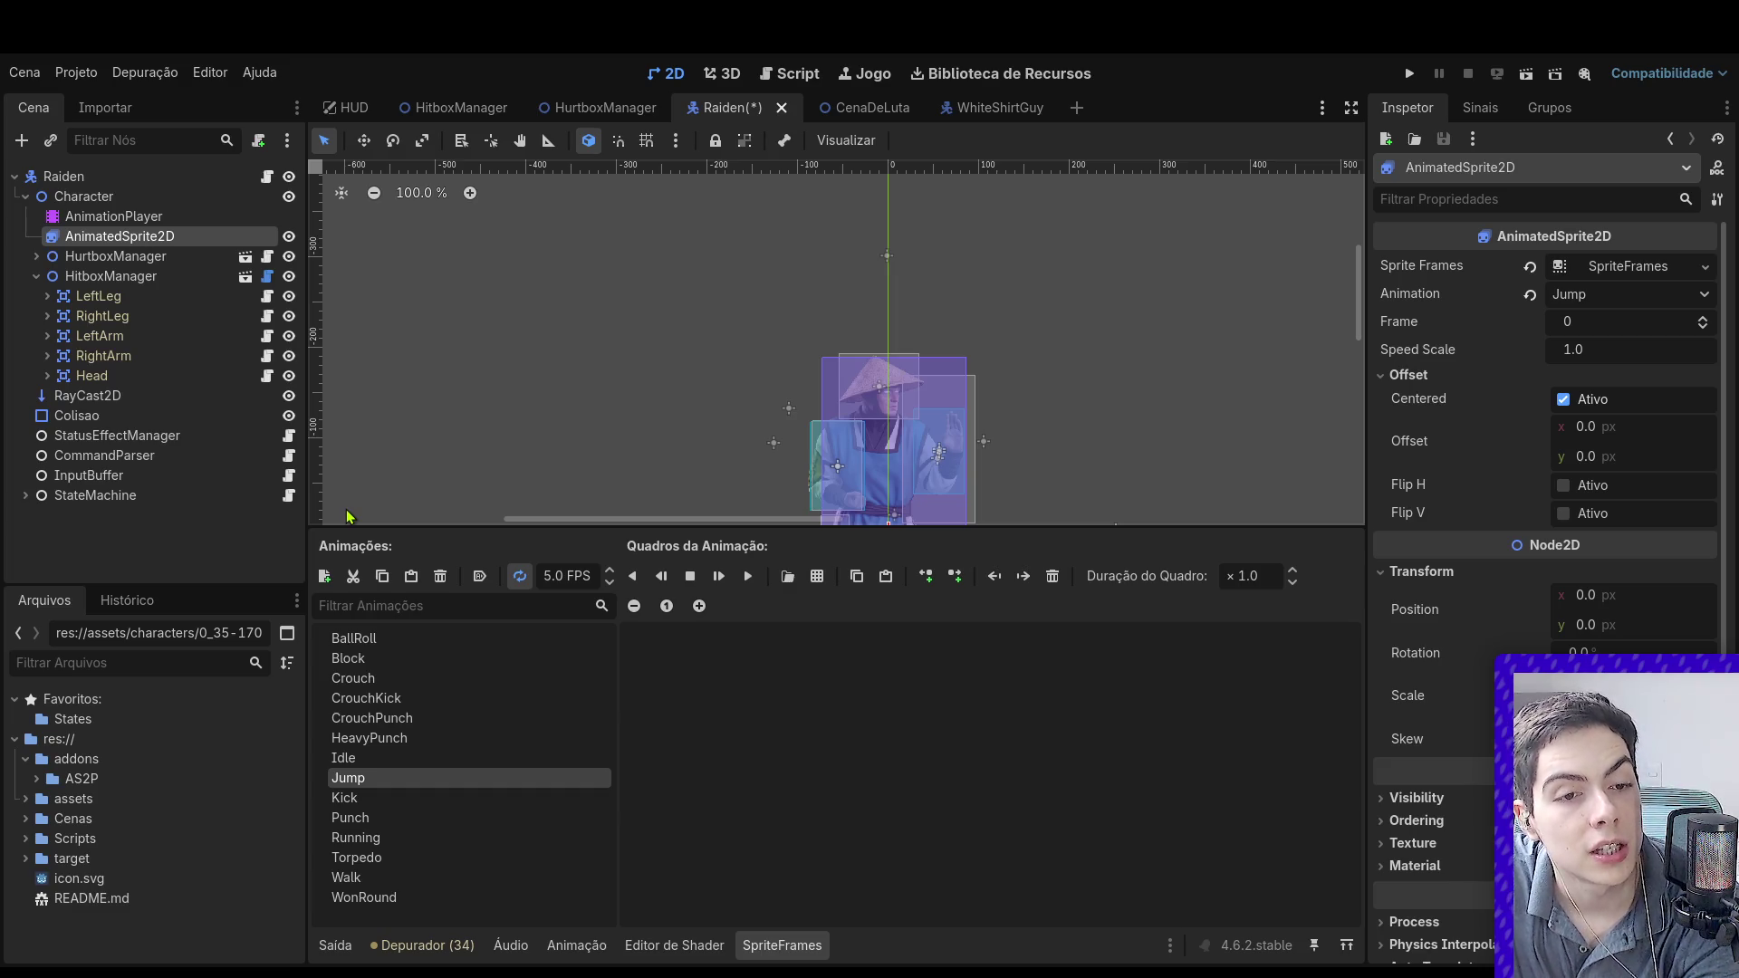
Expand assets in the FileSystem and select the 0_6-1700.png character image.
scroll(933, 512, "down", 4)
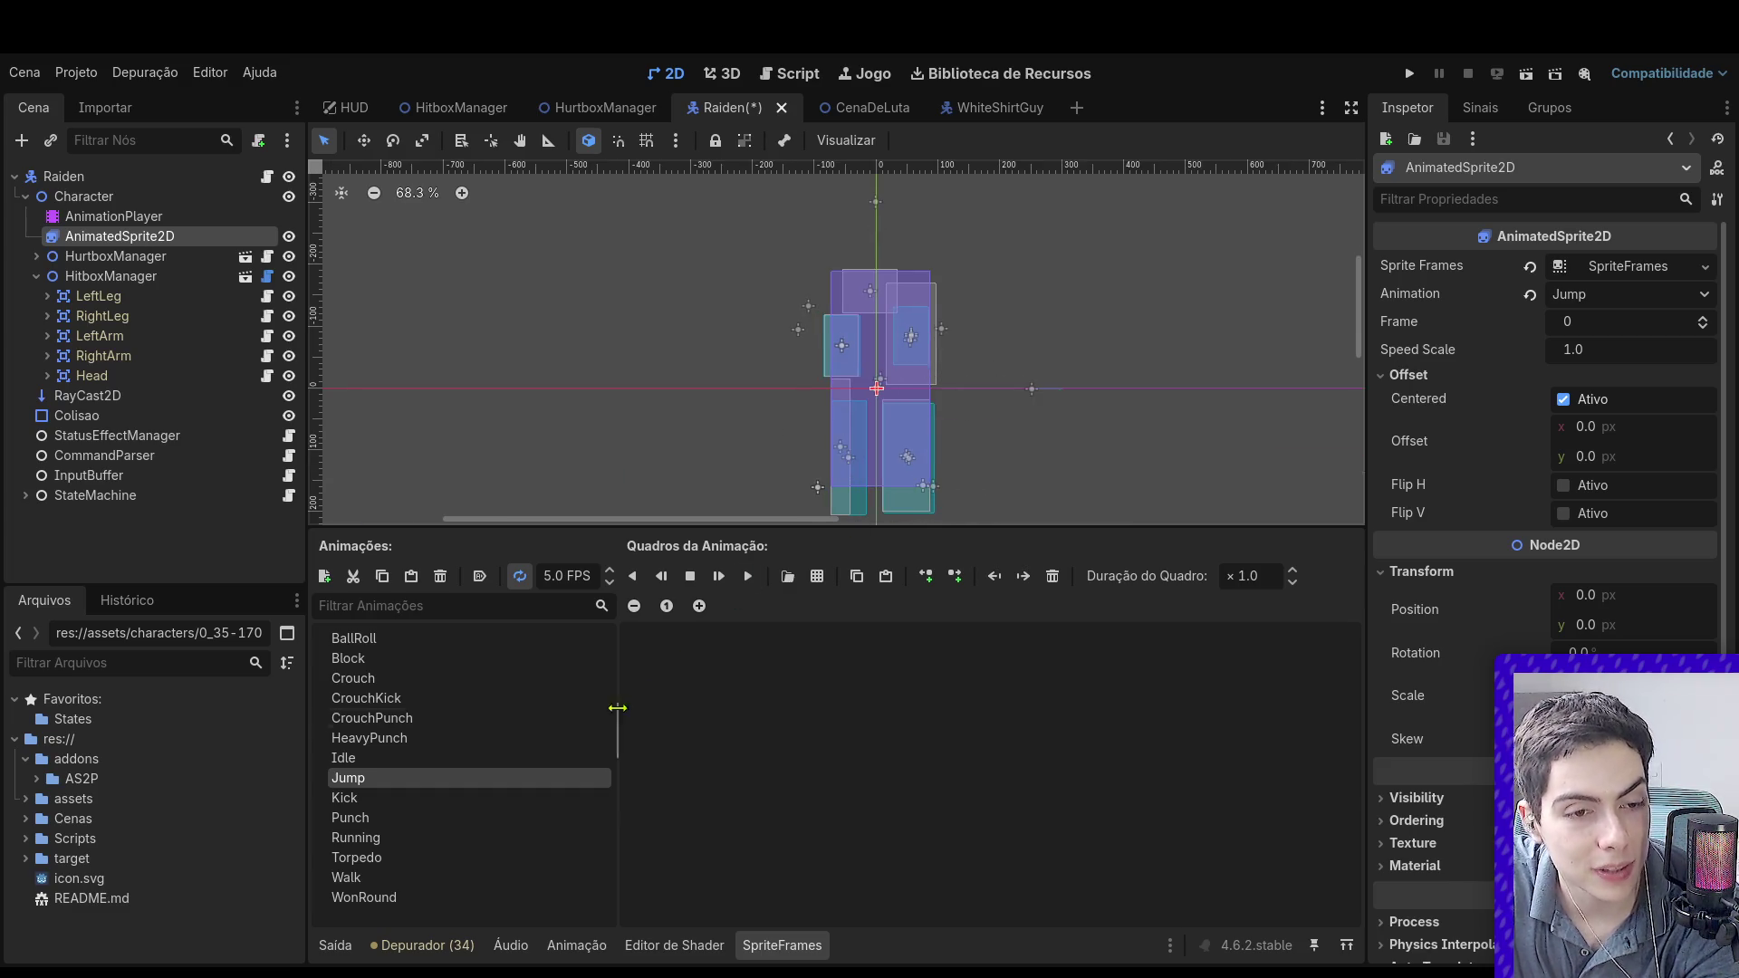
scroll(668, 450, "down", 6)
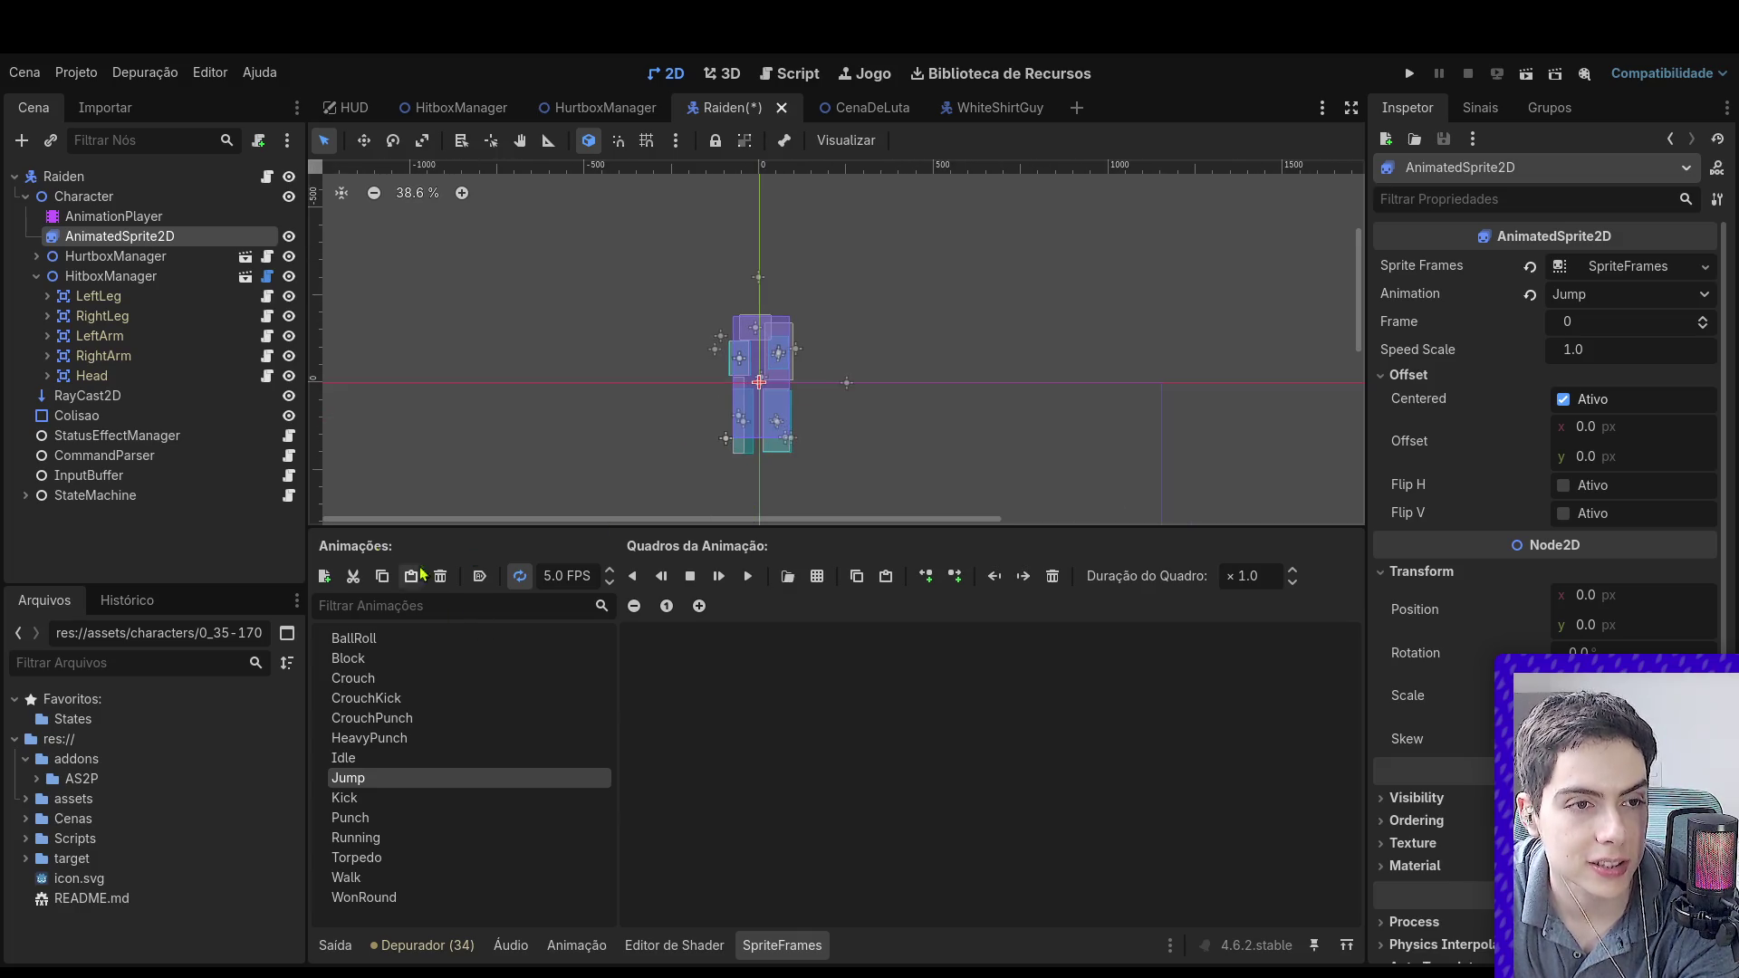
left_click(14, 740)
left_click(14, 740)
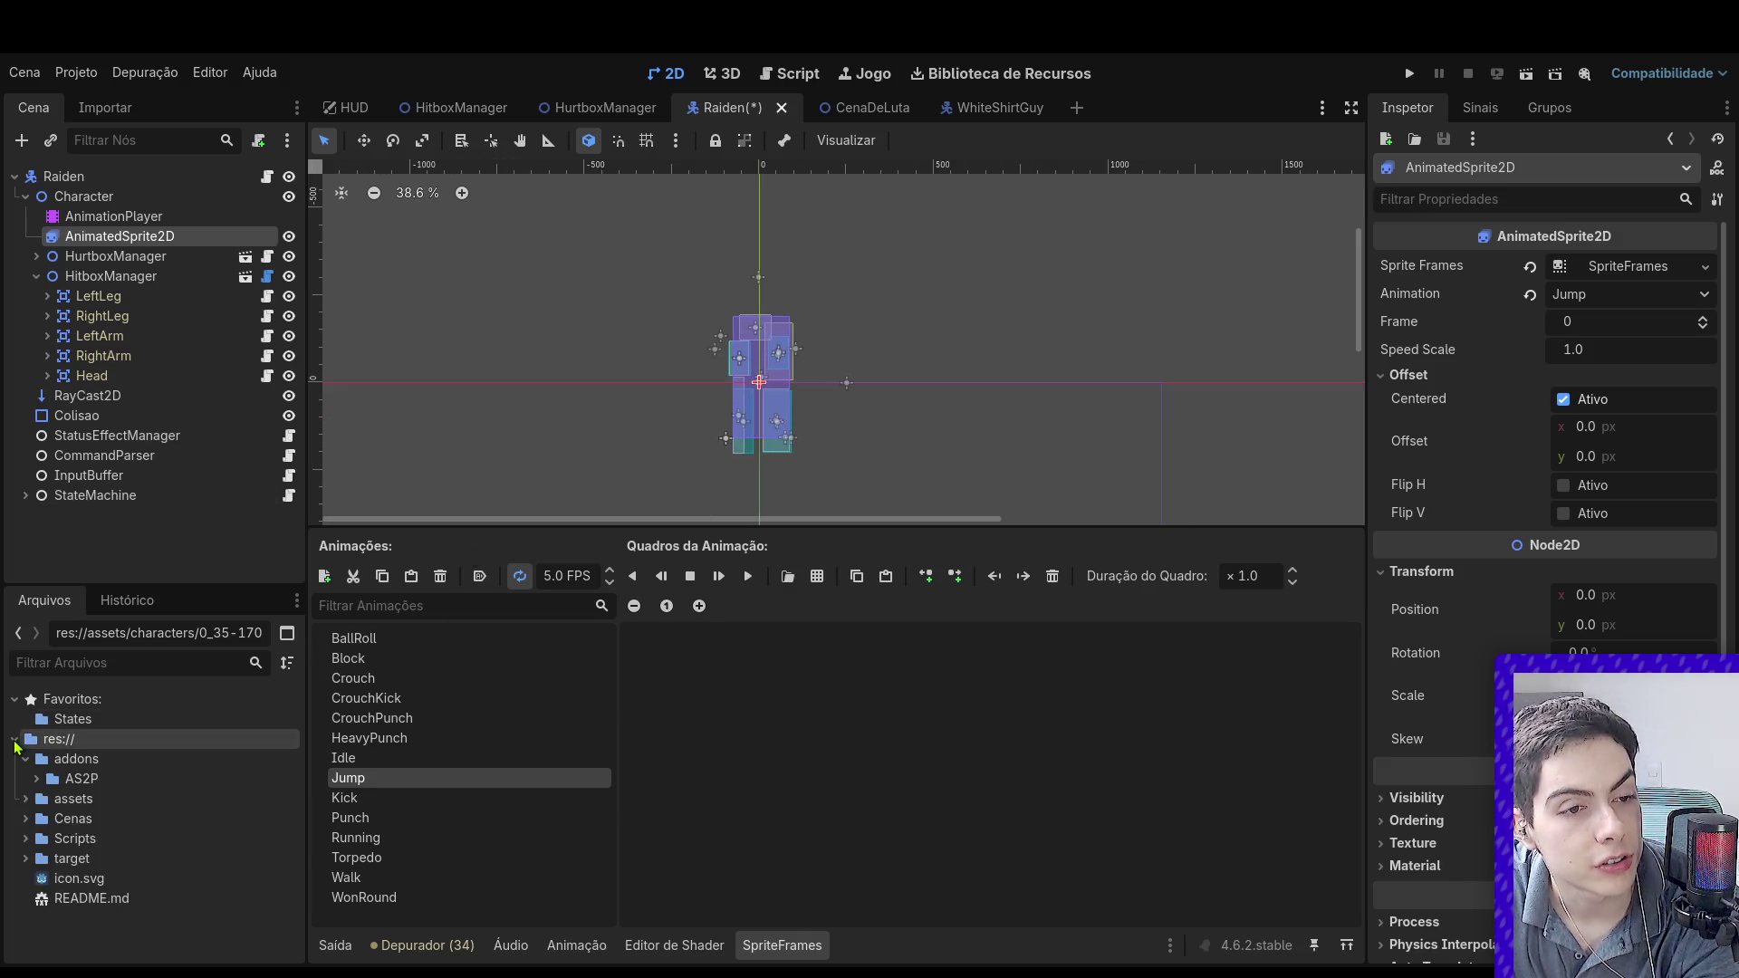
left_click(15, 740)
left_click(15, 740)
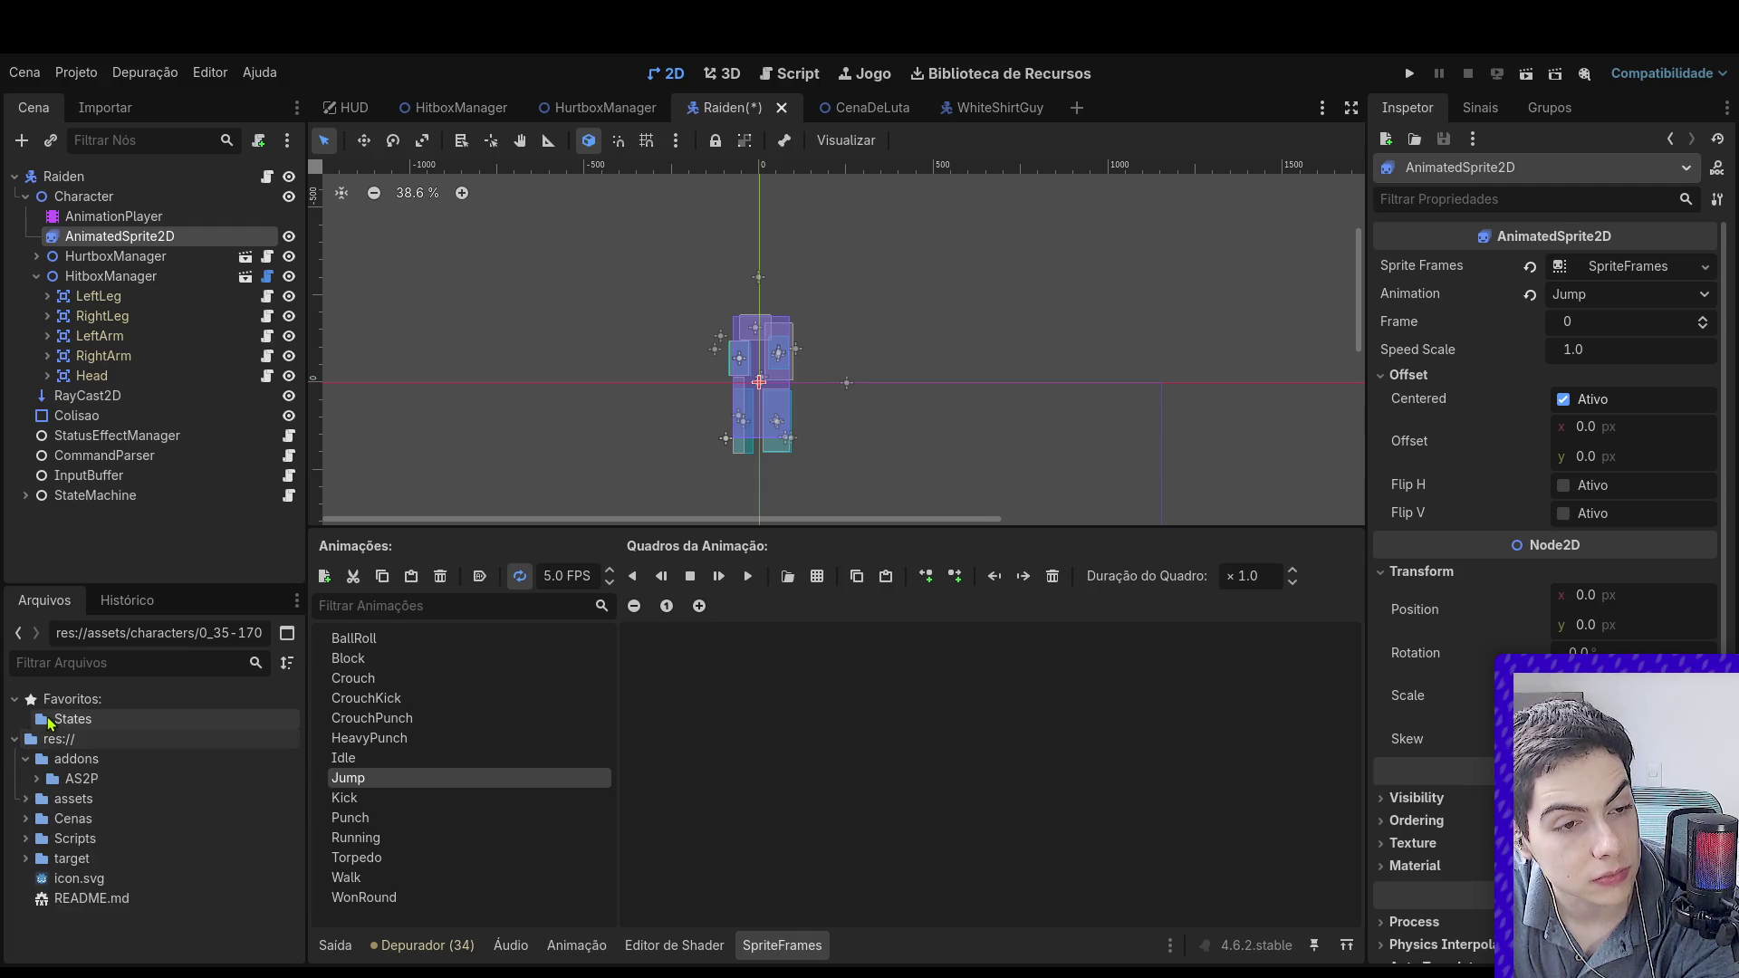
left_click(60, 719)
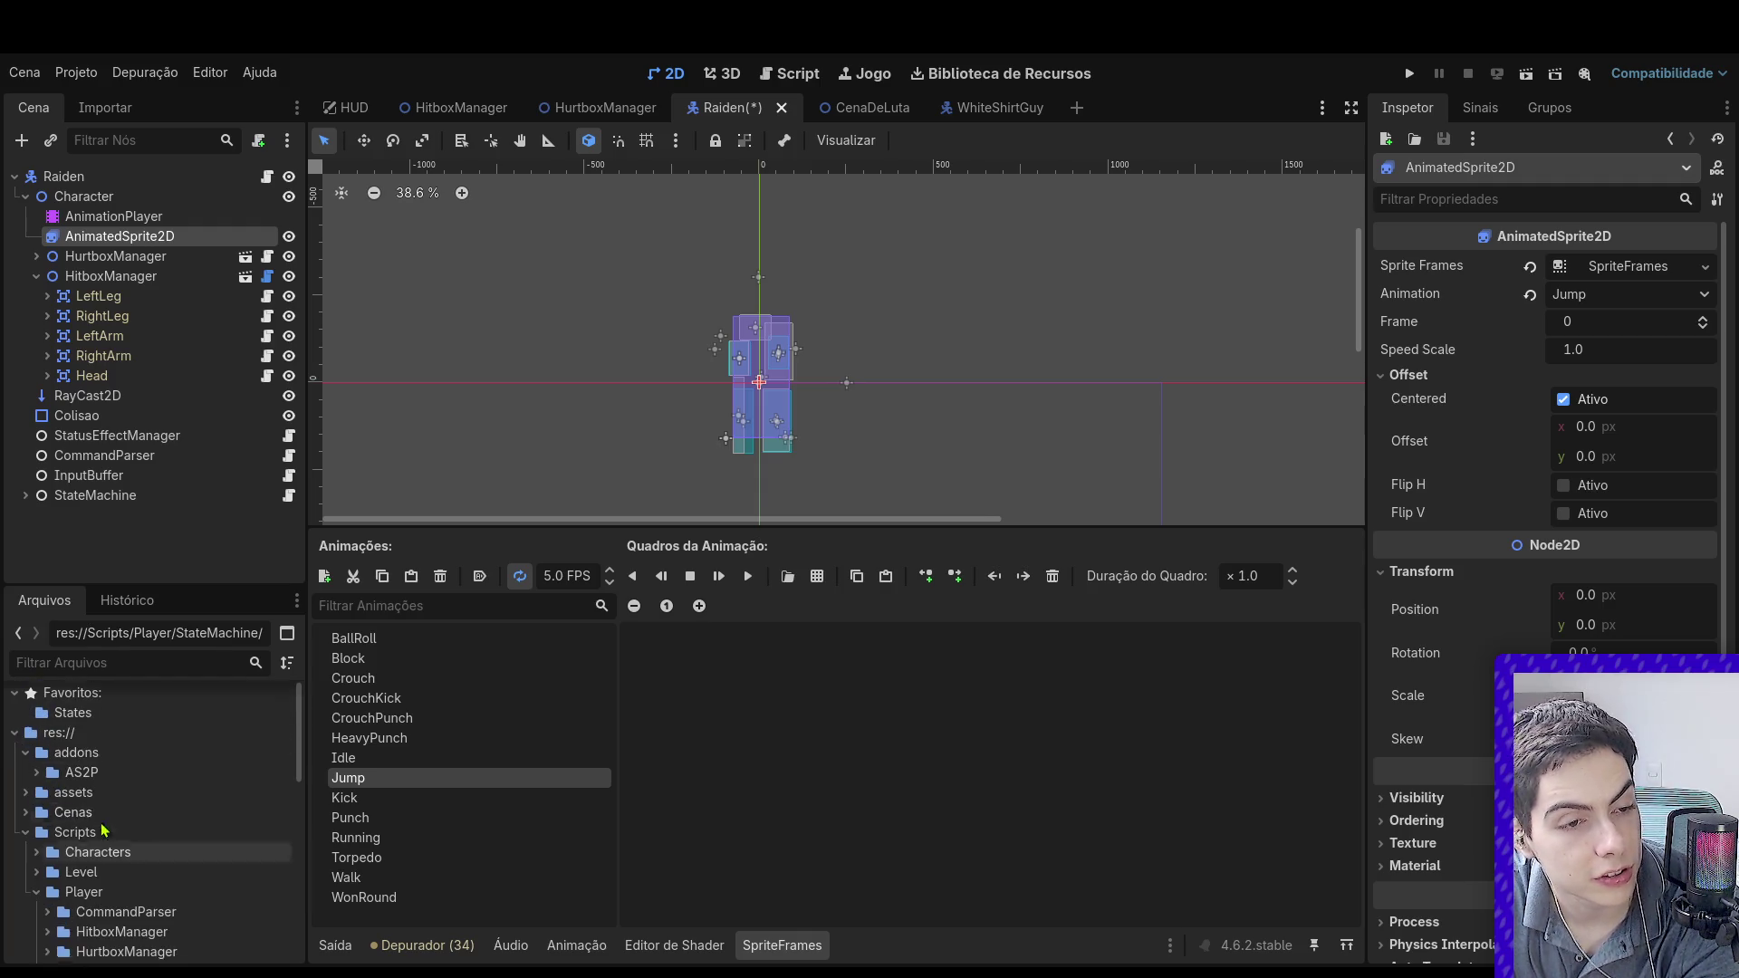
scroll(55, 770, "up", 2)
left_click(26, 839)
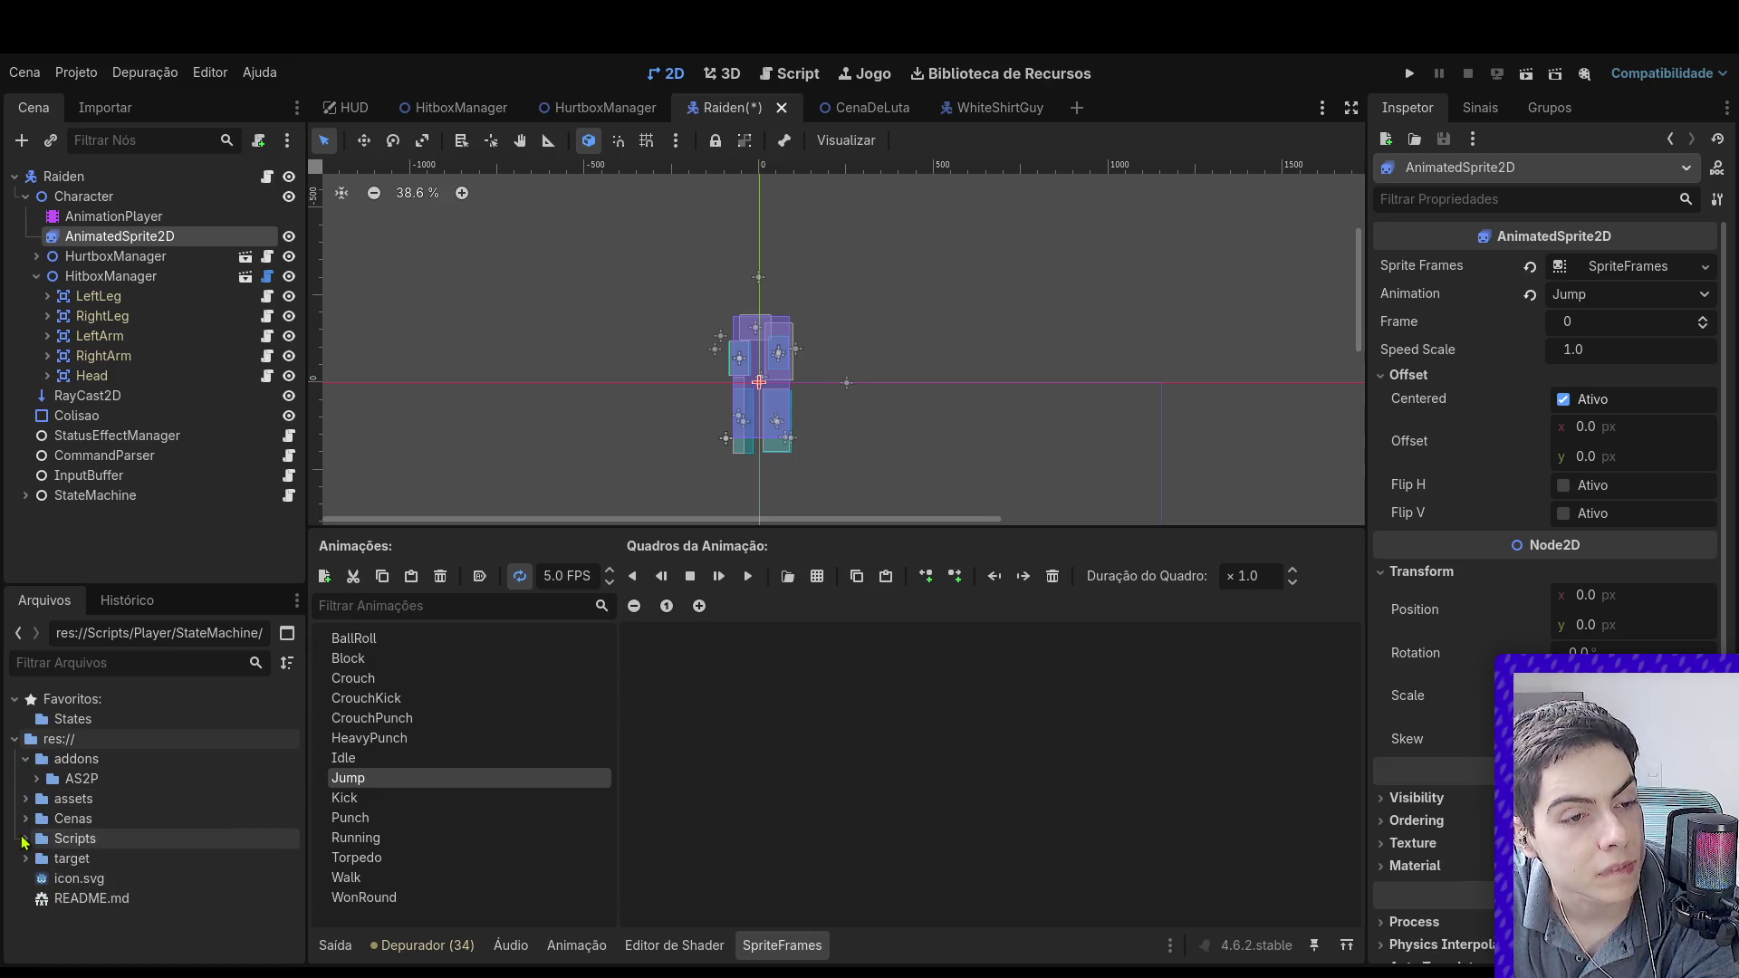
left_click(26, 759)
left_click(25, 779)
scroll(65, 818, "down", 5)
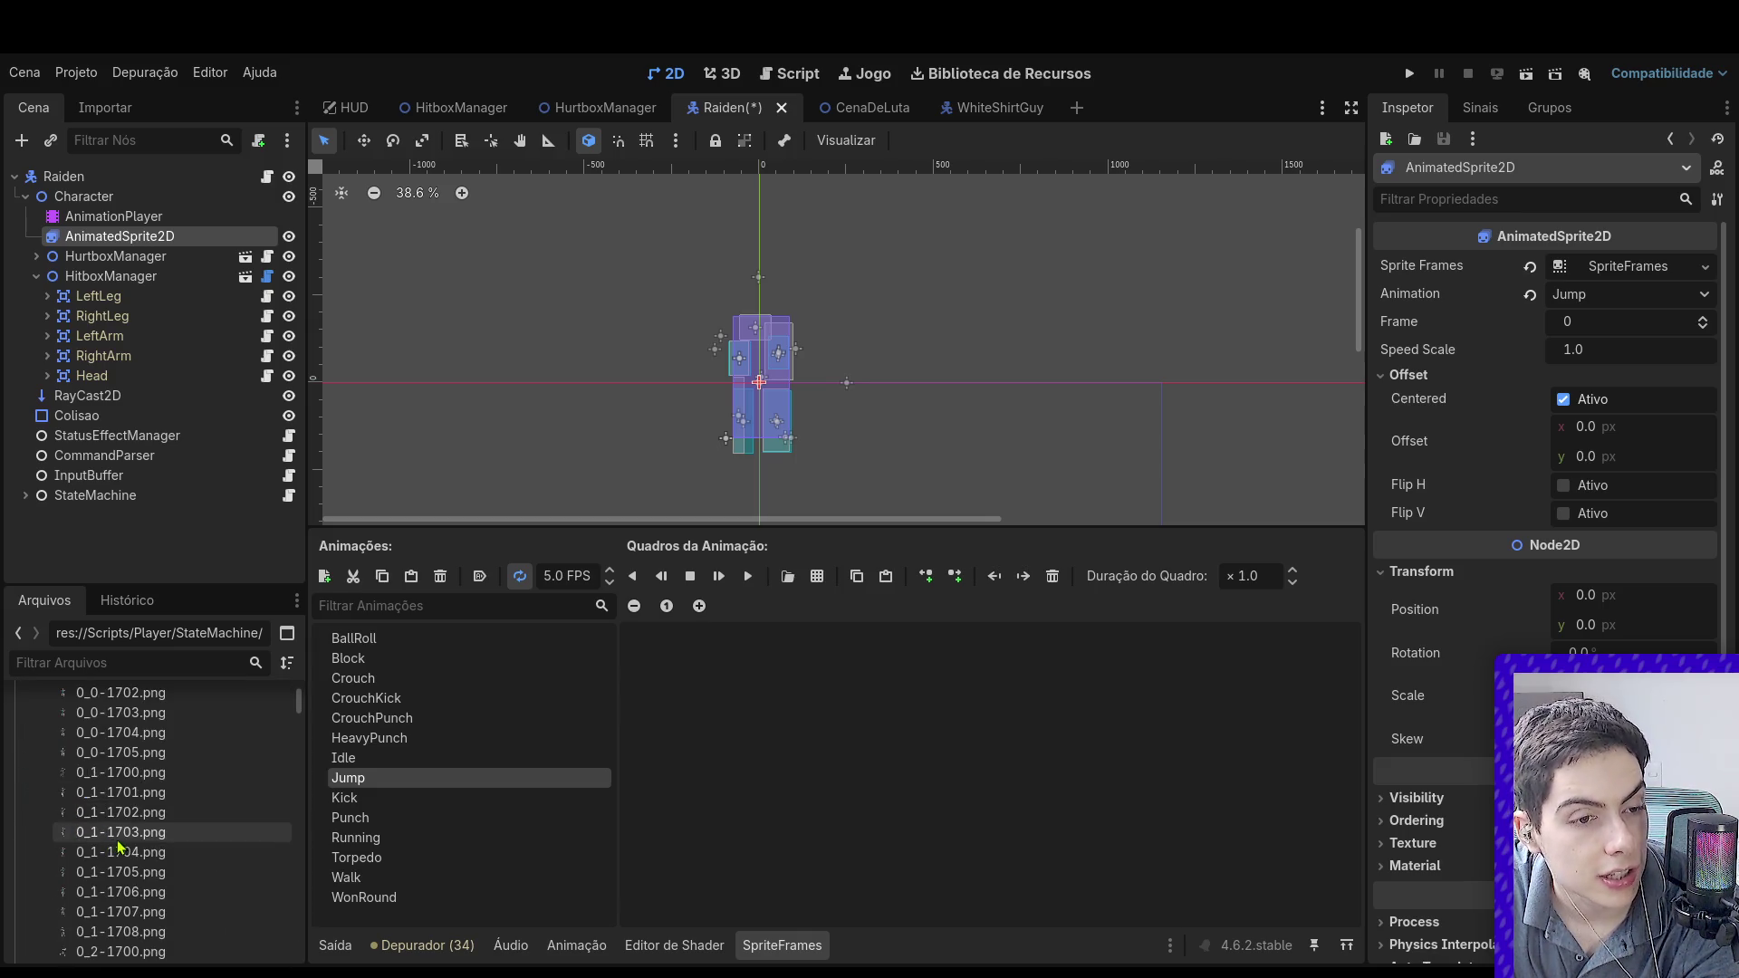
scroll(119, 815, "up", 2)
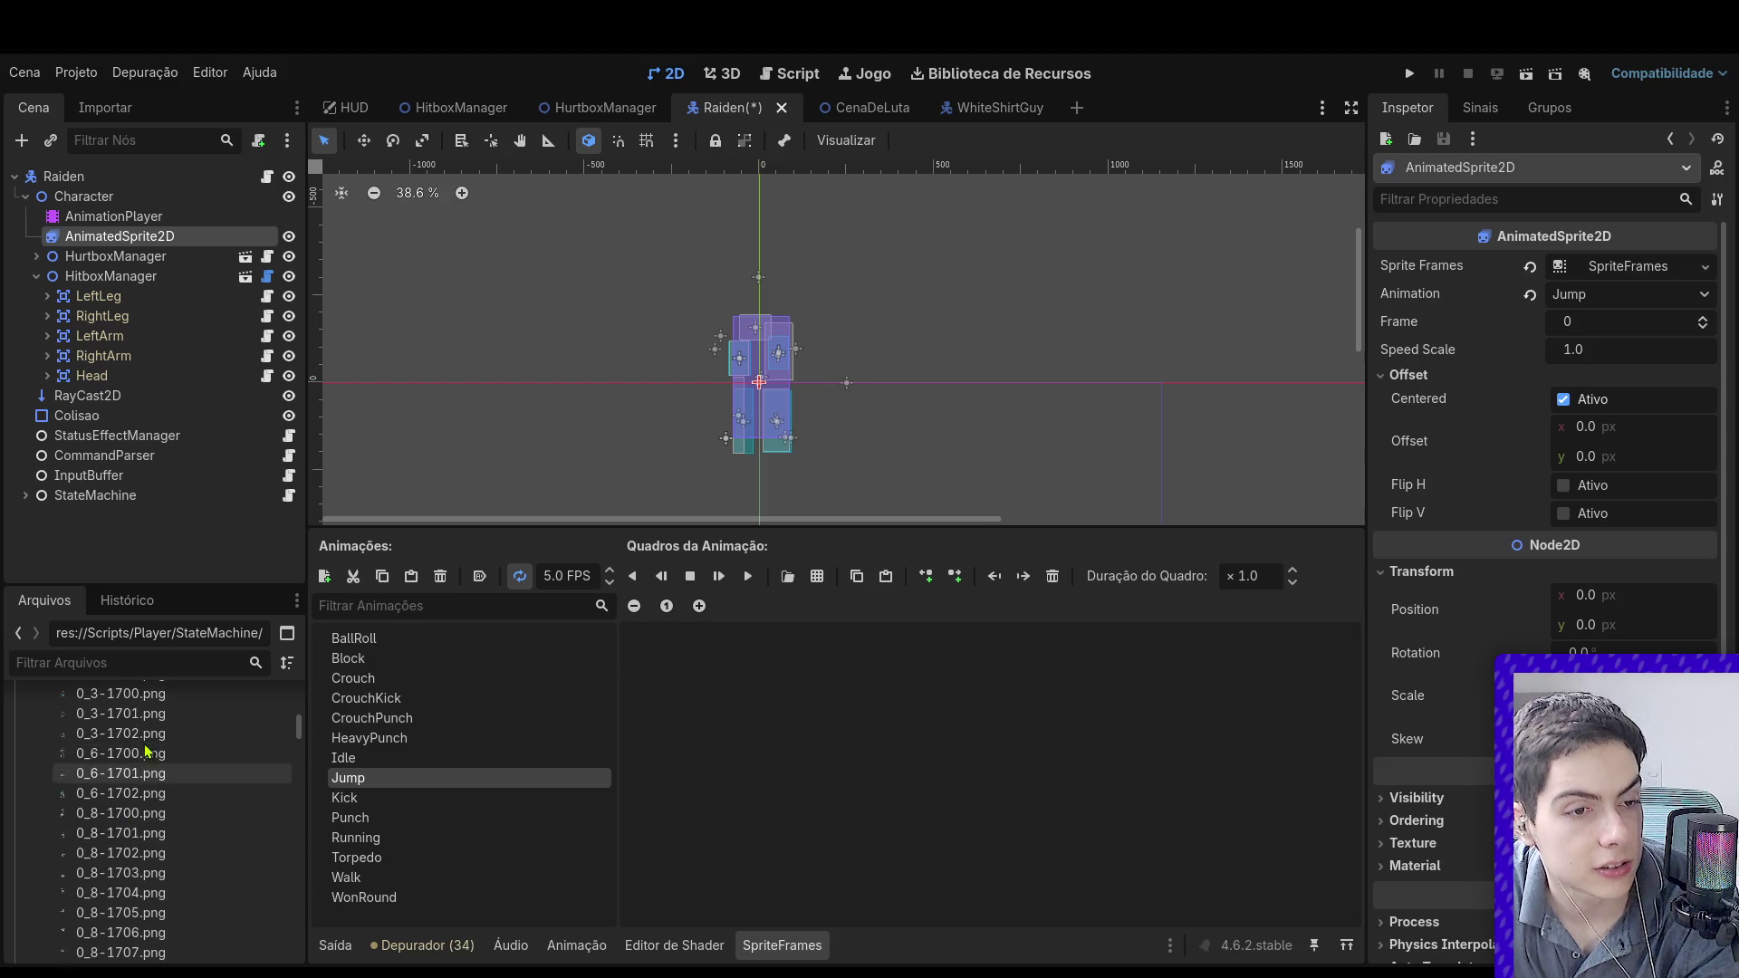
left_click(120, 753)
Add images 0_6-1700 to 0_6-1702 as Jump frames and set 9 FPS.
left_click(150, 794, "shift")
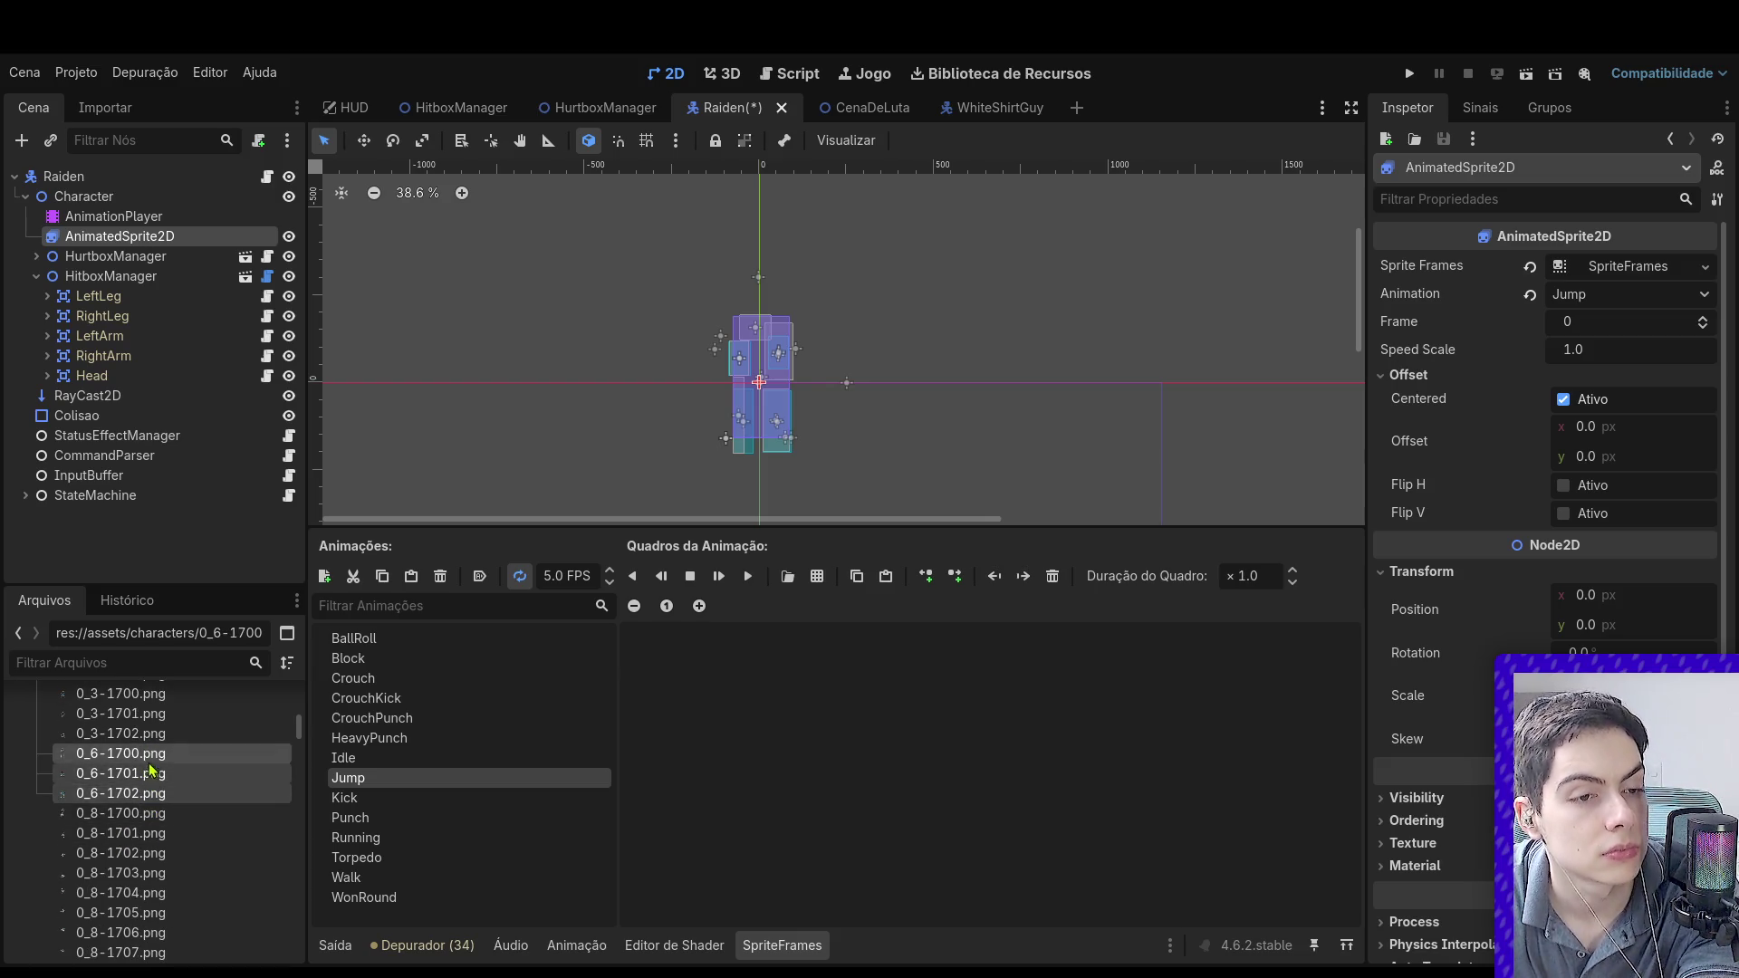
mouse_move(150, 794)
left_mouse_down()
mouse_move(829, 754)
mouse_move(815, 725)
left_mouse_up()
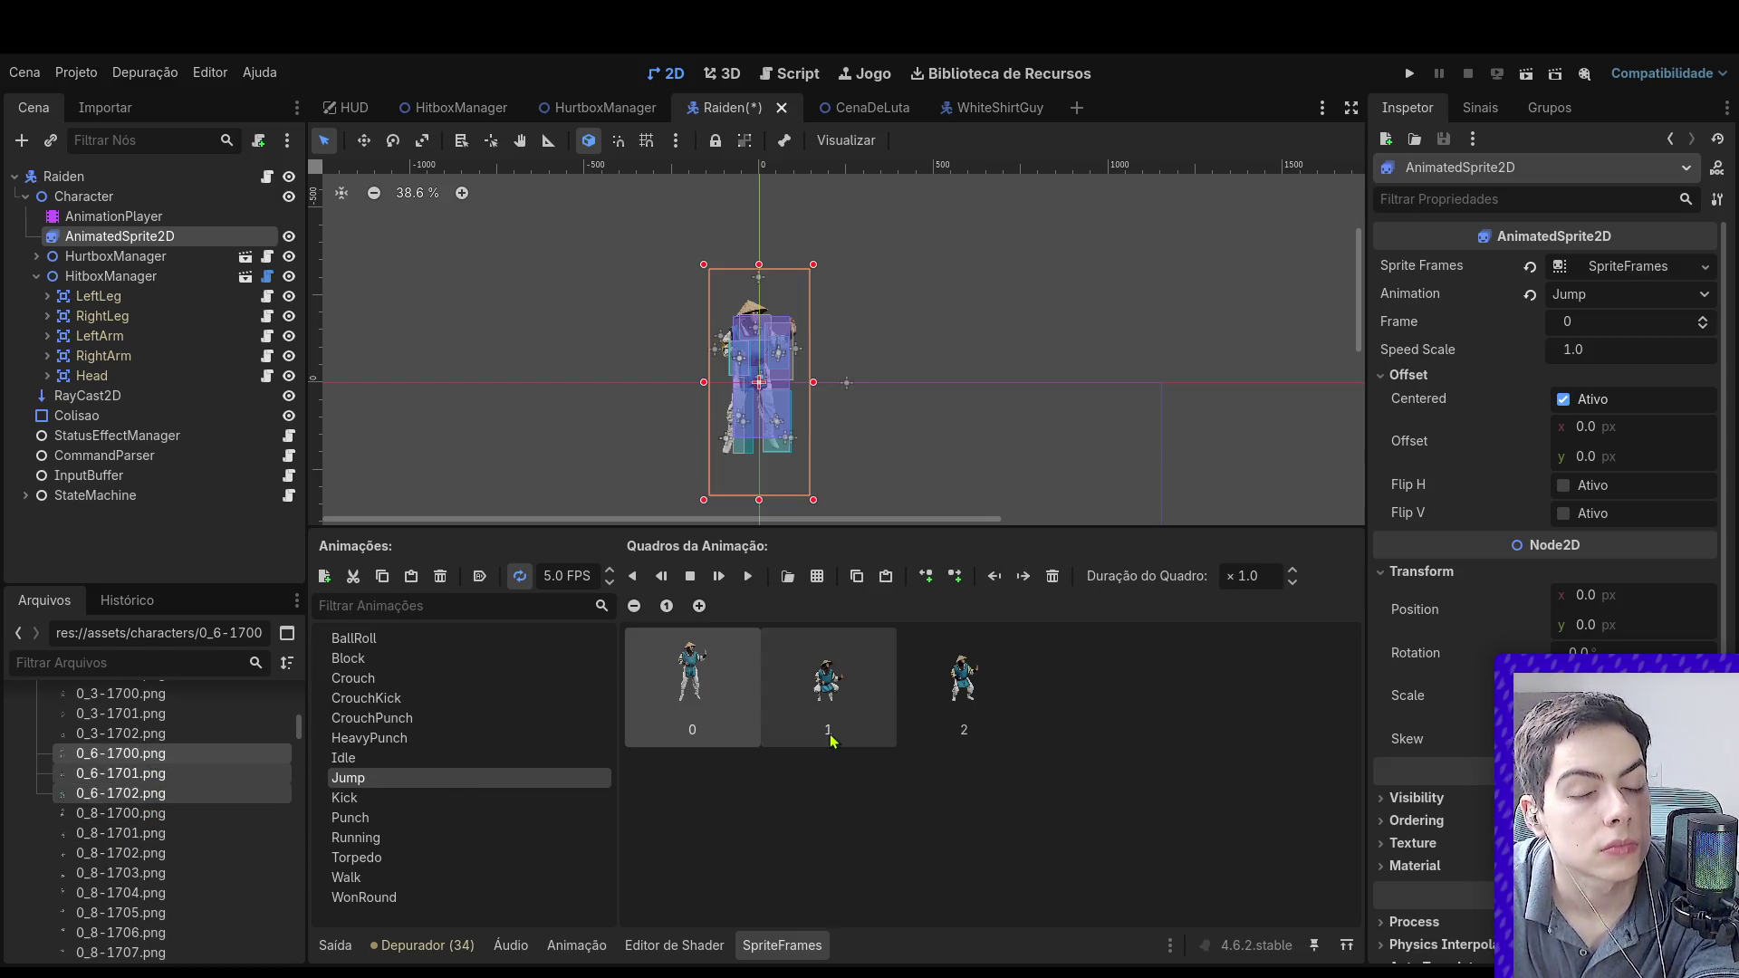
double_click(546, 576)
type("9")
key("Return")
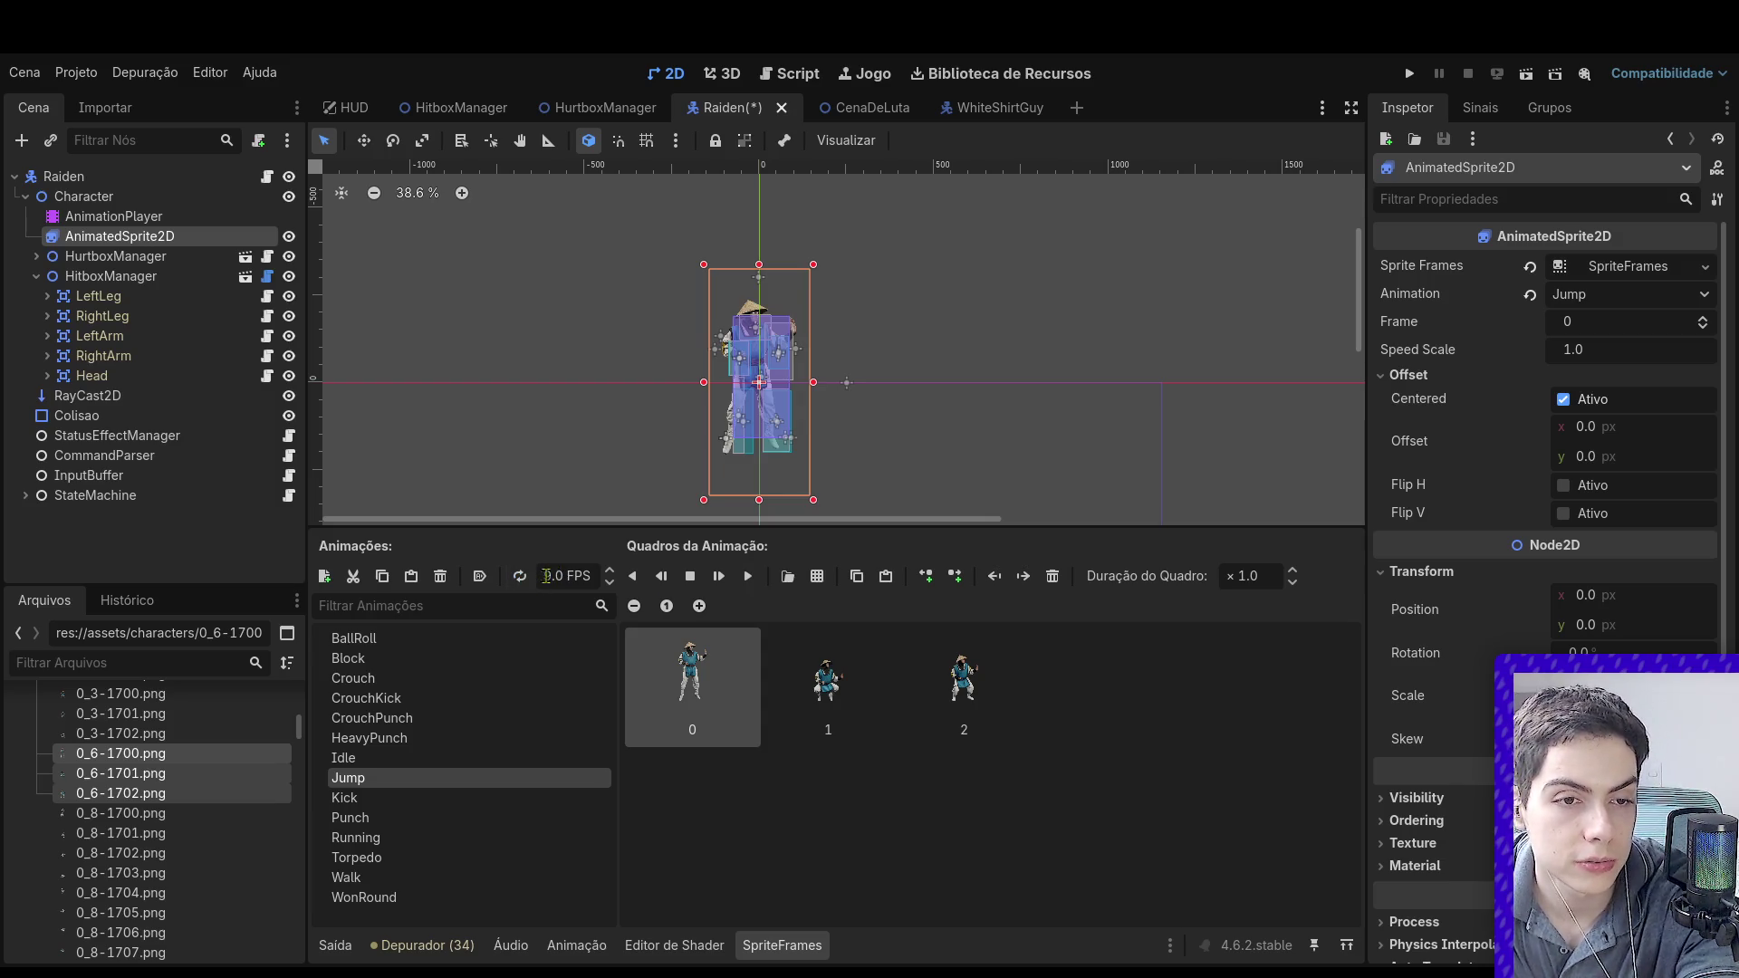
Move 0_6-1701 to the first Jump frame, previewing and stepping through the frames.
left_click(748, 577)
left_click(747, 577)
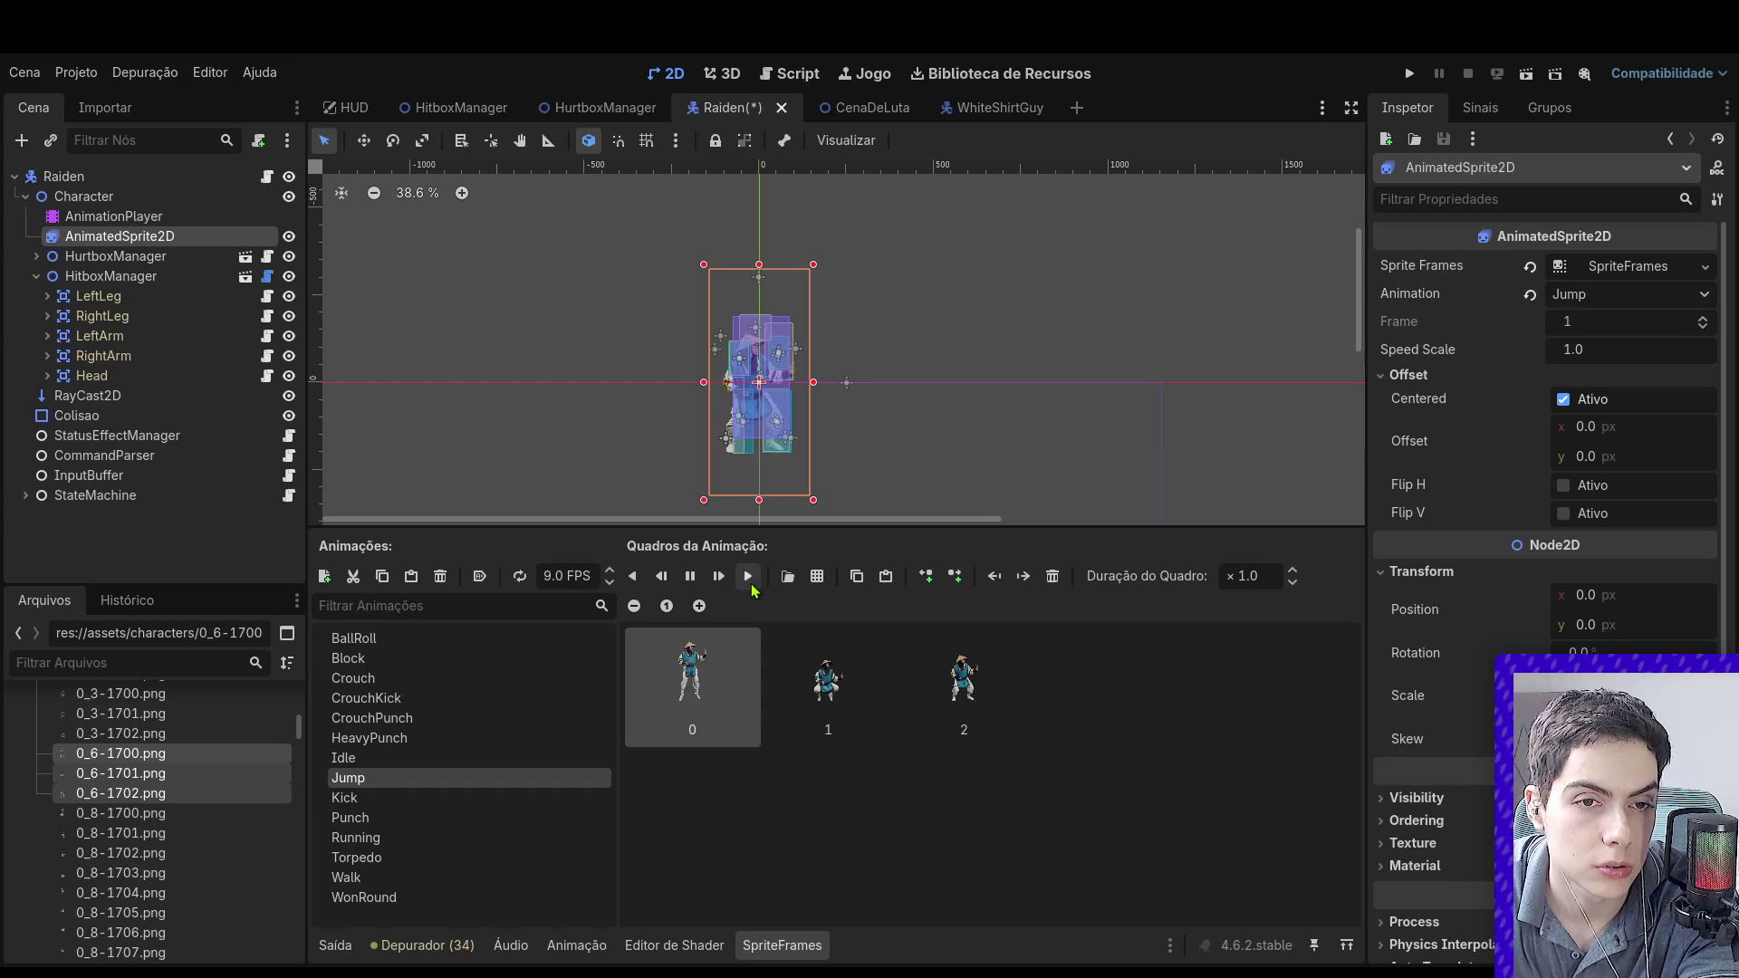
left_click(747, 577)
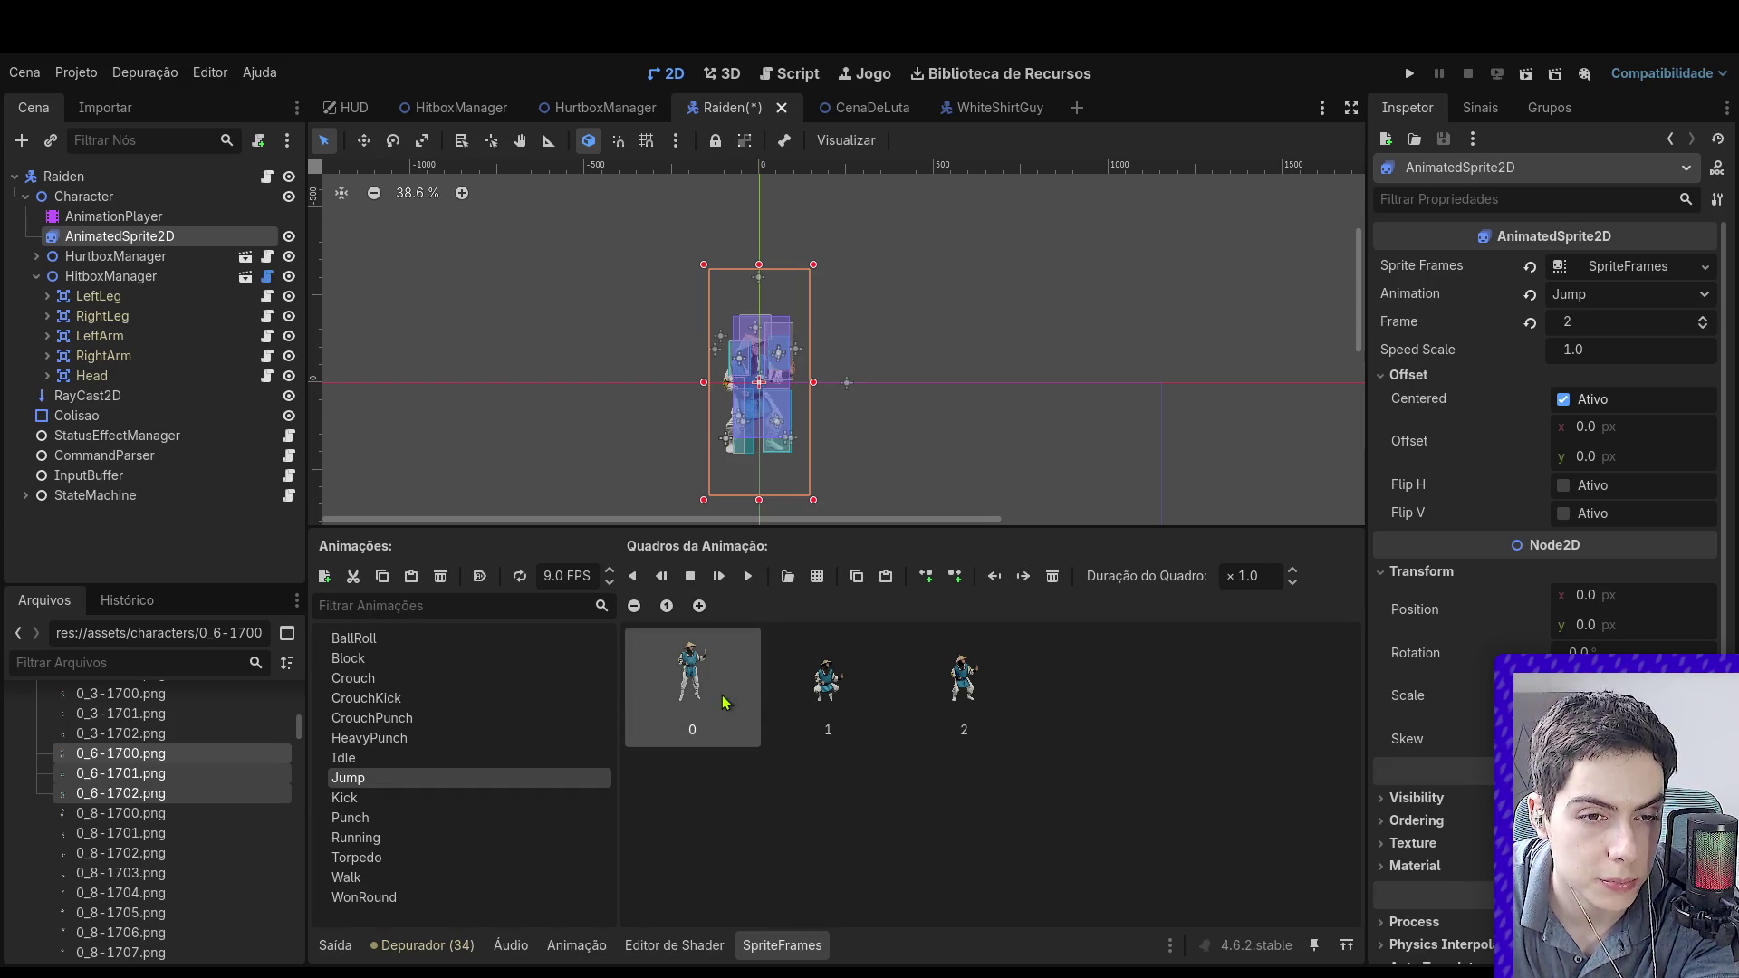
mouse_move(819, 702)
left_mouse_down()
mouse_move(614, 700)
mouse_move(648, 700)
left_mouse_up()
left_click(691, 698)
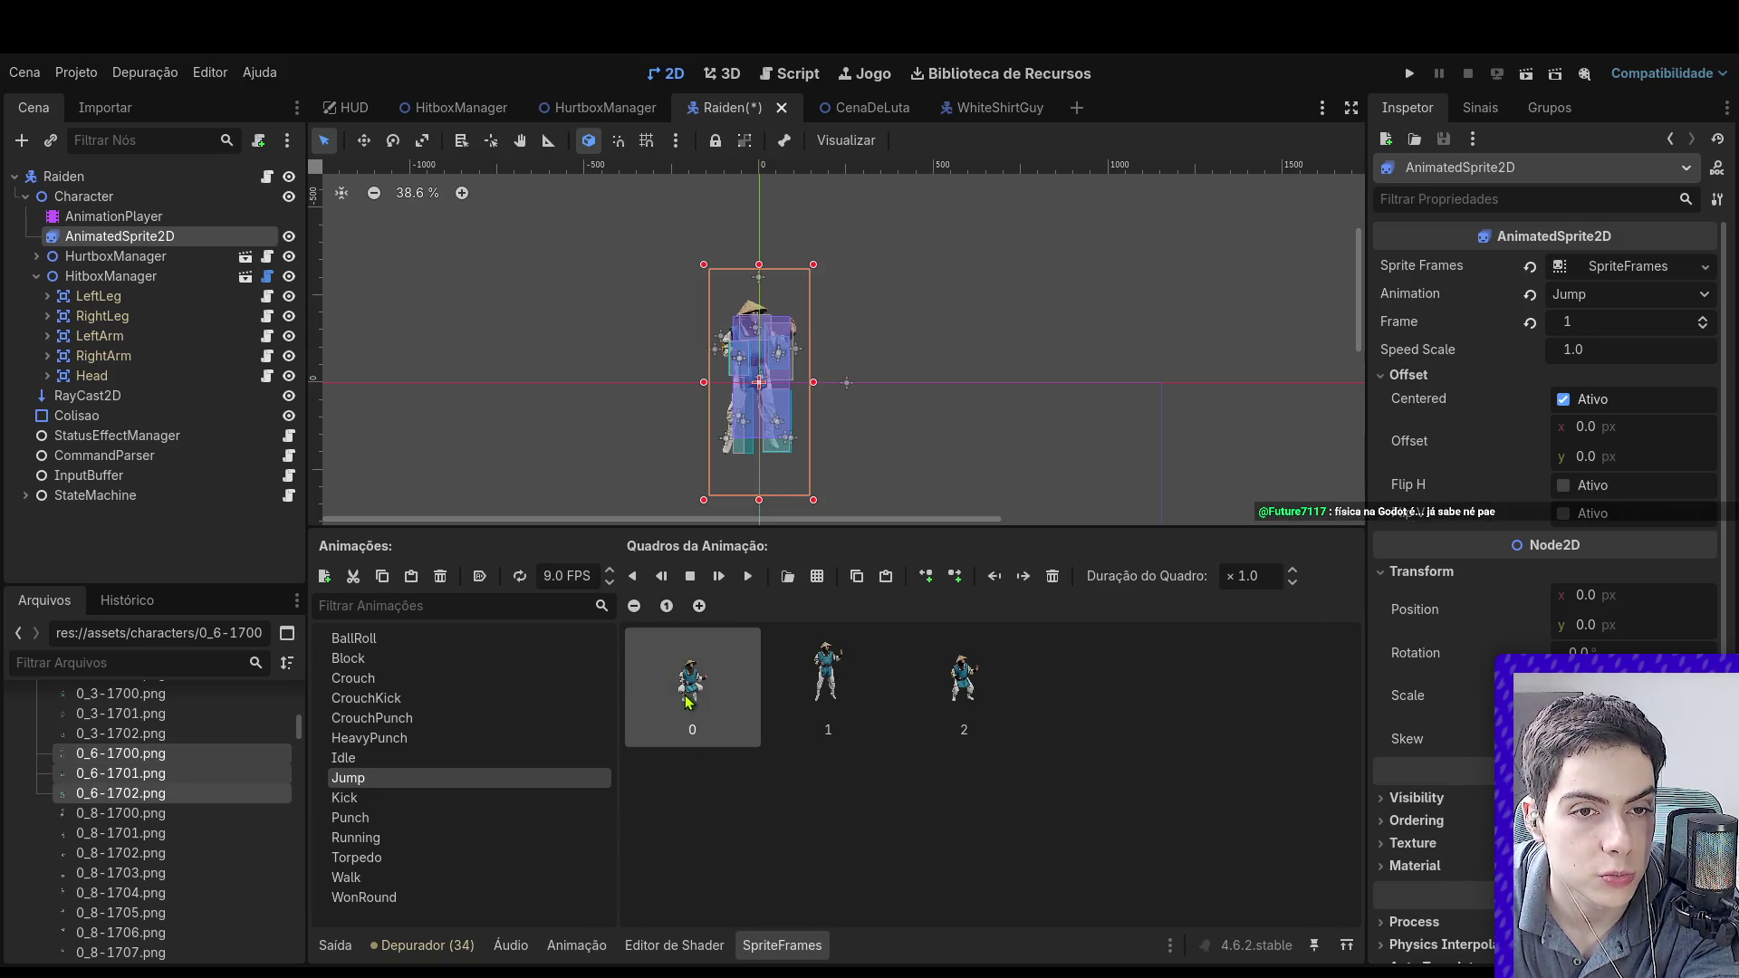
left_click(749, 578)
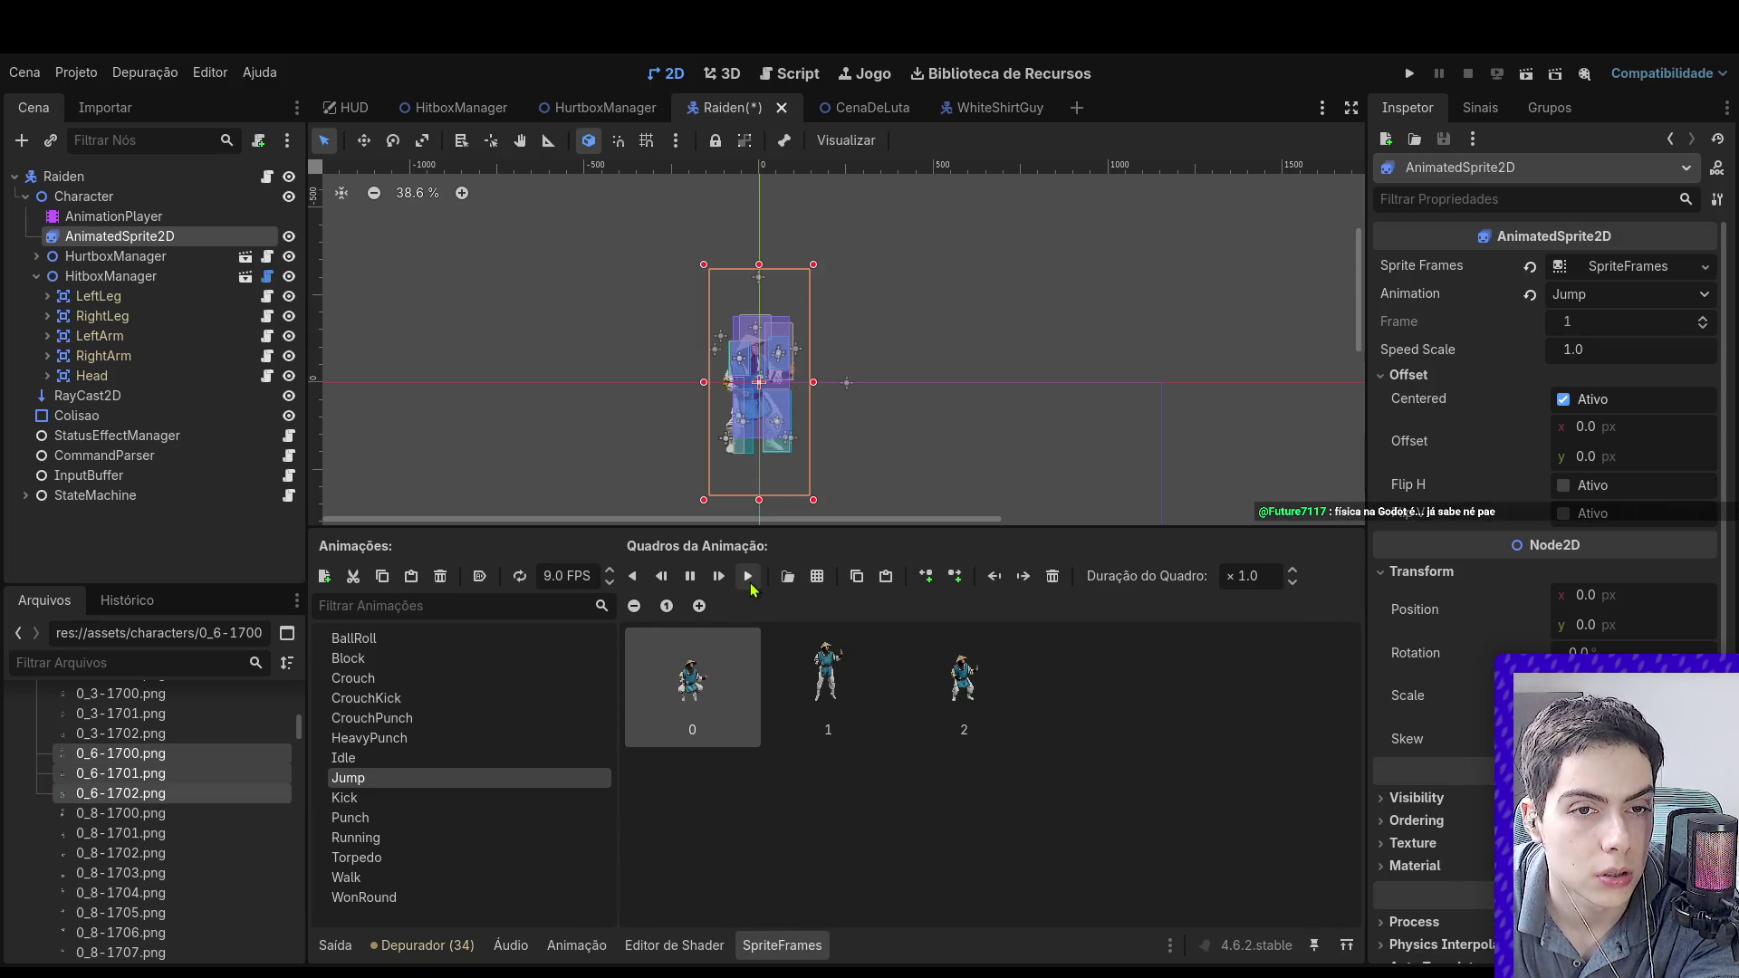
left_click(801, 666)
left_click(892, 691)
left_click(681, 711)
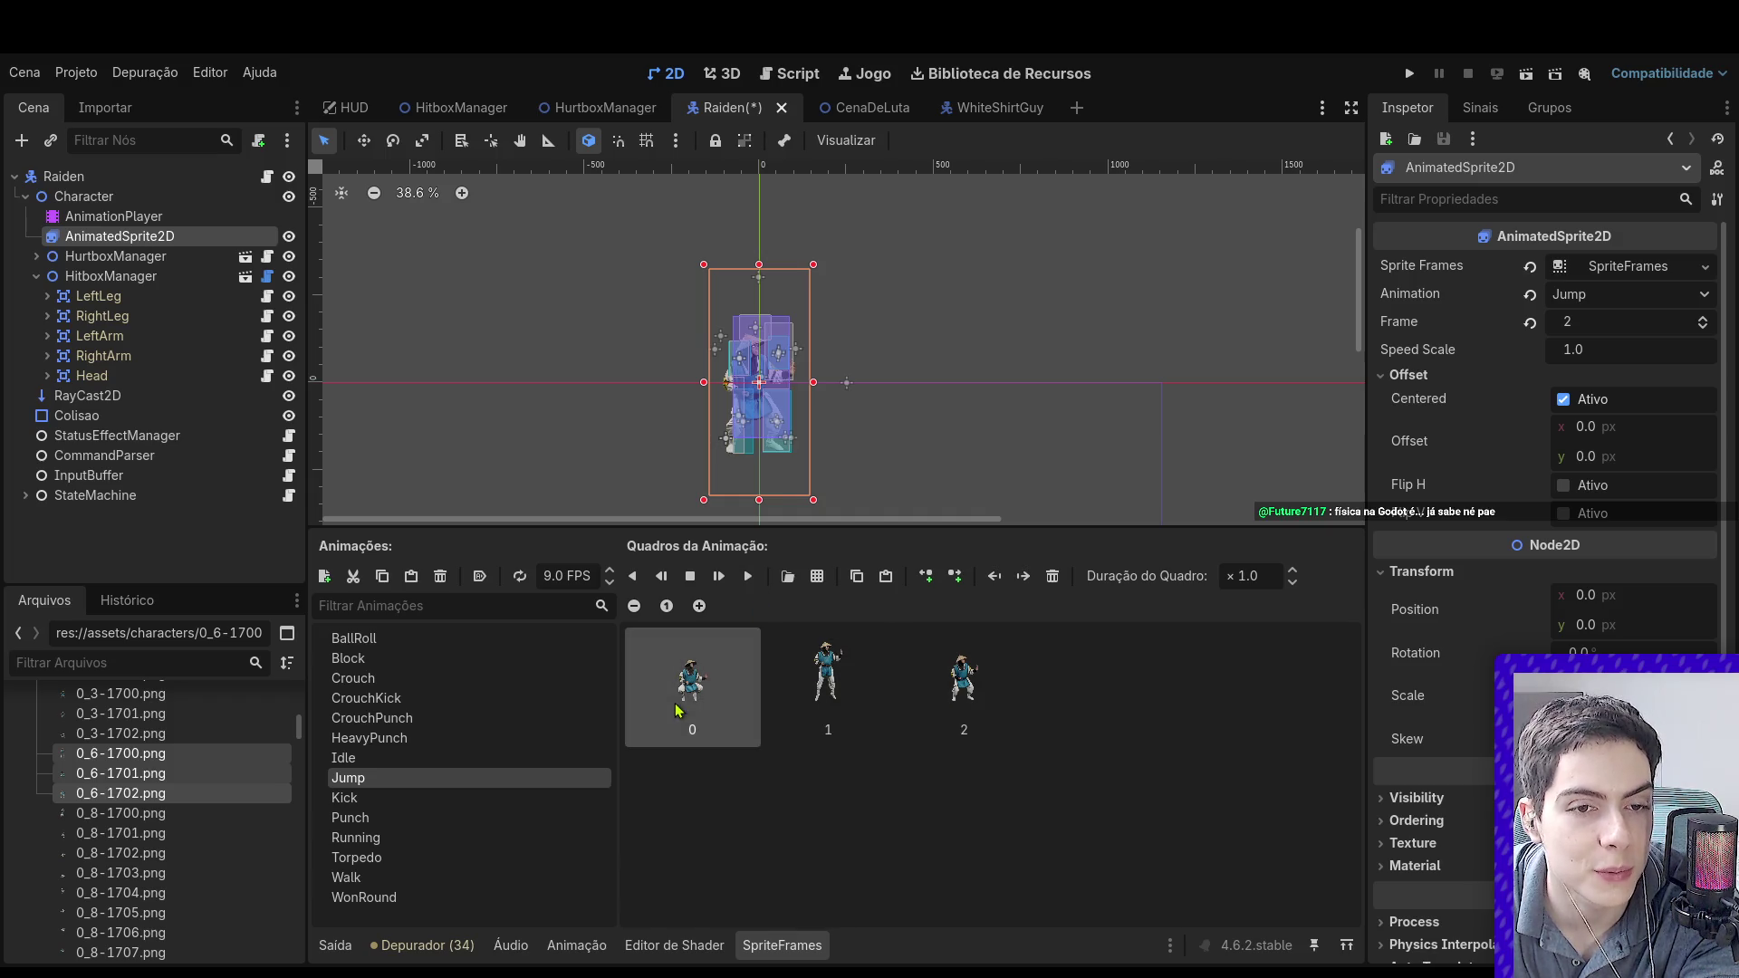
left_click(748, 578)
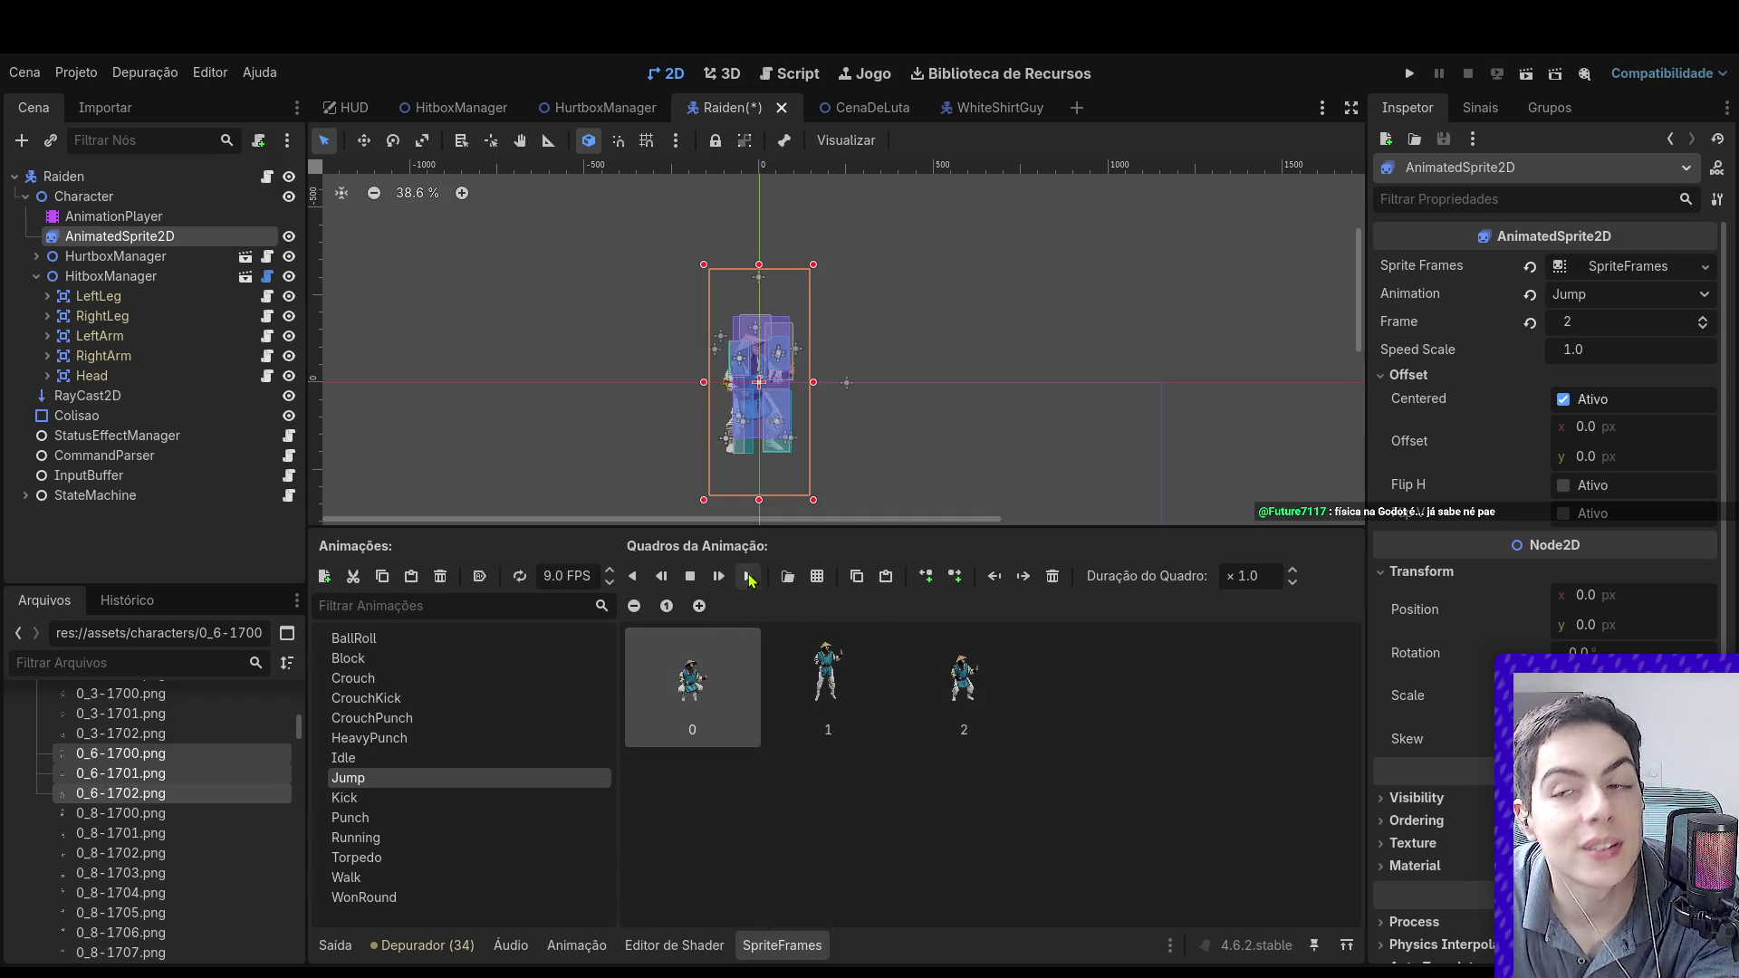
Duplicate frame 1 as a new last frame and move the standing pose into position 2.
left_click(828, 675)
left_click_drag(900, 691, 911, 697)
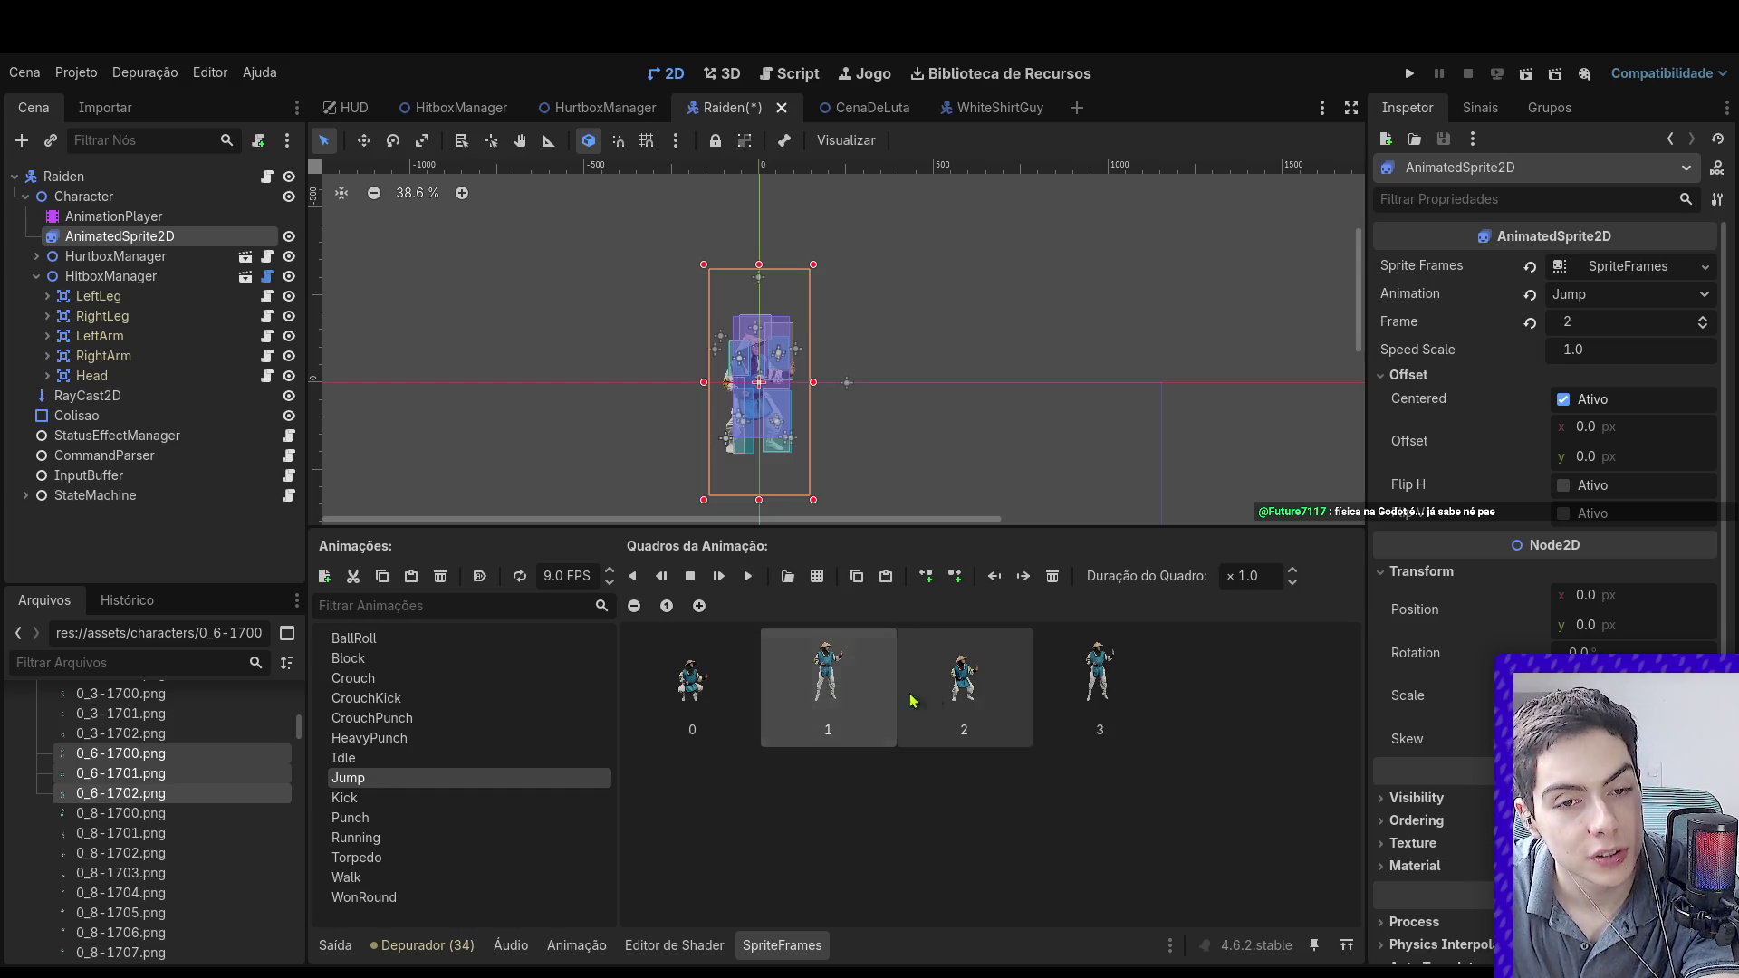
left_click(748, 578)
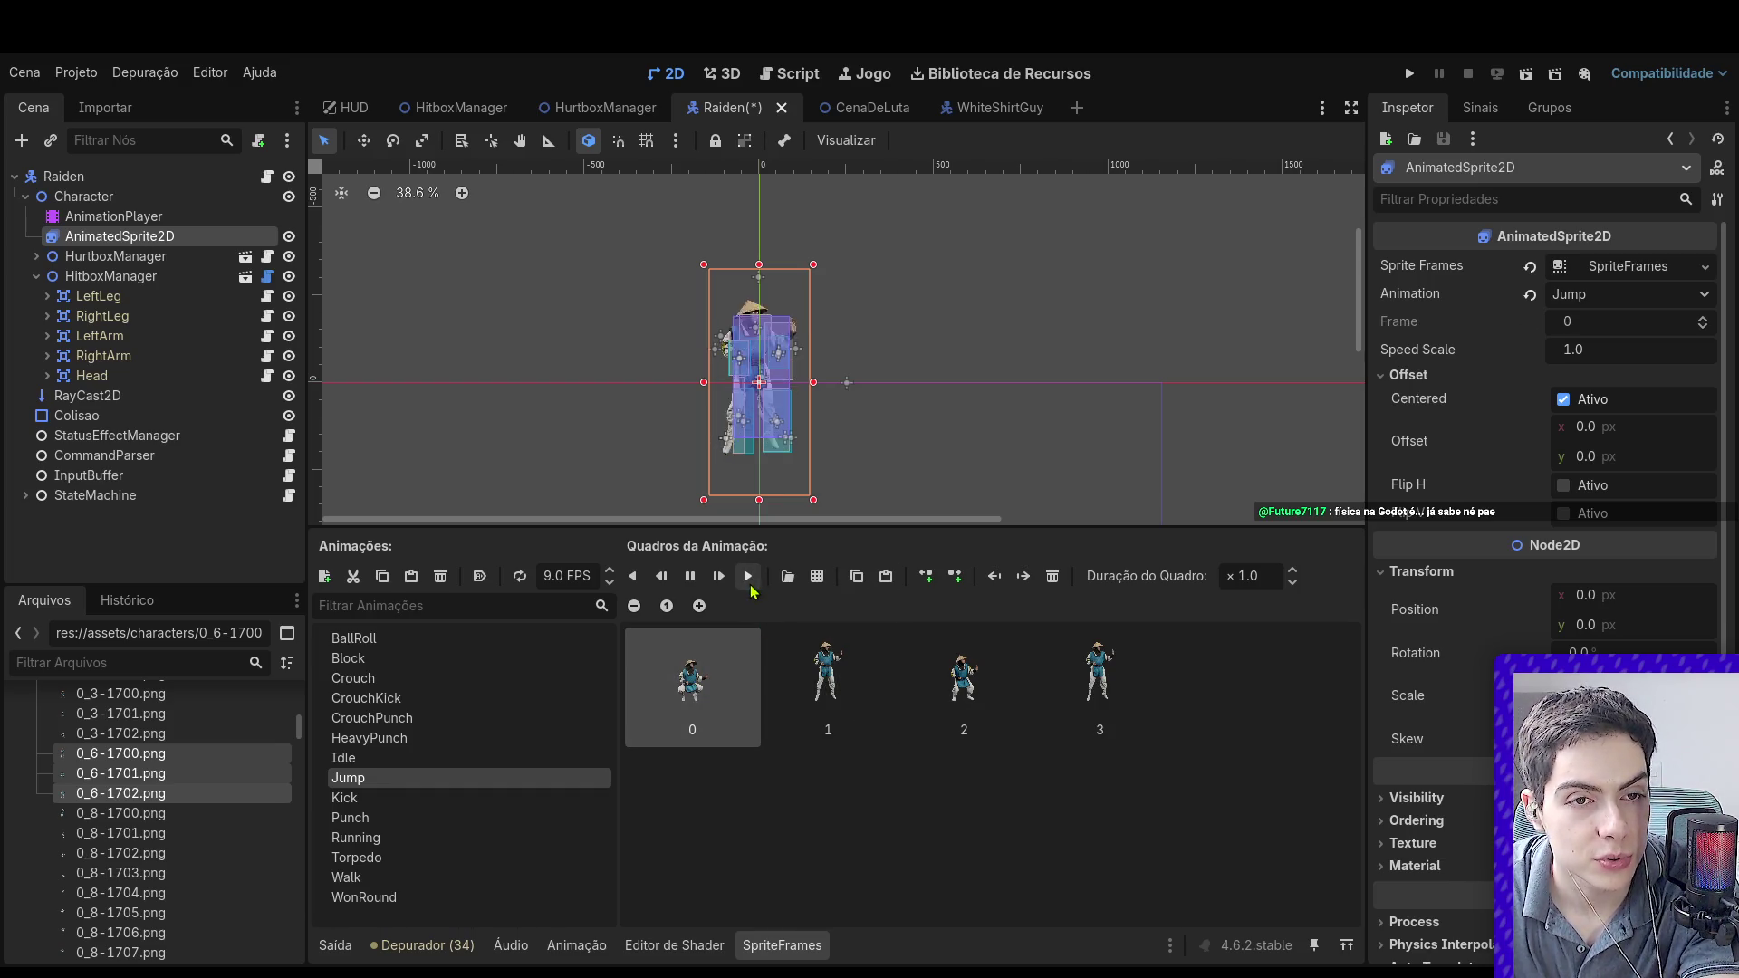
left_click_drag(1082, 700, 949, 716)
left_click(748, 577)
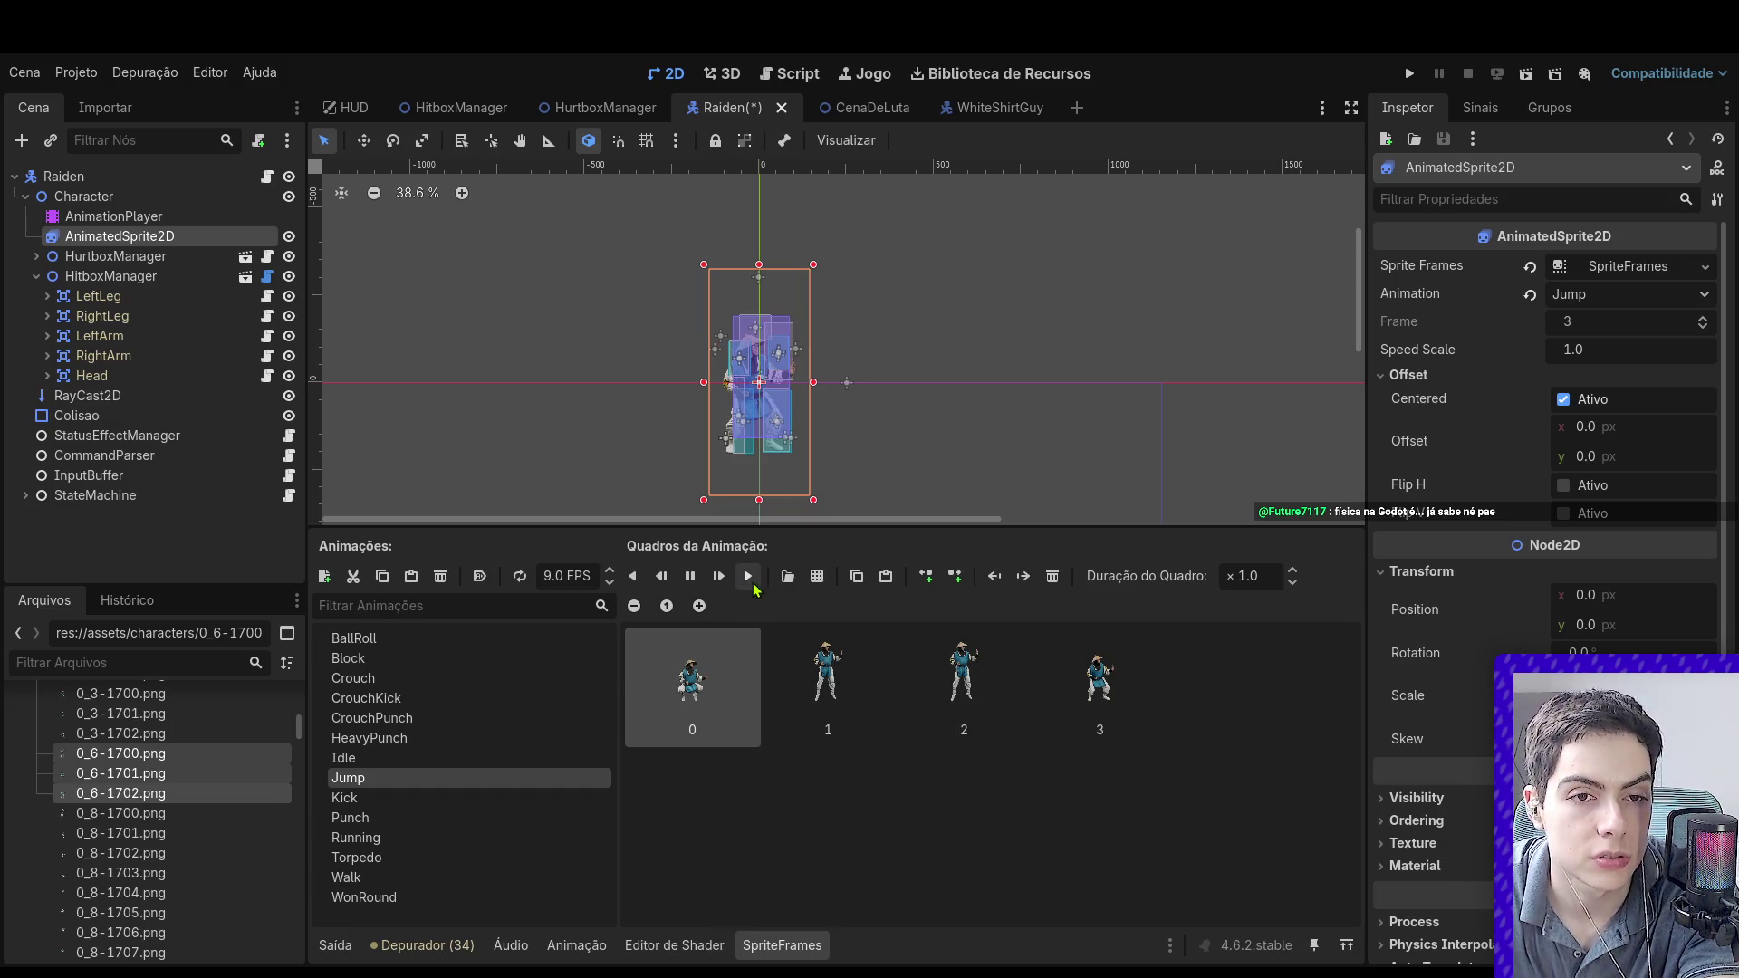
left_click(748, 577)
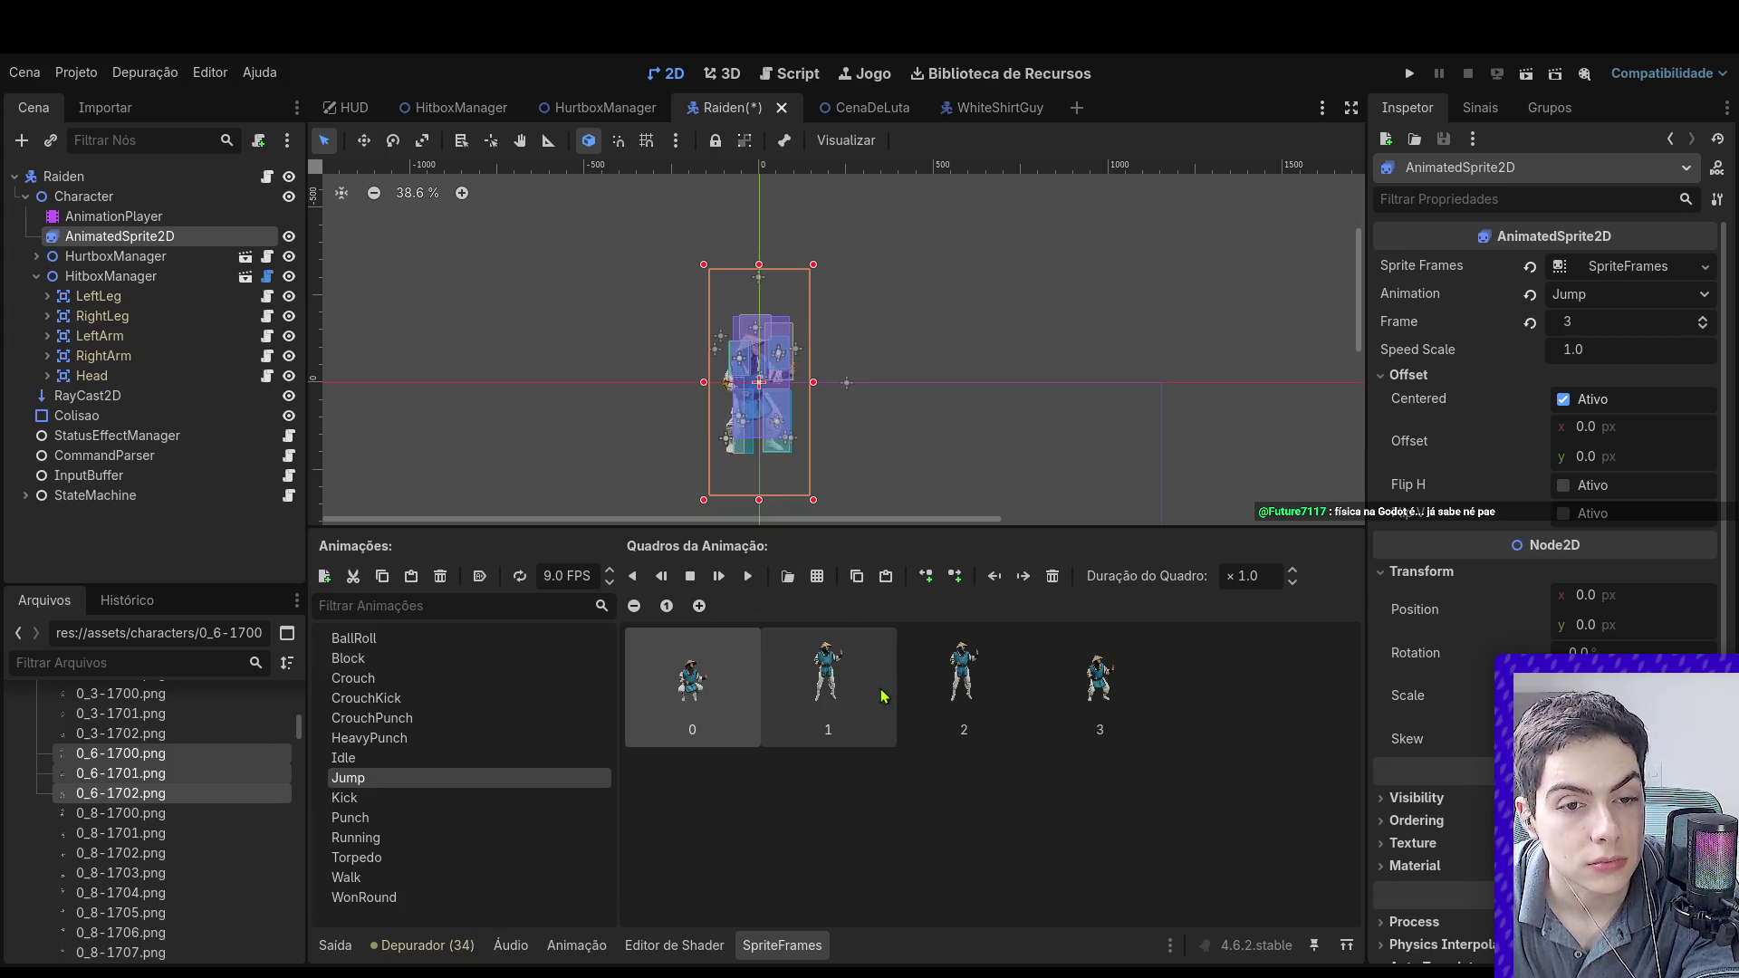
Review the four Jump frames' poses and replay the animation several times.
left_click(777, 734)
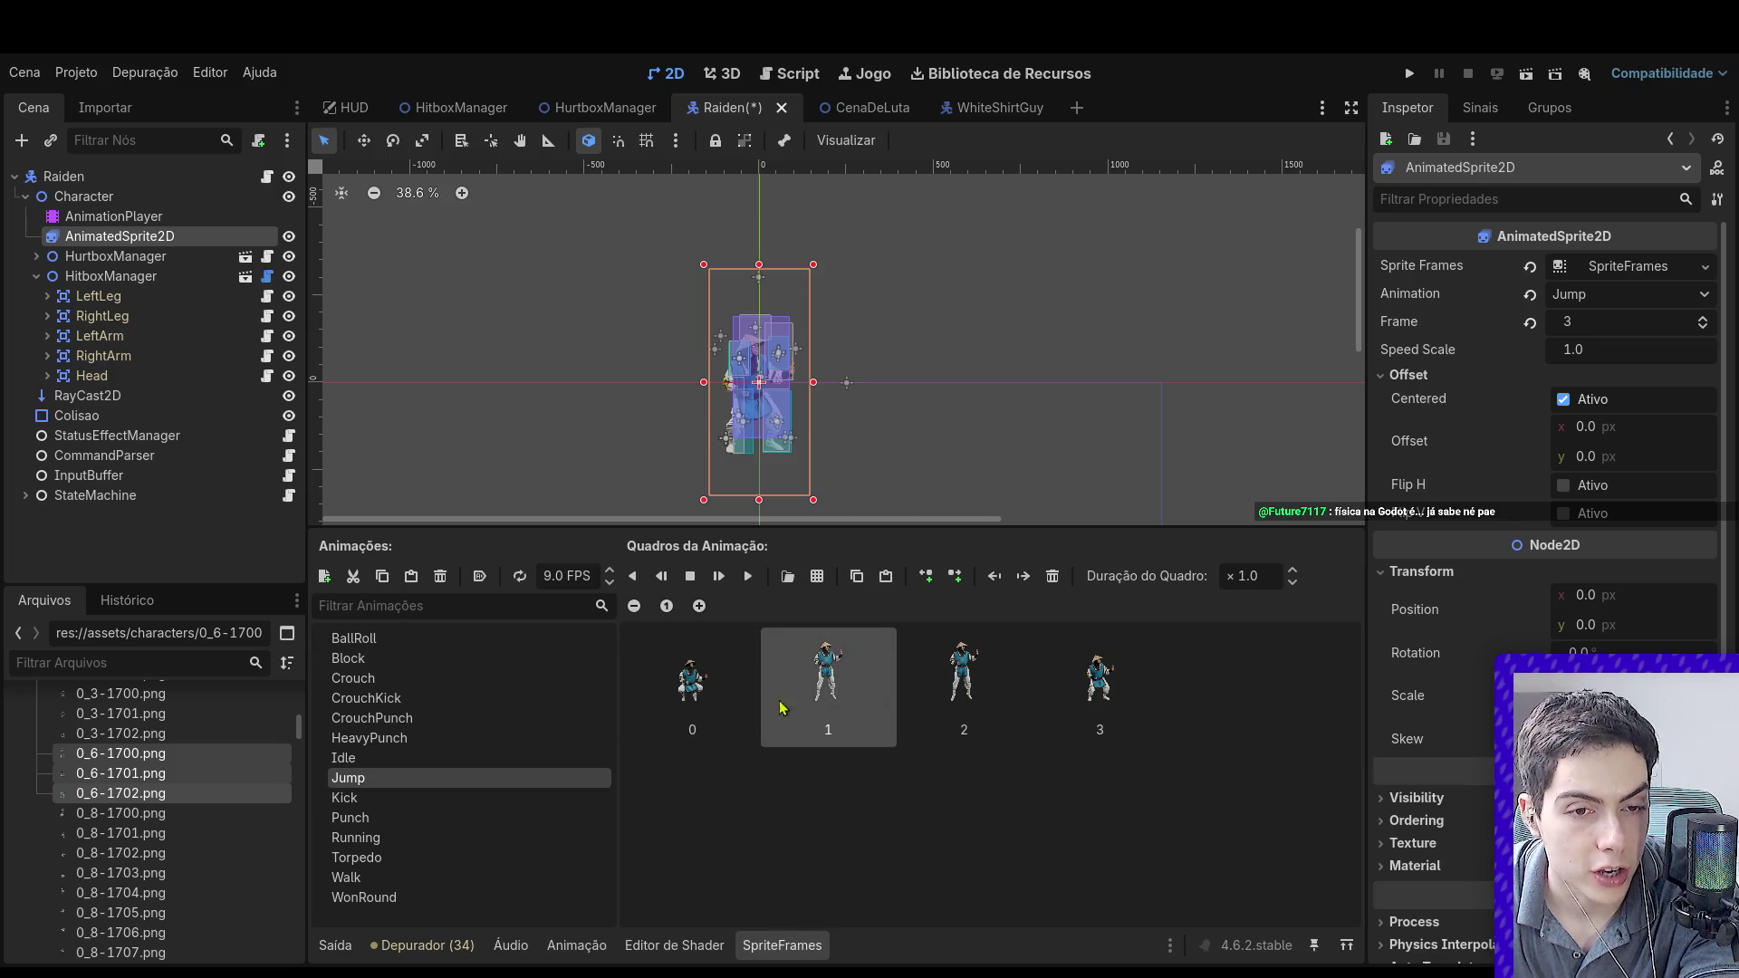
left_click(711, 706)
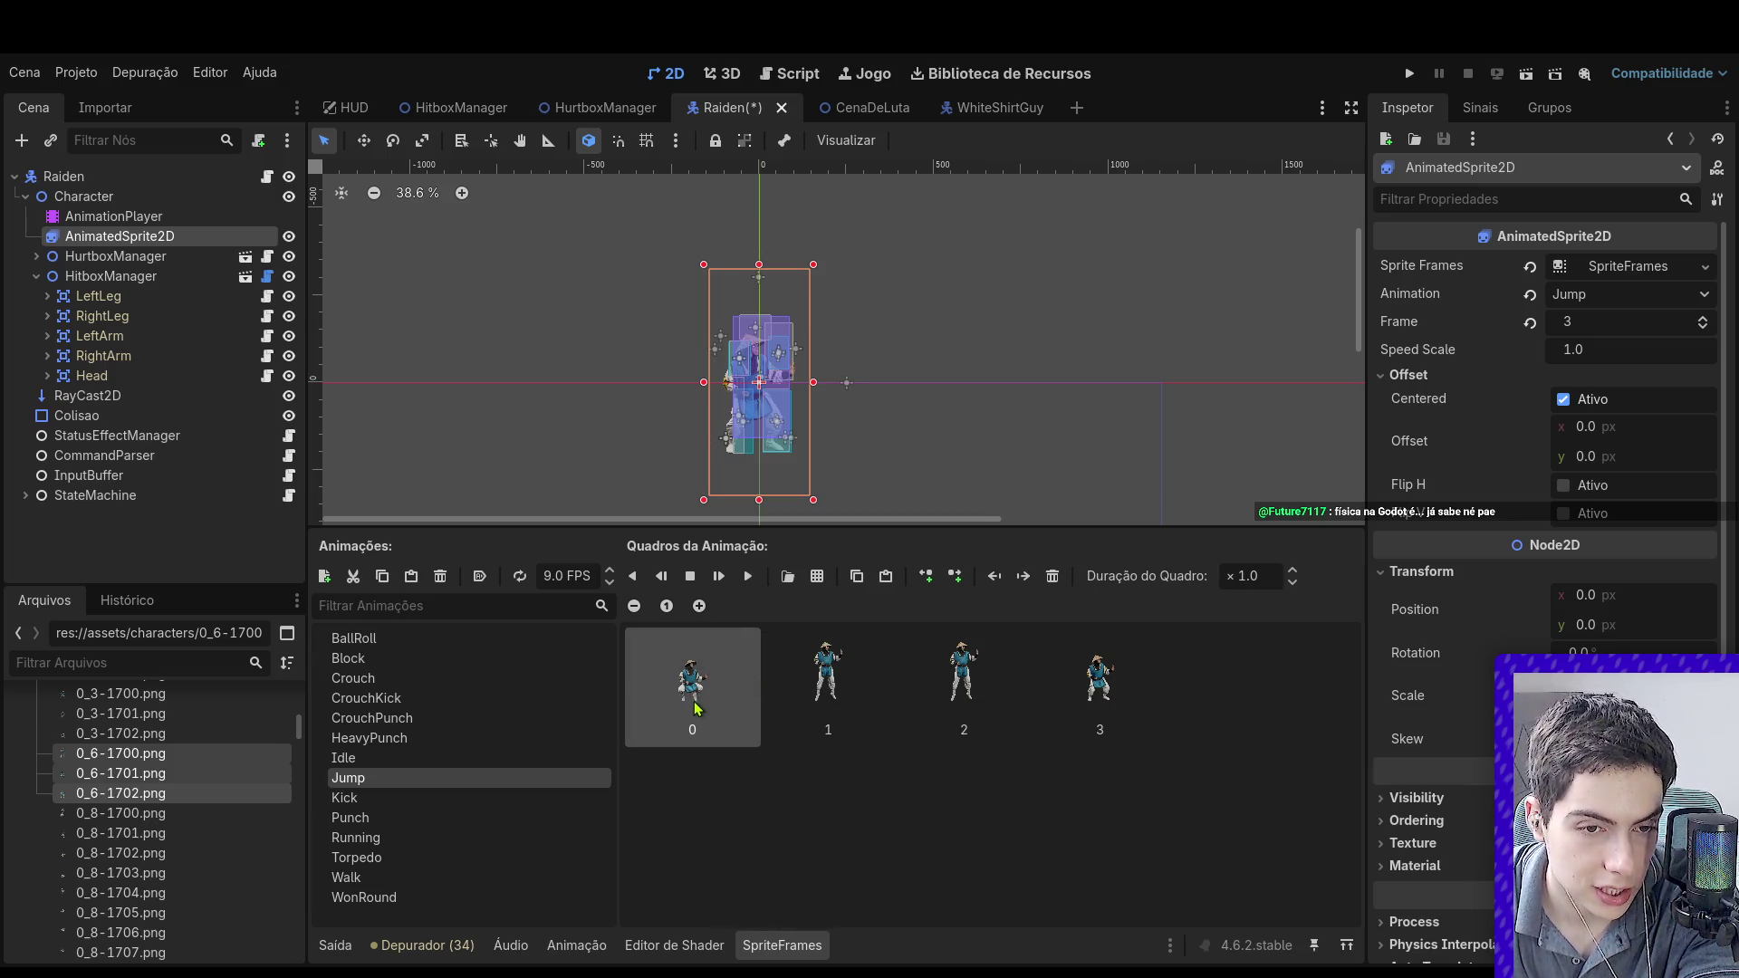
scroll(790, 410, "up", 10)
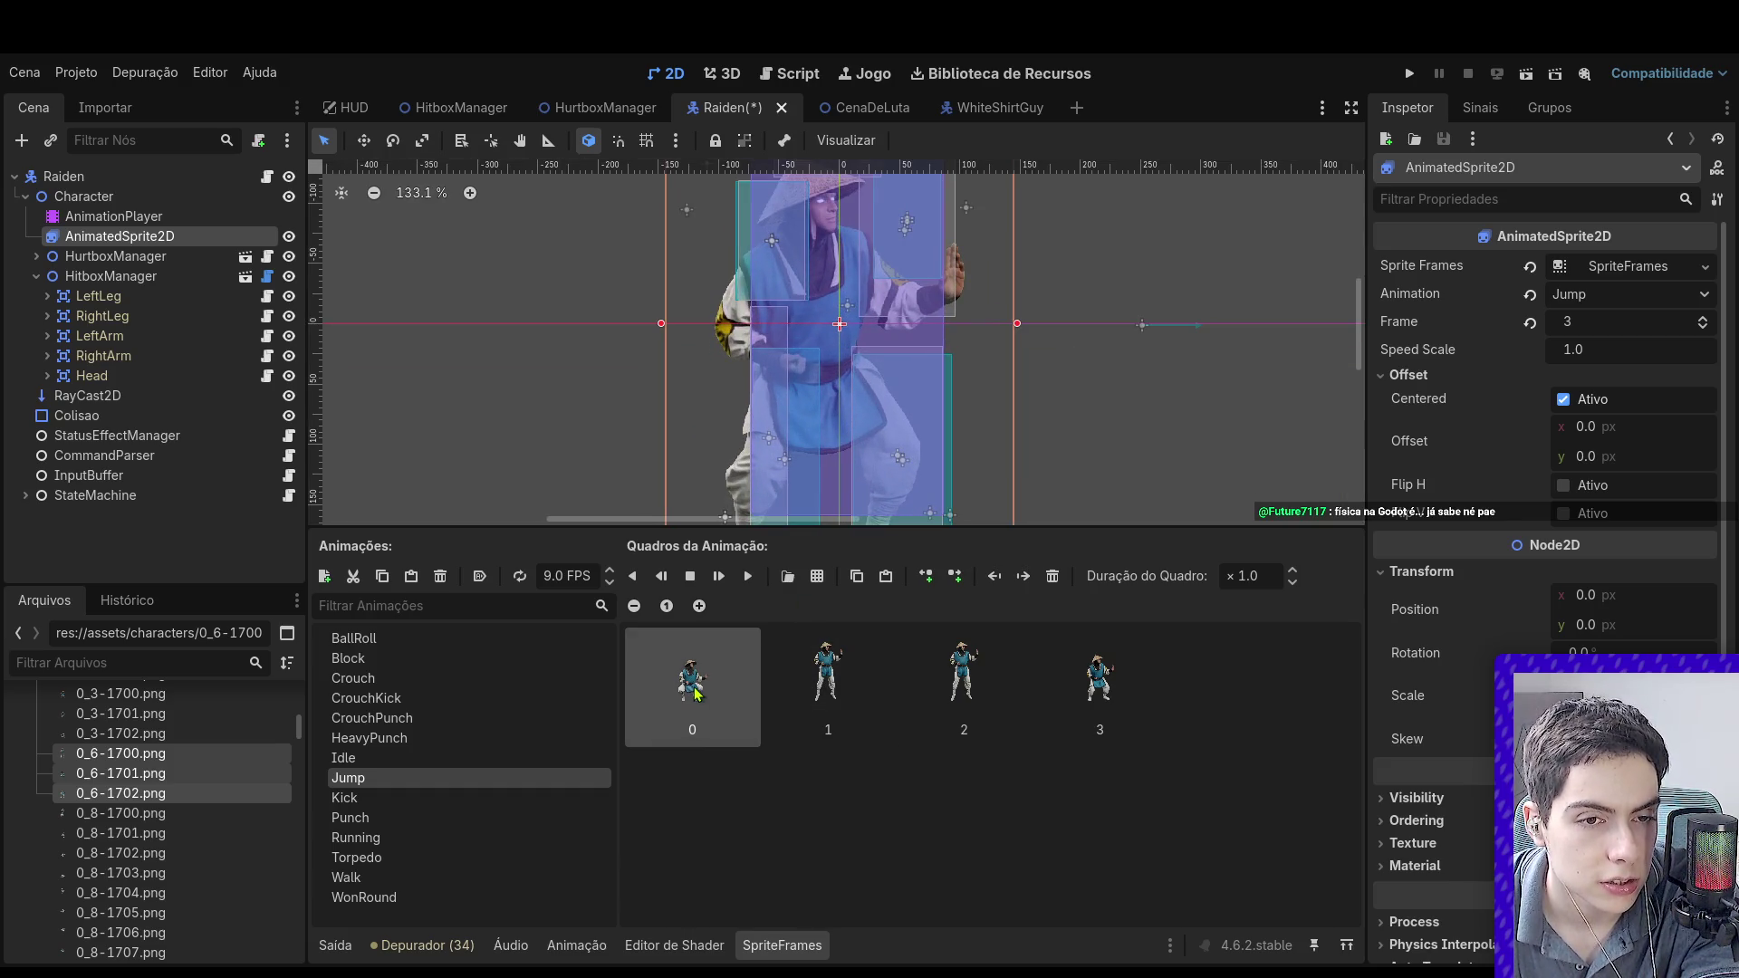
left_click(690, 577)
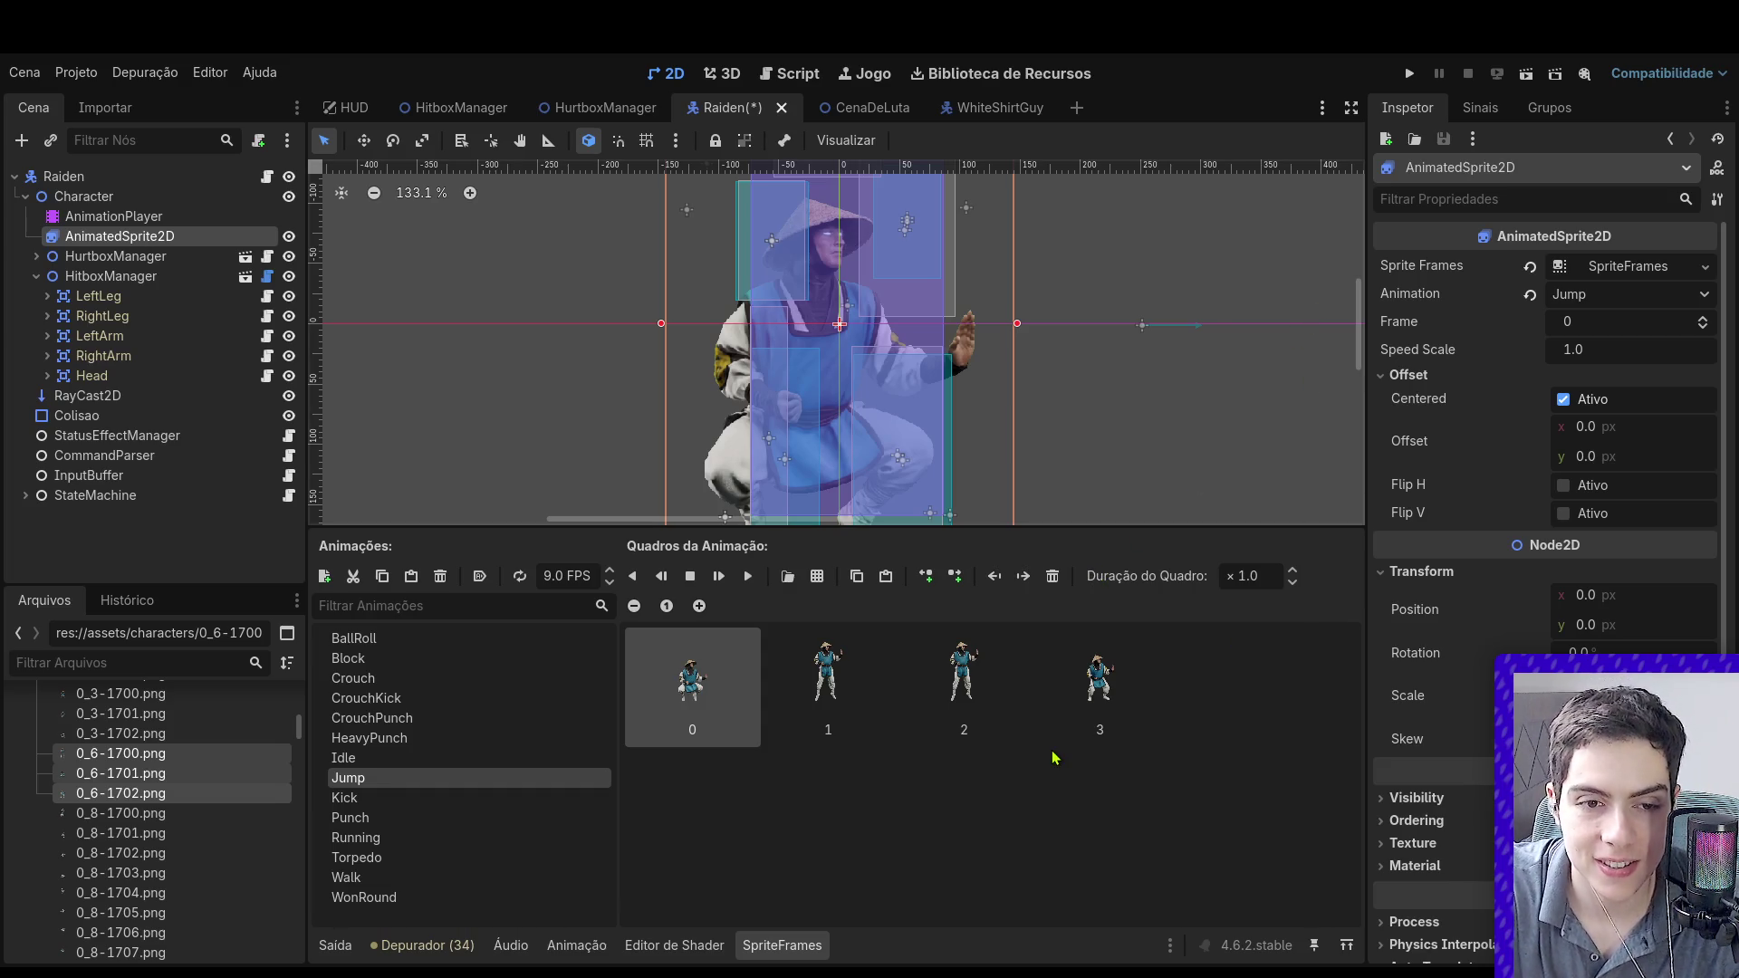
left_click(809, 722)
left_click(749, 576)
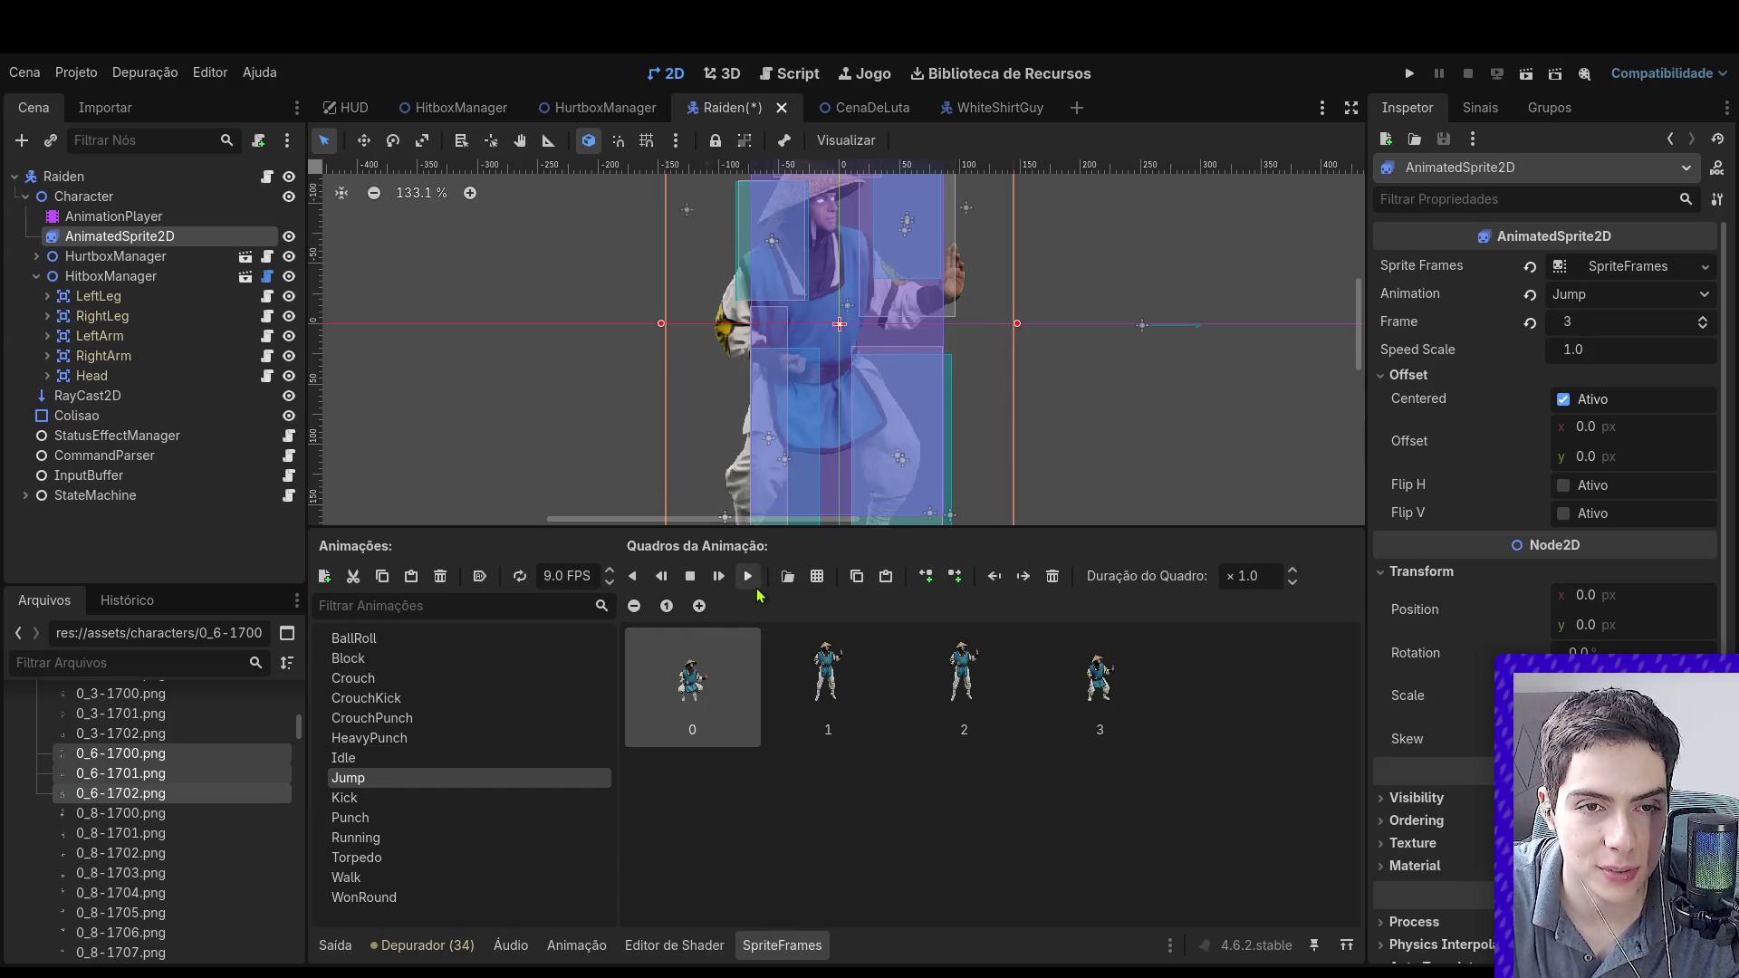
scroll(784, 432, "down", 9)
scroll(784, 432, "up", 3)
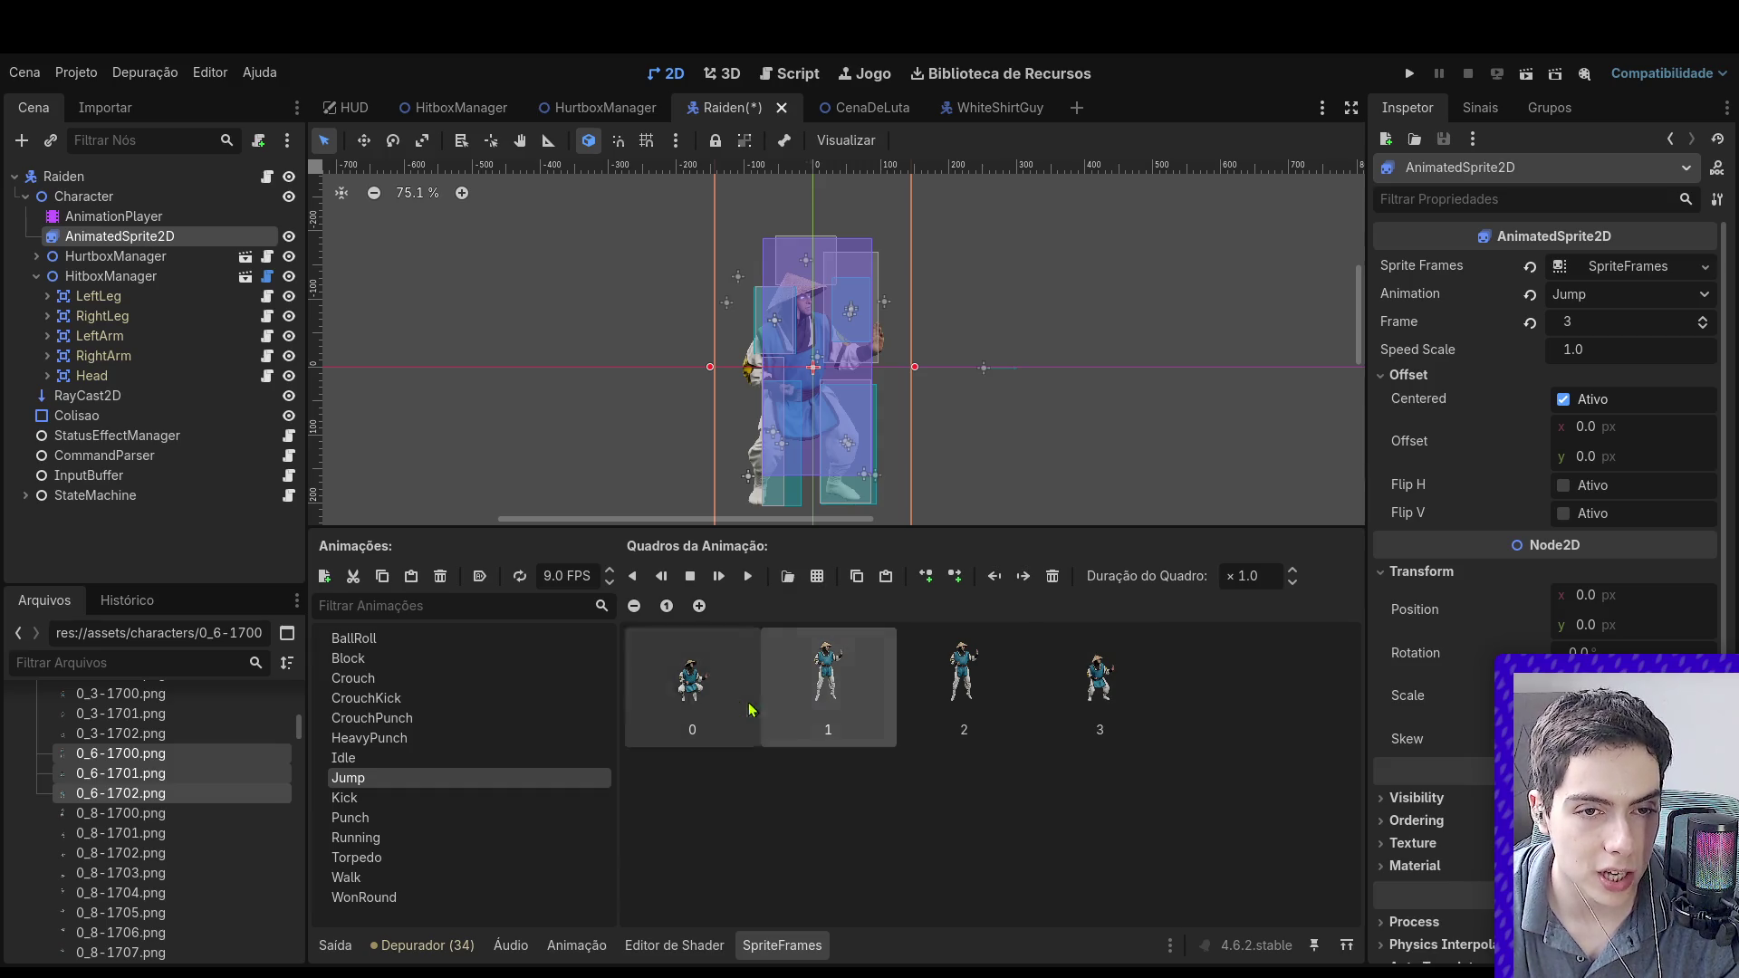
left_click(690, 576)
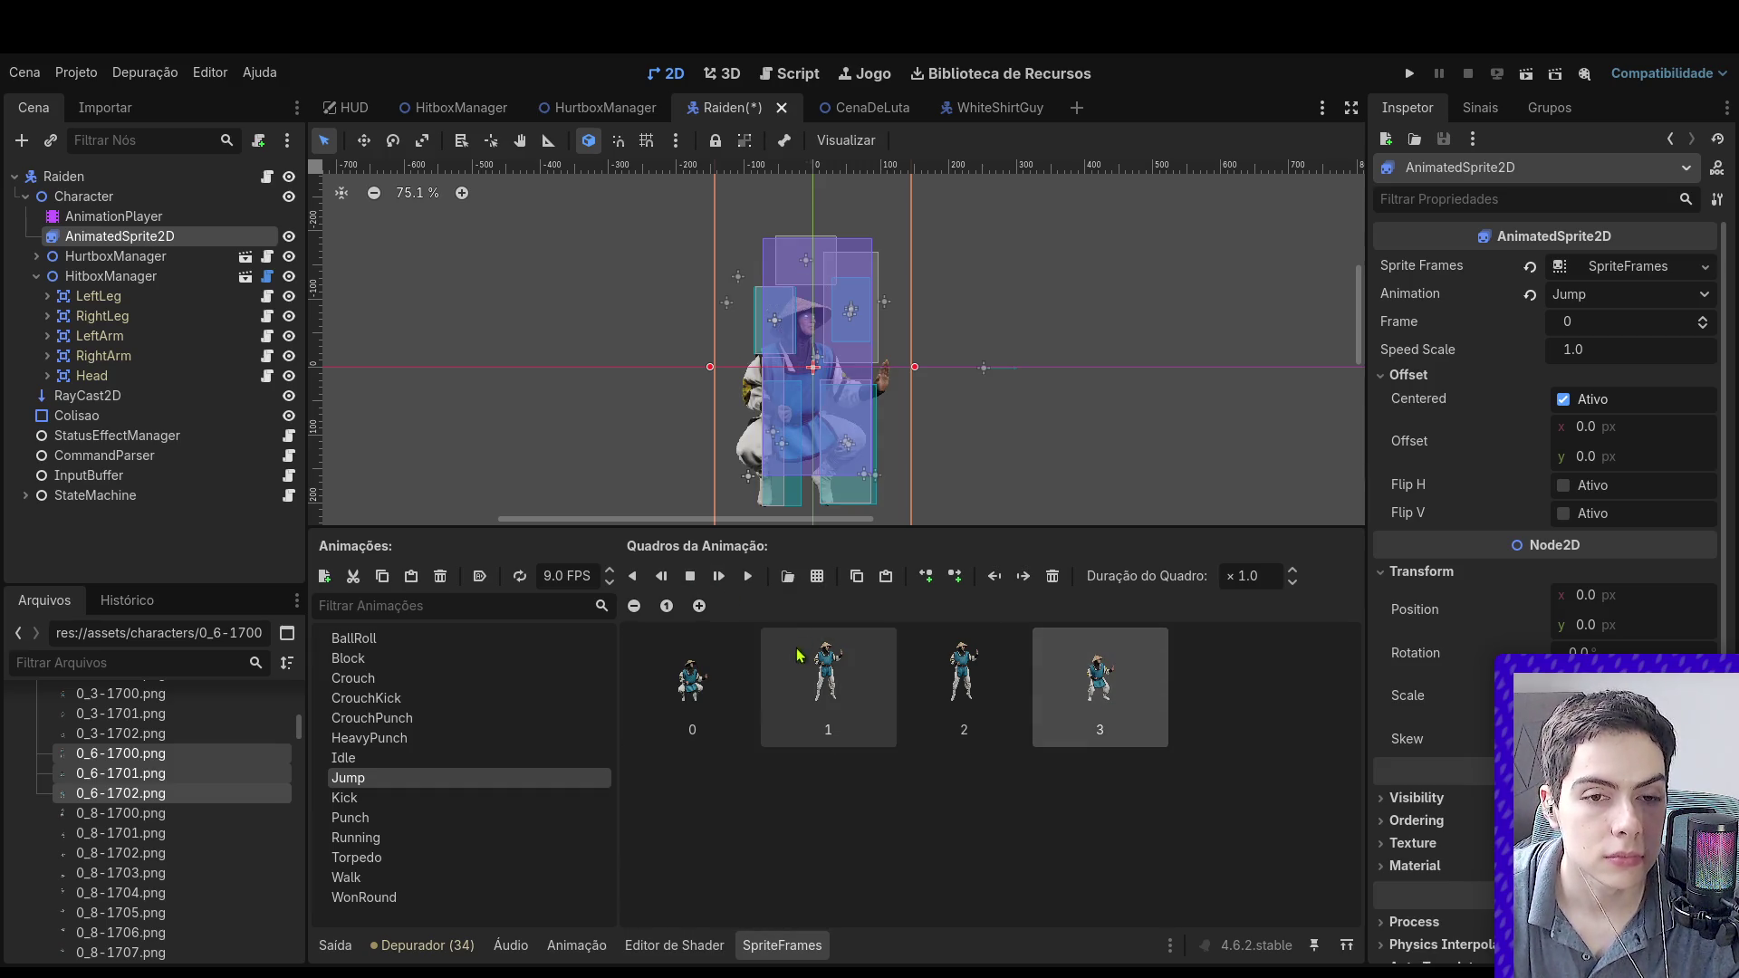
left_click(755, 579)
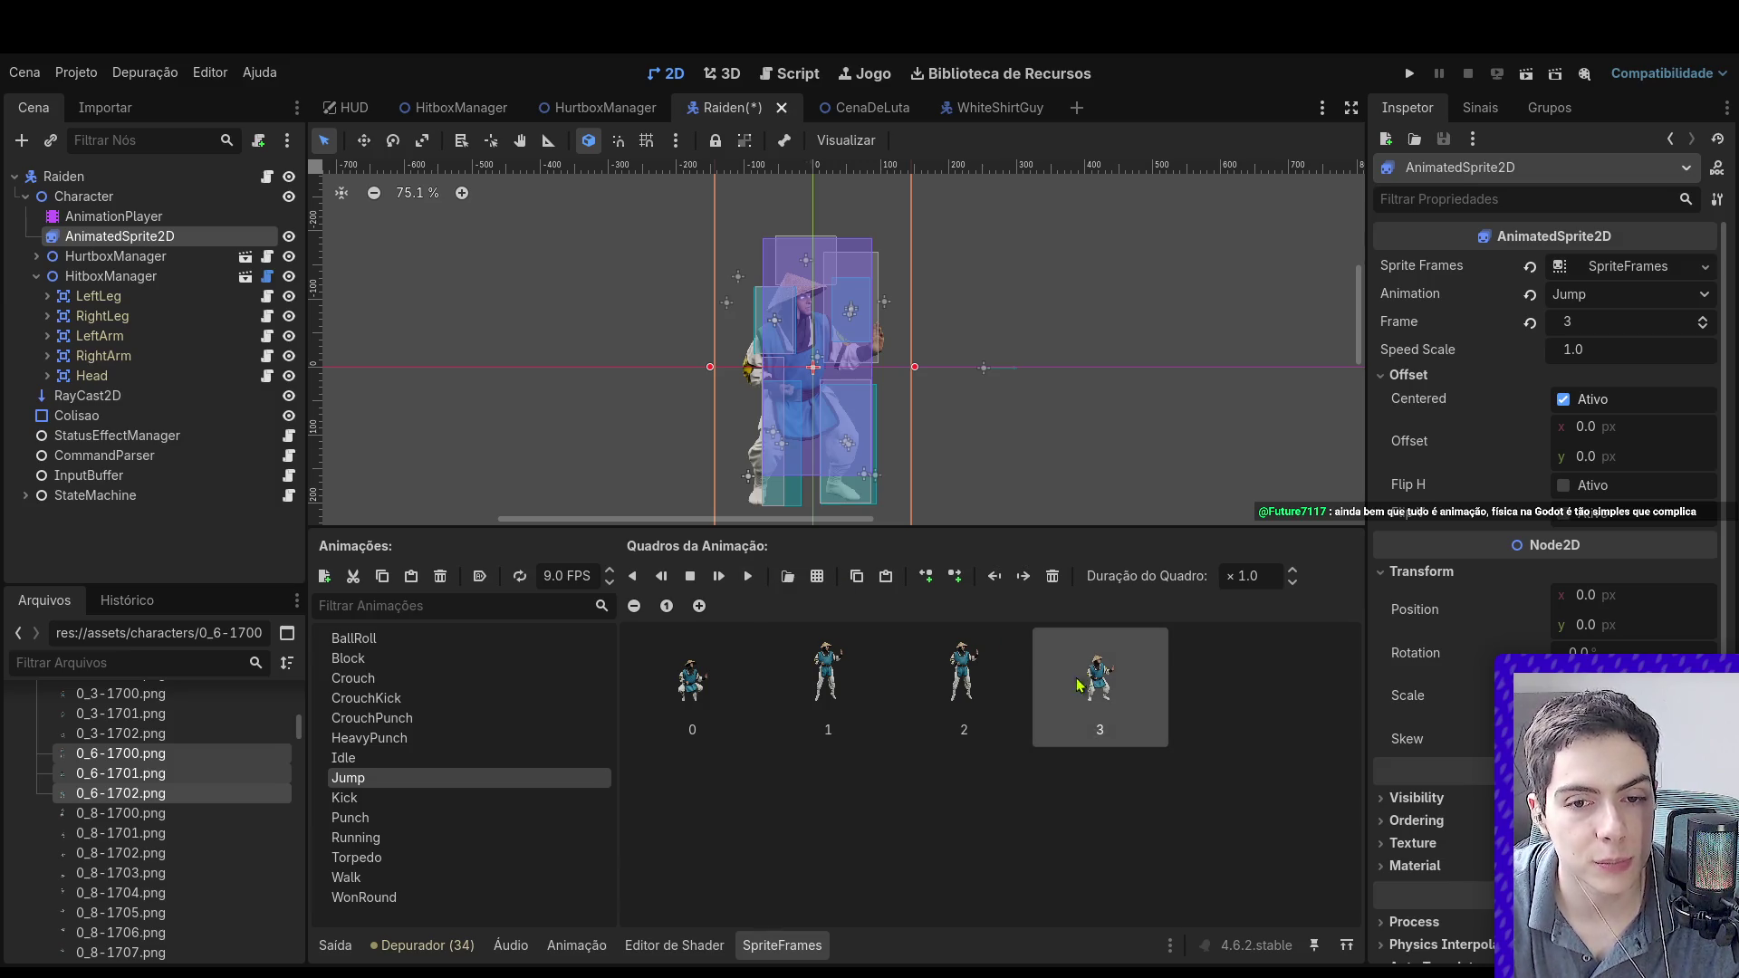
left_click(1008, 691)
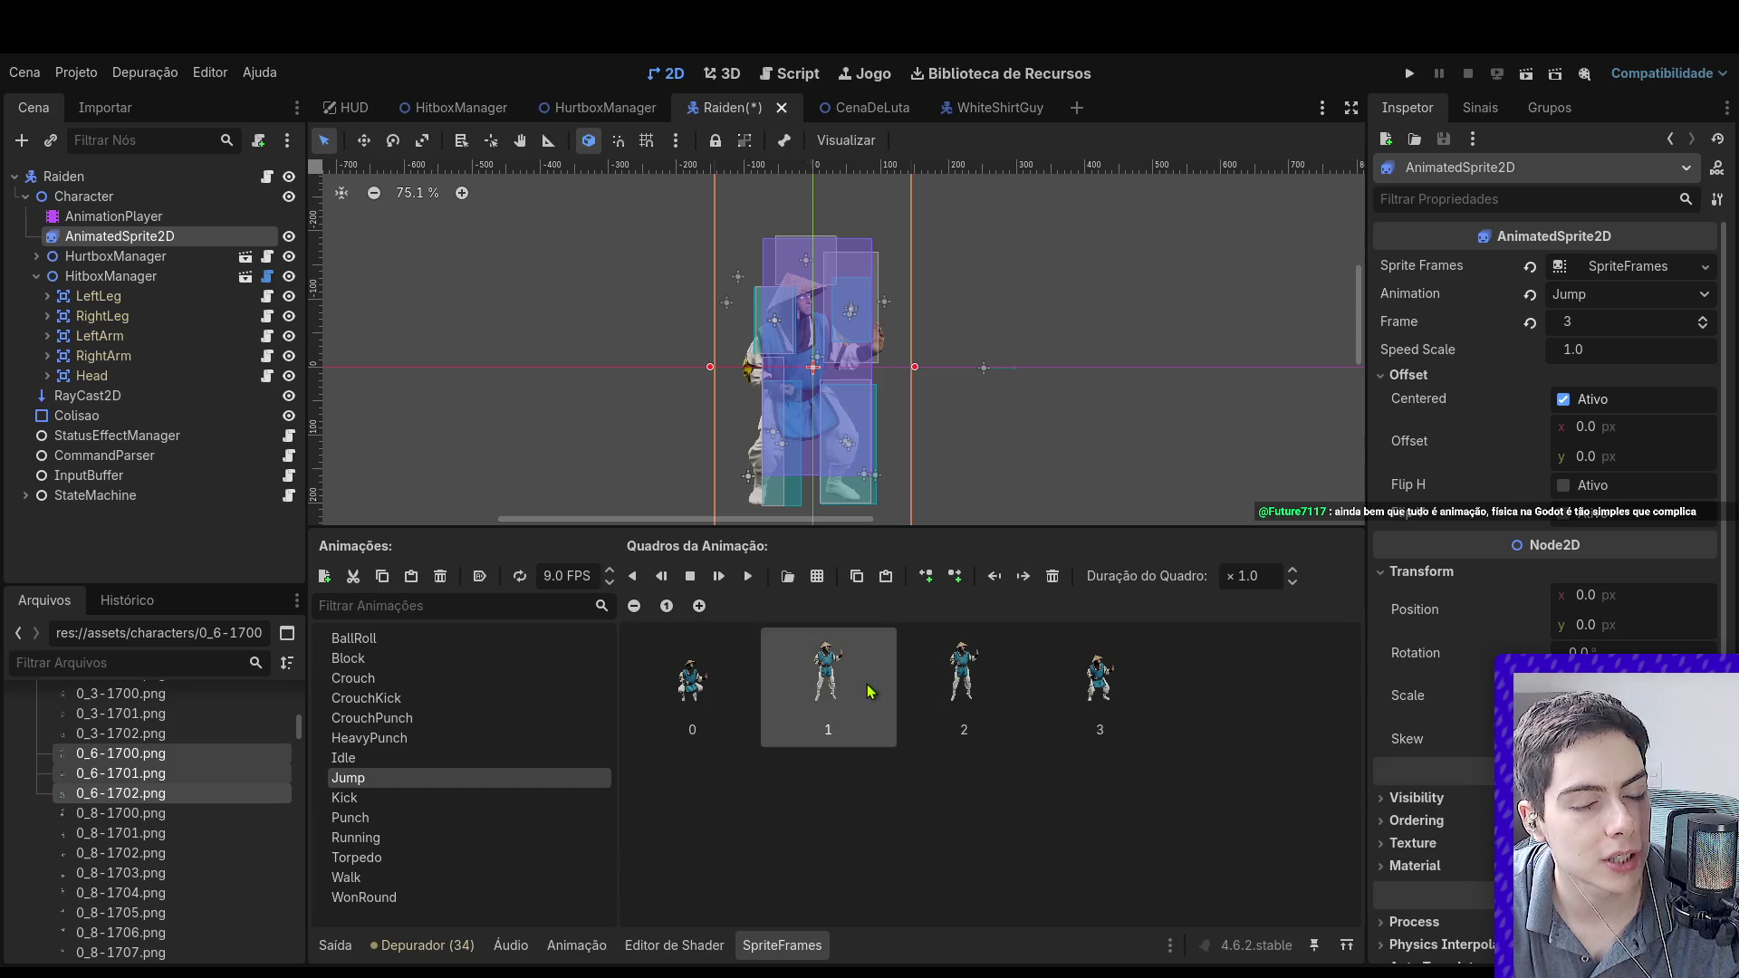
left_click(748, 577)
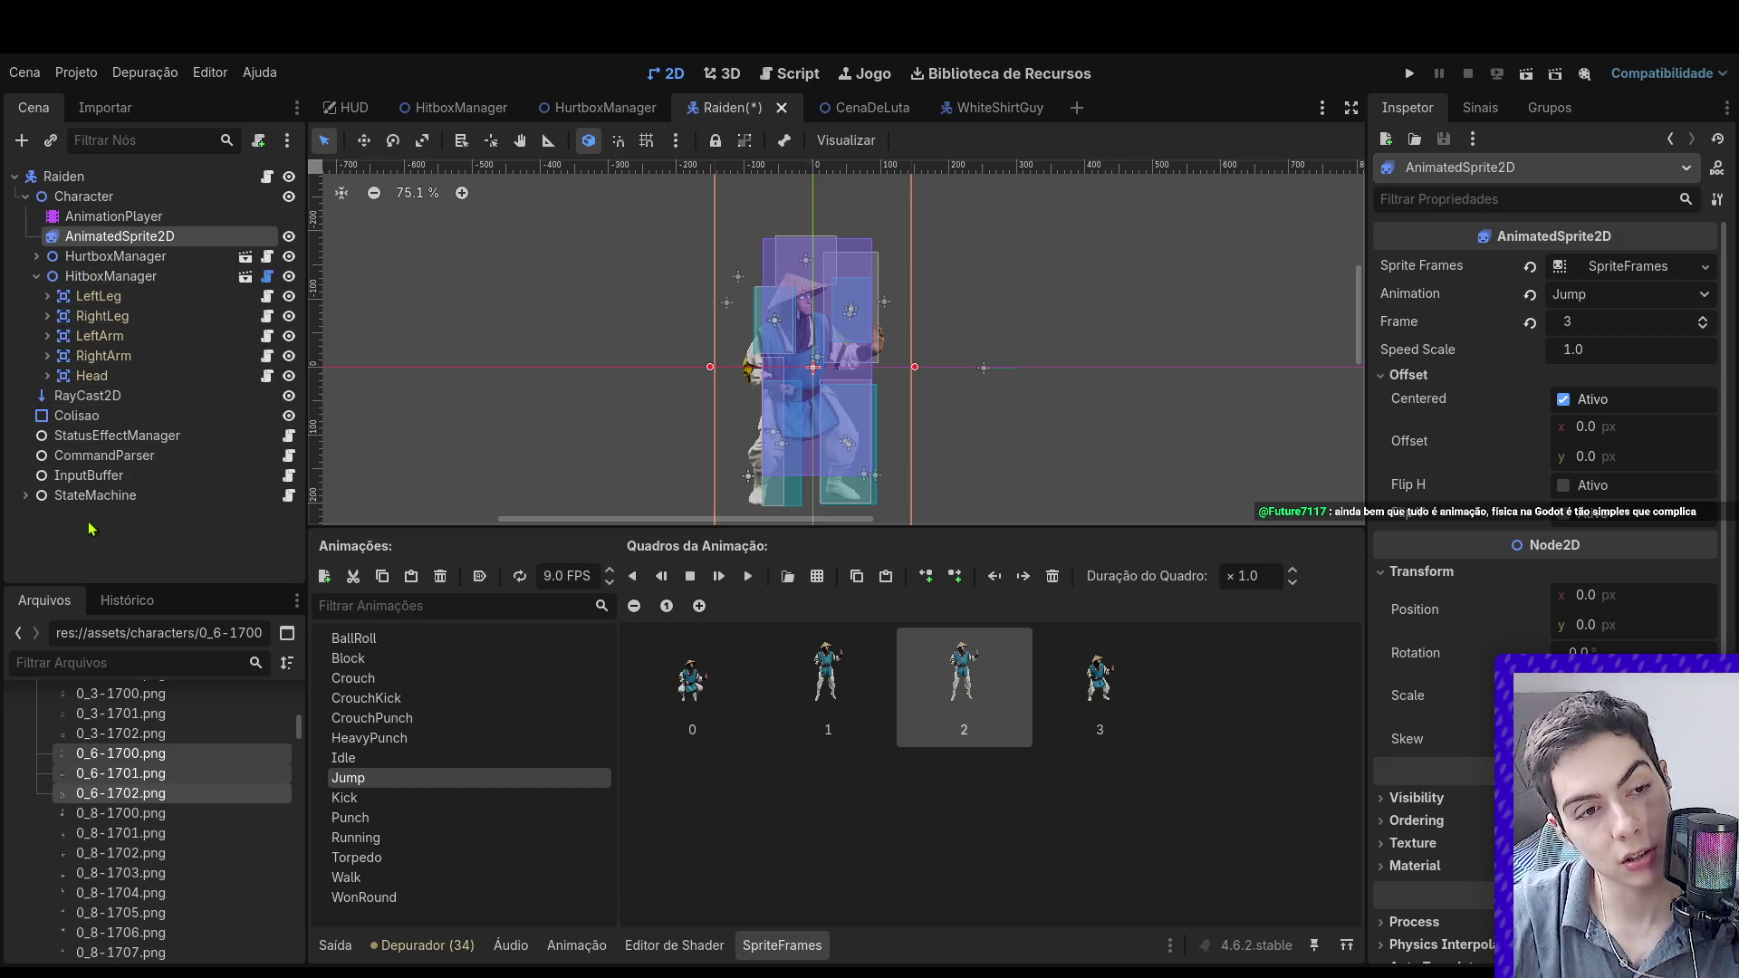
Expand StateMachine, select the Jump state and open its script.
left_click(26, 495)
scroll(78, 504, "down", 3)
left_click(81, 563)
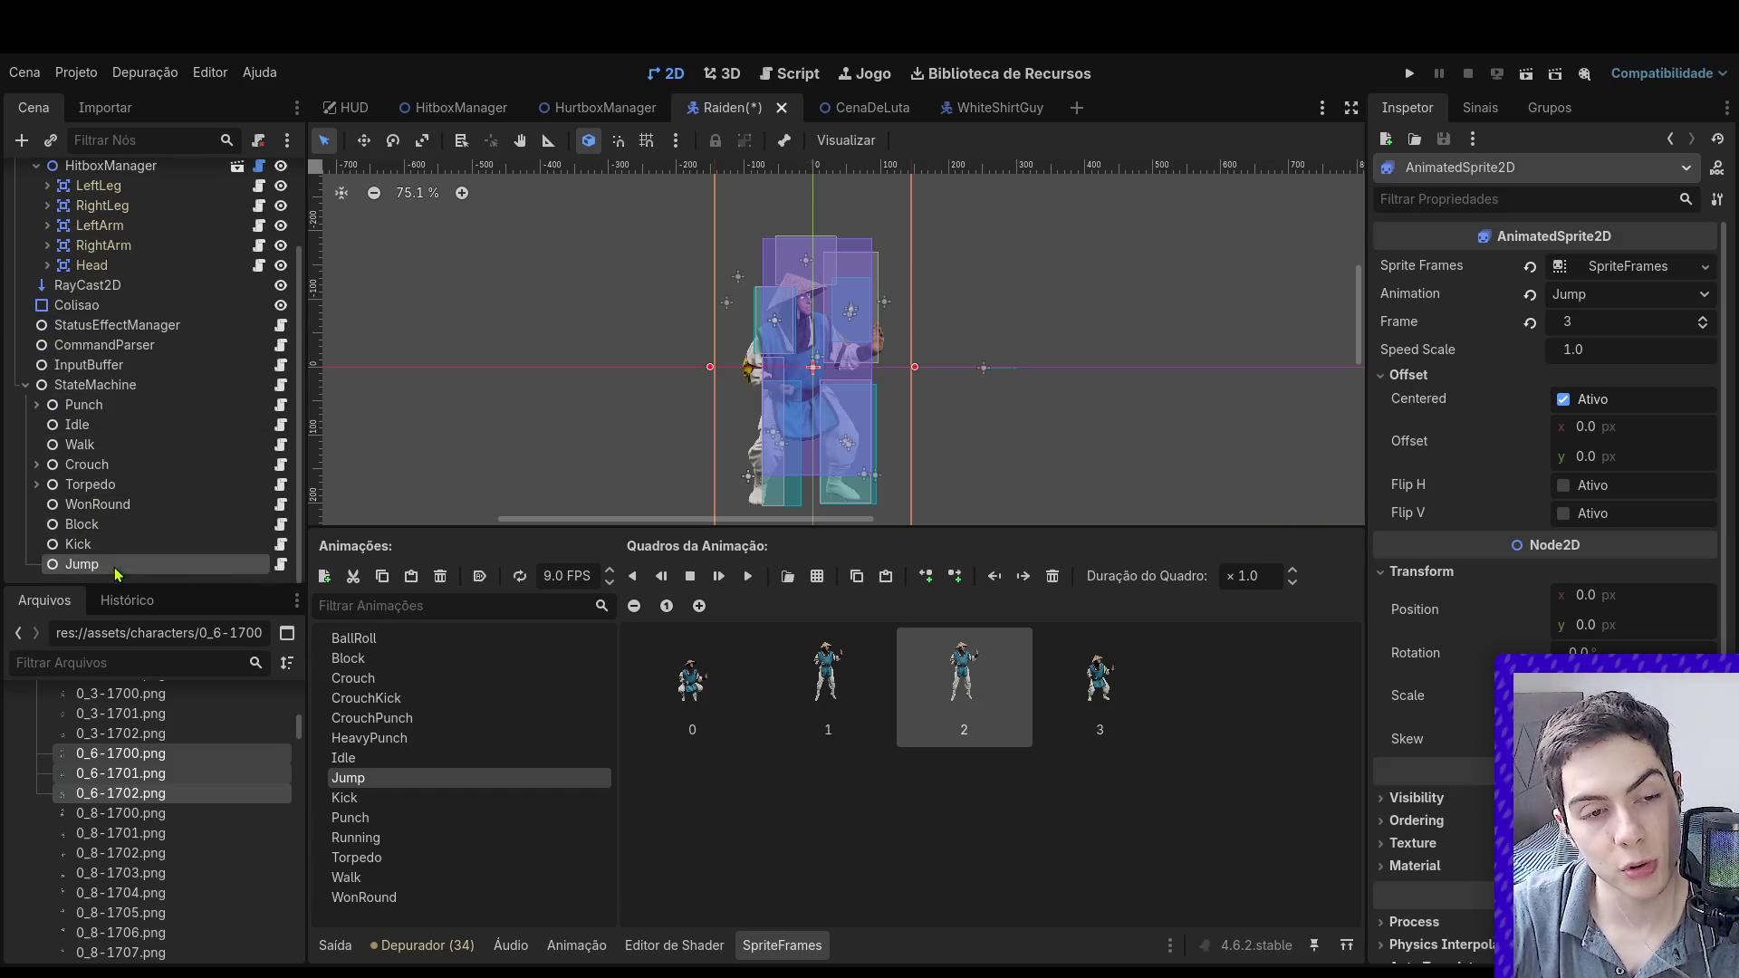
left_click(280, 564)
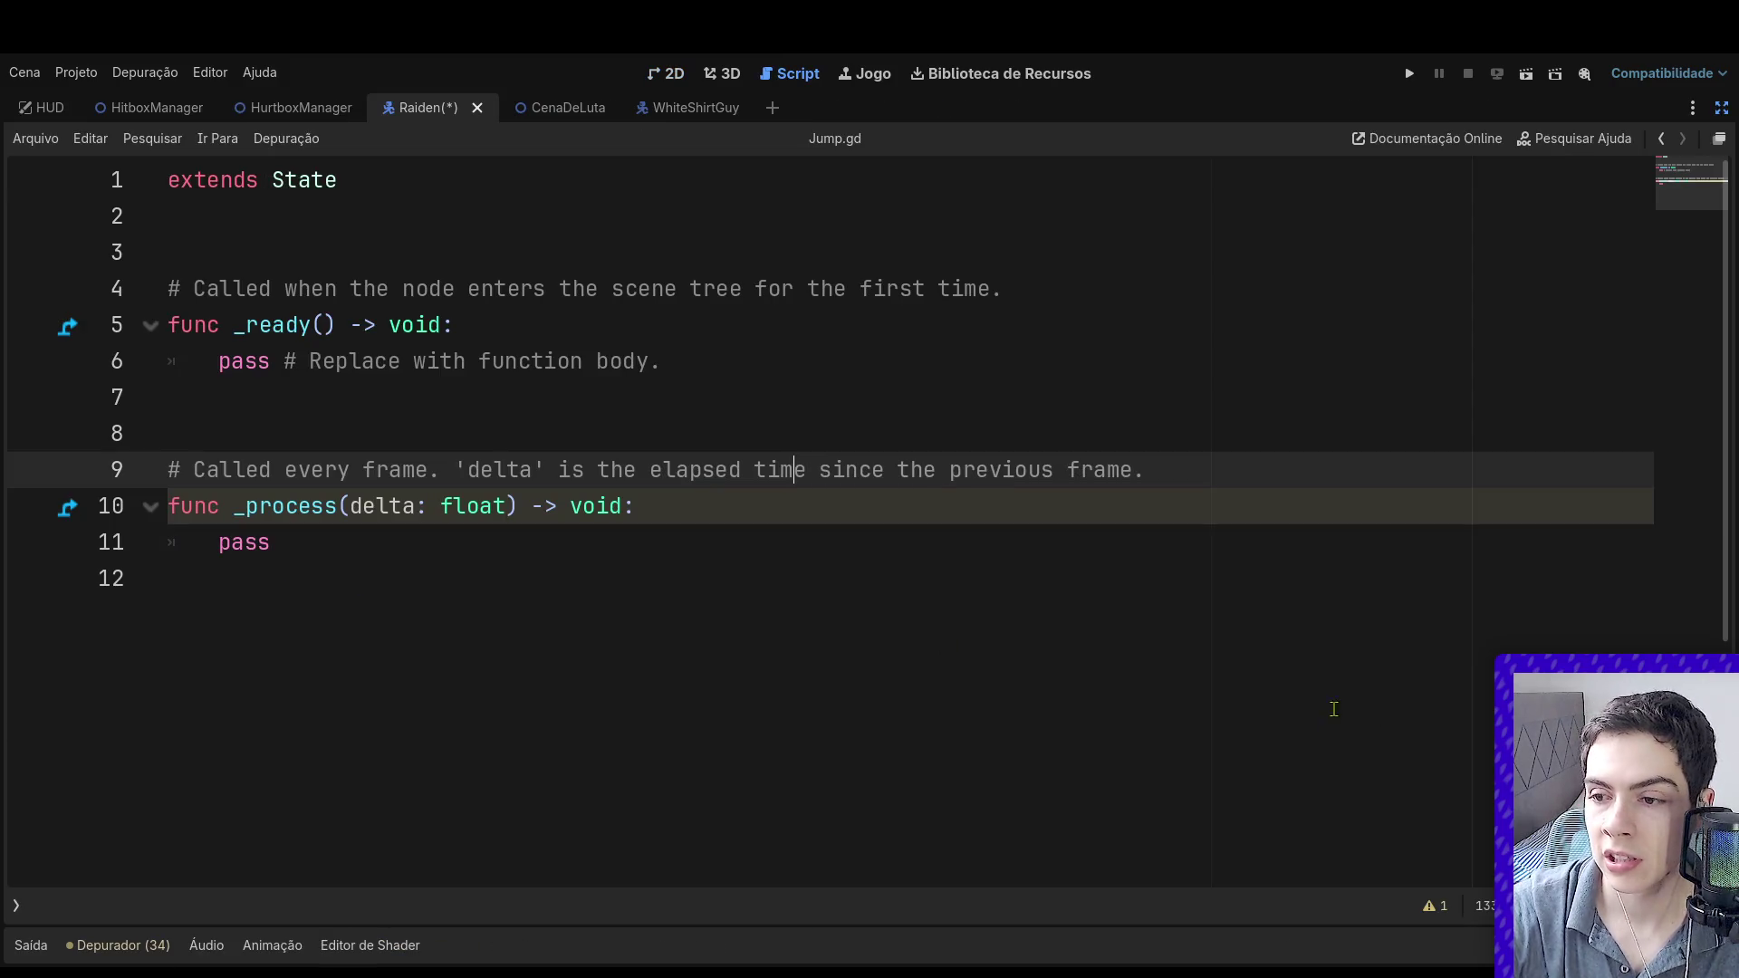
In the 2D view, inspect the AnimationPlayer's Jump track, scrubbing and playing it.
left_click(672, 73)
scroll(879, 471, "up", 2)
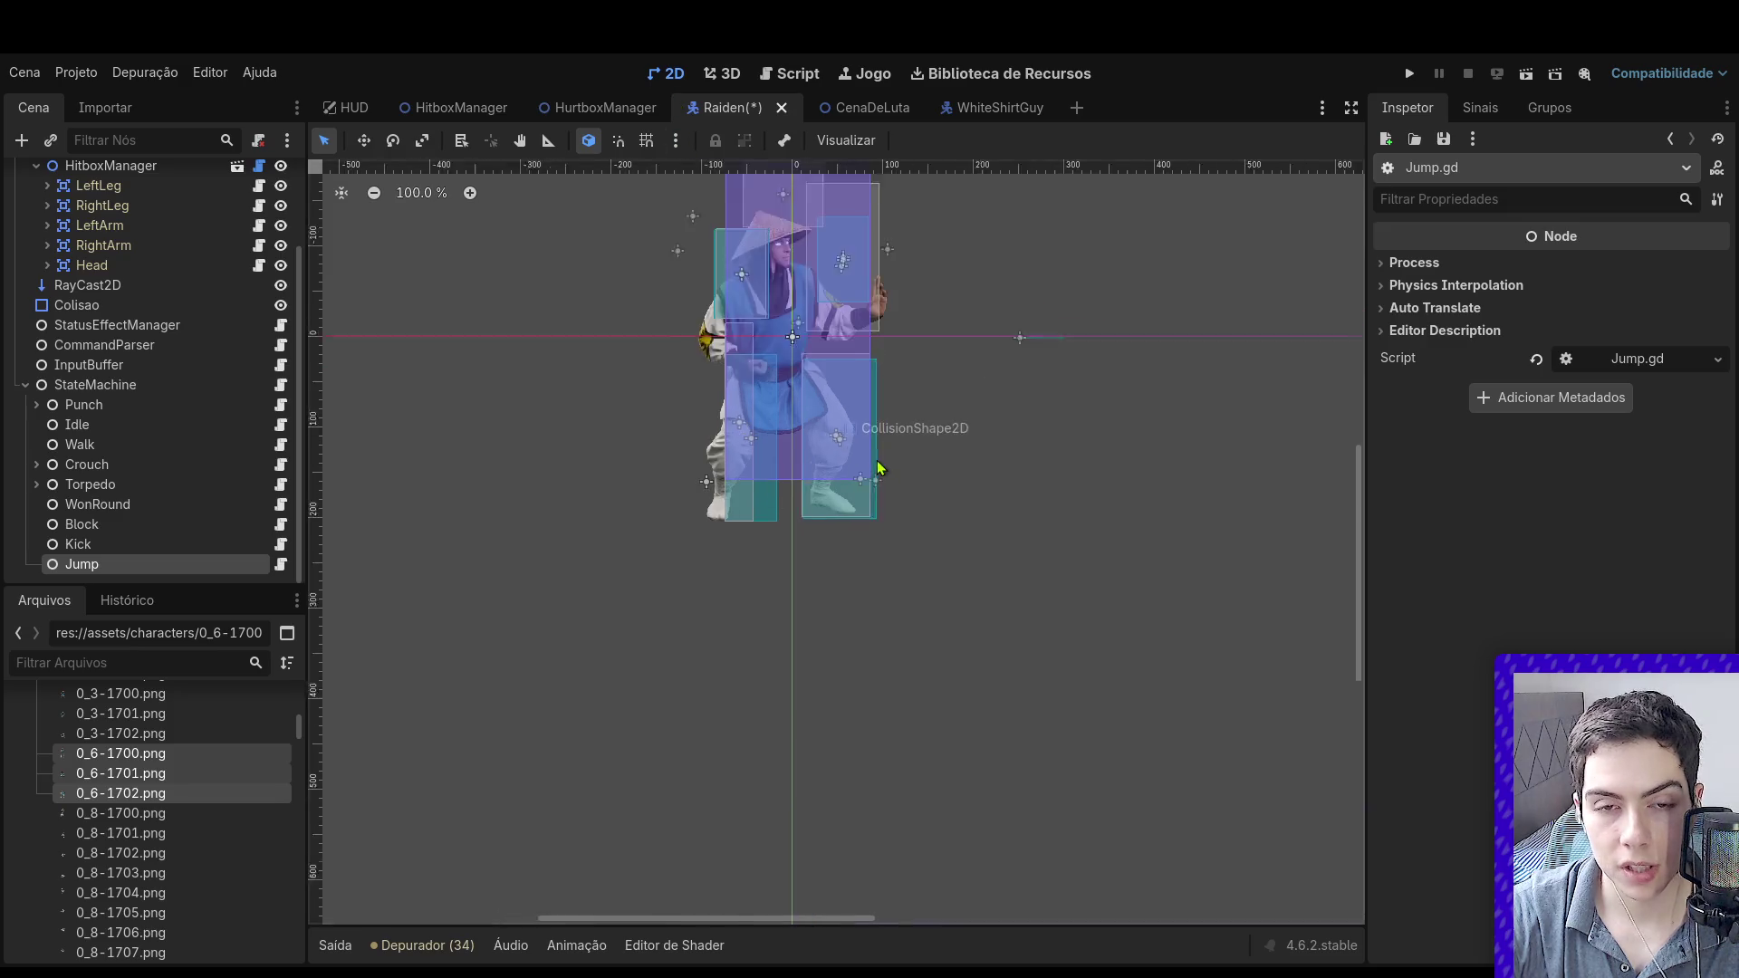
scroll(877, 471, "down", 1)
scroll(68, 353, "up", 3)
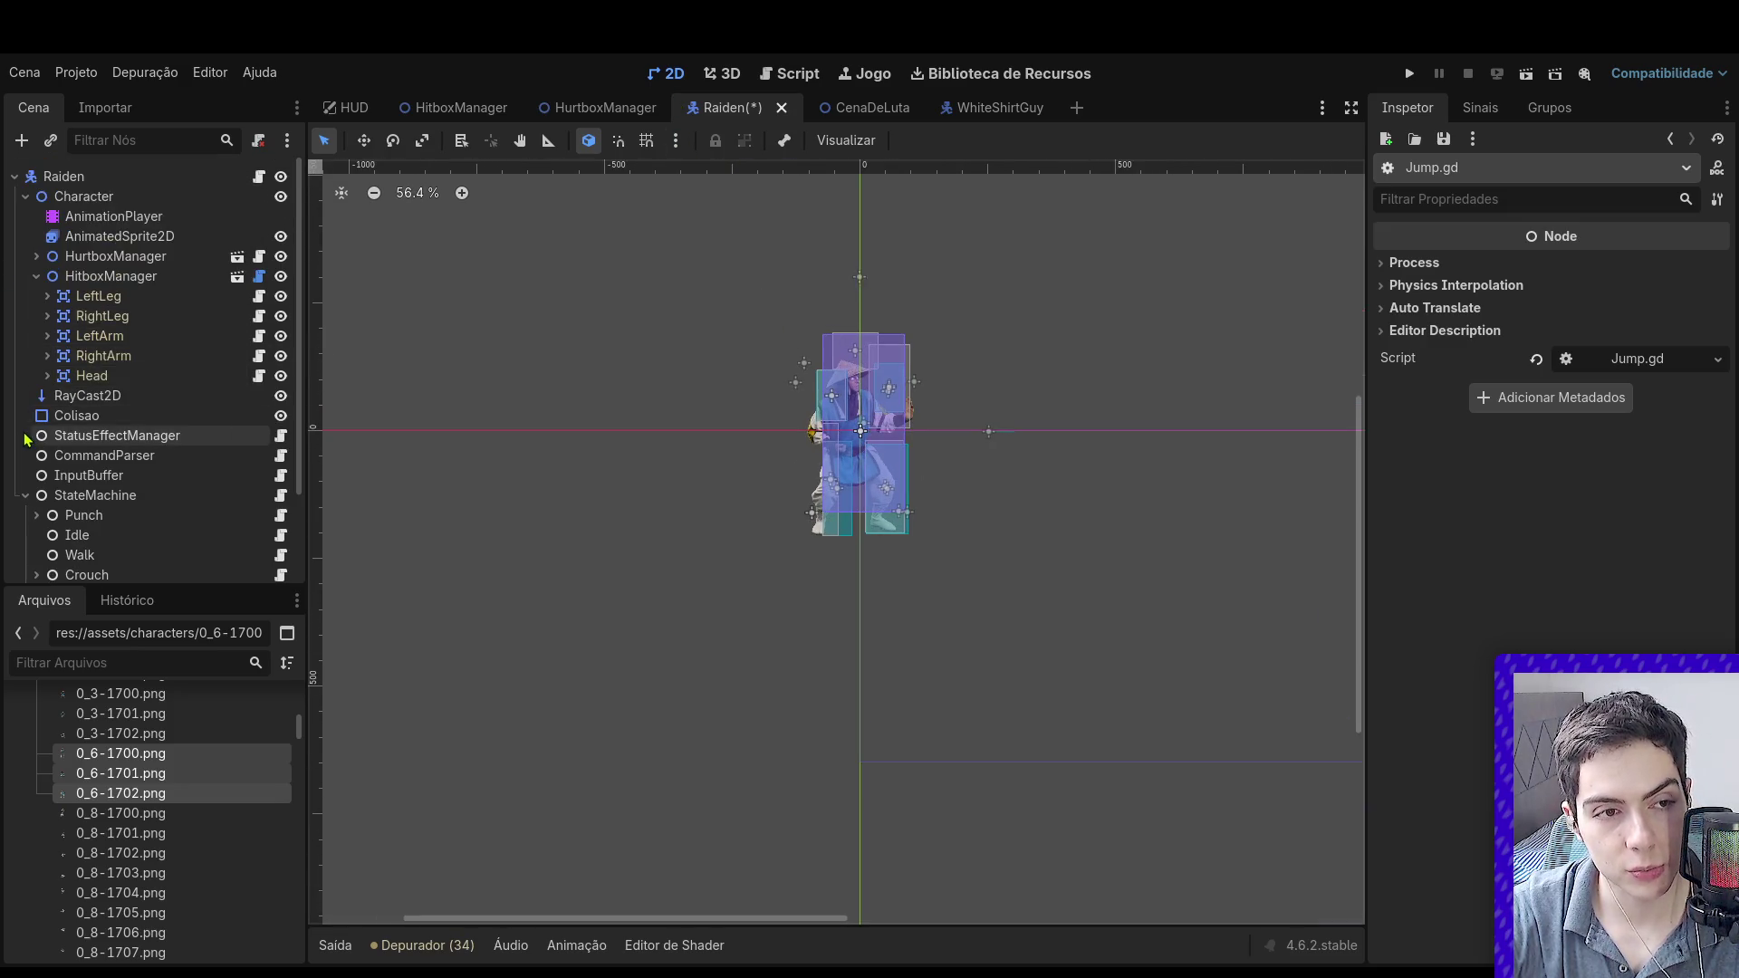
left_click(25, 495)
left_click(111, 217)
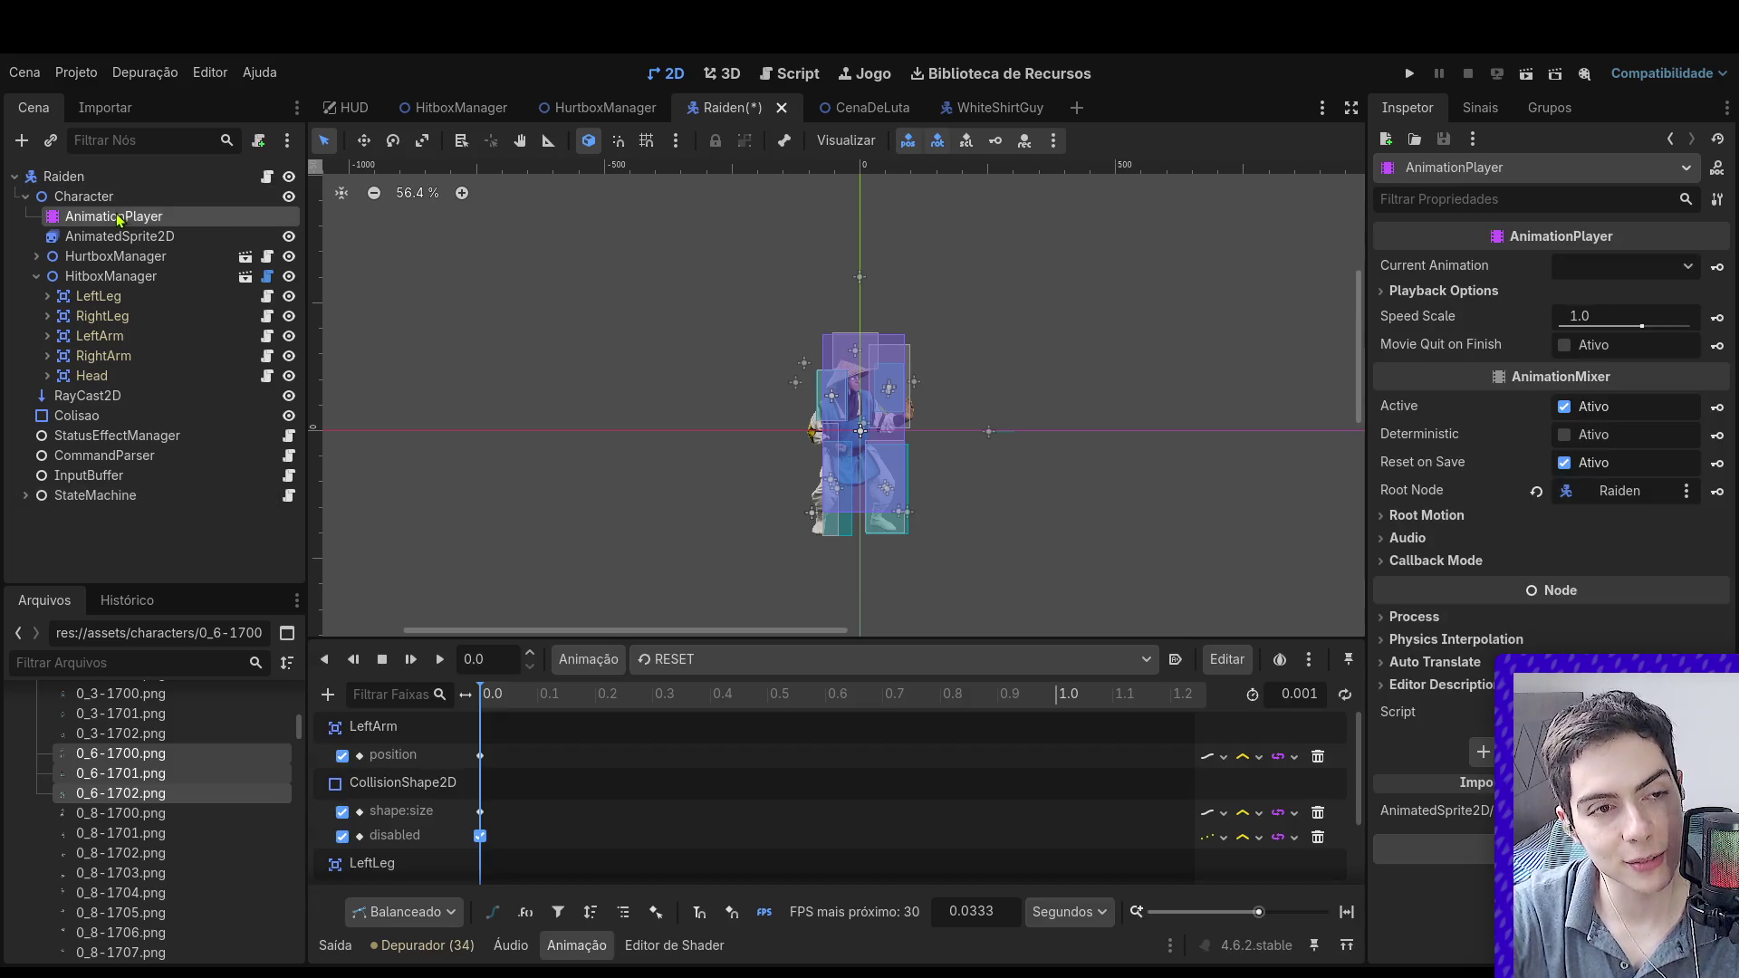
left_click(118, 236)
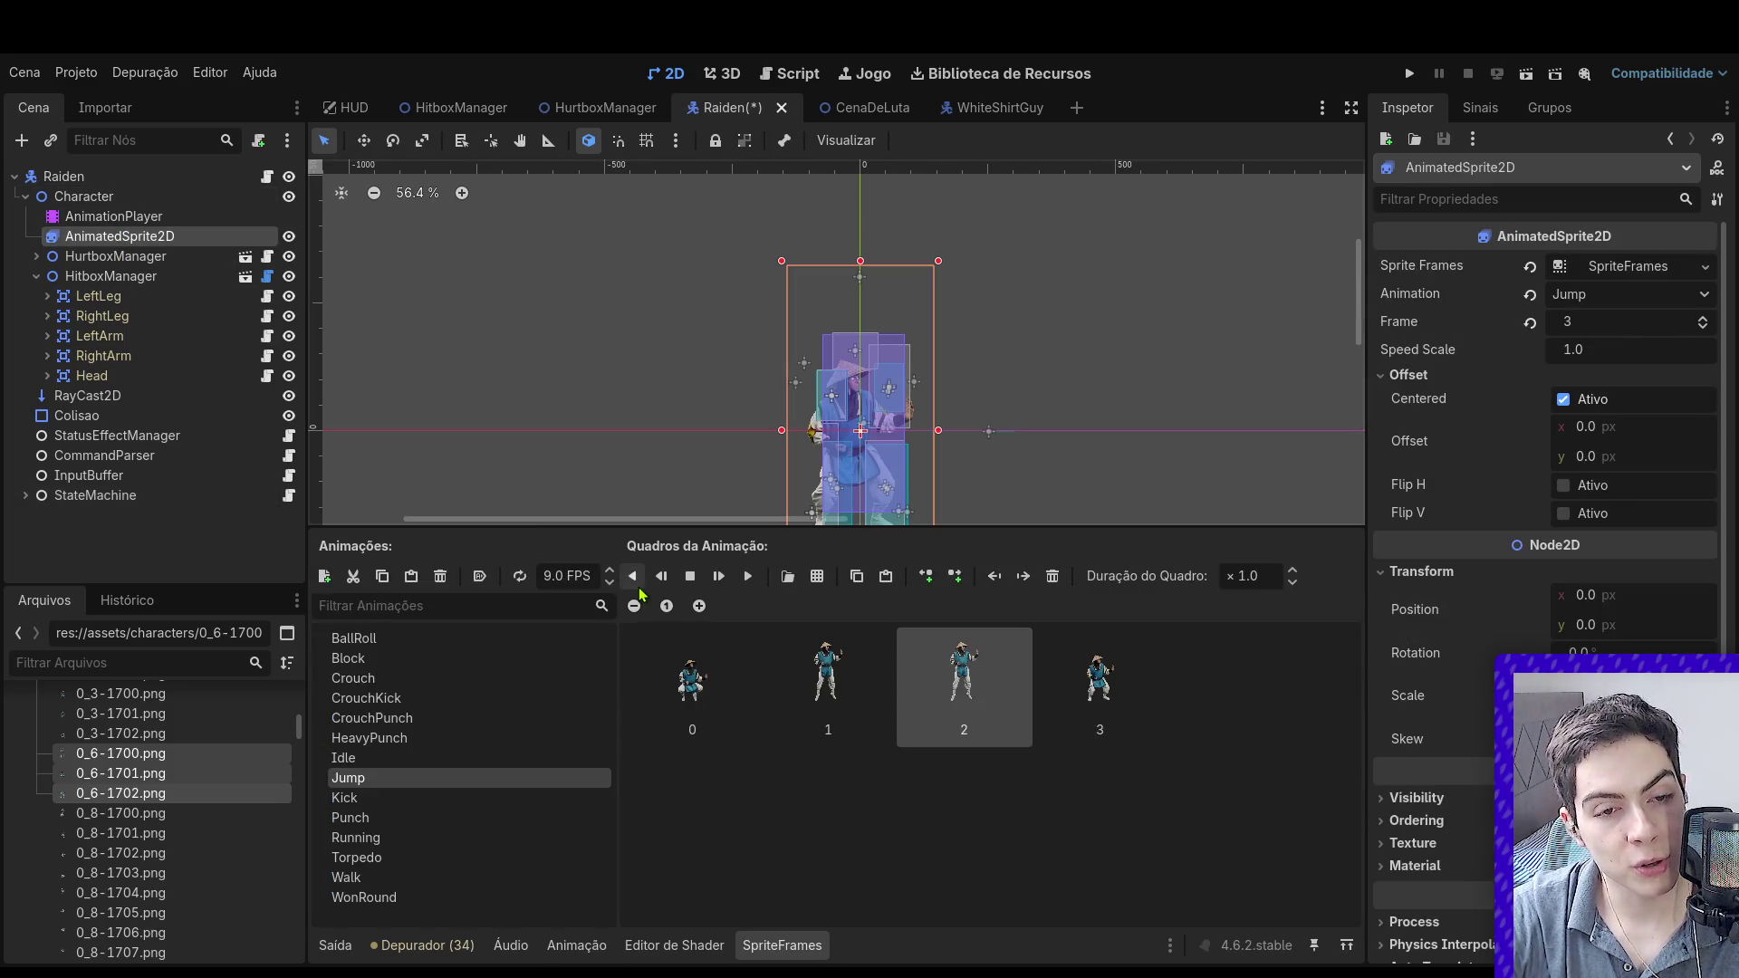
left_click(181, 217)
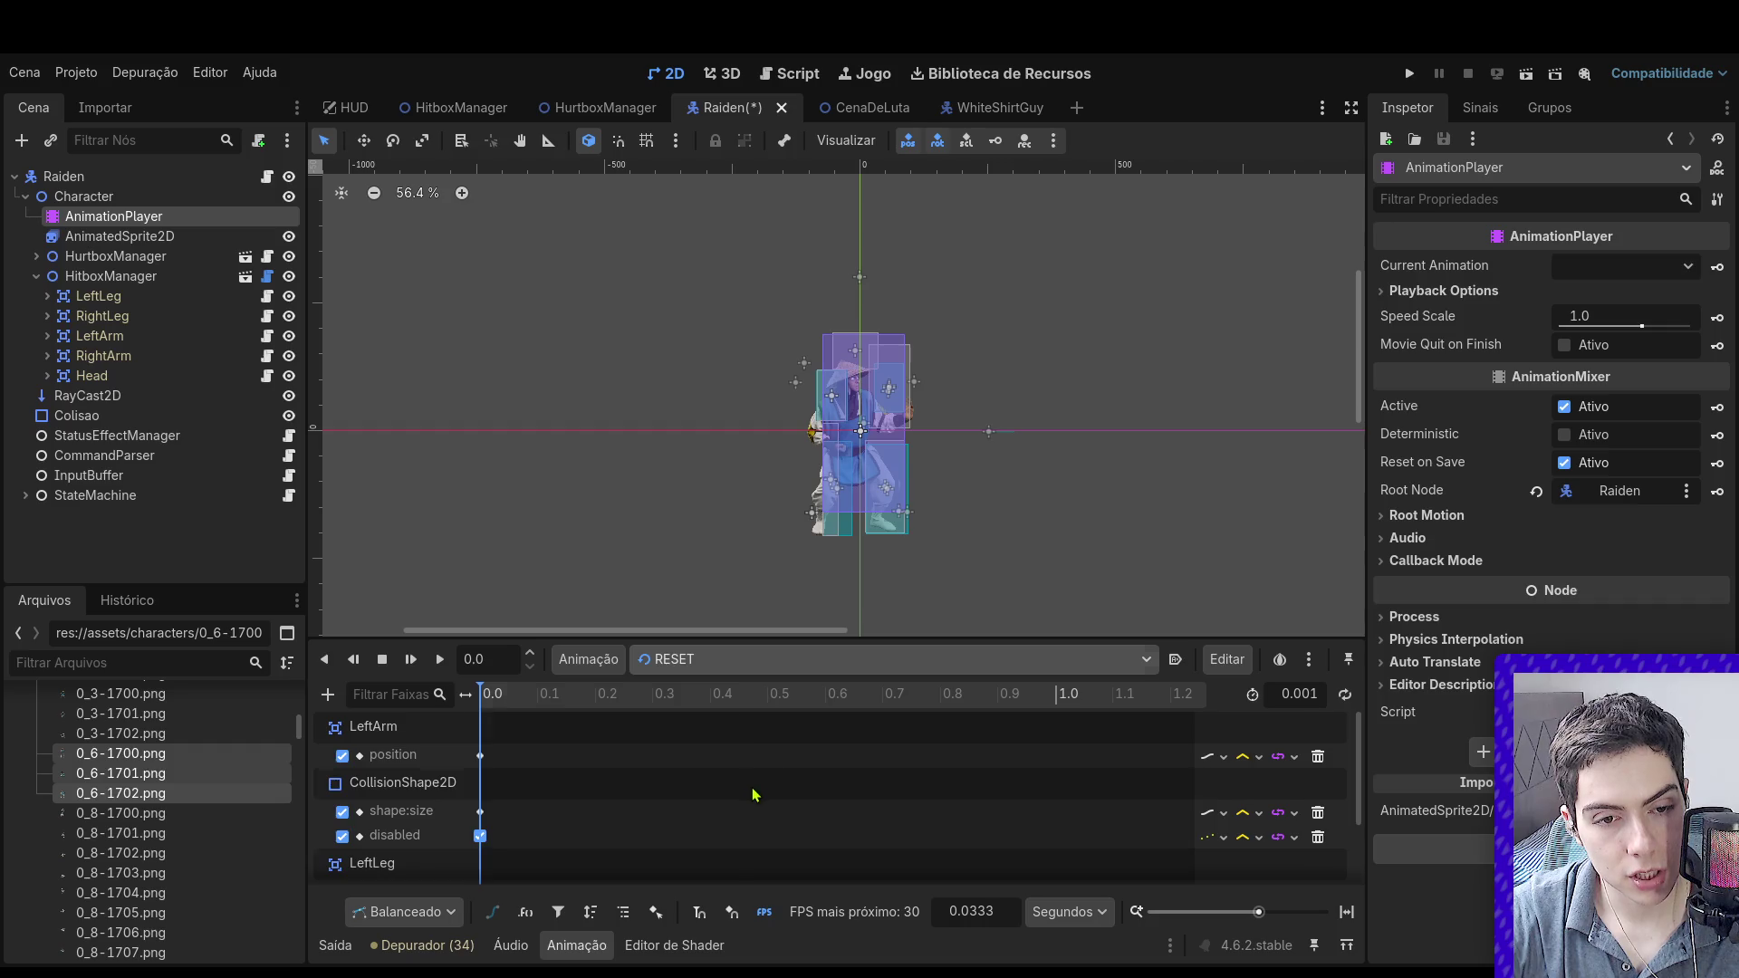
left_click(674, 659)
left_click(635, 724)
mouse_move(506, 696)
left_mouse_down()
mouse_move(764, 722)
mouse_move(441, 728)
left_mouse_up()
key("shift+d")
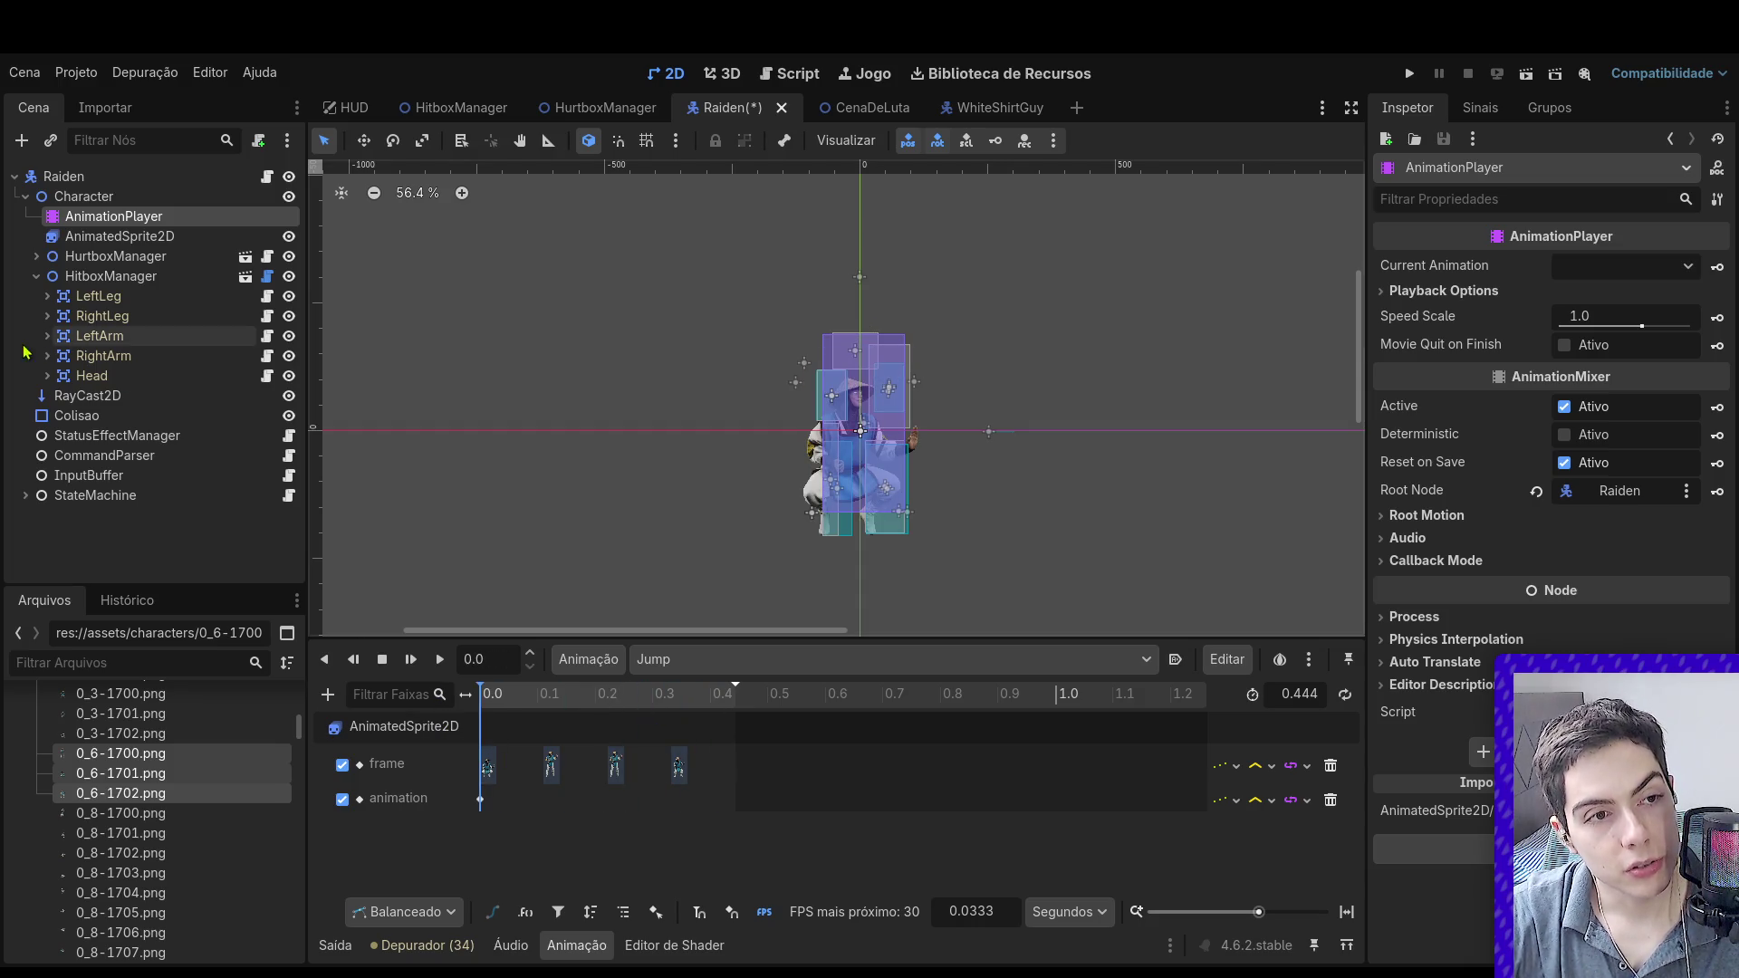
Reselect the Jump node under StateMachine and open Jump.gd in the script editor.
left_click(37, 276)
left_click(130, 395)
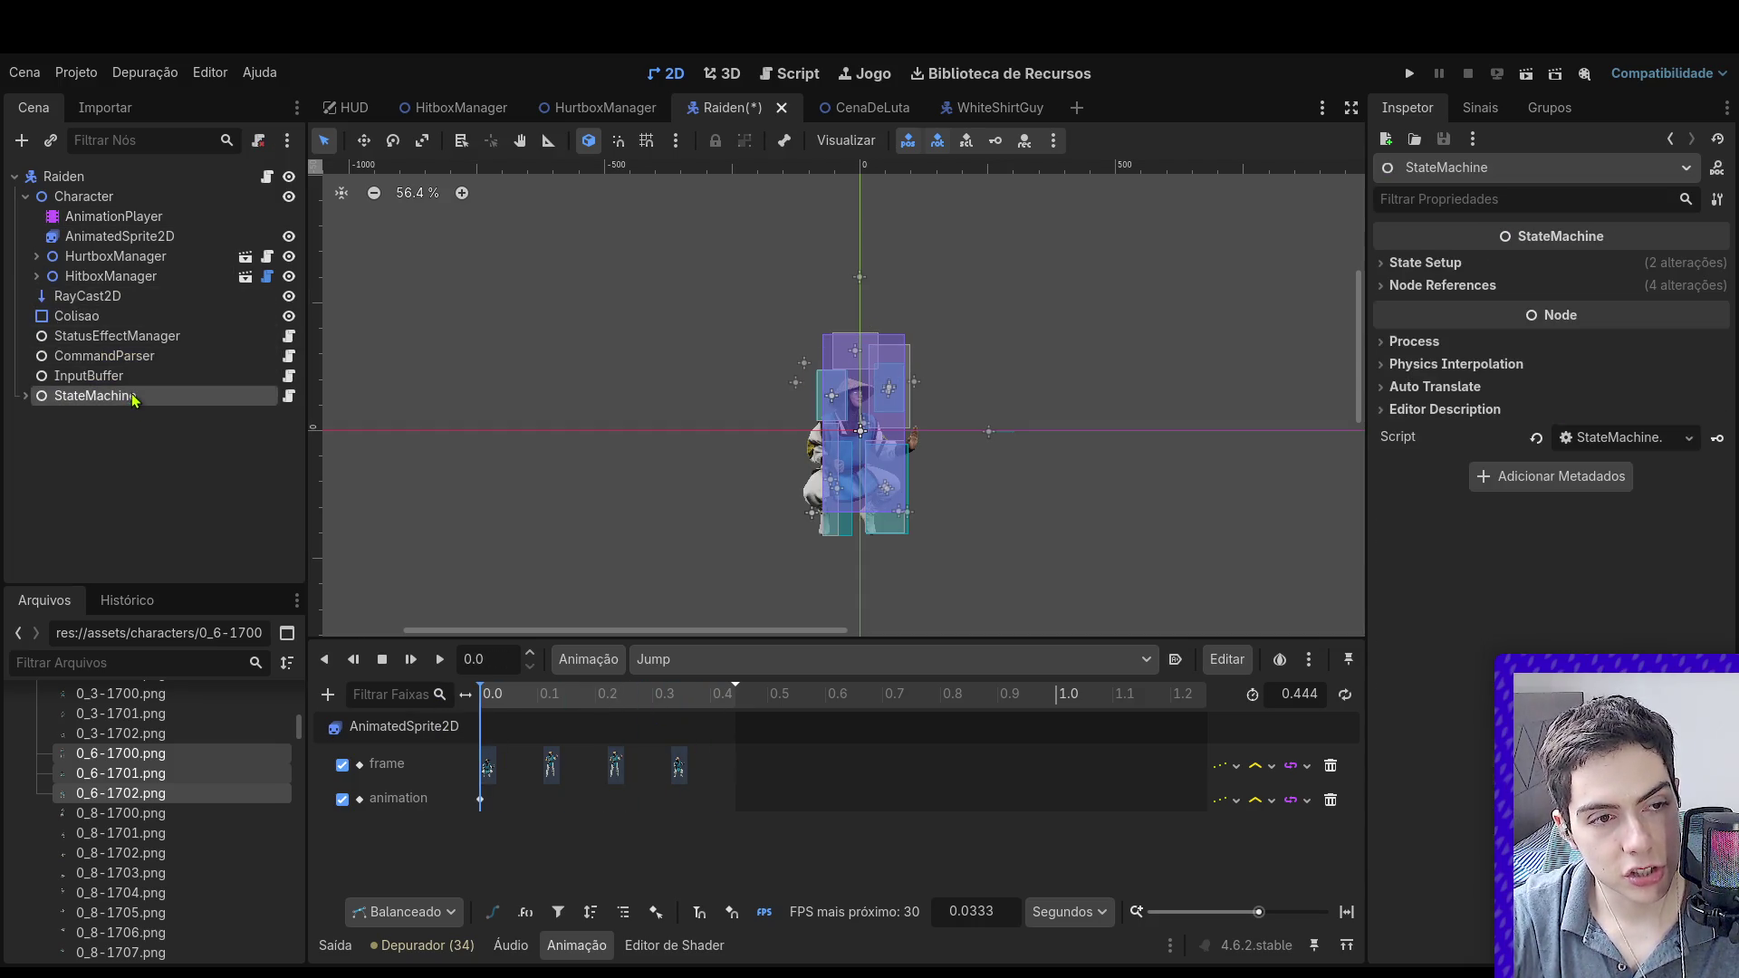
key("Right")
scroll(228, 473, "down", 1)
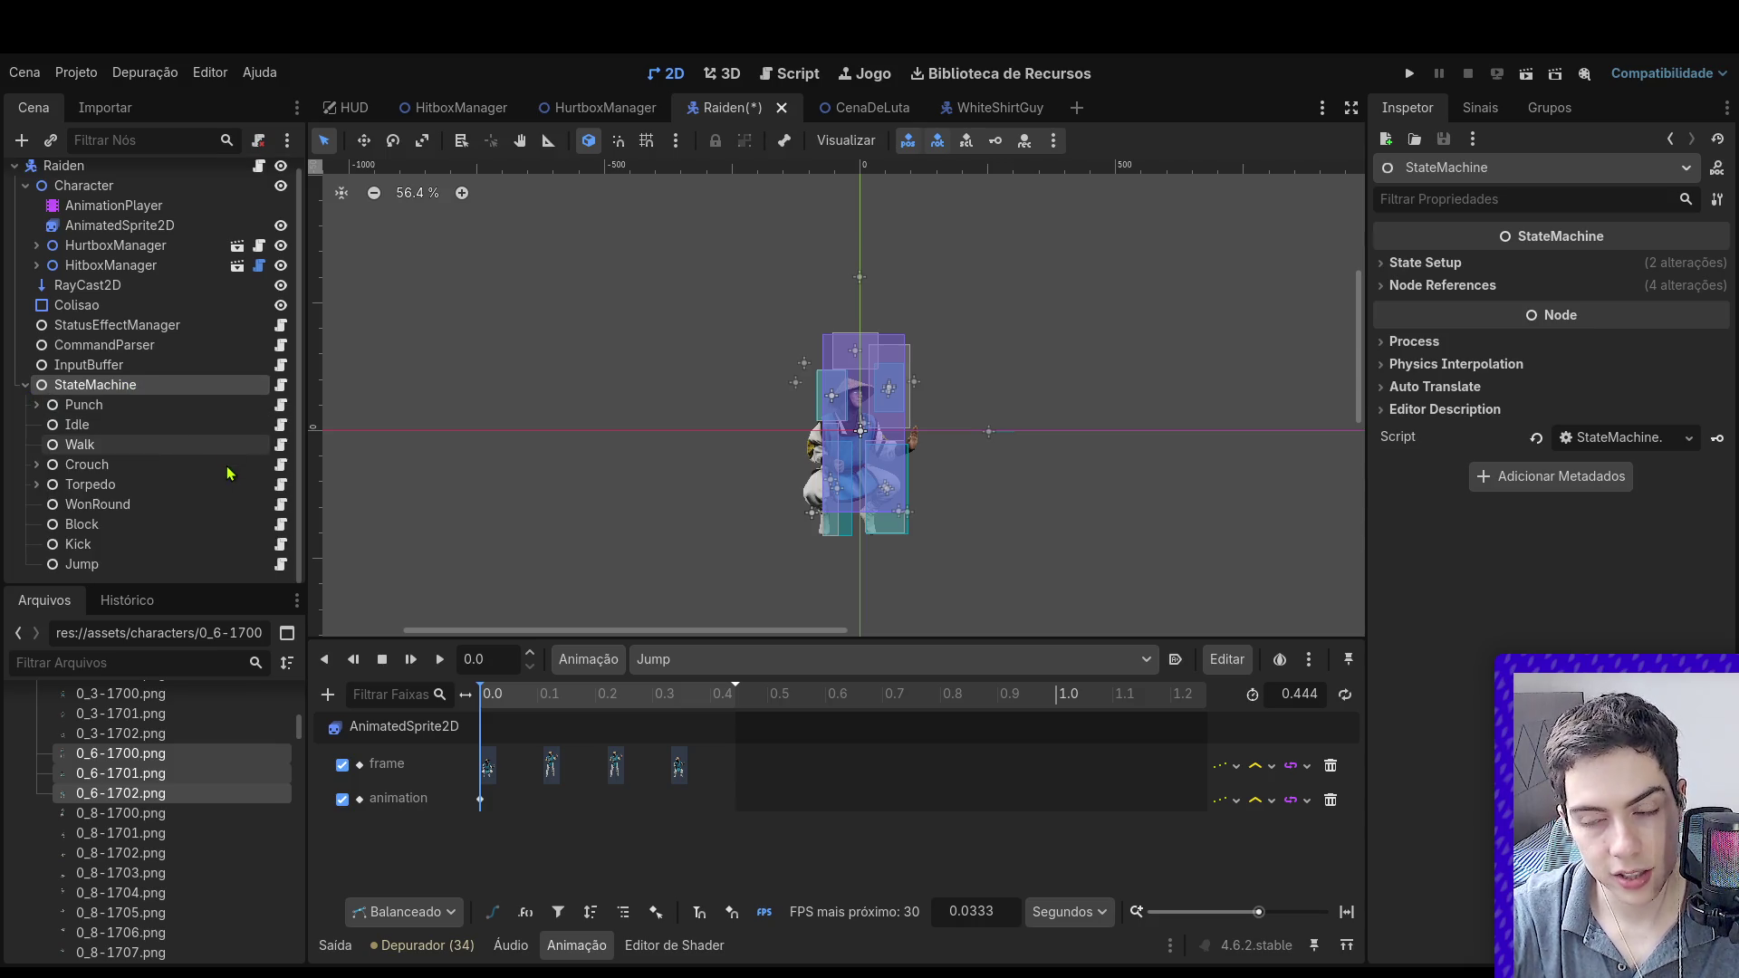
left_click(143, 564)
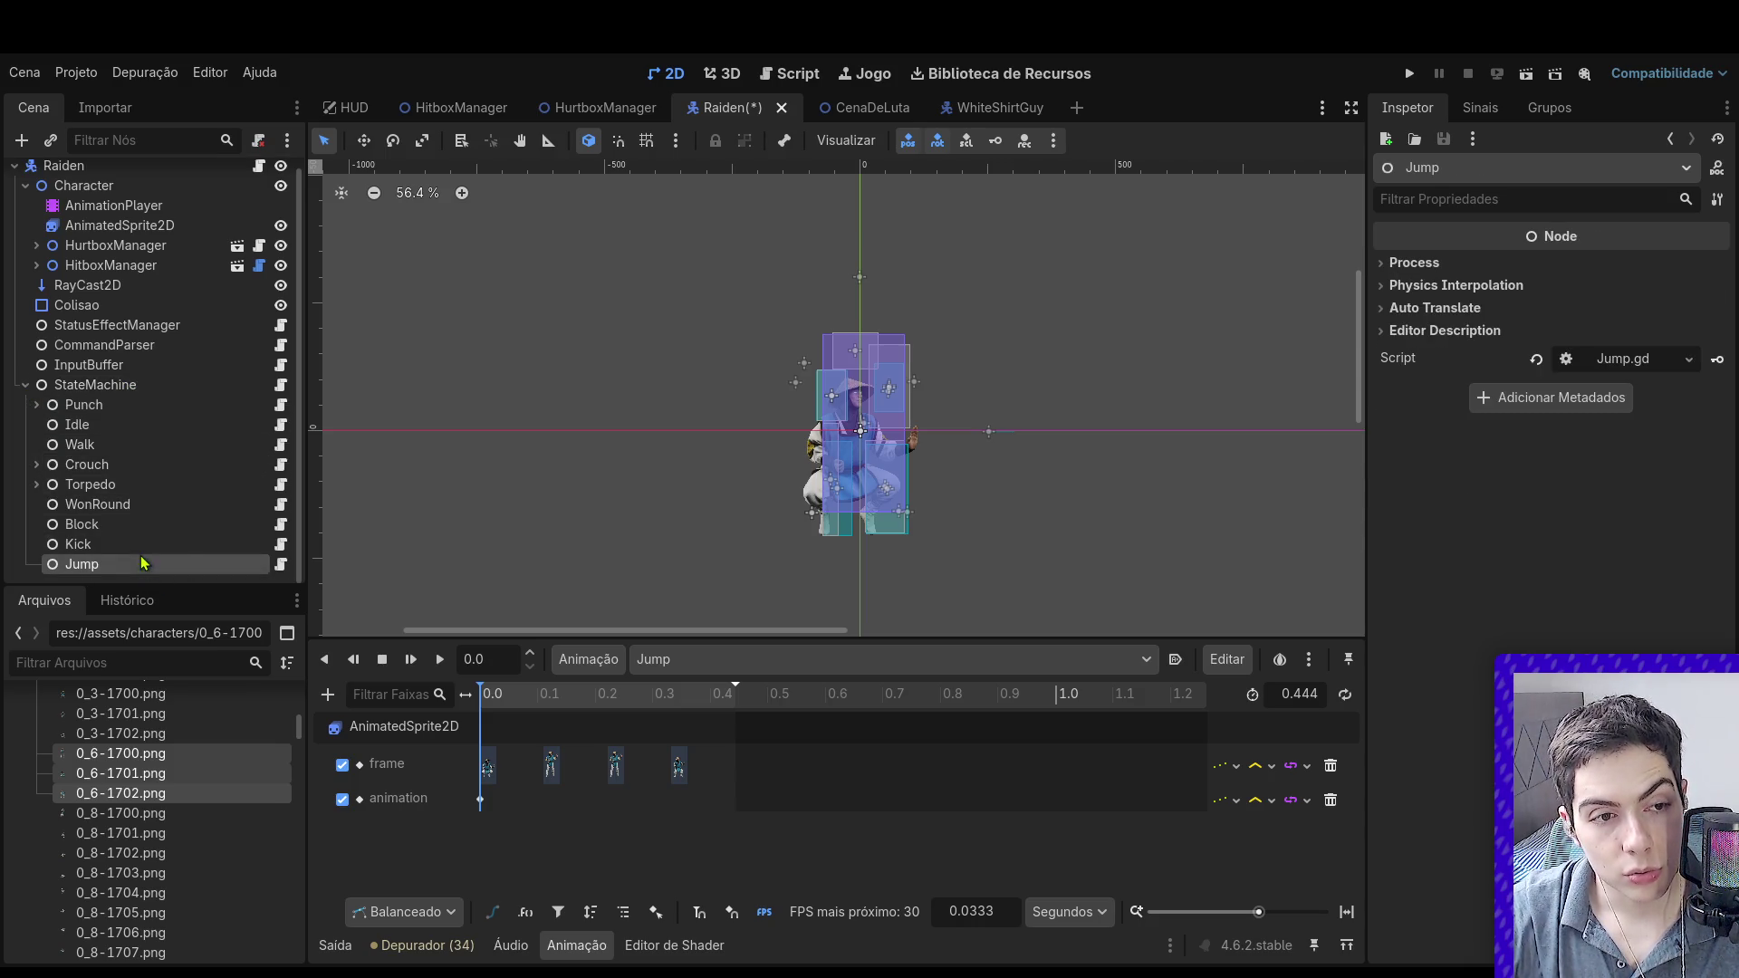
left_click(281, 563)
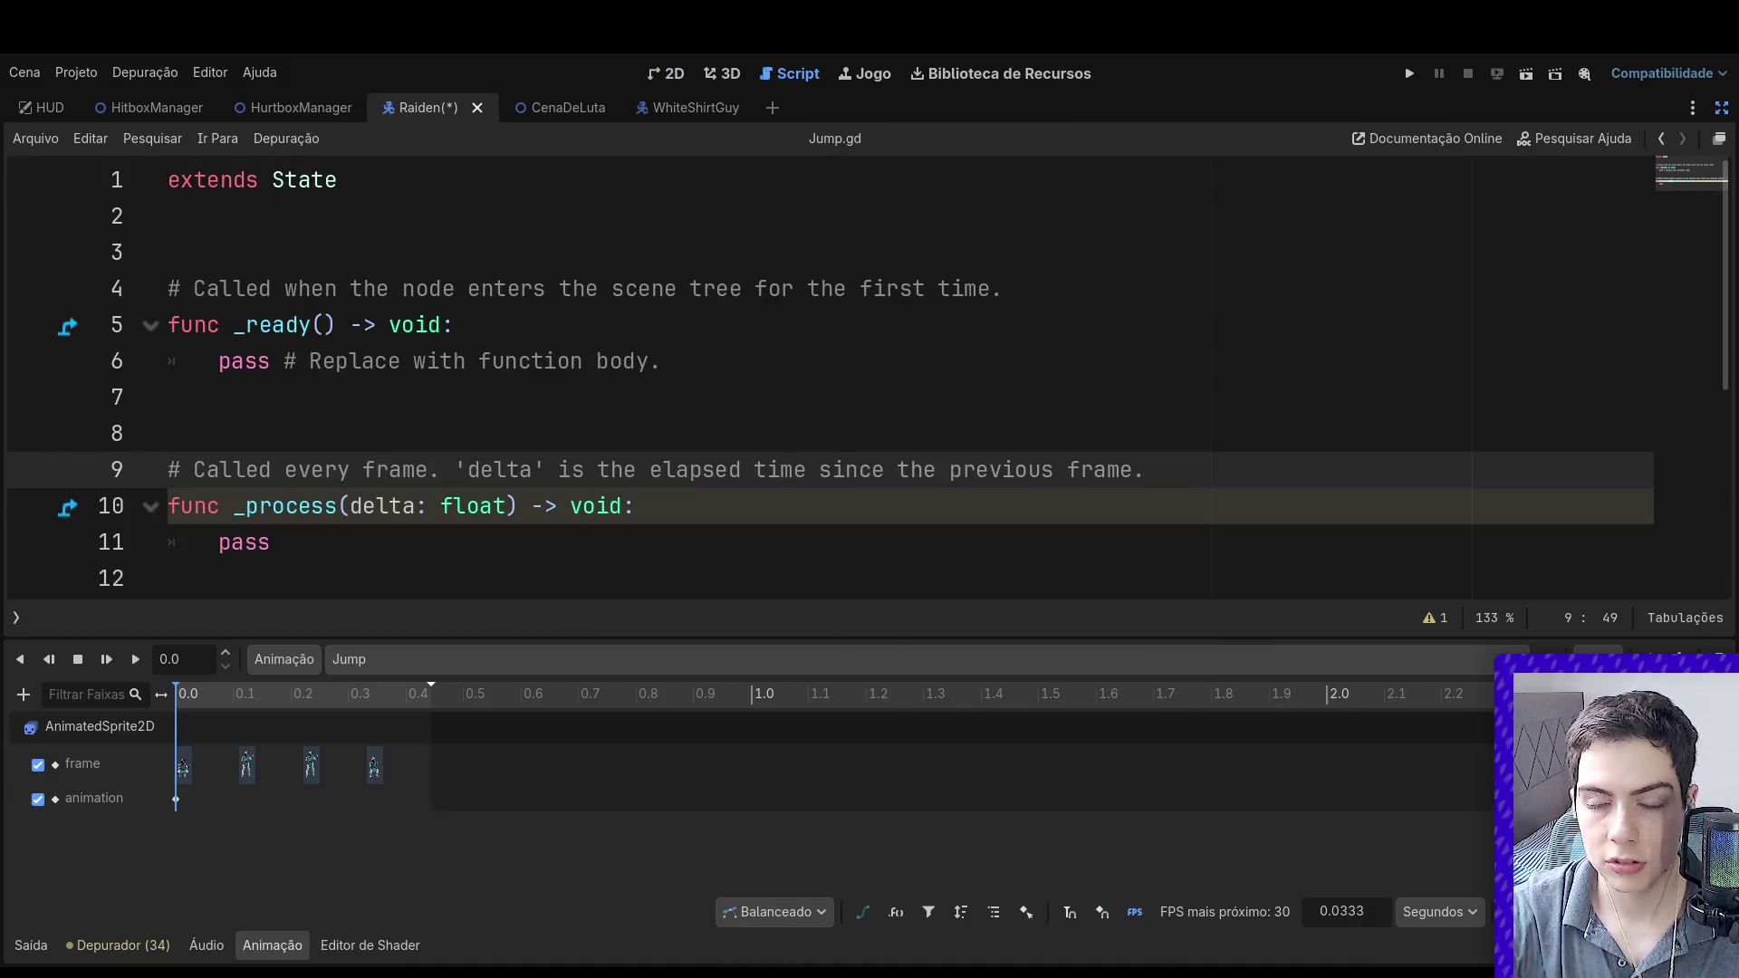
Replace Jump.gd's template code with an _enter function containing pass.
mouse_move(326, 469)
left_mouse_down()
mouse_move(168, 324)
mouse_move(160, 272)
left_mouse_up()
mouse_move(272, 542)
left_mouse_down()
mouse_move(335, 507)
mouse_move(140, 272)
left_mouse_up()
key("BackSpace")
key("BackSpace")
key("Return")
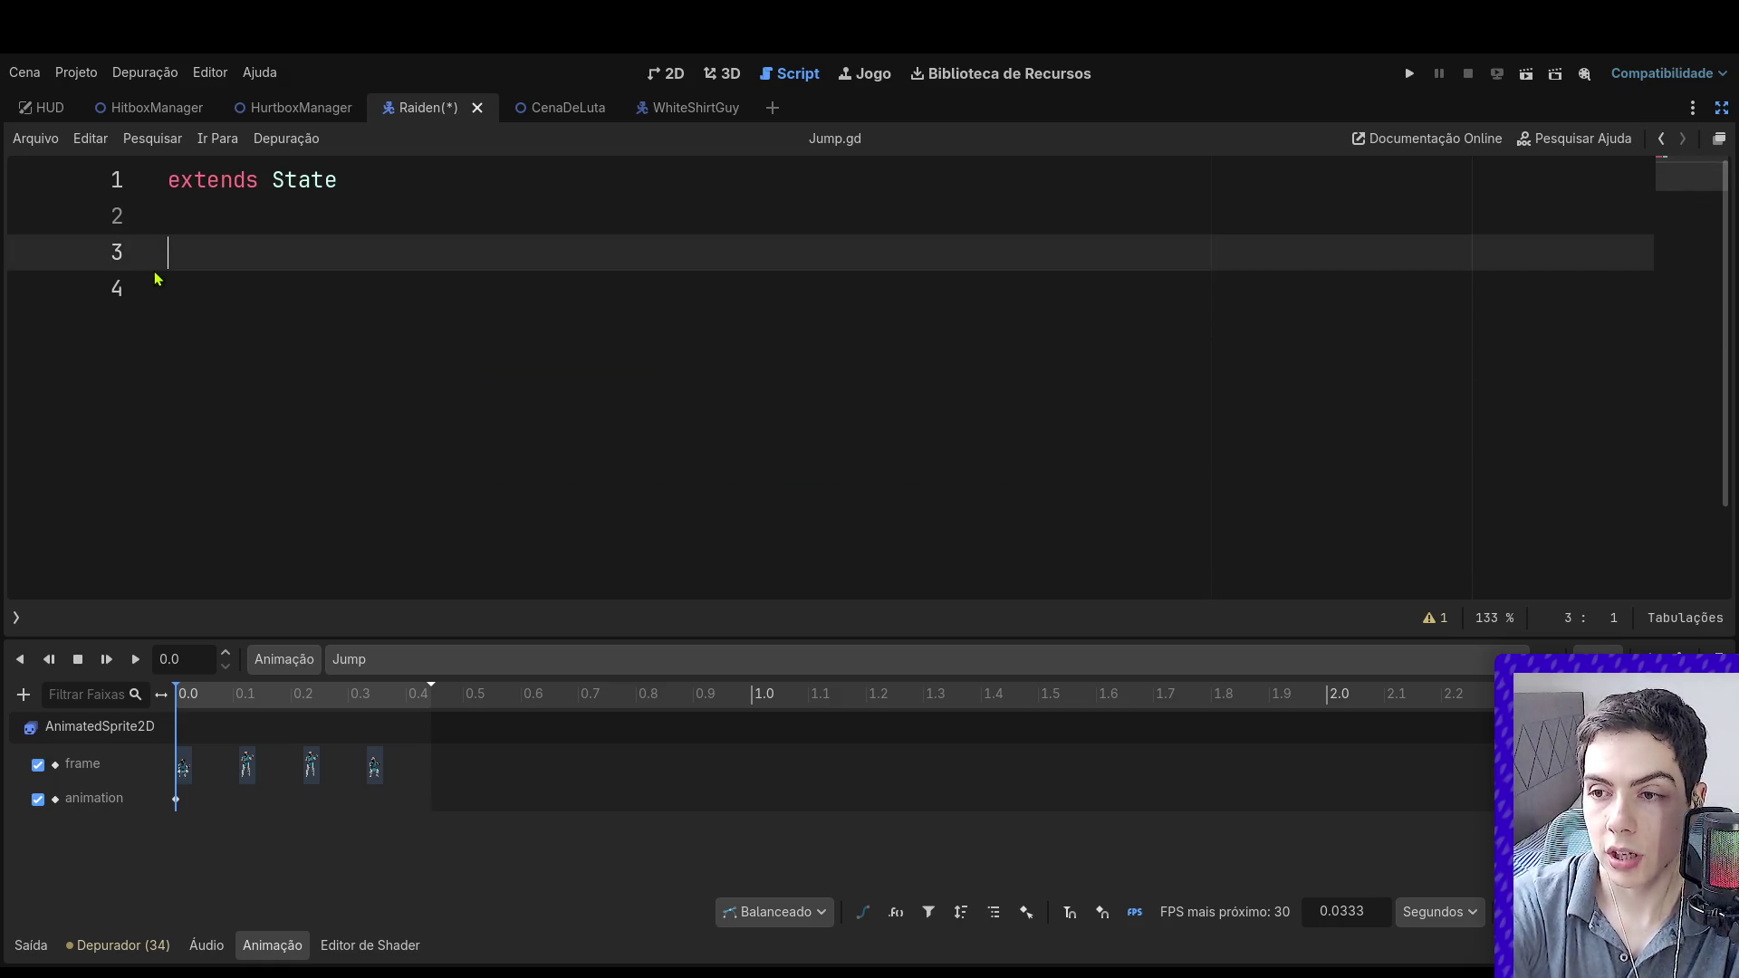
type("func ")
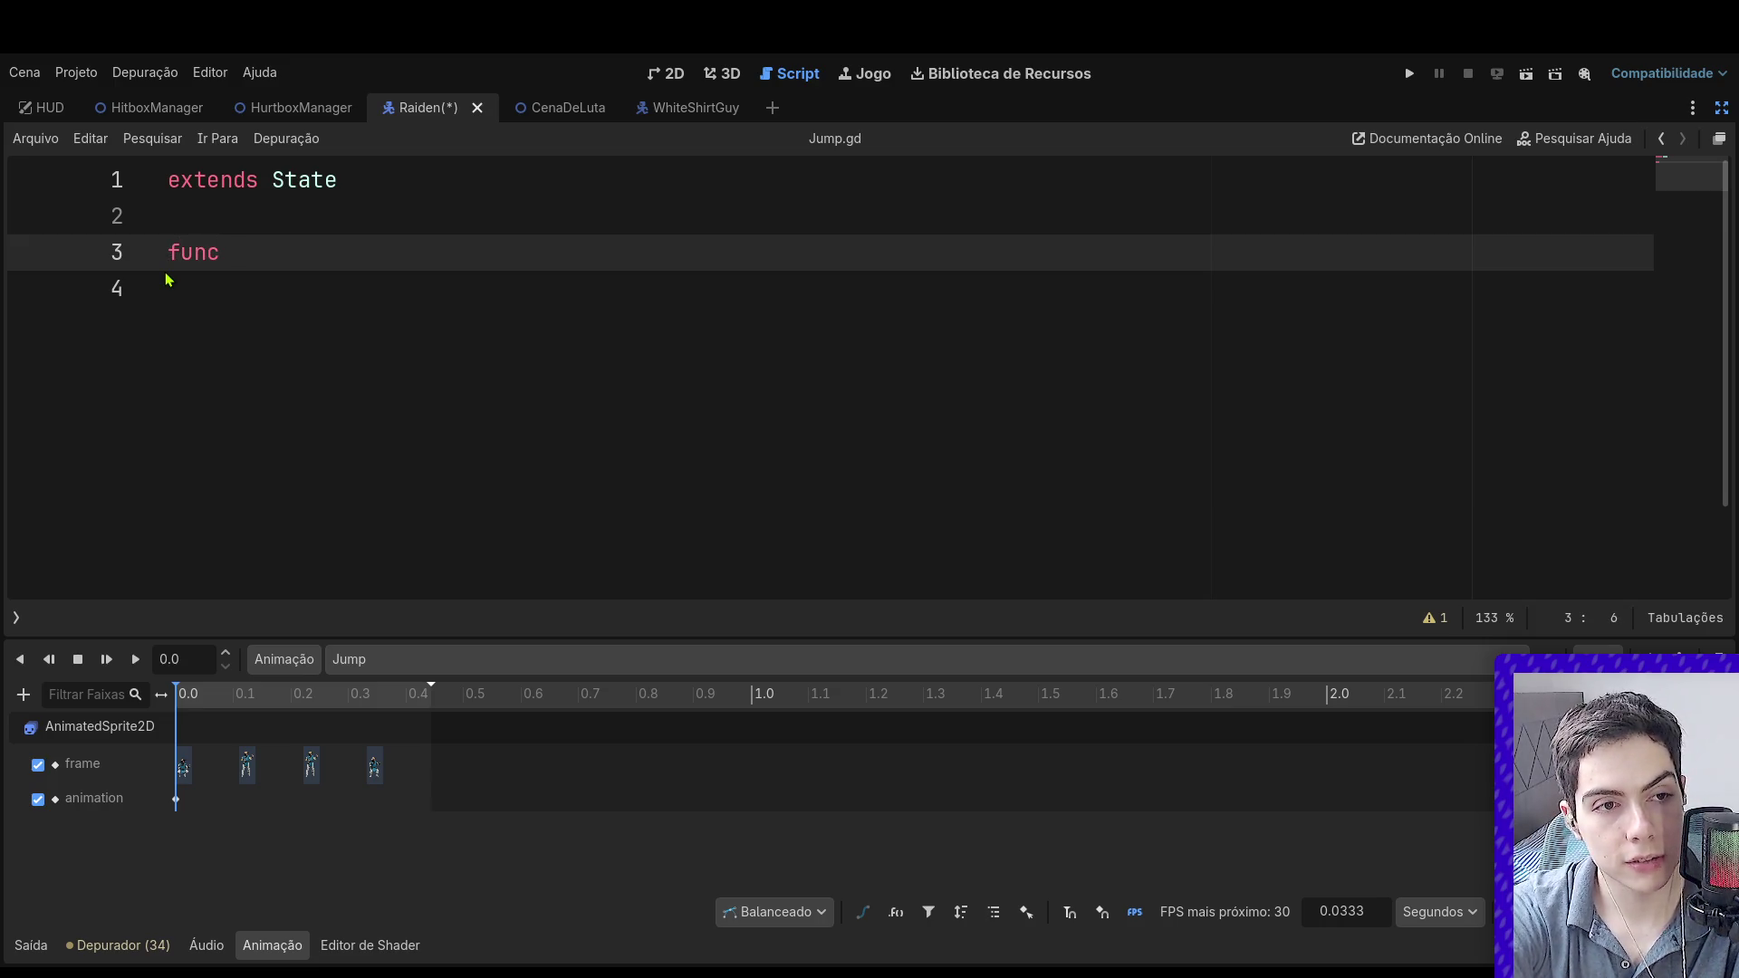
type("_en")
key("Return")
key("Return")
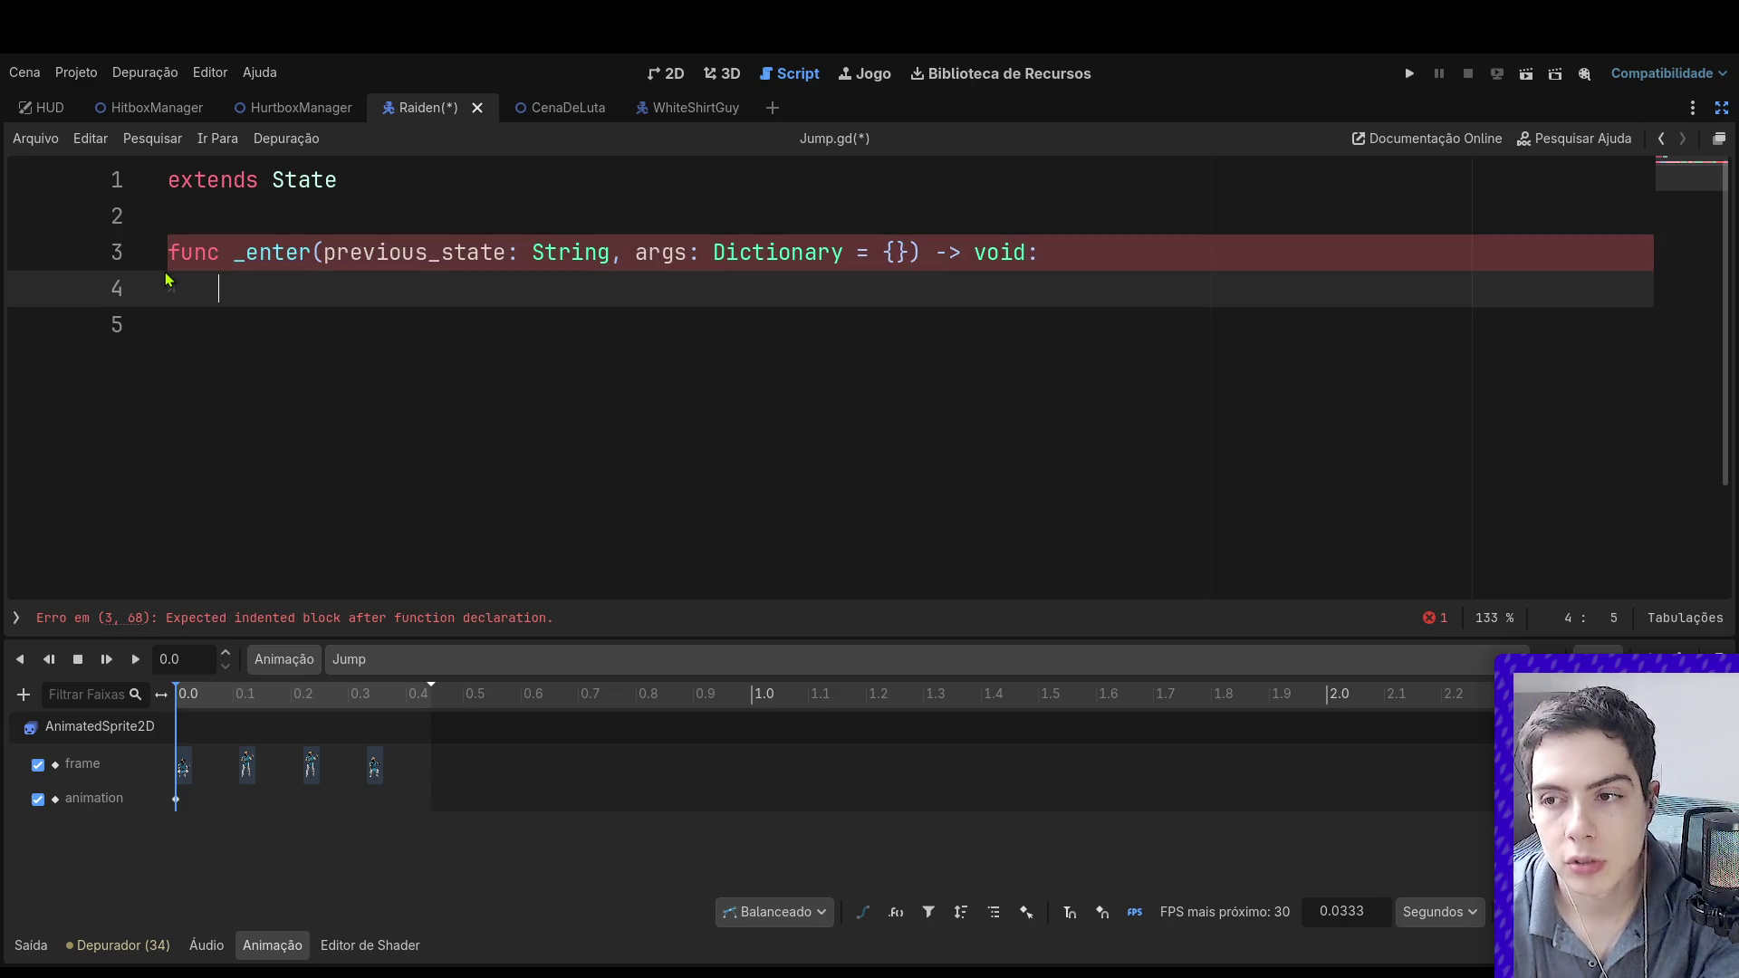
type("p")
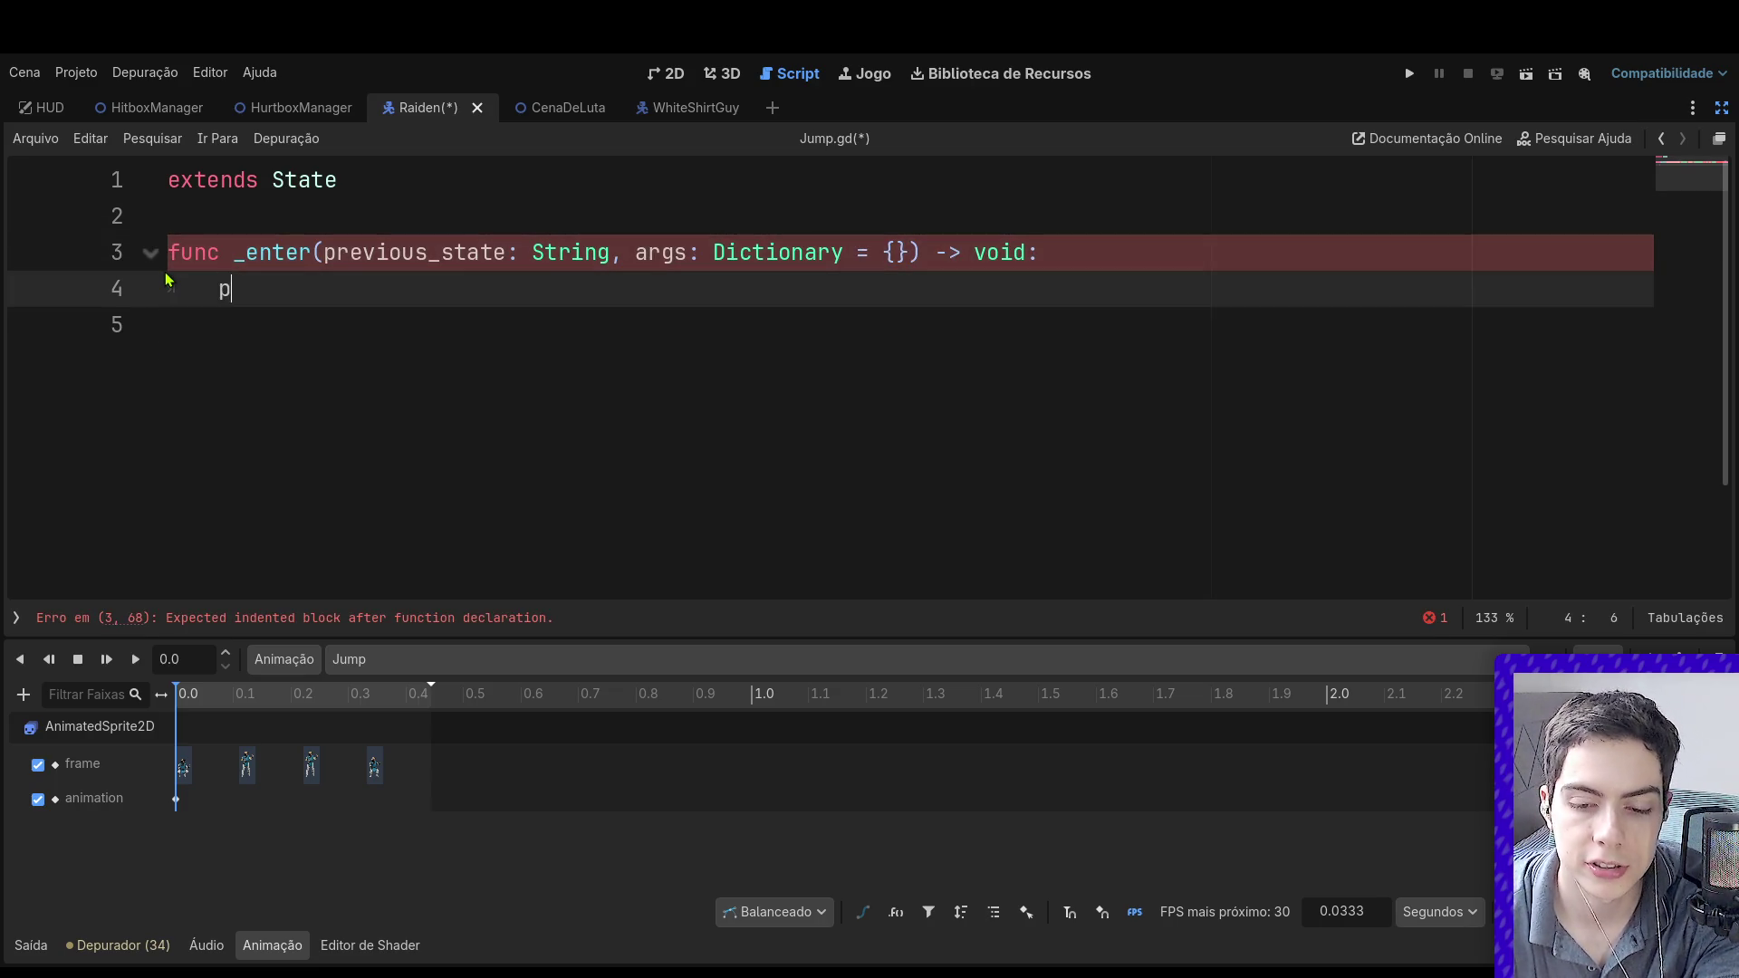
type("ass")
Declare exported jump_force = 200.0 and air_speed = 50.0 floats above _enter.
key("Up")
key("Up")
key("Up")
key("Return")
key("BackSpace")
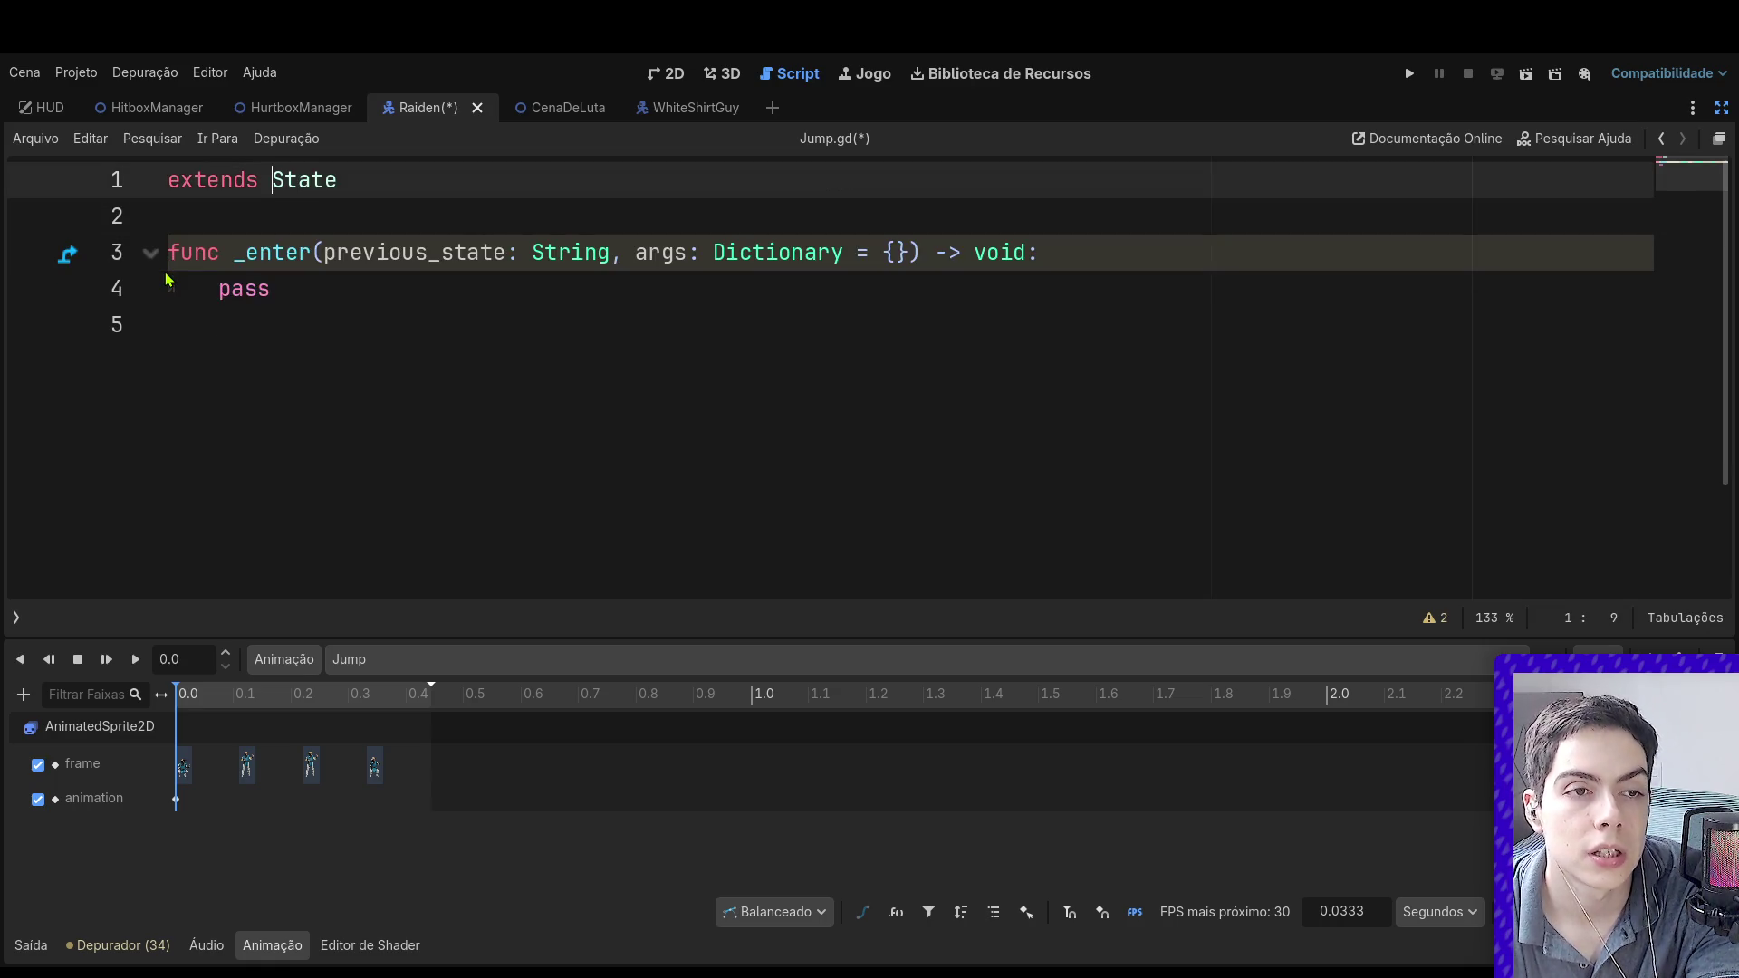
key("Down")
key("Return")
key("Return")
key("Up")
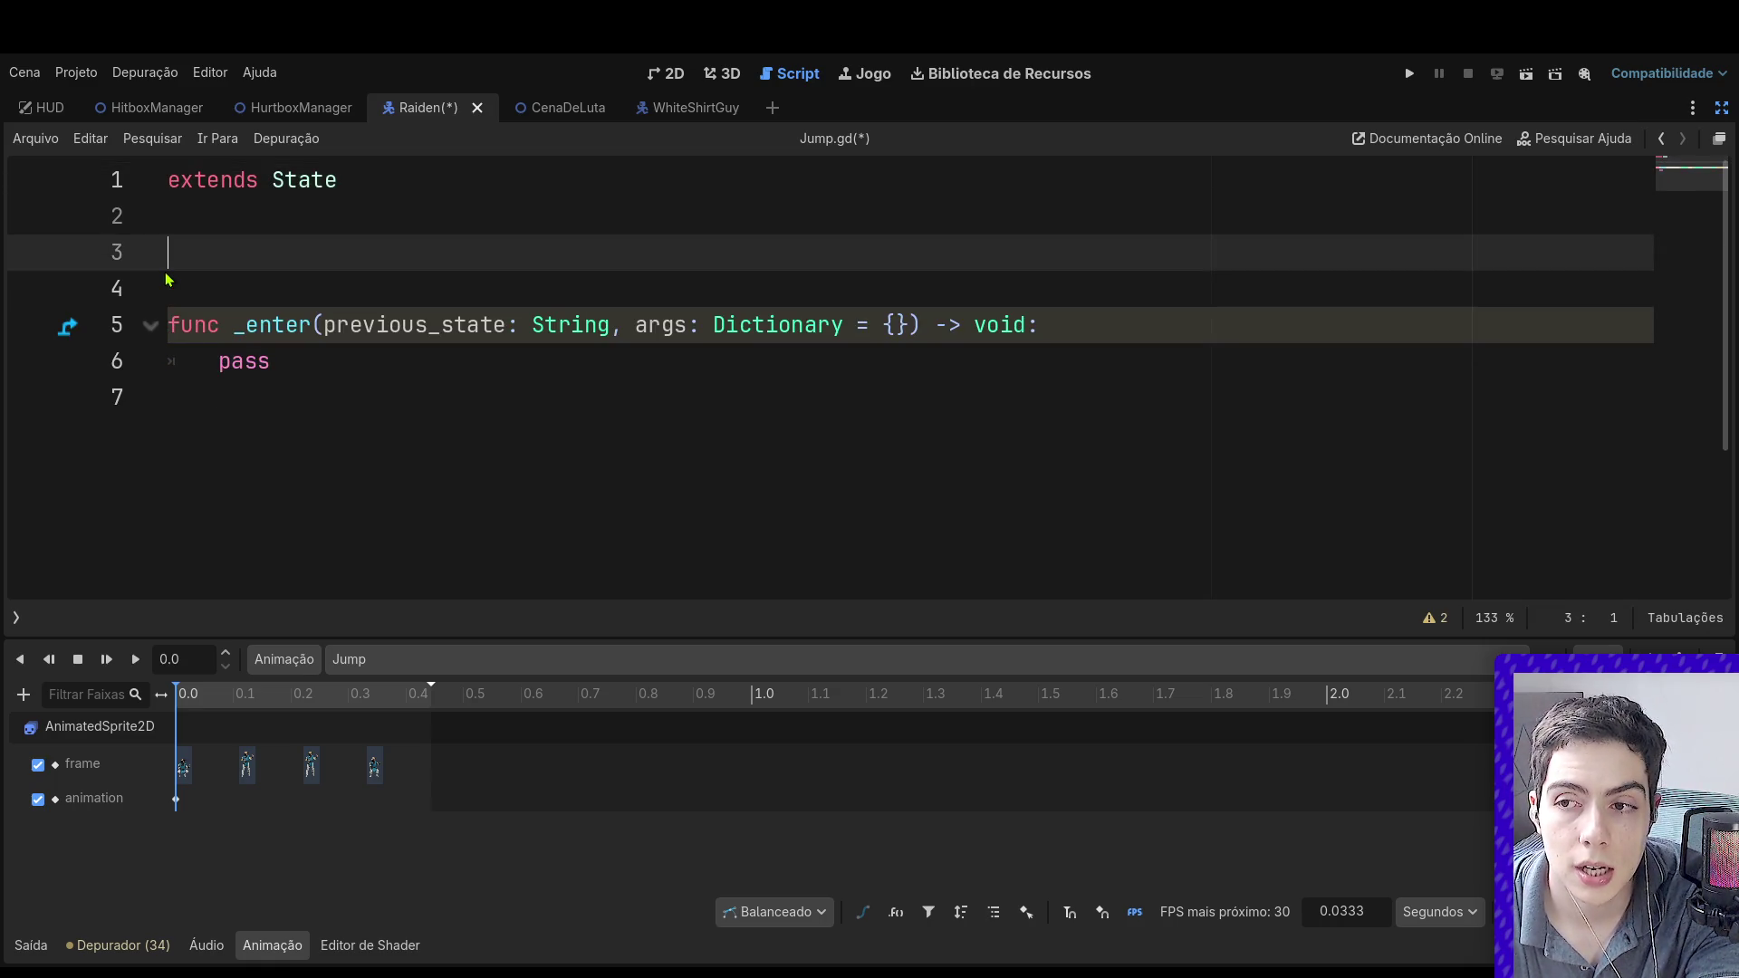
type("@e")
key("Return")
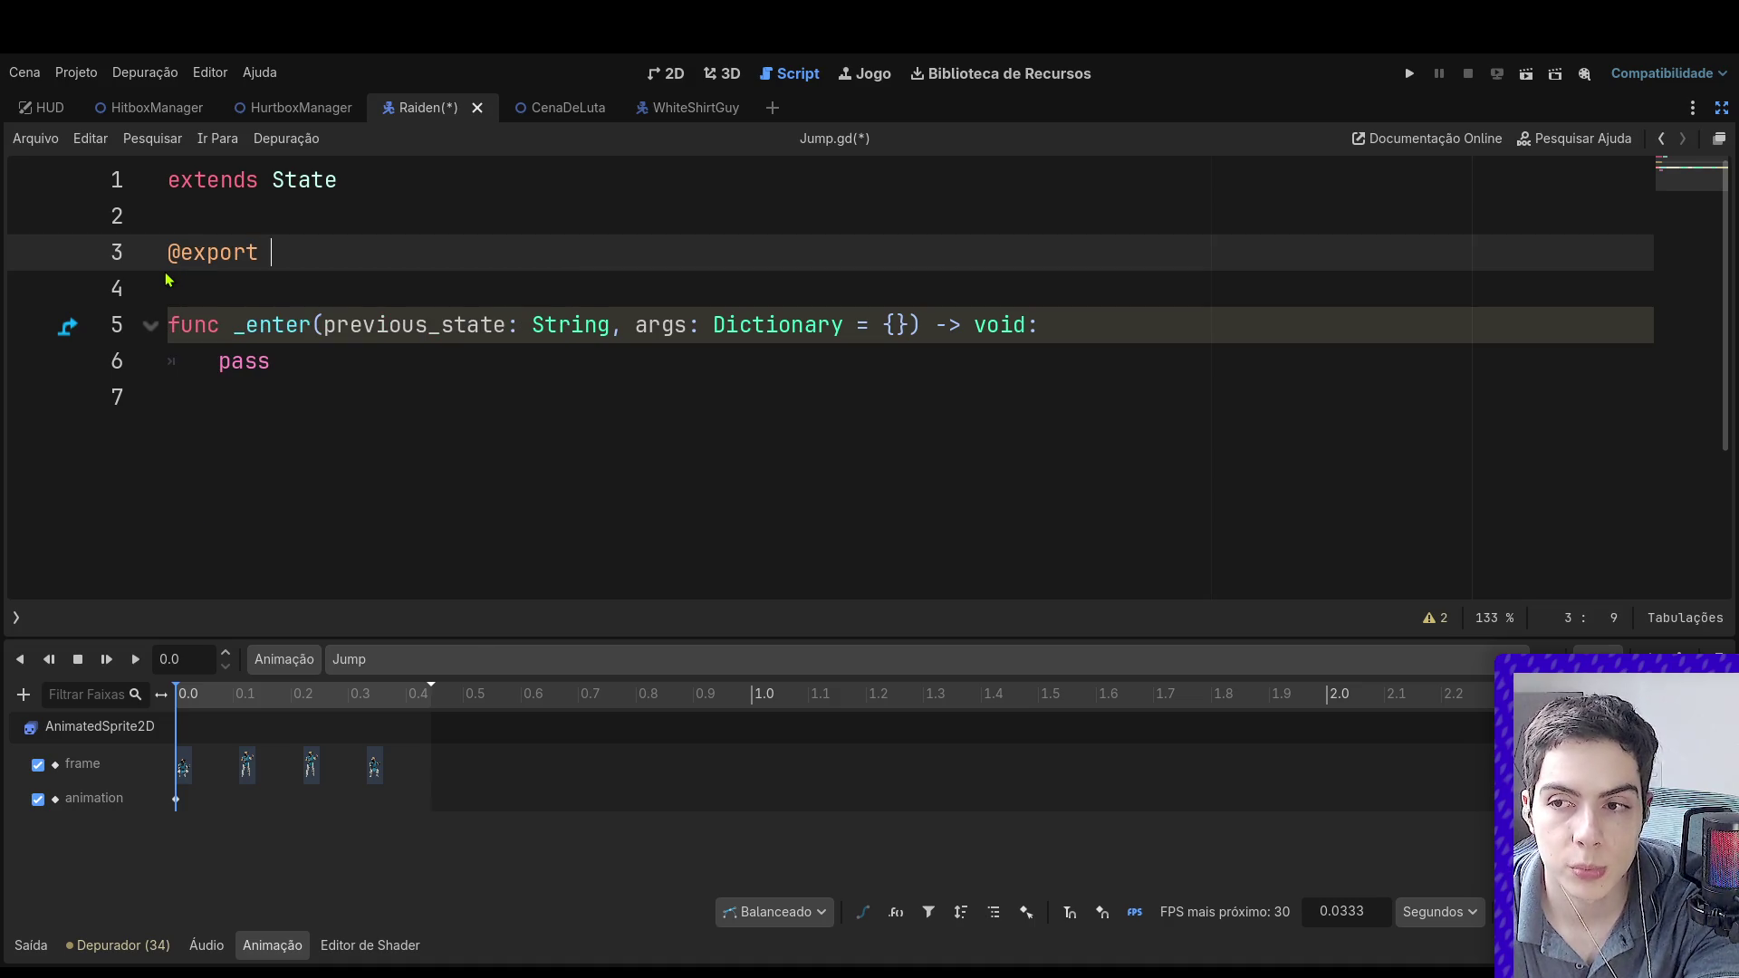
type("var jump_fo")
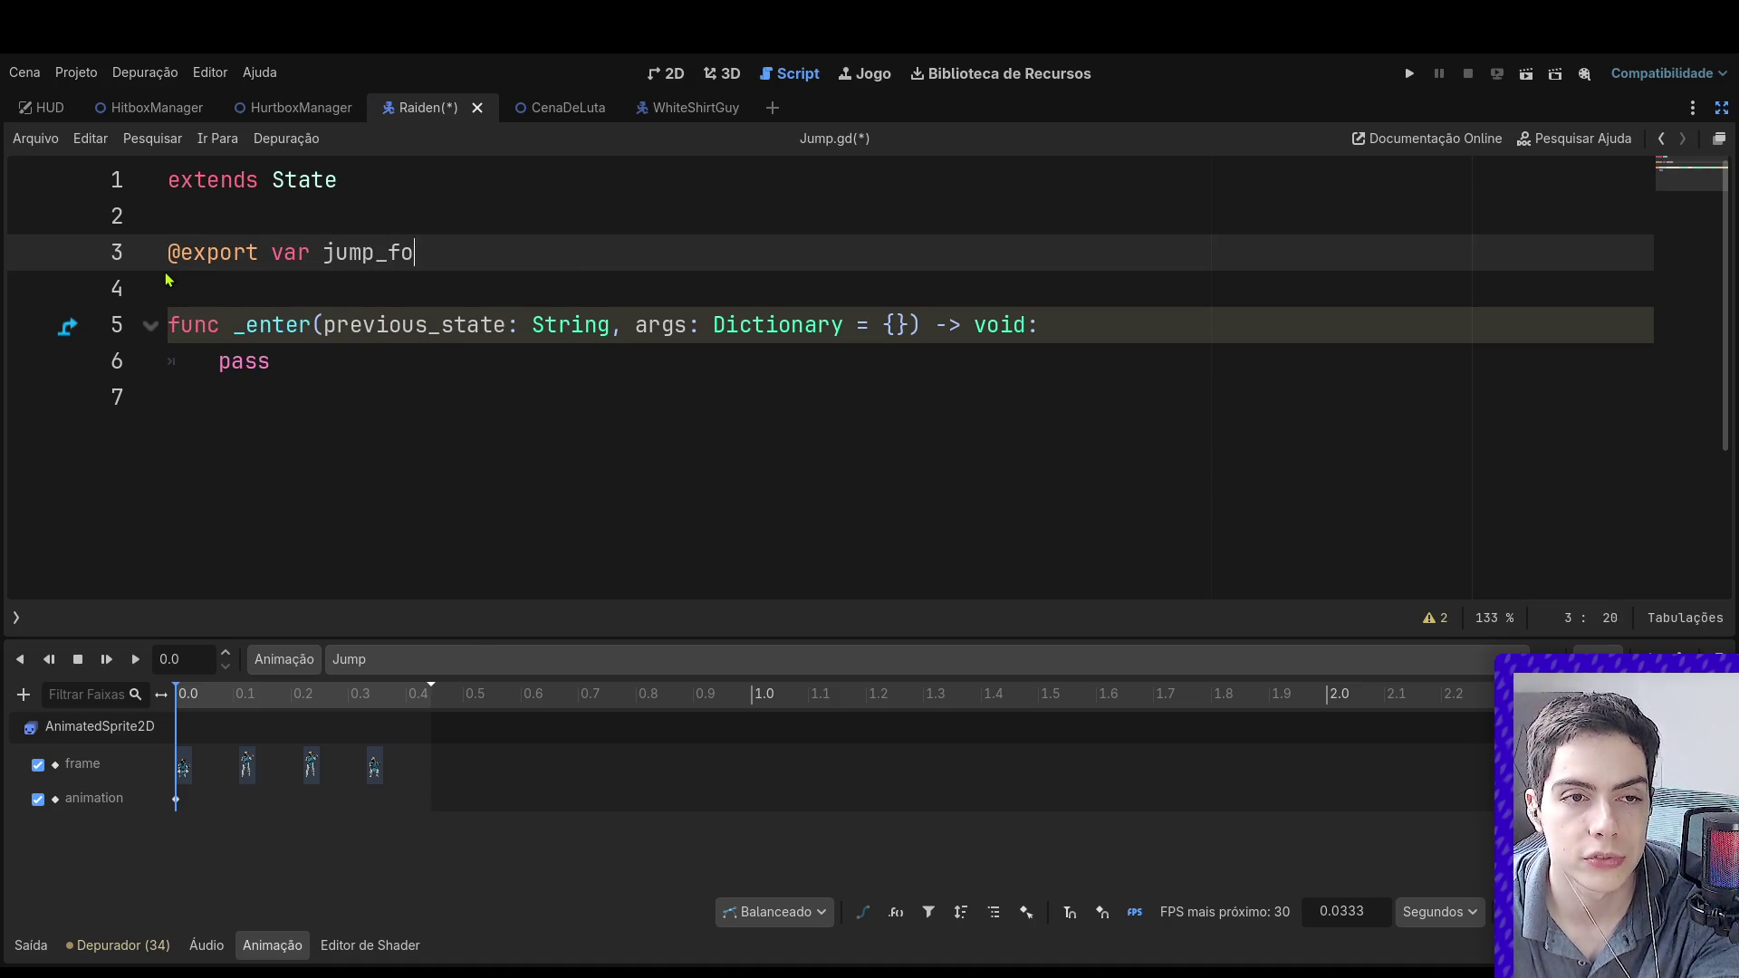
type("rce : float = ")
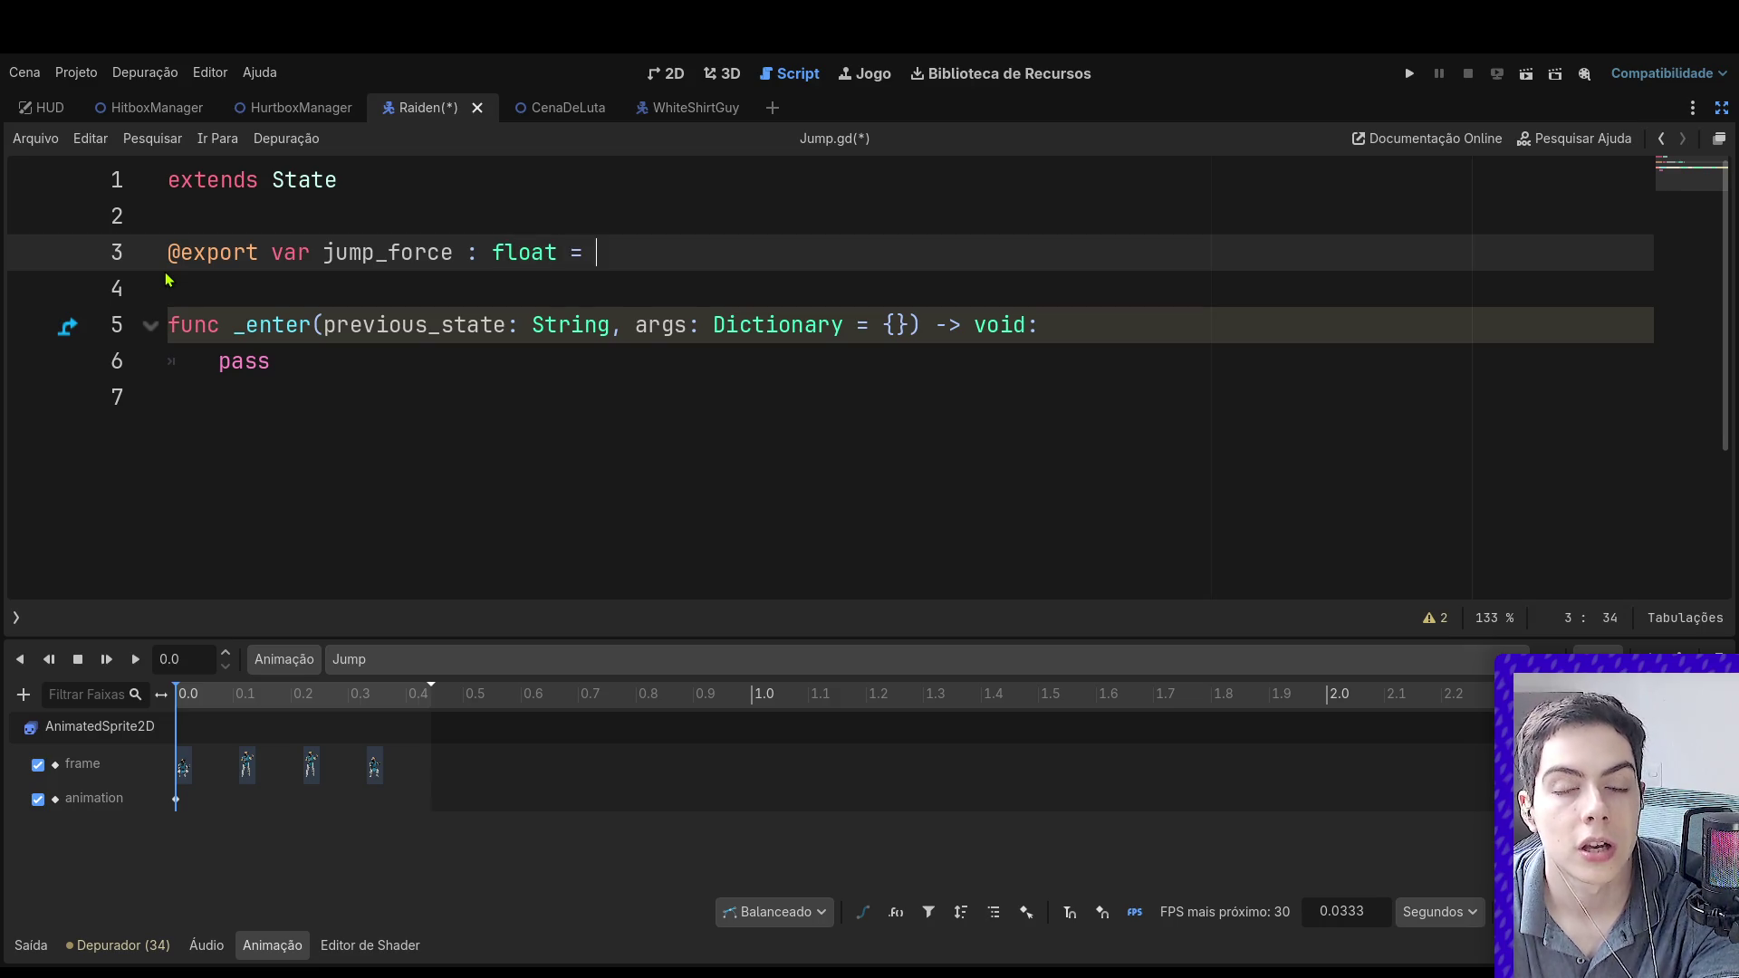
type("200.")
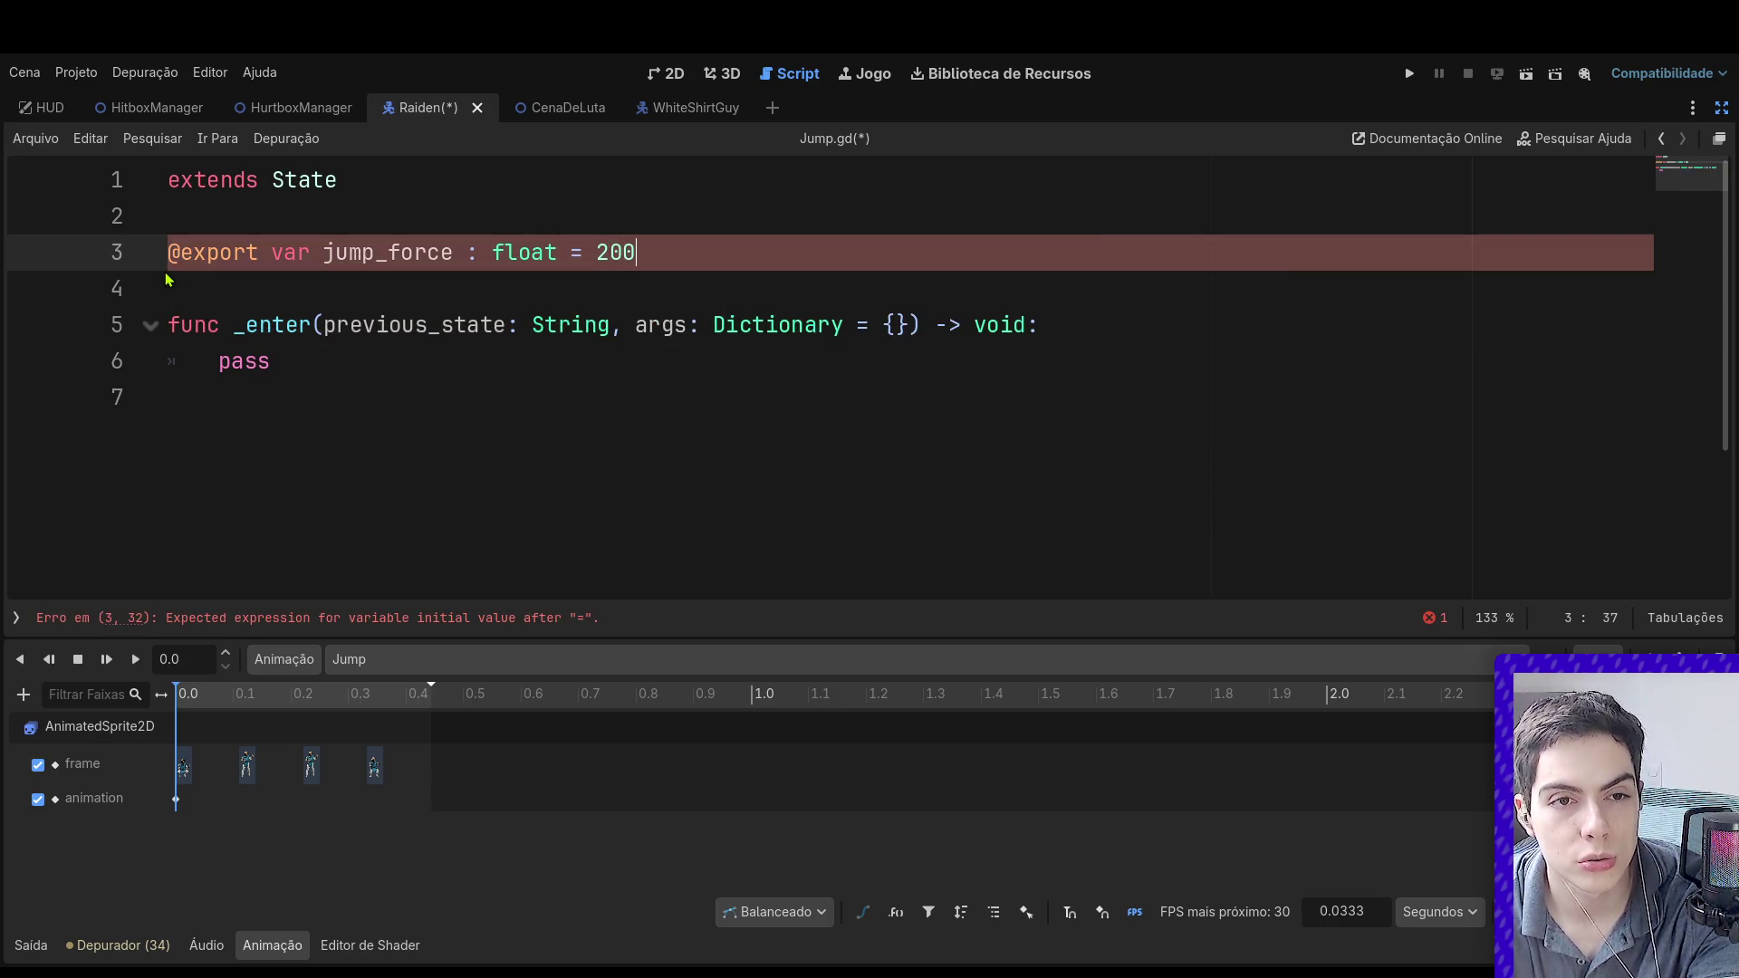
type("0")
key("Return")
type("@export v")
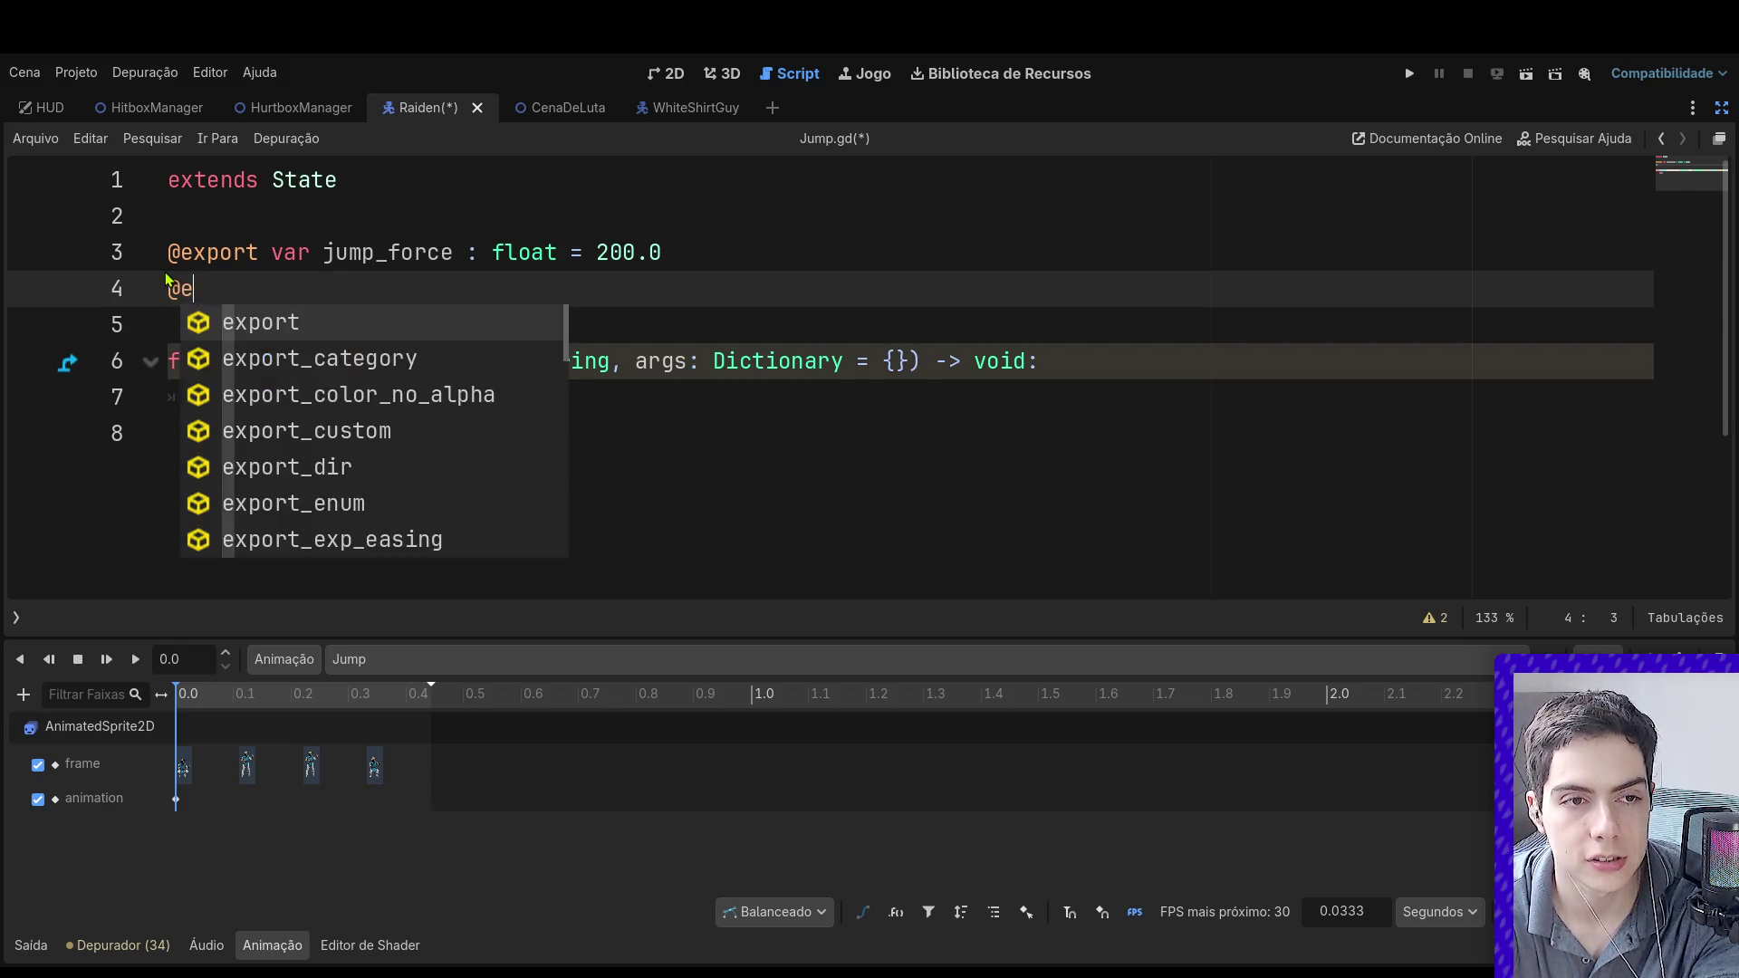
type("ar air_s")
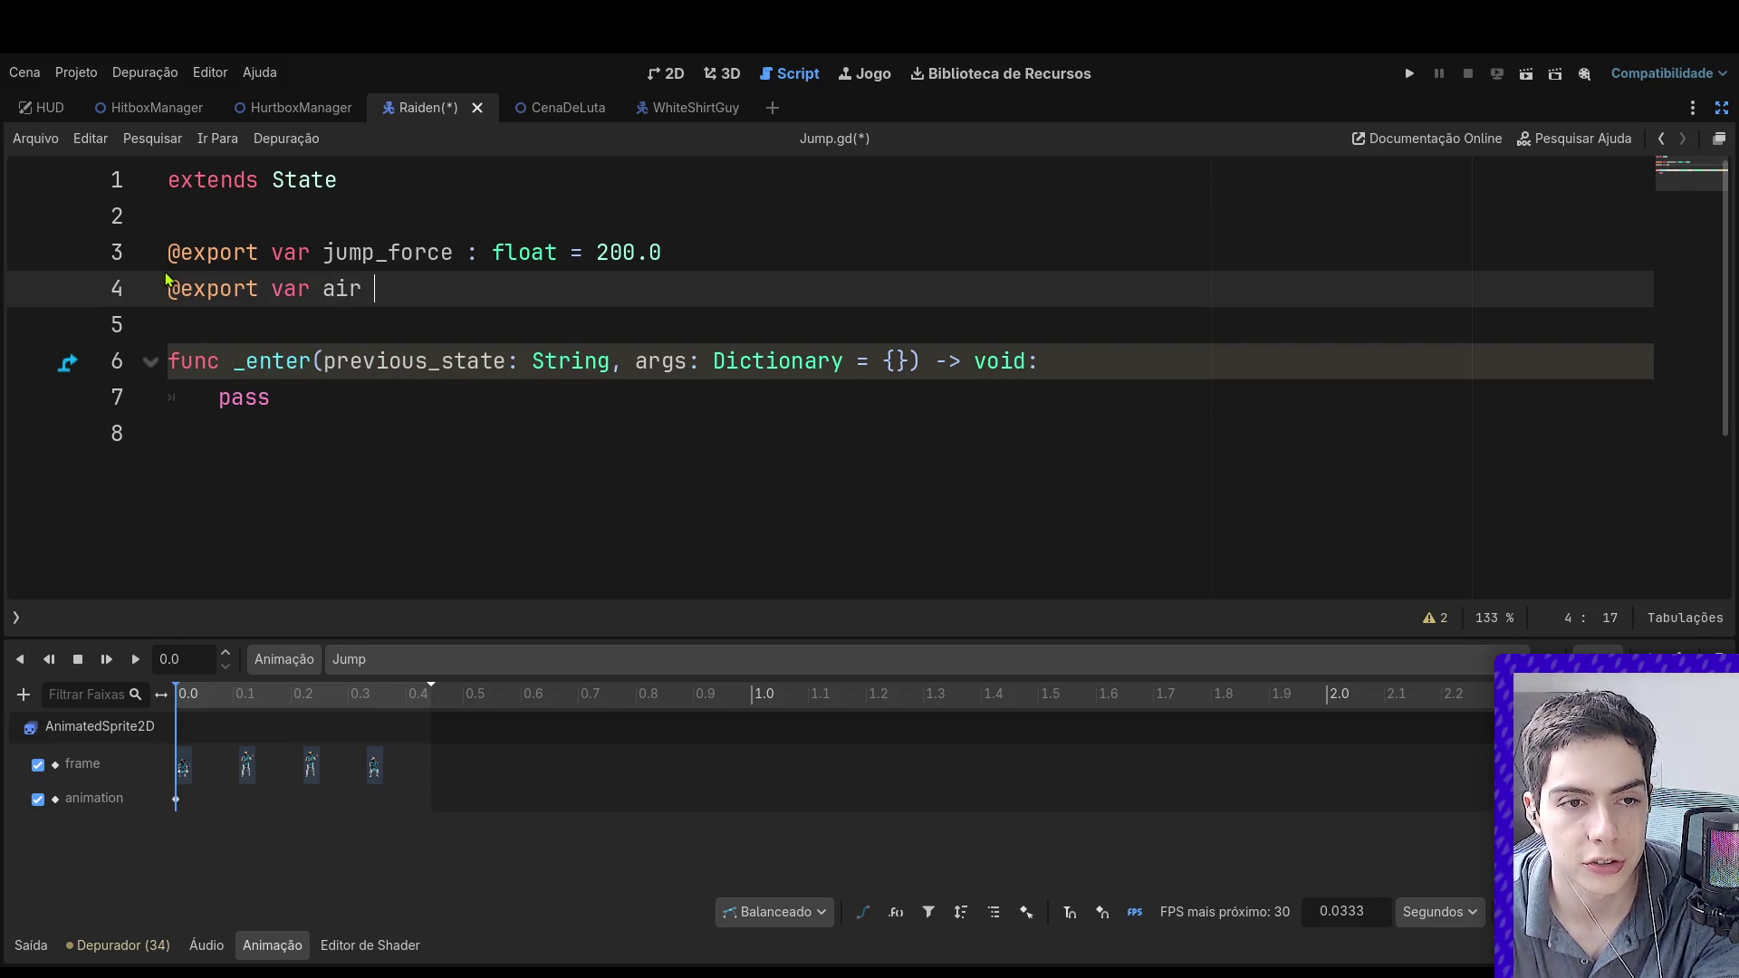
type("peed ")
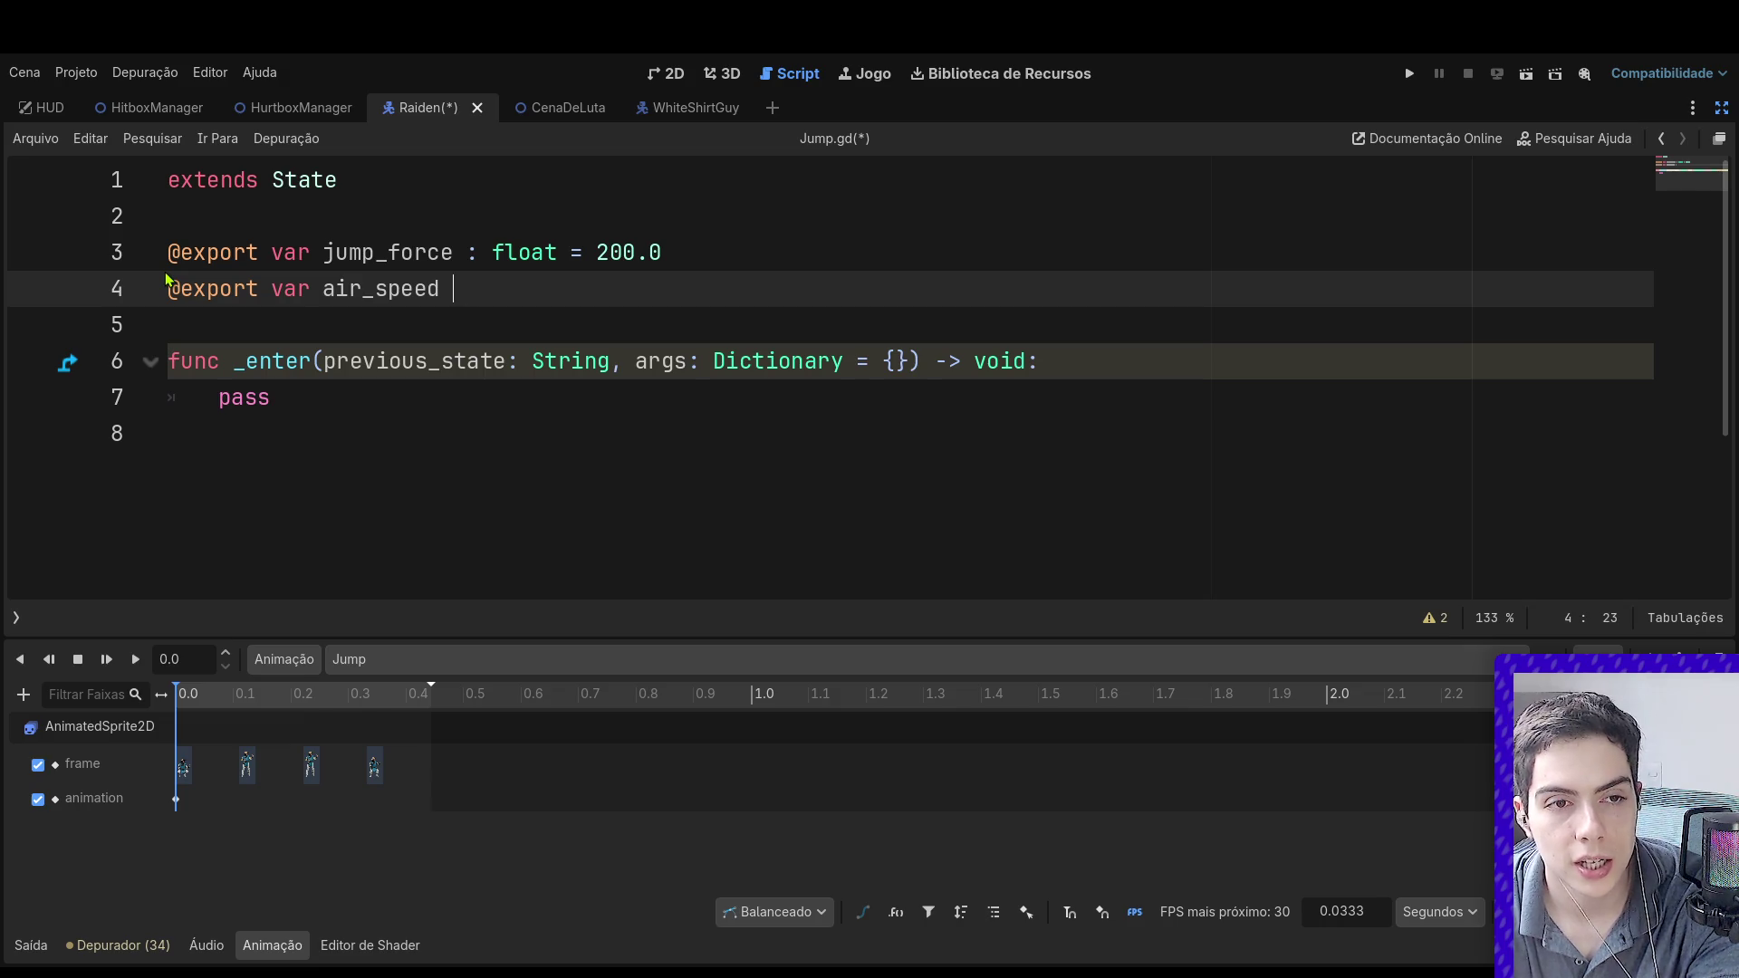
type(": float = ")
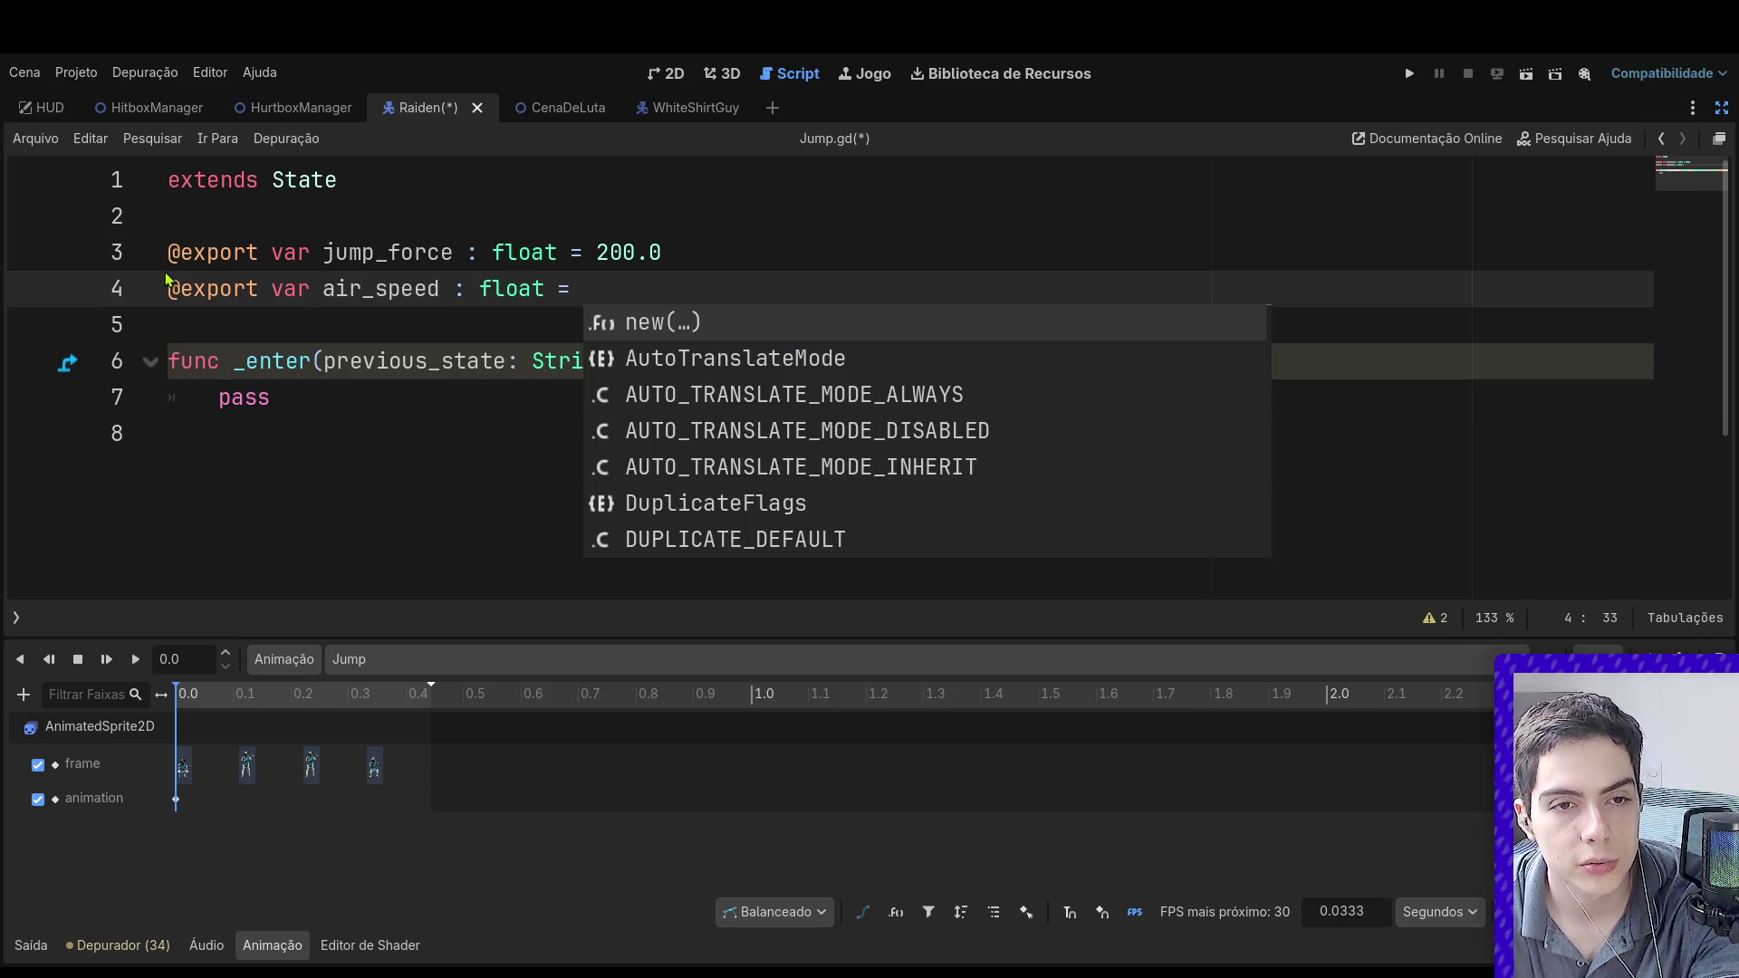
type("50.0")
Remove the pass placeholder and add var _horizontal_direction : float = 0.0.
key("Down")
key("Down")
key("Down")
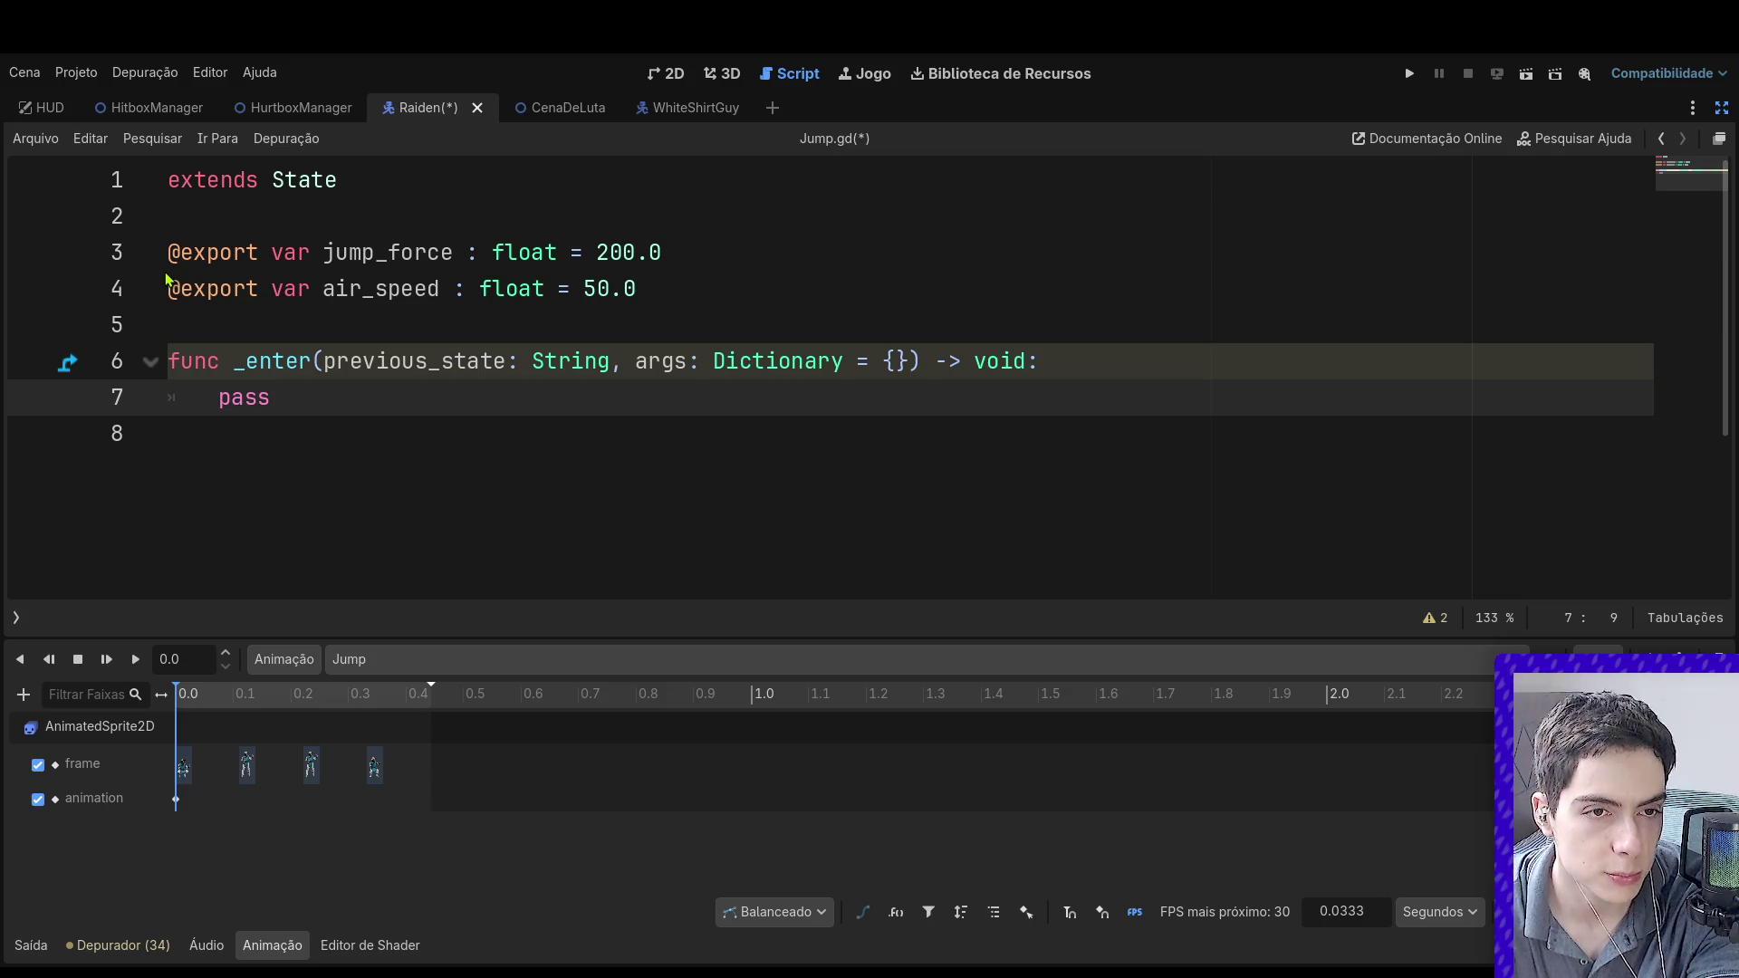
key("BackSpace")
key("BackSpace")
key("BackSpace")
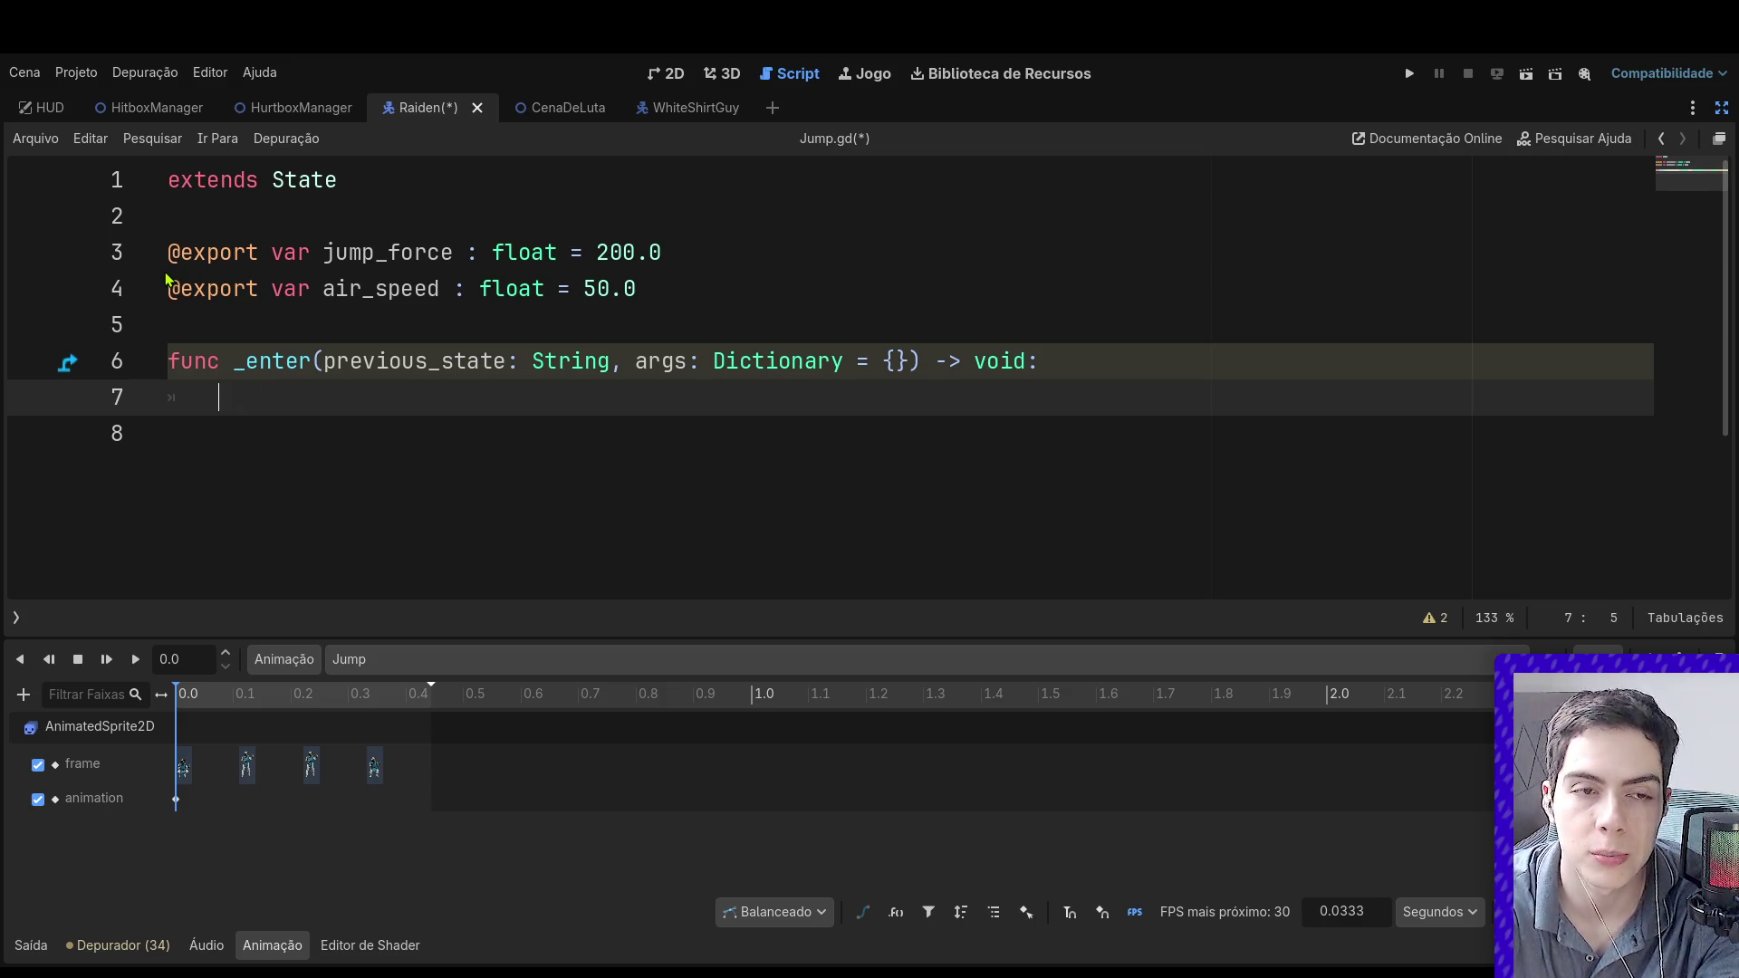
type("_ho")
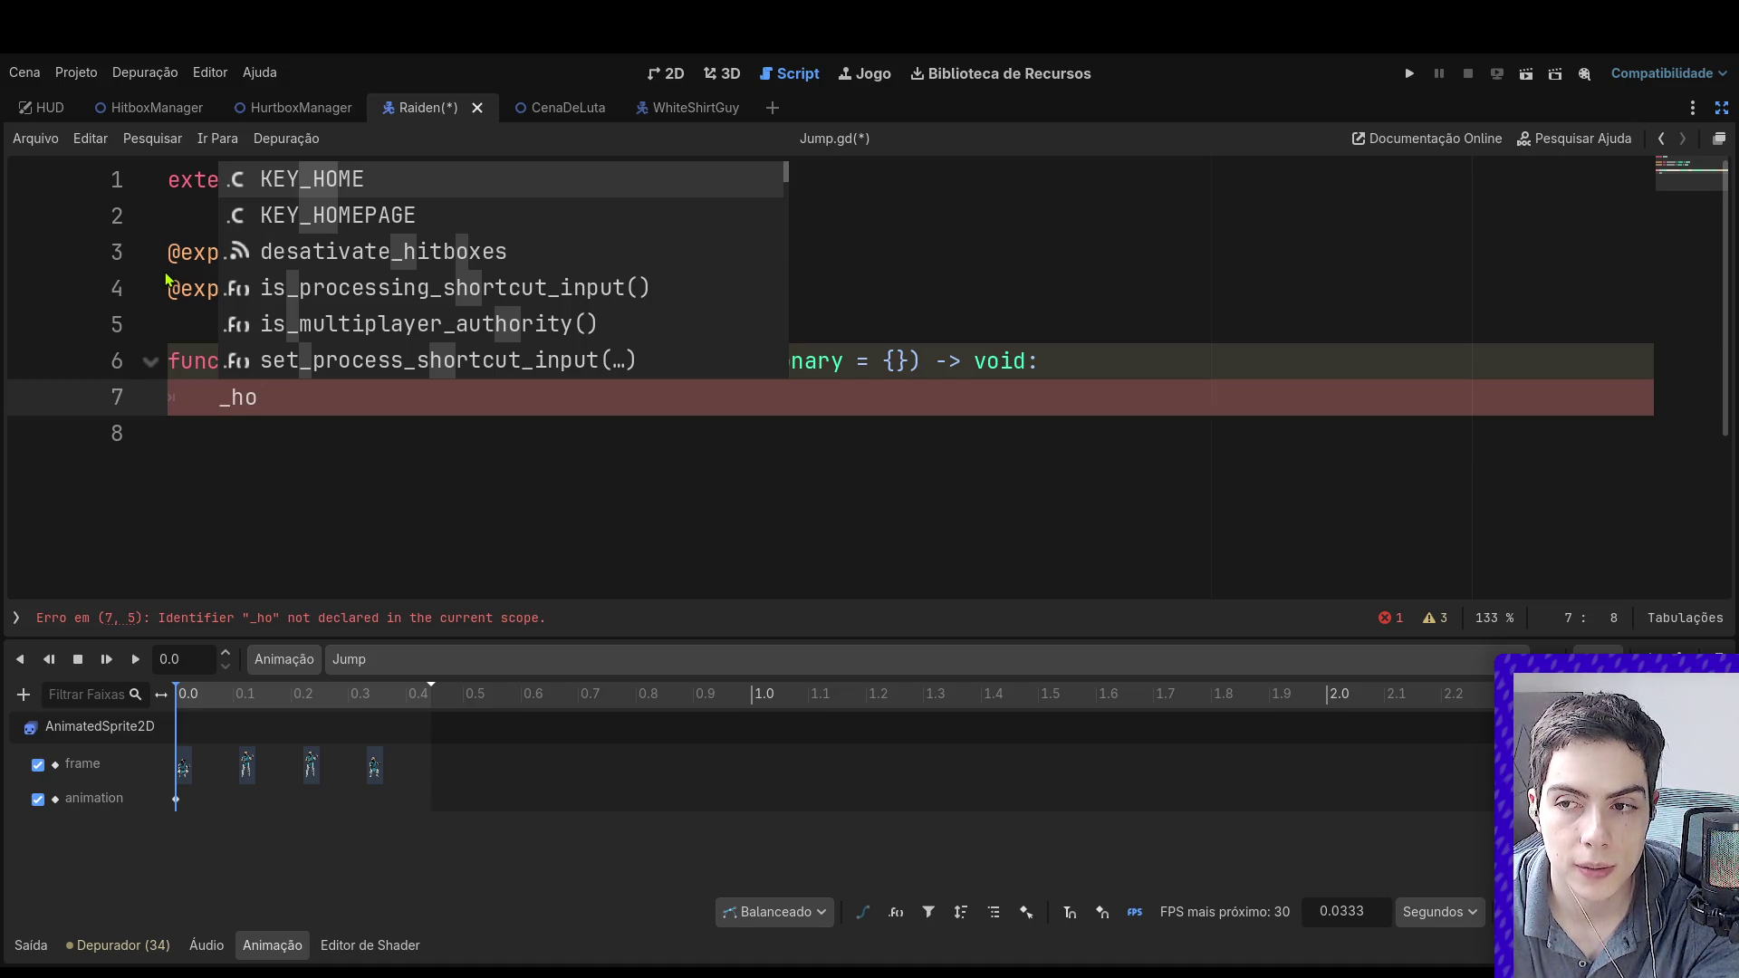
key("BackSpace")
key("BackSpace")
key("BackSpace")
key("Up")
key("Up")
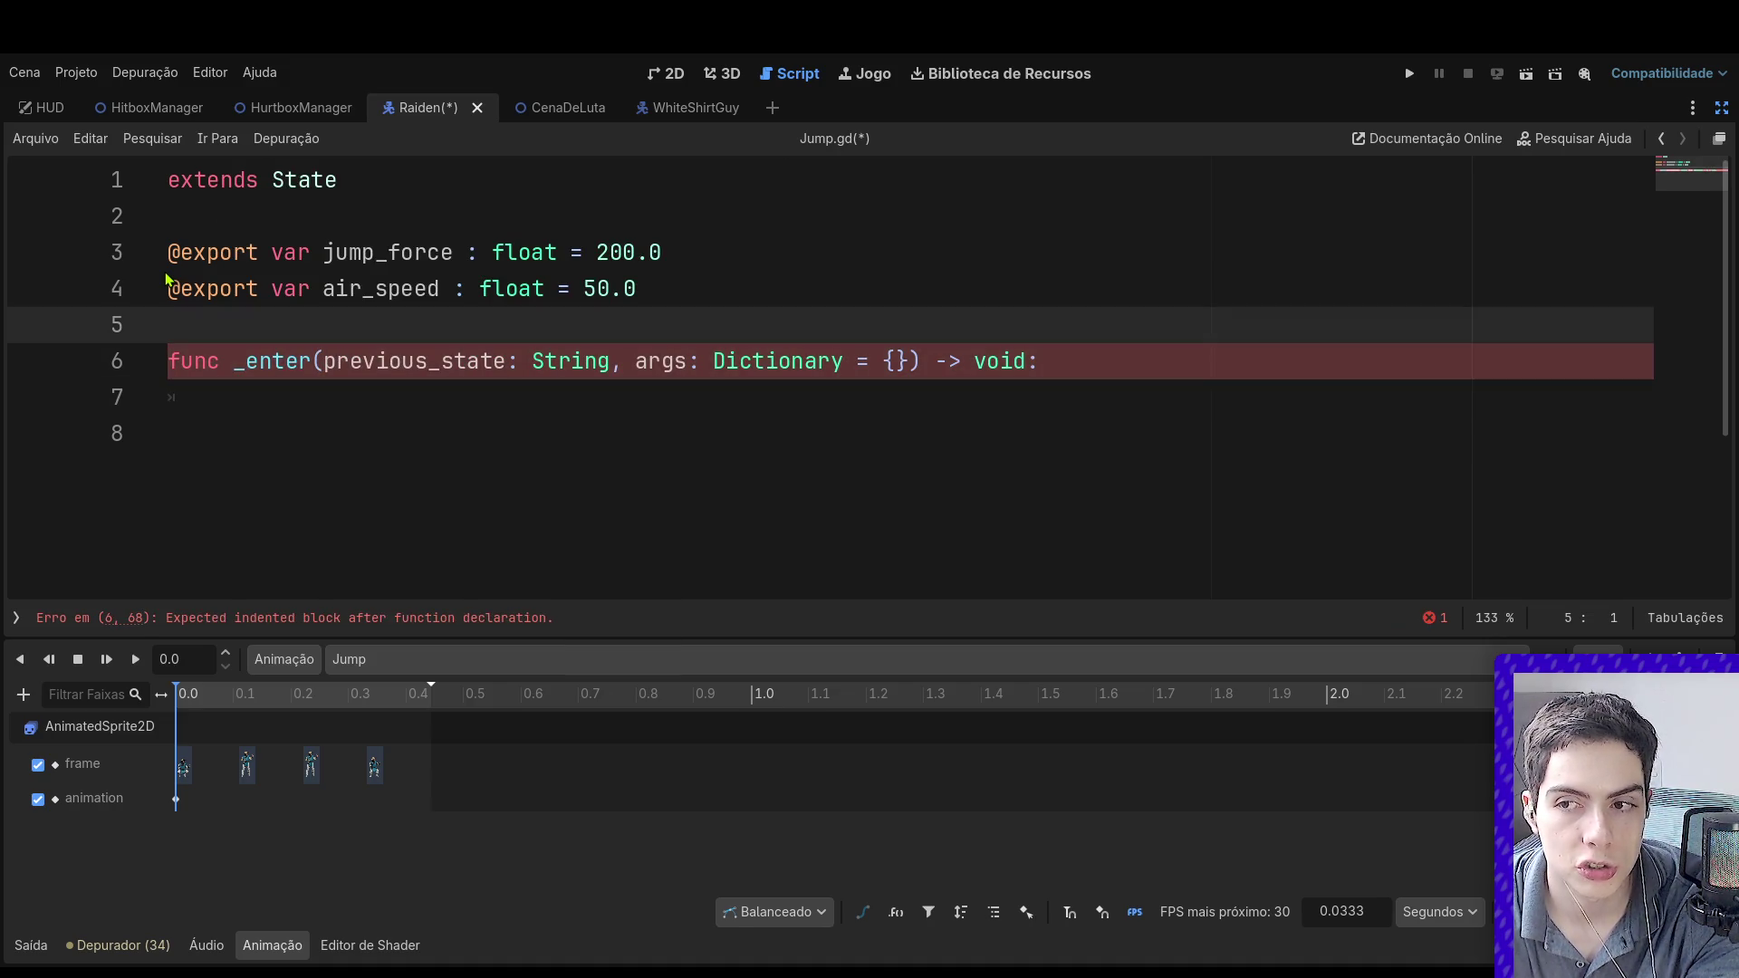
key("Return")
key("Return")
key("Up")
type("var ")
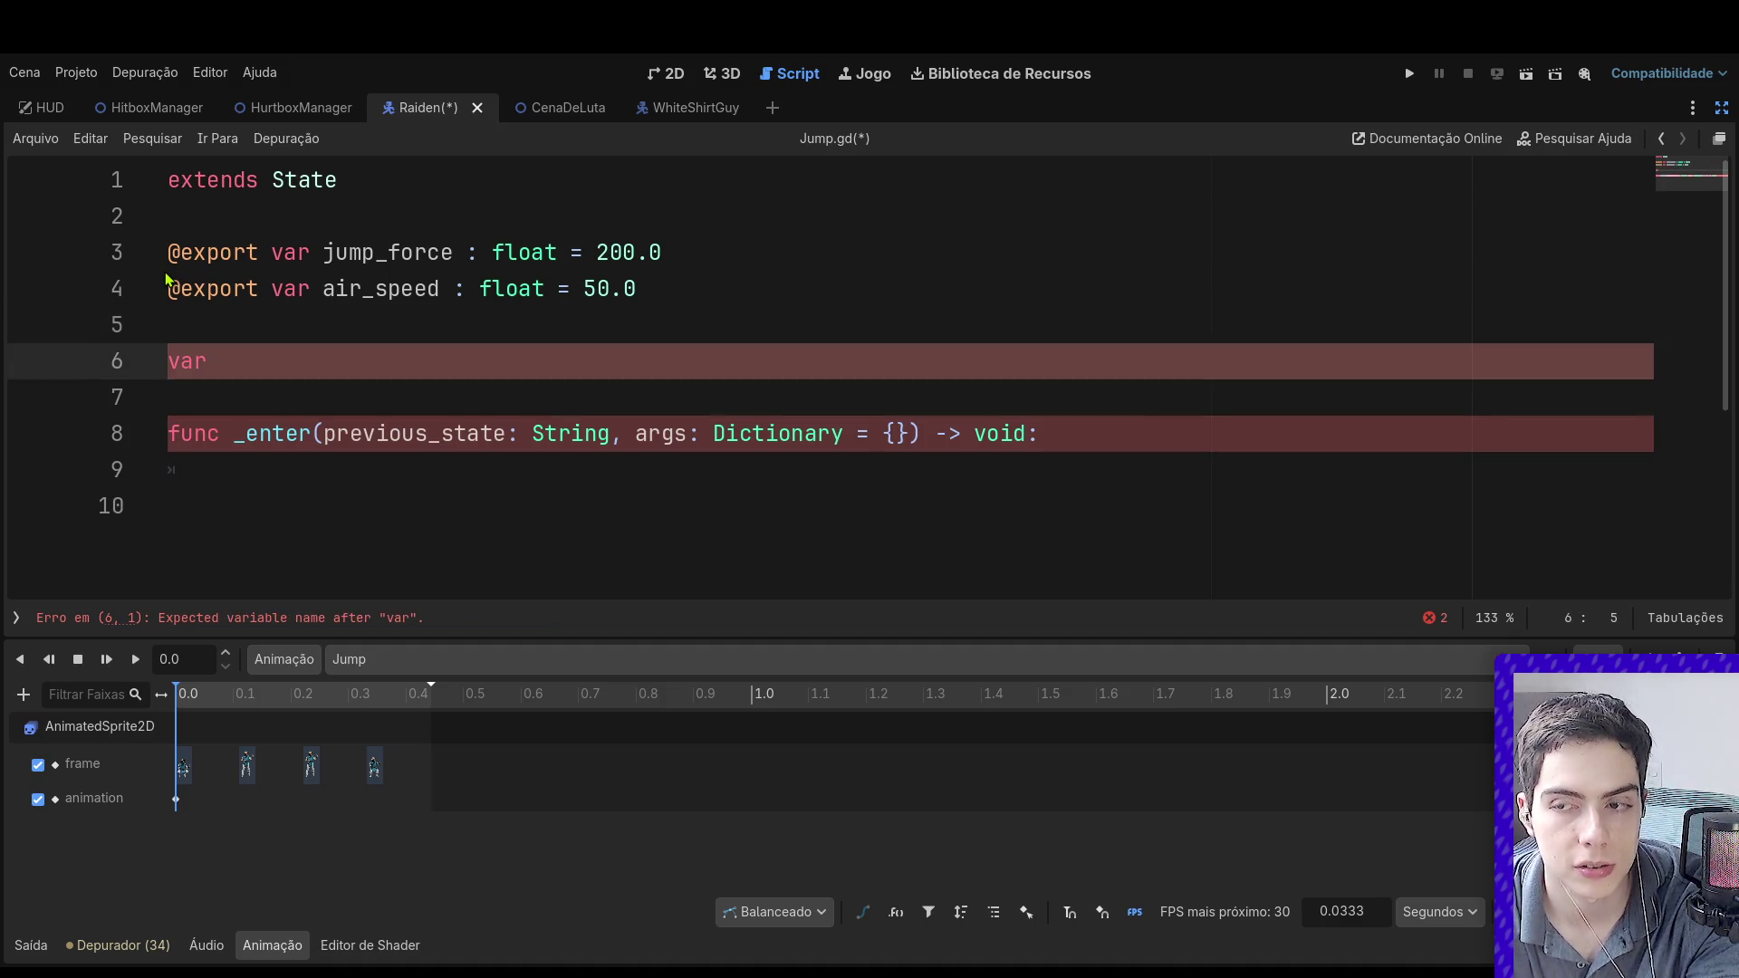
type("_horiz")
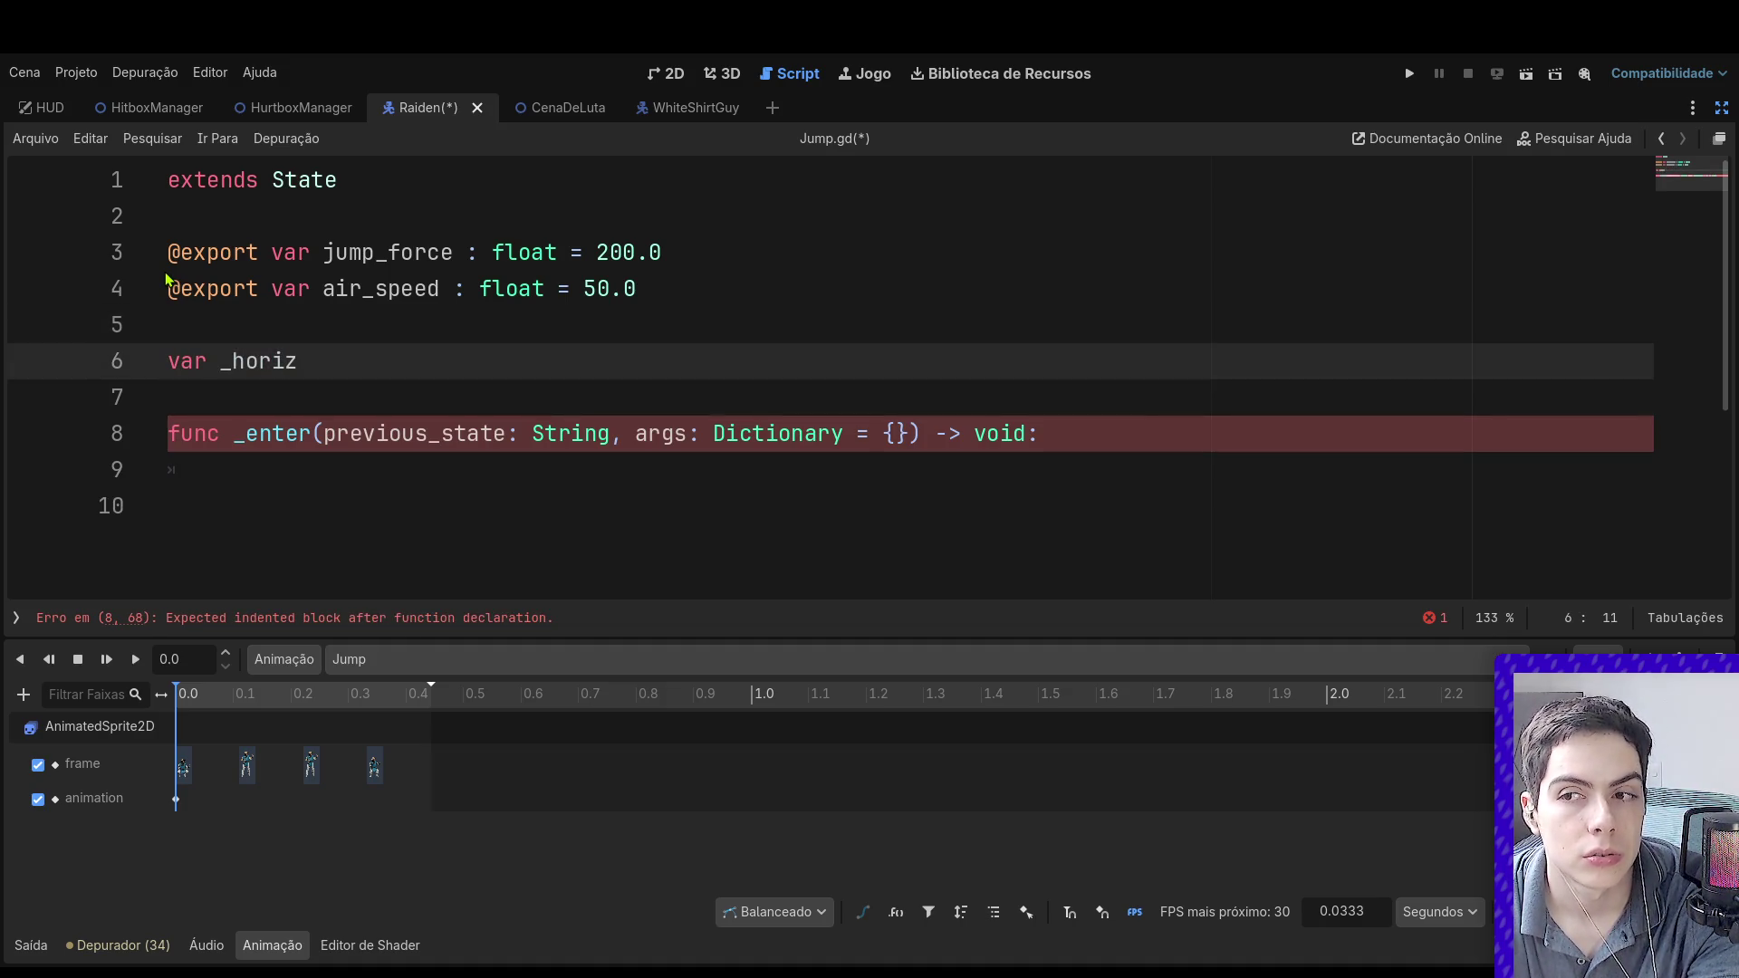
type("ontal_di")
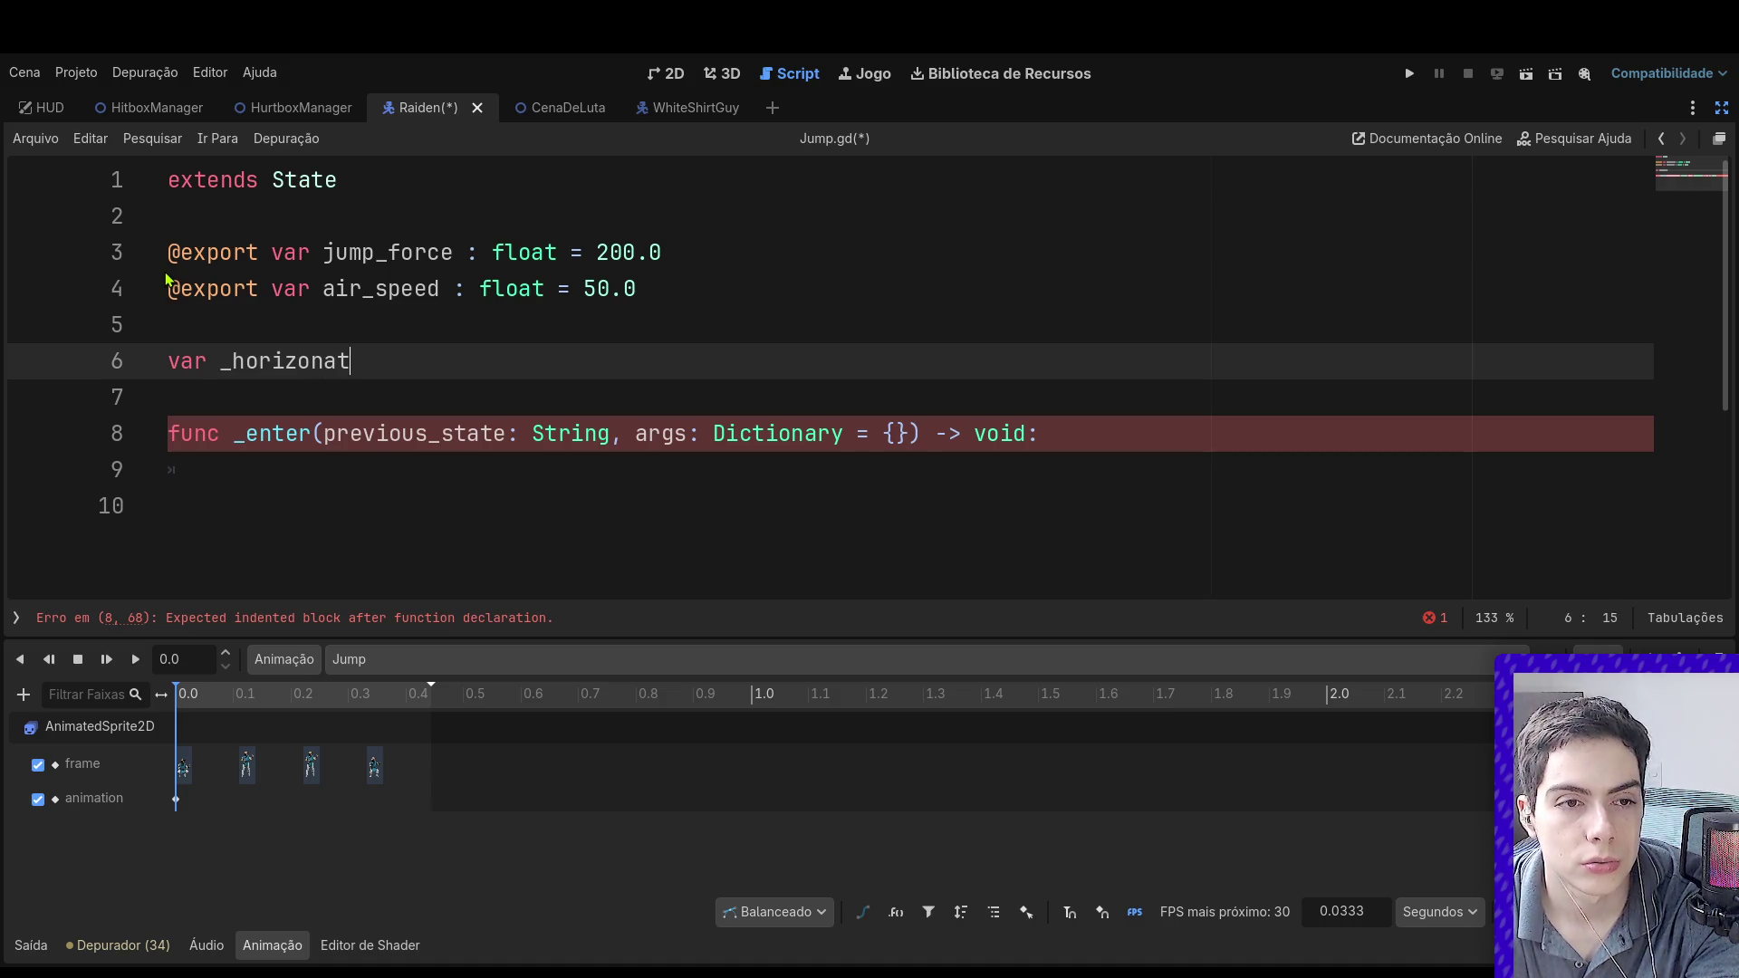
type("rection ")
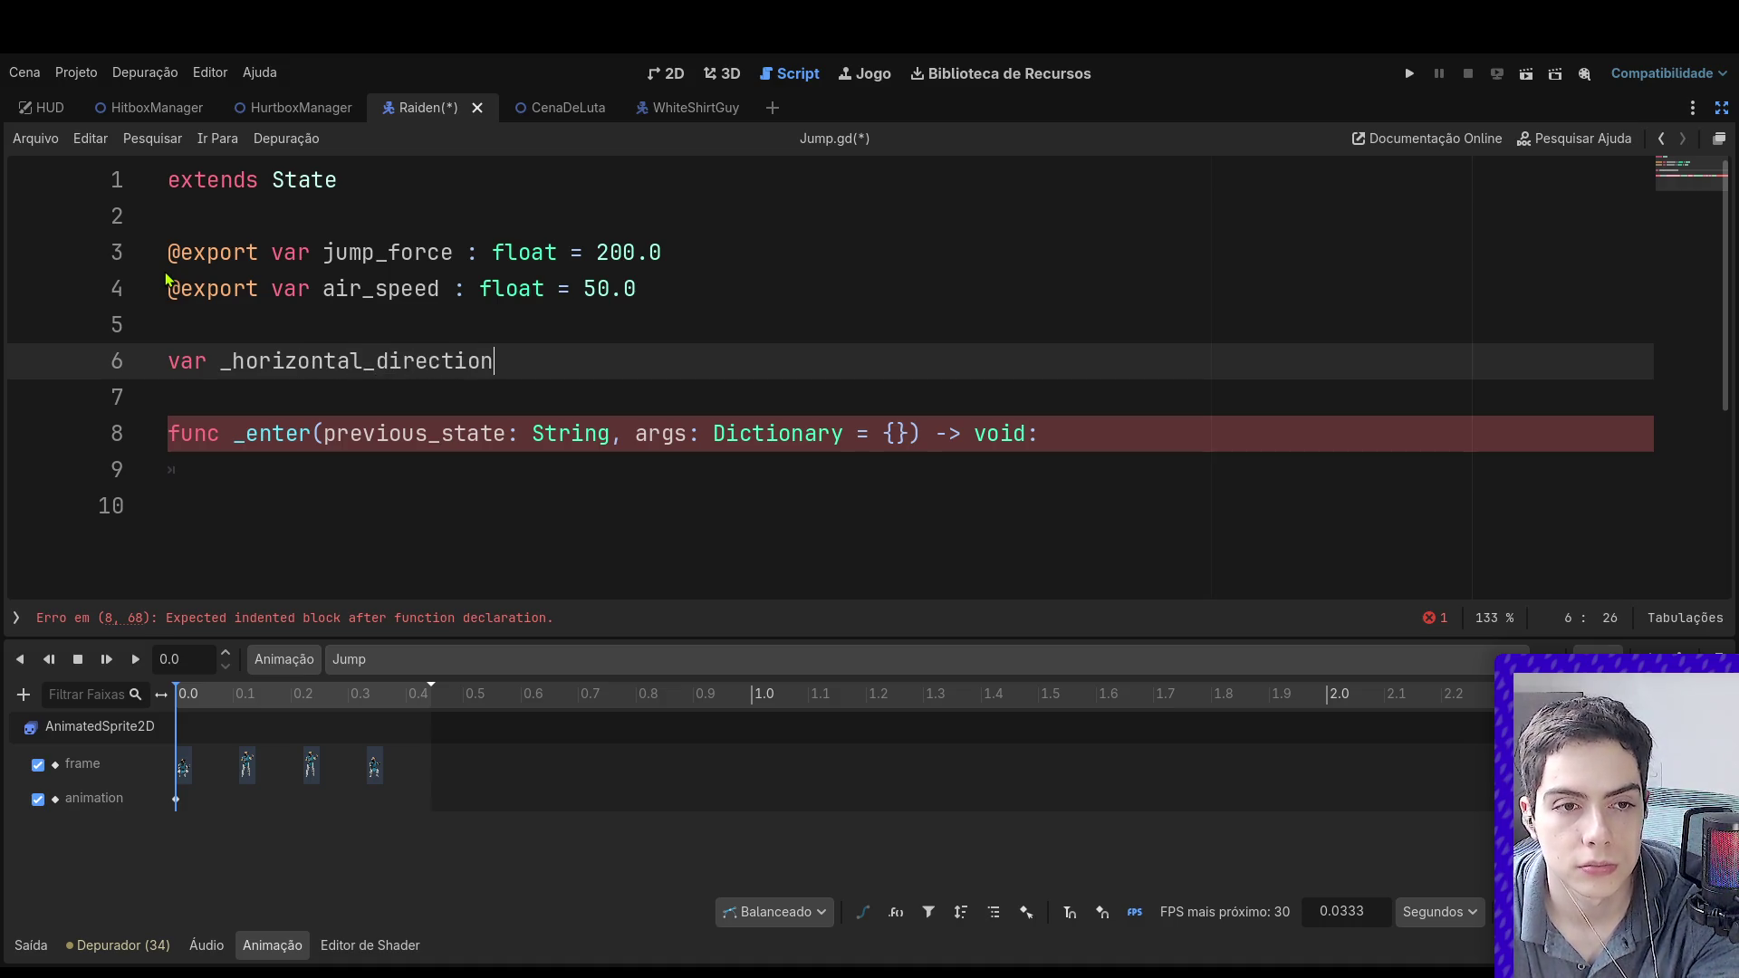
type(": float = 0.0")
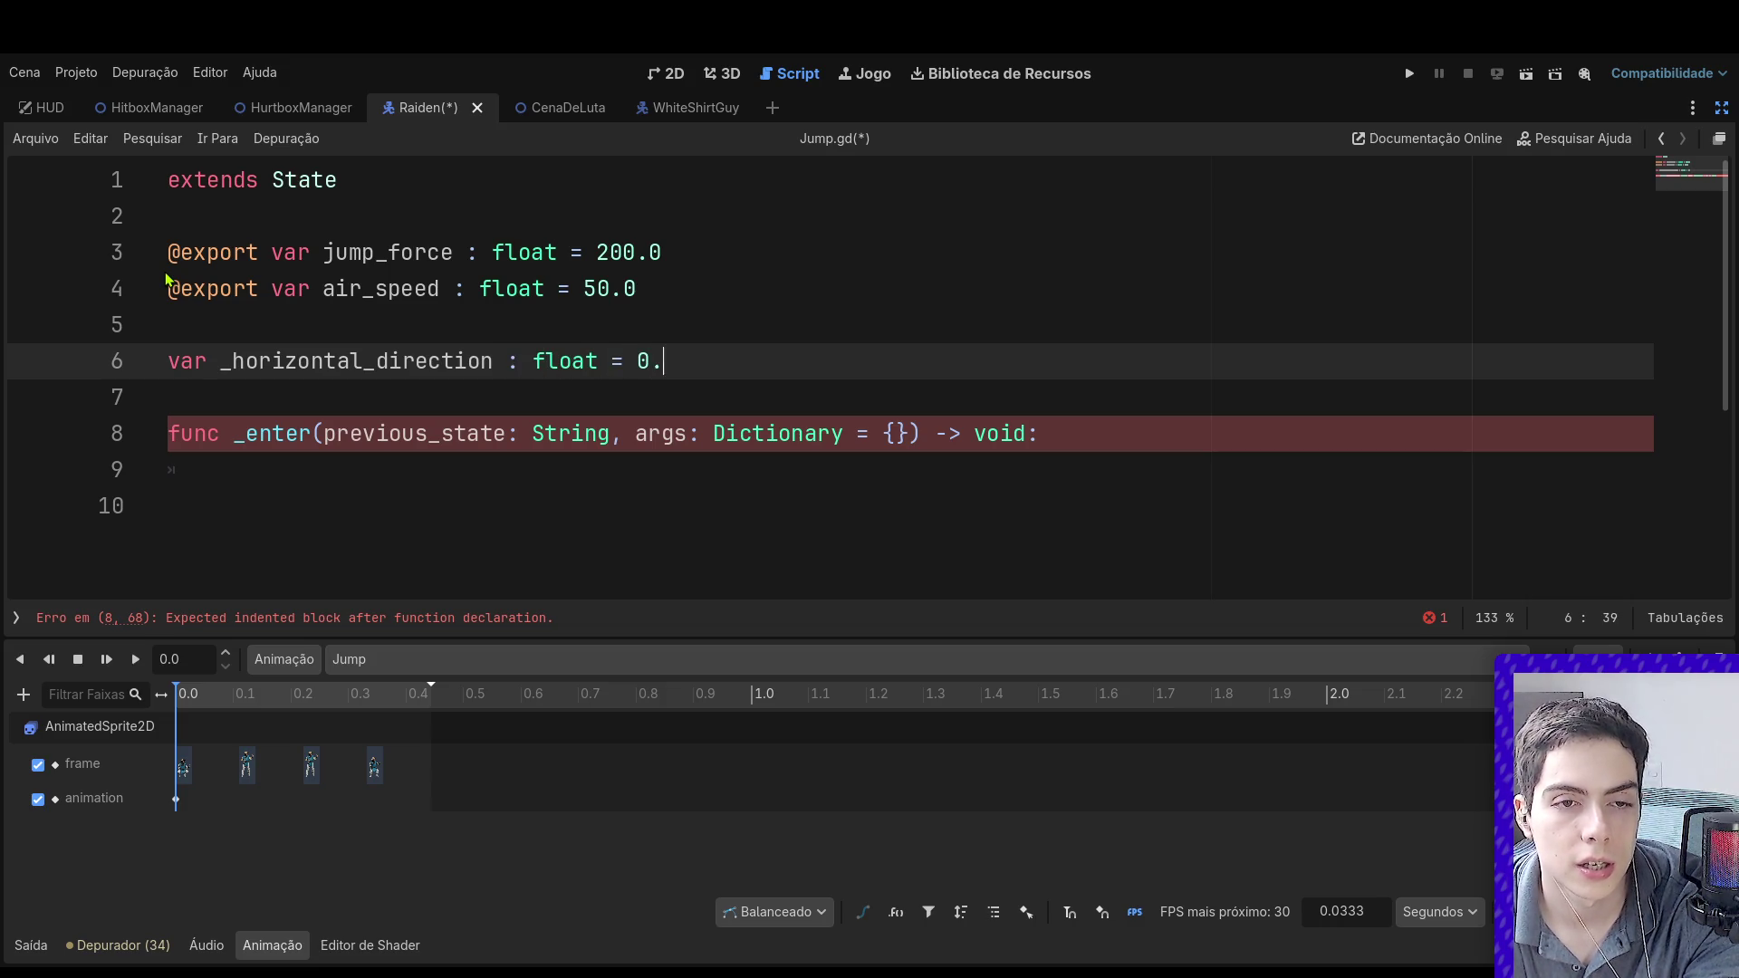
key("Down")
key("Down")
key("Down")
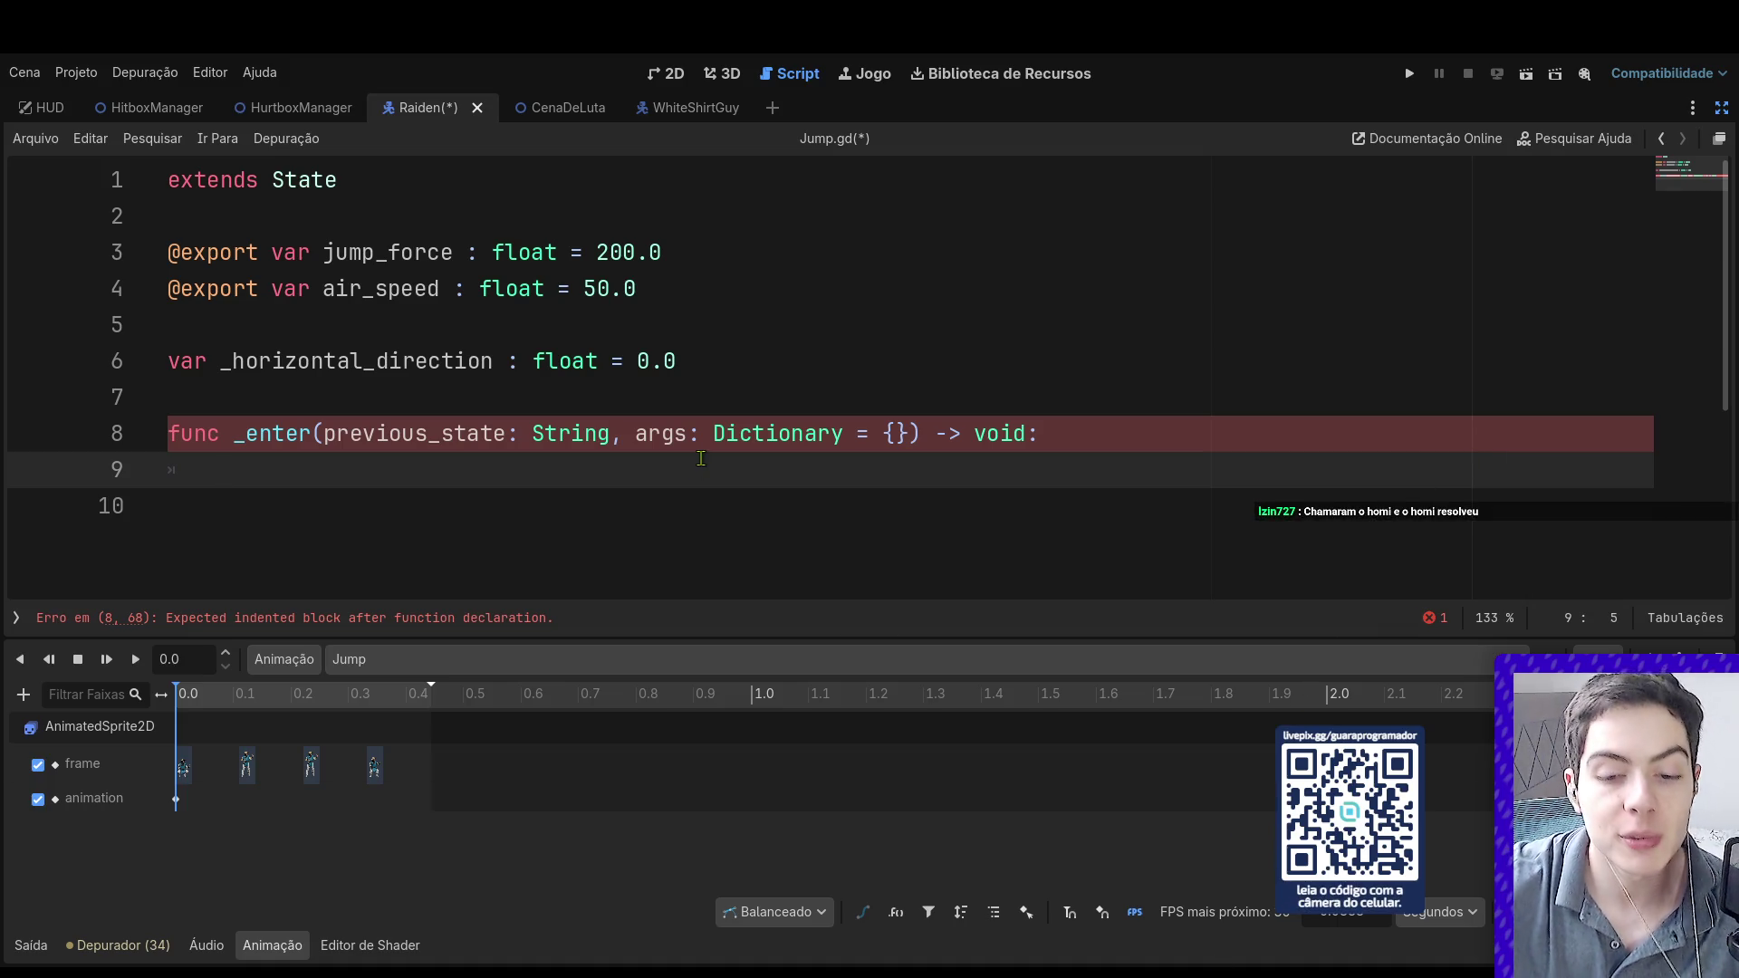
In _enter, start _horizontal_direction = Input.get_axis( using autocomplete.
type("_ho")
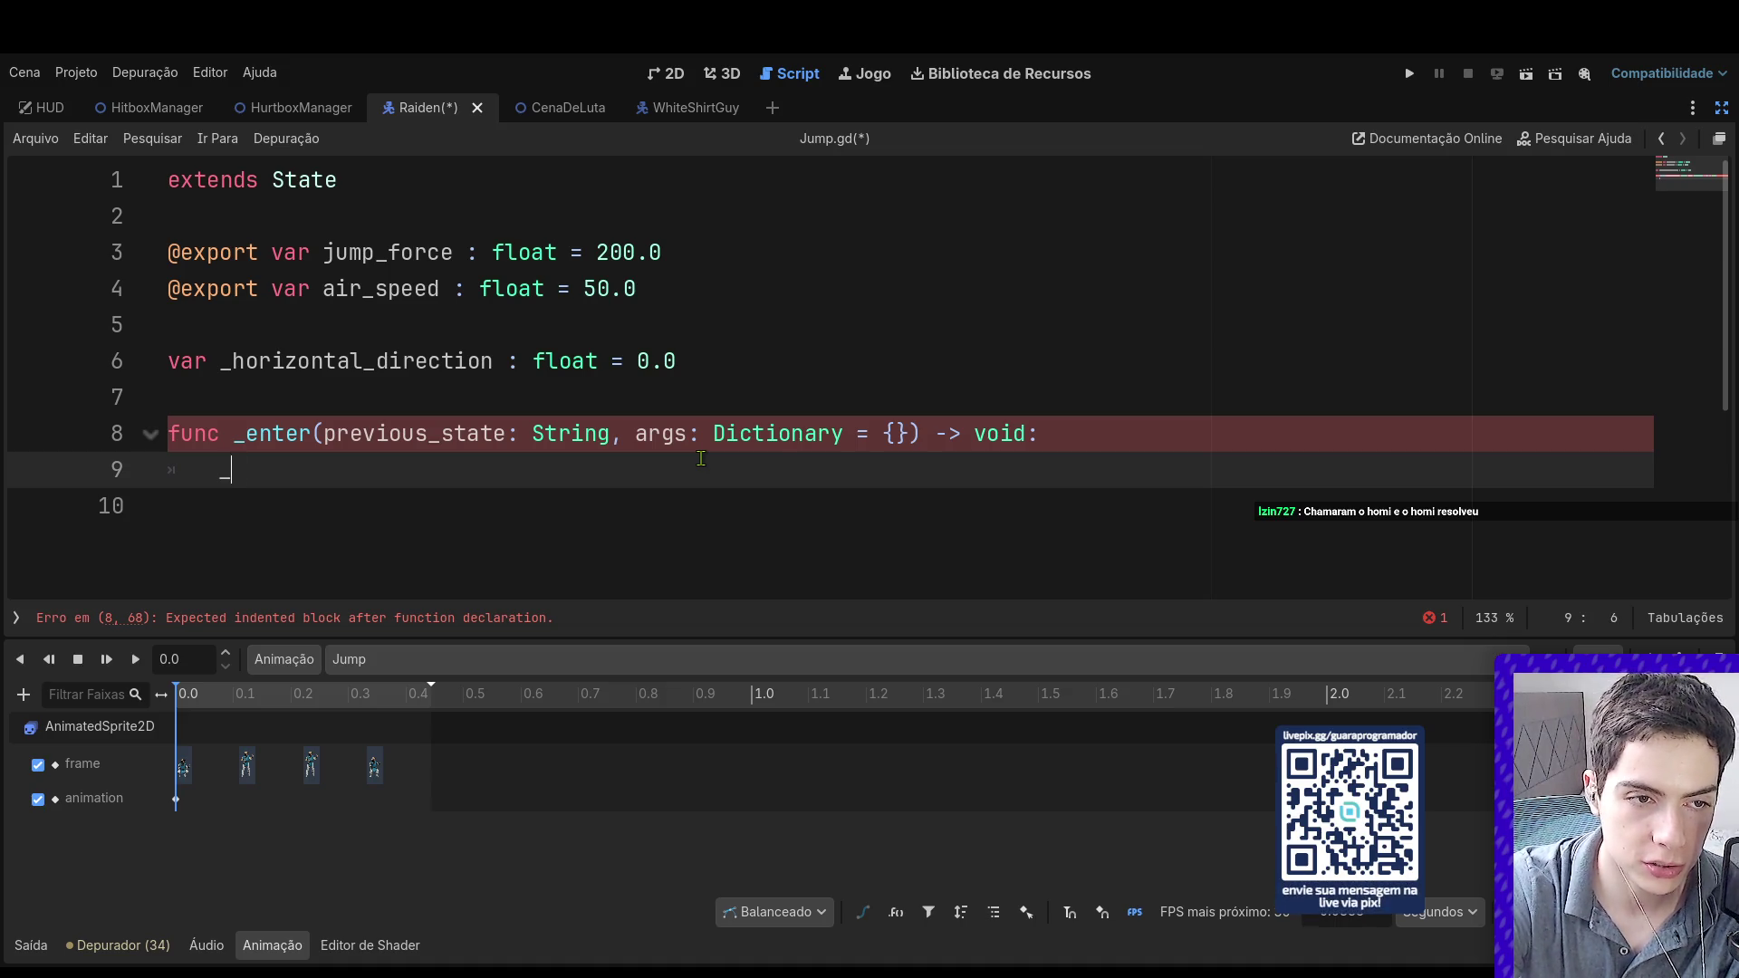
key("Return")
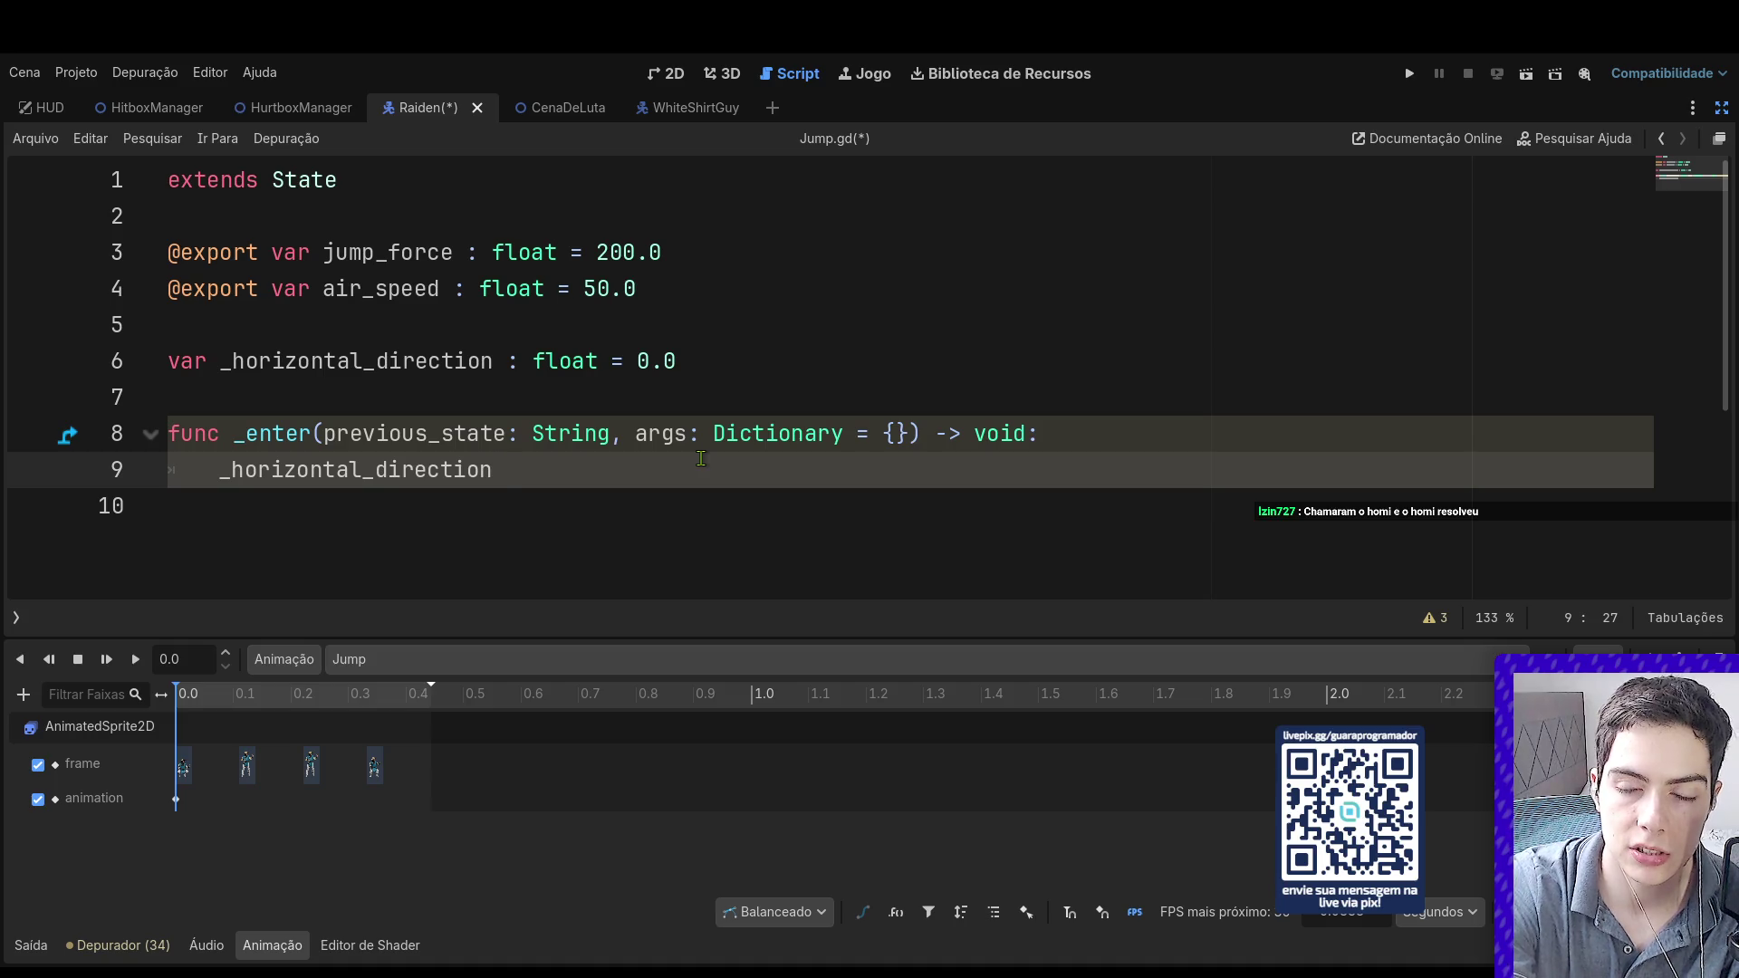
type("=")
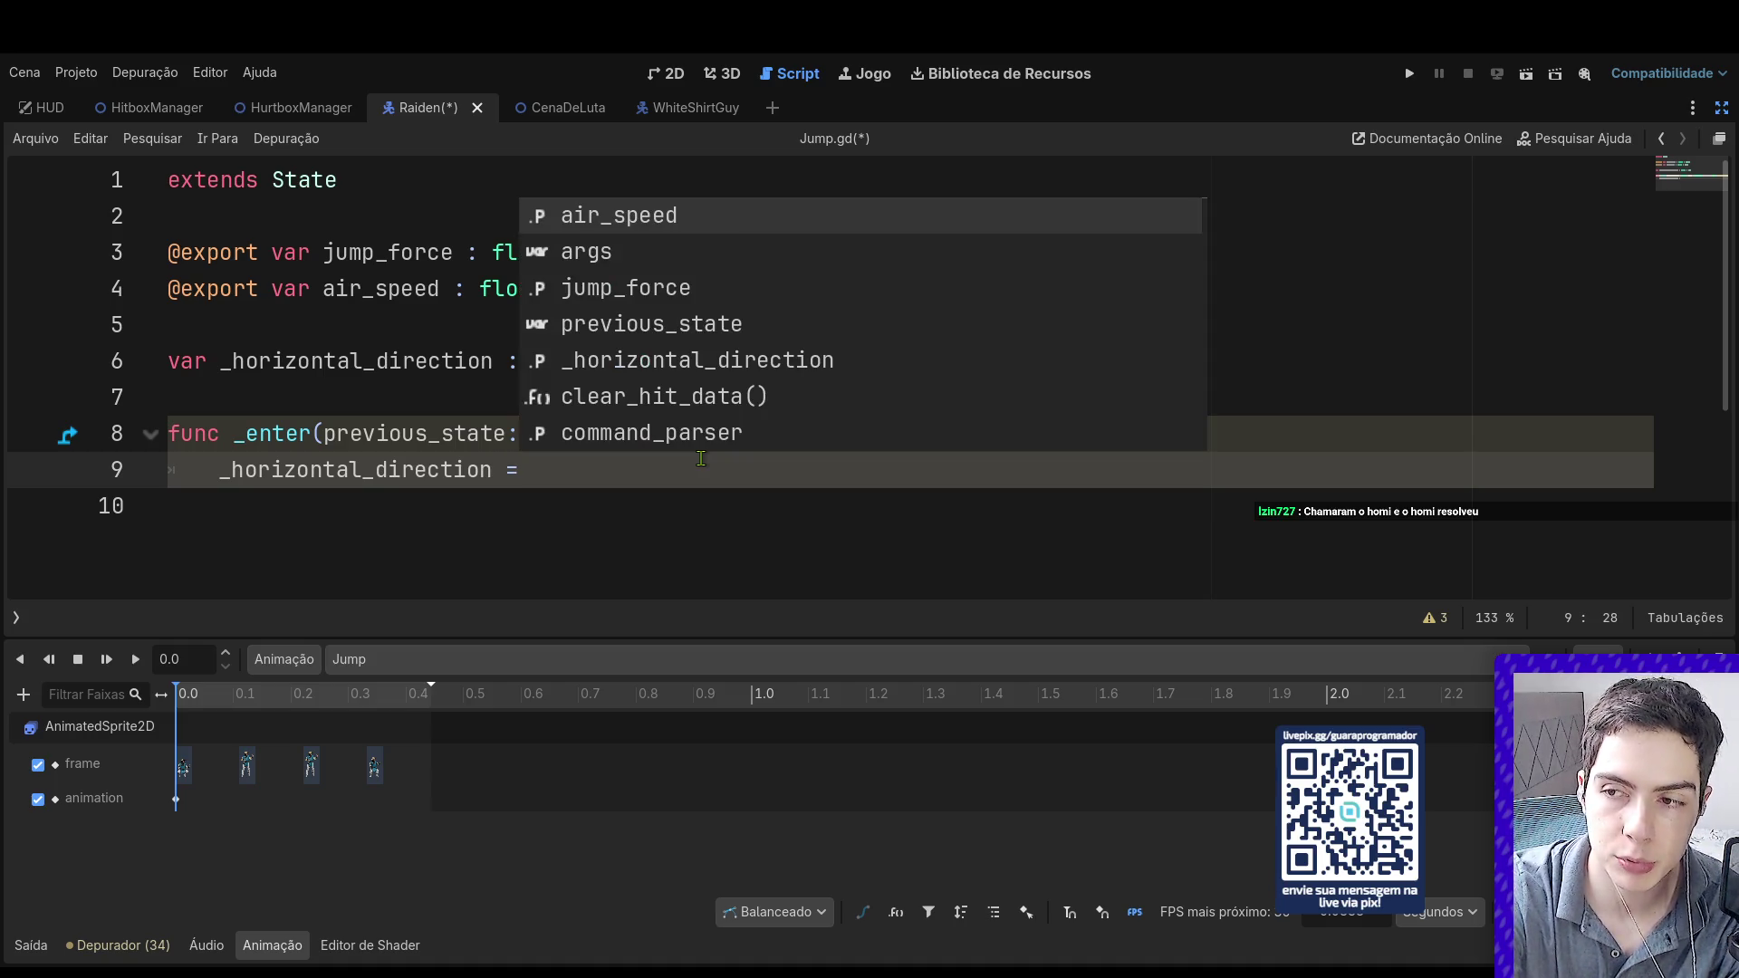
type(" Inpu")
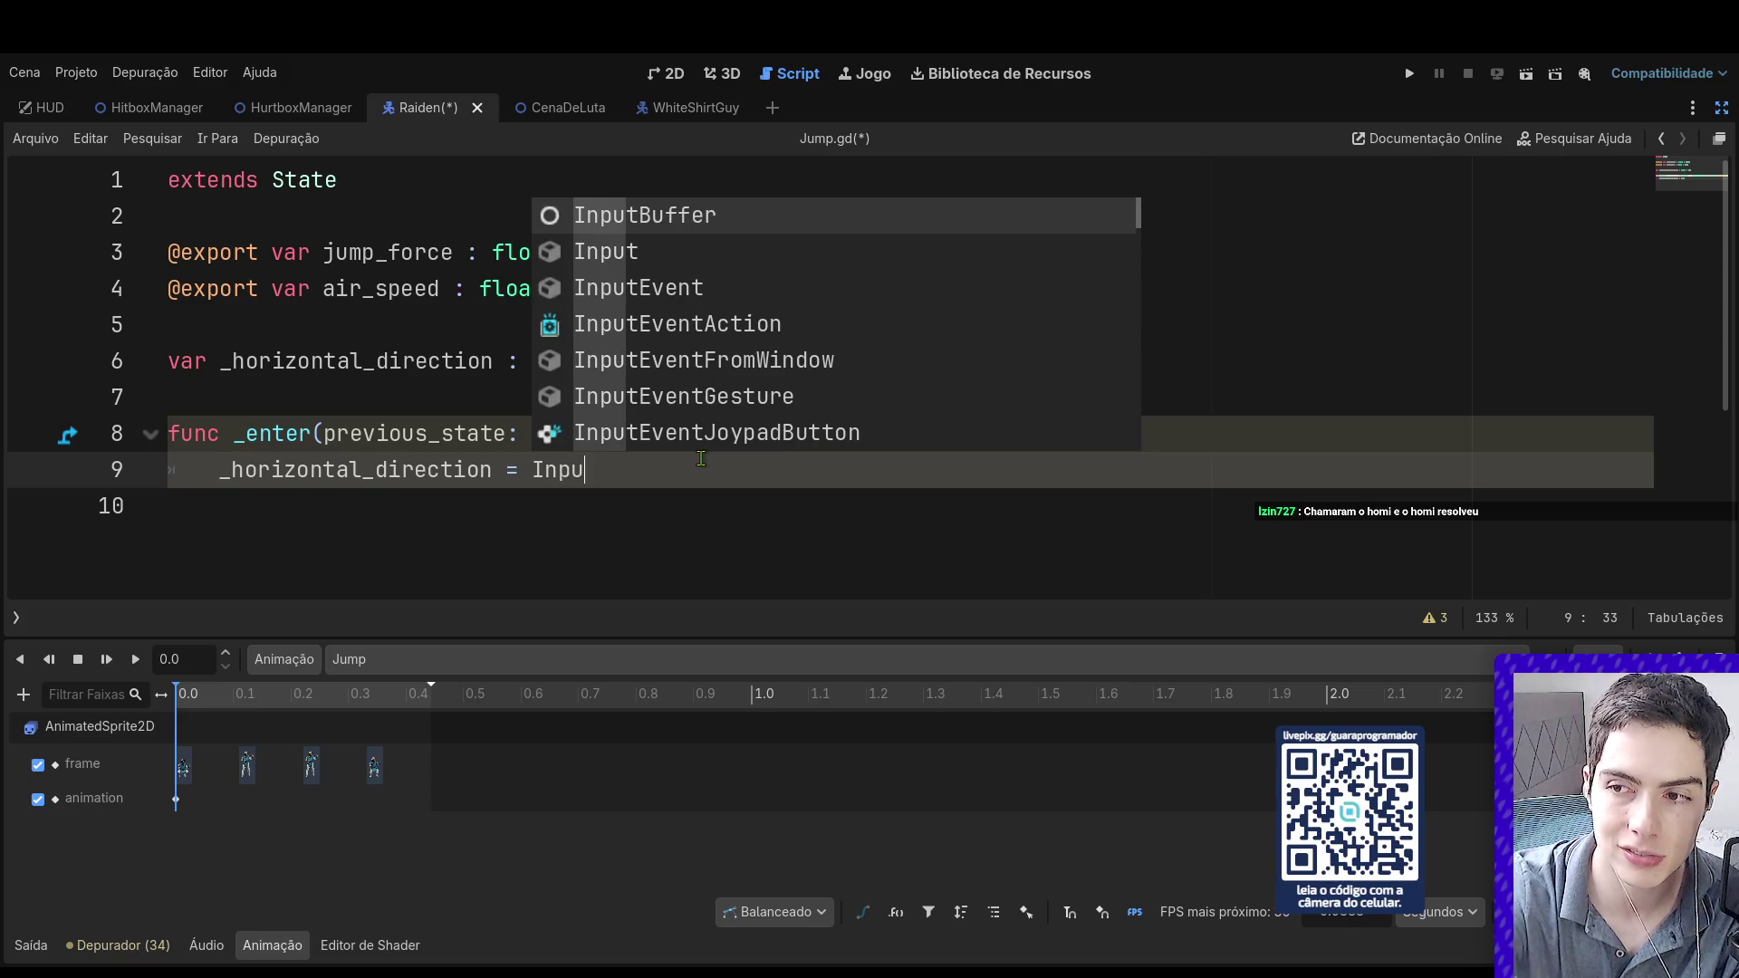
type("t.get_ax")
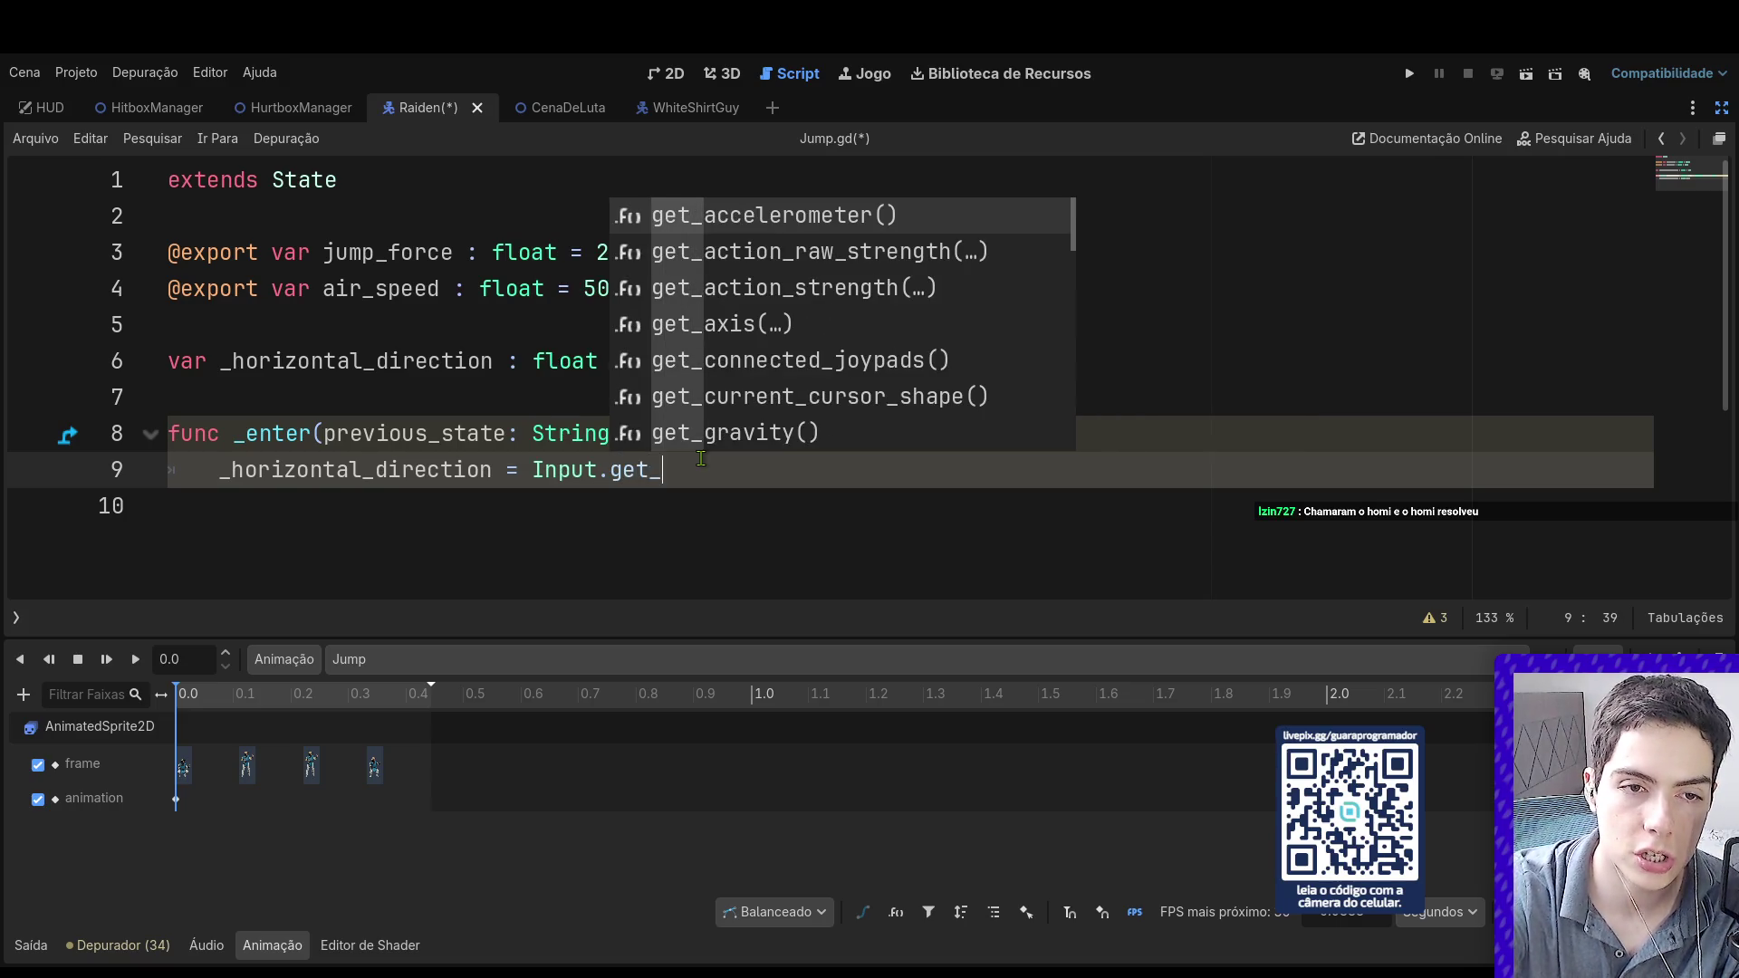
key("Return")
key("Return")
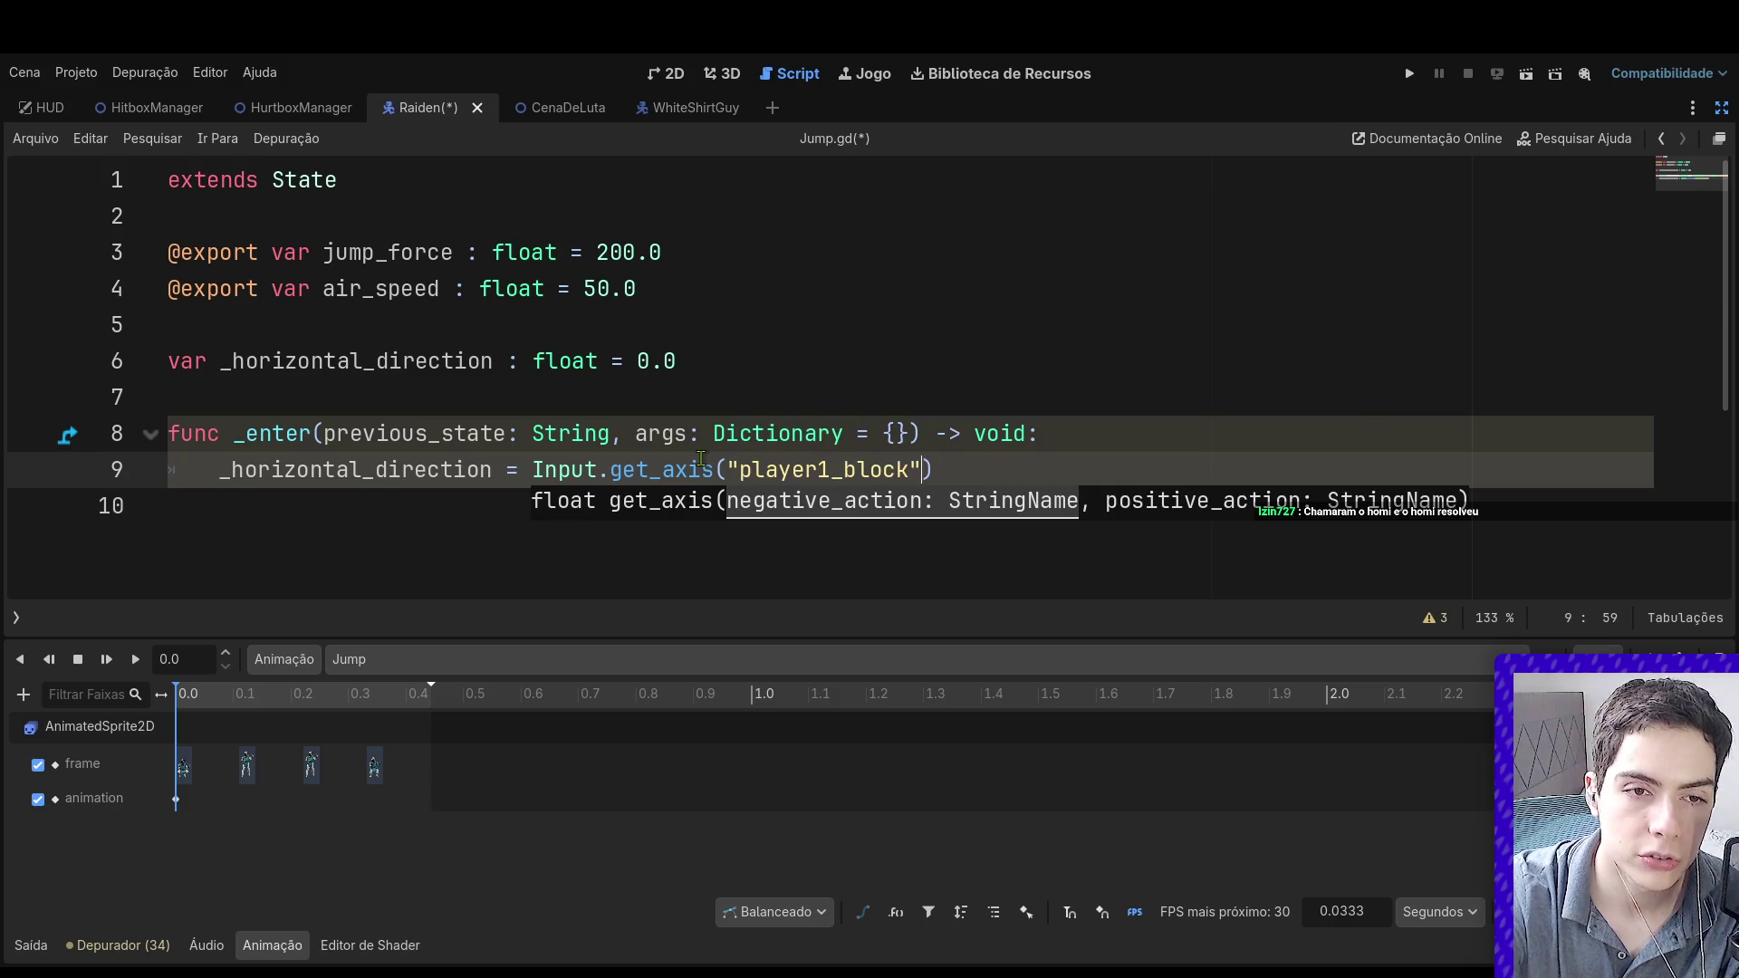
key("ctrl+z")
key("Return")
Fill get_axis arguments with player_controls.left, player_controls.right.
type("\"")
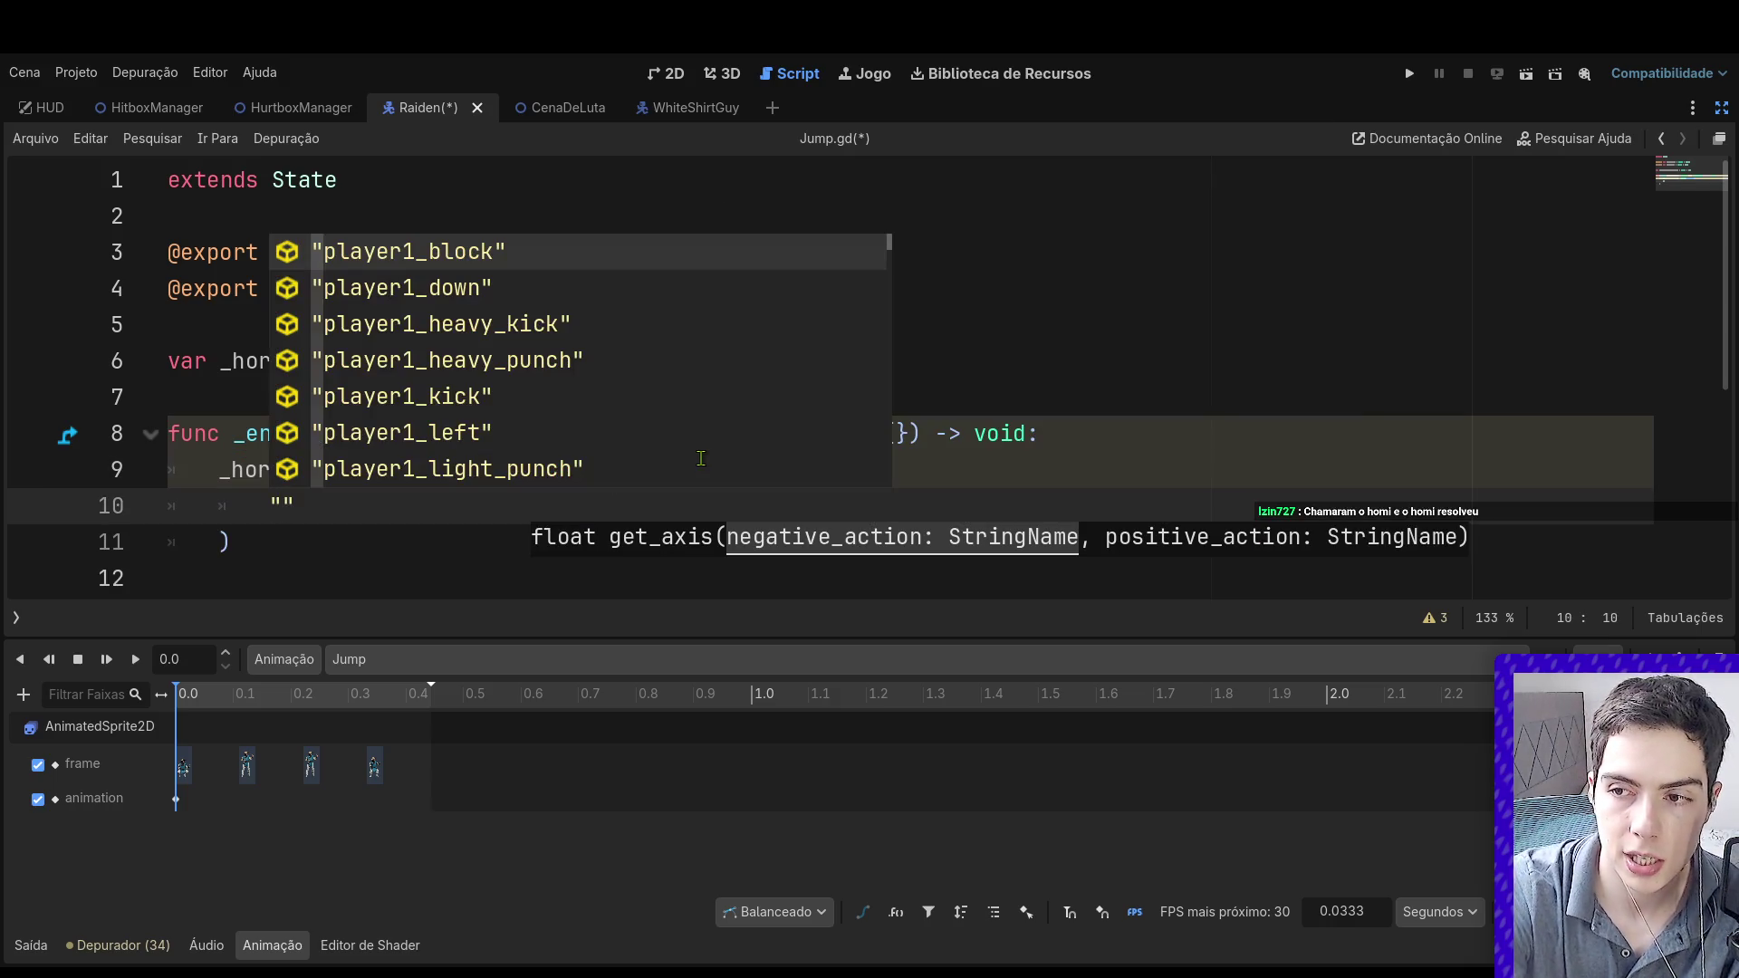
key("BackSpace")
type("pla")
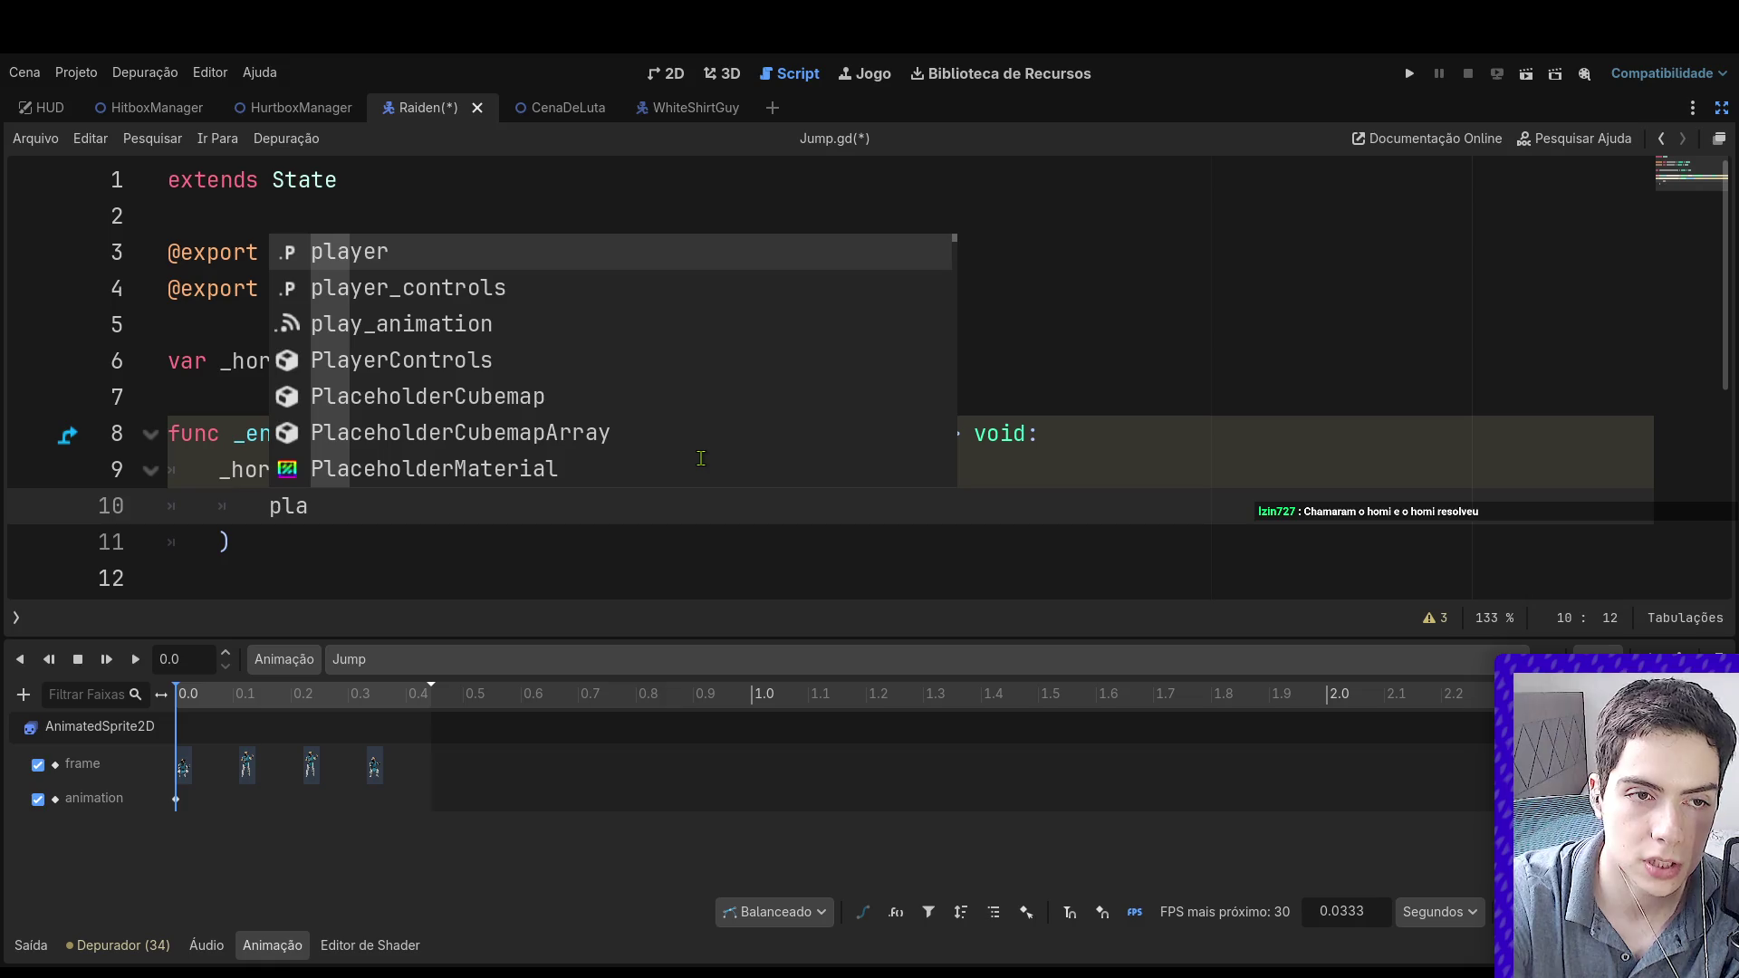
key("Down")
key("Return")
type(".left")
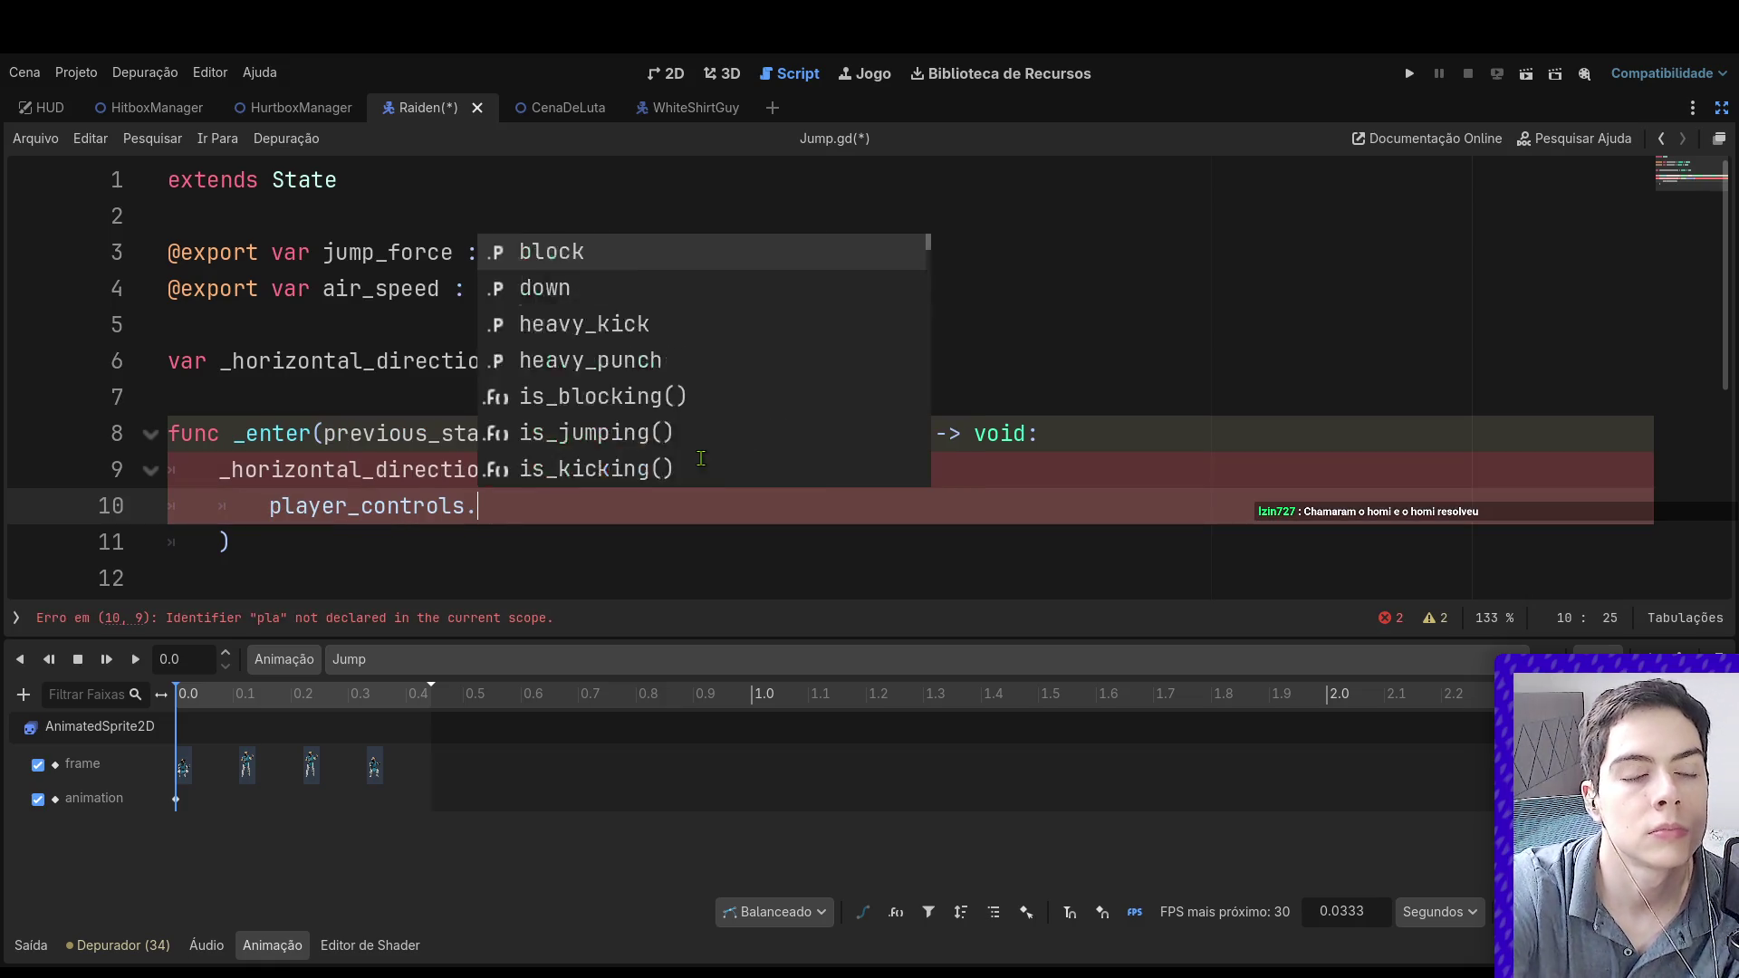
type(", player")
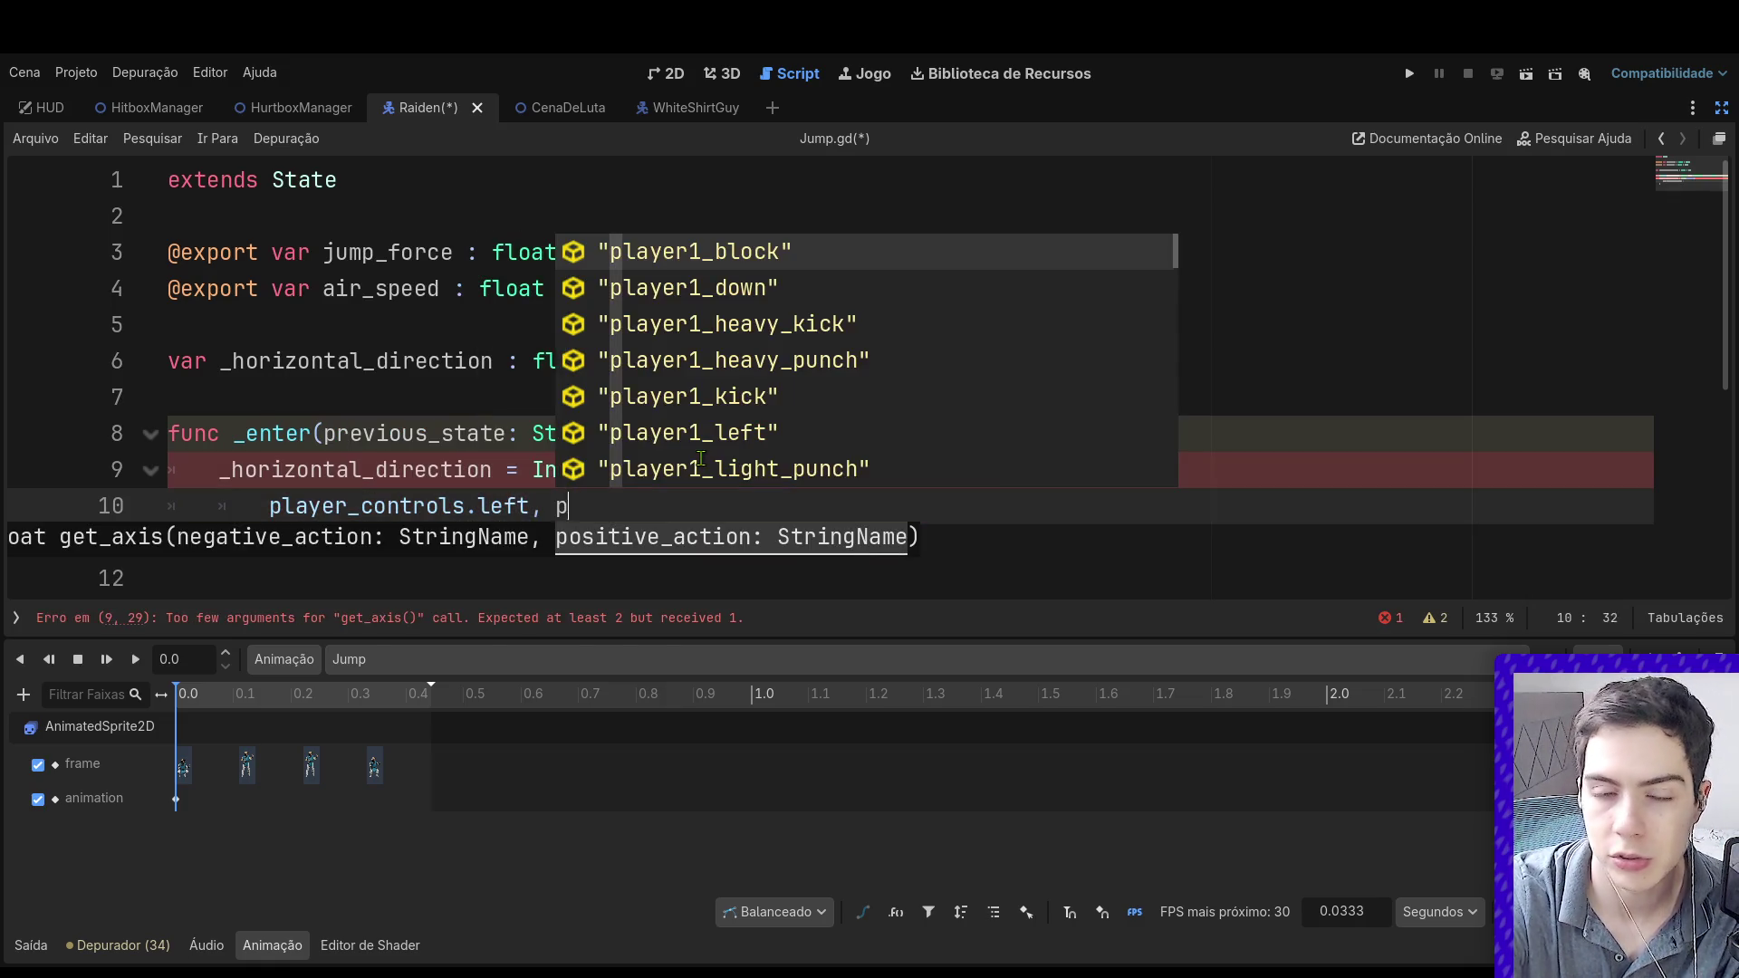
type("_contro")
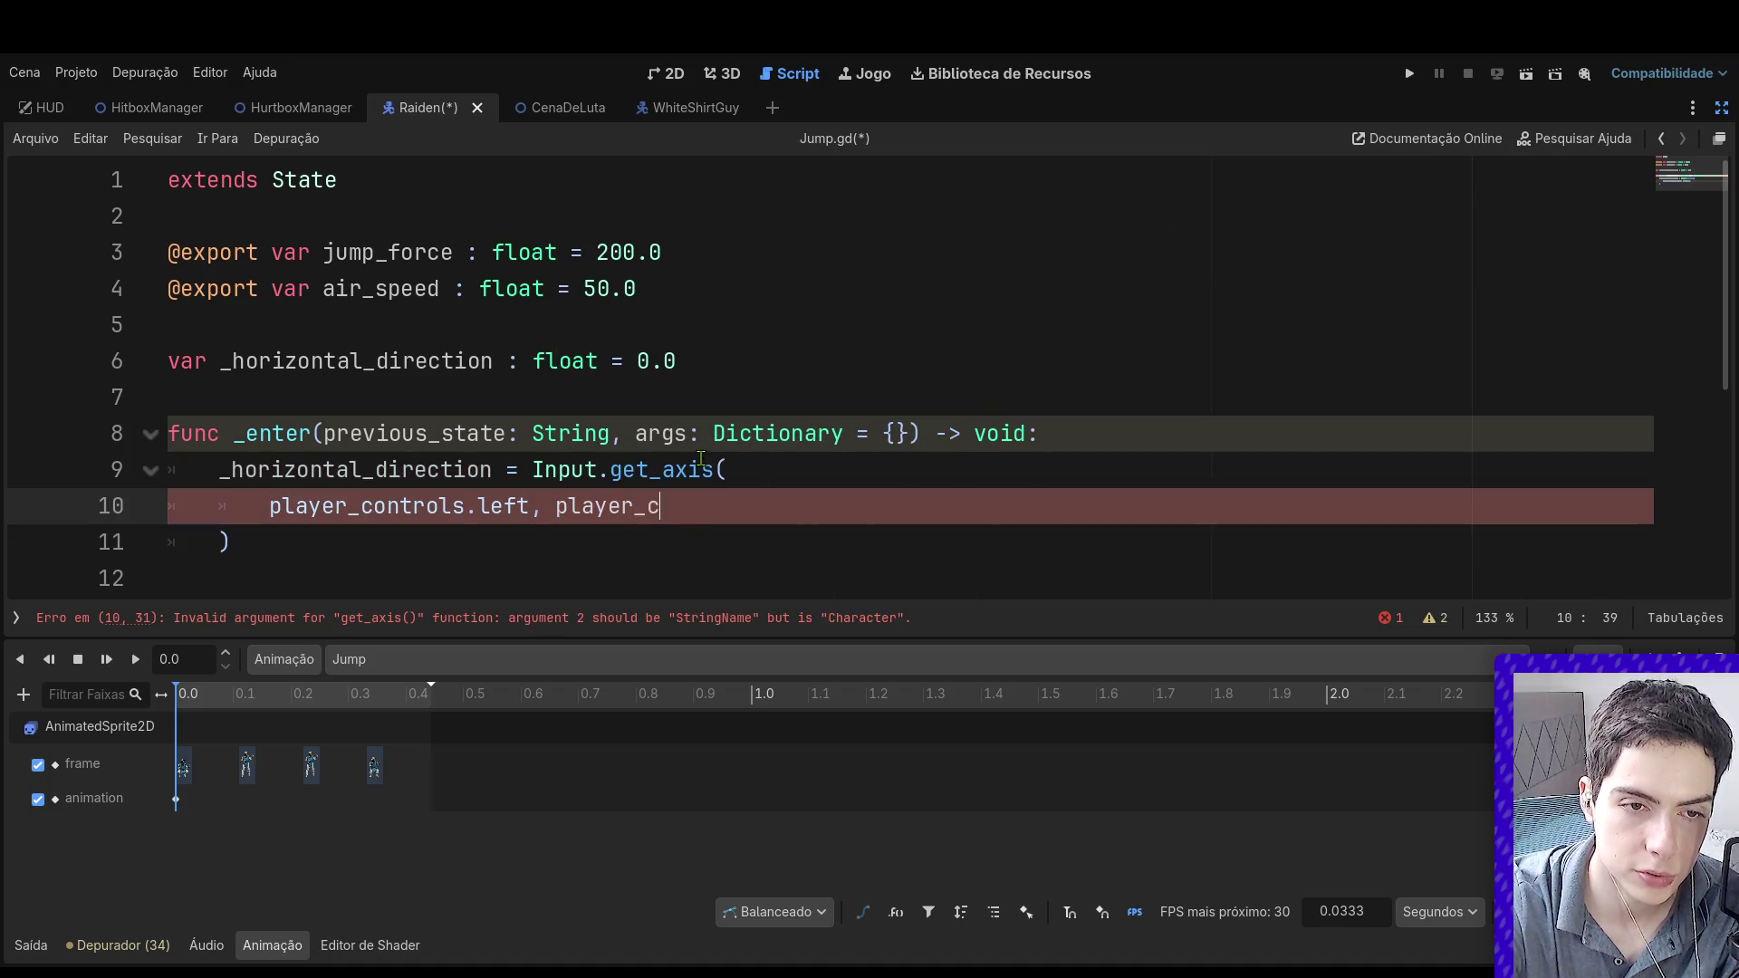
type("ls.right")
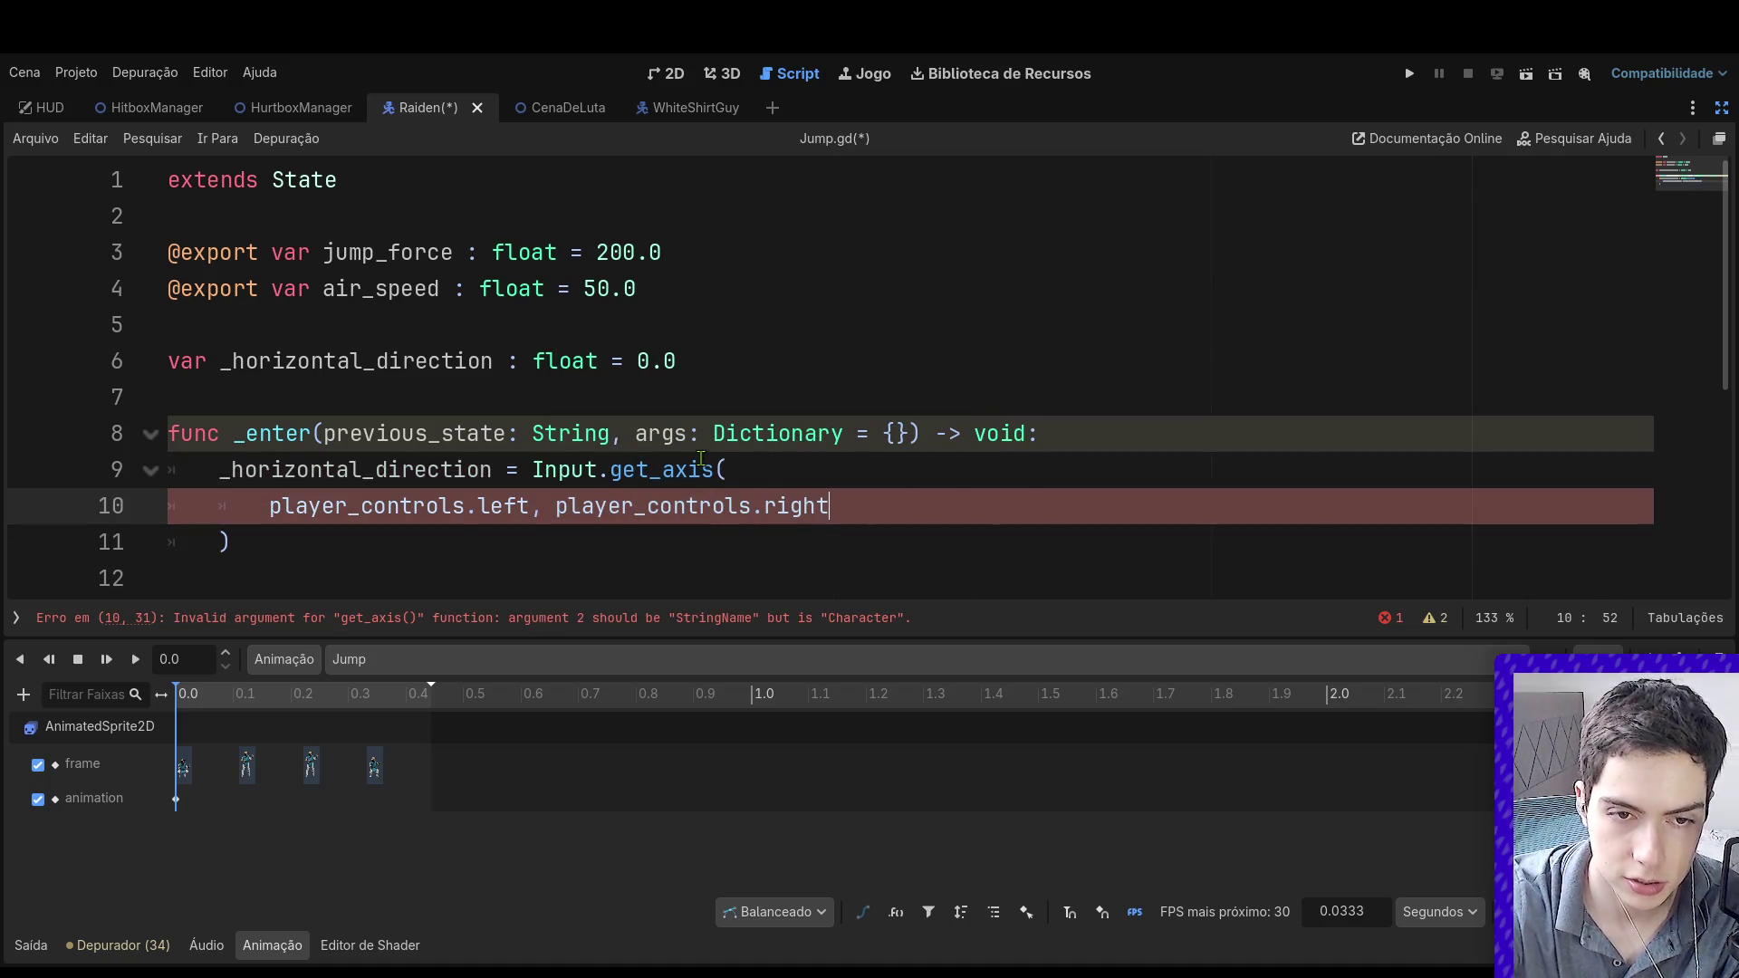
scroll(676, 489, "down", 2)
left_click(644, 361)
Below the get_axis call, add player.set_vertical_speed(-jump_force).
left_click(654, 317)
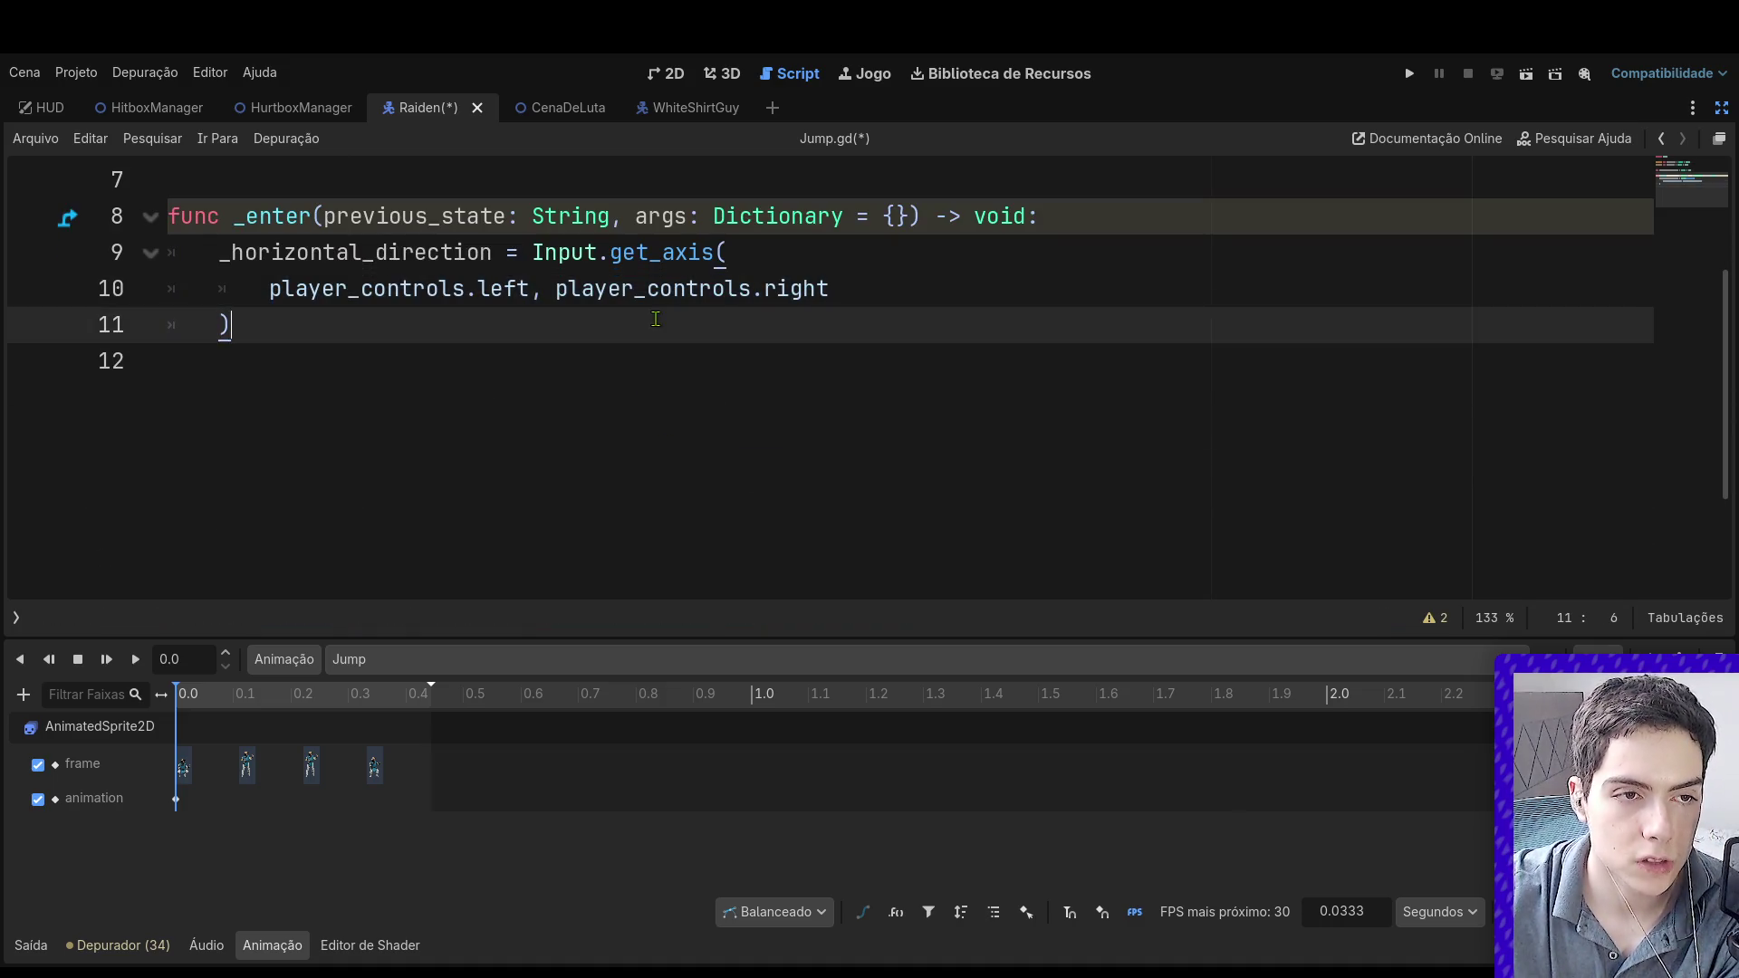
key("Return")
key("Return")
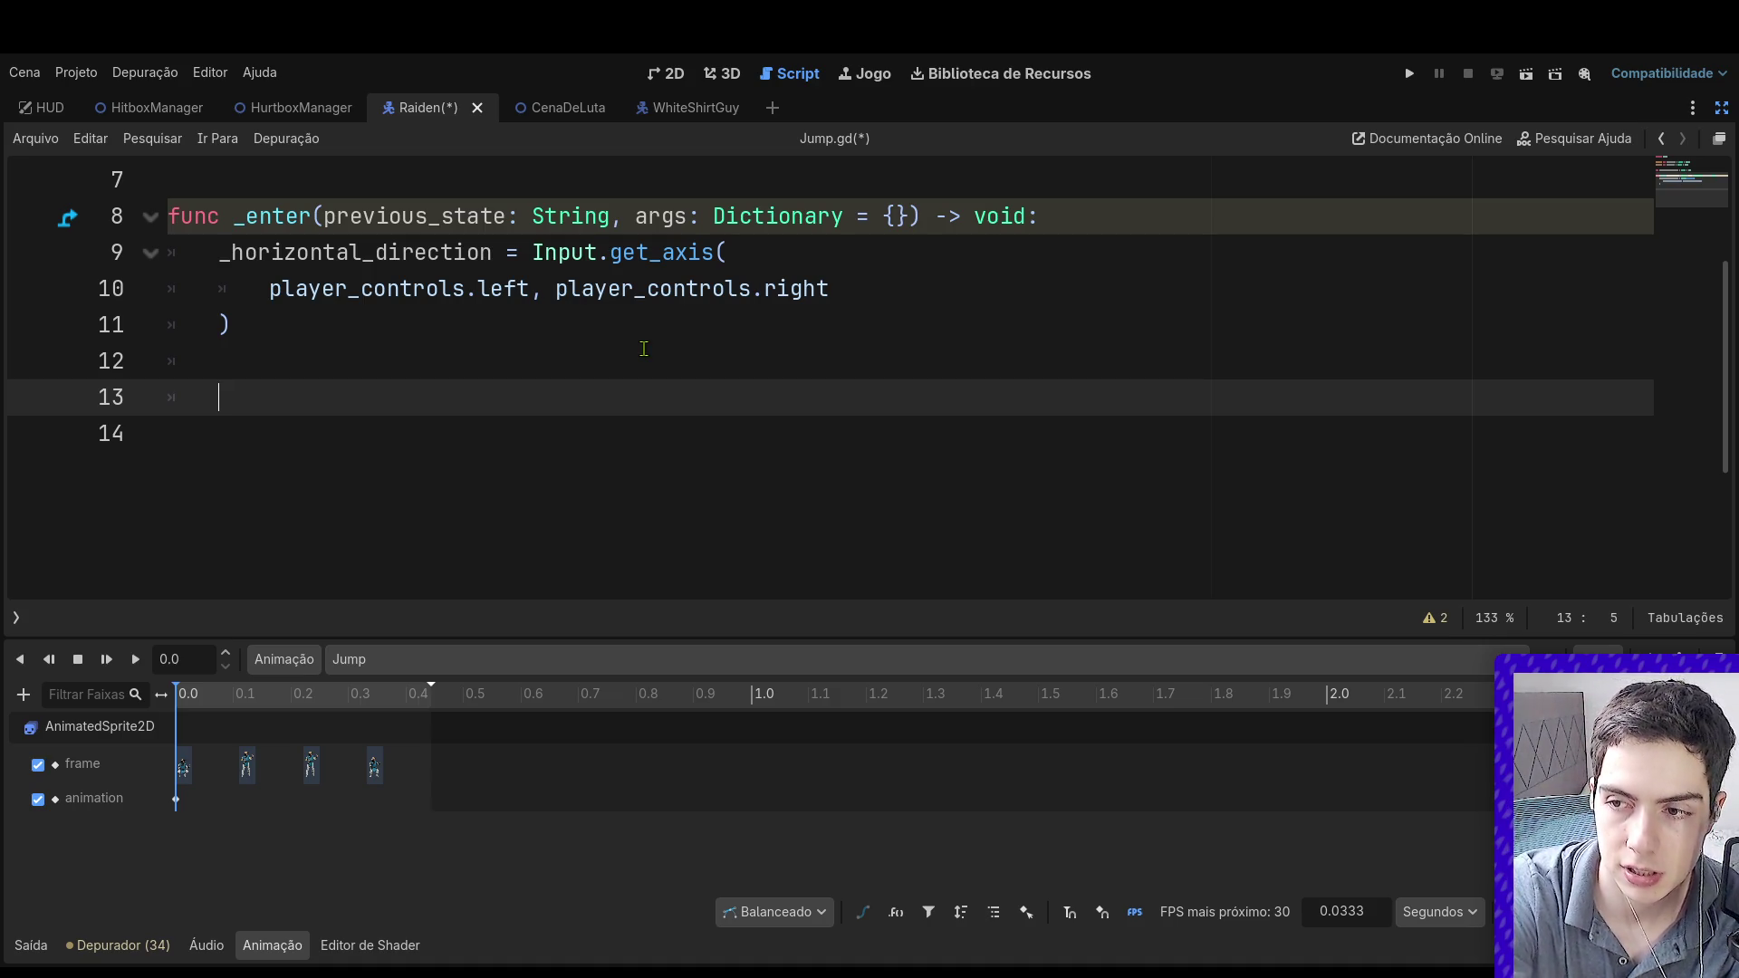
type("play")
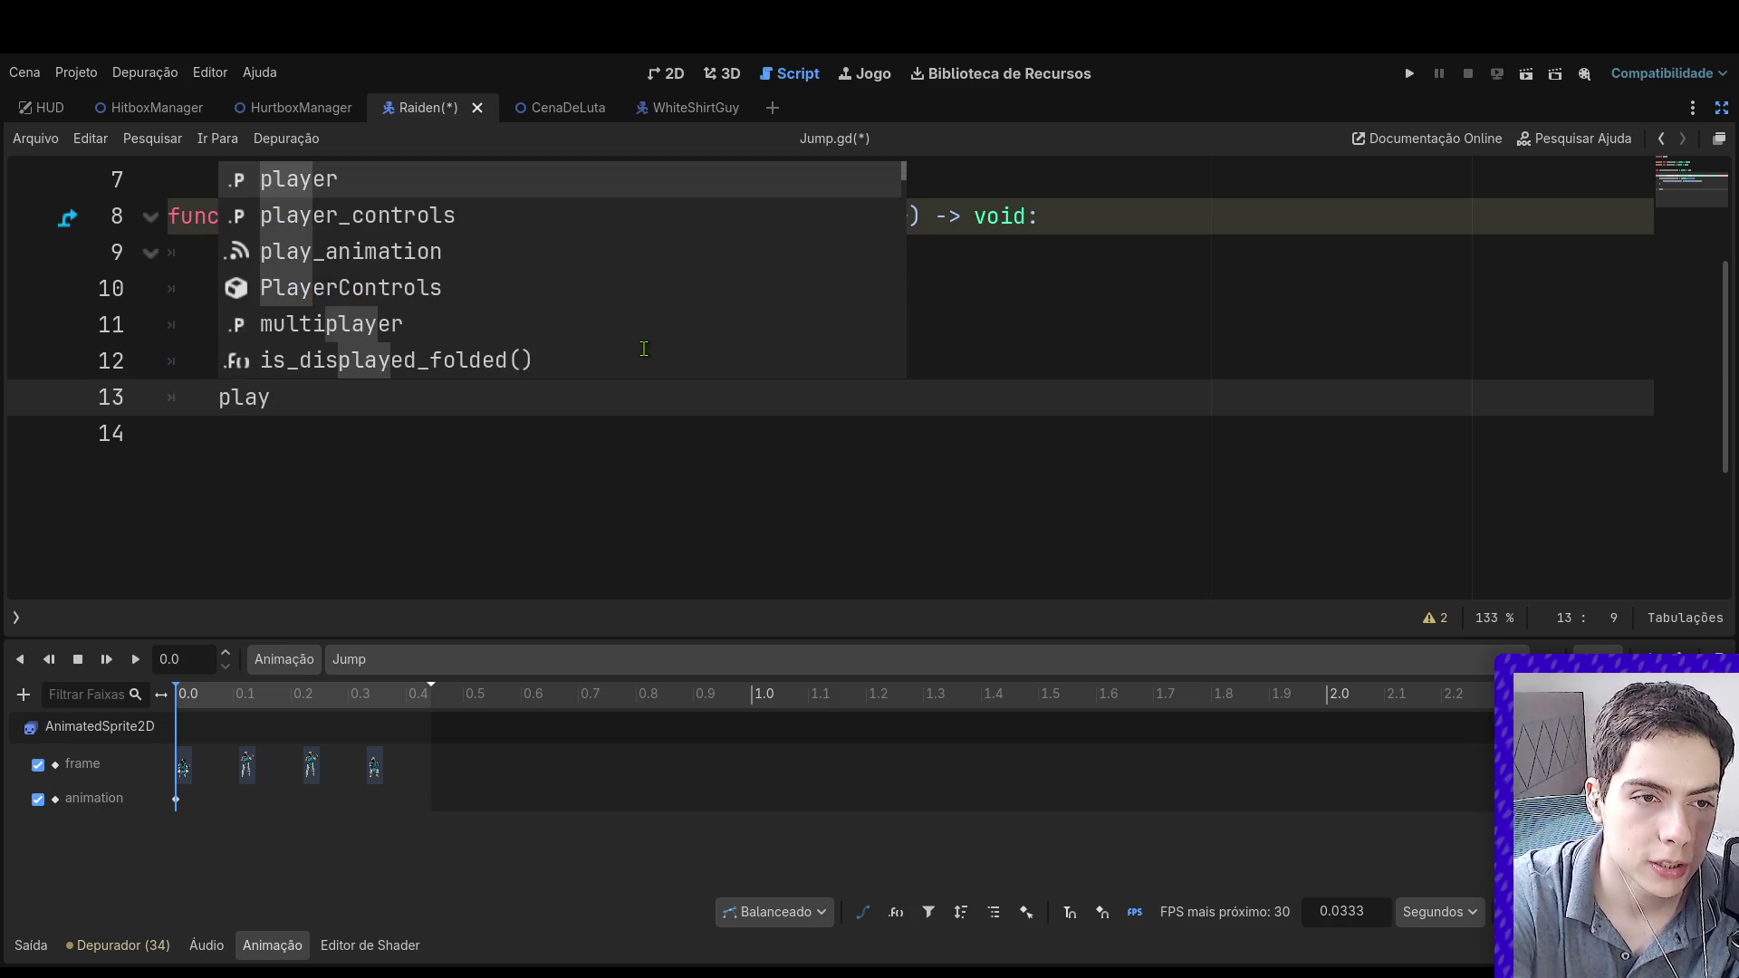
key("Return")
type(".set_ver")
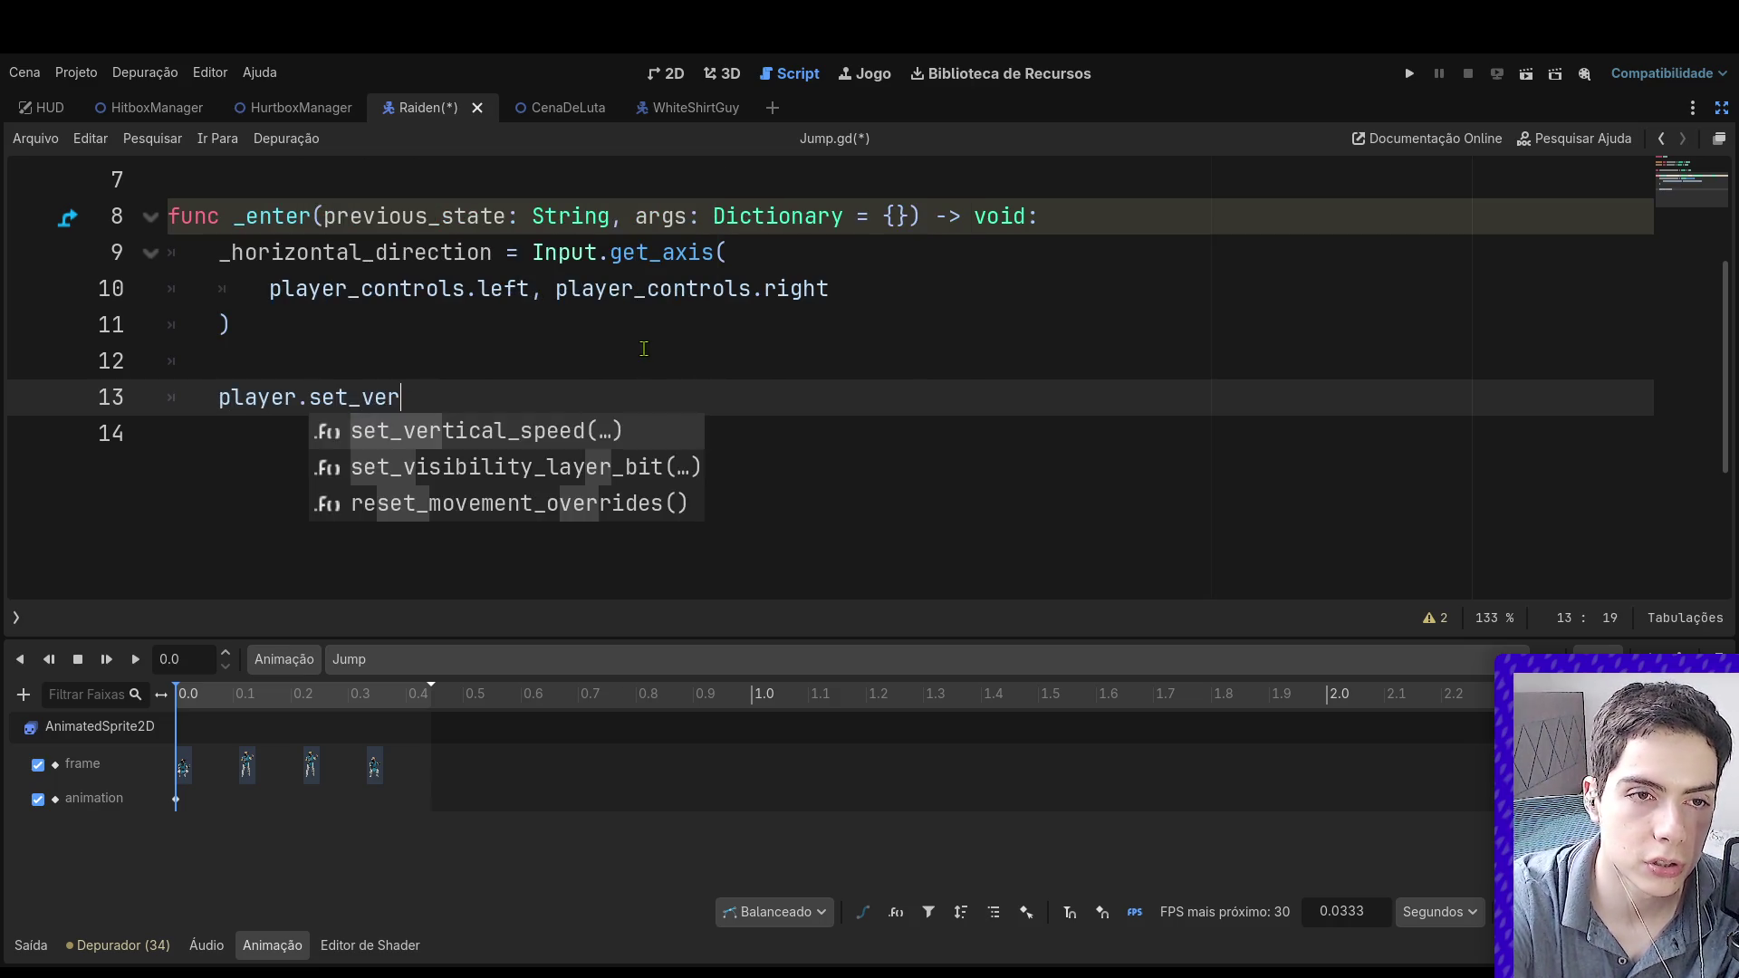
key("Return")
type("-")
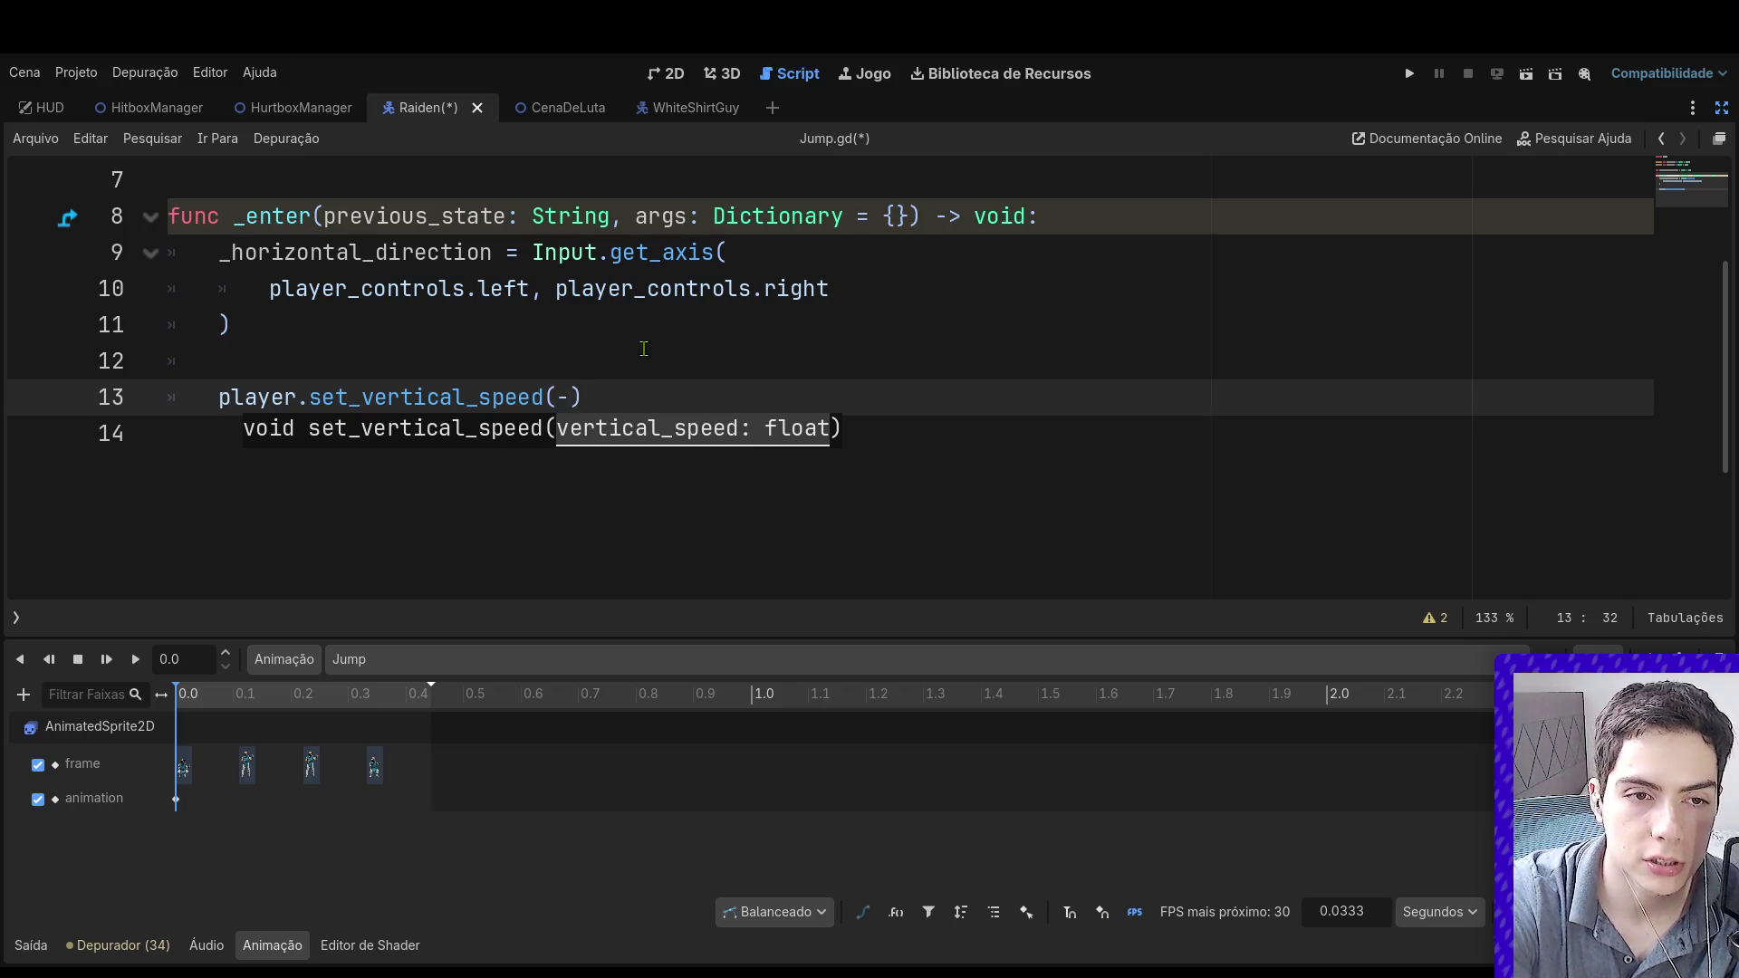
type("jum")
key("Return")
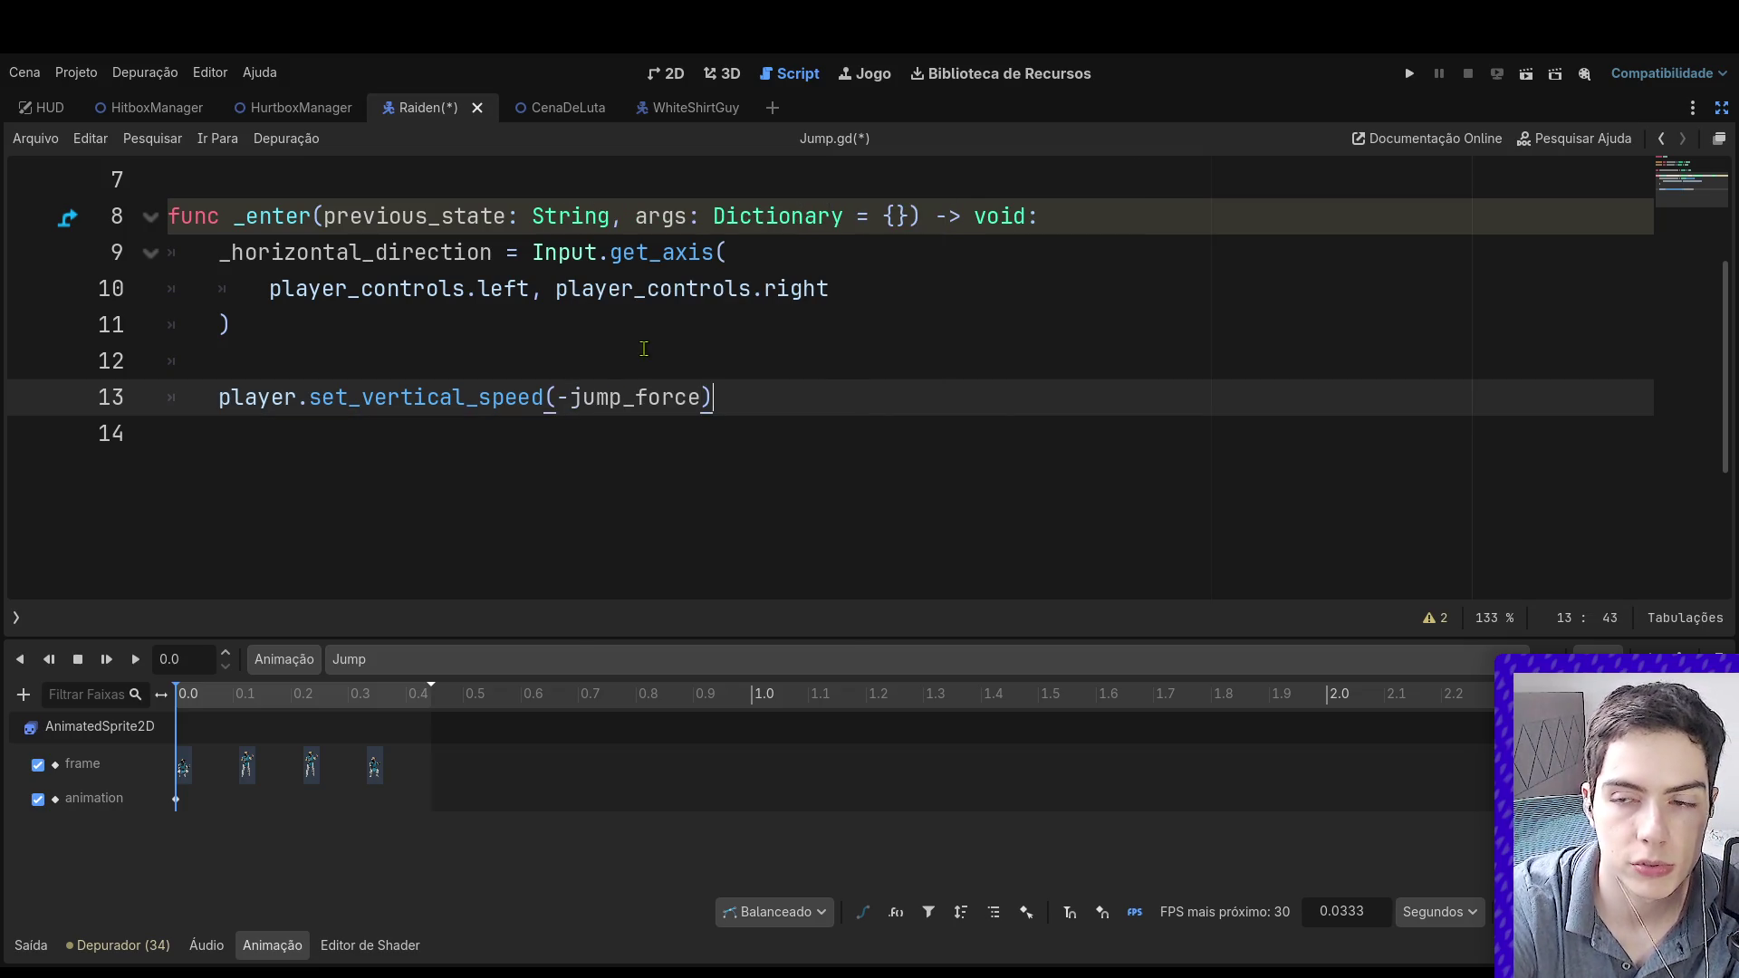
key("Return")
Add player.set_gravity_enabled(true) and request_animation(), followed by blank lines.
type("player.")
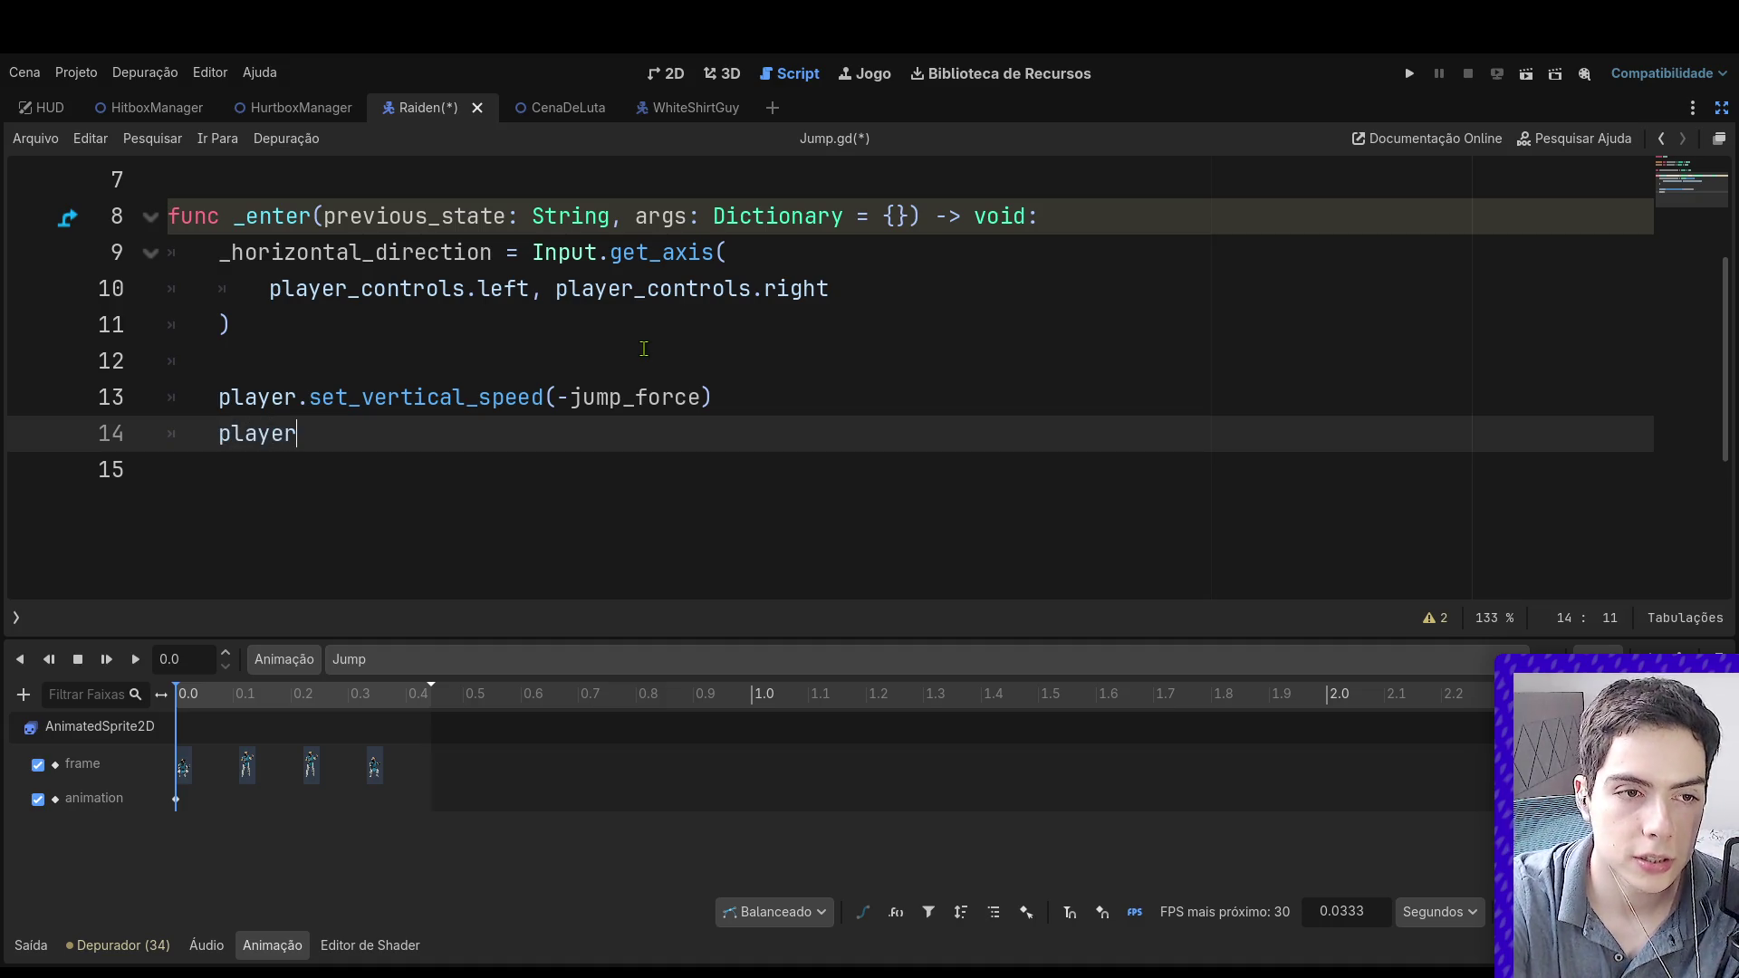
type("set_gra")
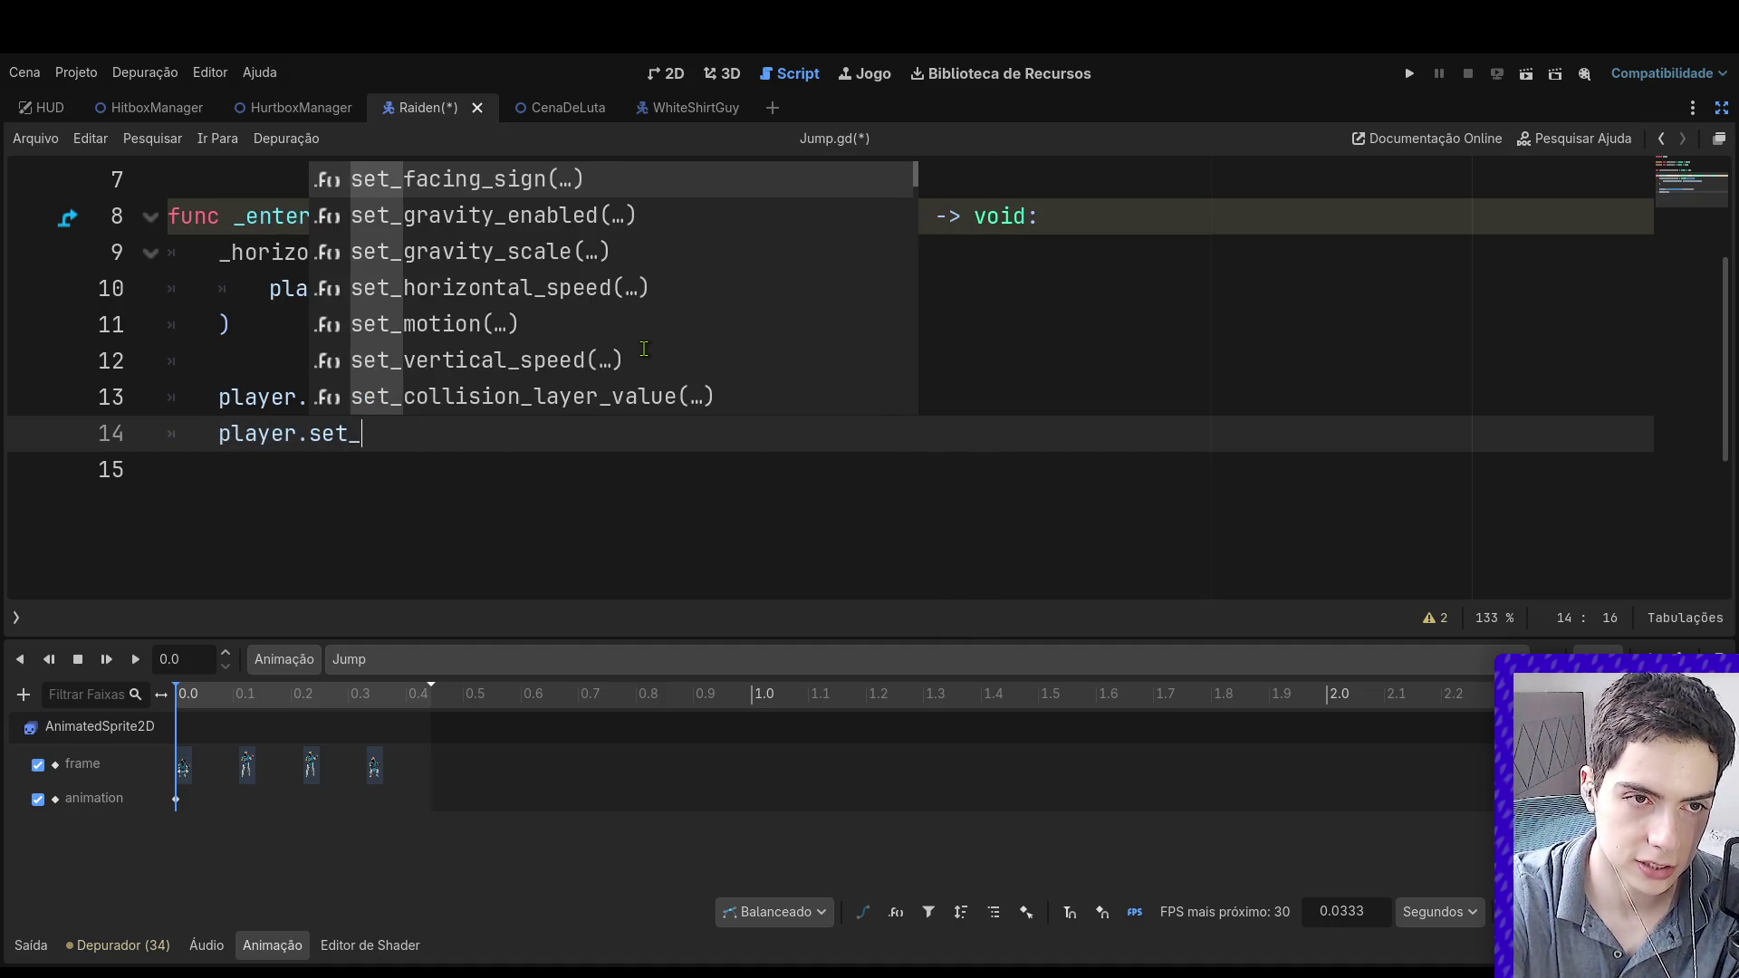
key("Return")
type("true)")
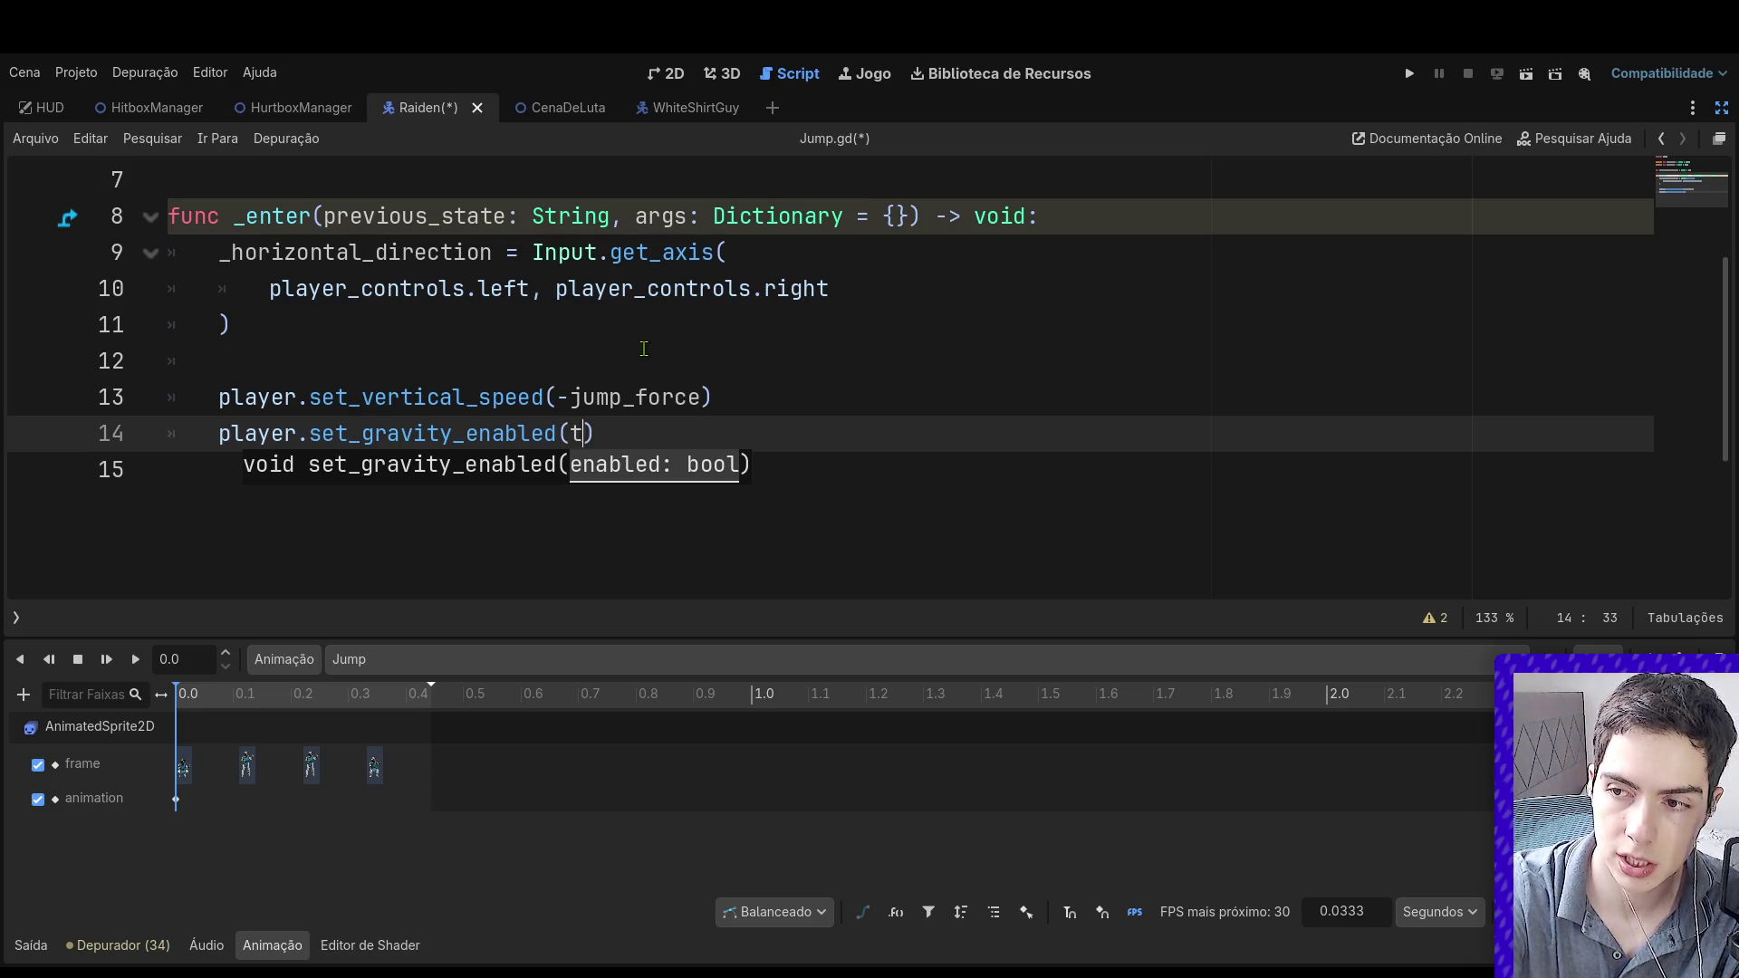
key("Return")
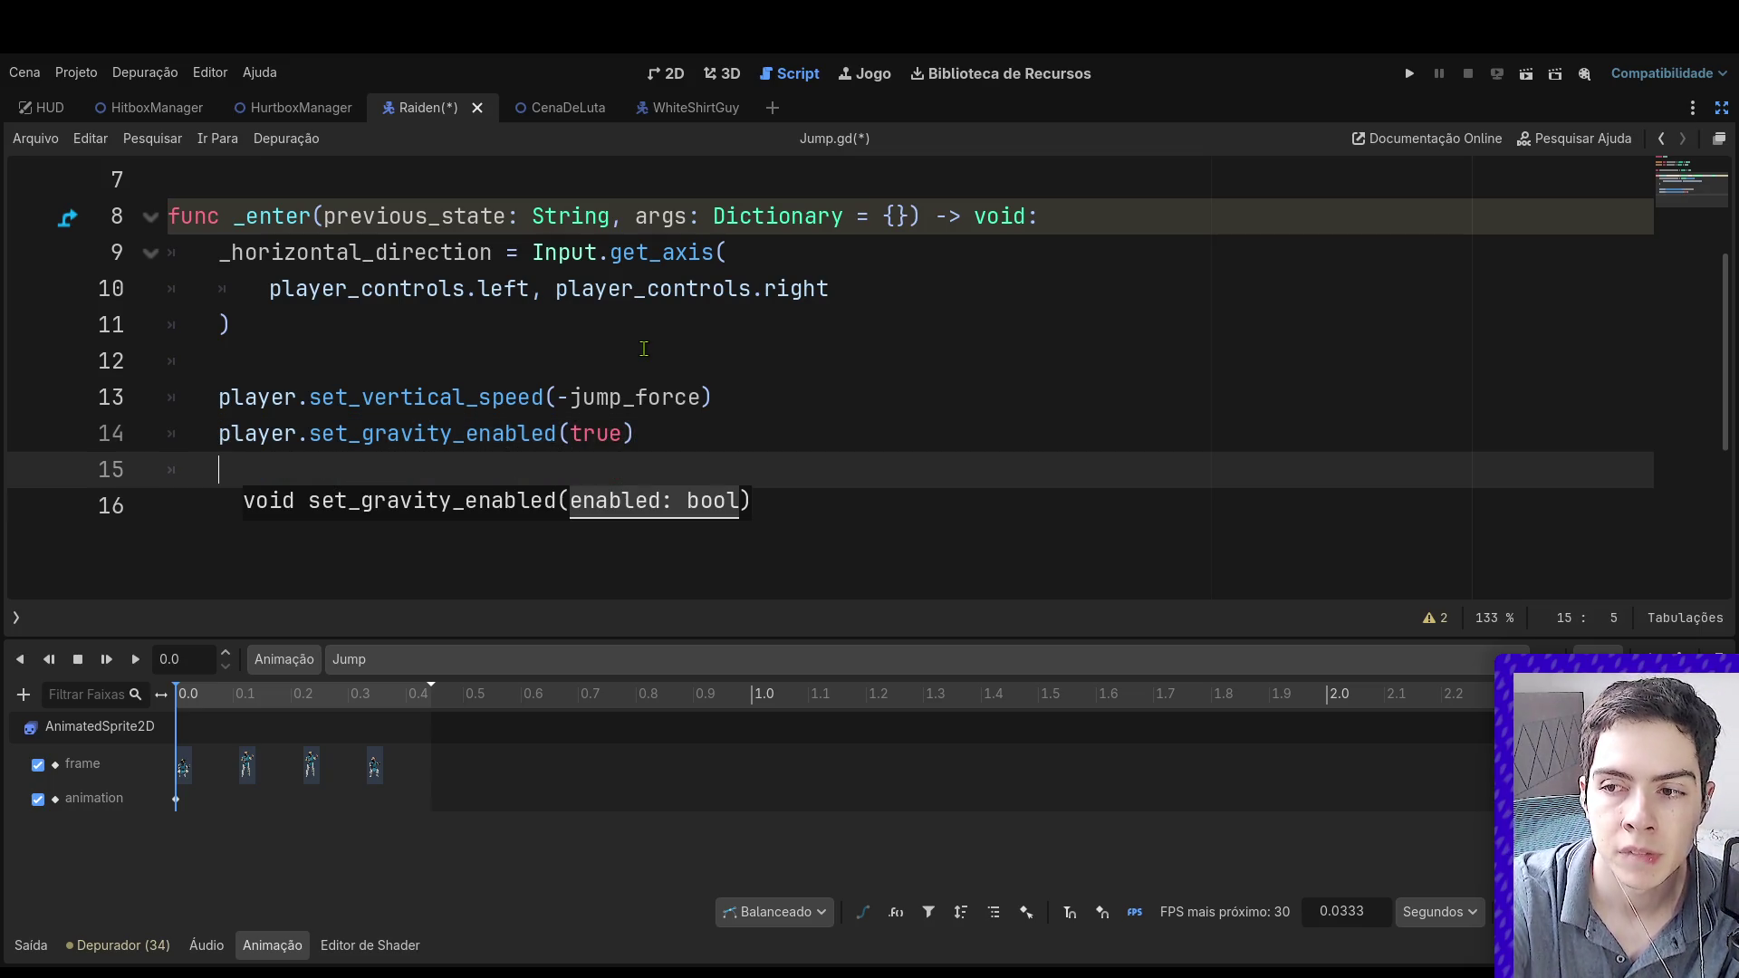
type("requ")
key("Return")
type(")")
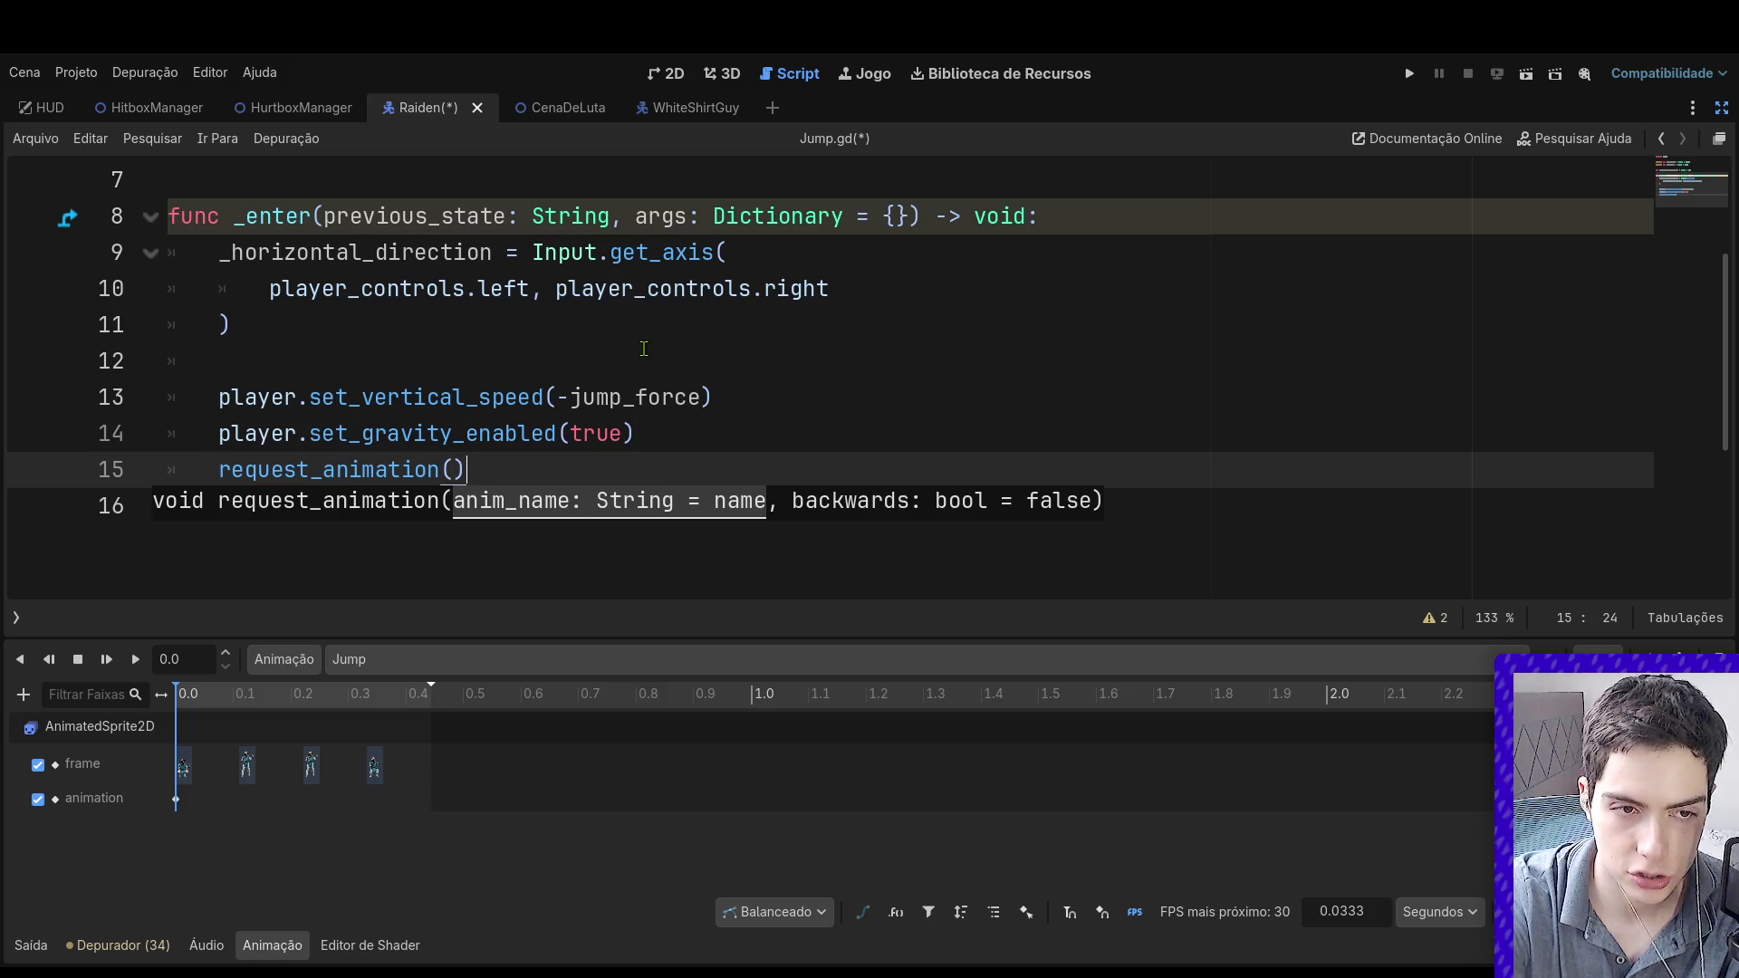
key("Return")
key("Return")
key("BackSpace")
Declare func _physics_process calling player.apply_gravity(delta).
scroll(644, 349, "down", 3)
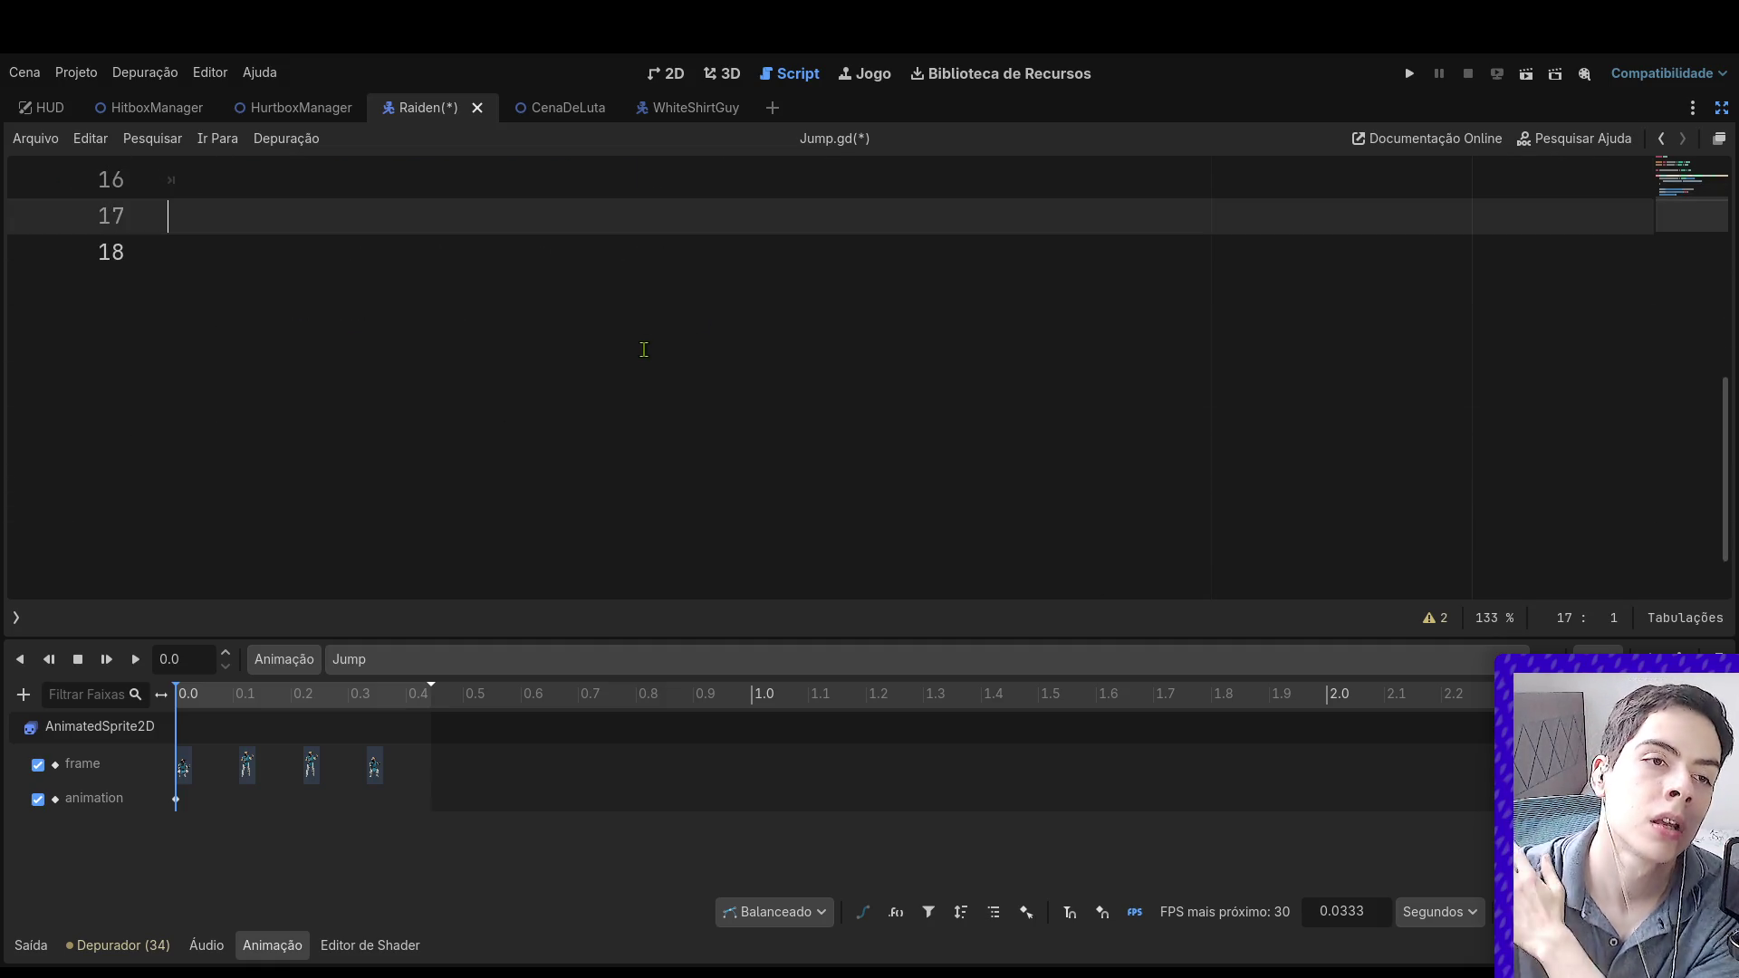
type("func")
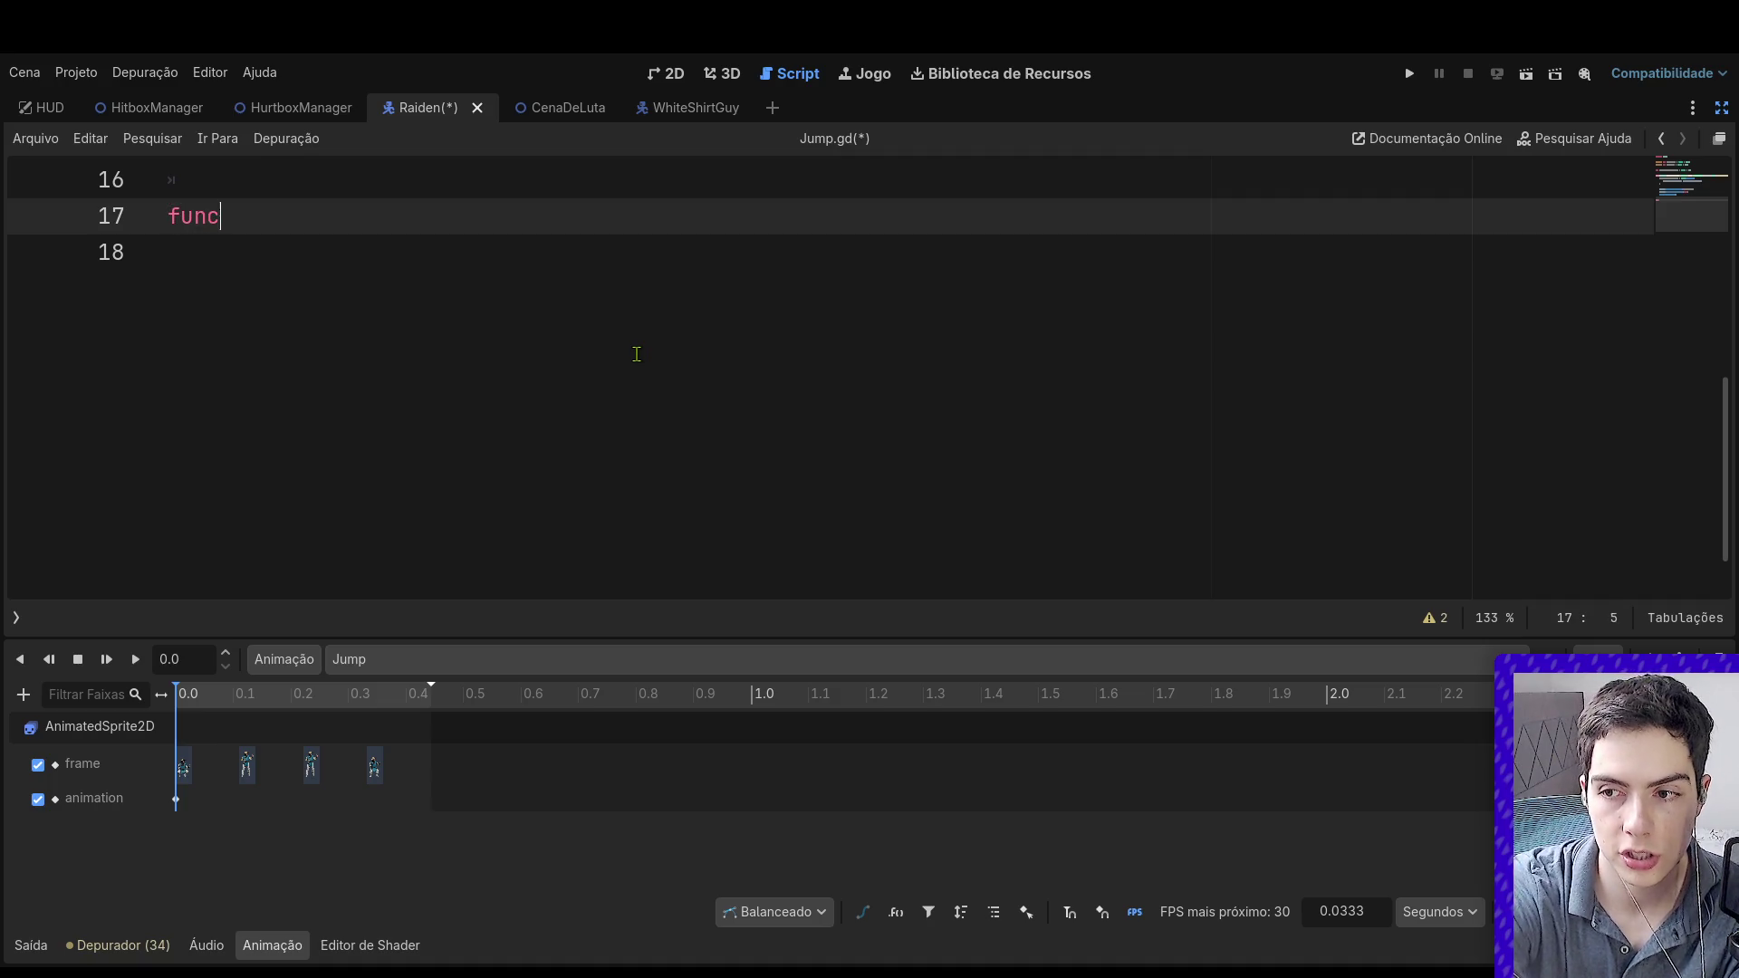
type(" _phy")
key("Return")
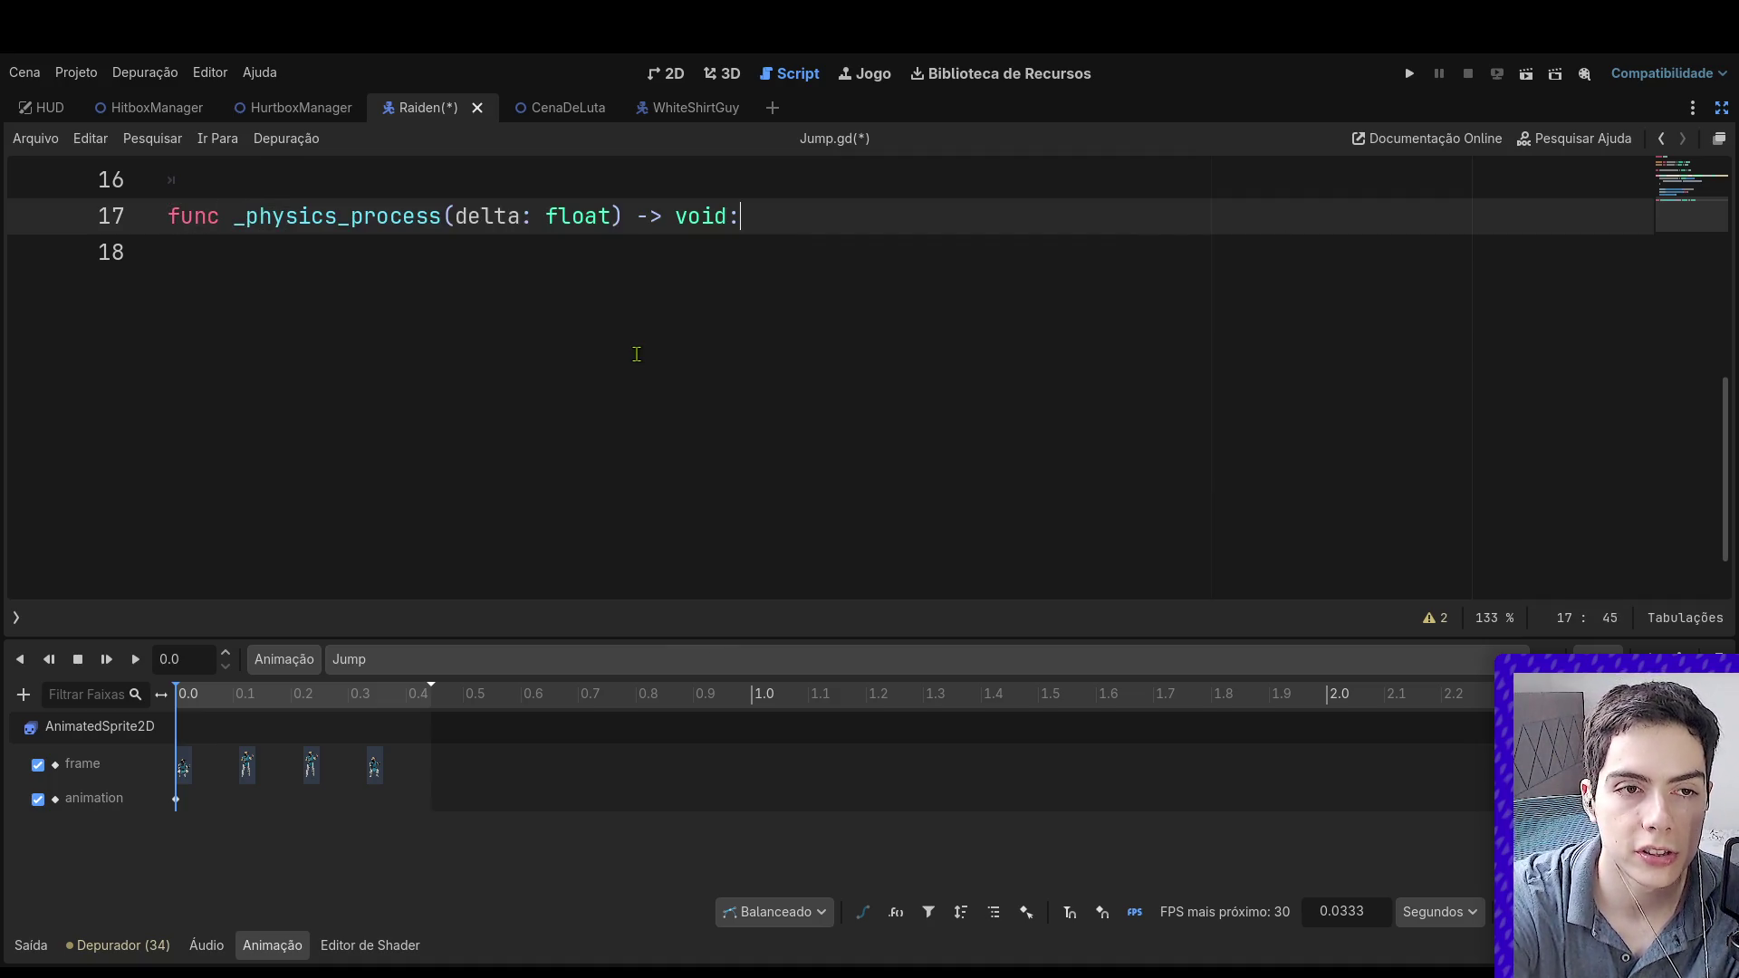
key("Return")
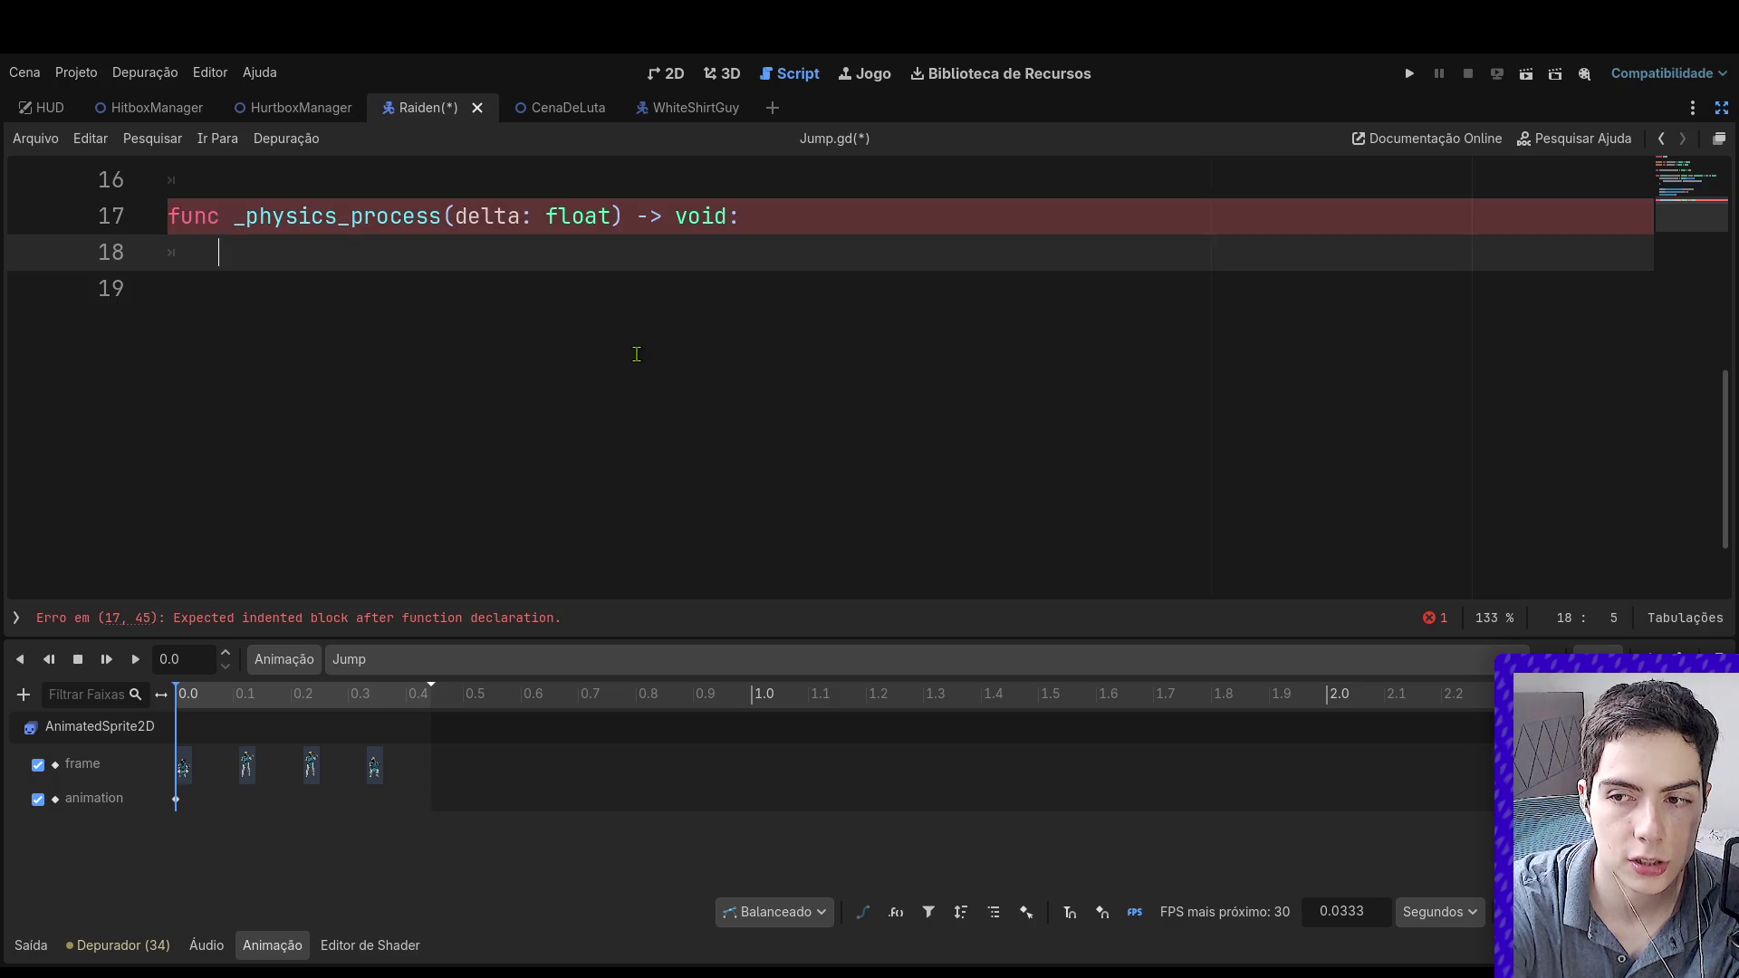
type("player.appl")
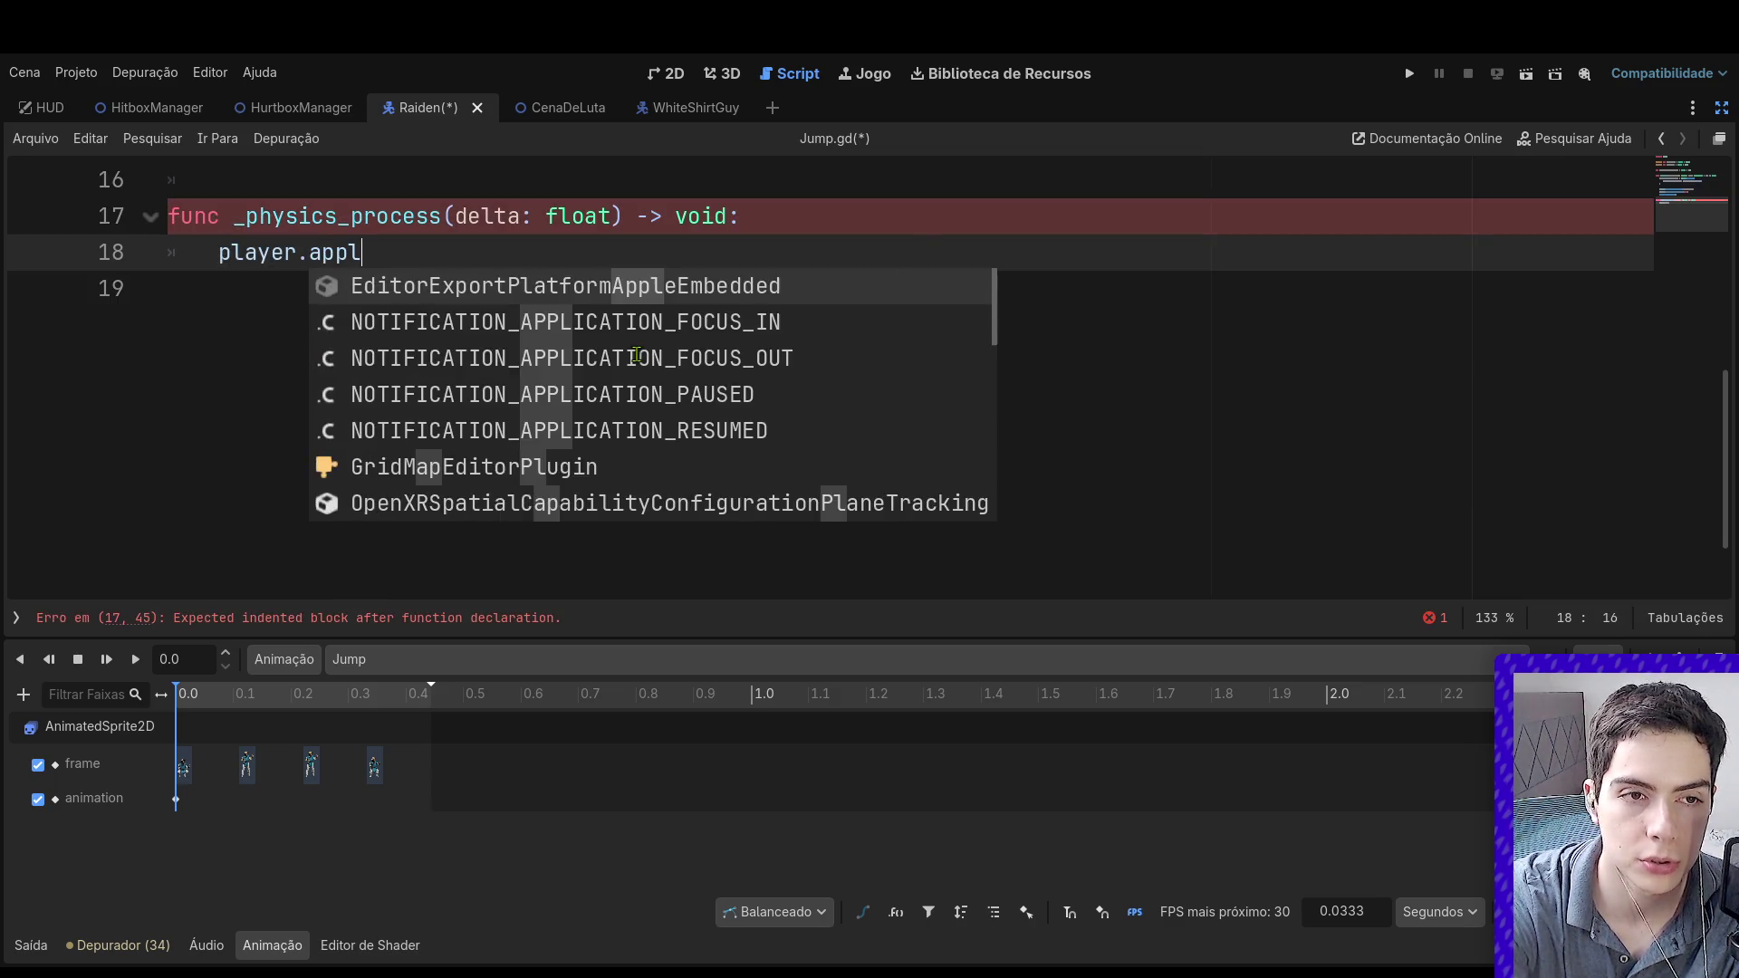
key("Return")
type("de")
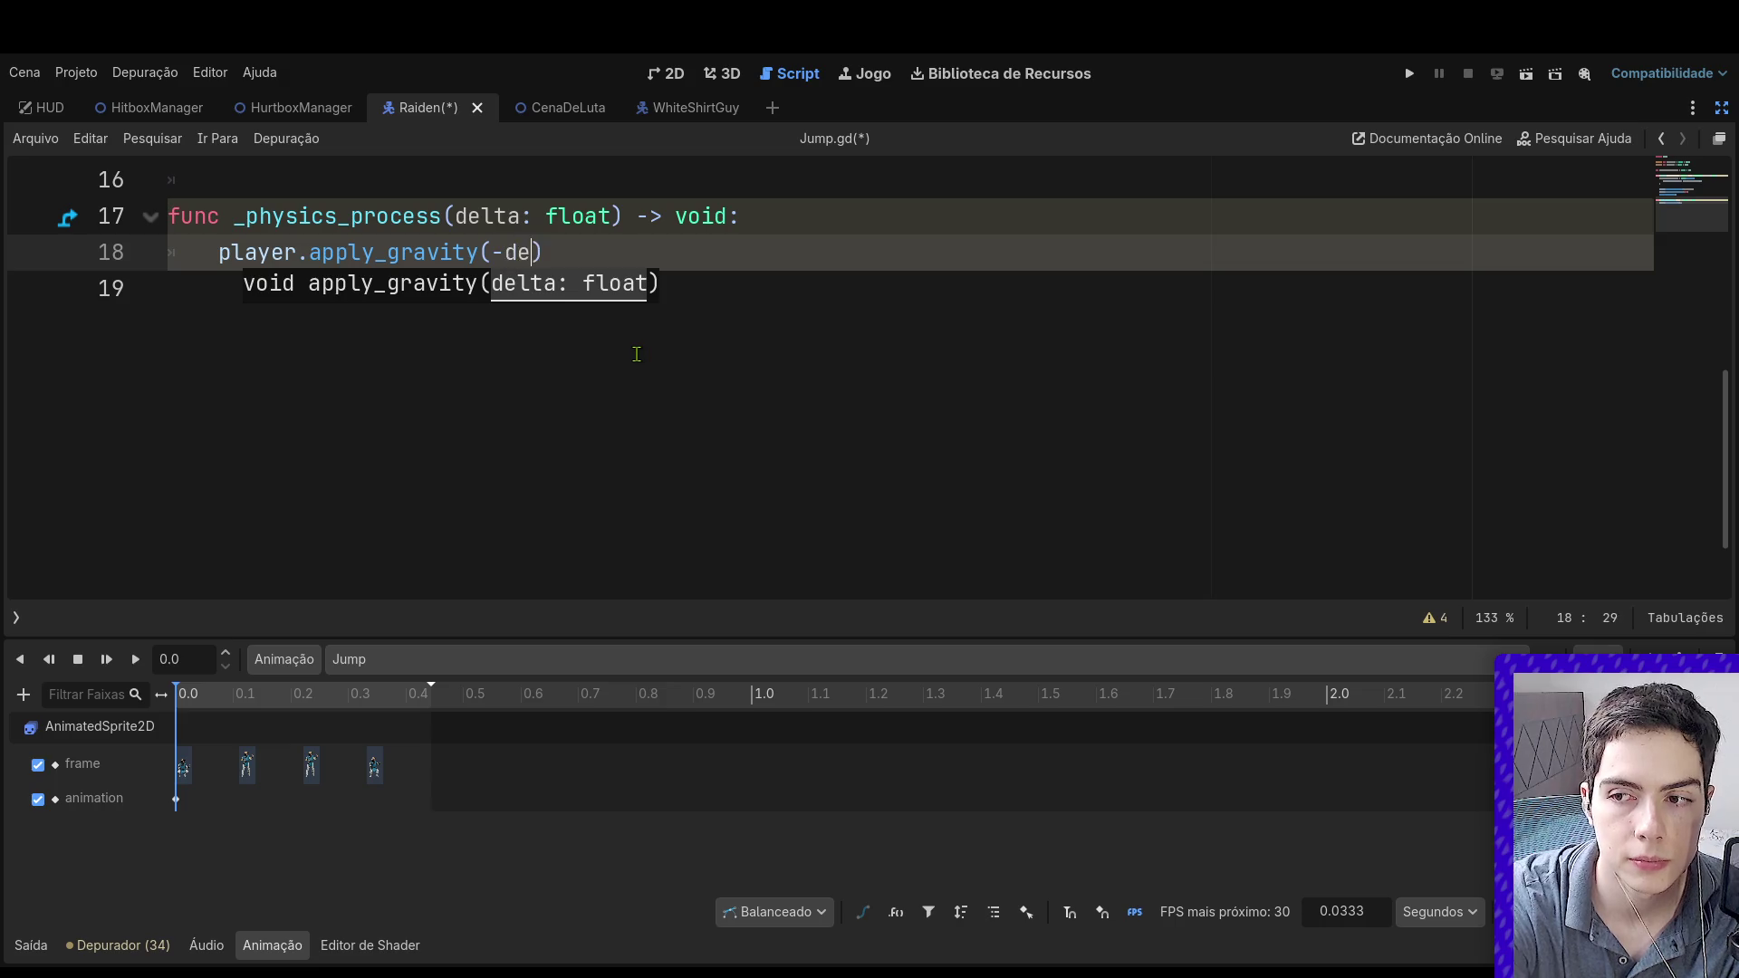
key("BackSpace")
key("BackSpace")
type("delta)")
key("Return")
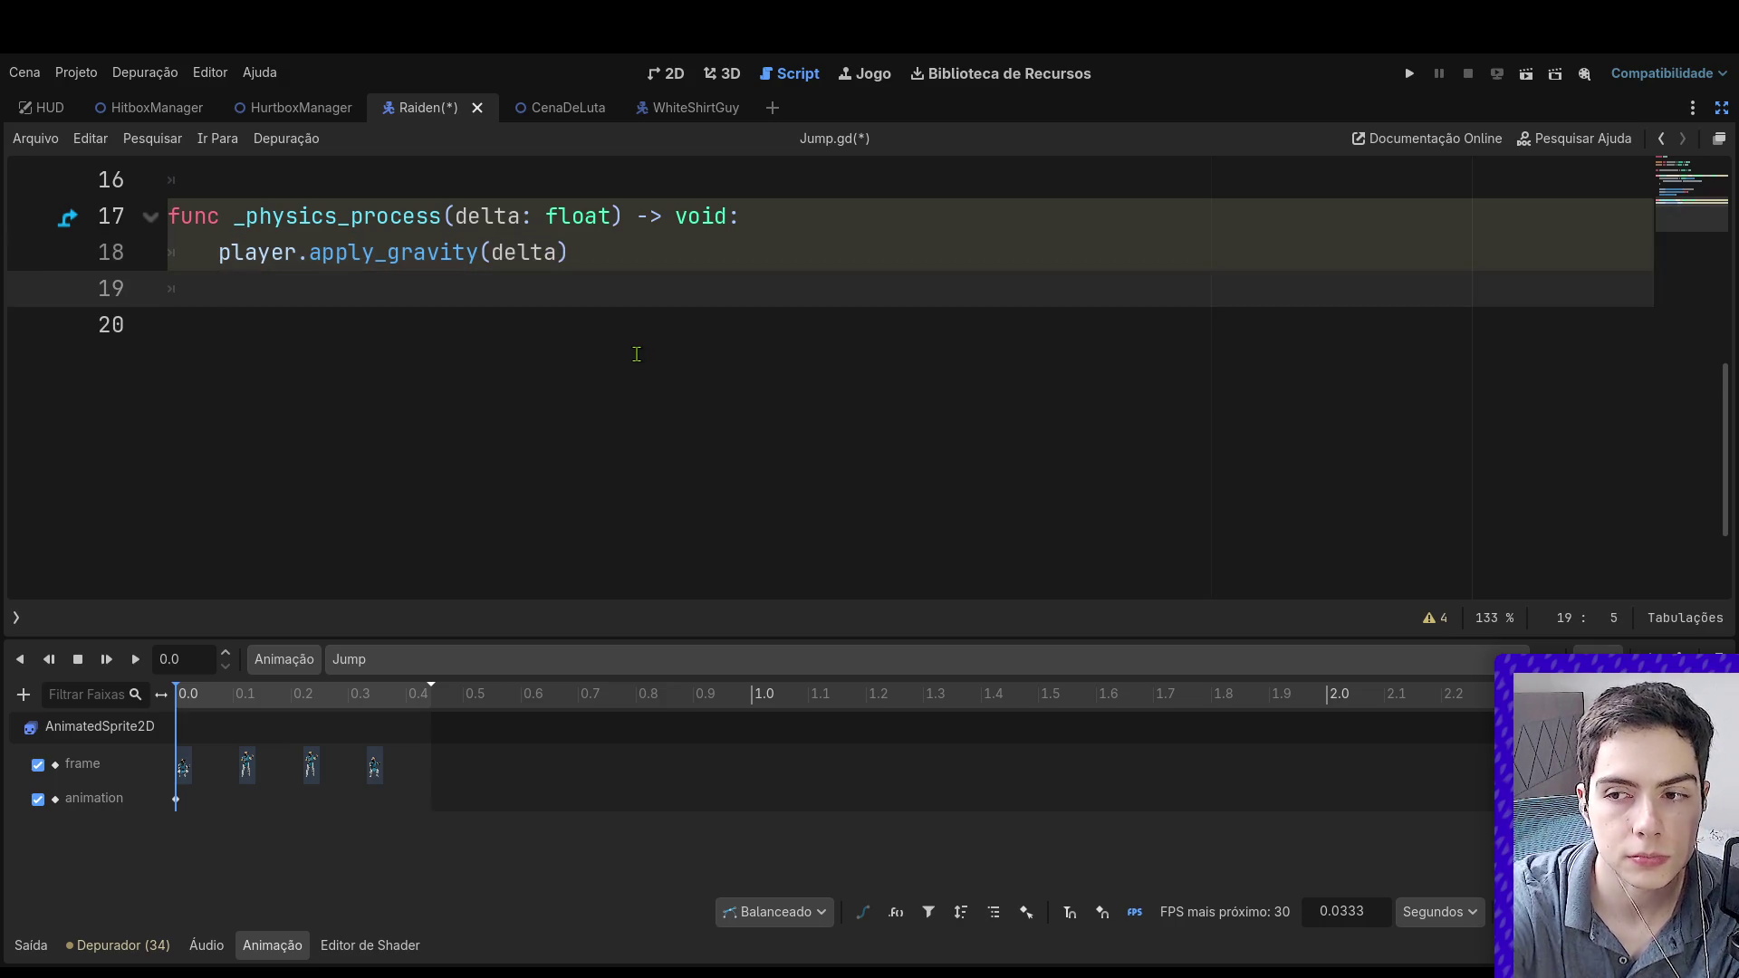
Set horizontal speed with player.set_horizontal_speed(_horizontal_direction*air_speed).
type("player")
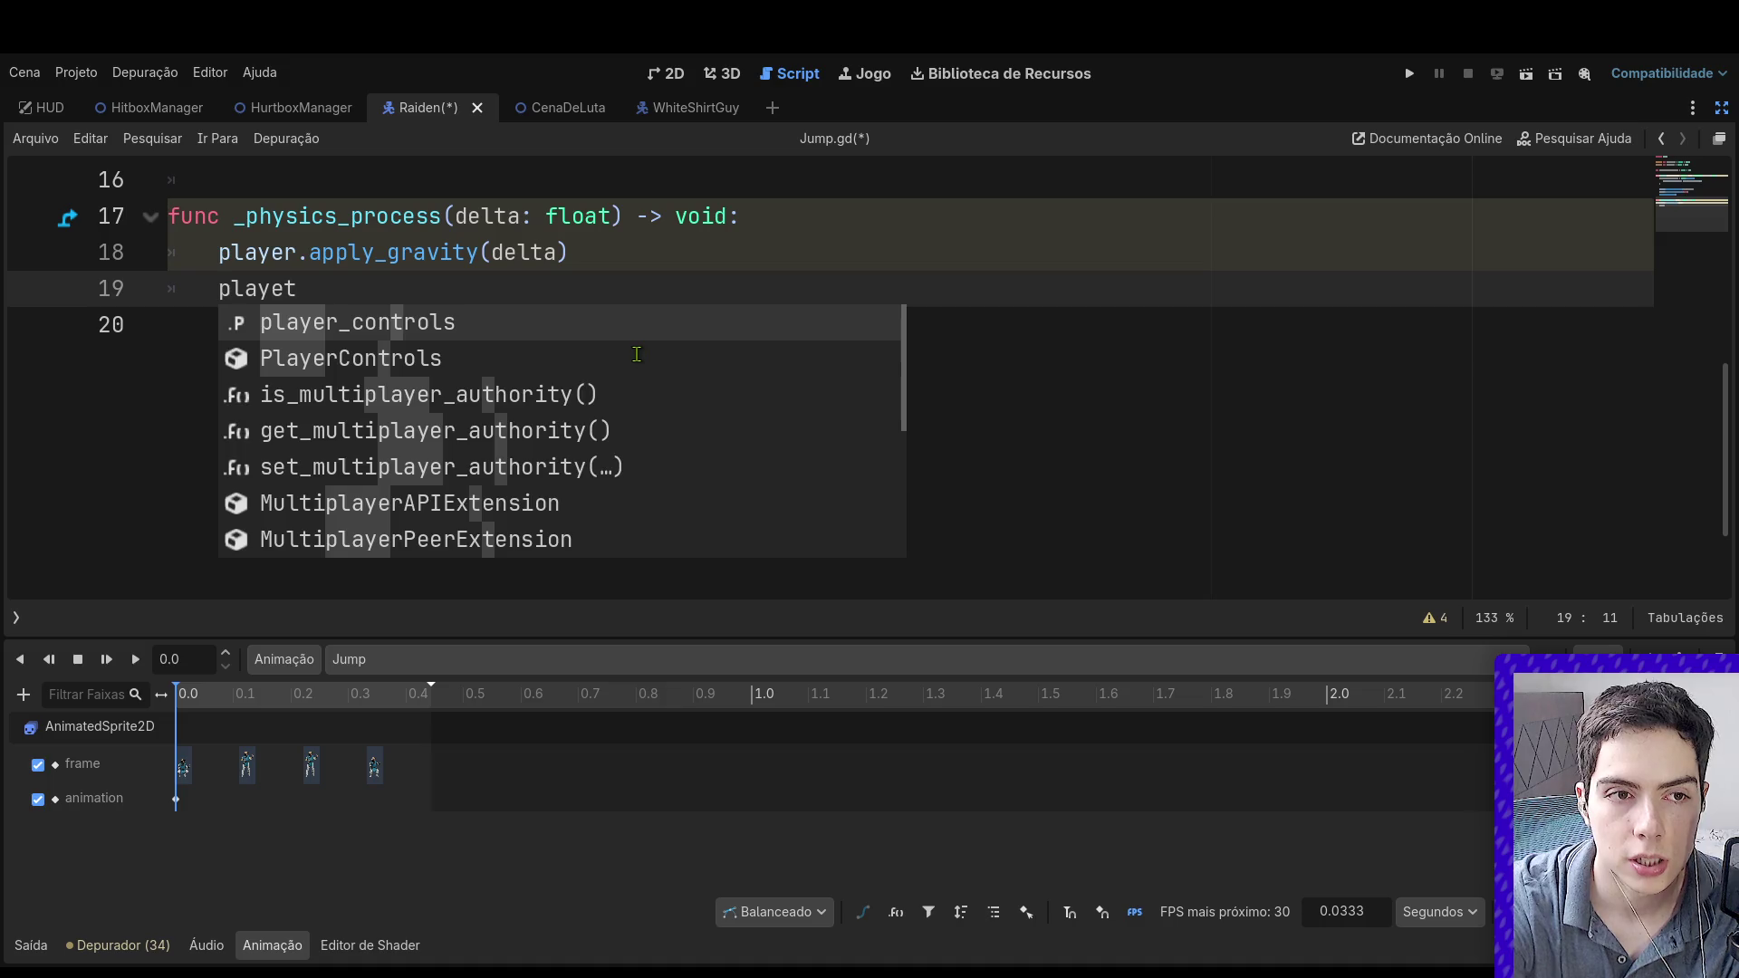
type(".set_ho")
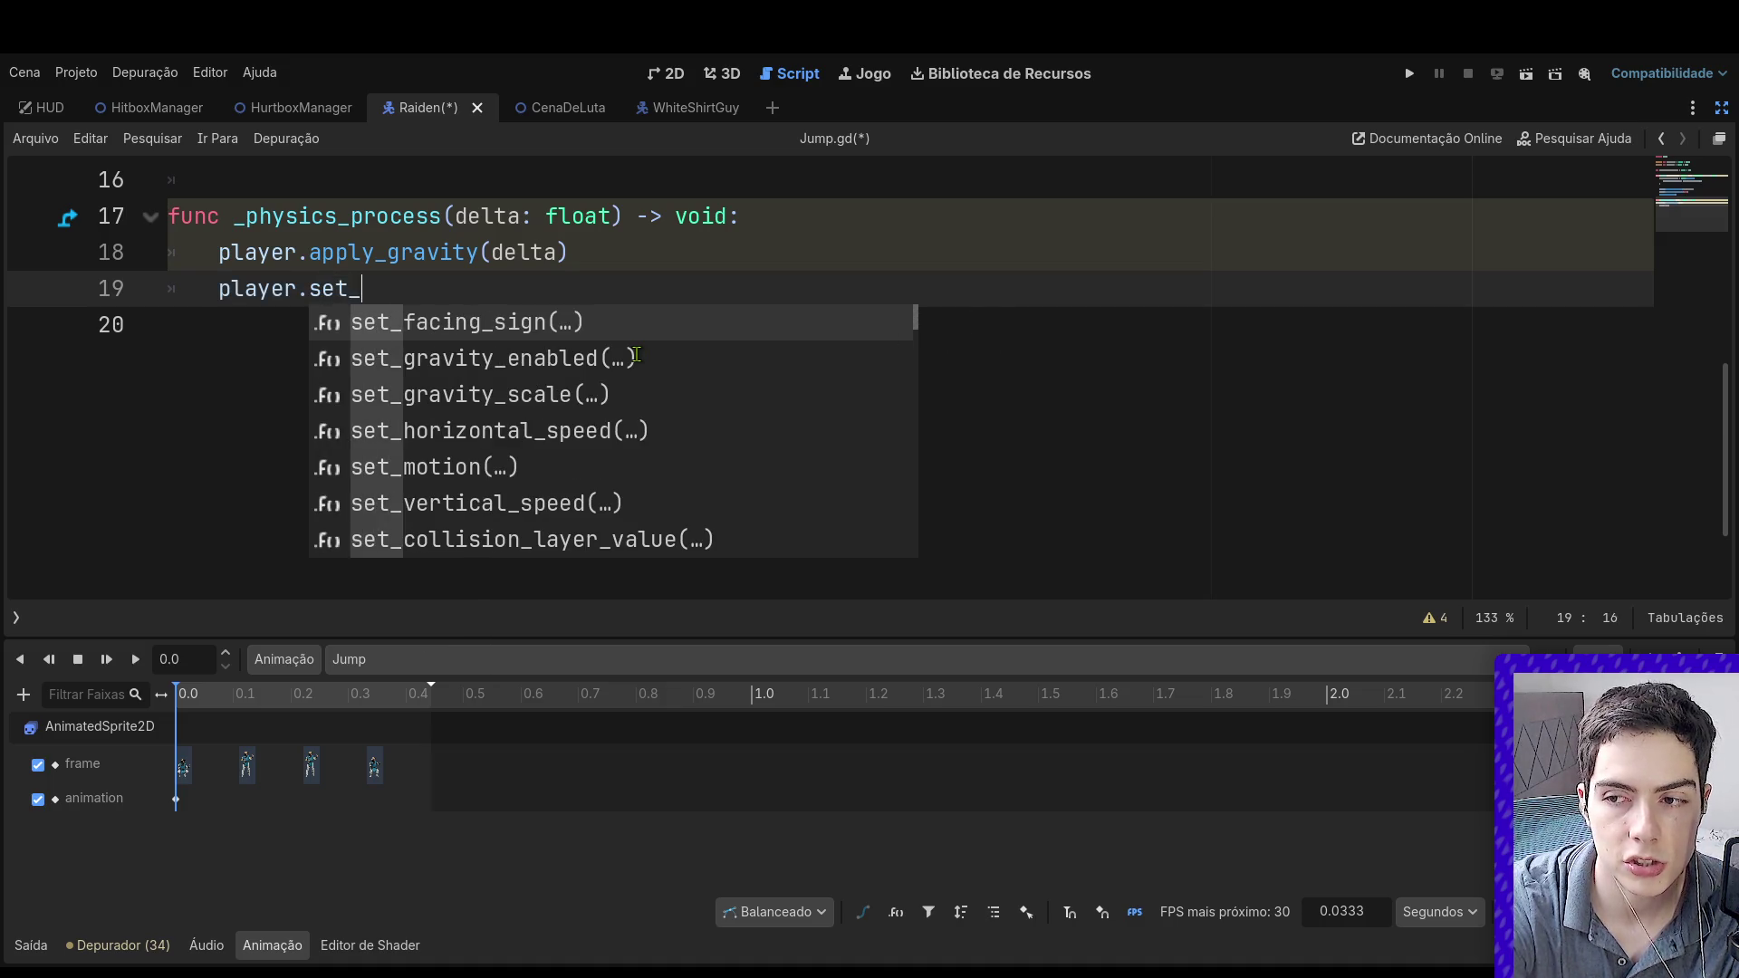
key("Return")
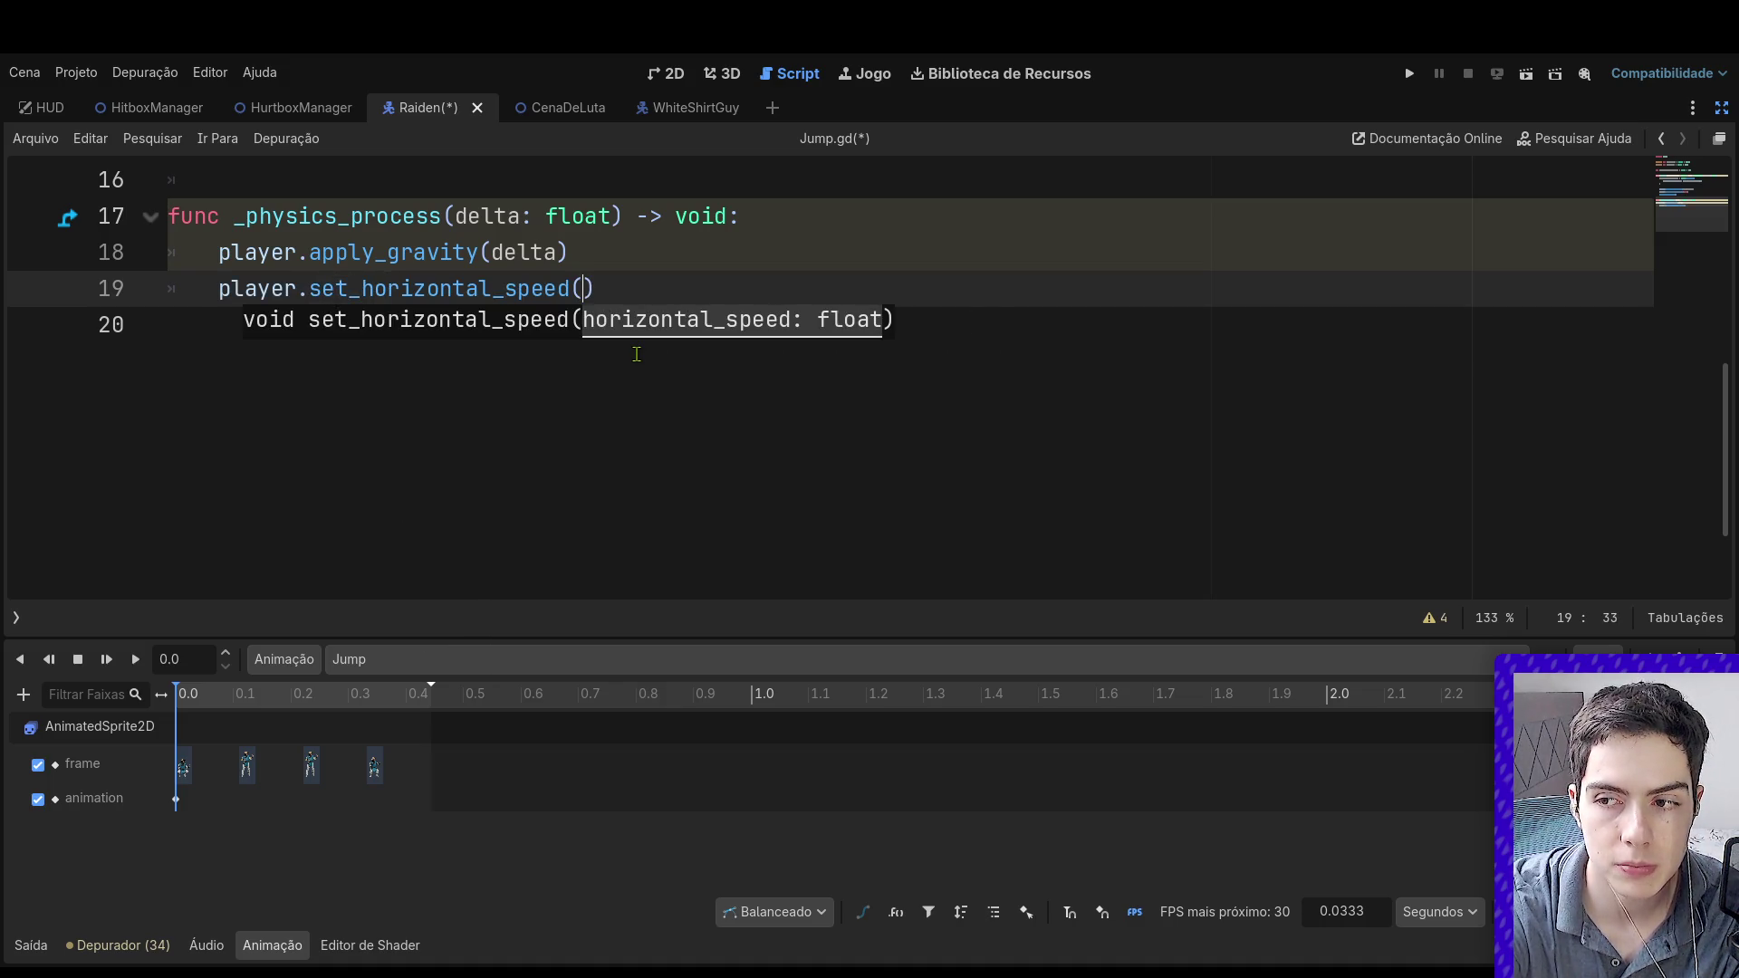
type("_hori")
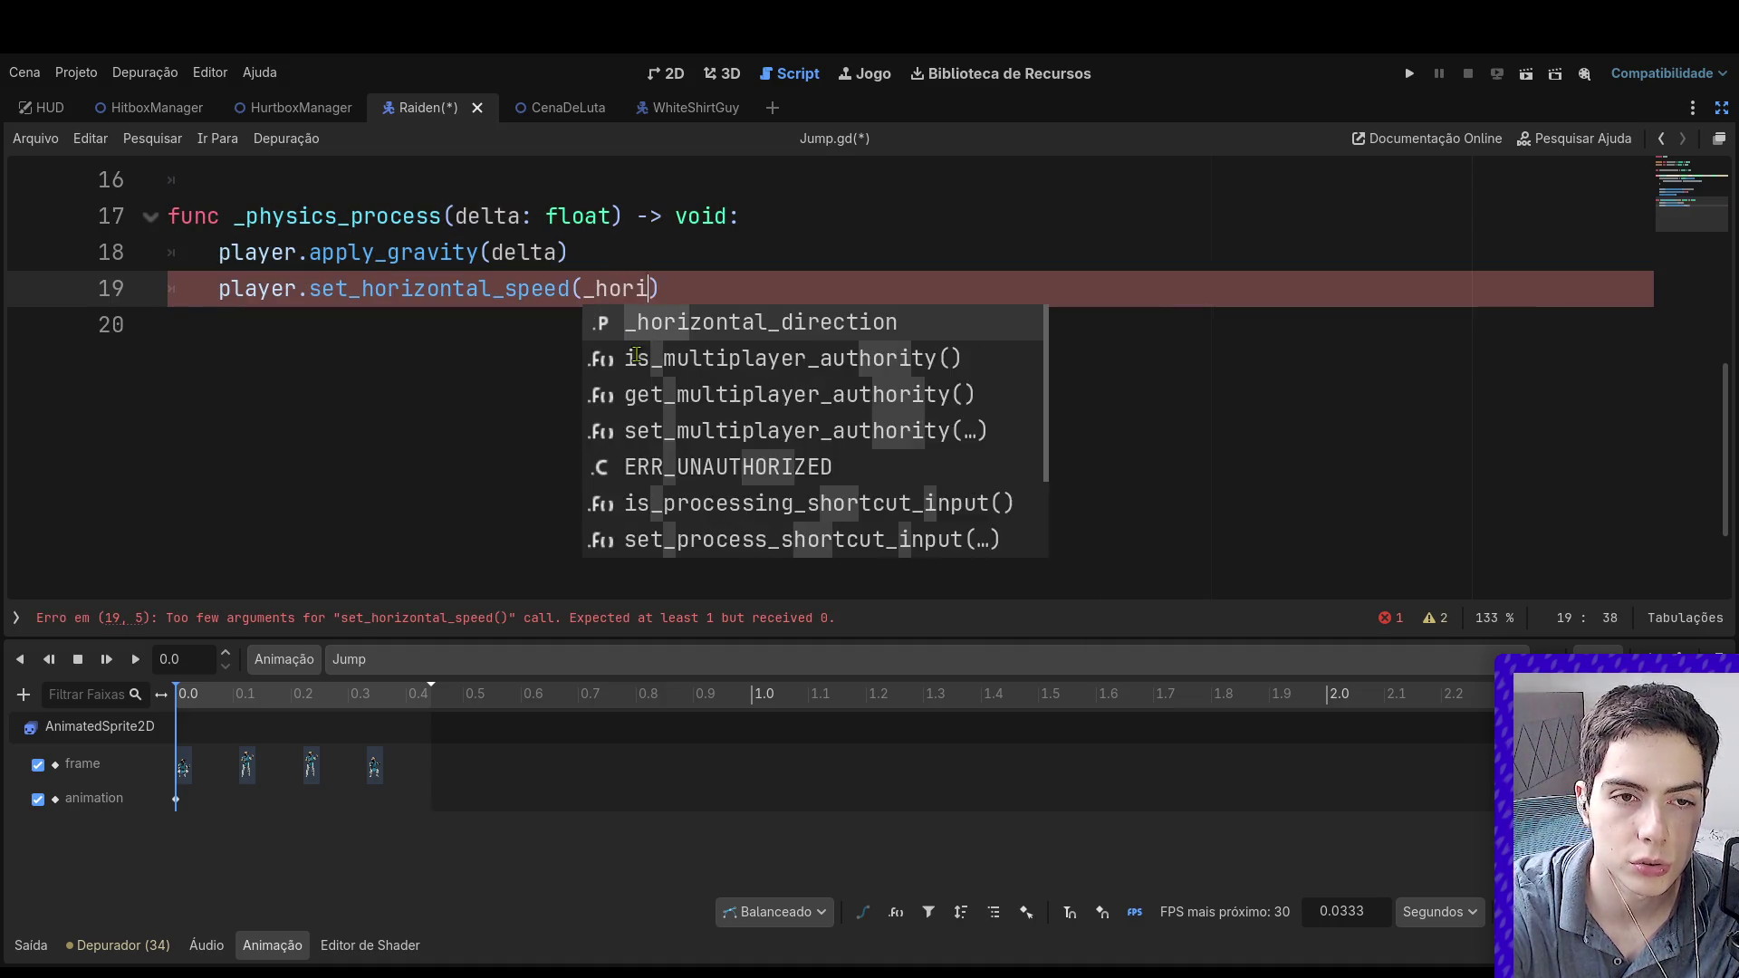
key("Return")
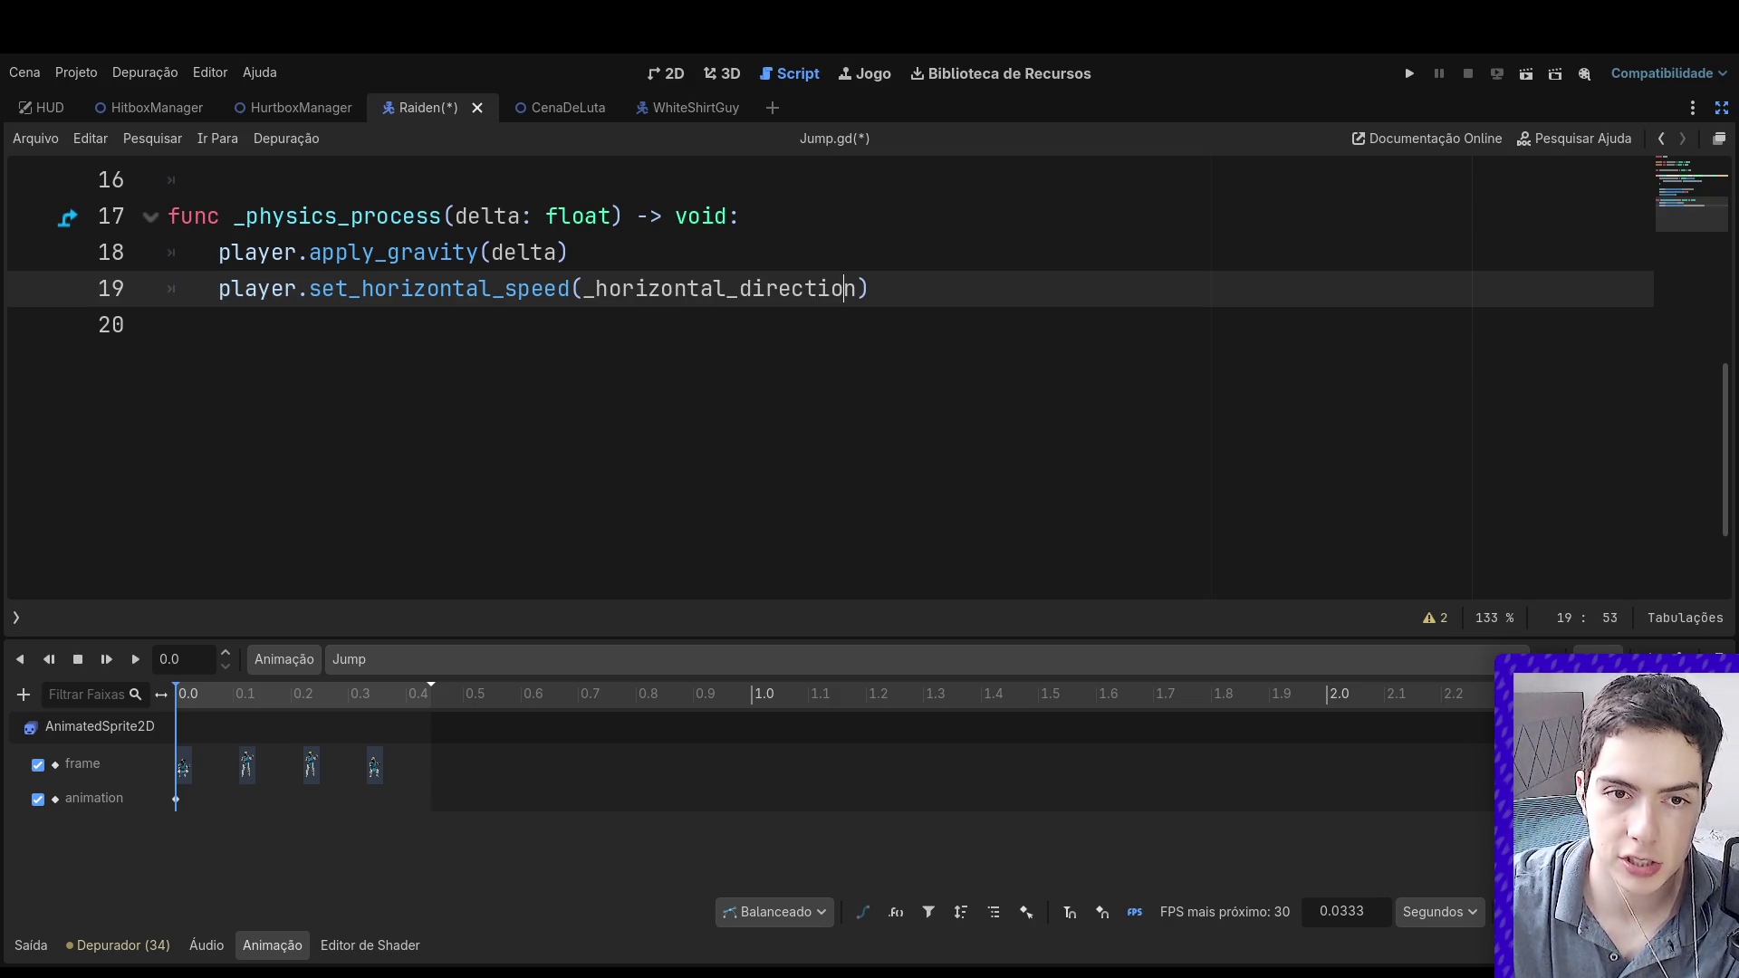
left_click(865, 289)
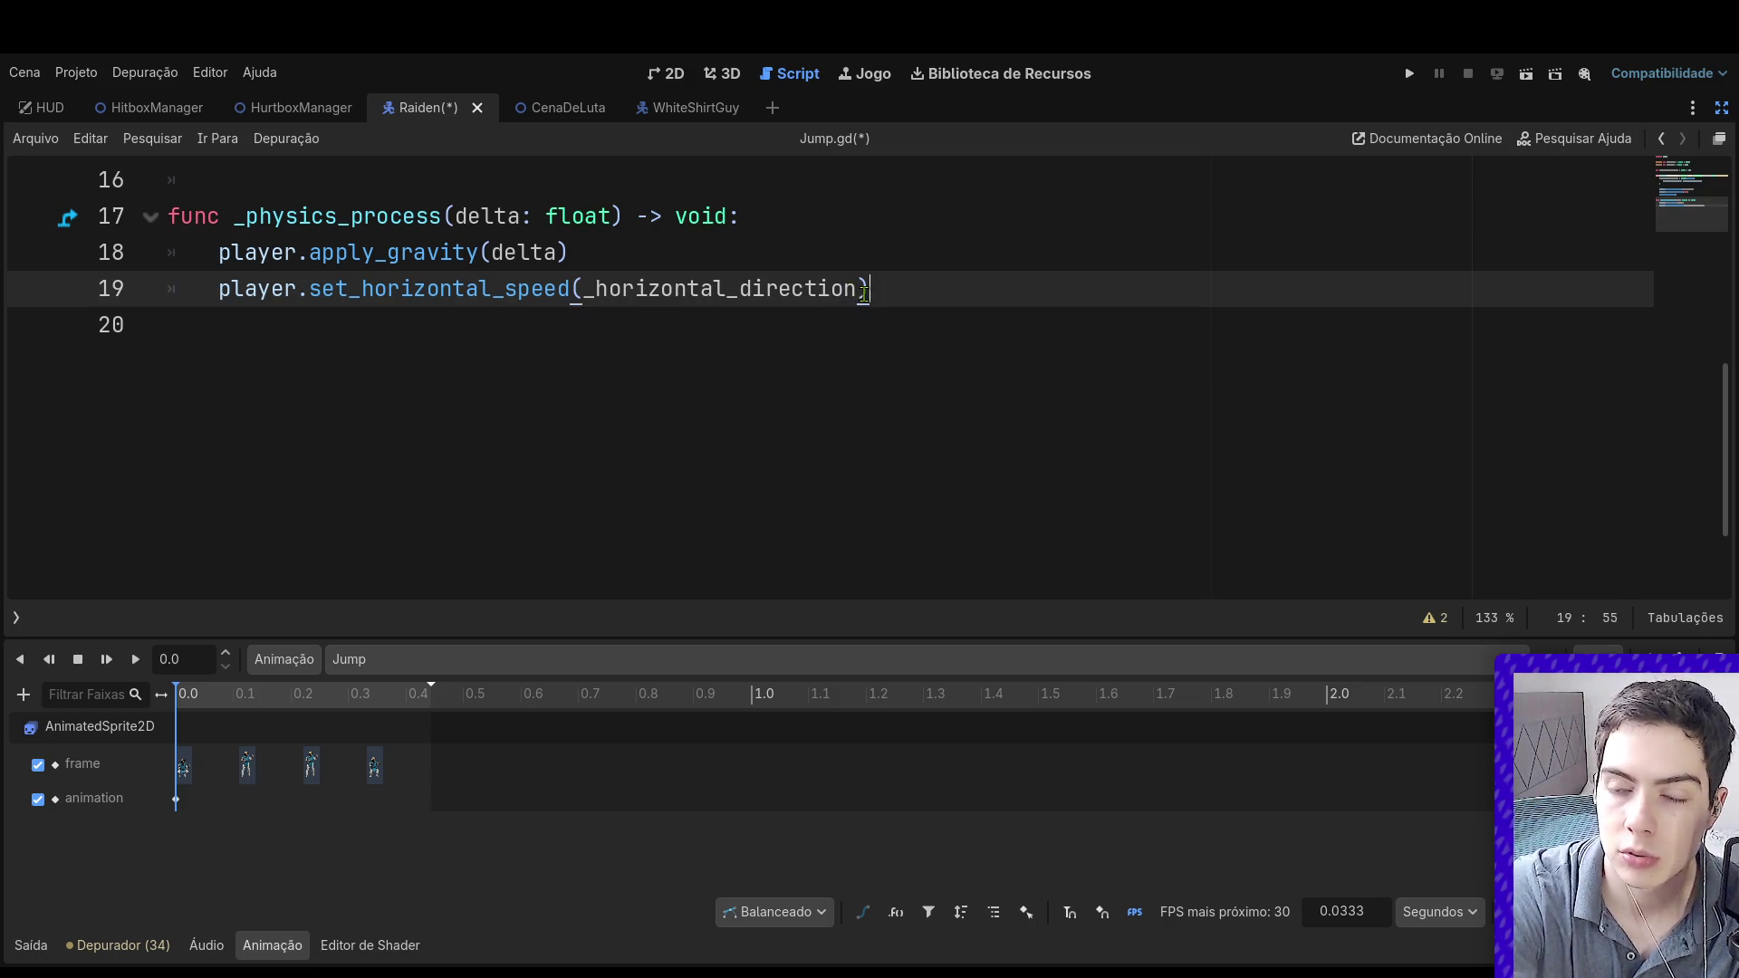
key("Left")
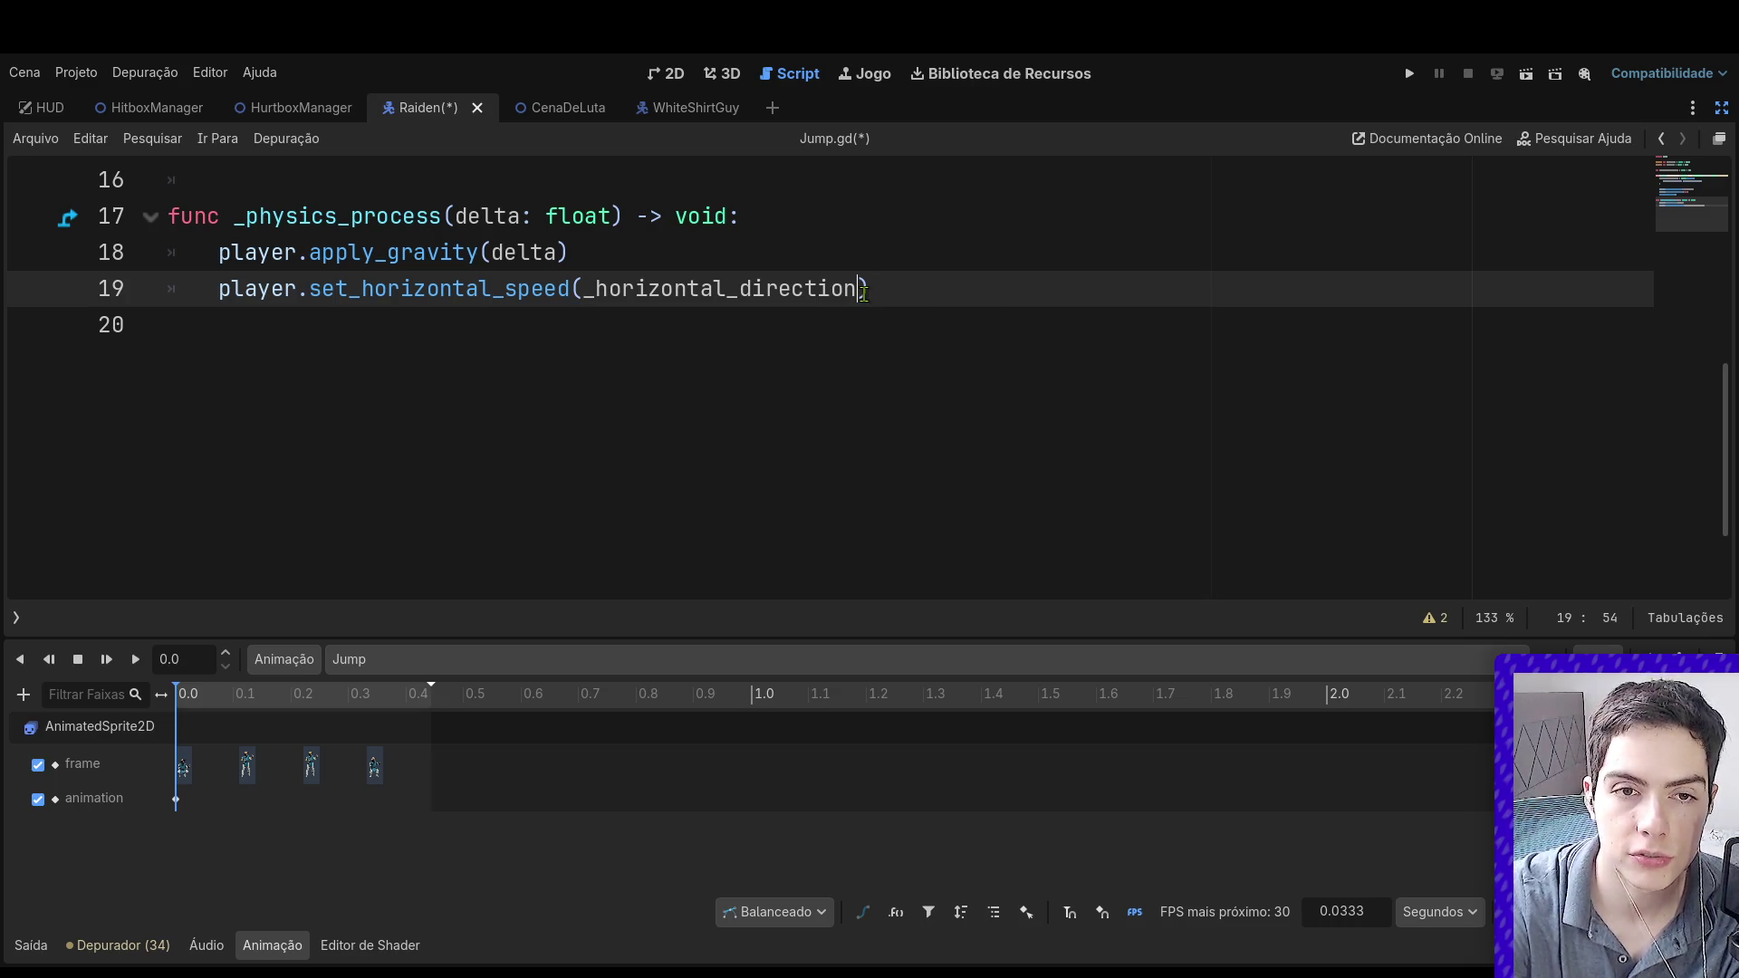
type("*air")
key("Return")
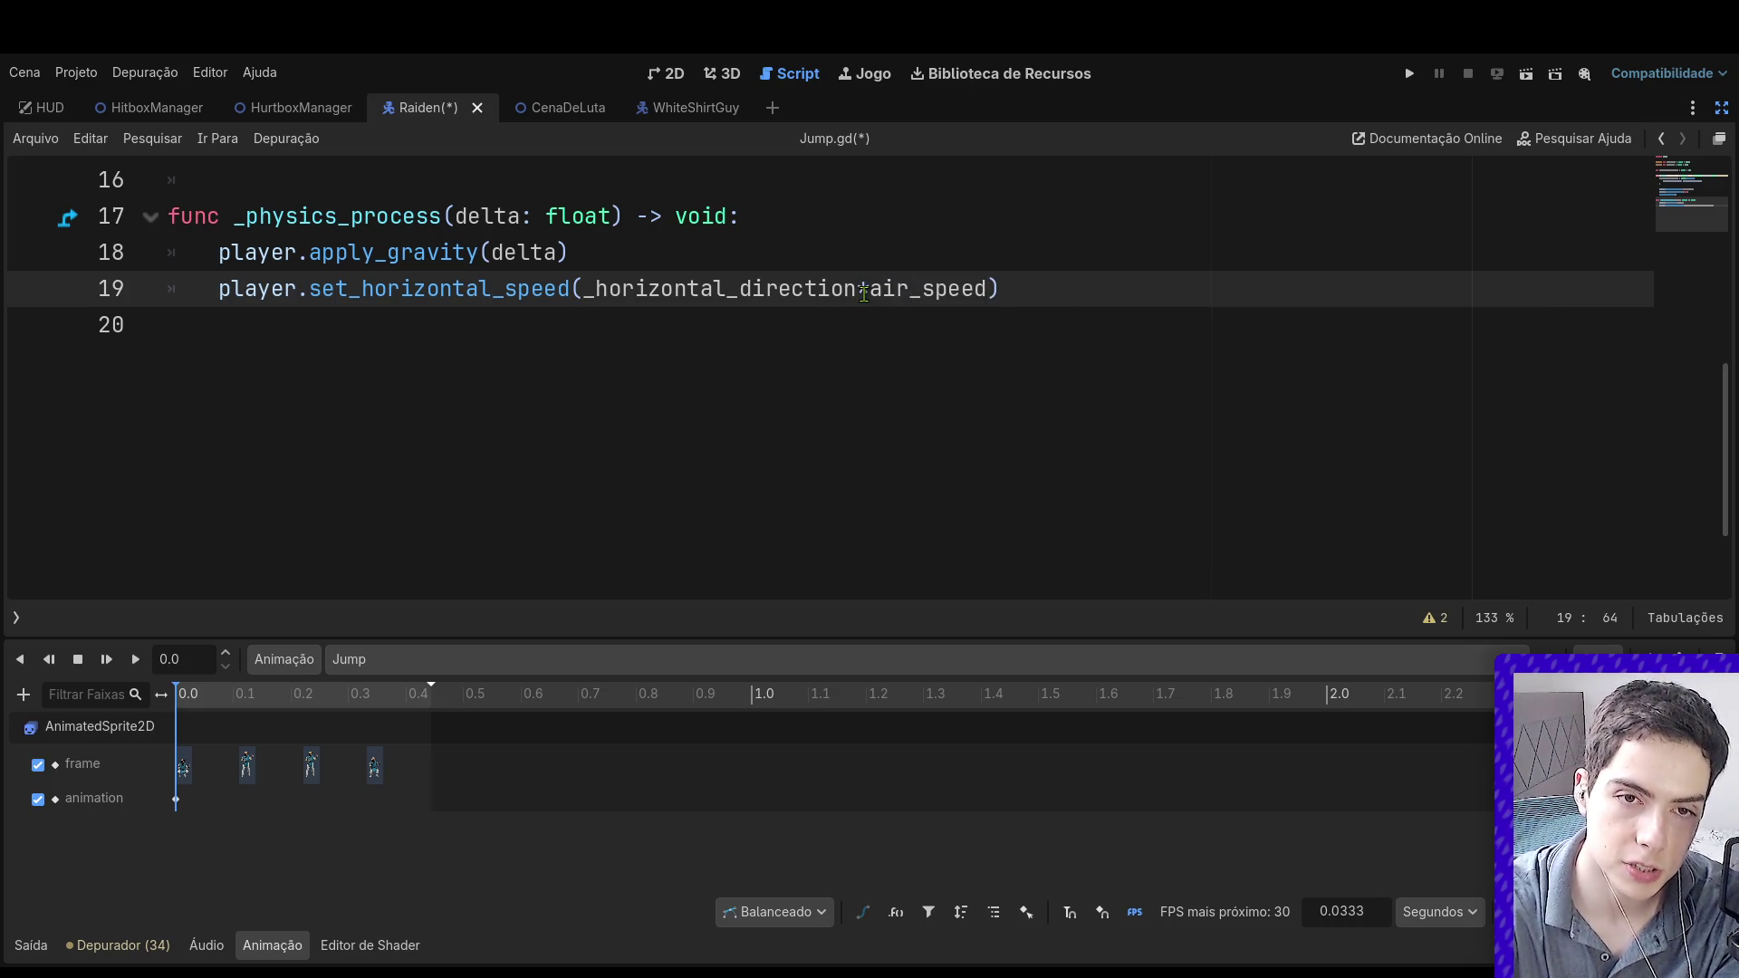
key("End")
Call player.move_with_current_velocity() and begin an if check on the player.
key("Return")
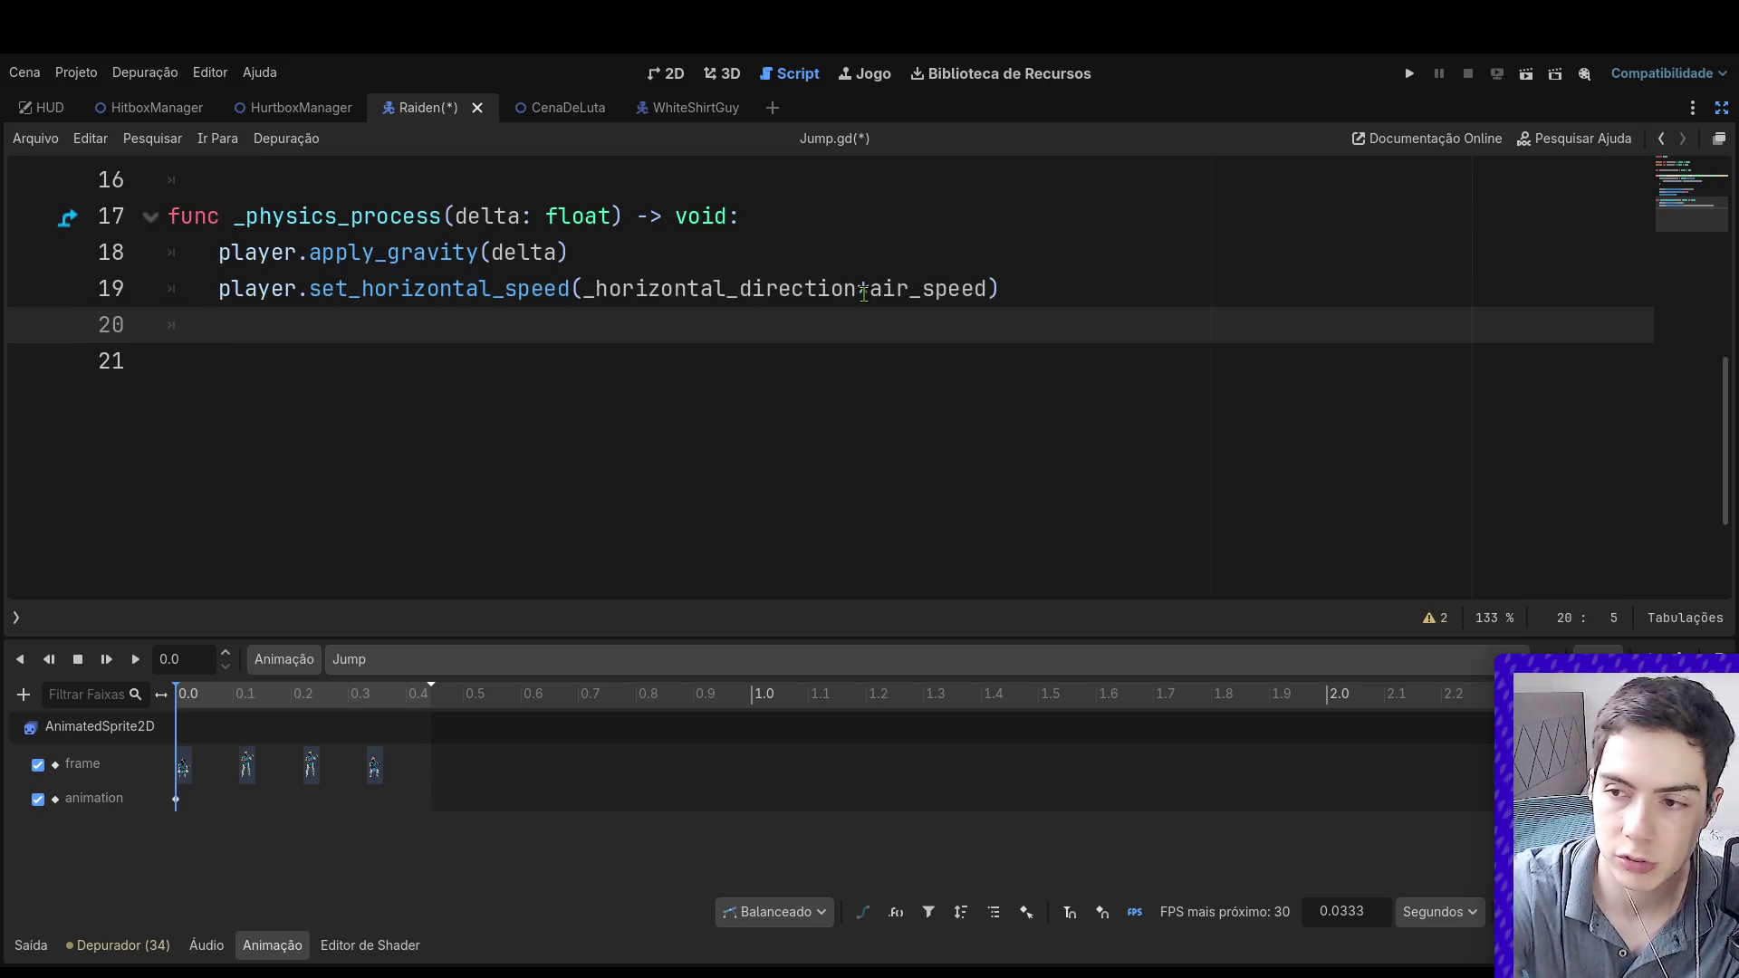
type("player.")
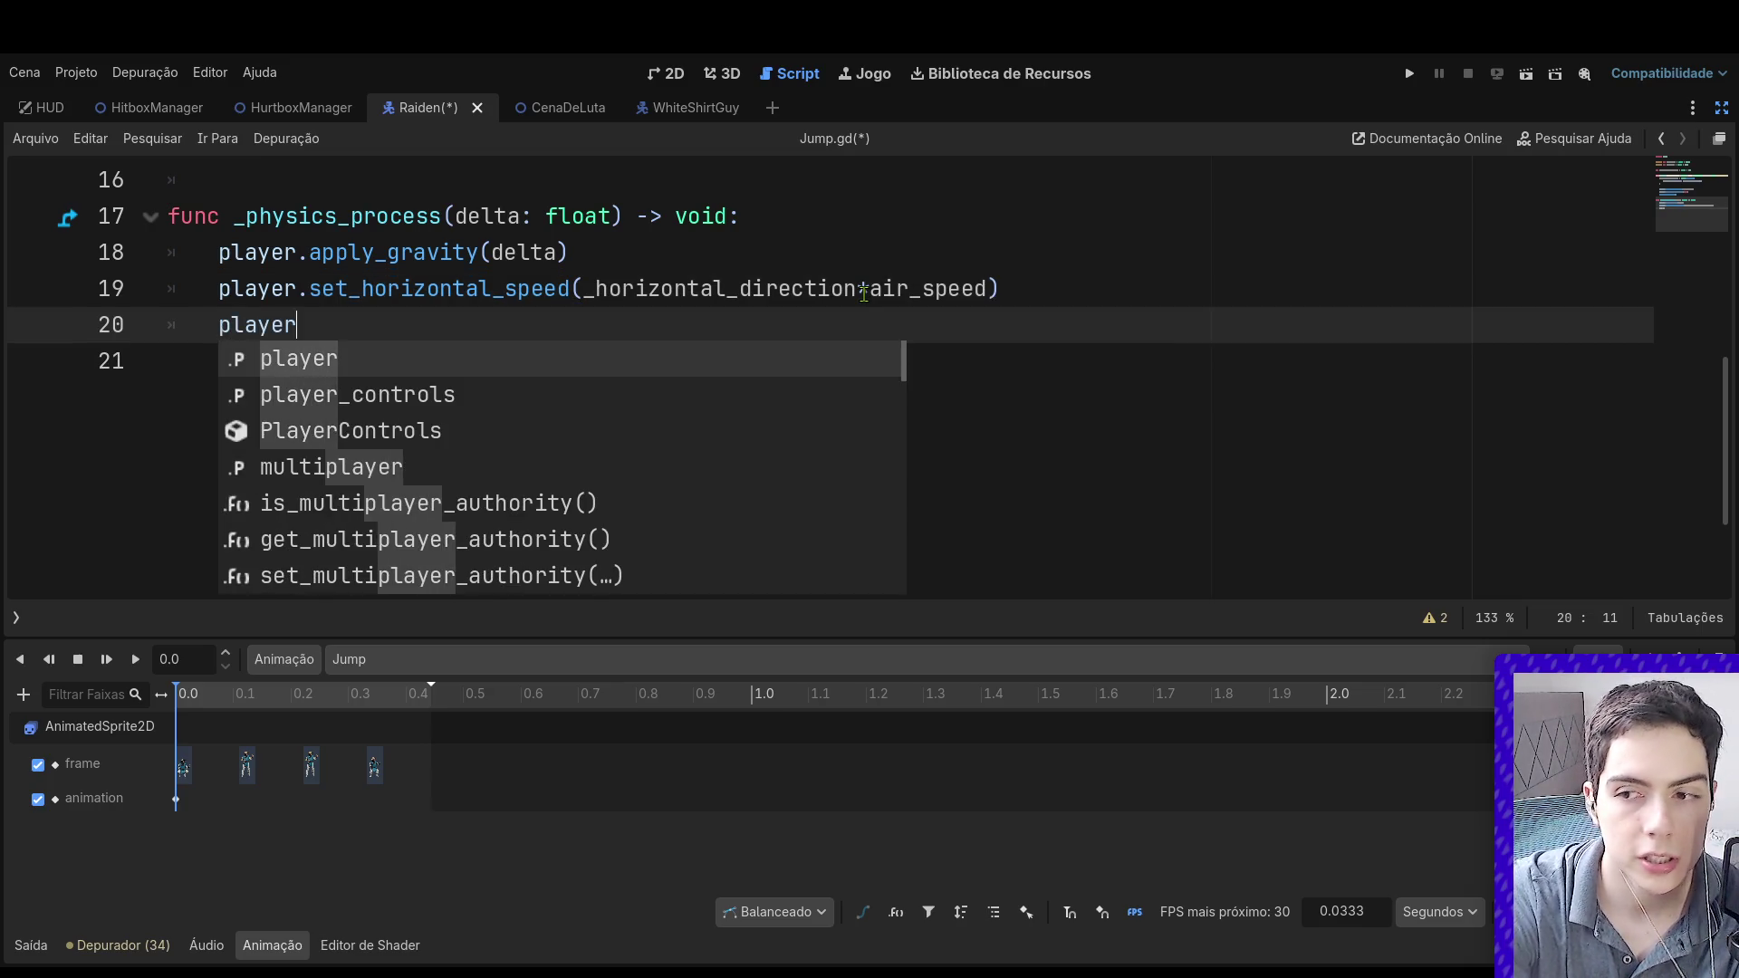
type("move_w")
key("Return")
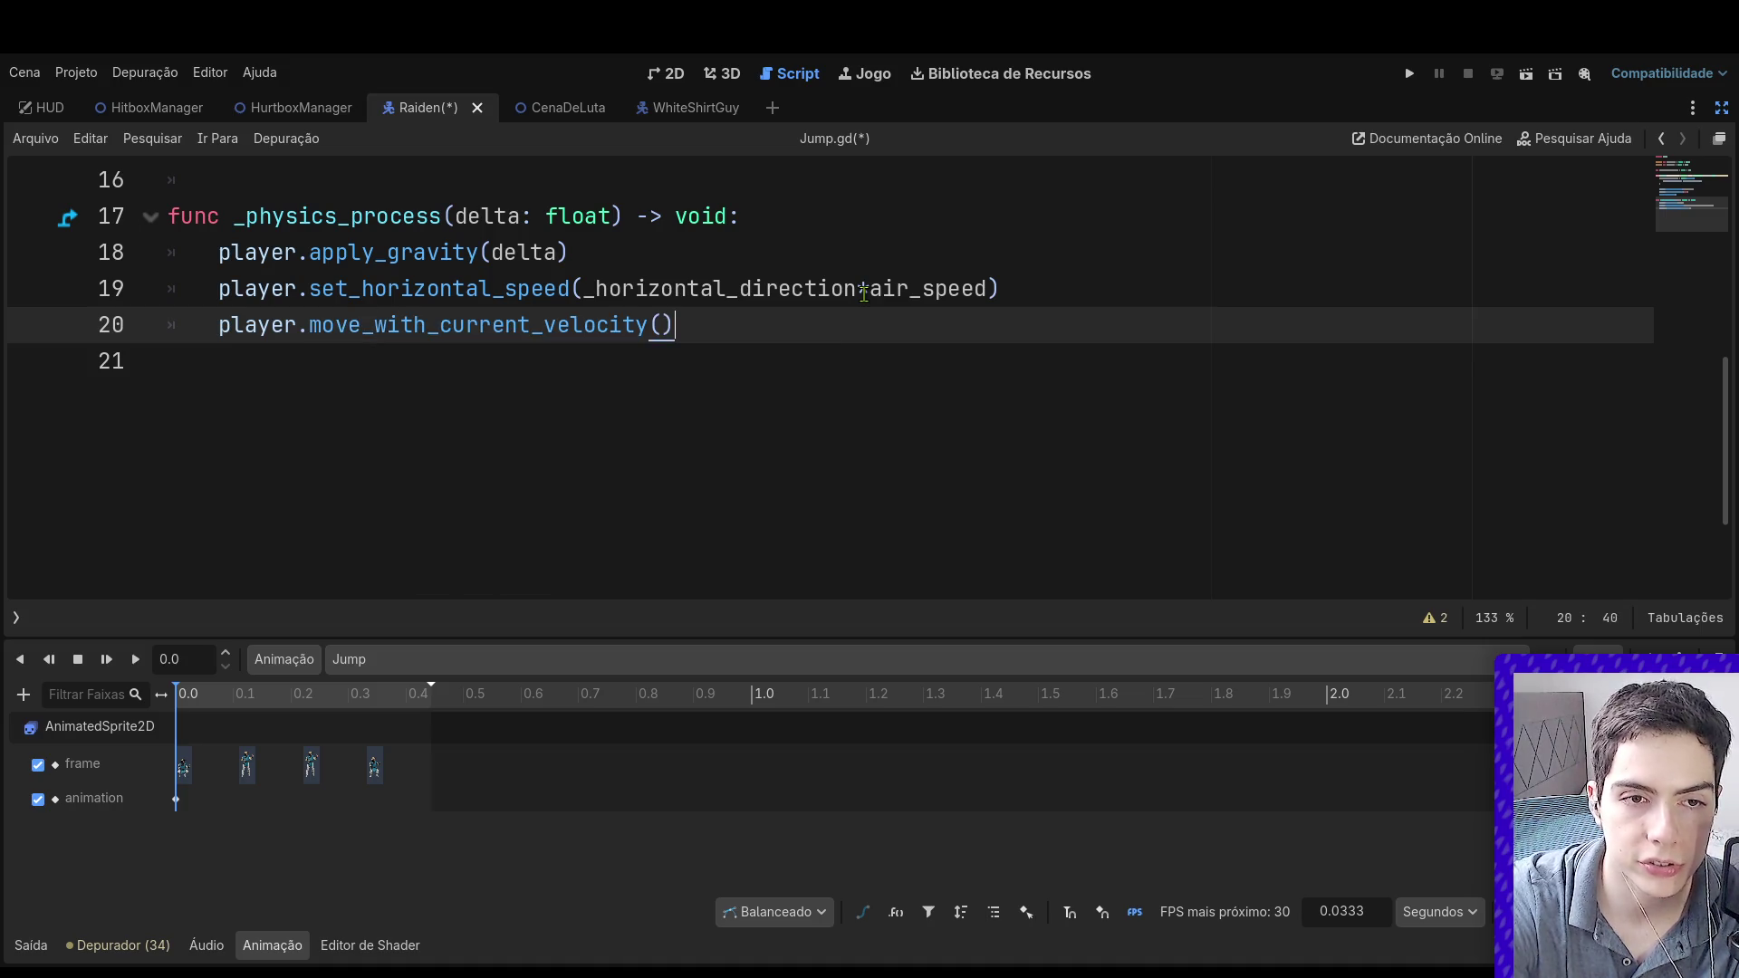
key("Return")
key("Return")
type("if ")
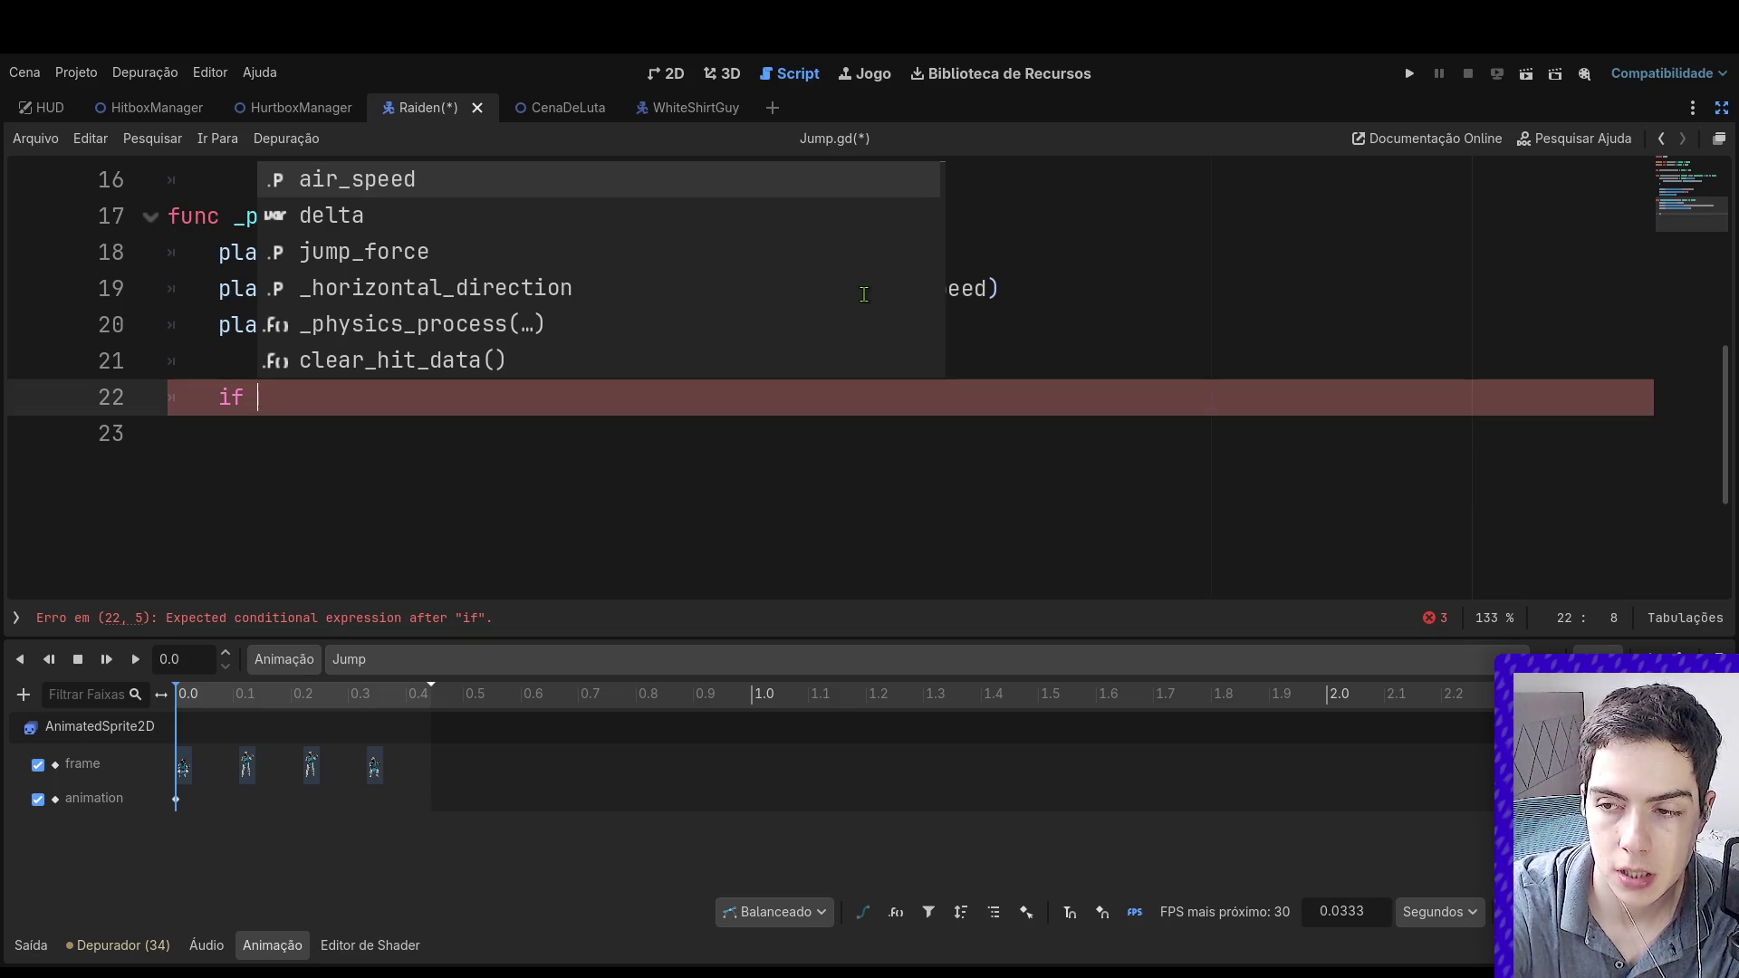
type("pla")
Write the condition 'if player.is_on_floor() and player.velocity.y >= 0.0:'.
key("Return")
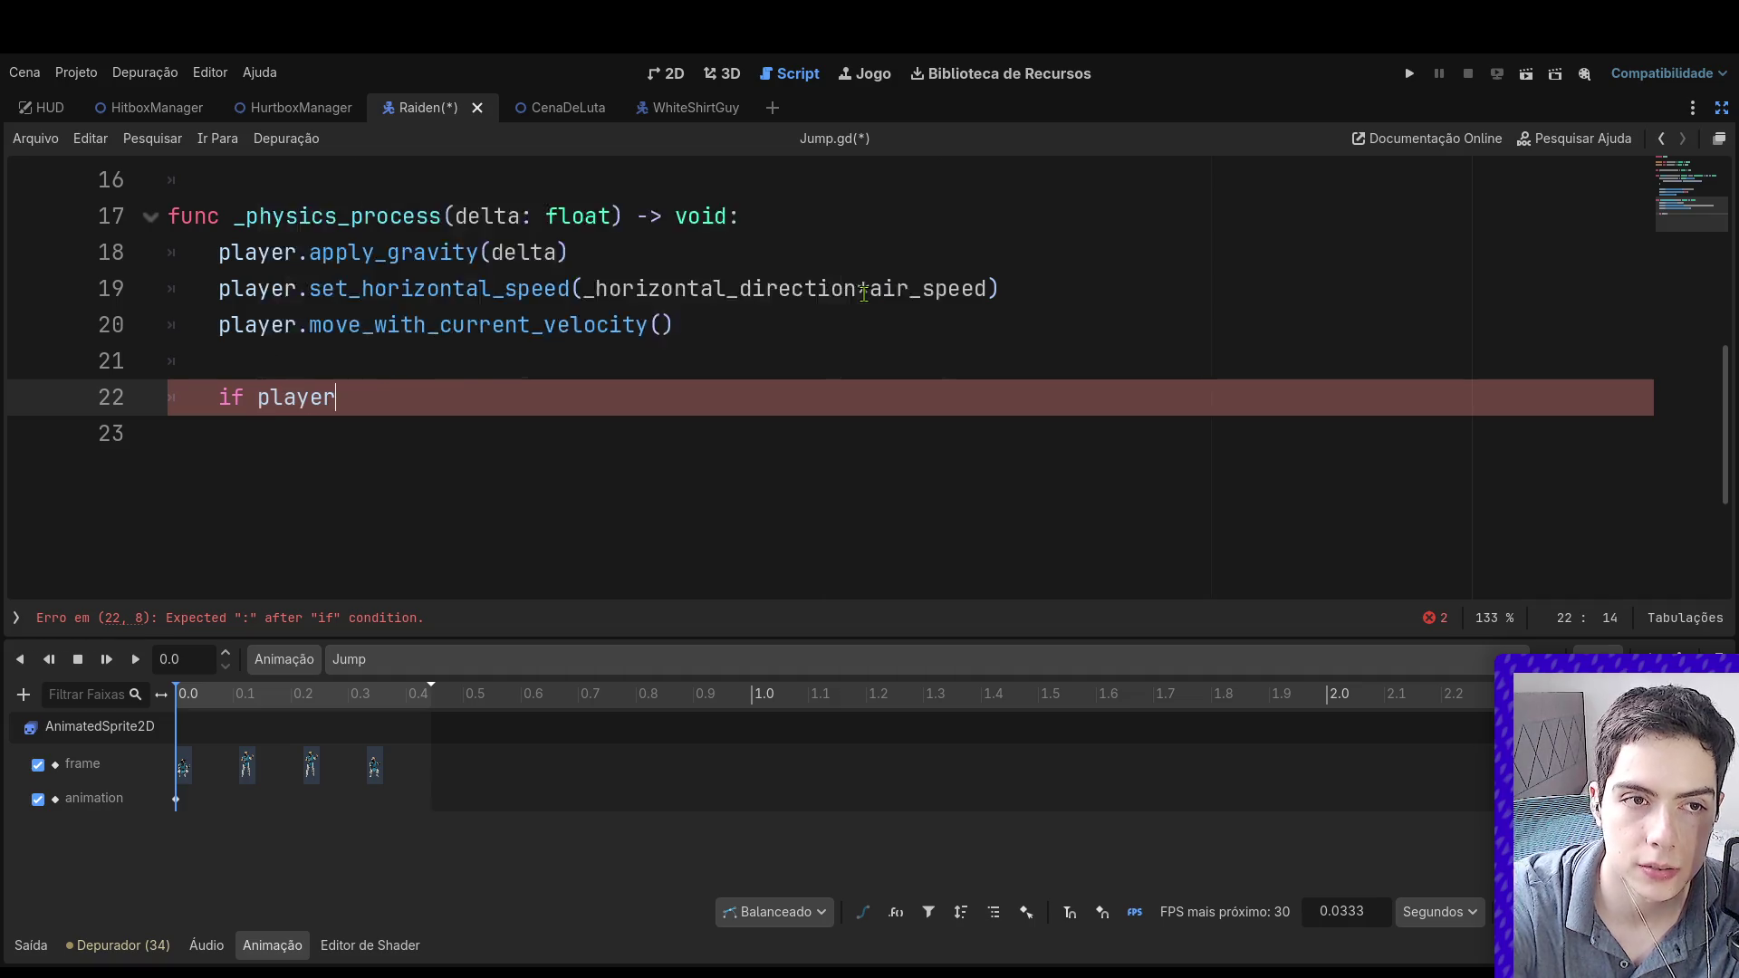
type(".is_on")
type("_f")
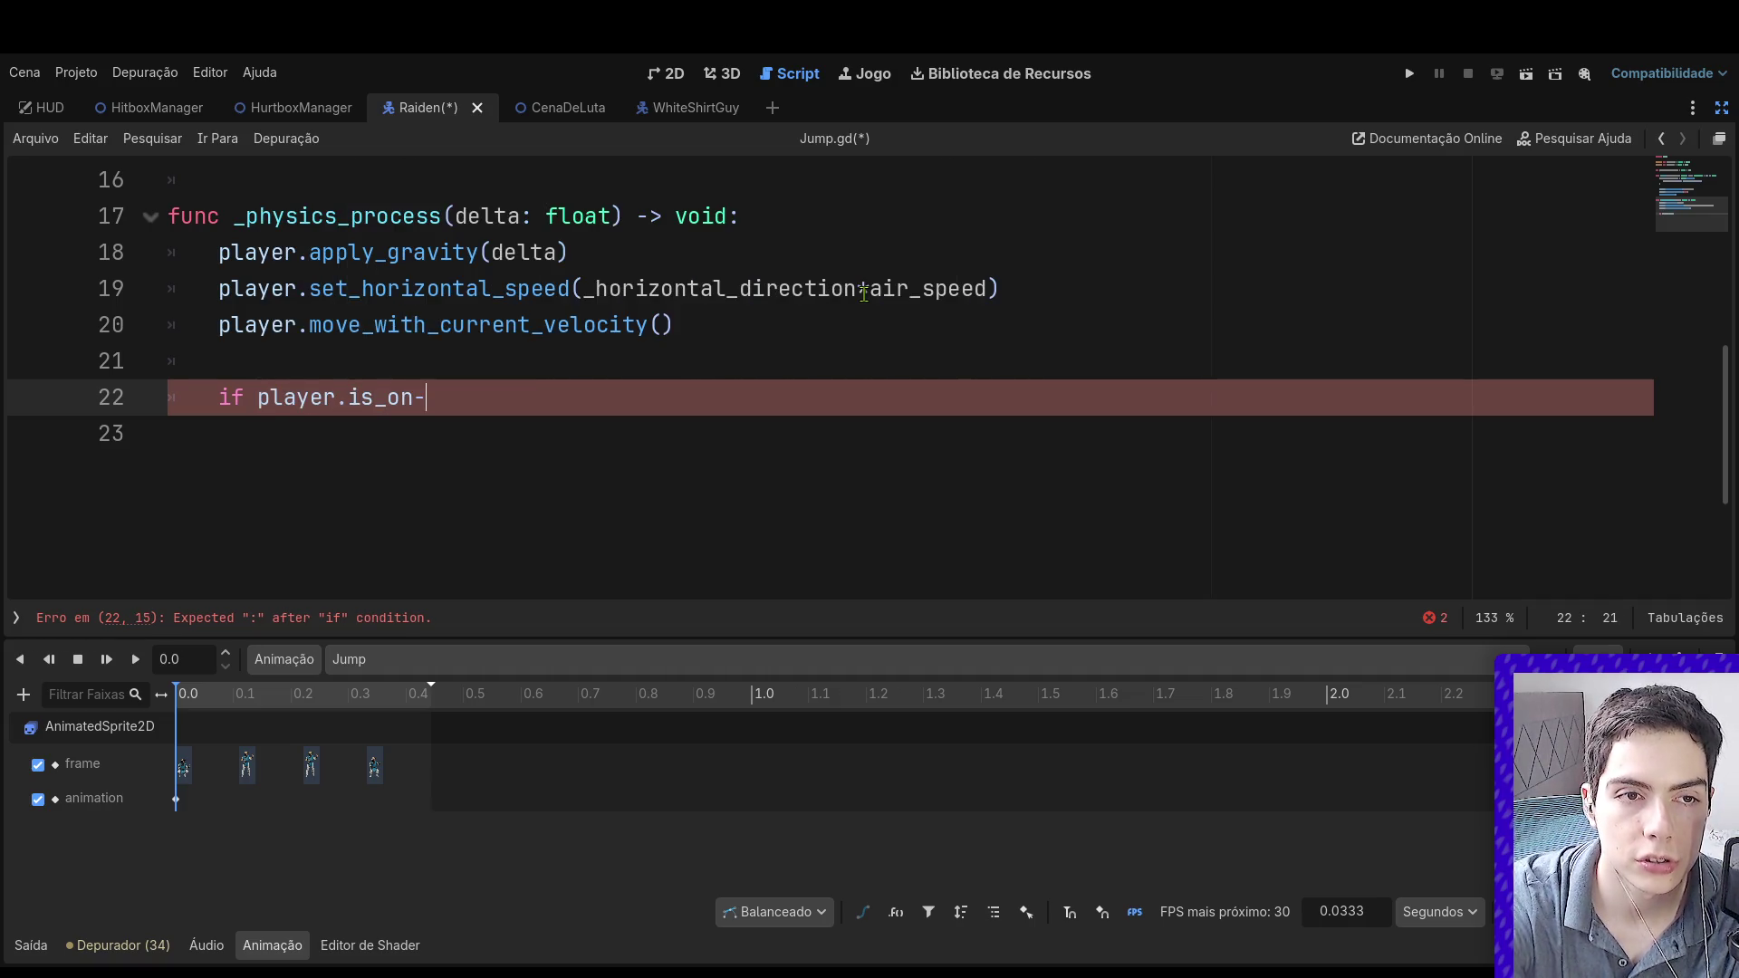
key("BackSpace")
key("BackSpace")
type("_f")
key("Return")
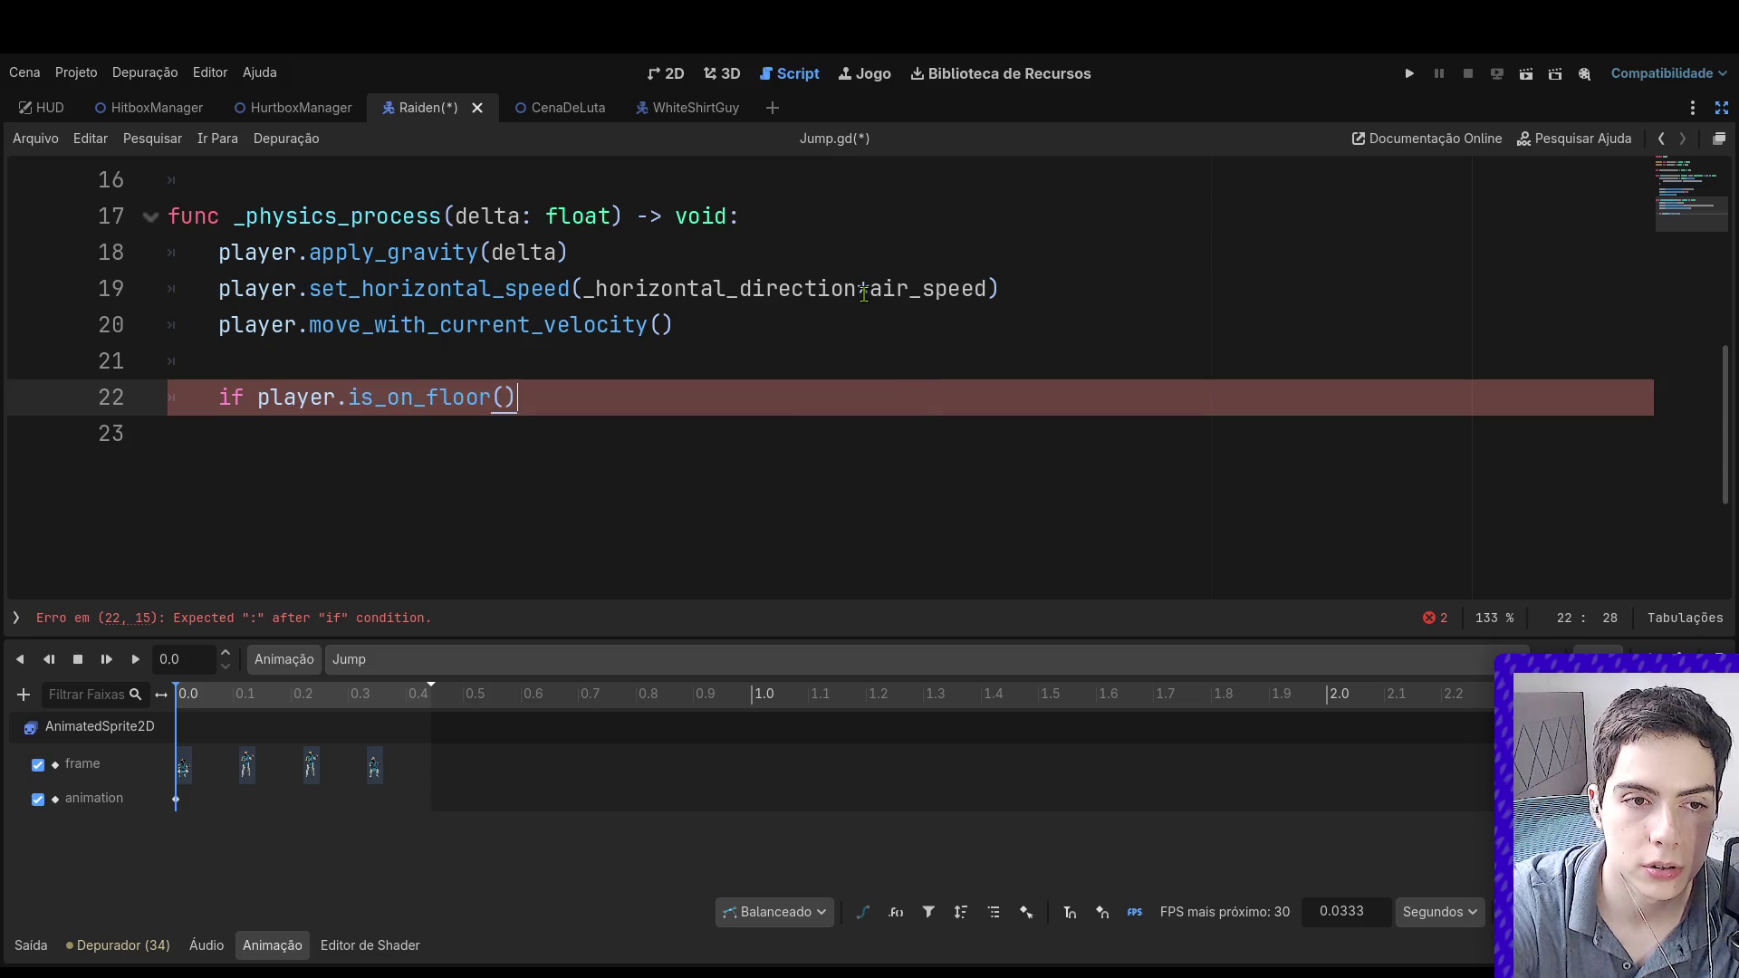
type("and player.veloci")
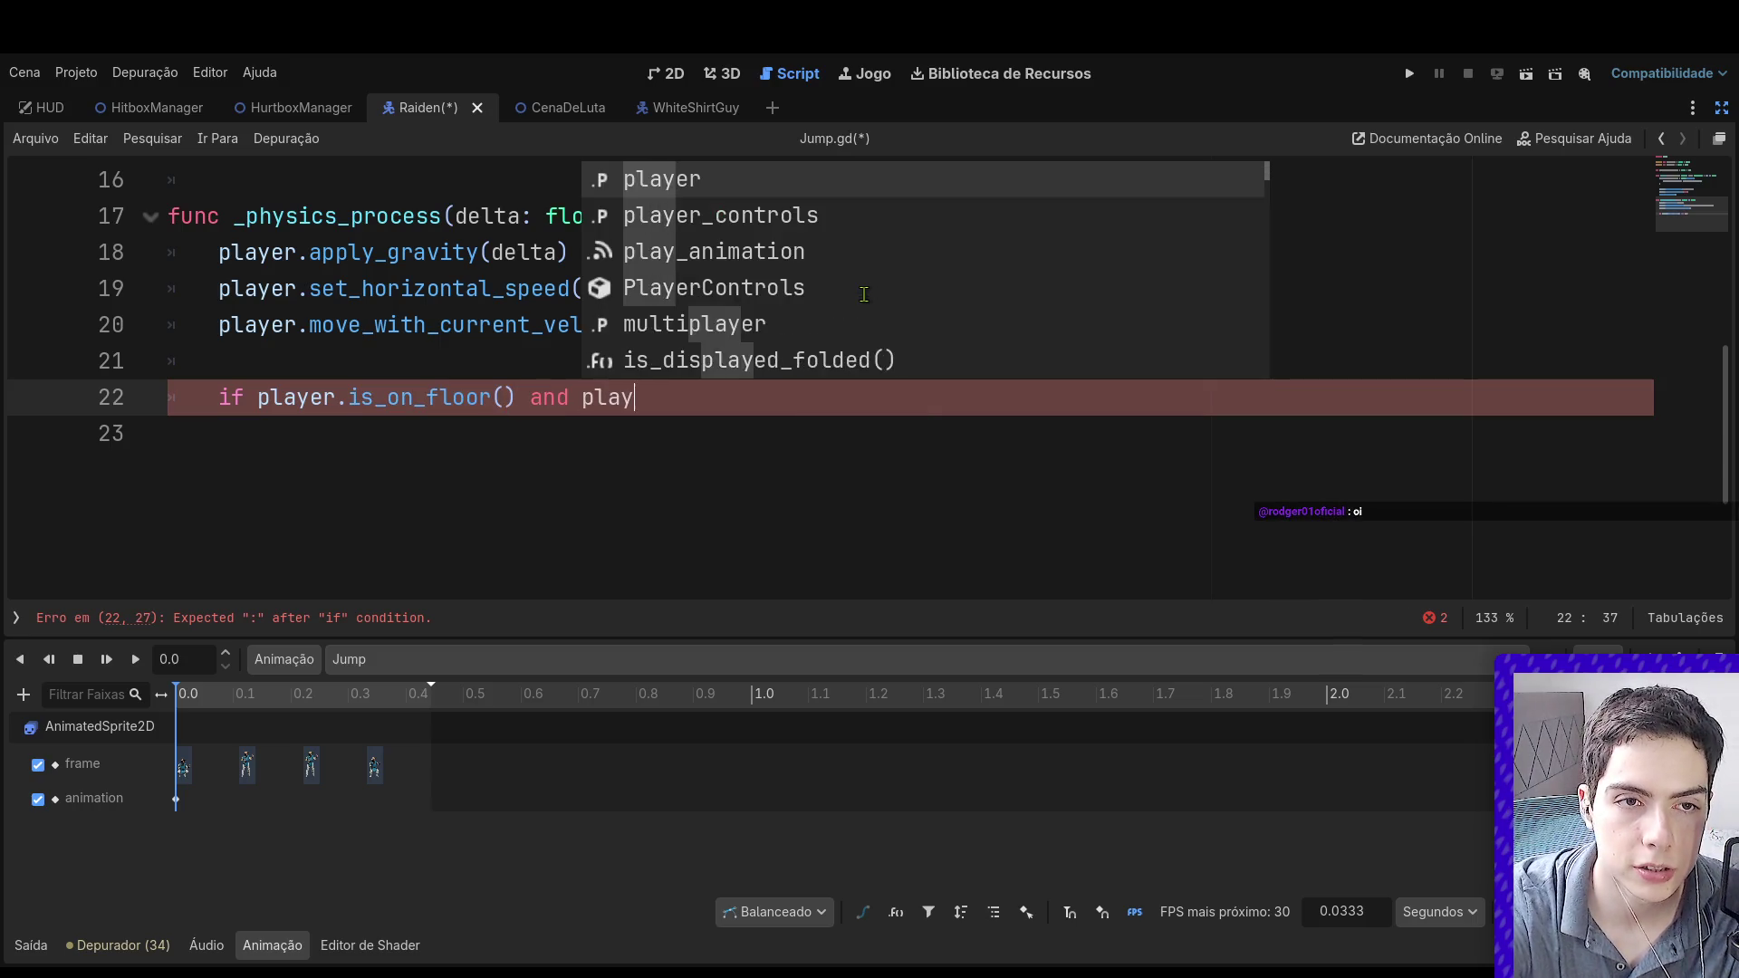
type("t")
key("Return")
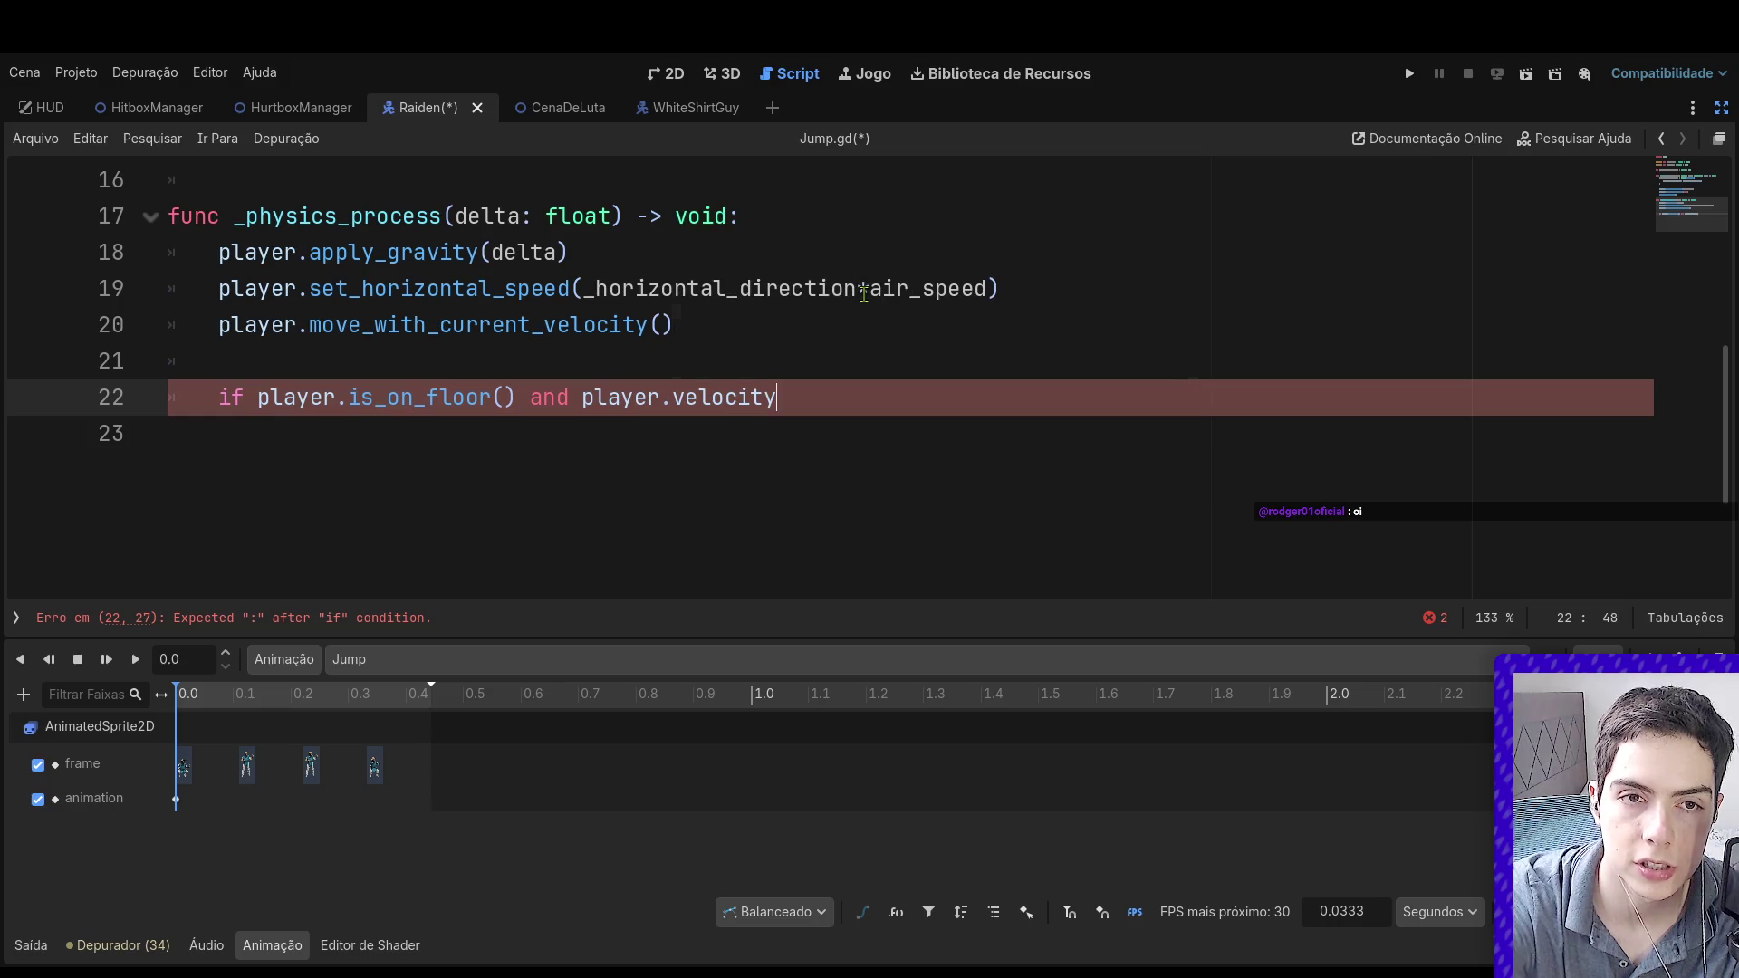
type("y >= 0.")
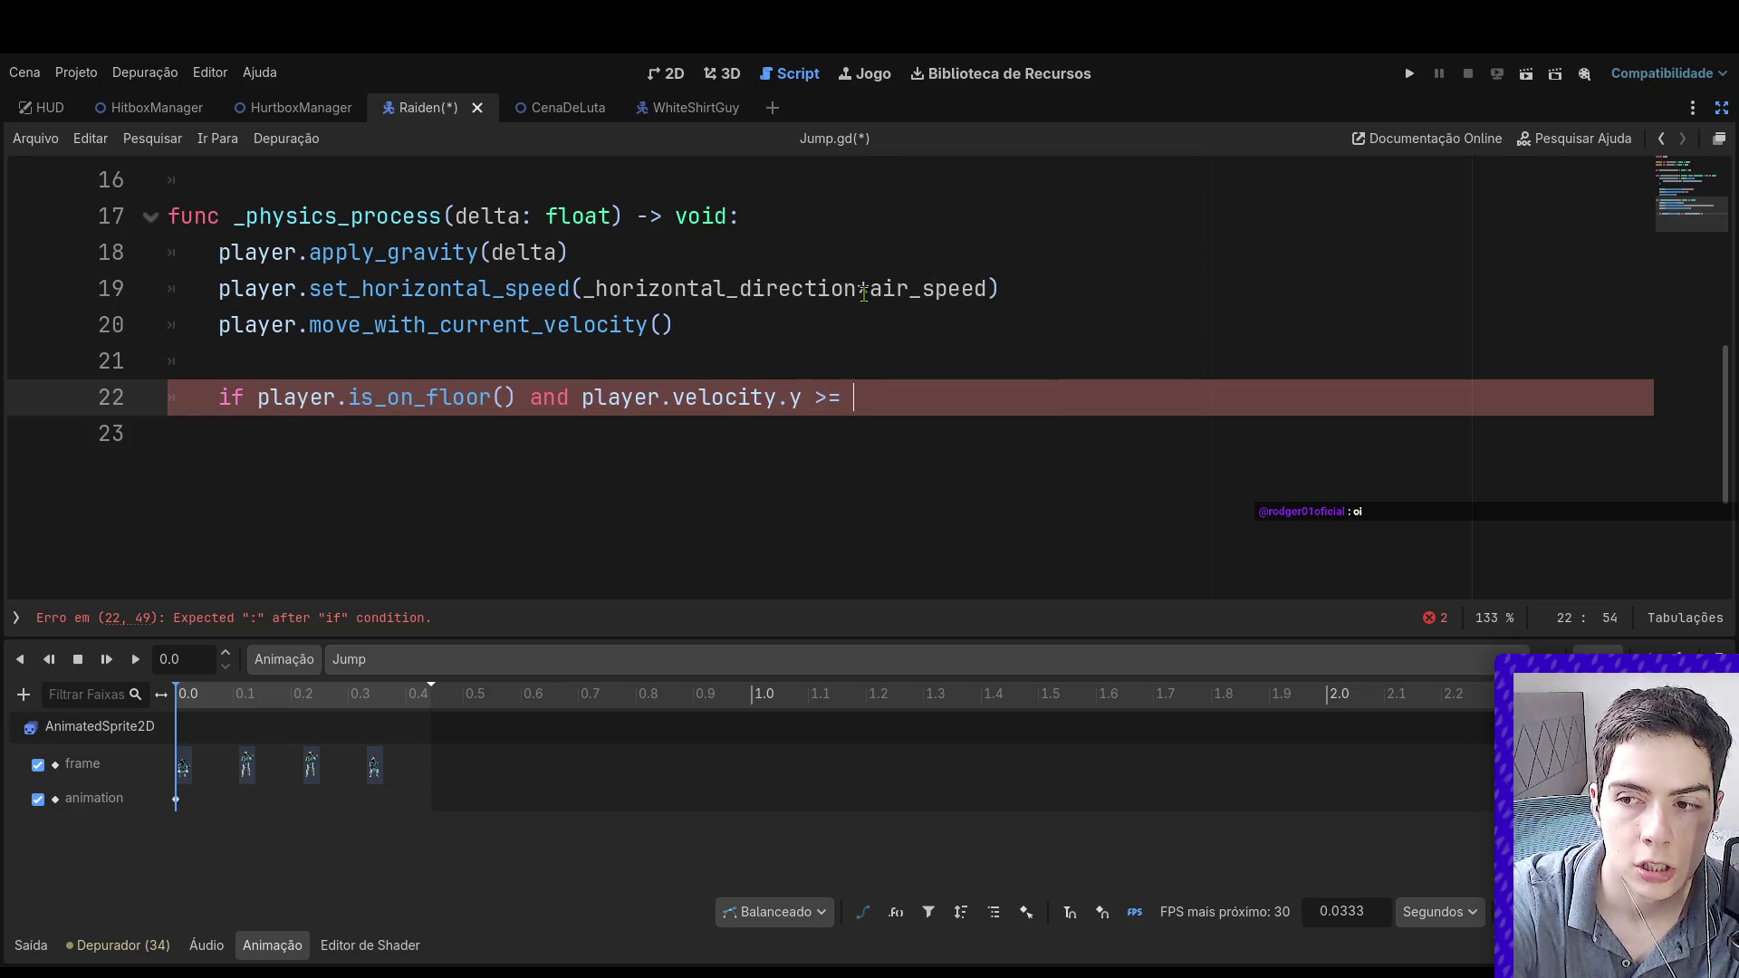
type("0")
type(":")
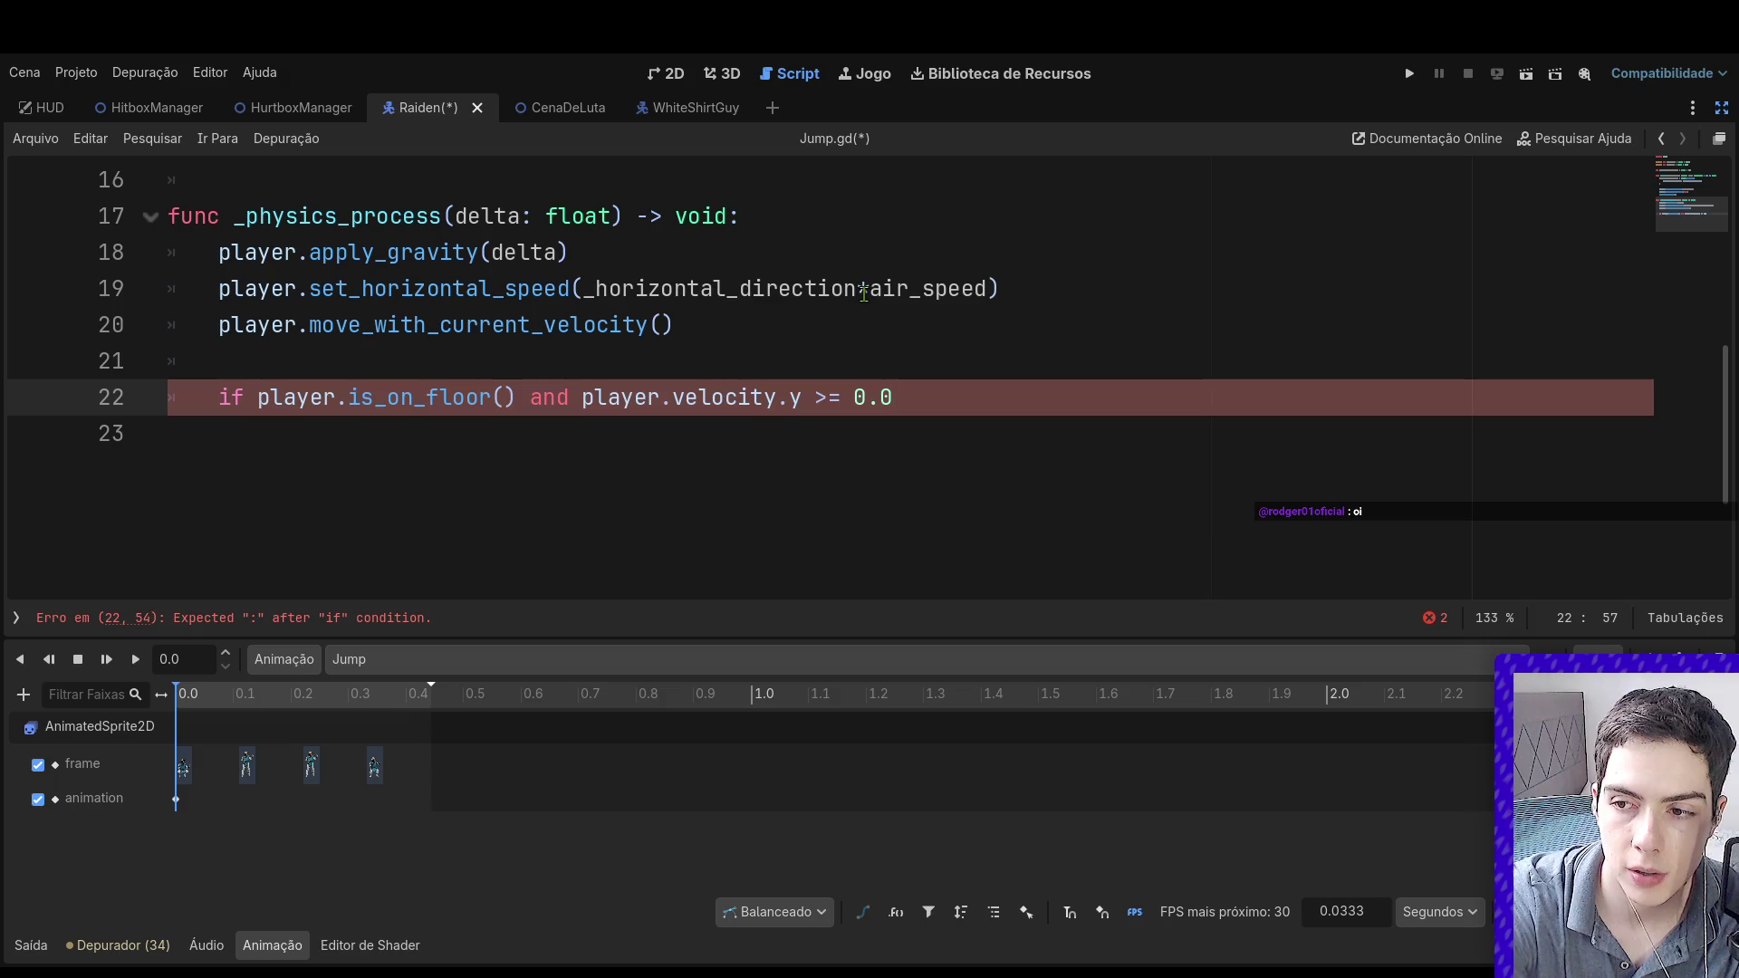
key("Return")
Inside the if, call request_transition("Idle"), then unindent for a new line.
type("re")
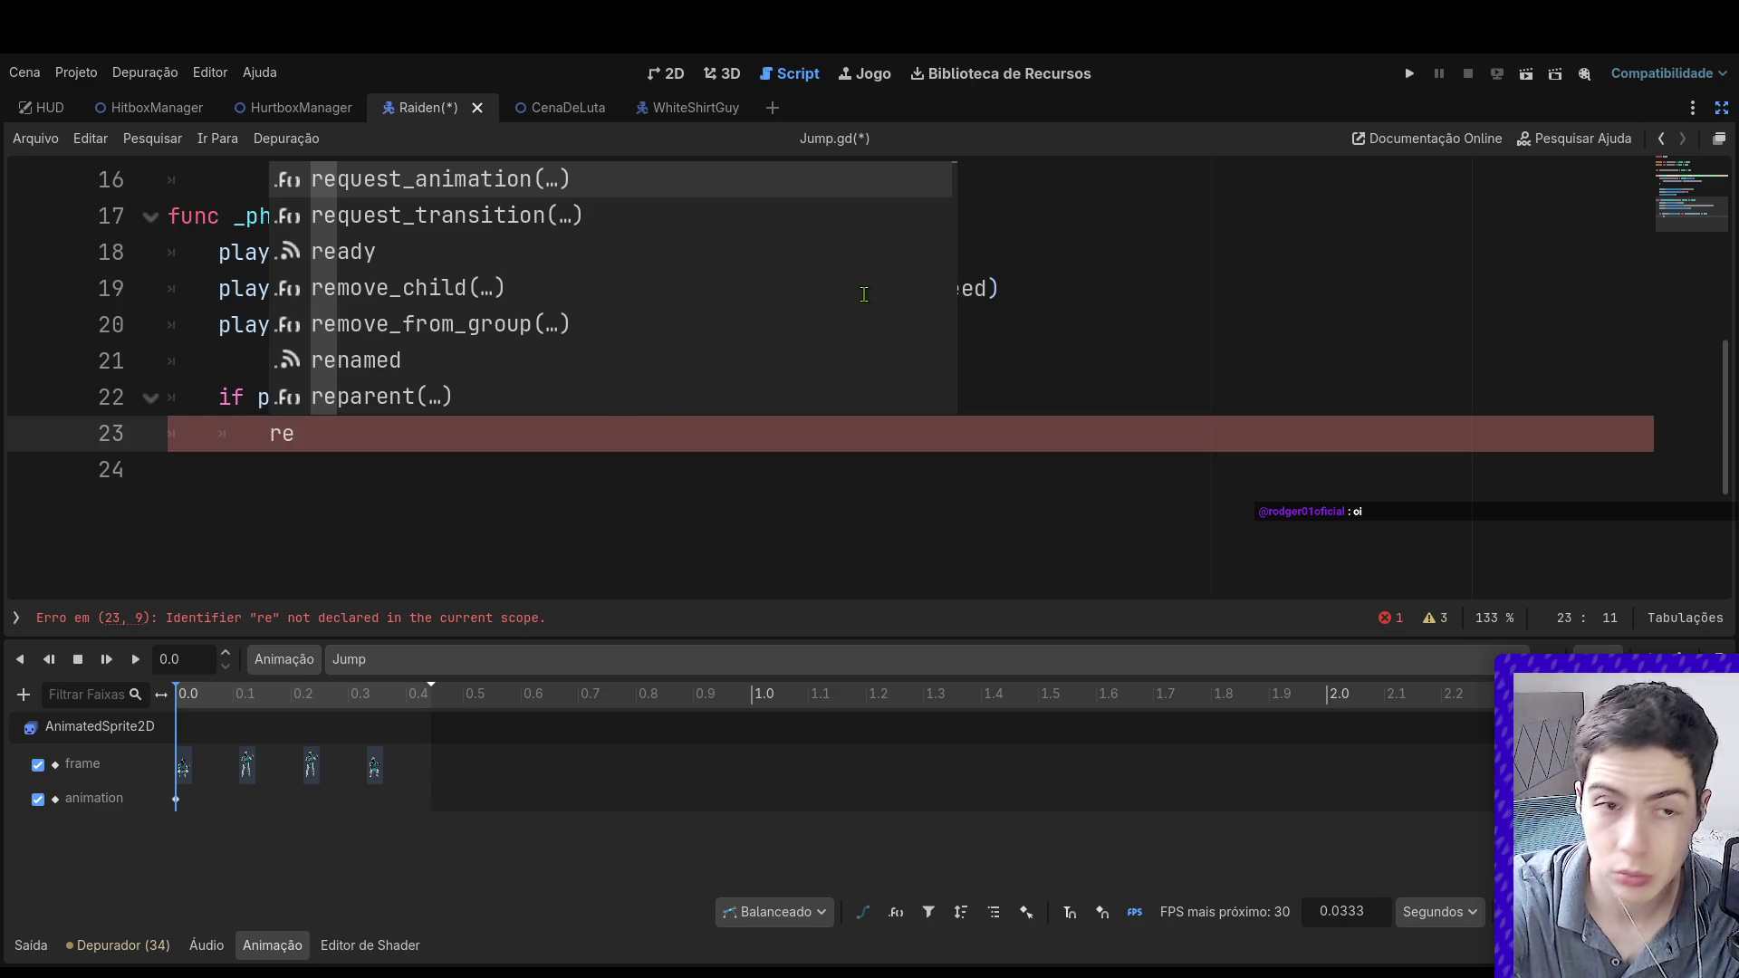
type("ques")
key("Down")
key("Return")
type("\"I")
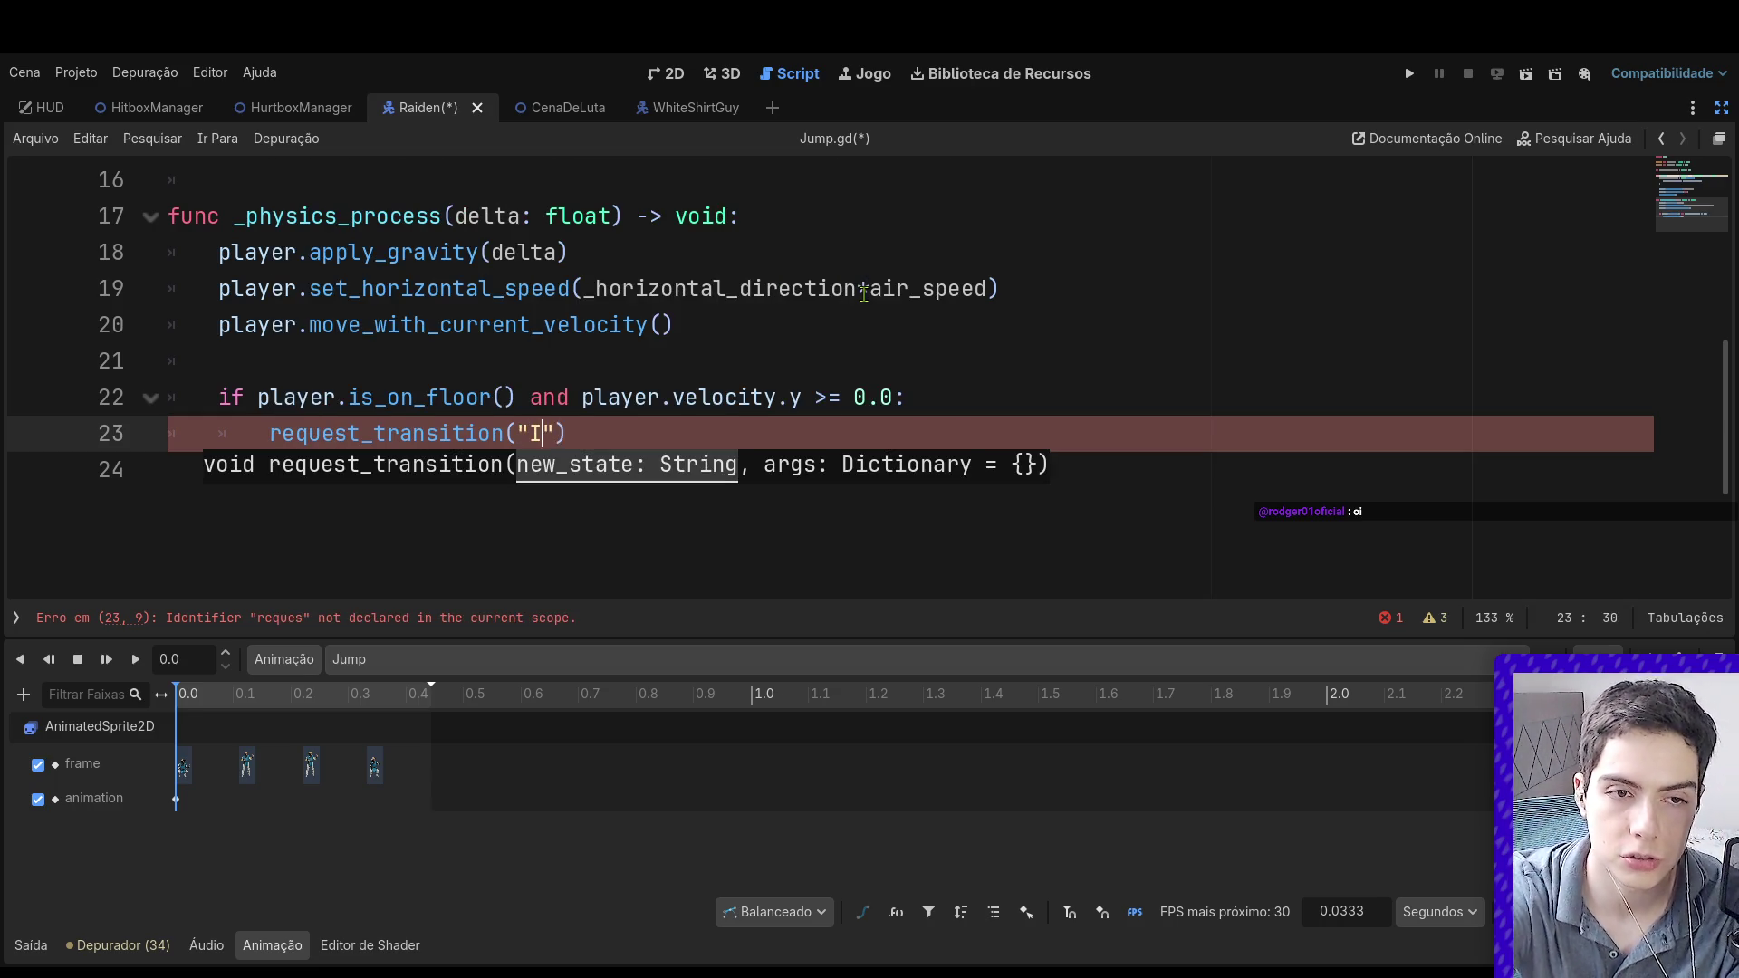
type("dle")
key("Return")
key("Return")
key("BackSpace")
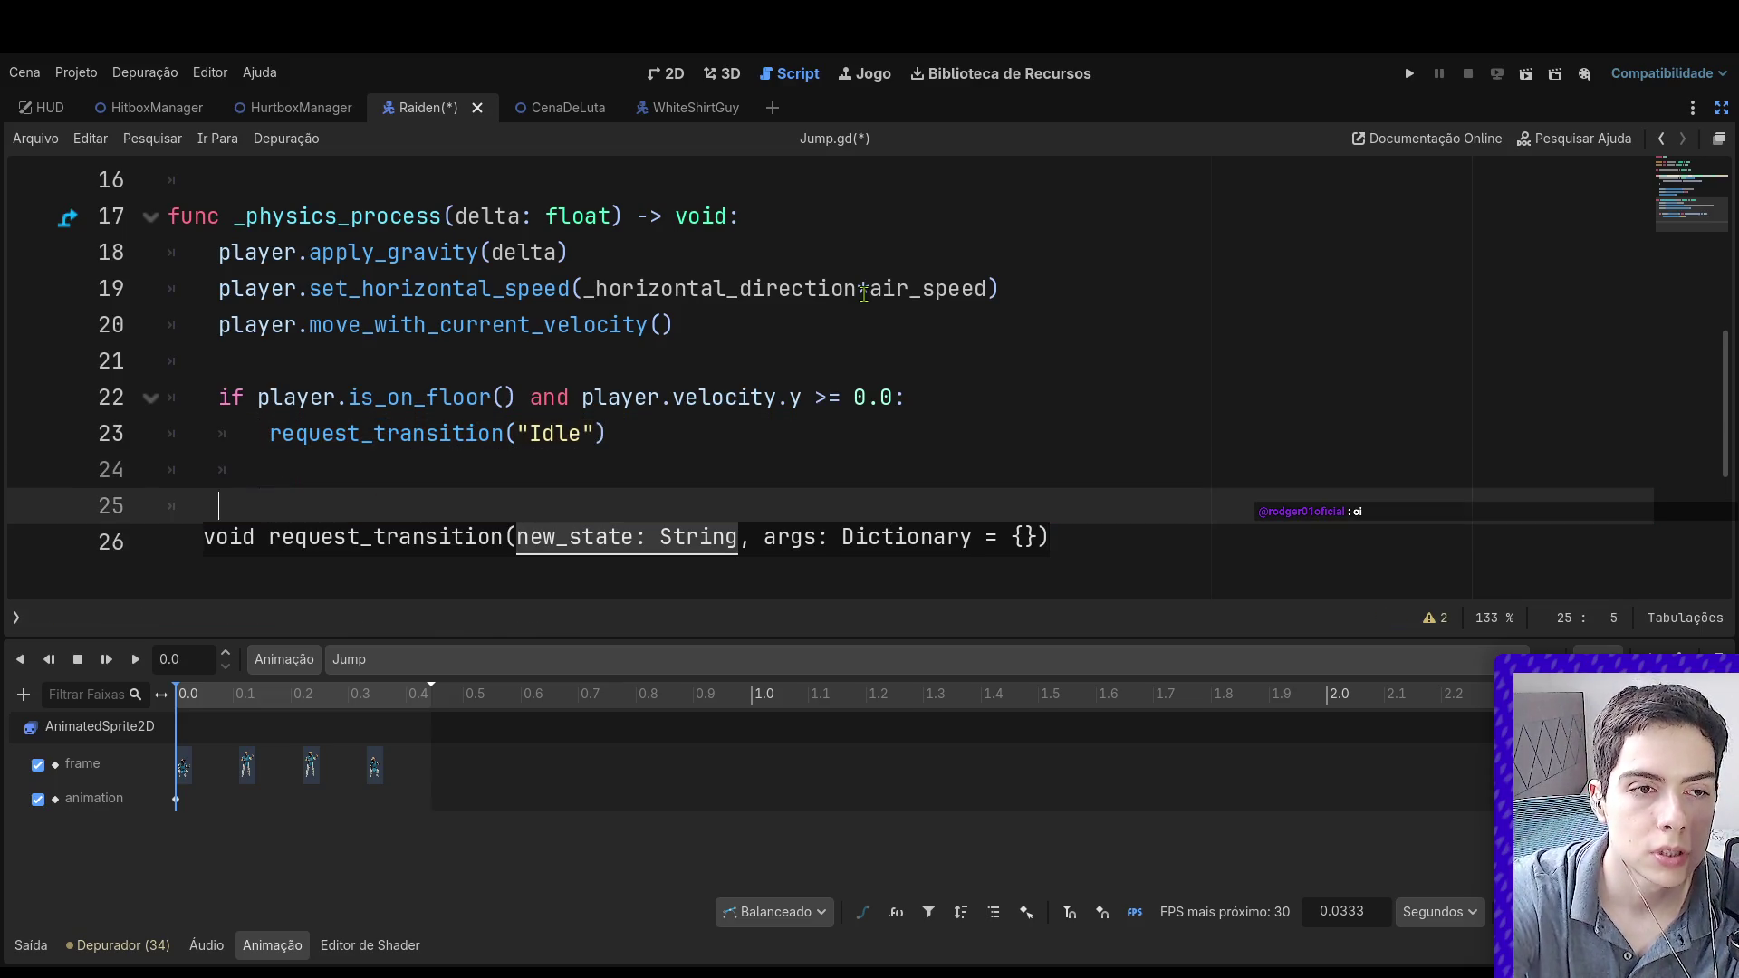
key("BackSpace")
Add func _exit() calling player.stop_horizontal_movement() and player.reset_movement_overrides(), then save Jump.gd.
type("func _ex")
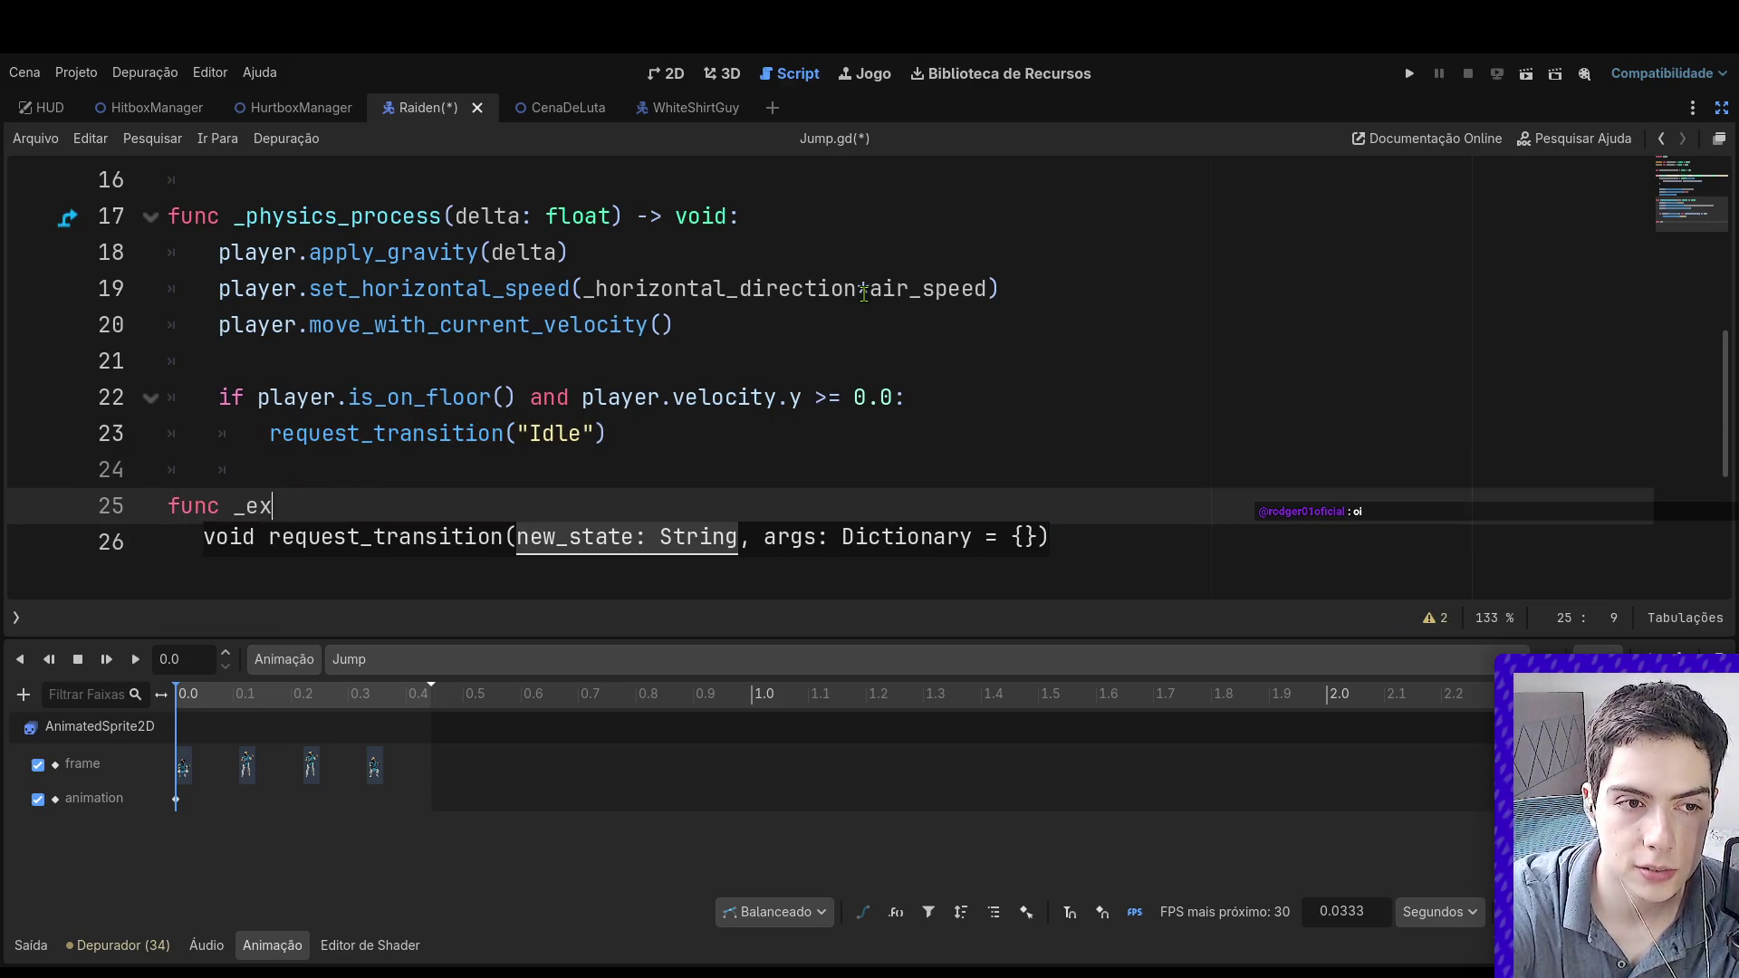
key("Return")
key("Return")
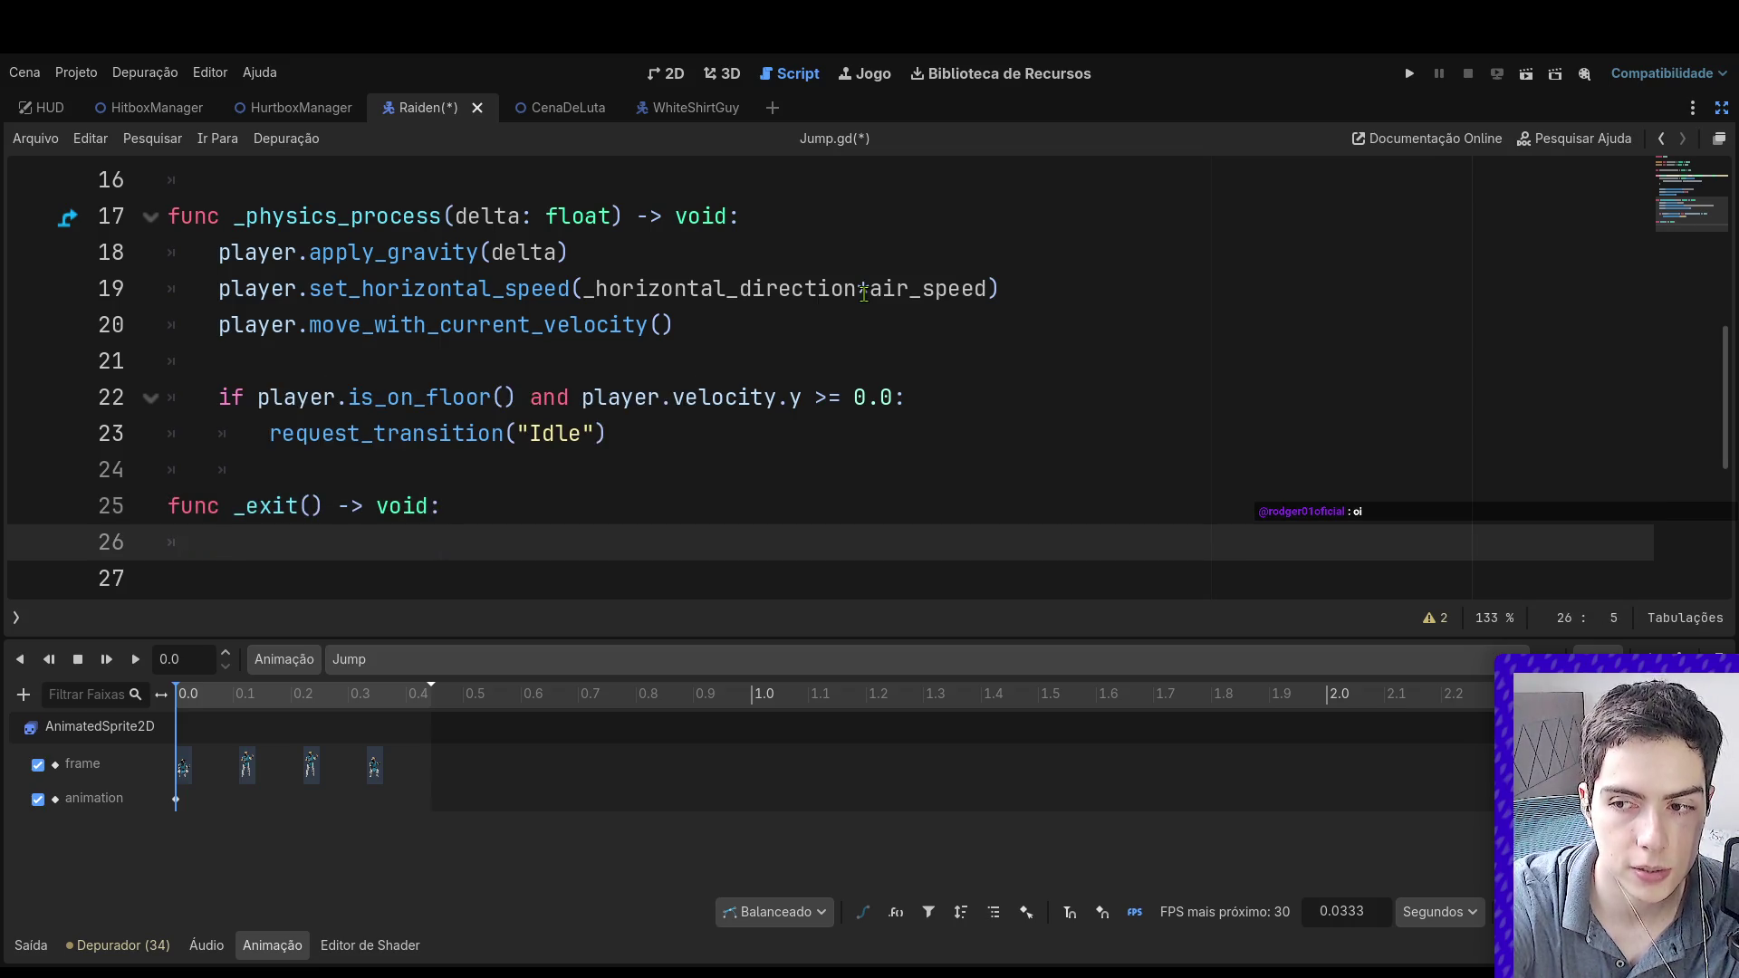
type("player.stop")
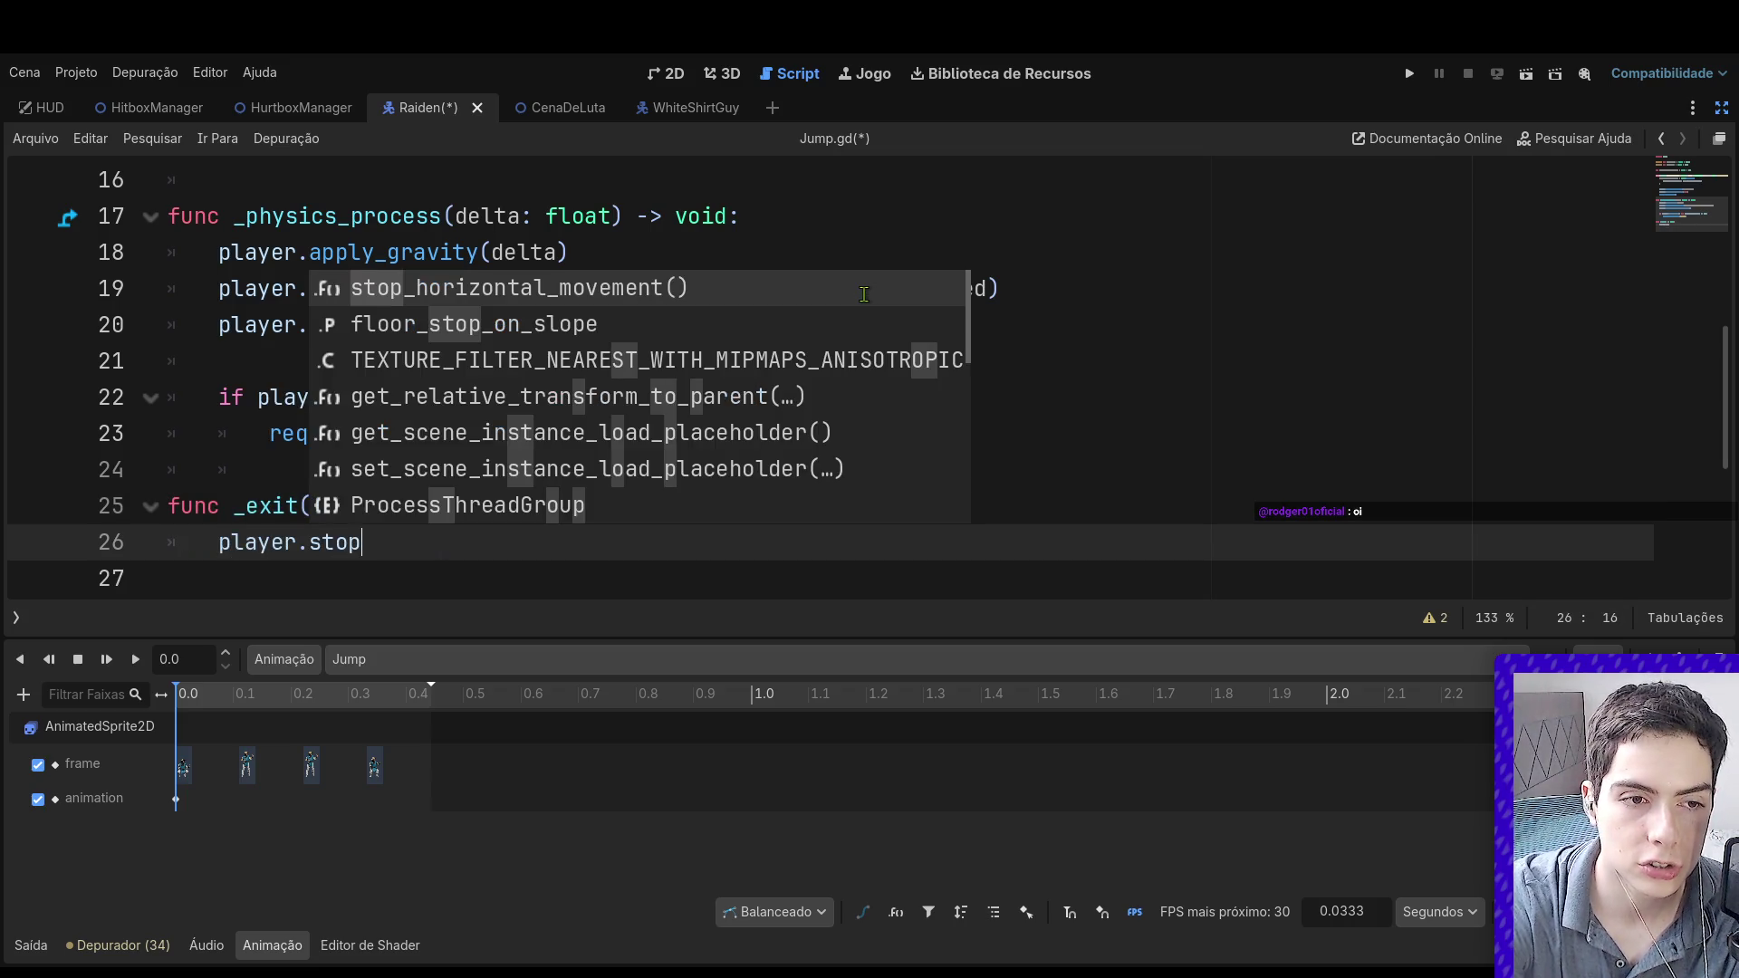
key("Return")
key("Return")
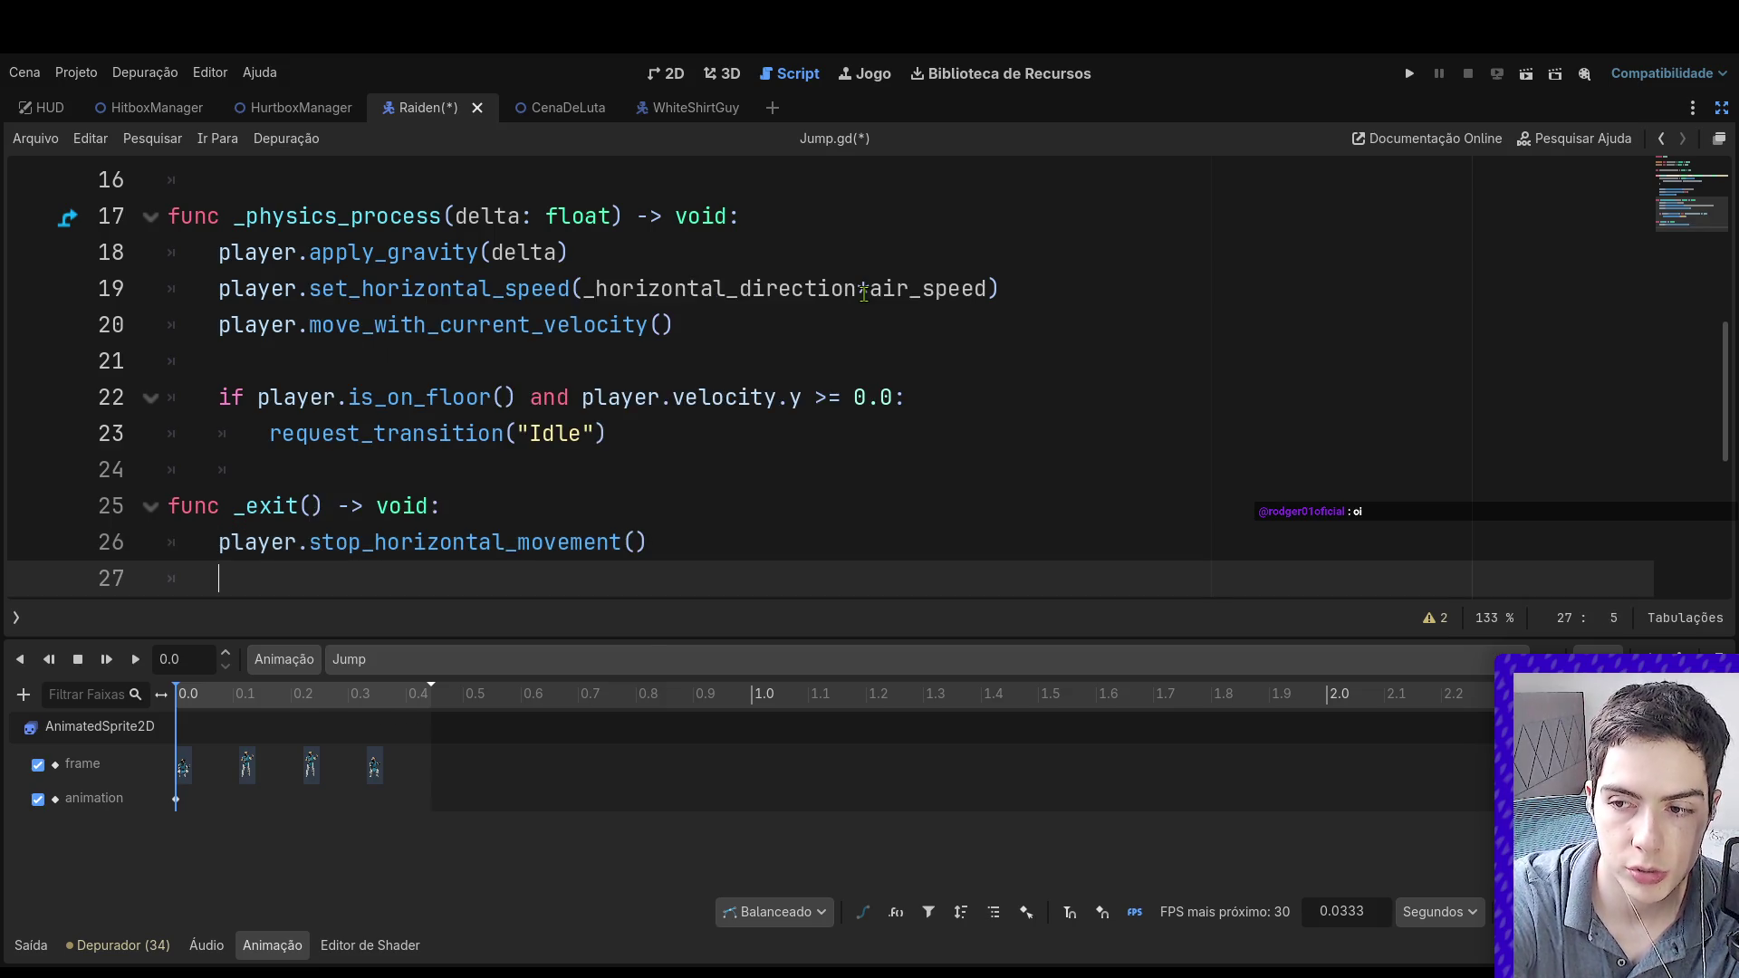
type("player.reset_mov")
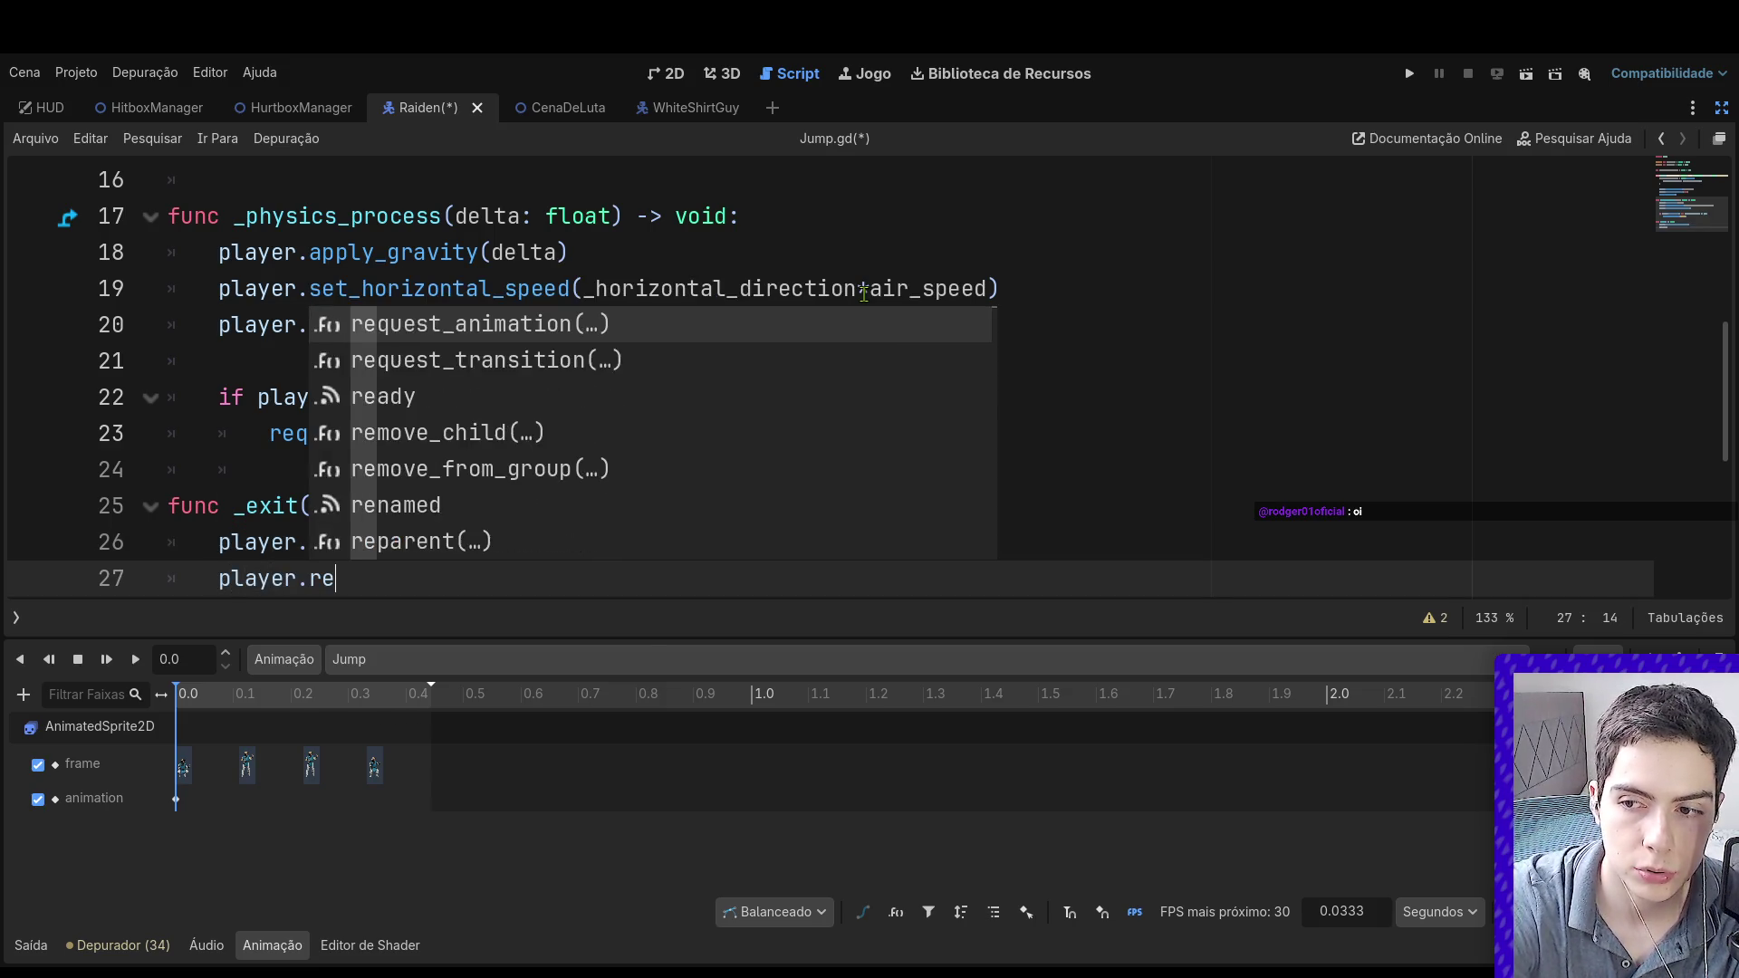
key("Return")
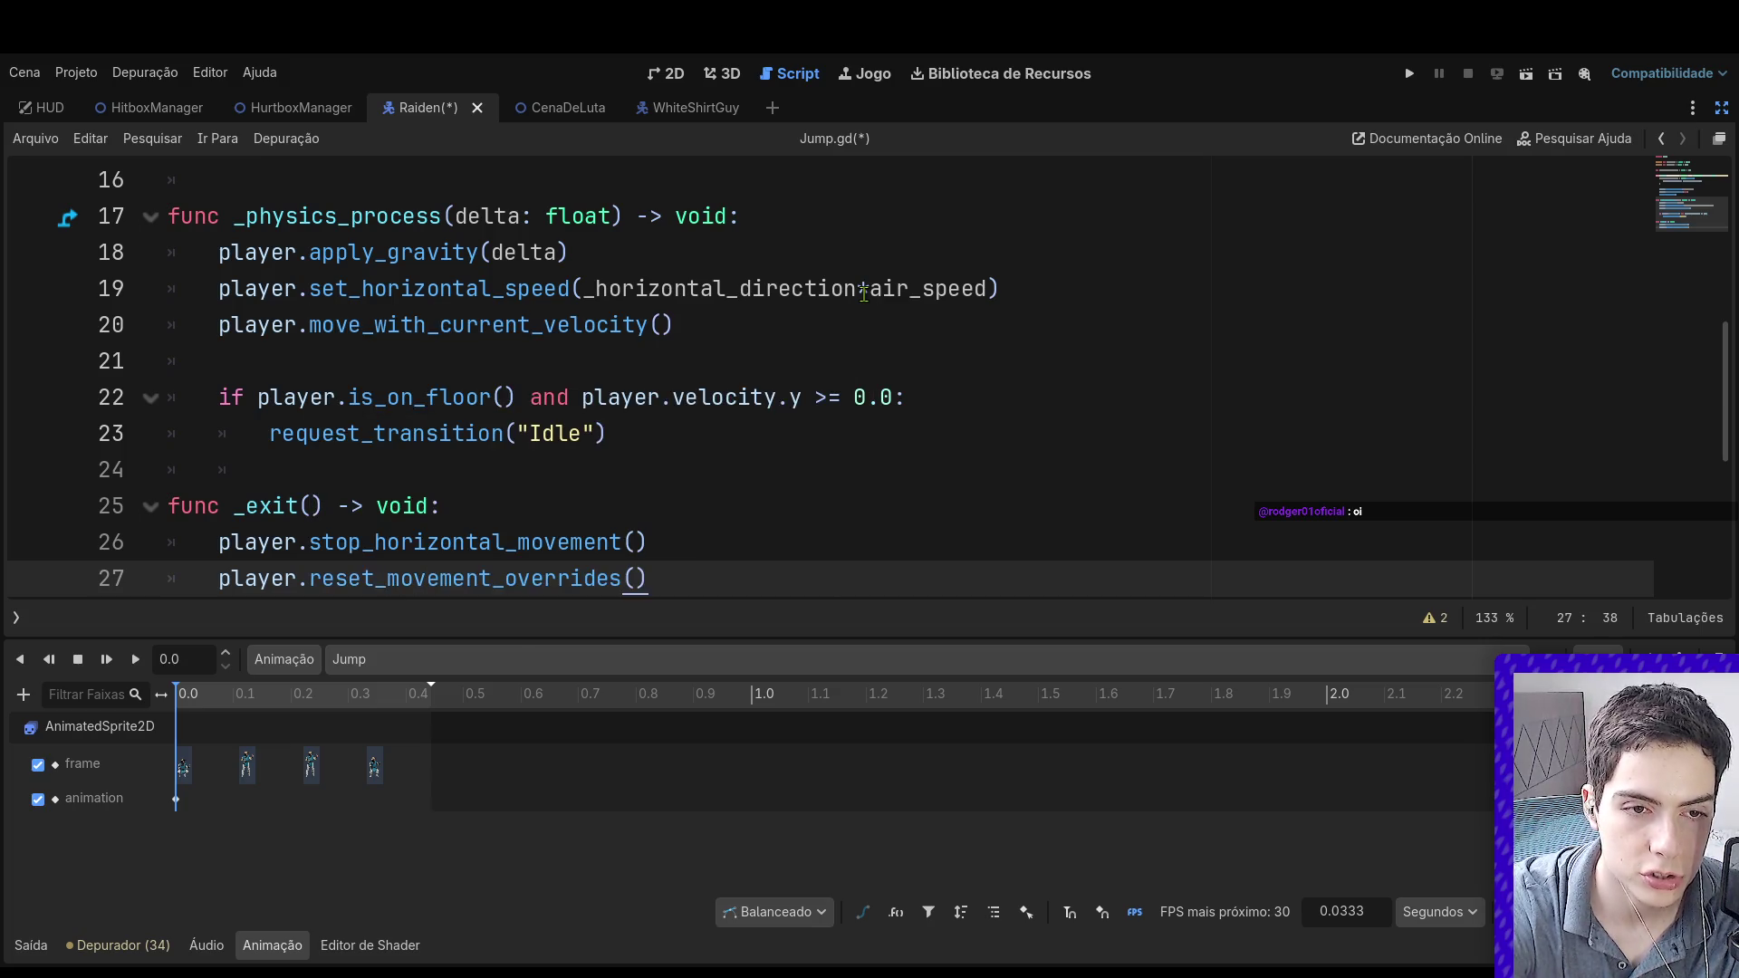
key("ctrl+s")
scroll(860, 294, "up", 3)
scroll(856, 296, "up", 5)
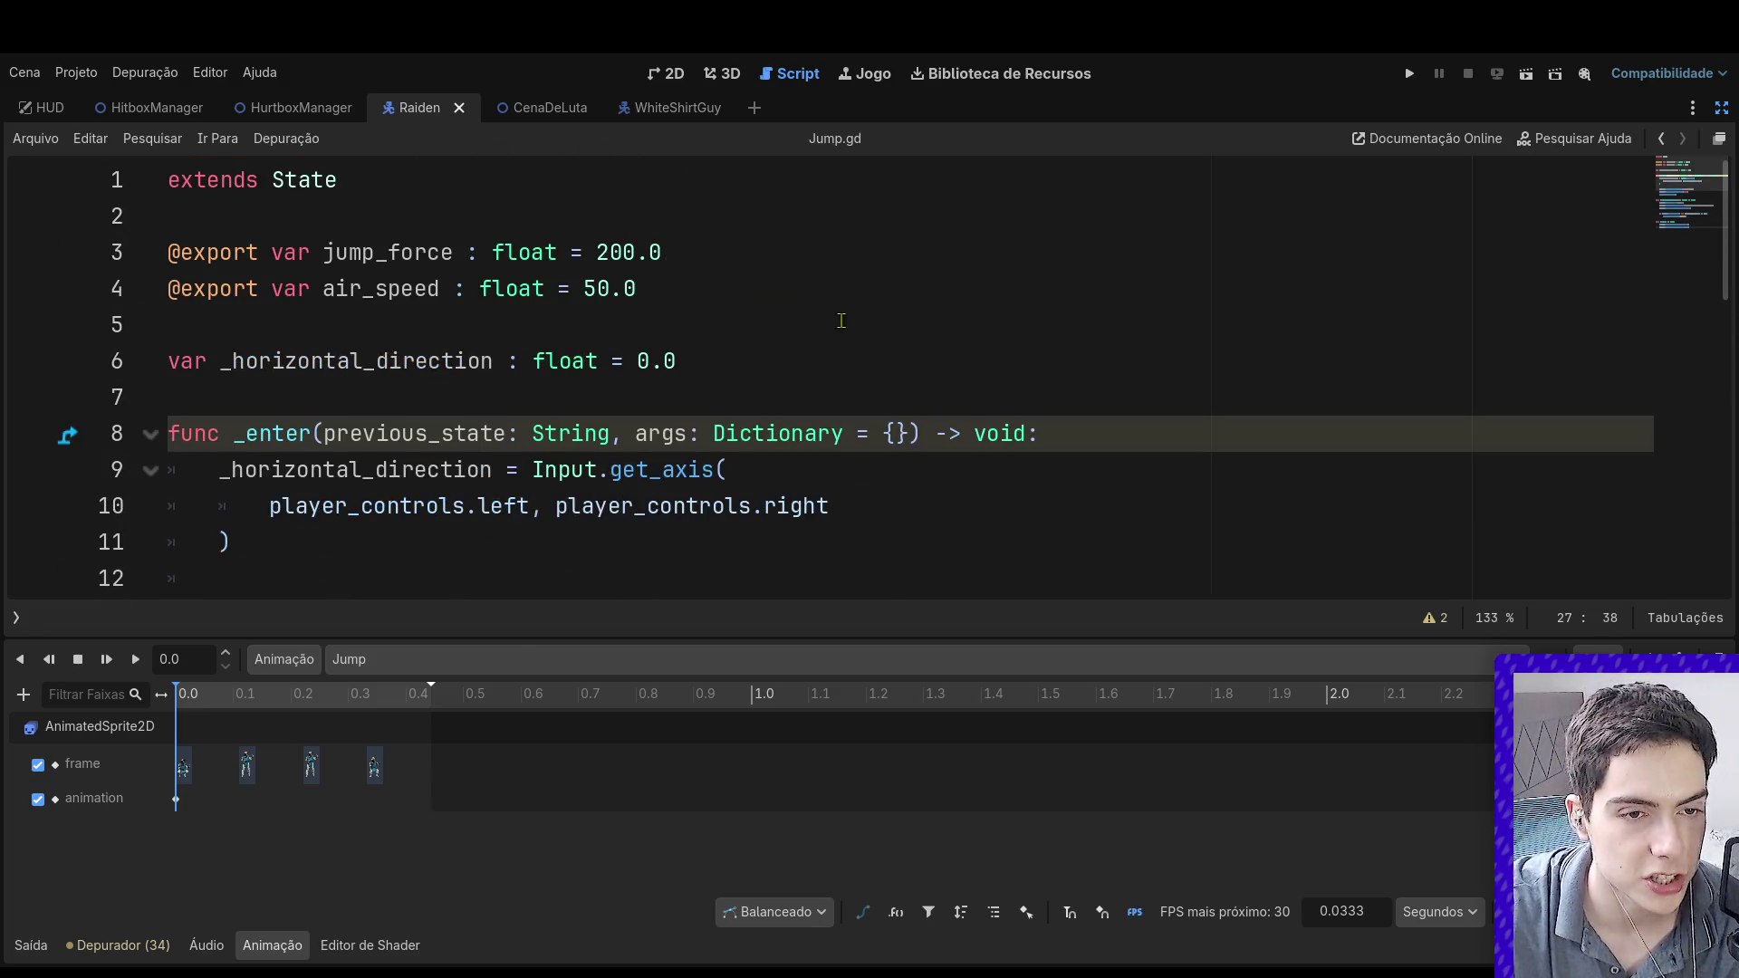
scroll(856, 296, "down", 5)
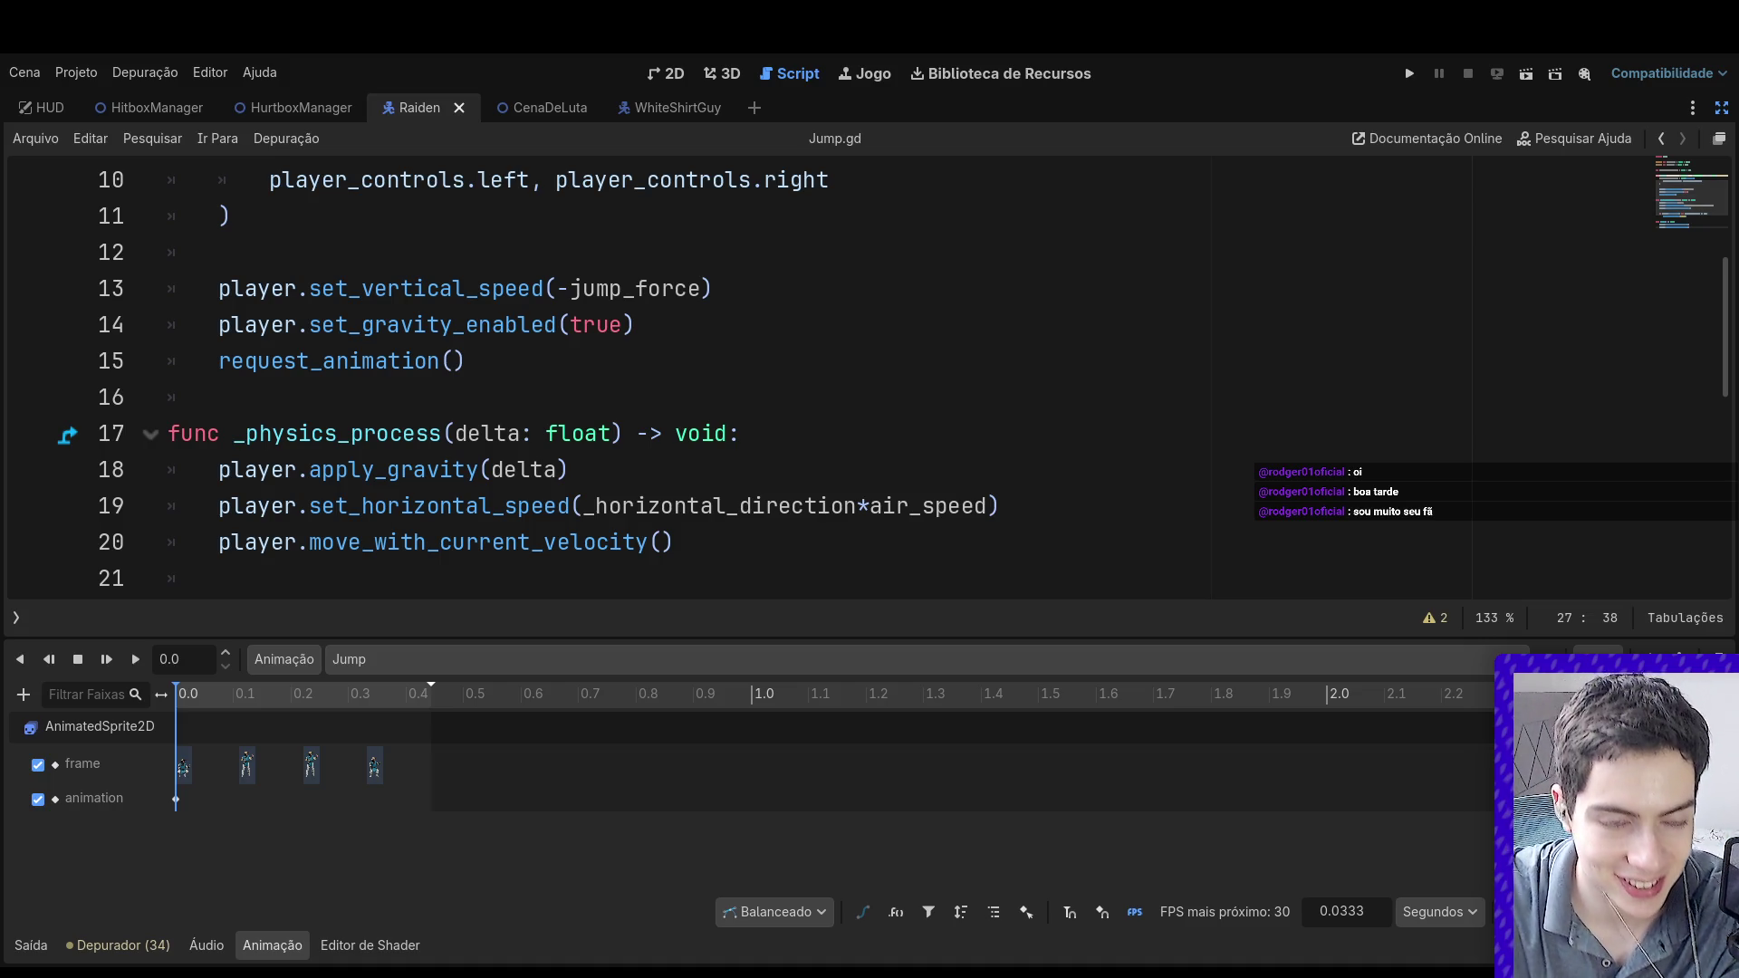
Point out the apply_gravity, set_gravity_enabled and request_animation lines, hiding the Animação panel.
left_click(567, 469)
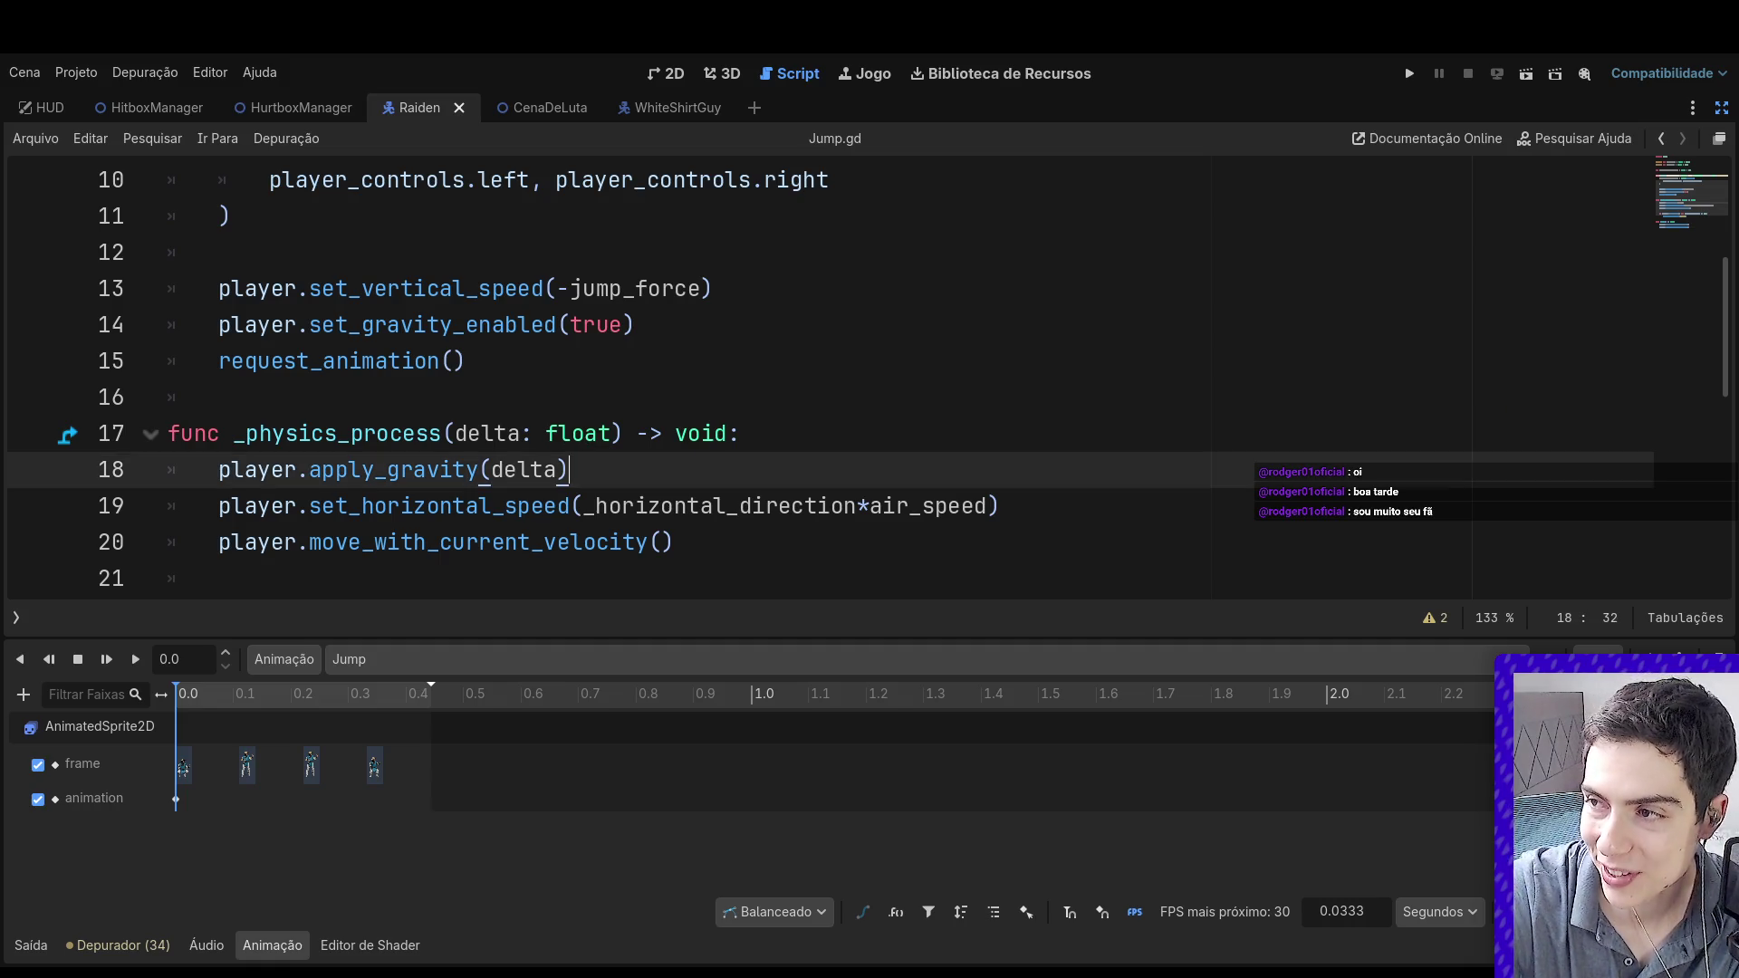
left_click(688, 325)
left_click(271, 945)
left_click(342, 681)
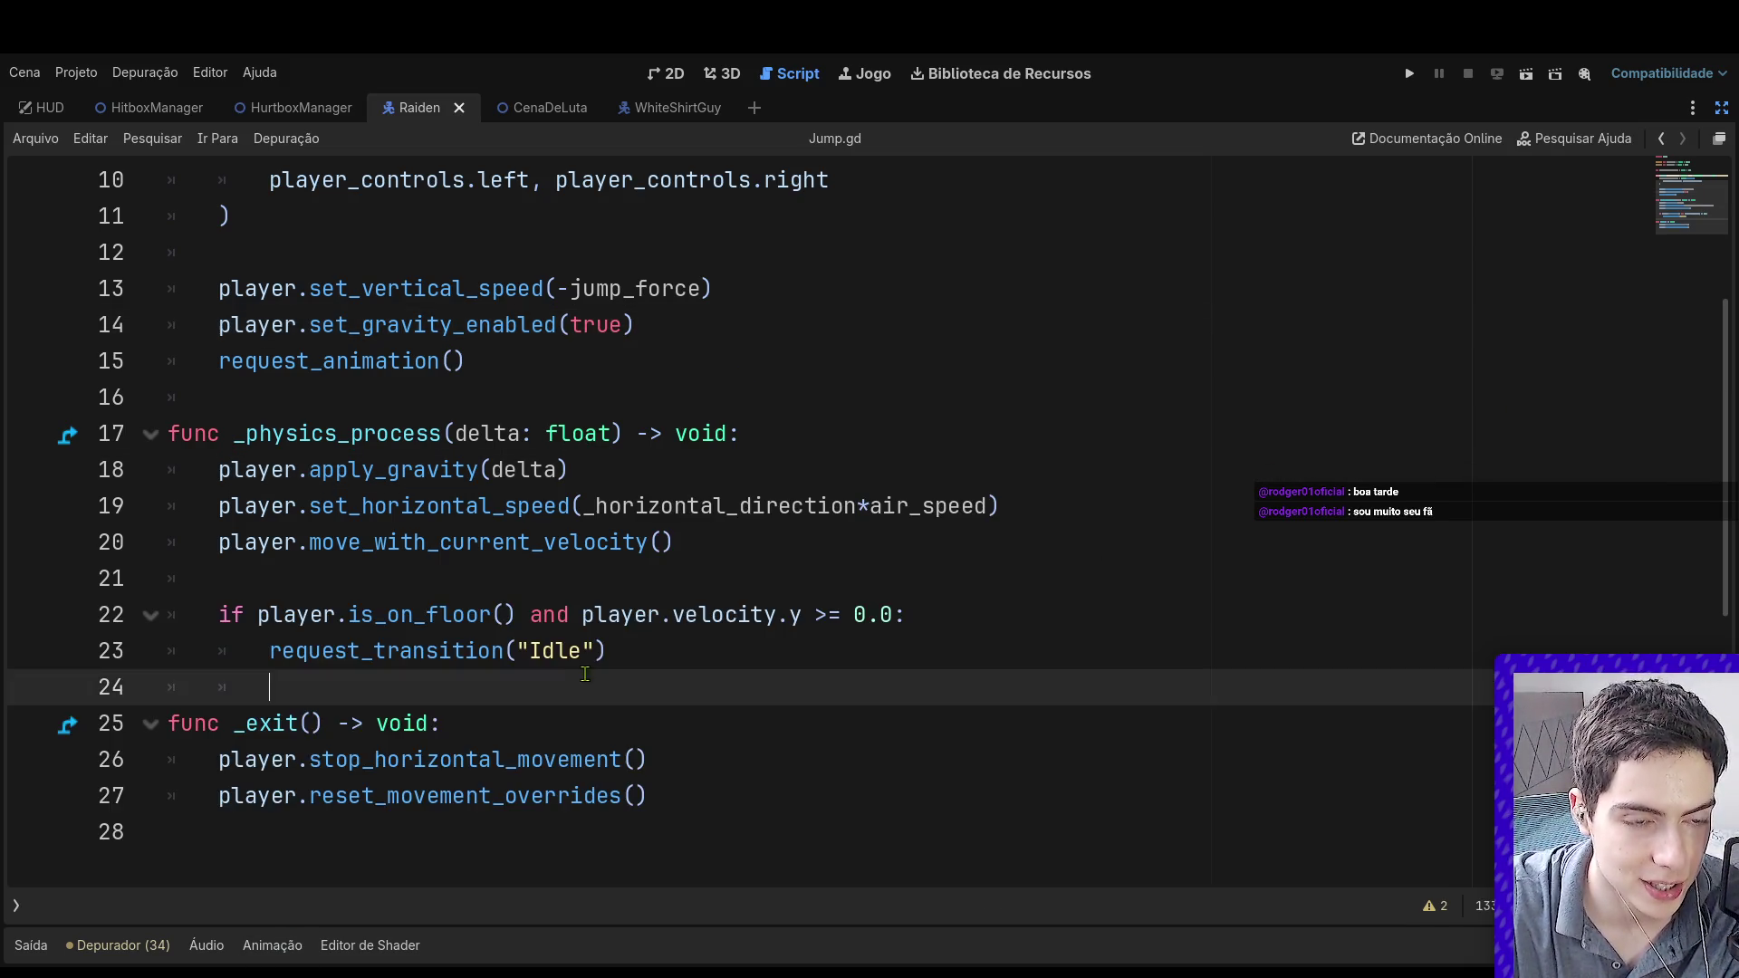
scroll(647, 686, "down", 5)
scroll(648, 686, "up", 10)
left_click(859, 682)
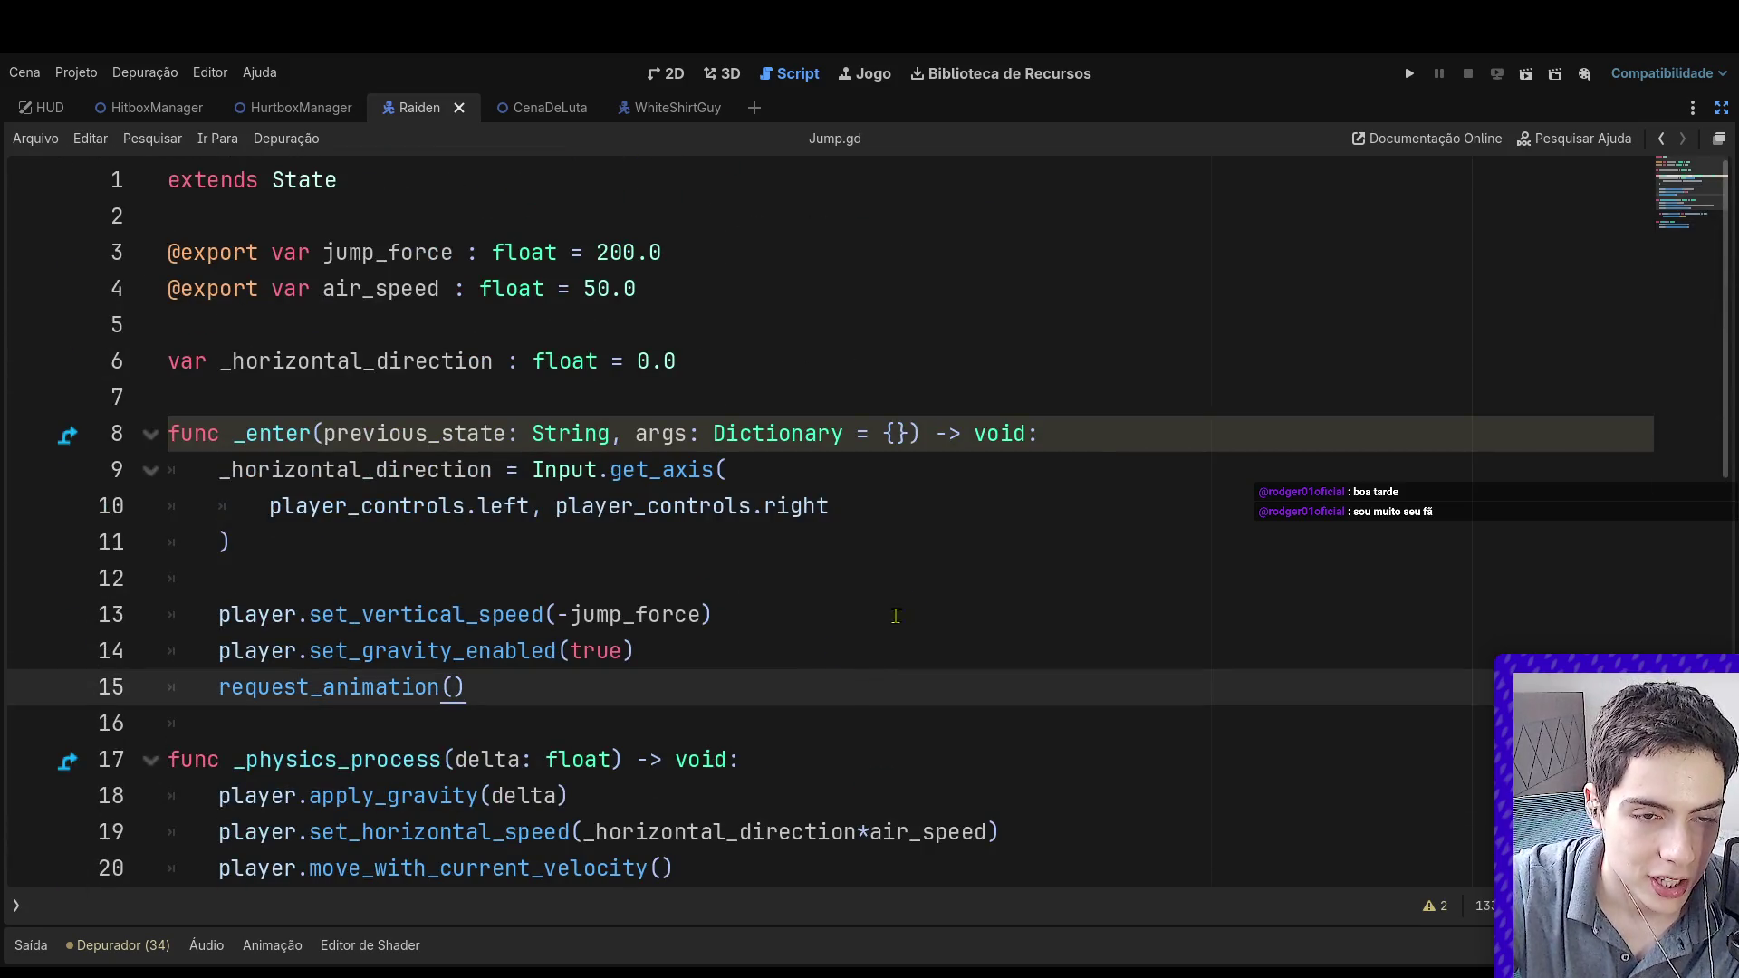
left_click(788, 578)
left_click(779, 539)
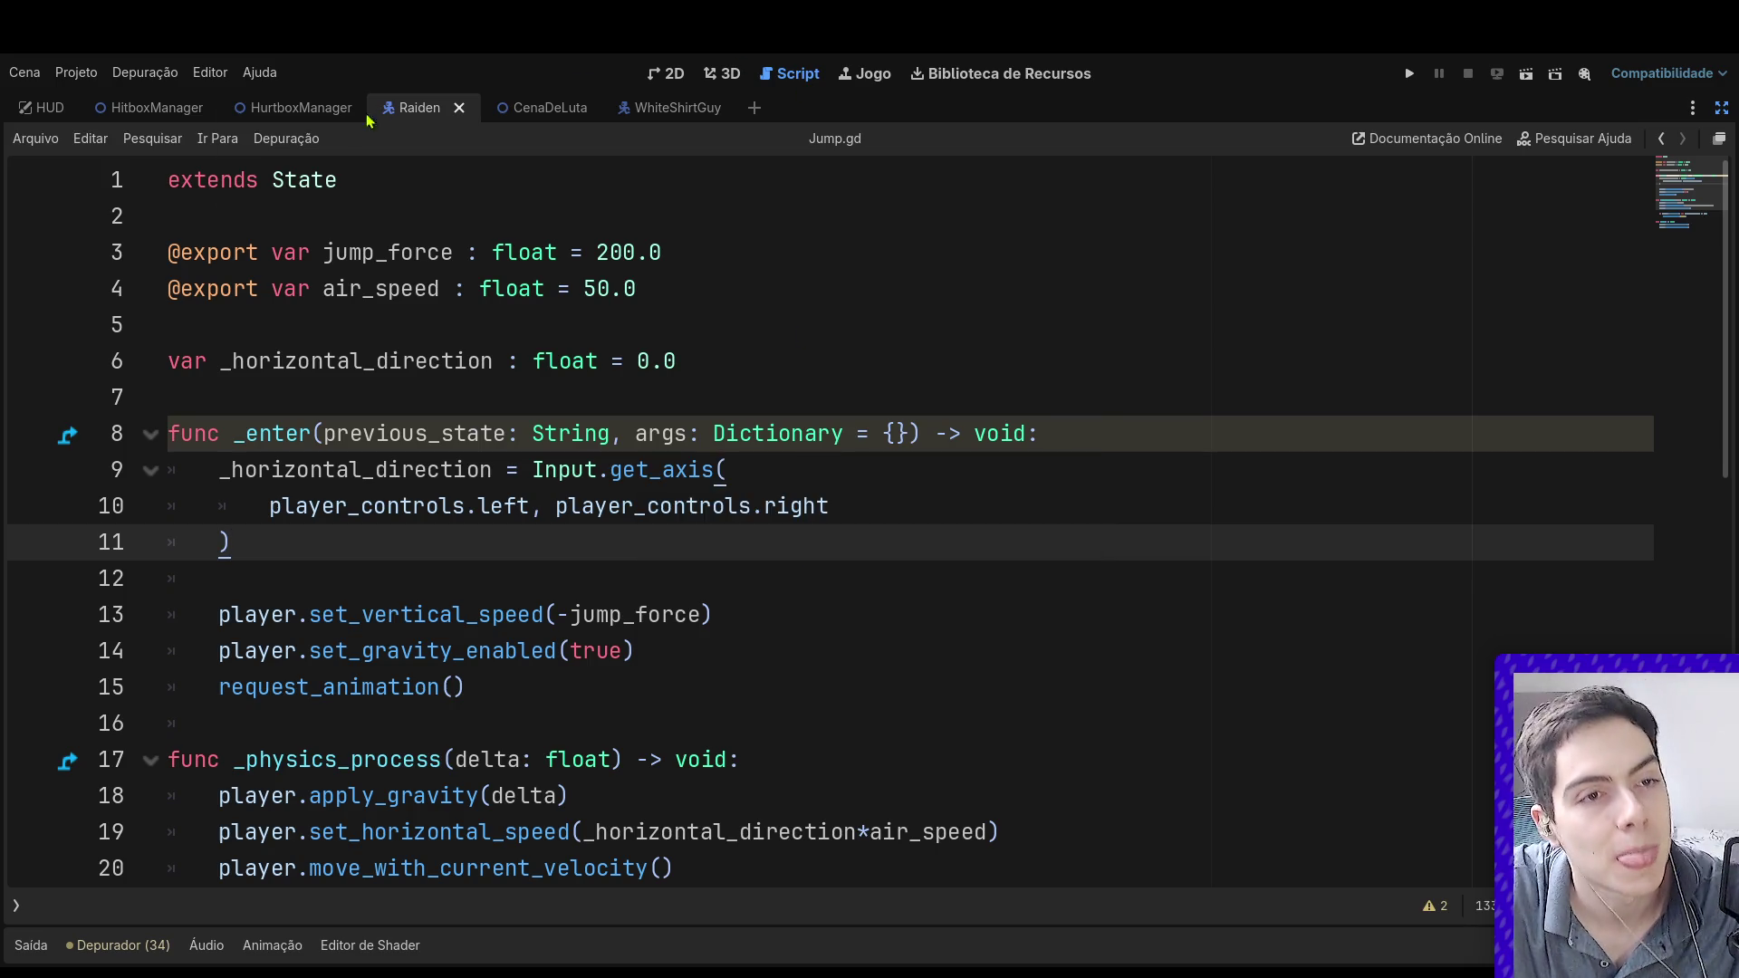
Show the CenaDeLuta fight scene in 2D and clear the White_Shirt_Guy selection.
left_click(512, 109)
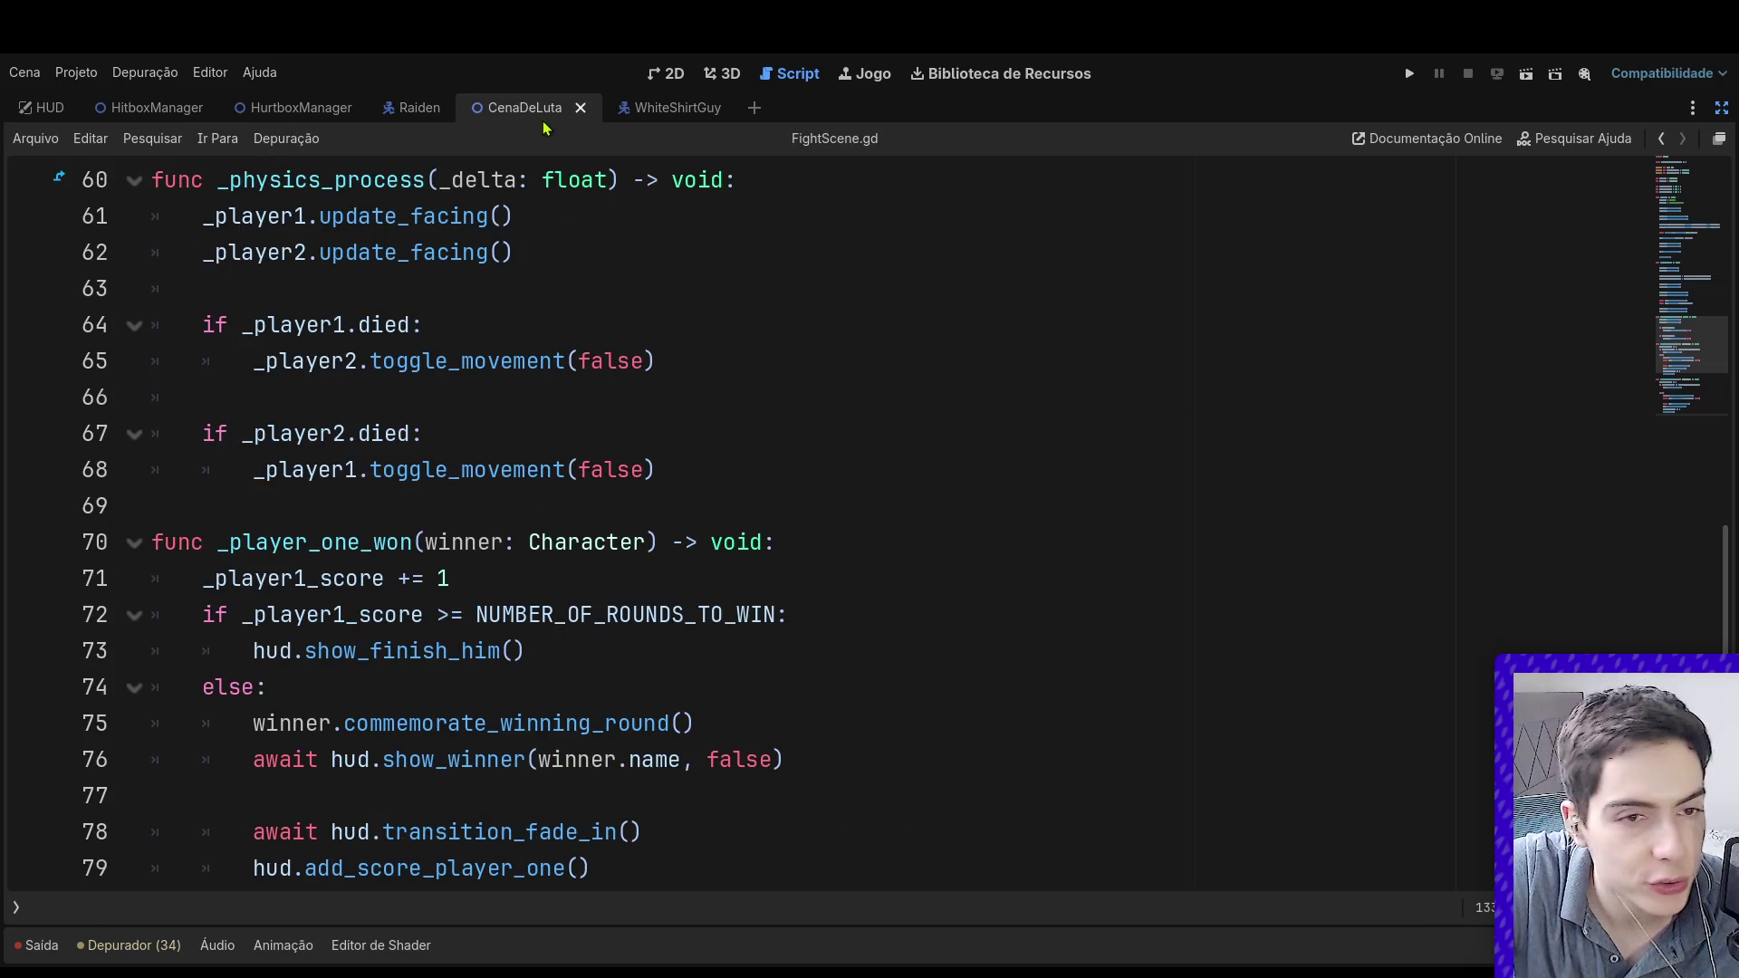
left_click(677, 72)
scroll(893, 311, "down", 2)
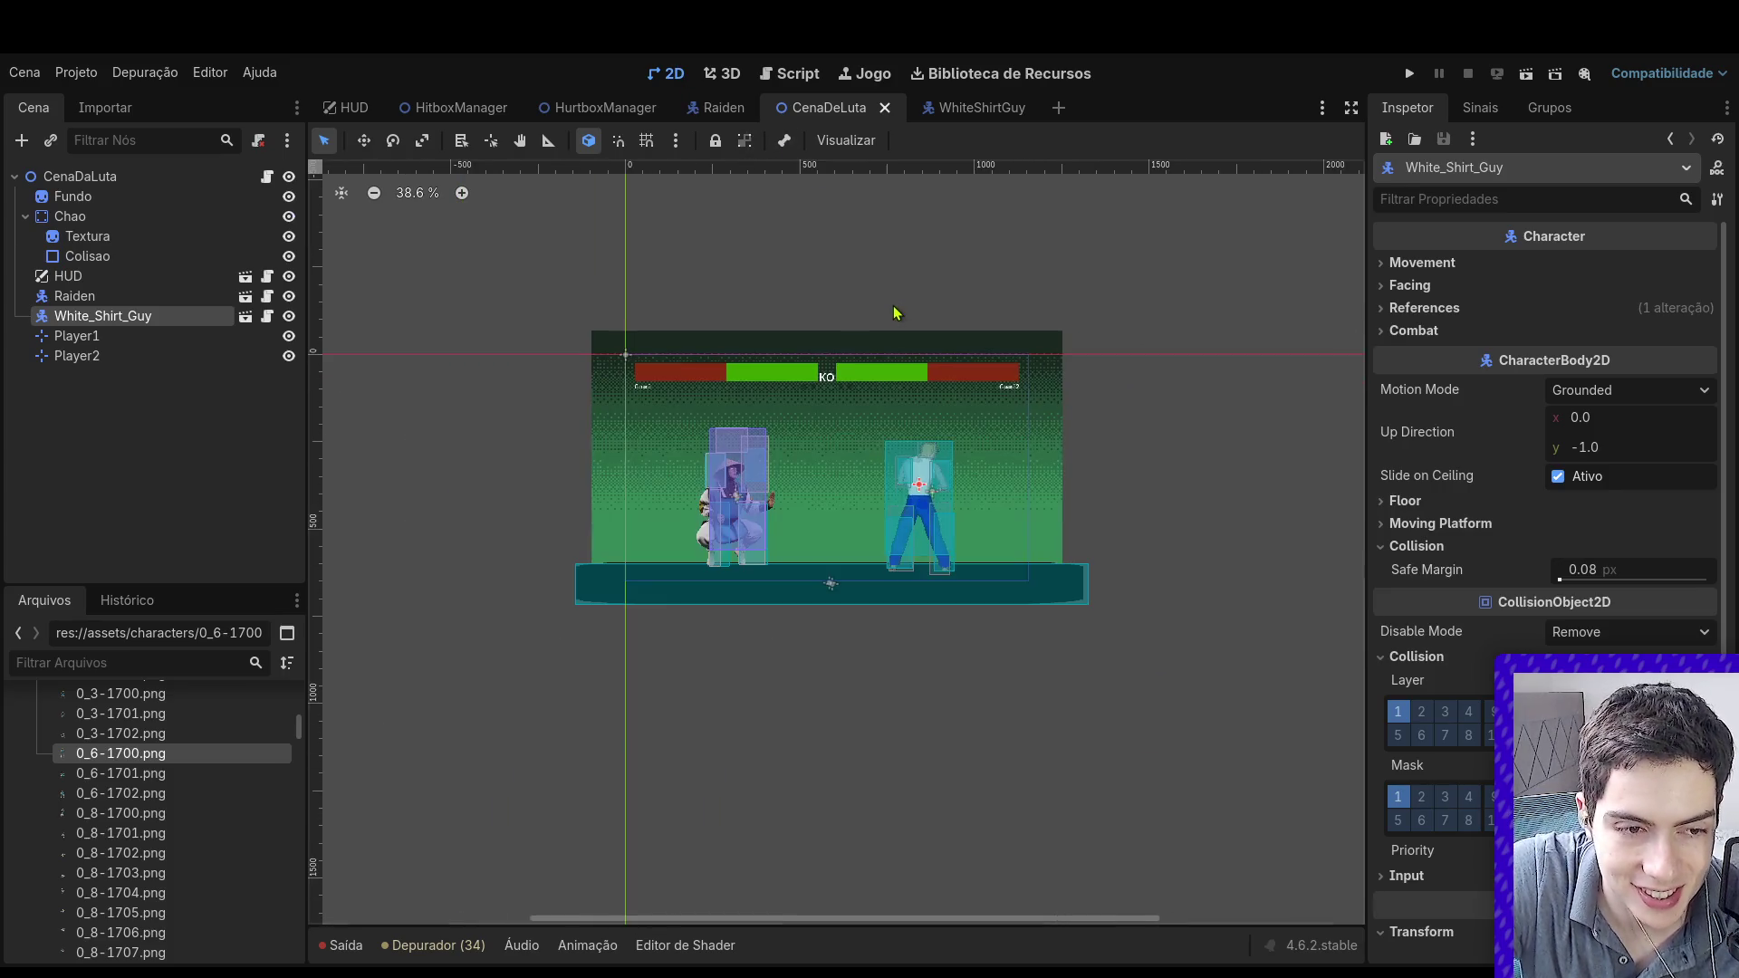
left_click(889, 317)
scroll(889, 317, "up", 1)
scroll(716, 503, "up", 2)
scroll(715, 504, "down", 4)
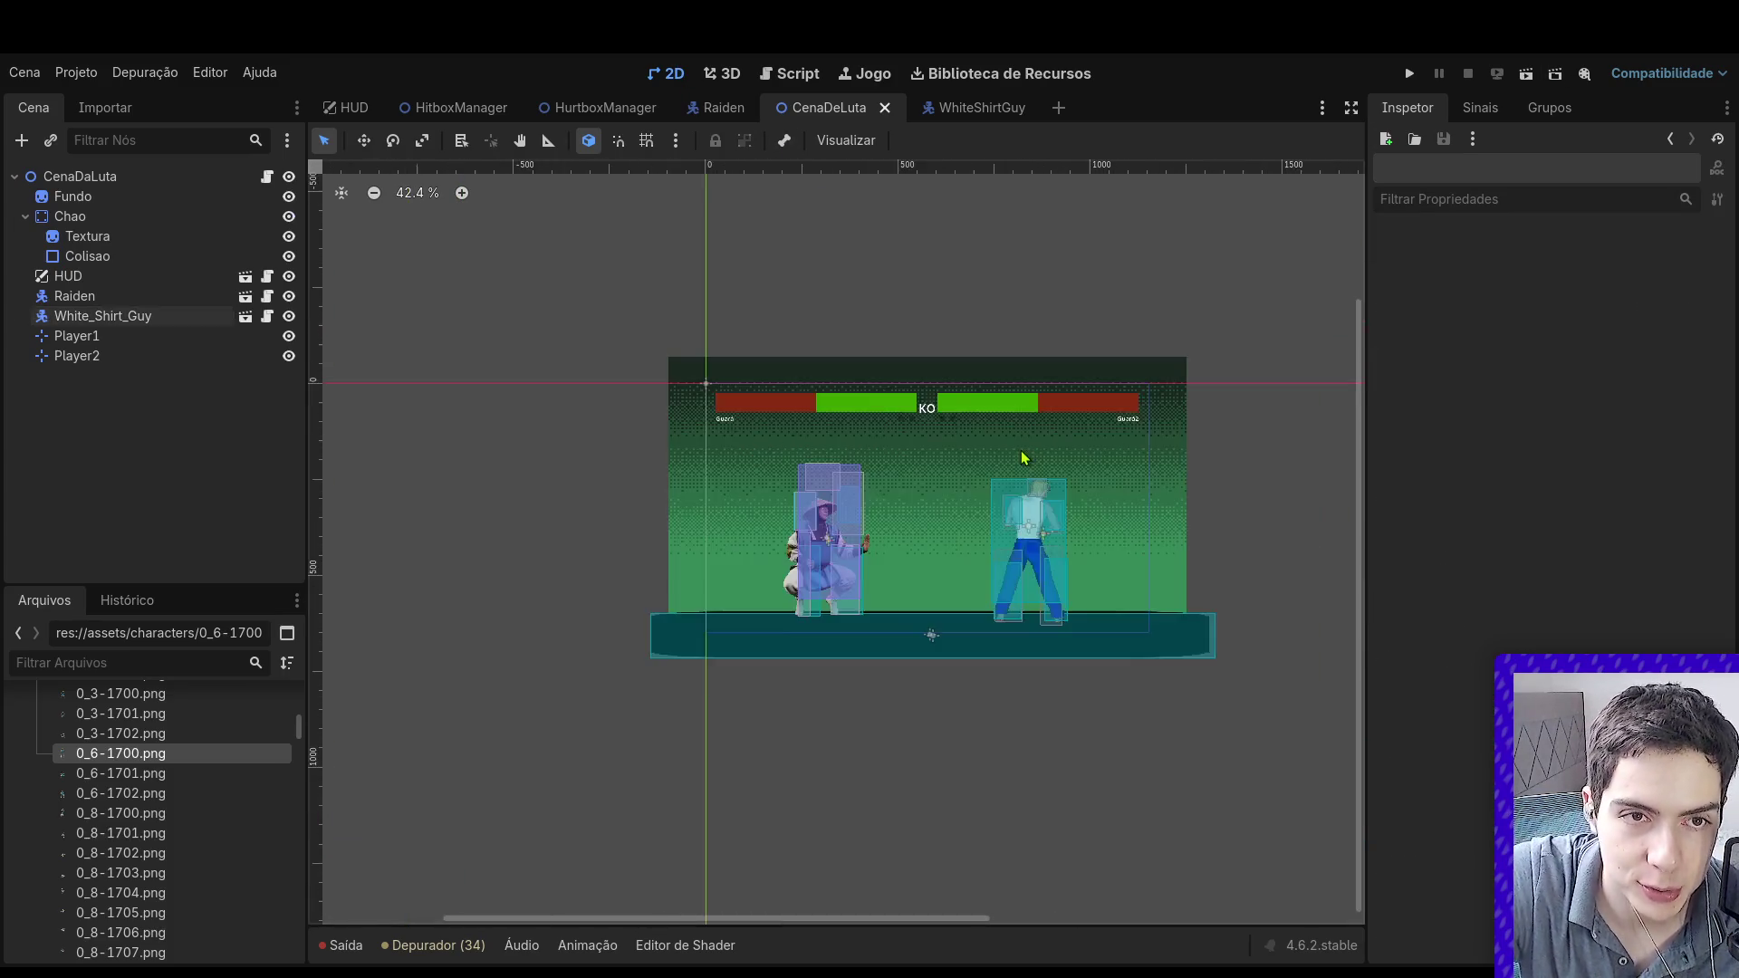
scroll(1294, 306, "up", 3)
scroll(1099, 427, "down", 3)
scroll(1098, 426, "up", 3)
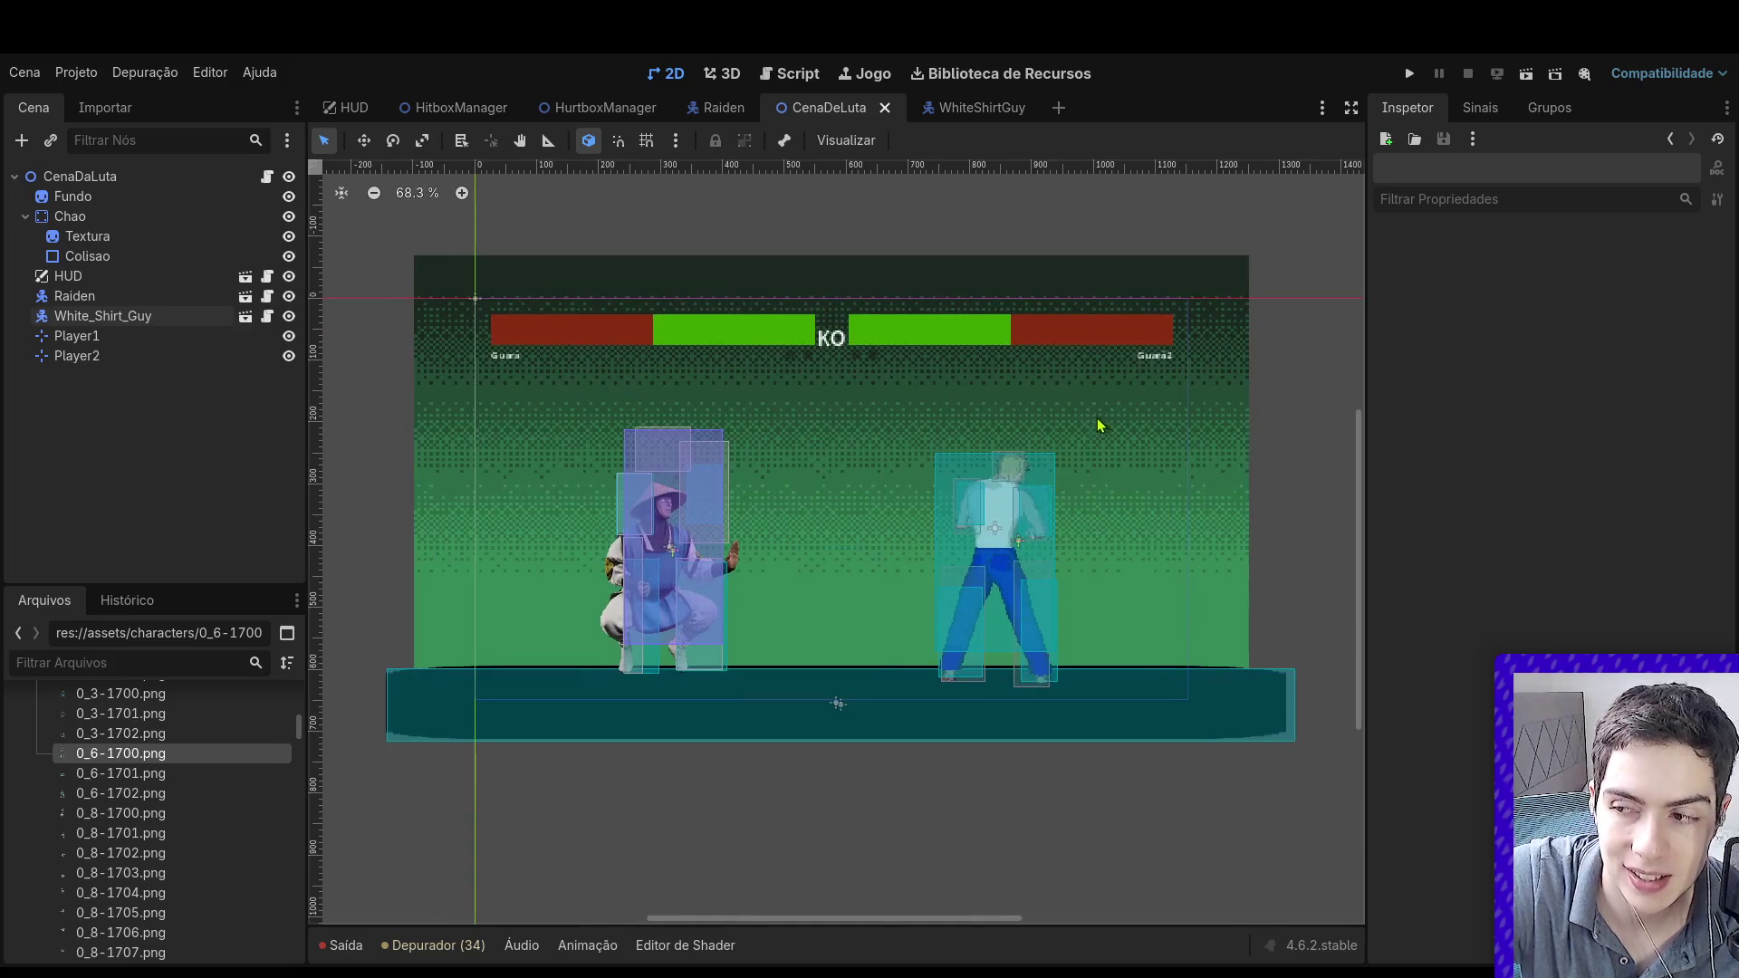
Test-run the fight scene, stop it, and return to the Raiden scene.
left_click(1525, 74)
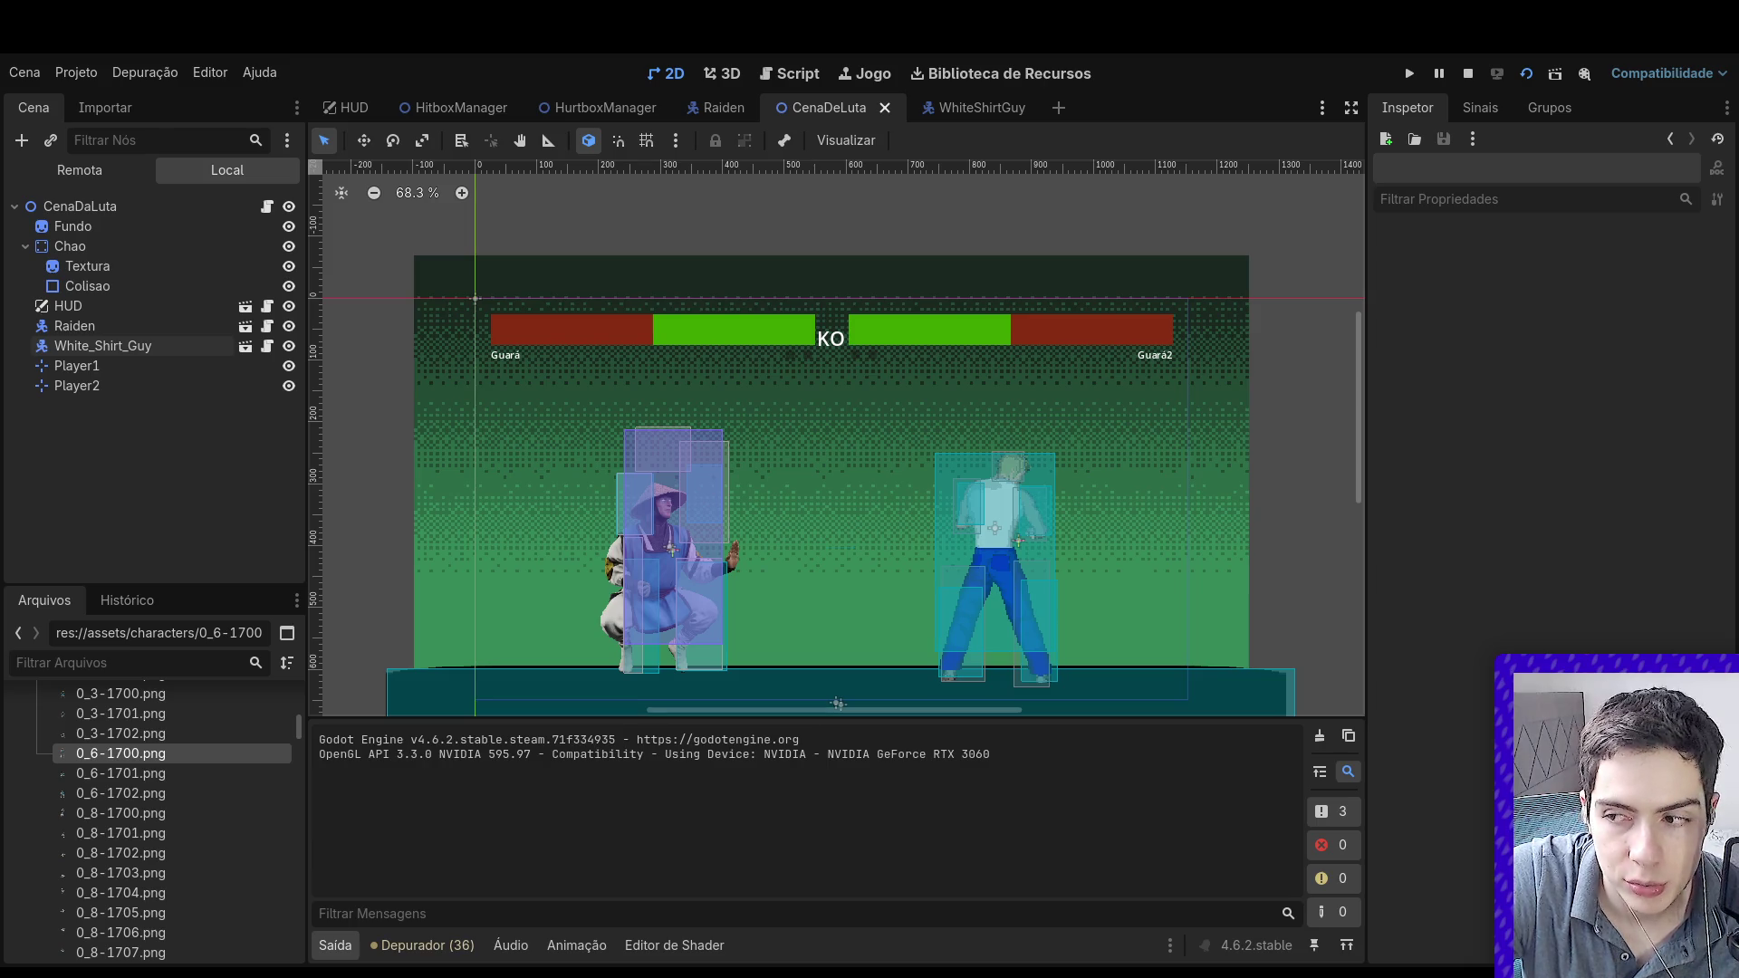
left_click(1468, 74)
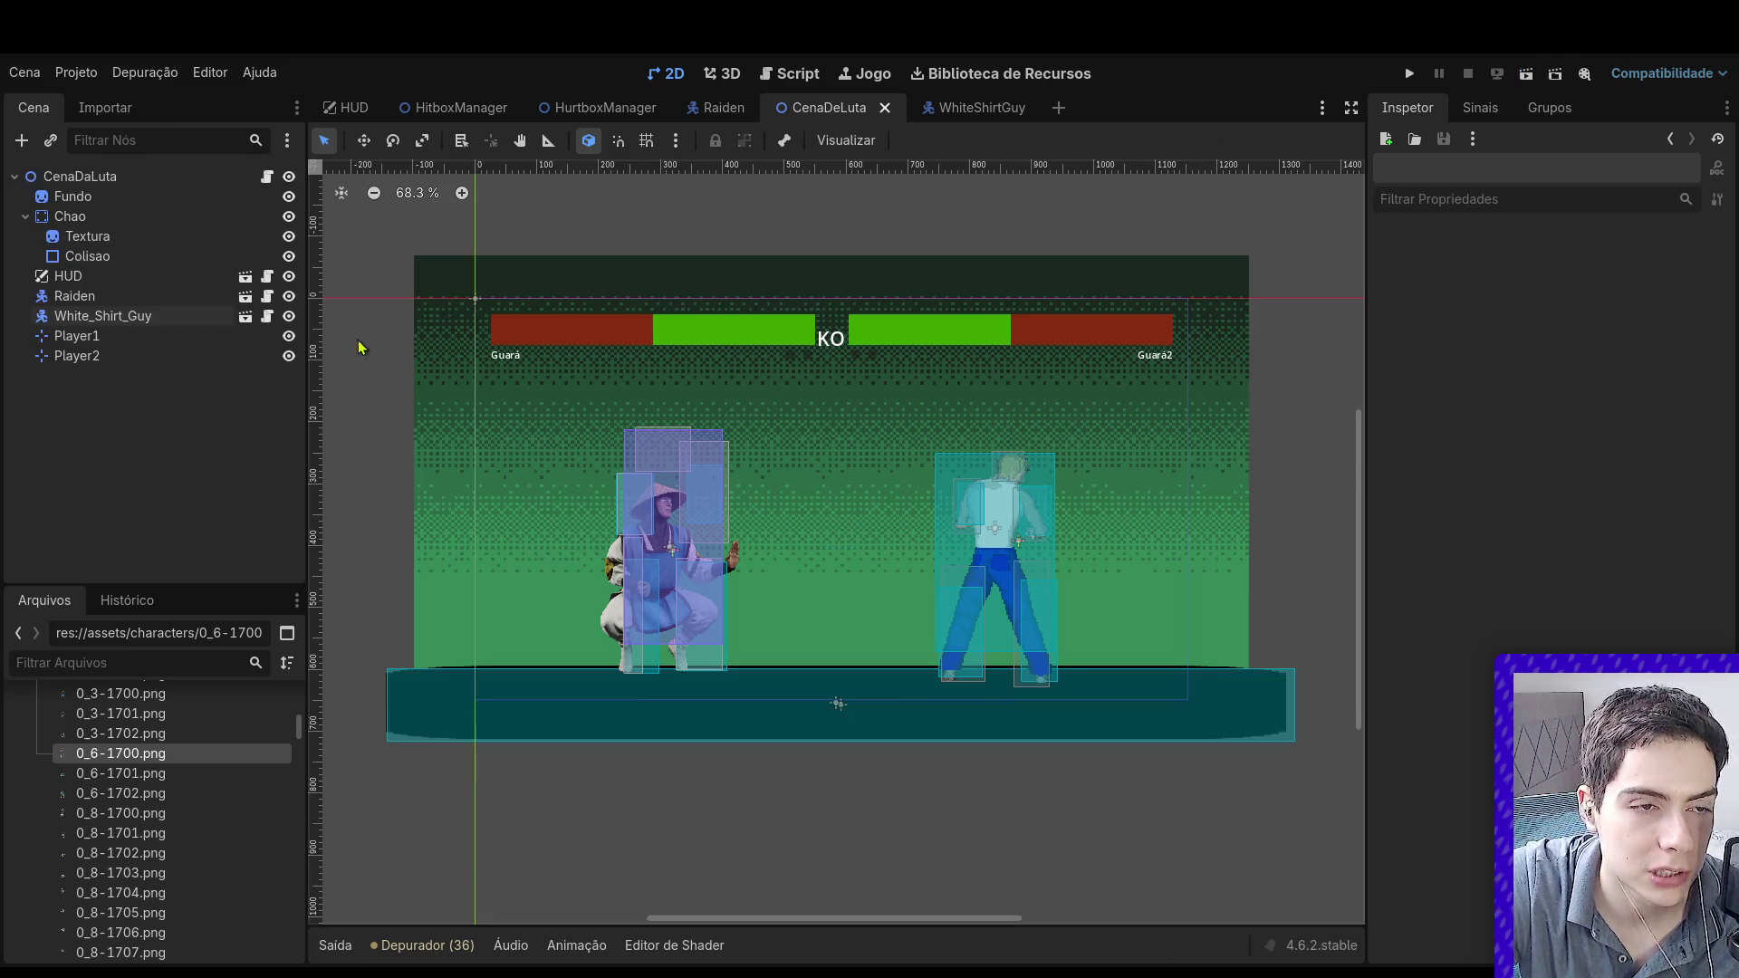
left_click(716, 106)
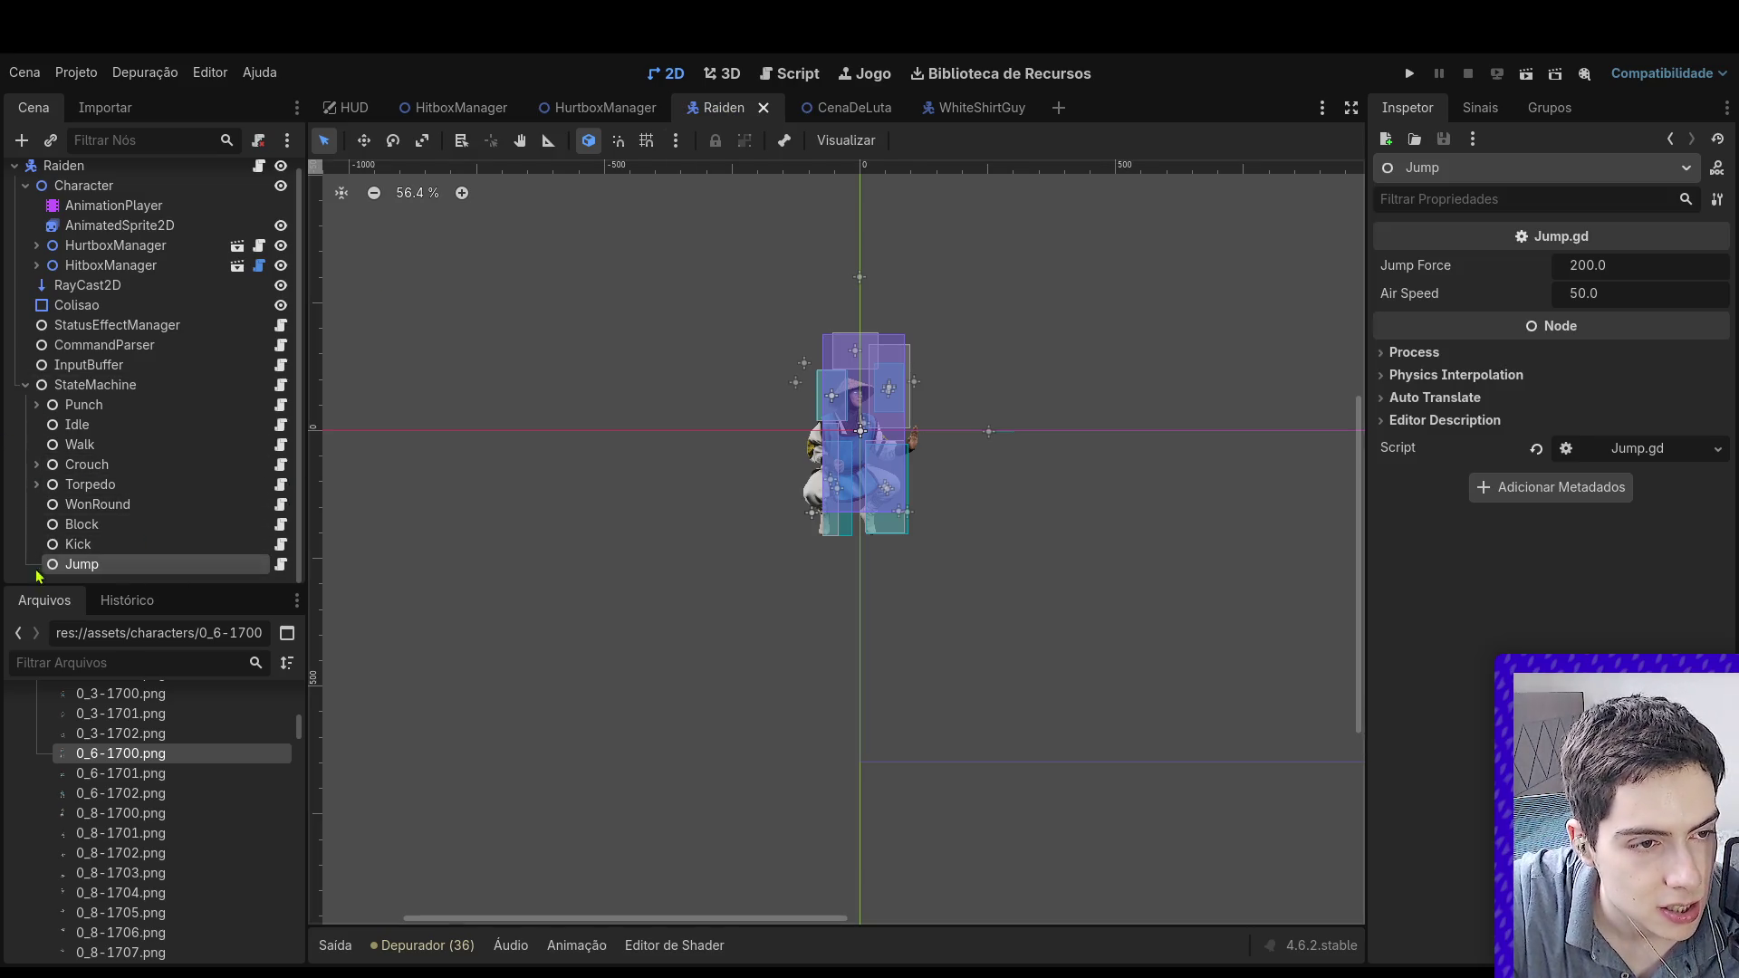
Open Idle.gd from the StateMachine's Idle node, placing the caret after the Kick transition.
left_click(135, 385)
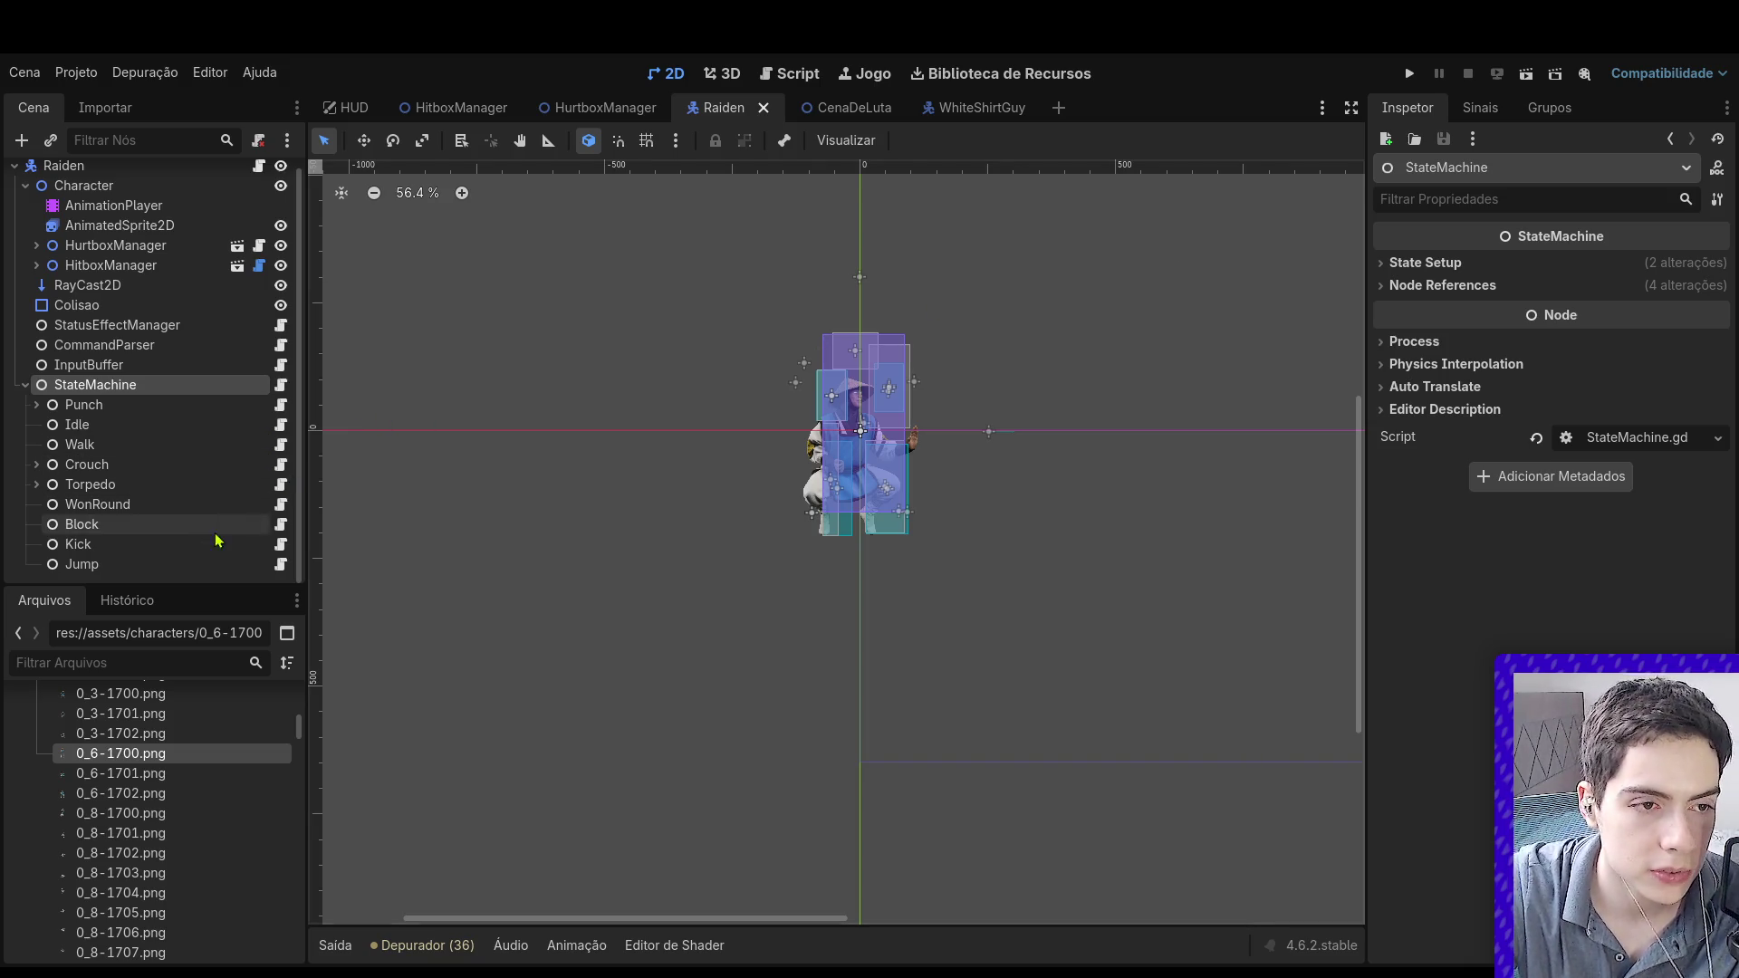
left_click(281, 424)
scroll(649, 510, "up", 4)
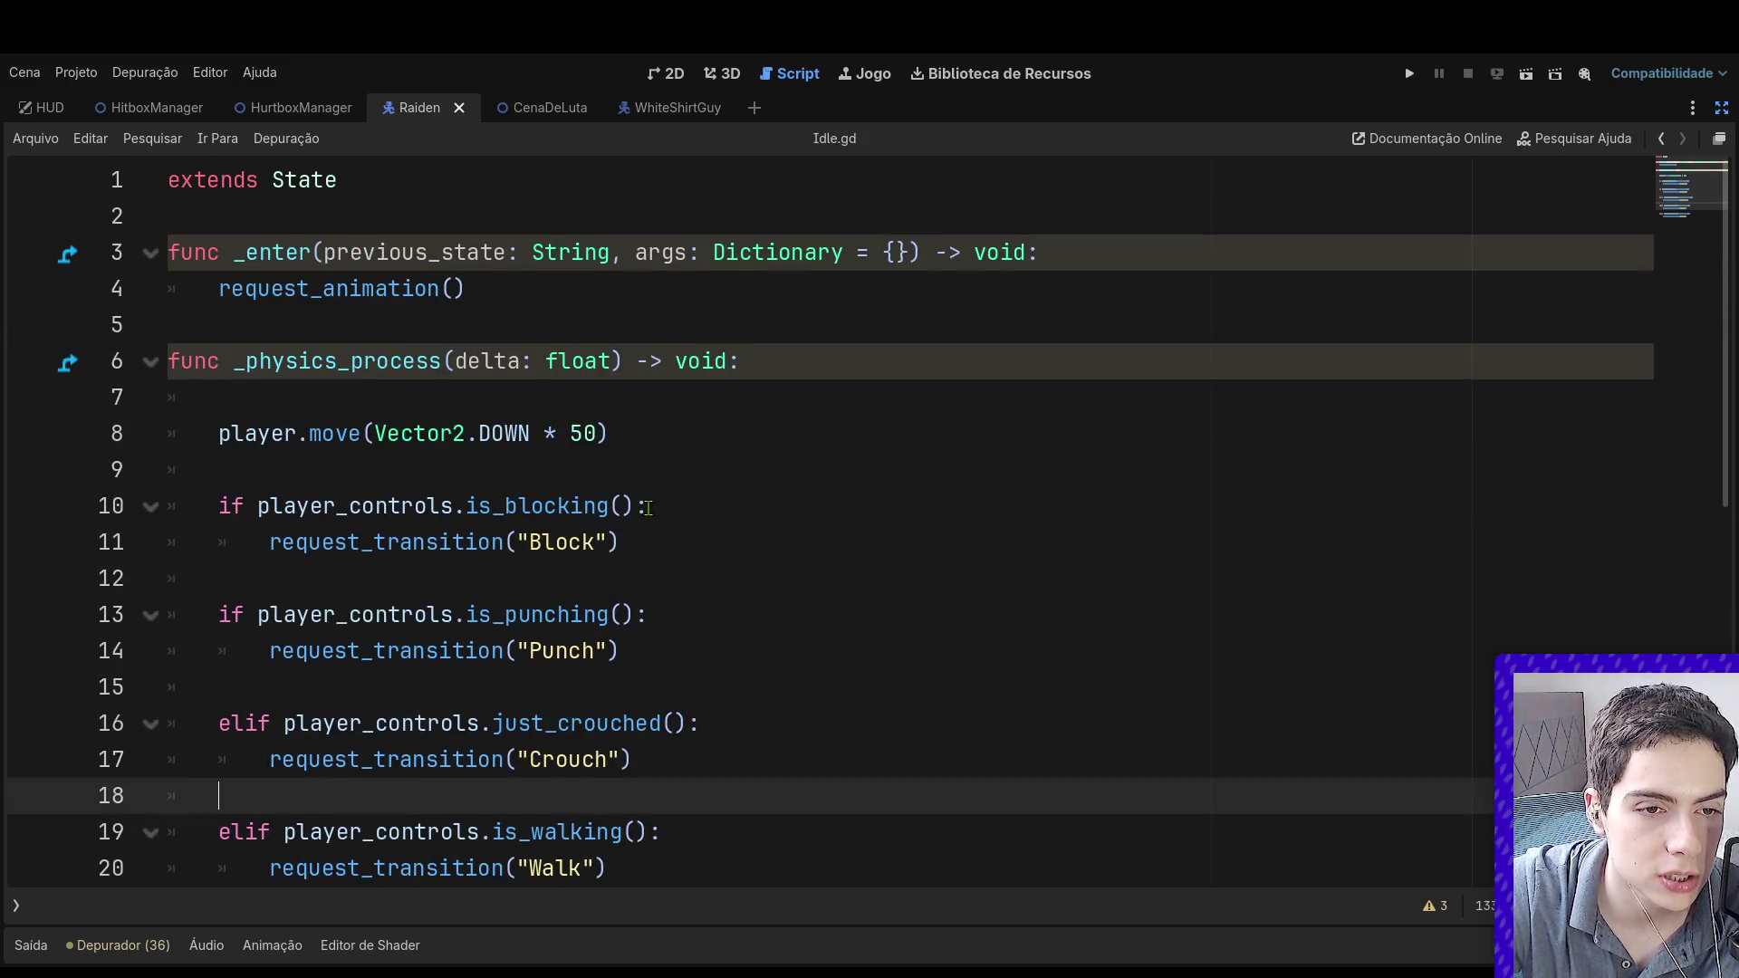
scroll(649, 510, "down", 3)
scroll(649, 510, "down", 1)
left_click(695, 589)
left_click(690, 559)
Add a new branch 'elif player_controls.is_jumping():' after the Kick transition.
key("Return")
key("Return")
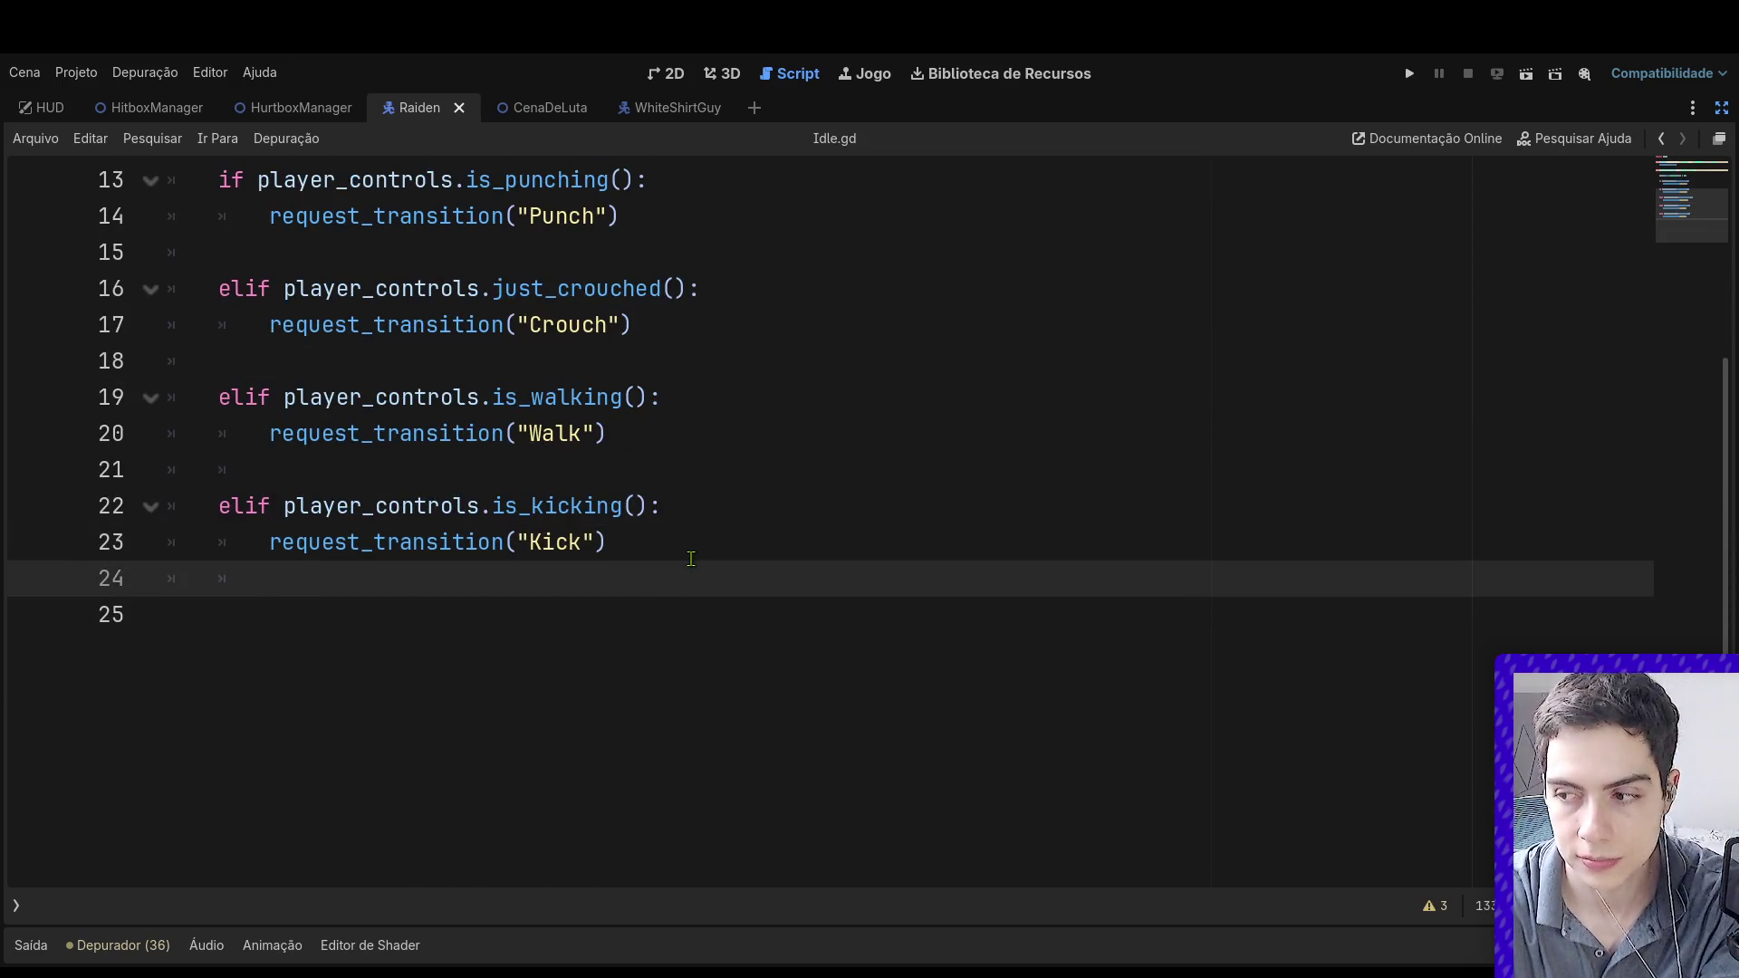
key("BackSpace")
type("elif play")
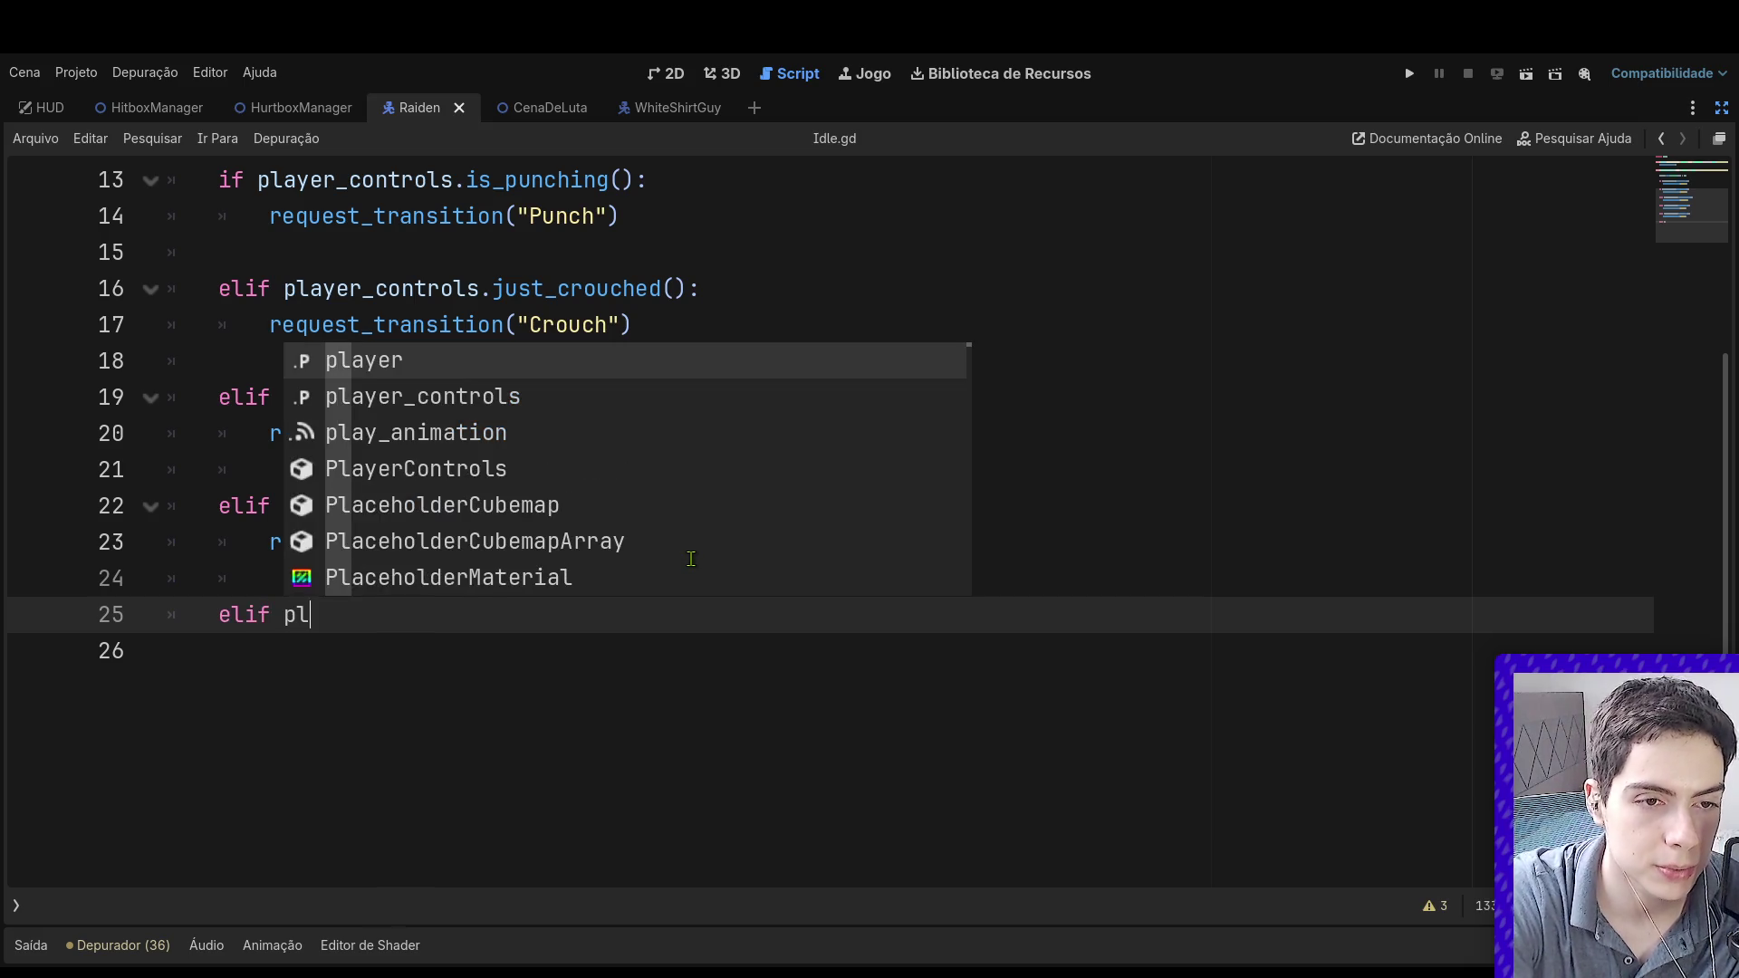
type("er")
key("Down")
key("Return")
type(".")
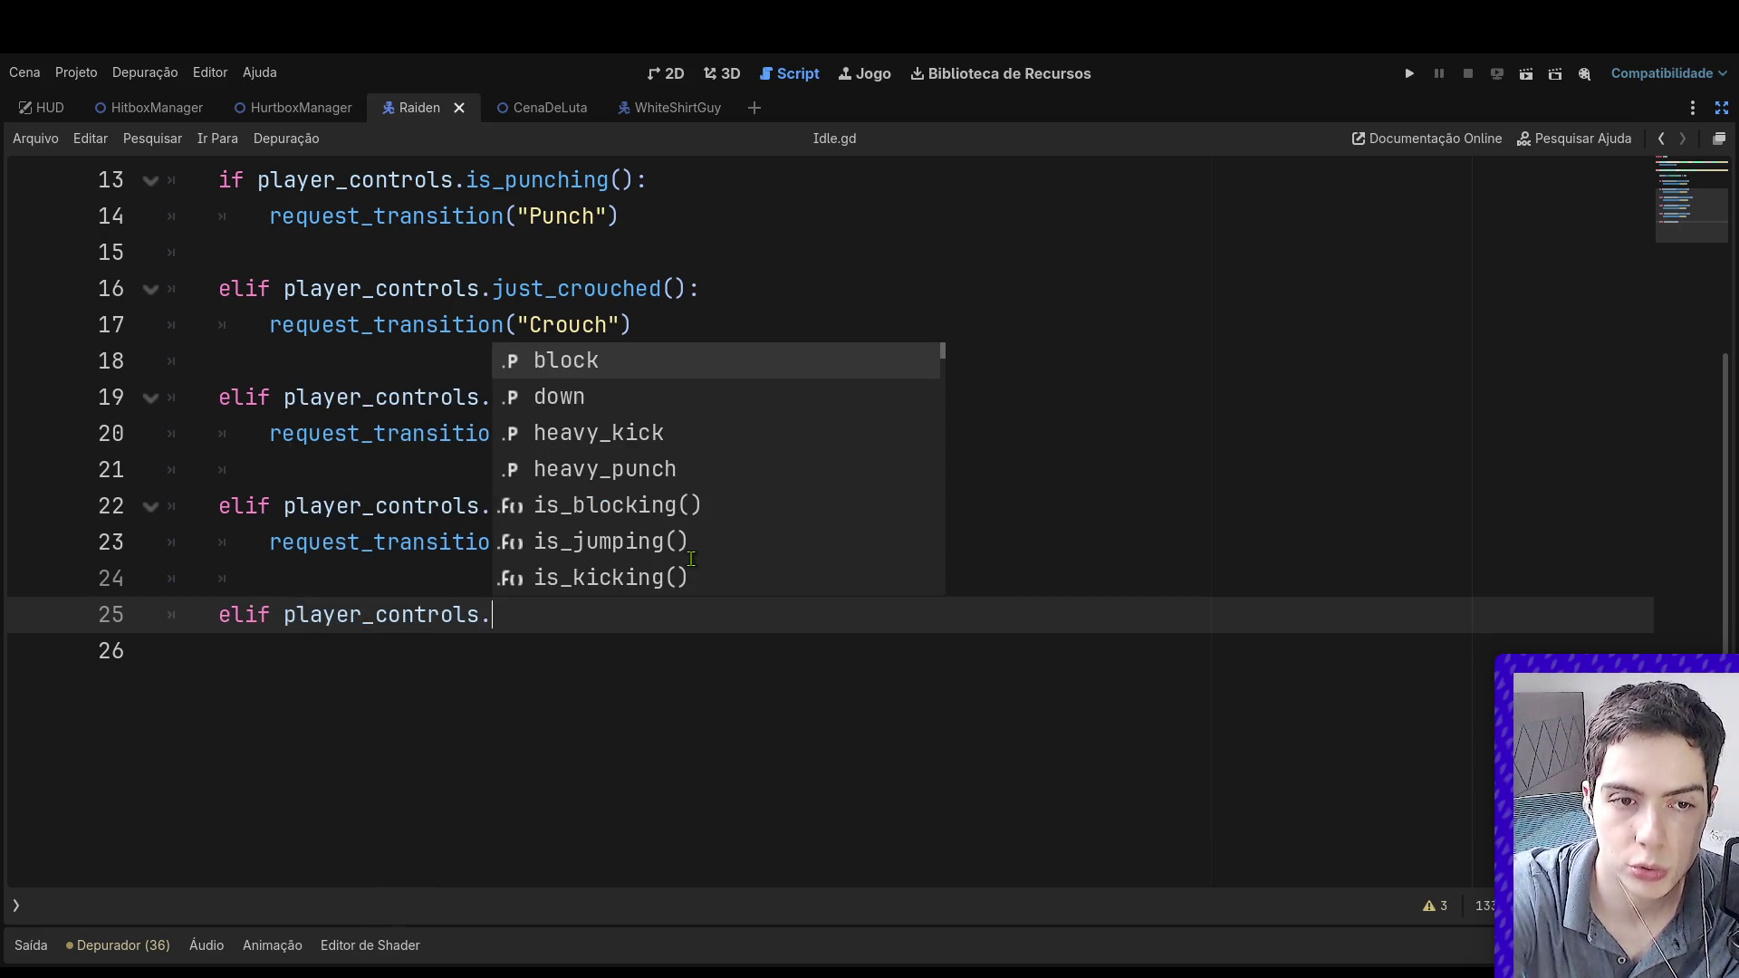
type("us")
key("BackSpace")
key("BackSpace")
type("is_")
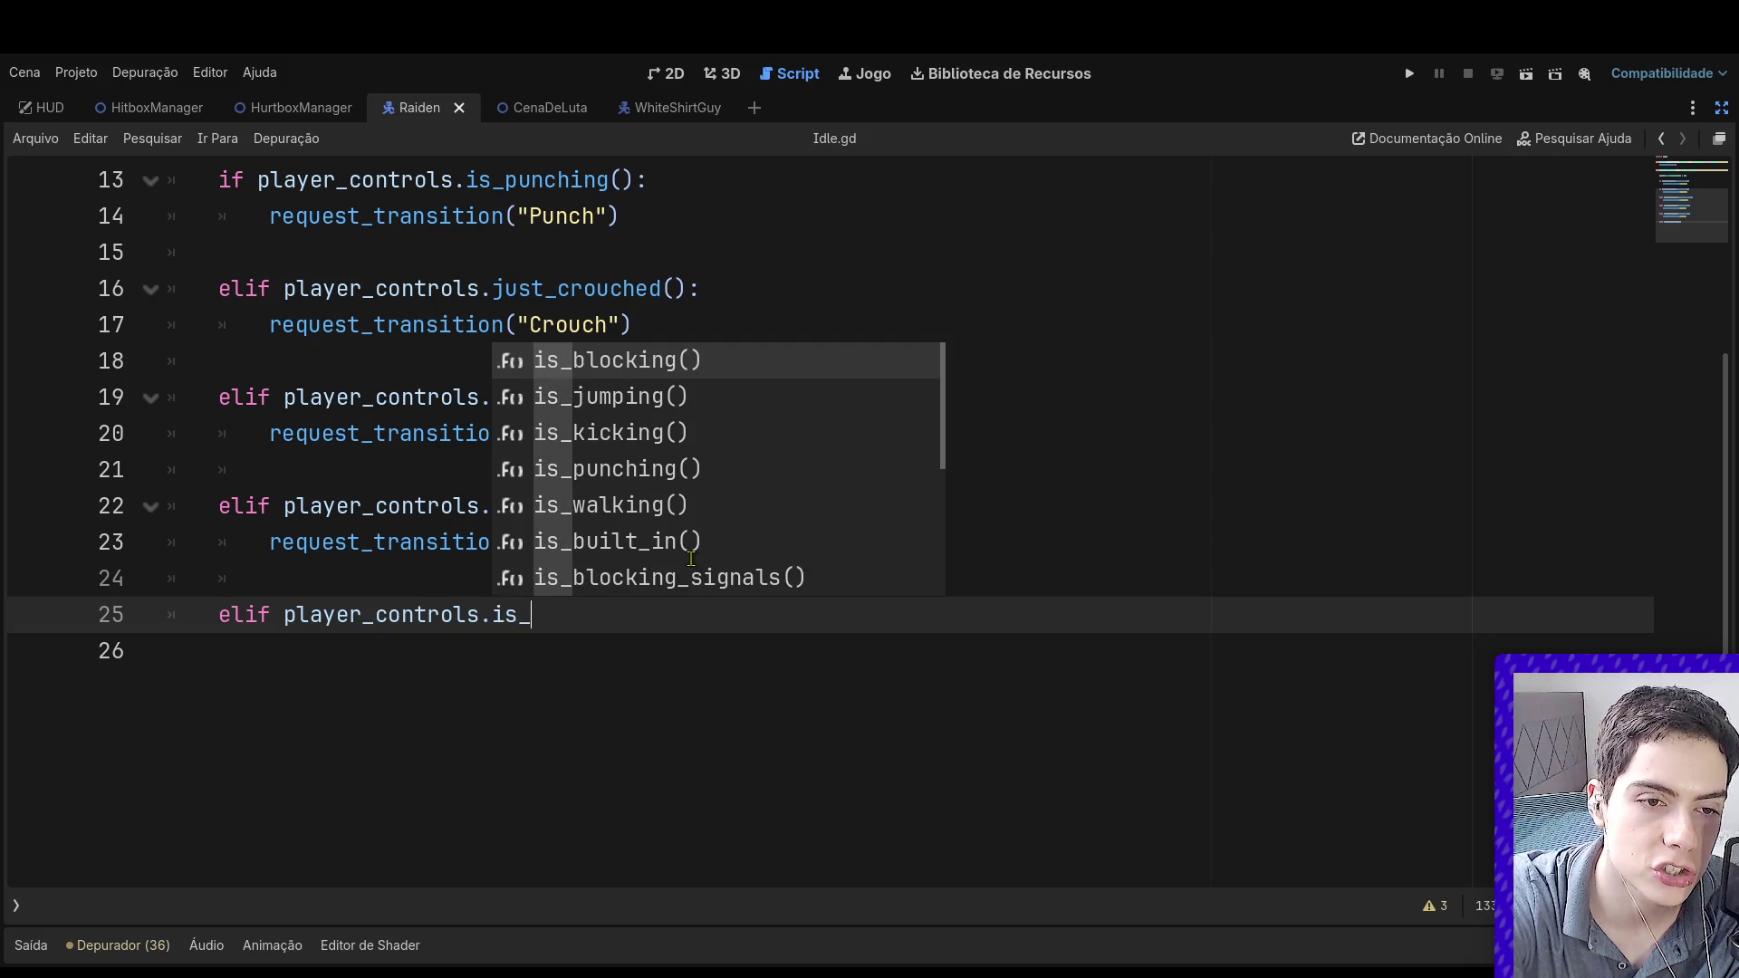
type("ju")
key("Return")
type(":")
Inside the branch, call request_transition("Jump").
key("Return")
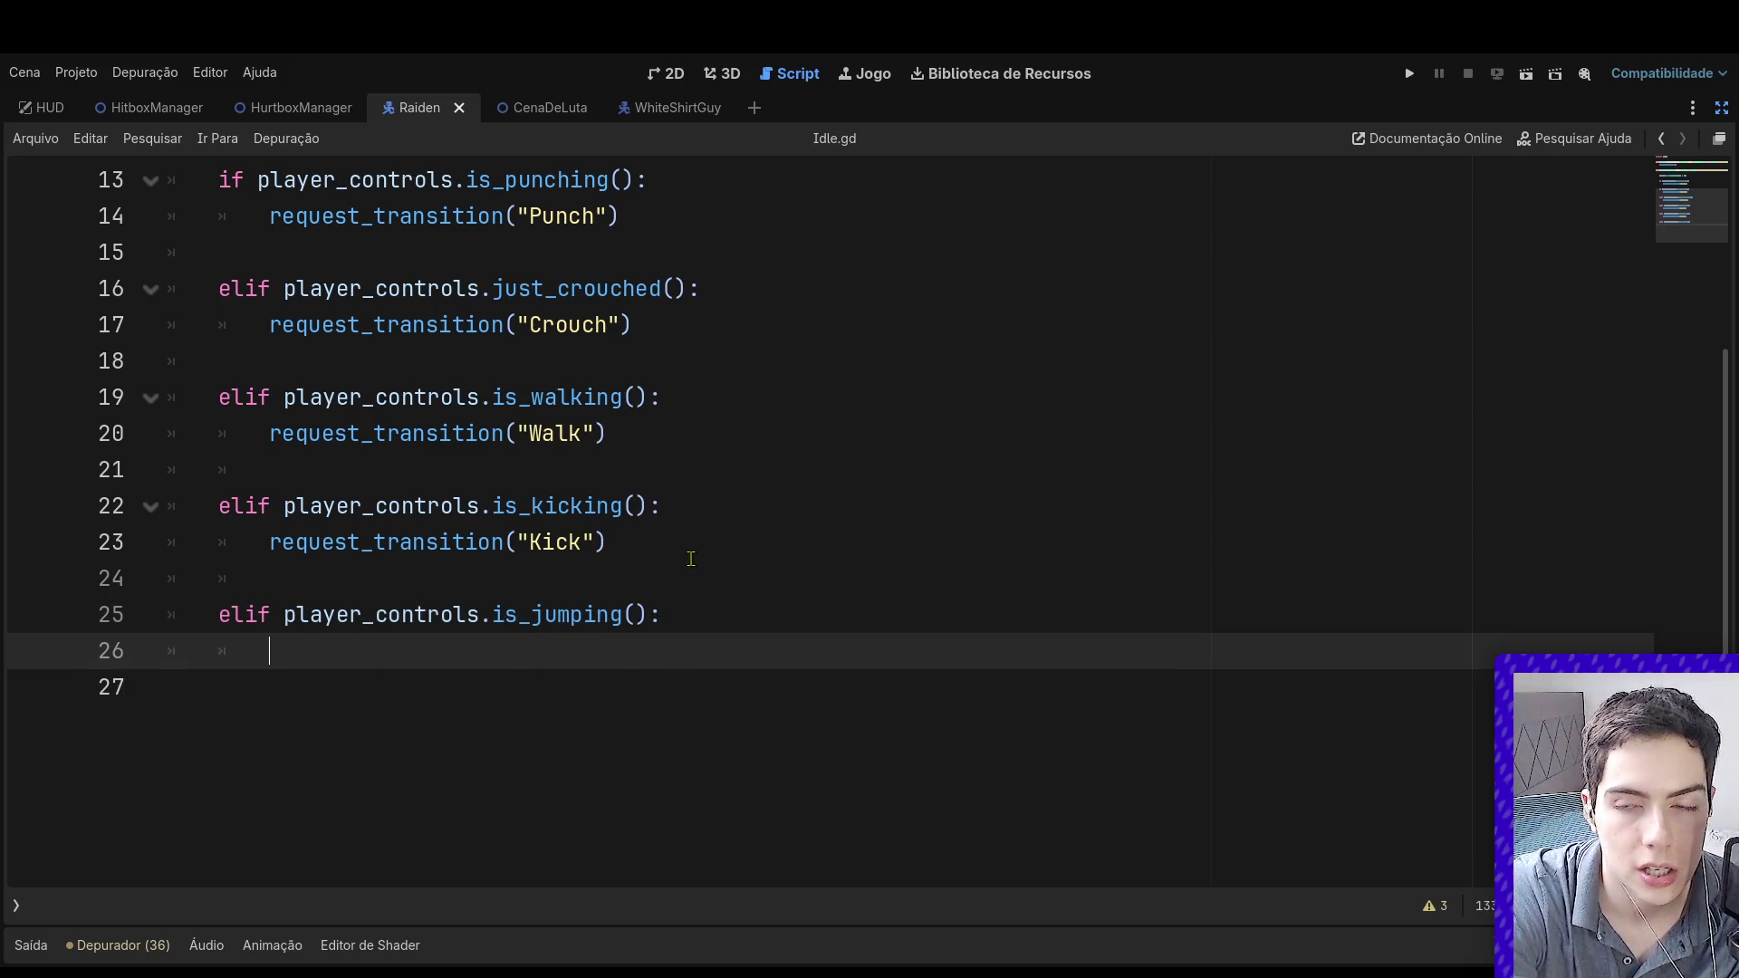
type("reque")
key("Down")
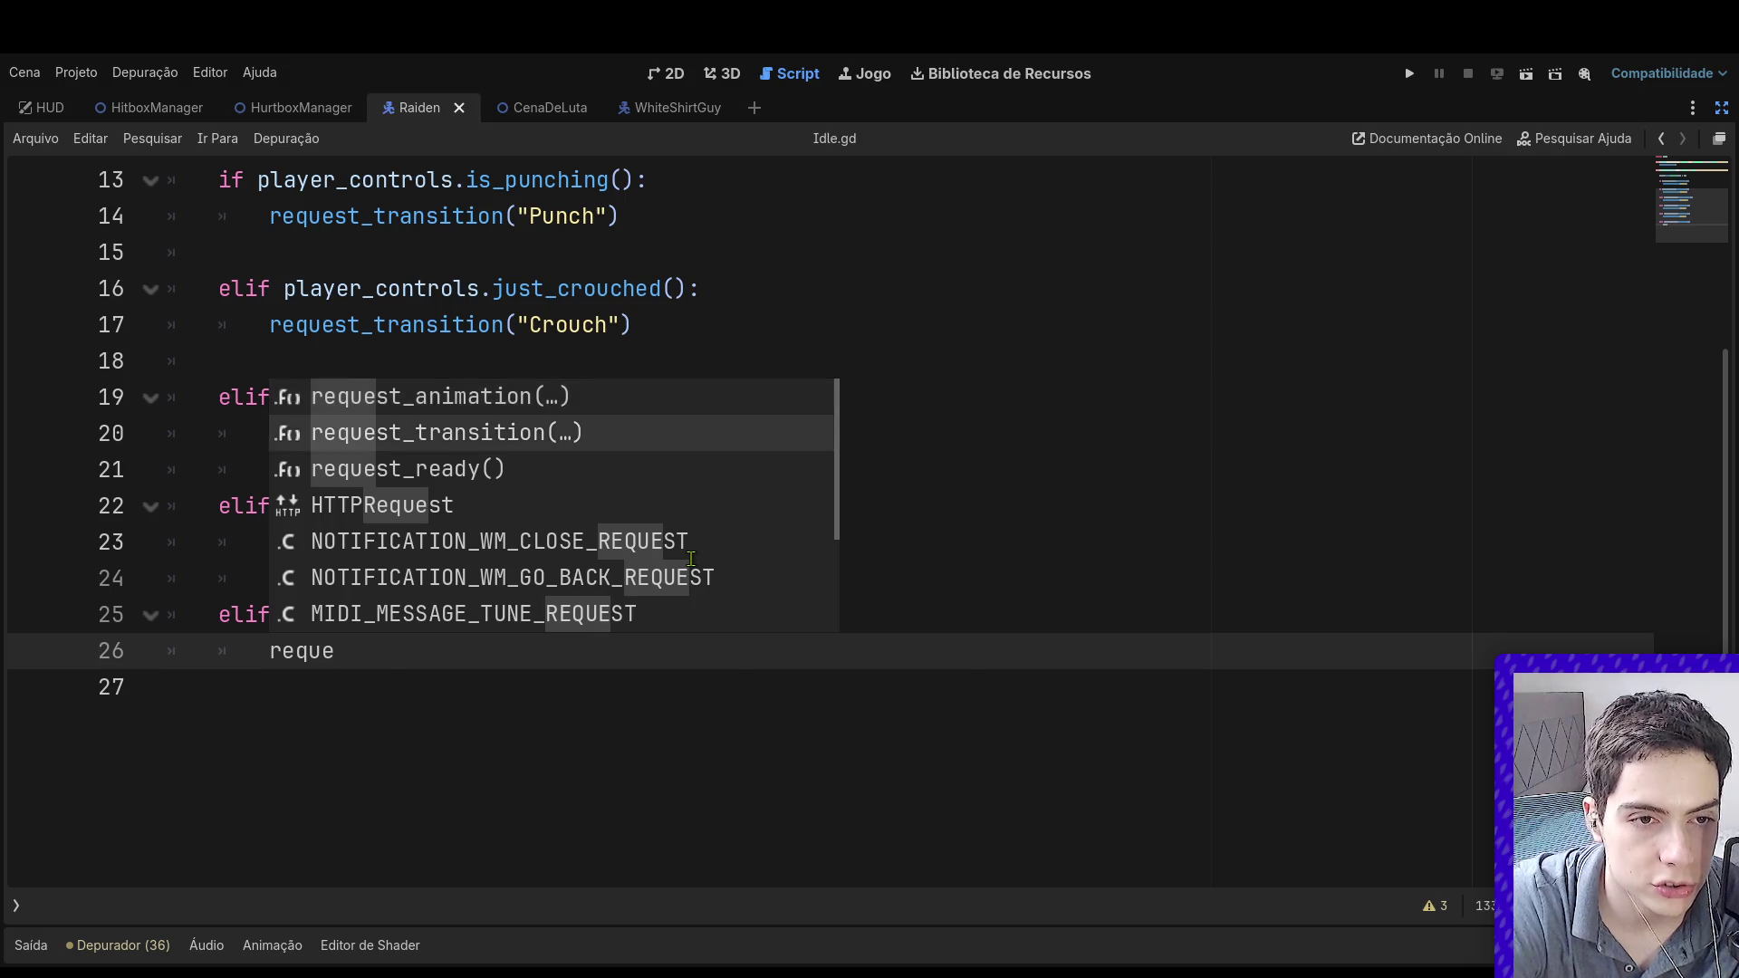
key("Return")
type("\"Jump")
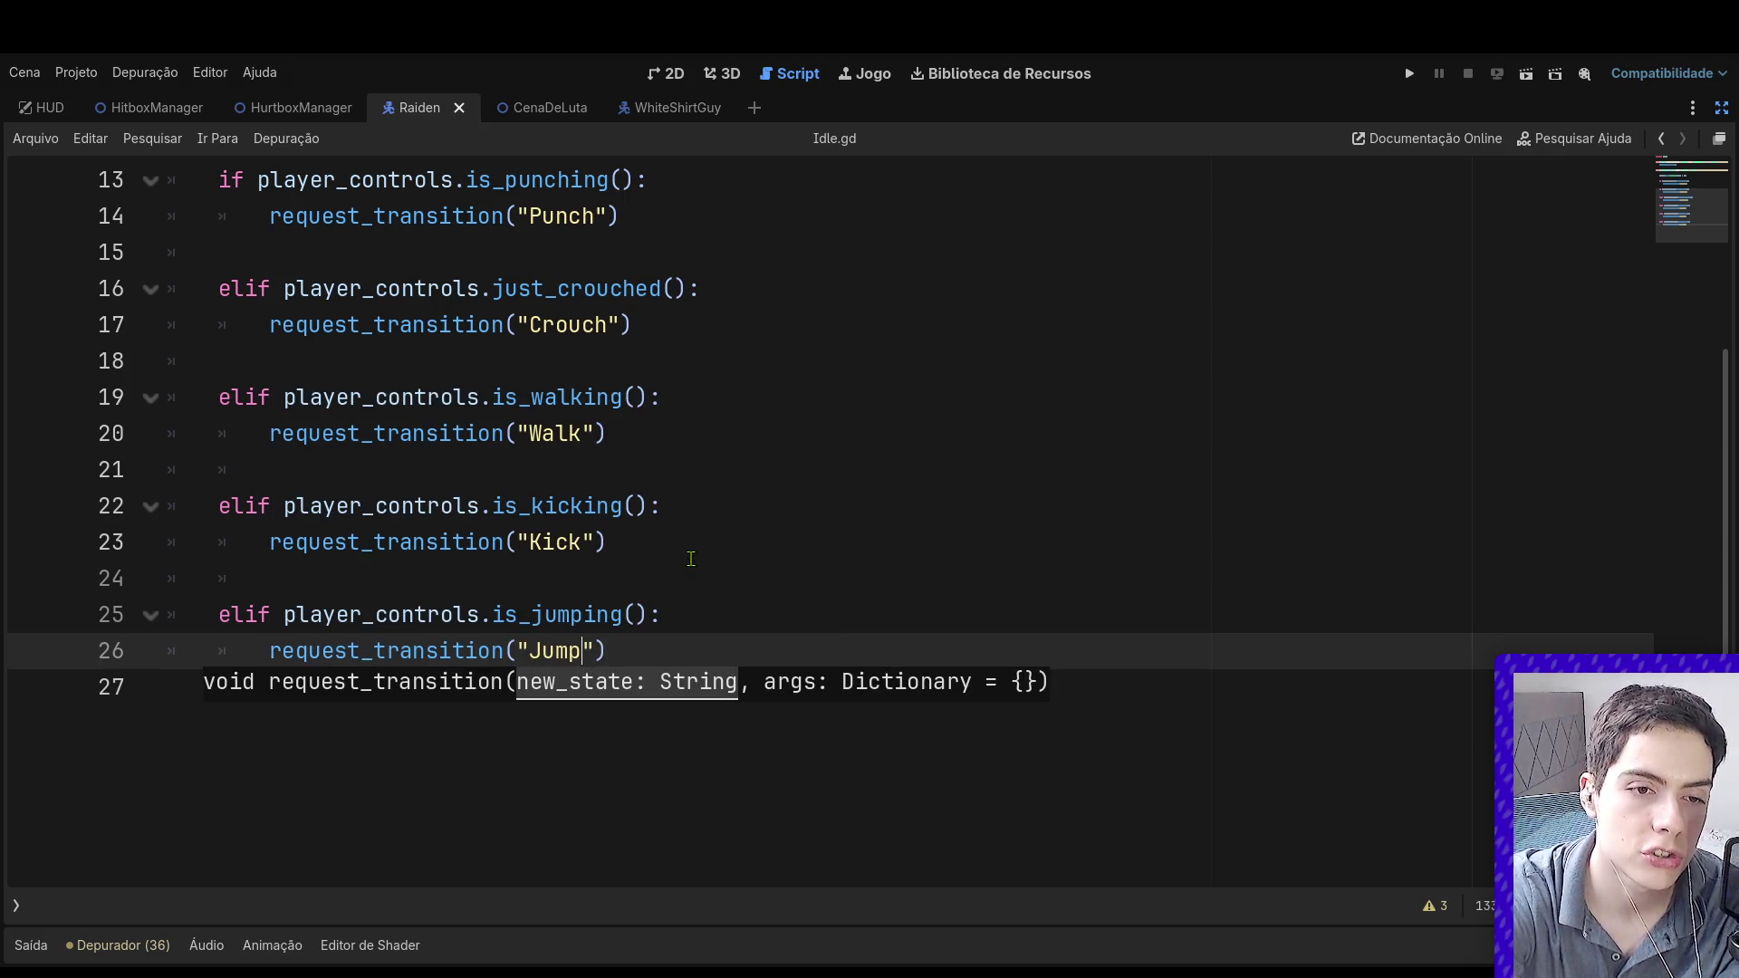
left_click(692, 557)
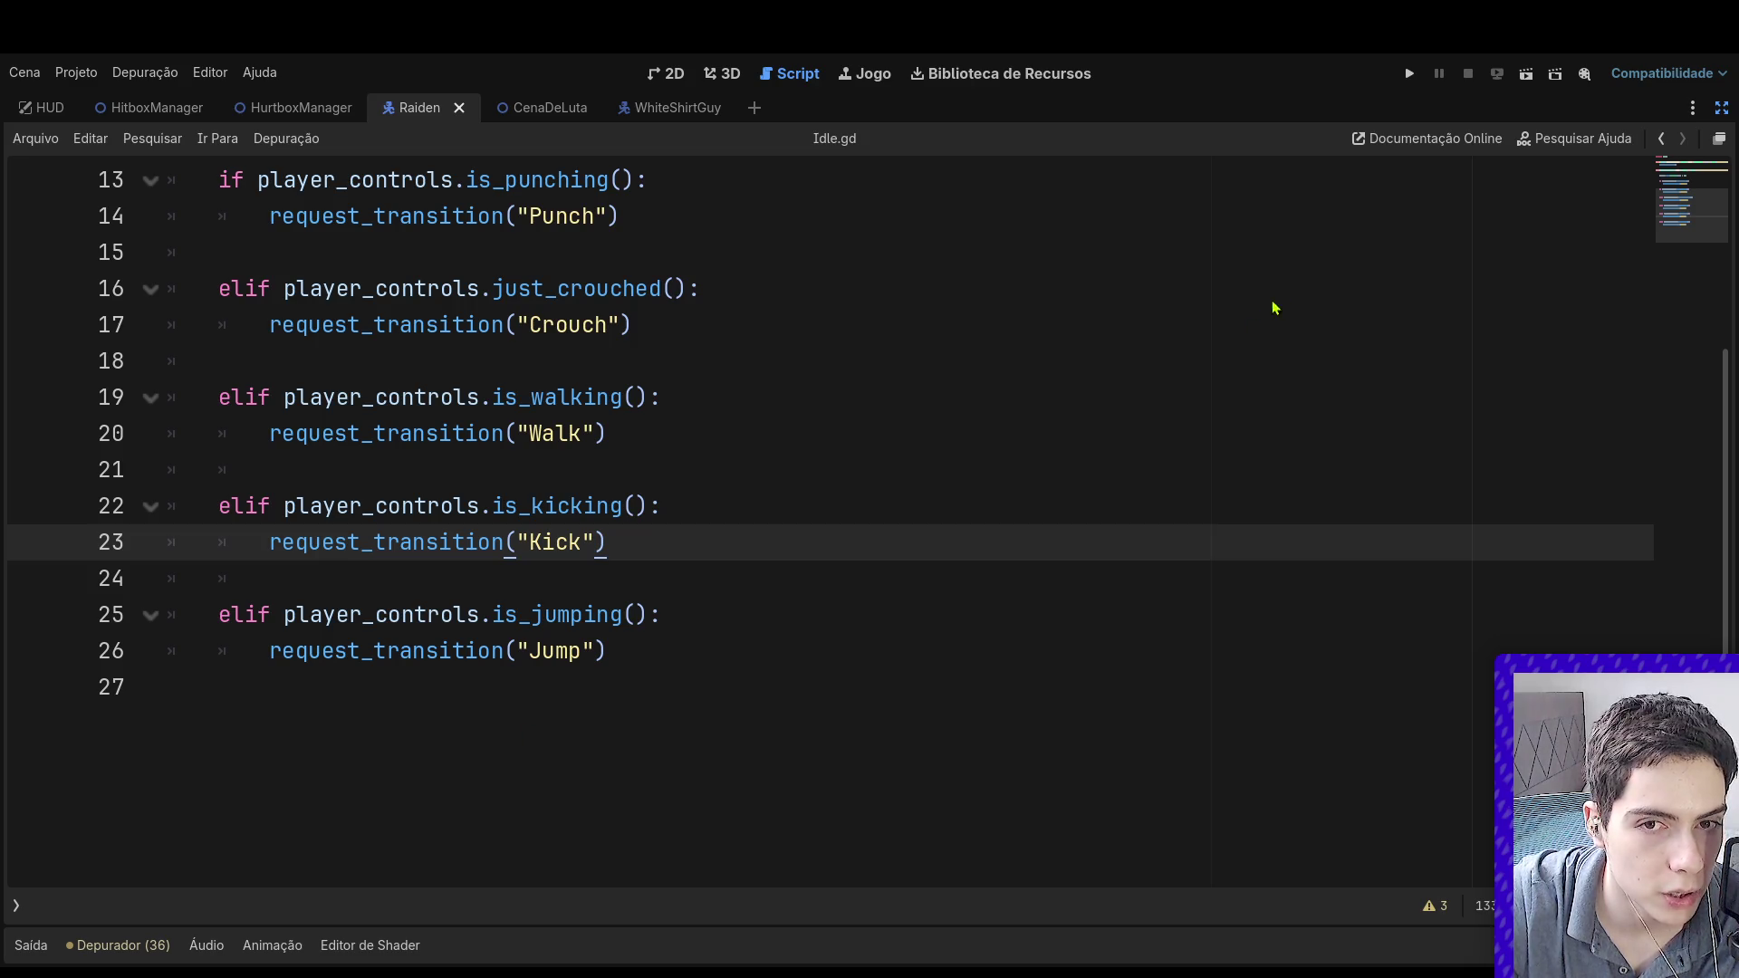
Jump to is_jumping's definition in PlayerControls.gd and review its up-action check.
left_click(543, 617)
left_click(549, 623, "ctrl")
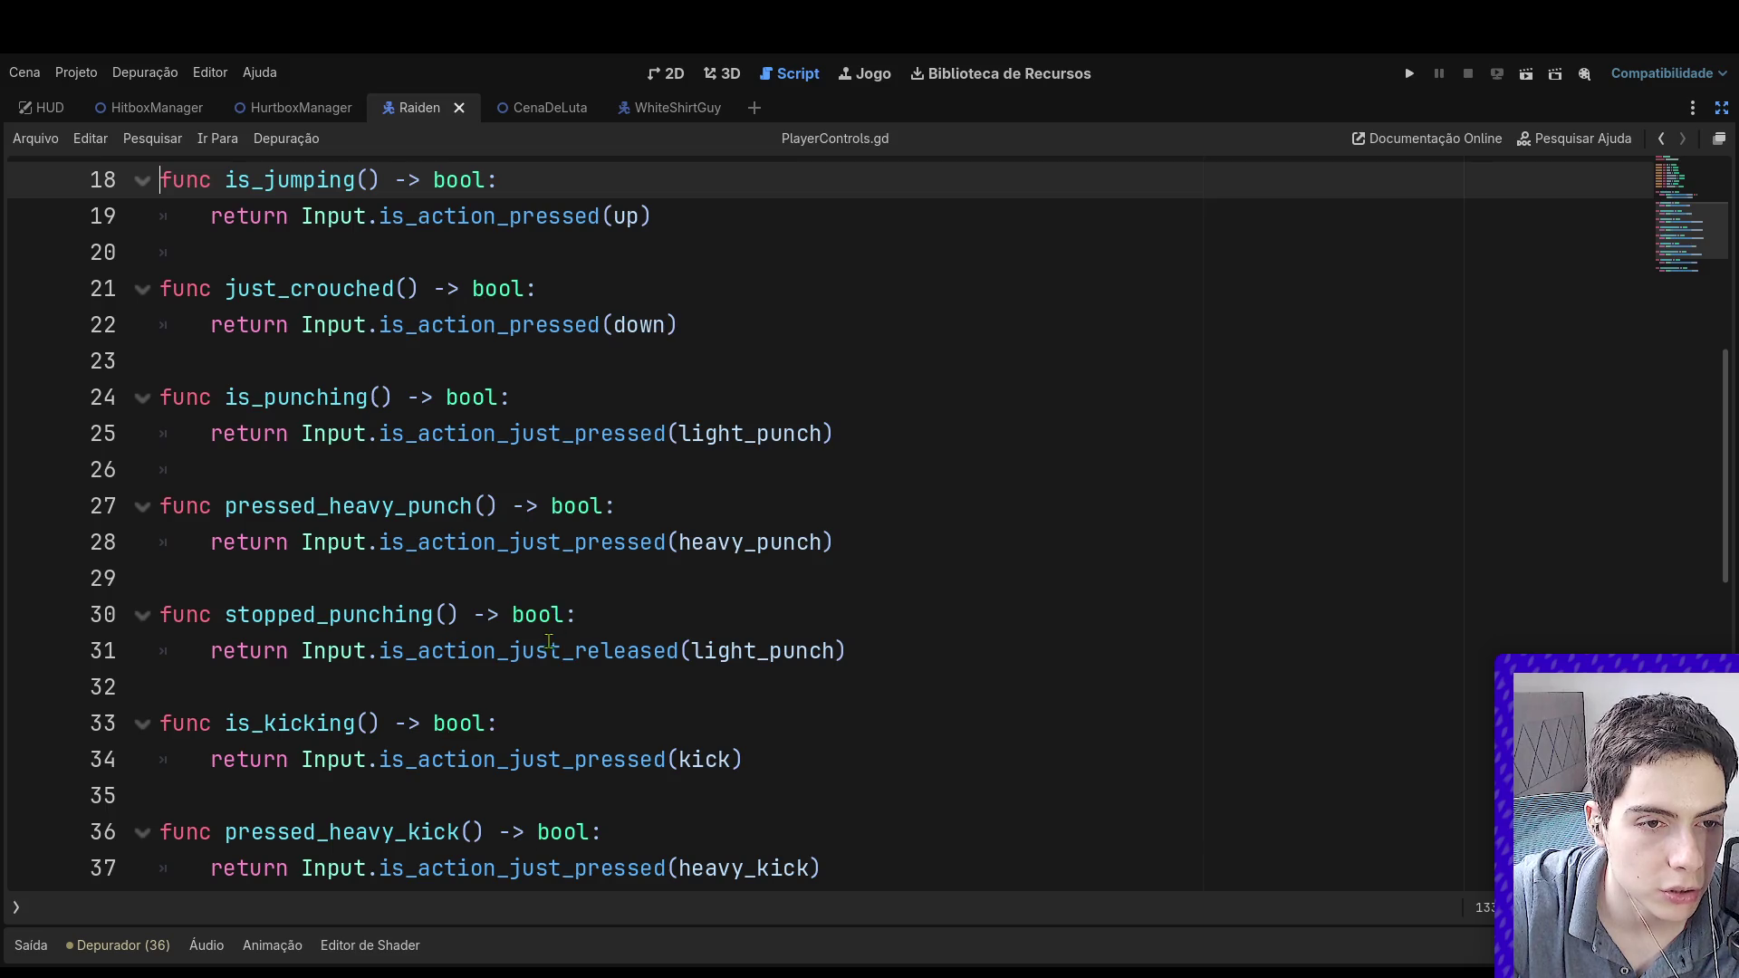
scroll(547, 670, "up", 2)
left_click(816, 429)
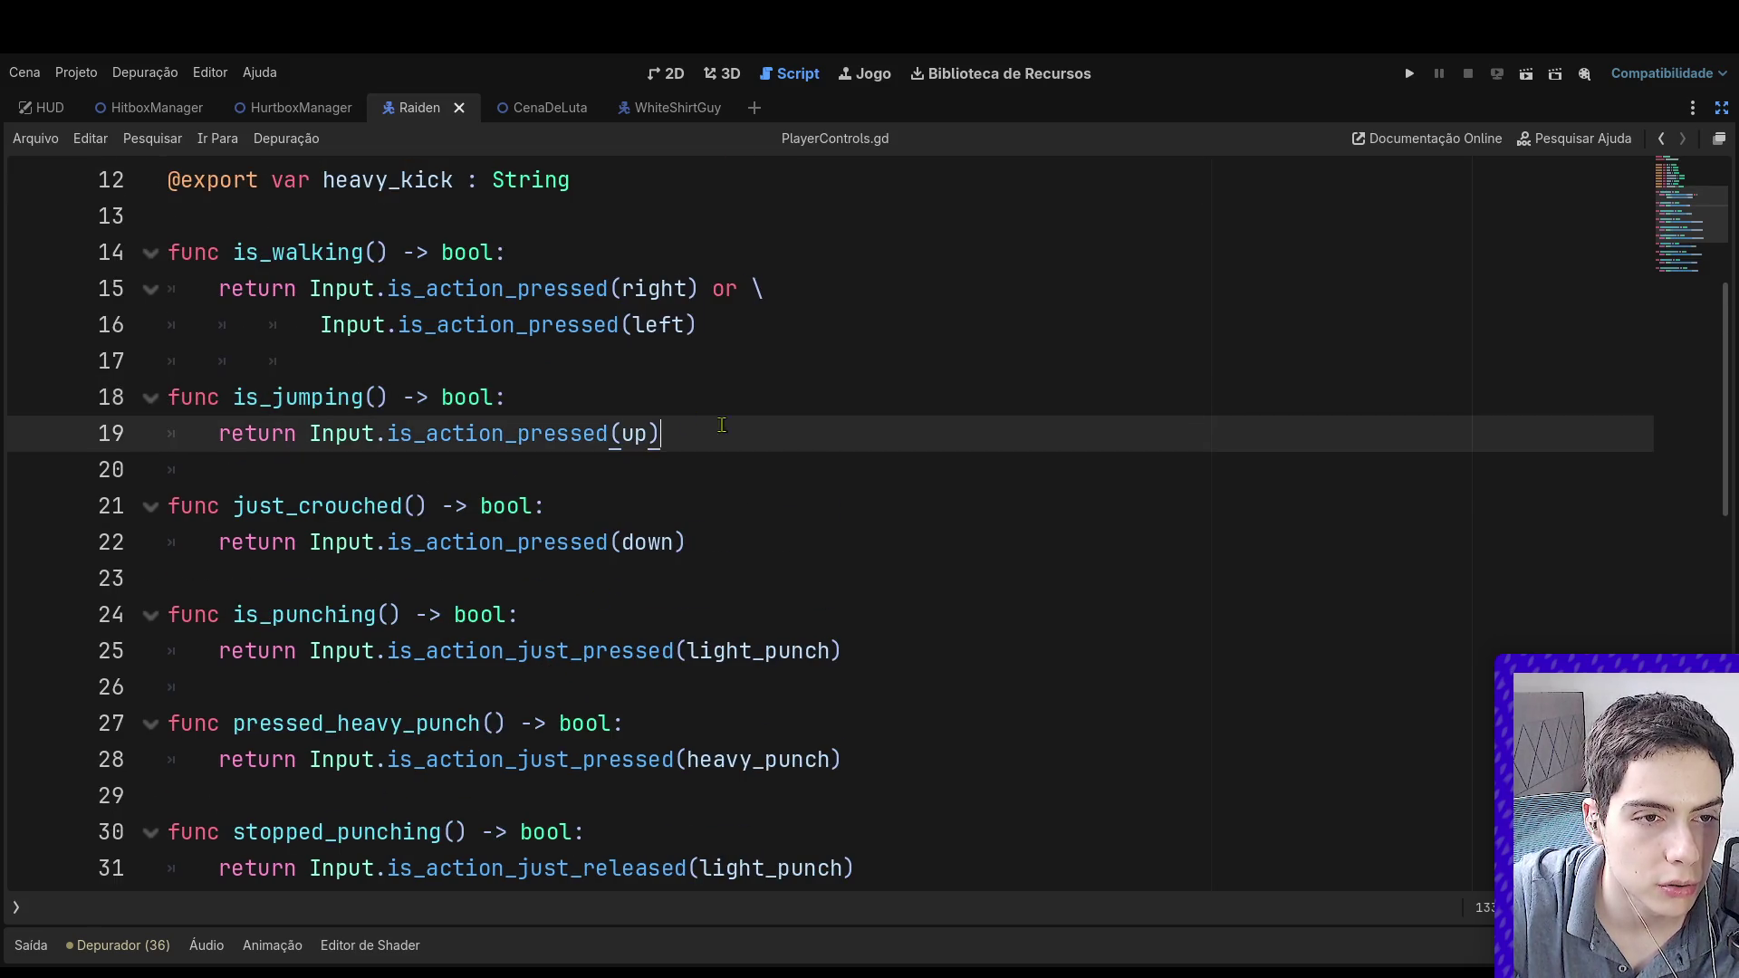
left_click(666, 399)
left_click(674, 431)
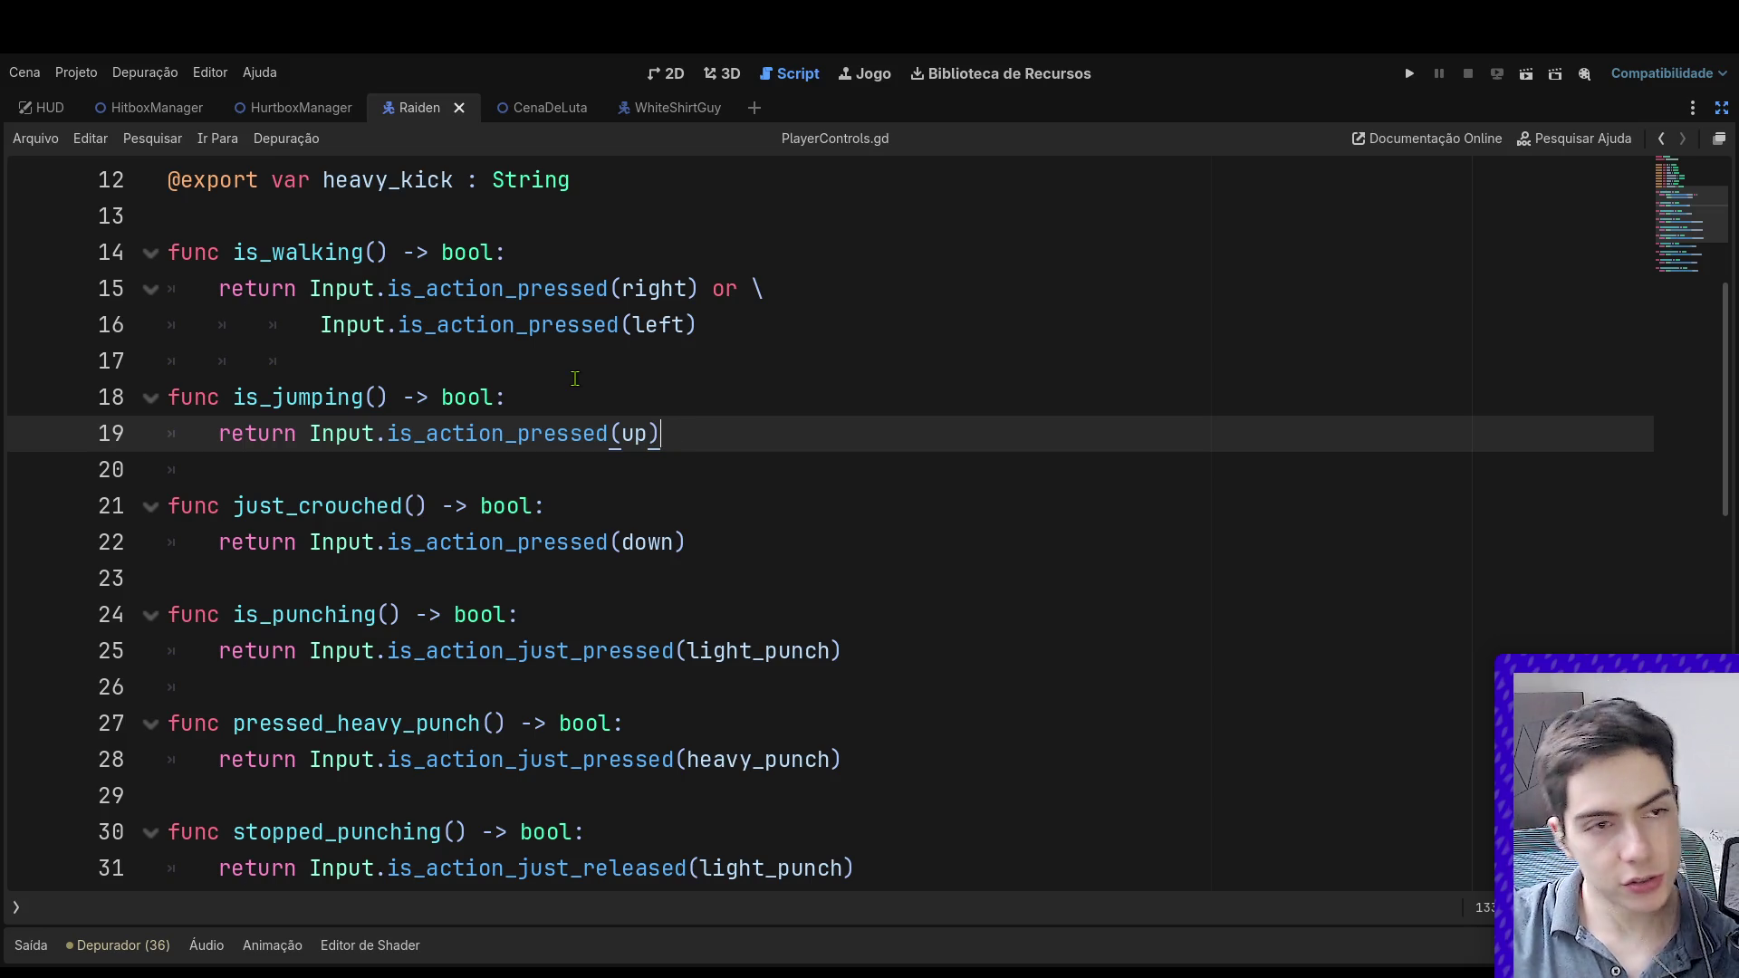
left_click(548, 107)
Run the CenaDeLuta scene, walk Raiden forward and back with D and A, then close it.
left_click(662, 73)
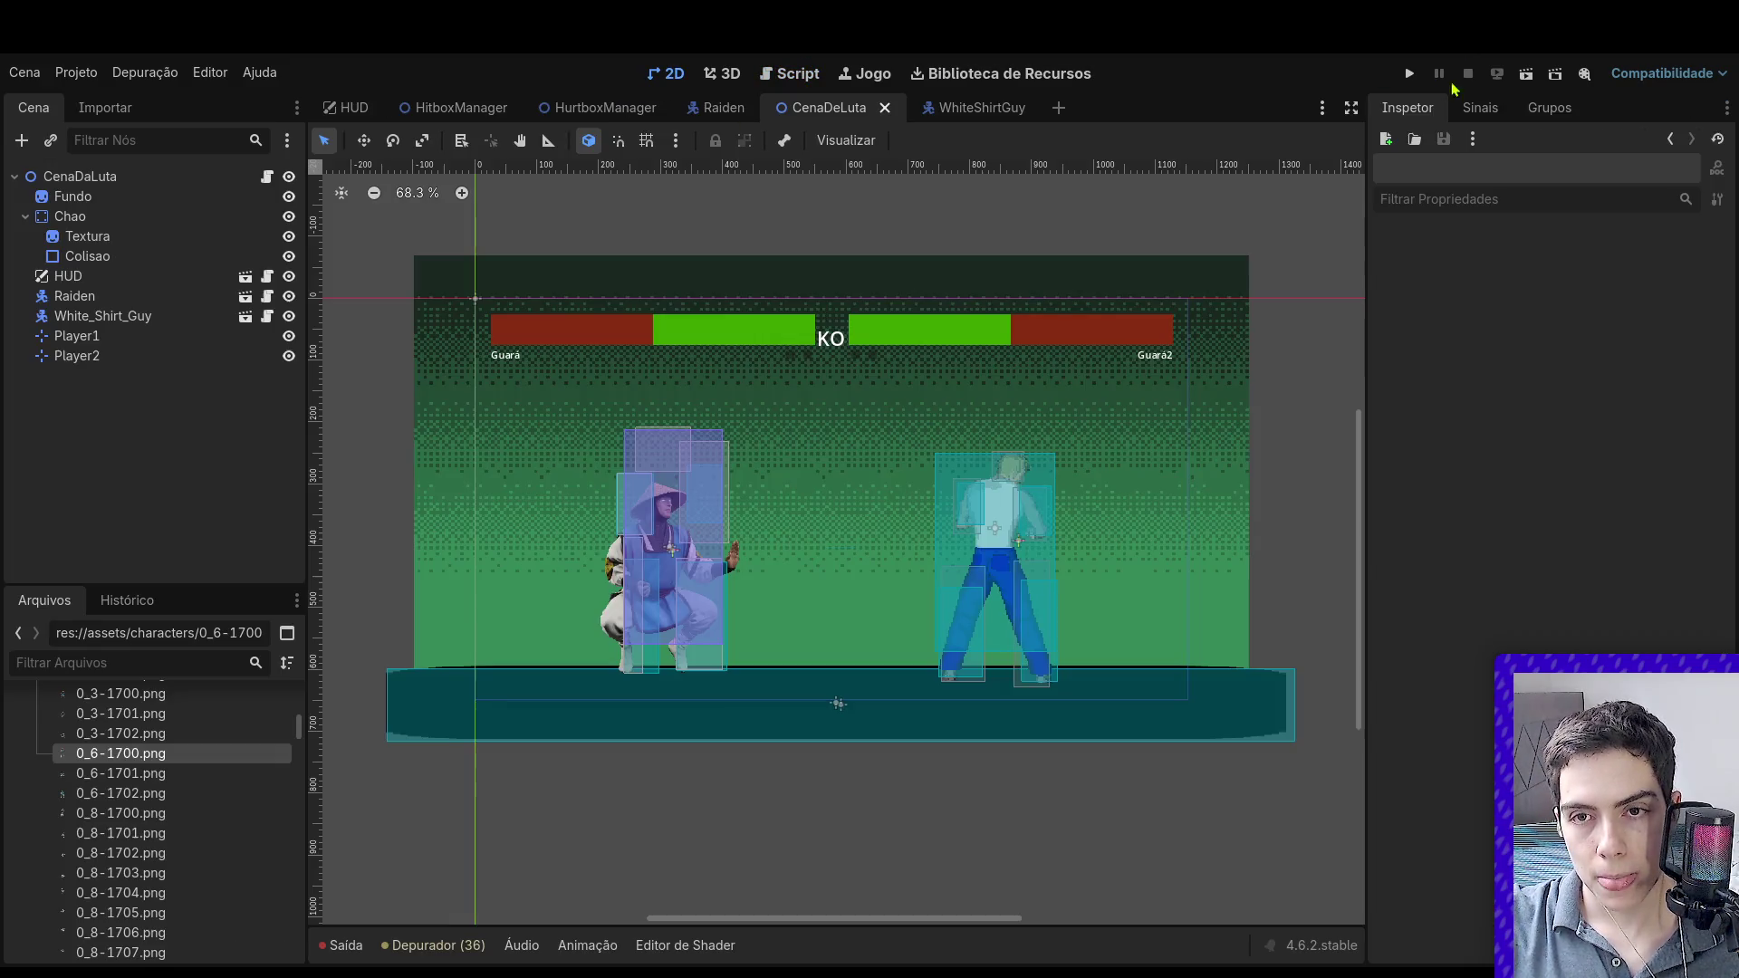
left_click(1527, 76)
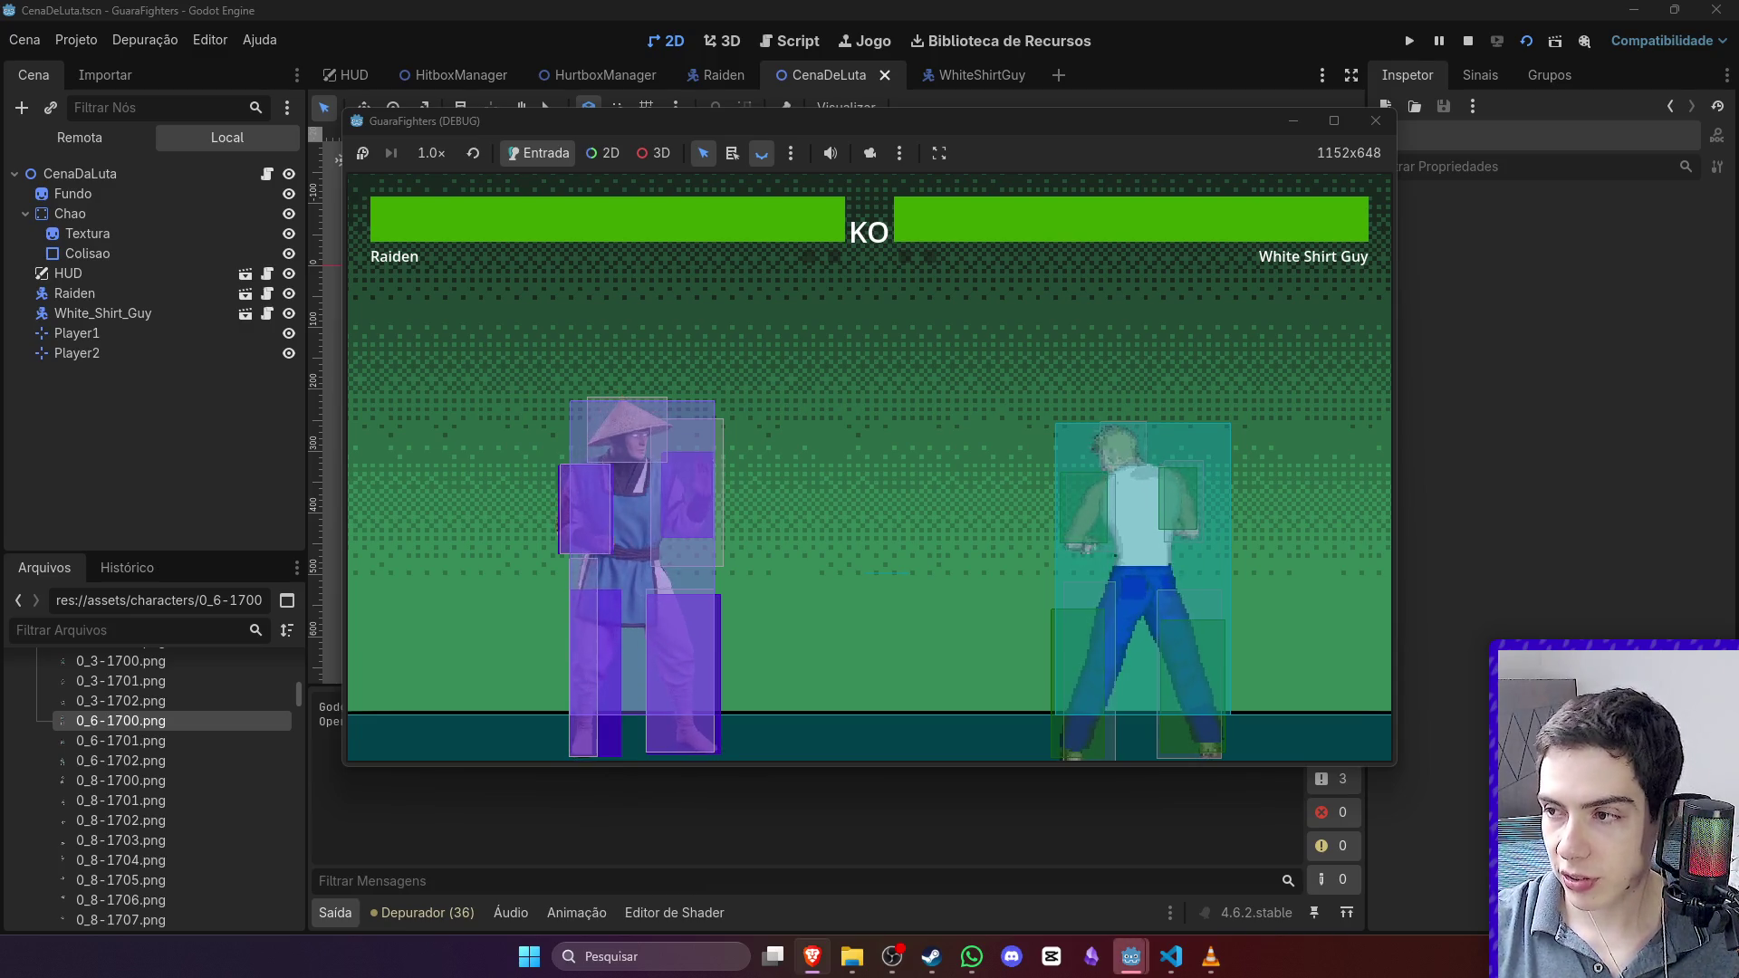
key("d")
key("a")
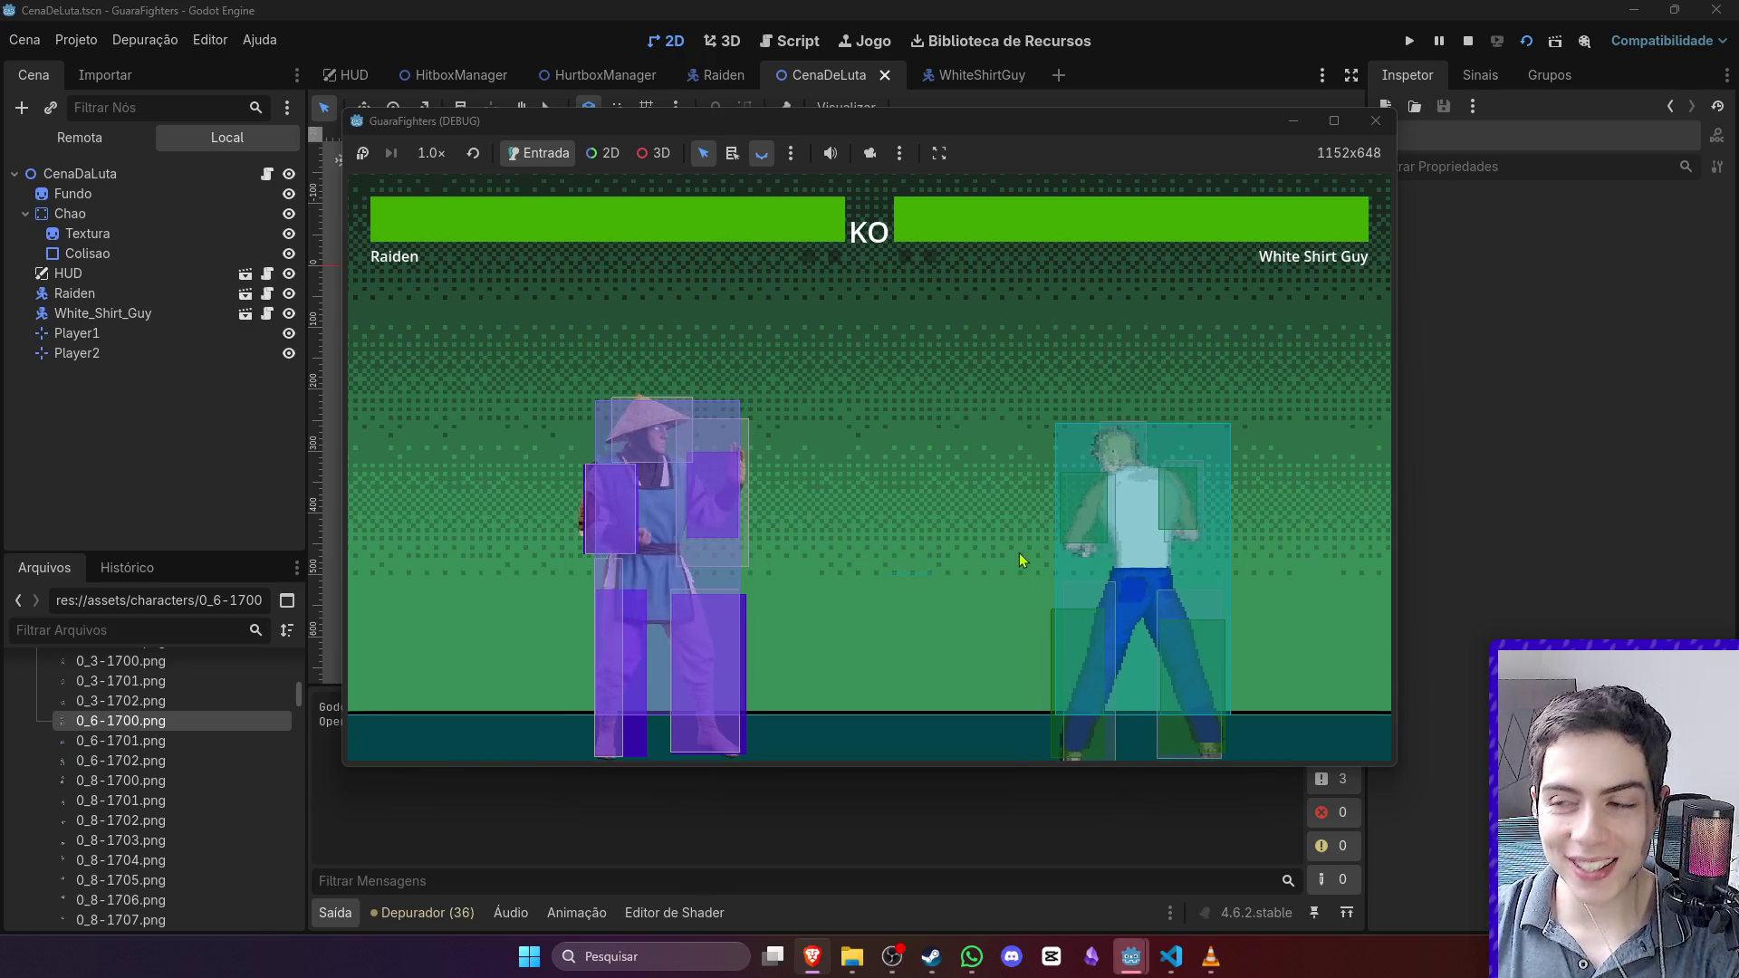
left_click(1468, 40)
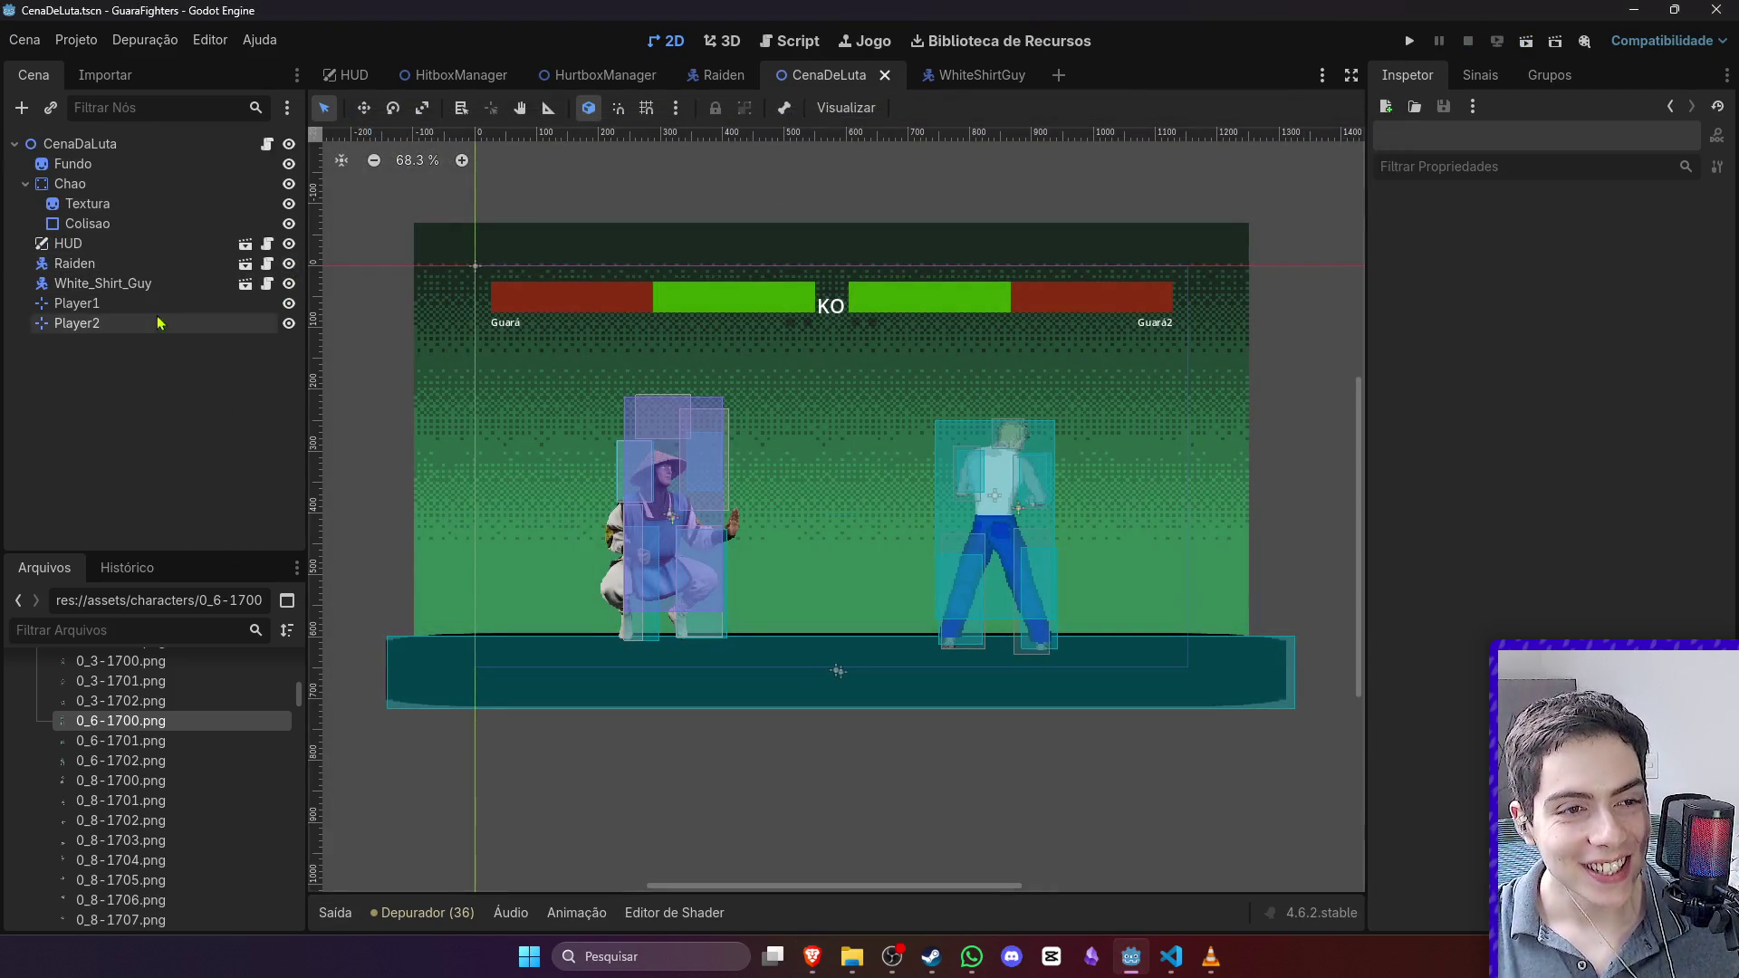
Glance at the WhiteShirtGuy script, then open Jump.gd from Raiden's Jump node.
left_click(267, 283)
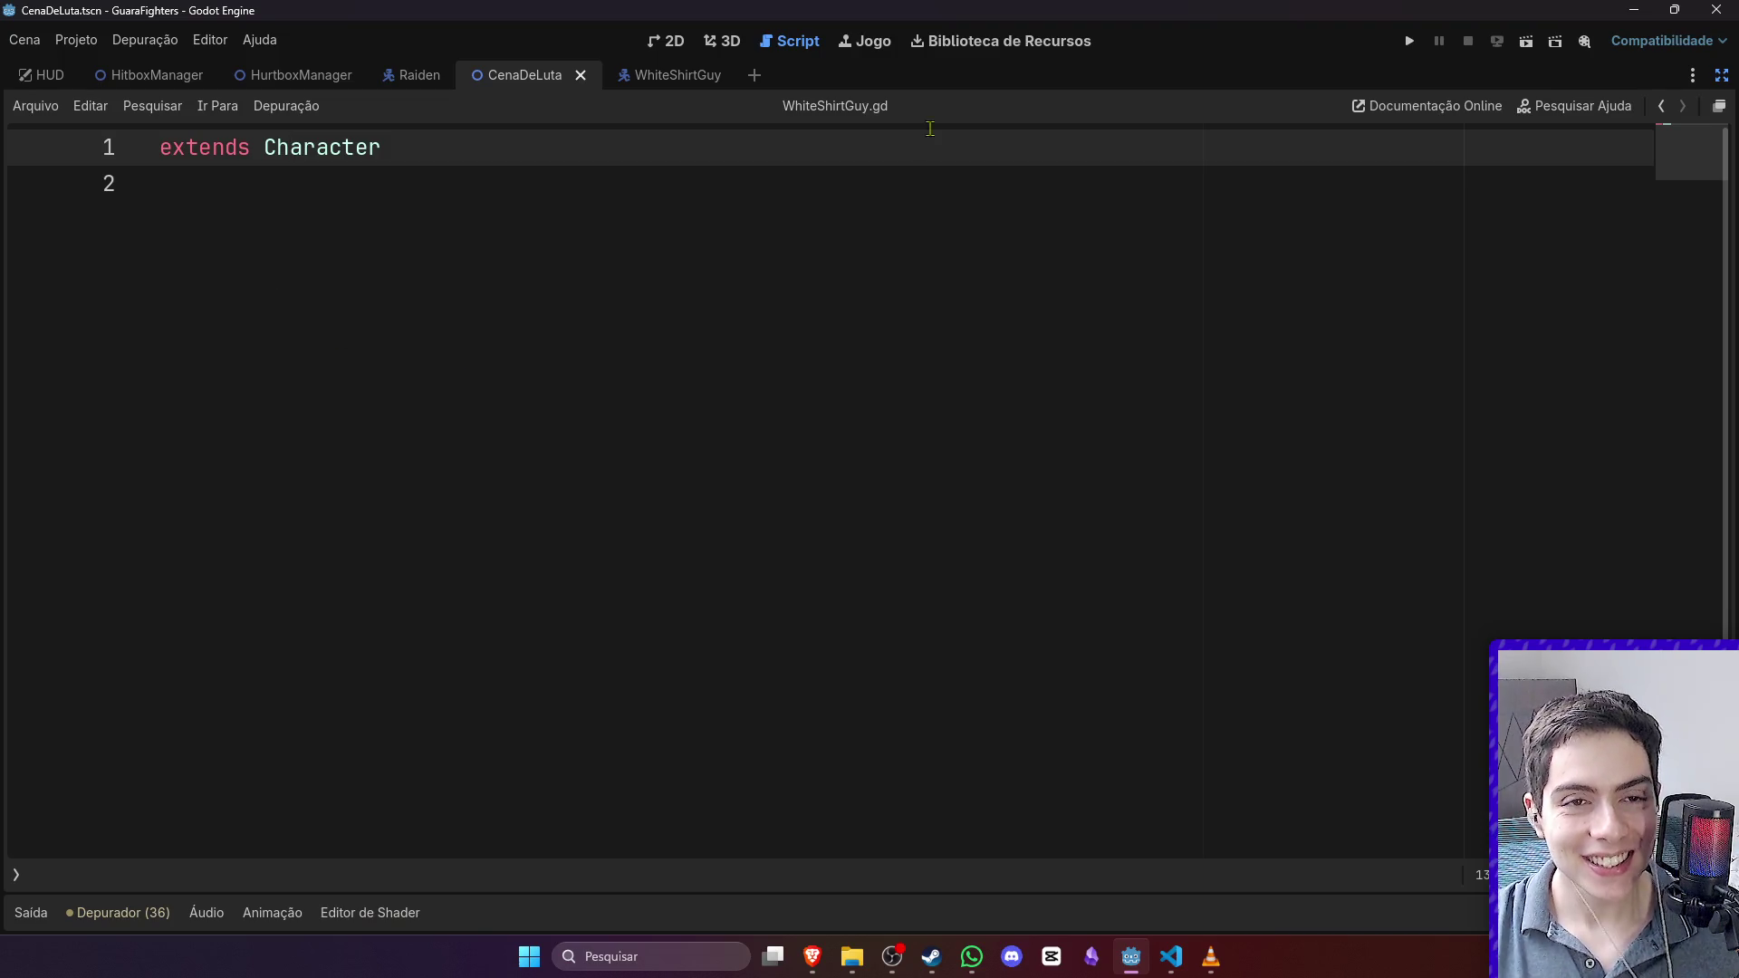
left_click(654, 47)
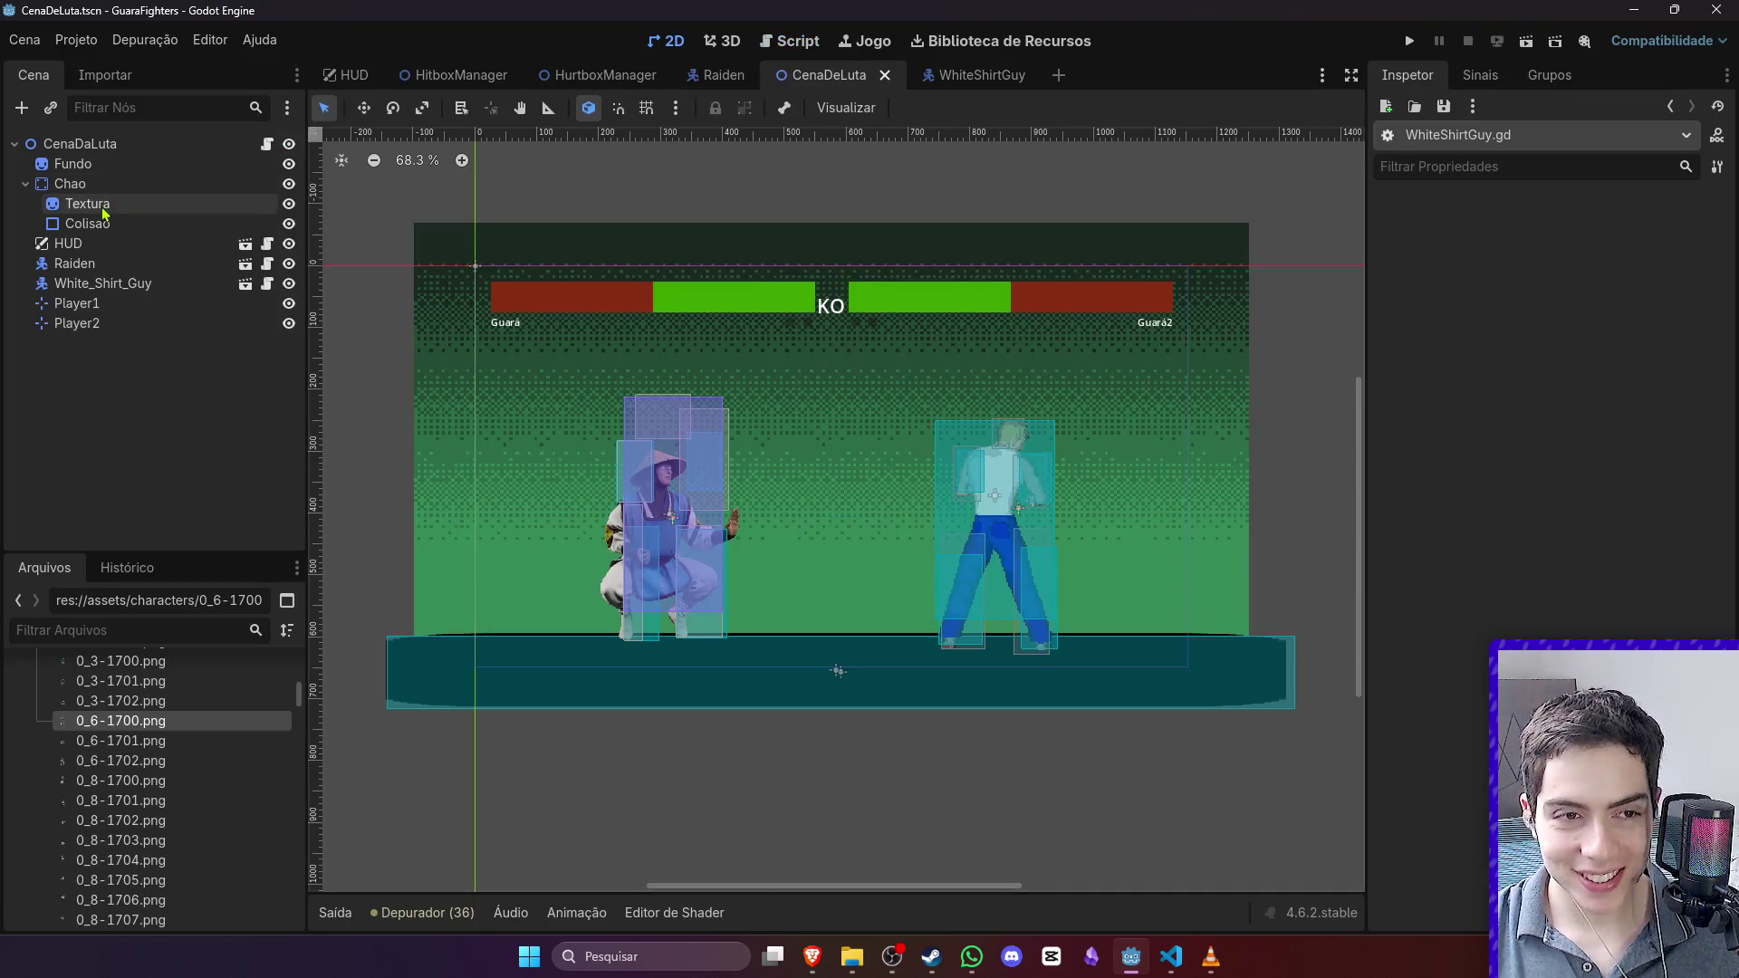
left_click(707, 78)
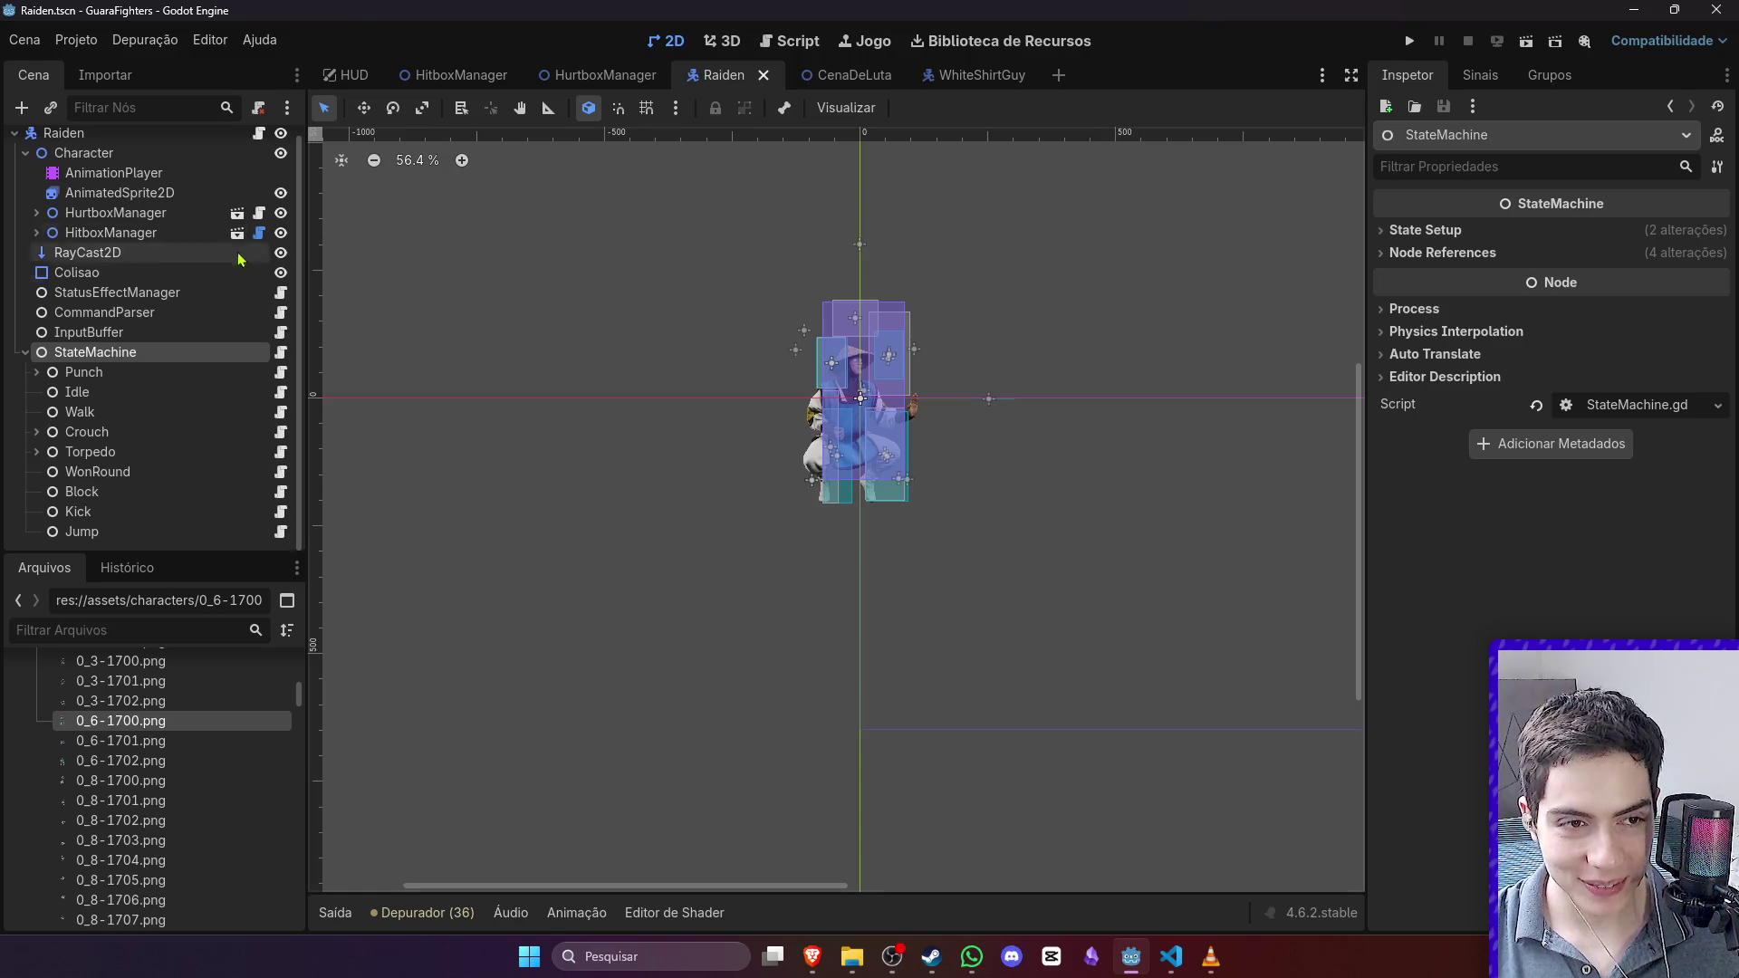
left_click(282, 531)
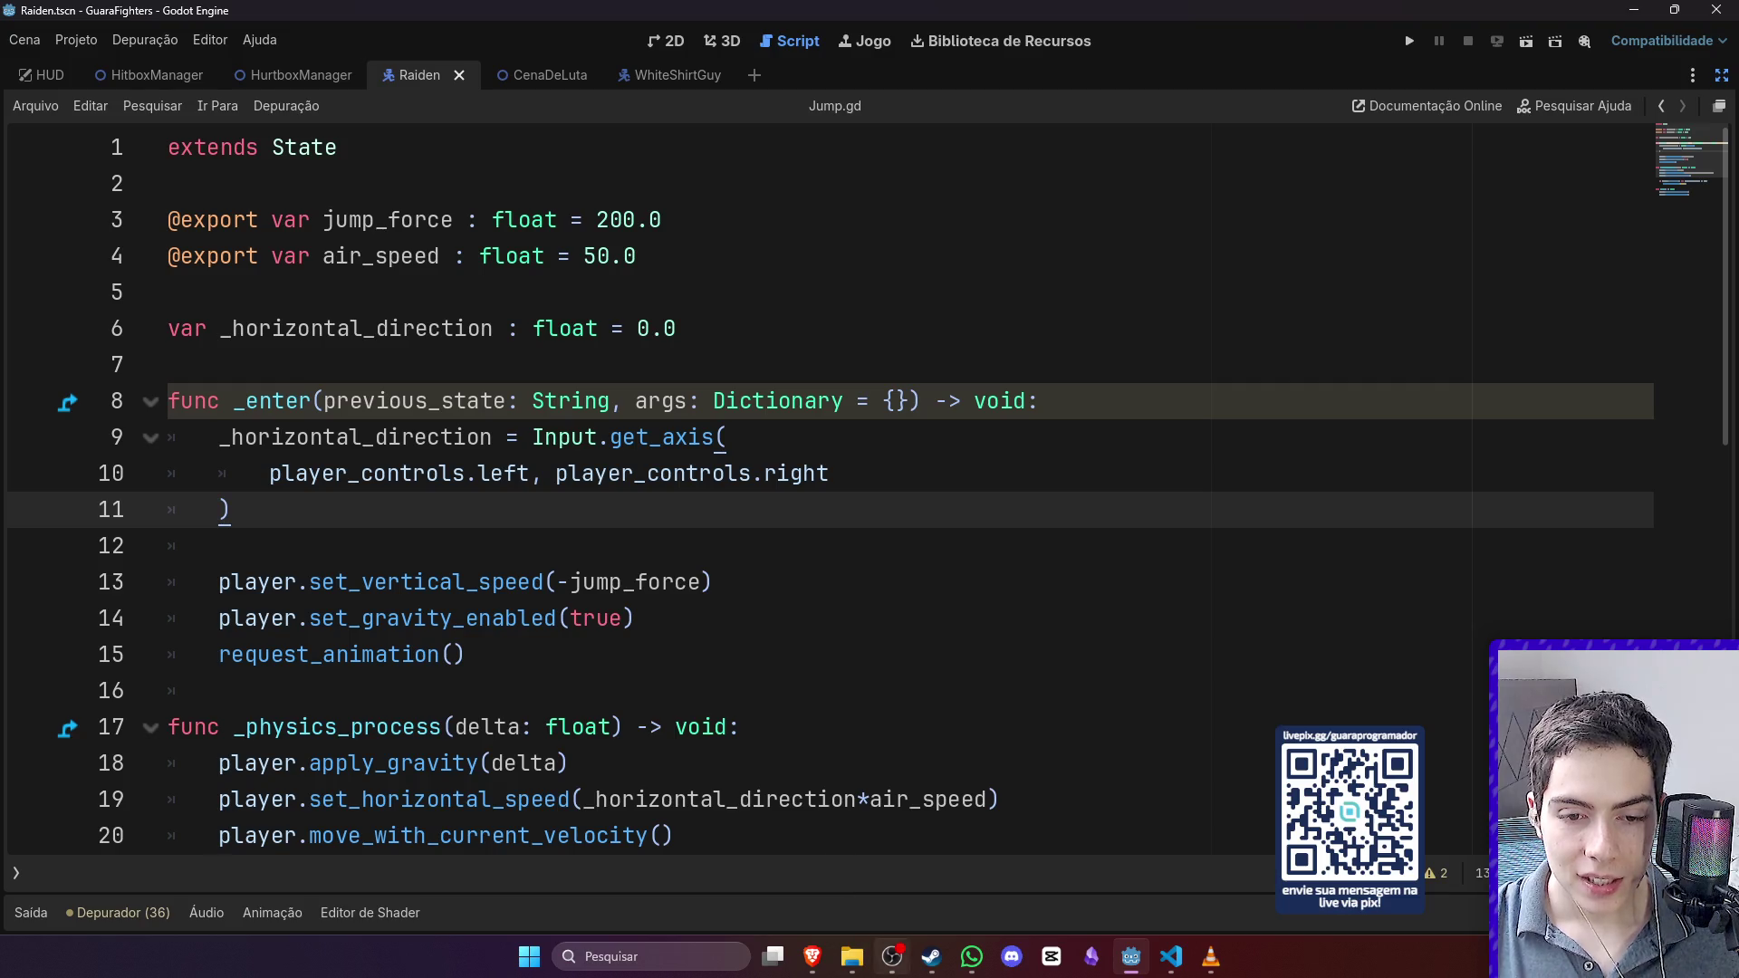
Scroll through Jump.gd and point out the horizontal speed calculation.
left_click(892, 956)
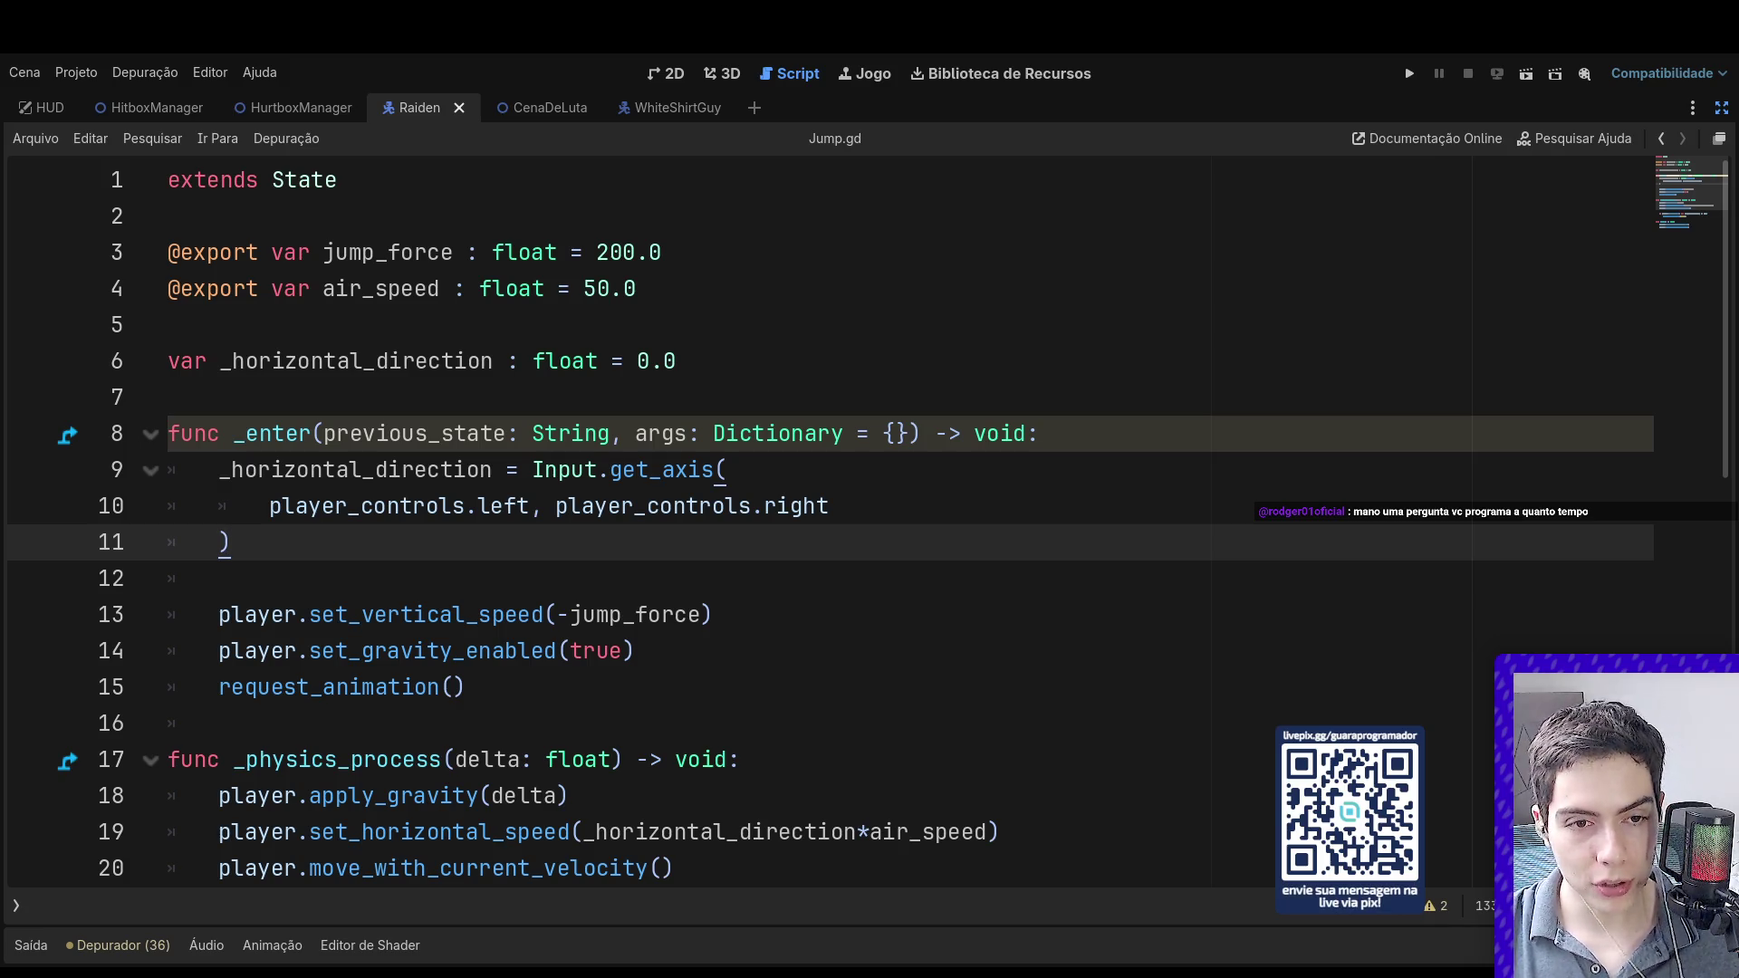
scroll(860, 521, "down", 3)
scroll(861, 521, "up", 2)
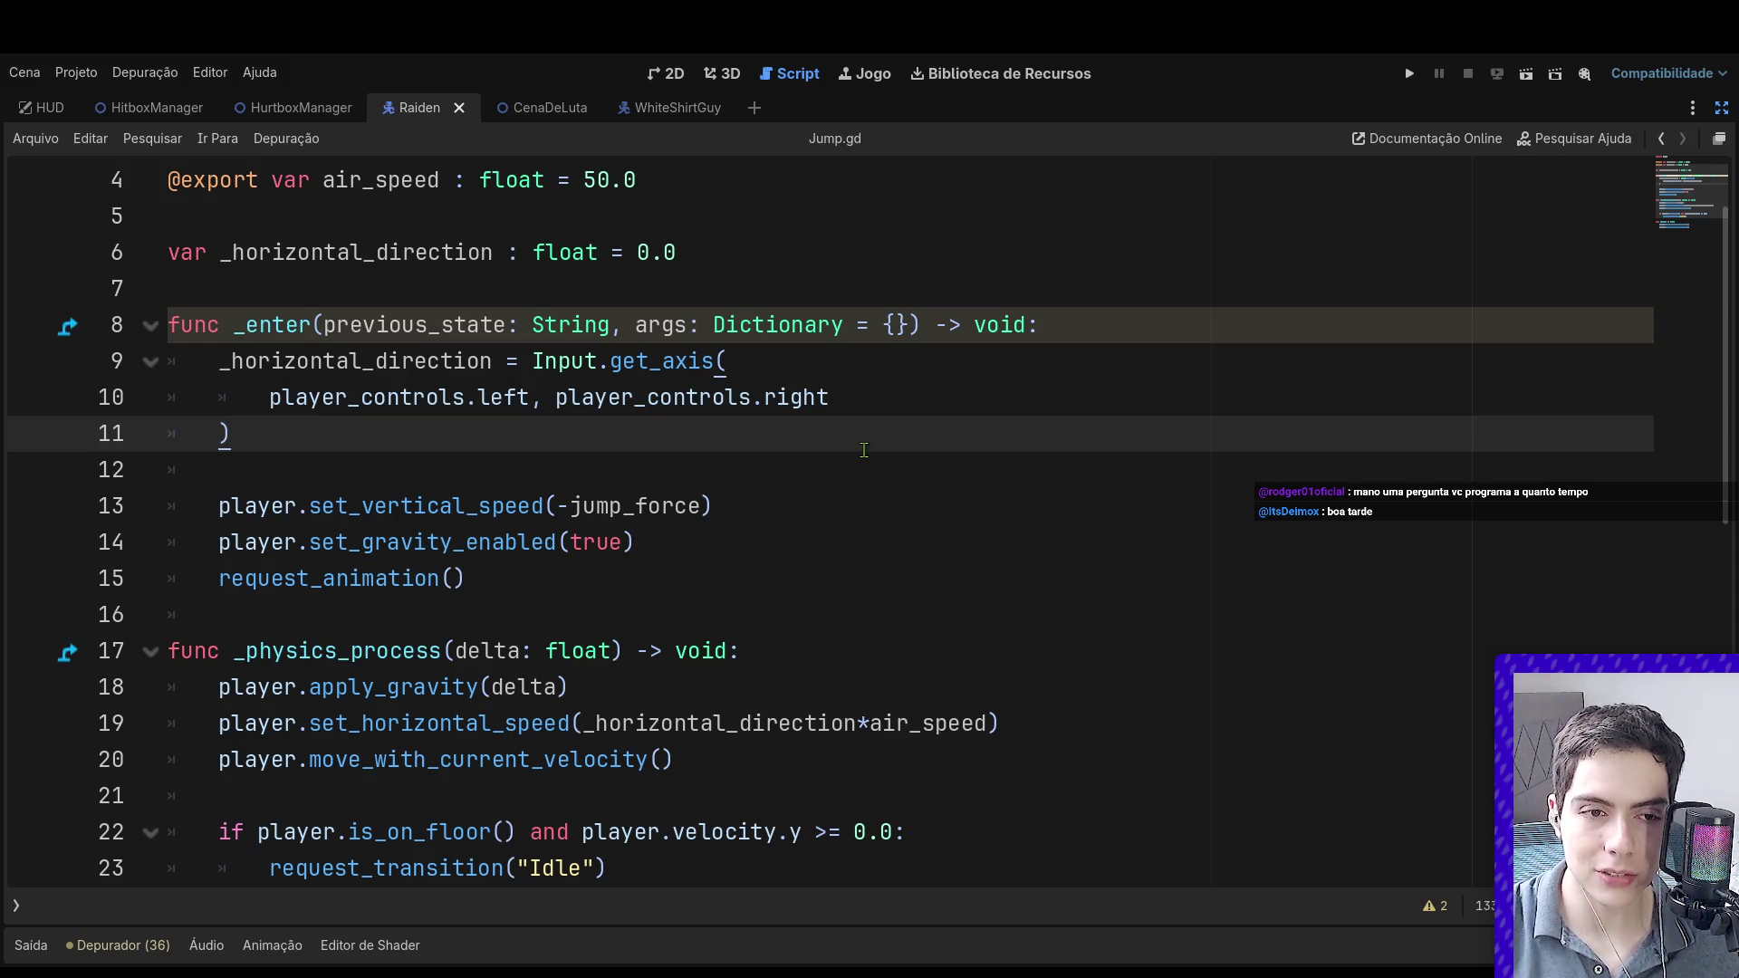
scroll(815, 467, "down", 3)
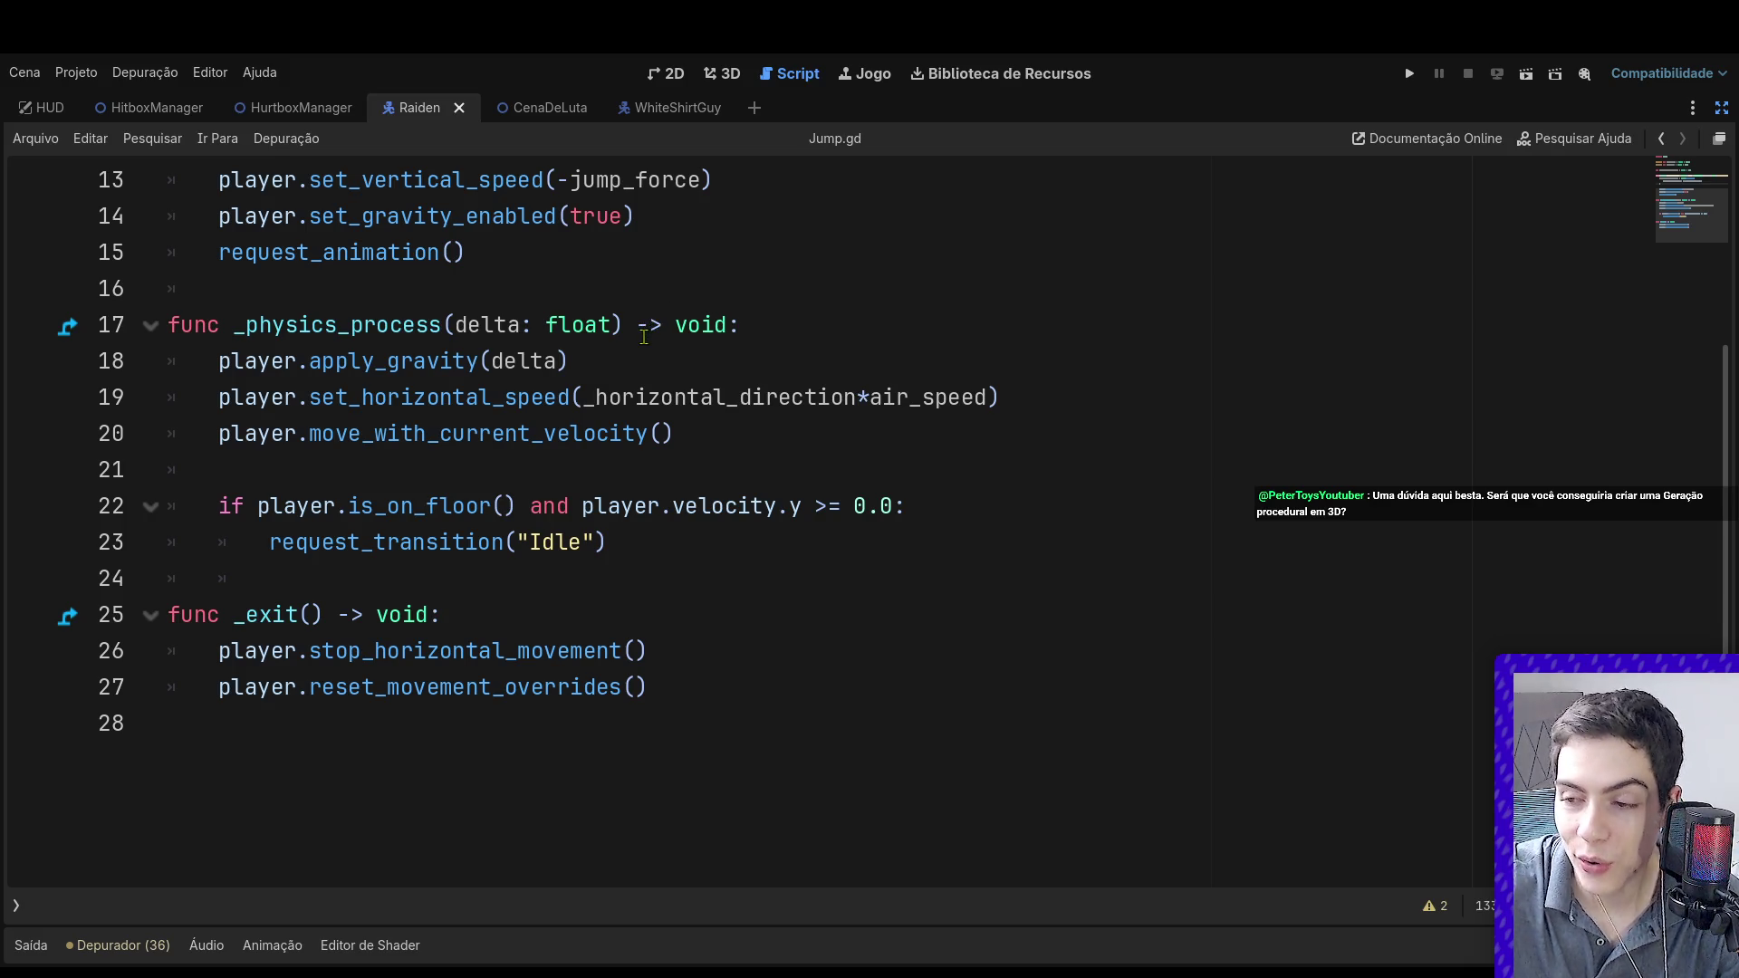
left_click(844, 397)
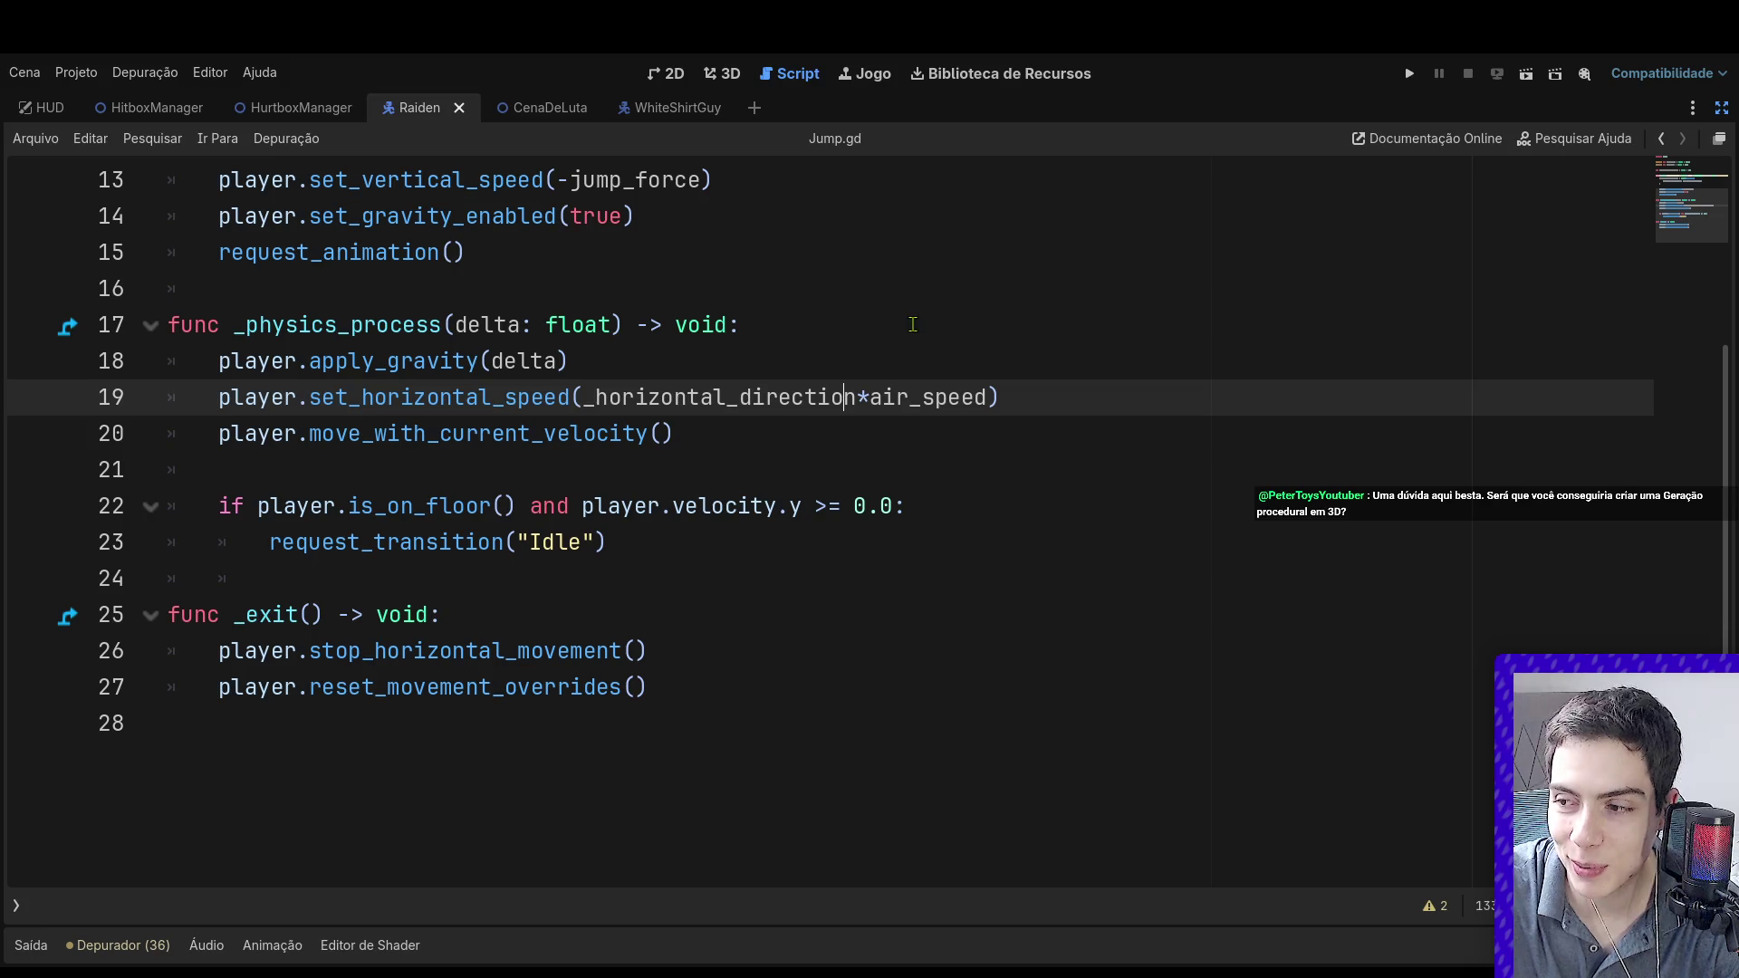
Return to Raiden's 2D scene view and clear the StateMachine selection.
left_click(670, 80)
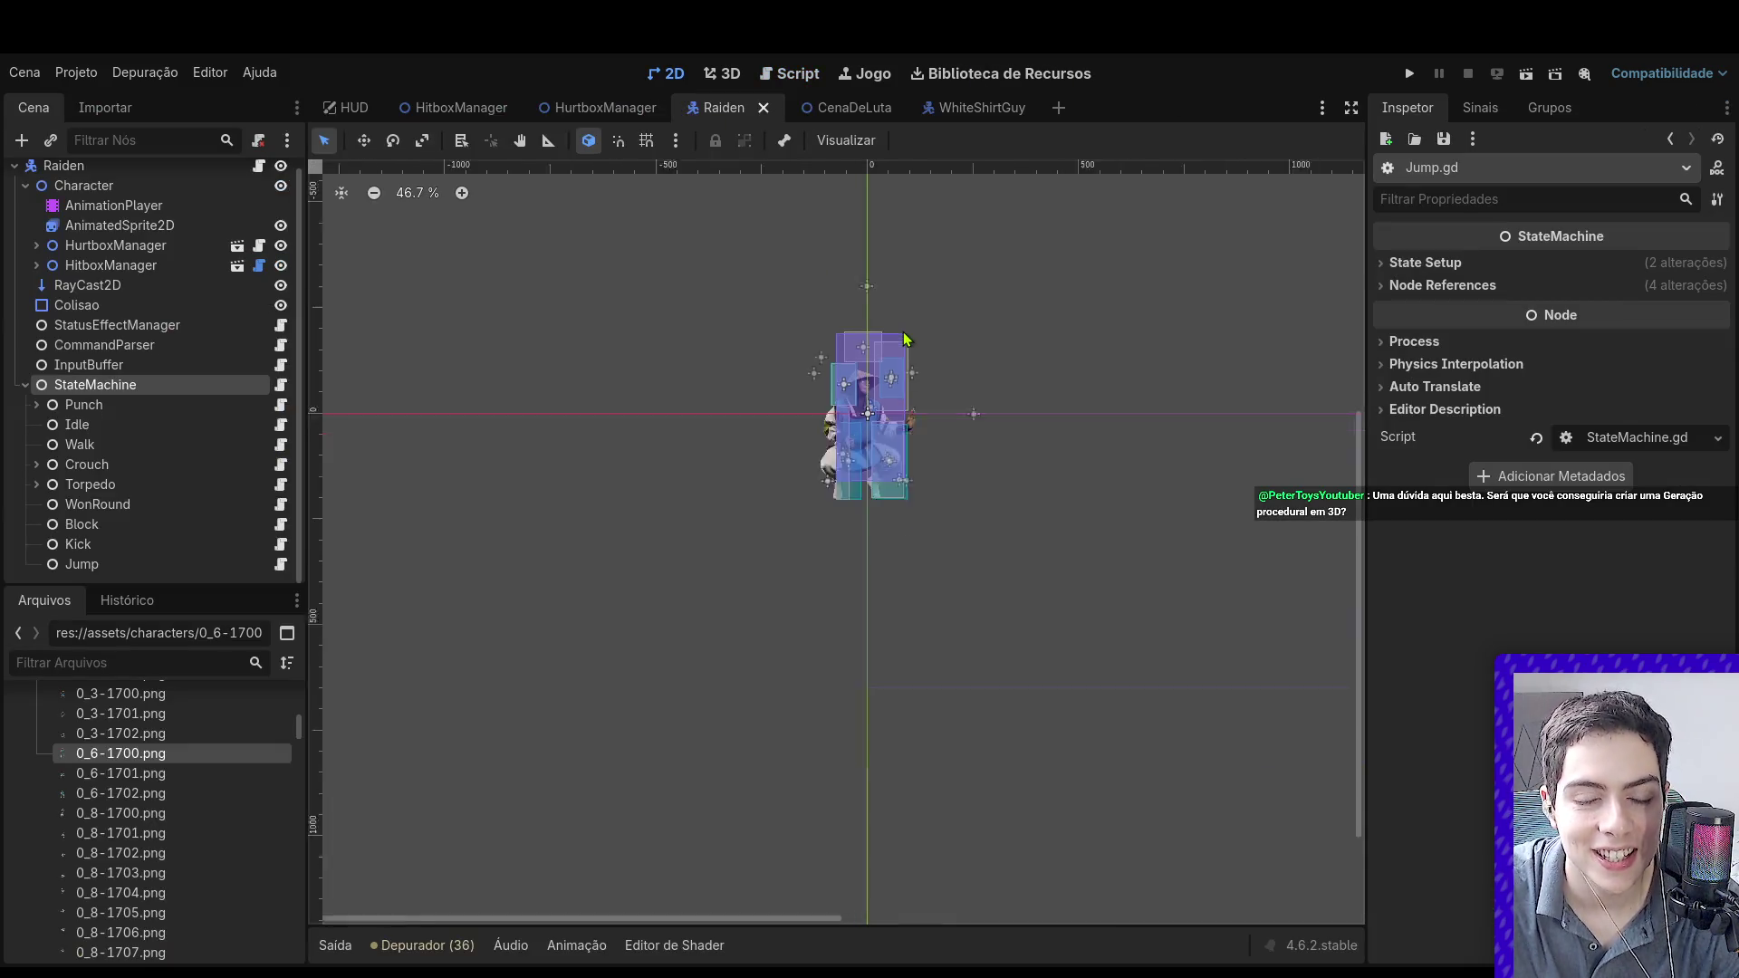
scroll(904, 339, "up", 3)
scroll(997, 380, "down", 6)
left_click(1082, 407)
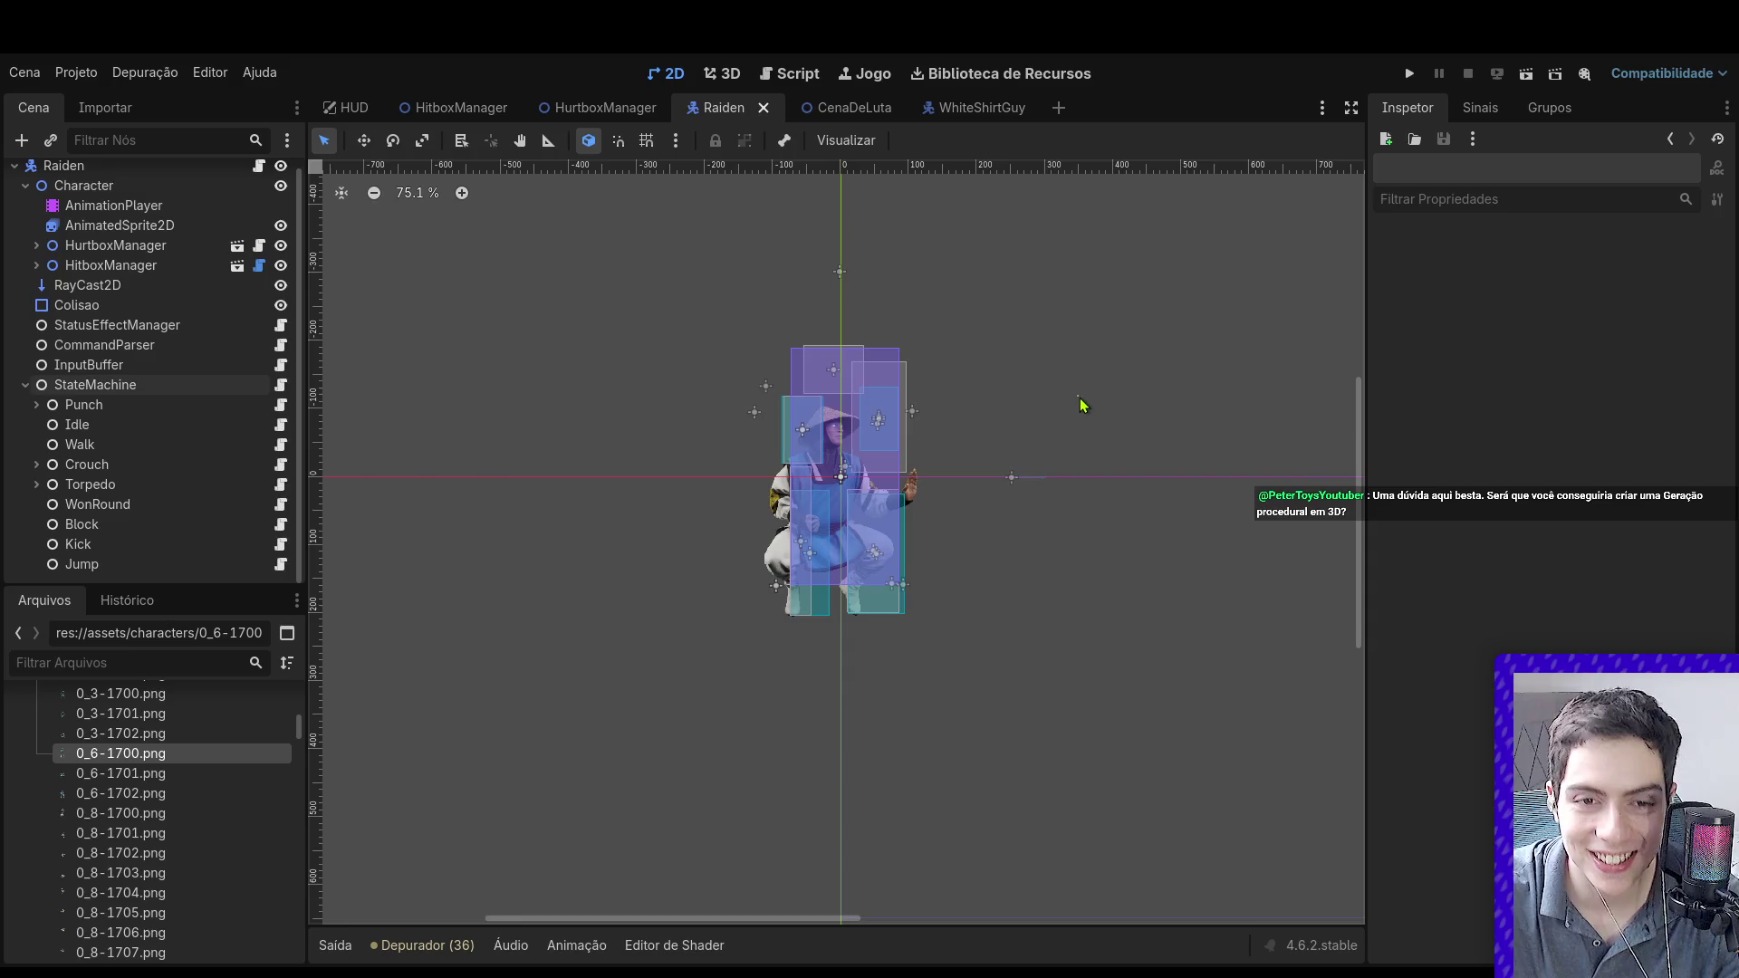
scroll(938, 391, "up", 7)
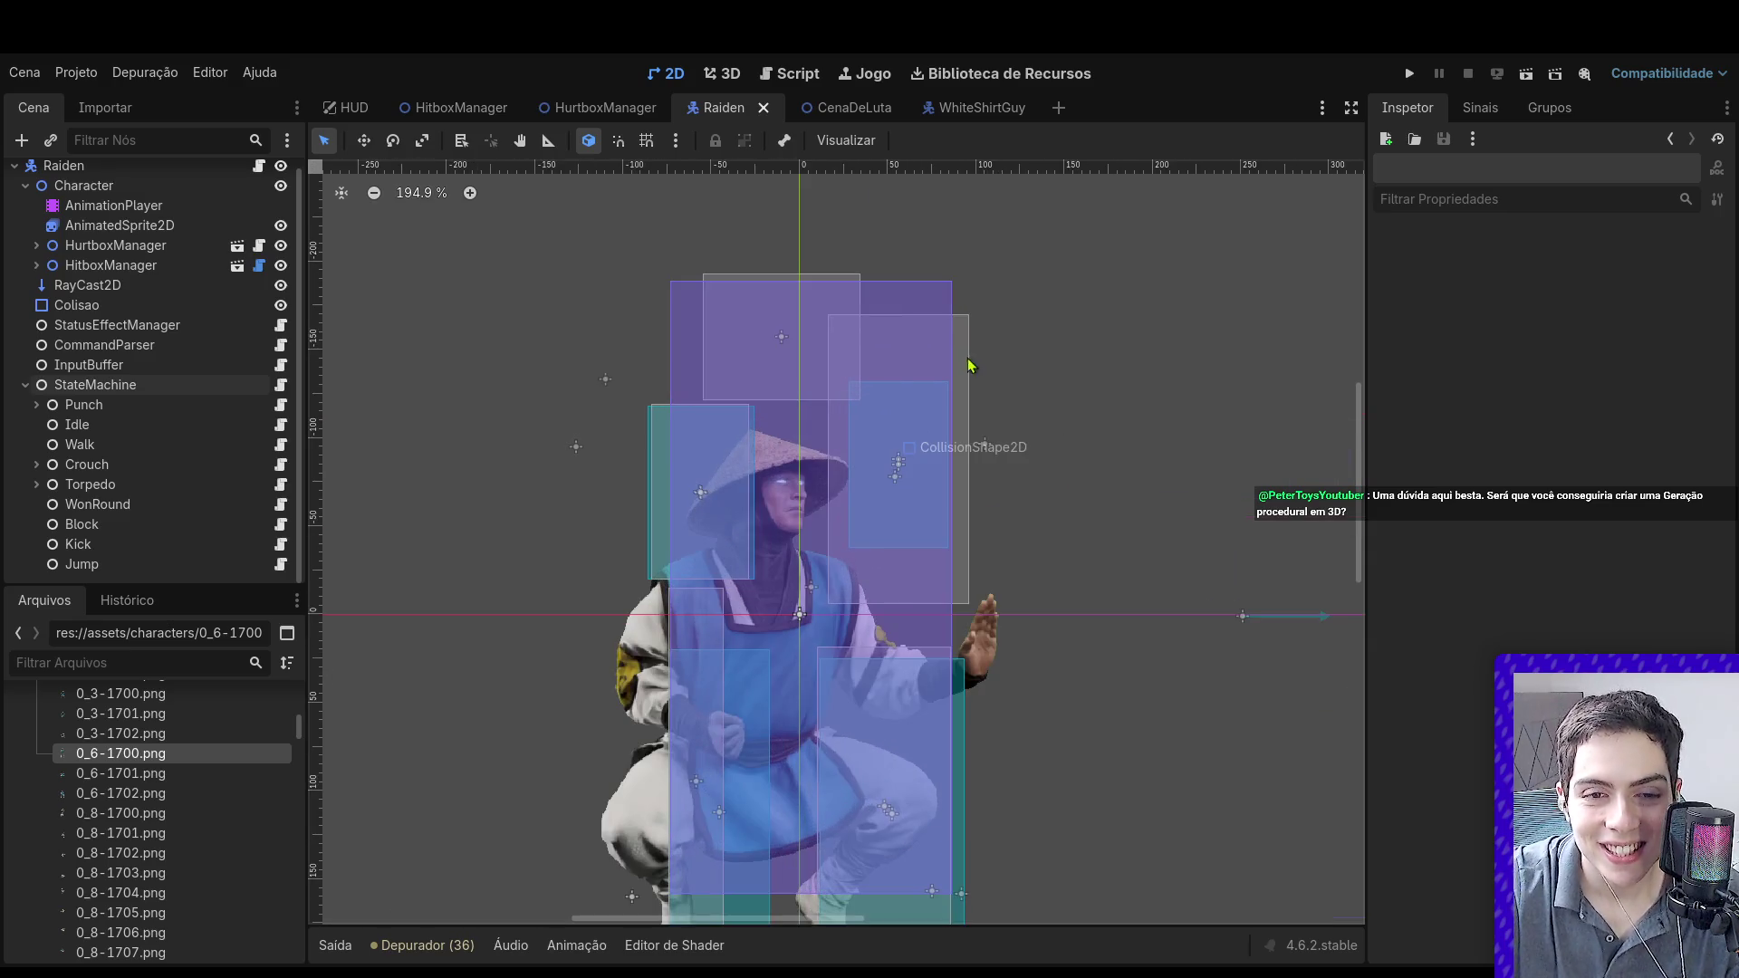
scroll(904, 393, "down", 5)
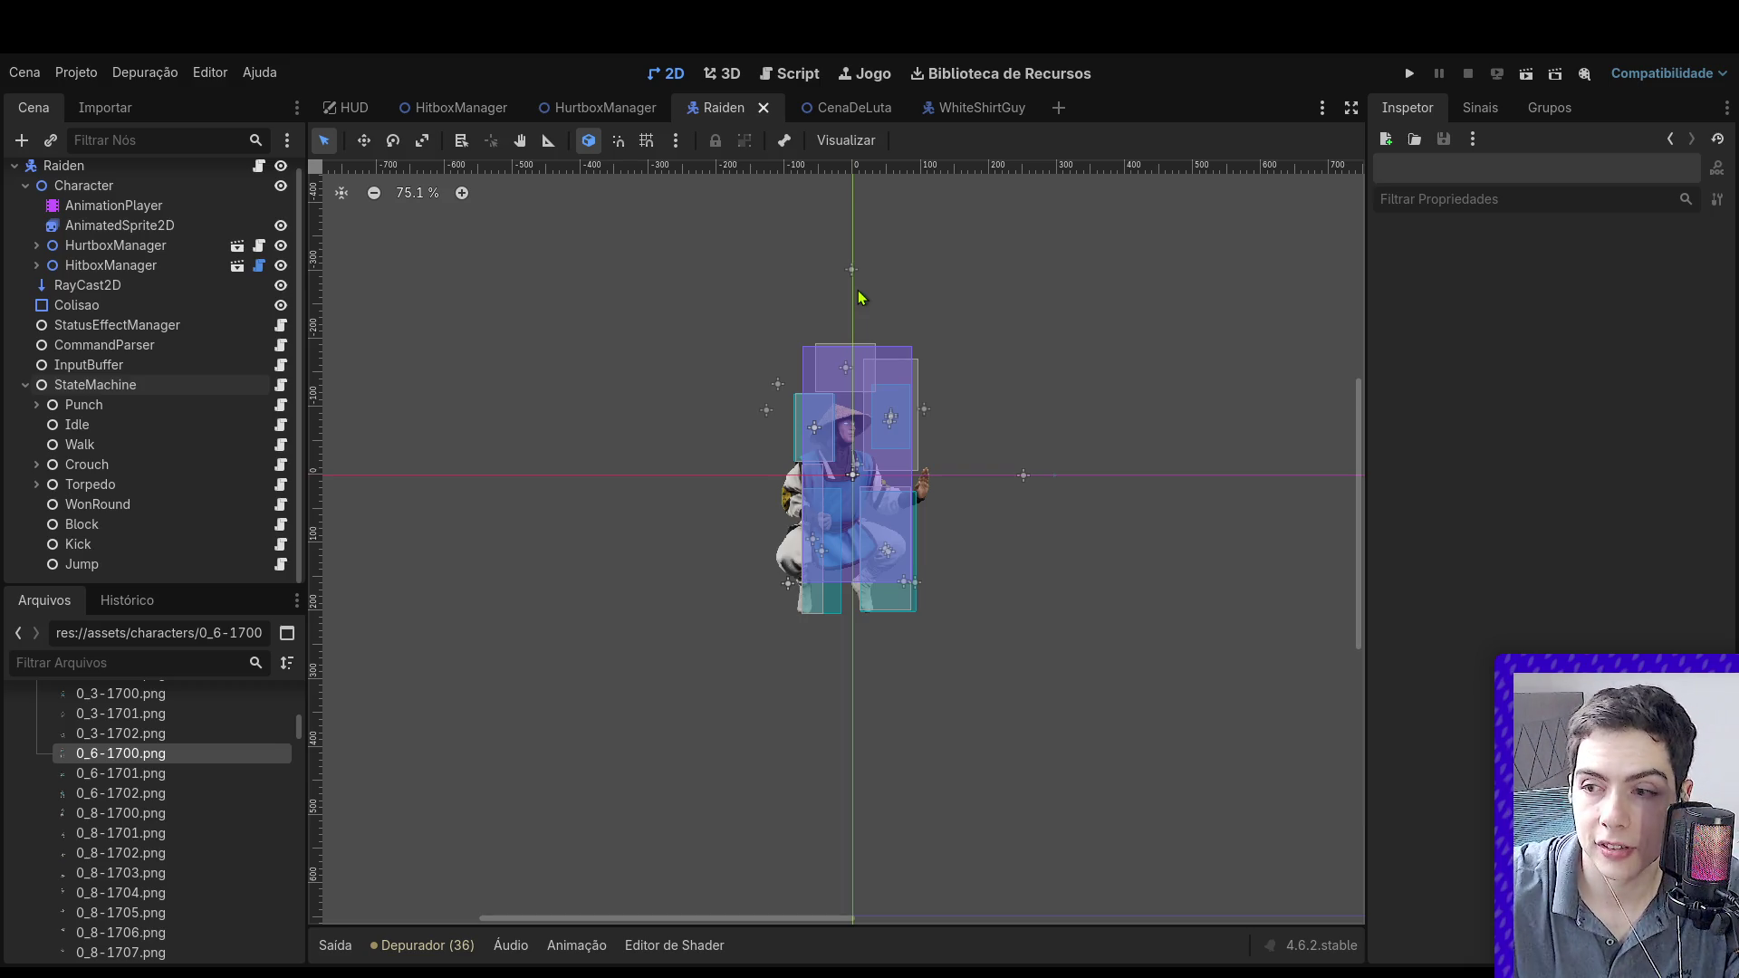
Open the Jump node's script, Jump.gd, showing jump_force at 200.0.
scroll(910, 351, "down", 3)
scroll(911, 351, "up", 2)
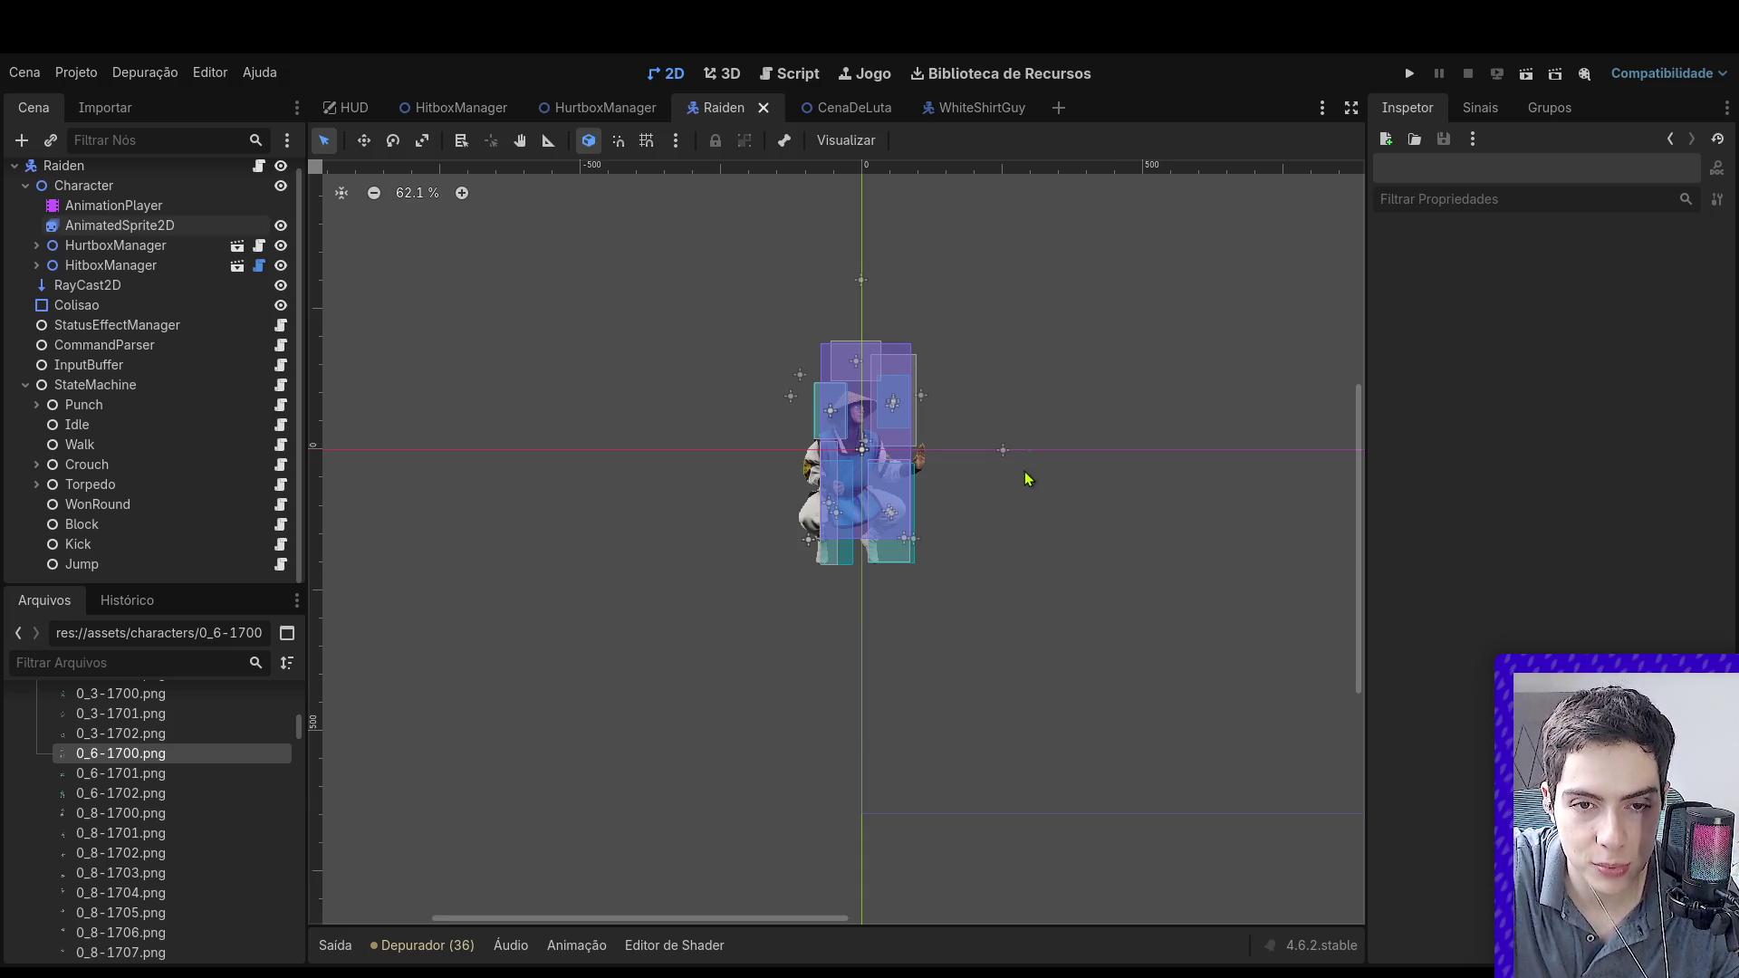
scroll(1009, 451, "up", 8)
scroll(1009, 450, "down", 10)
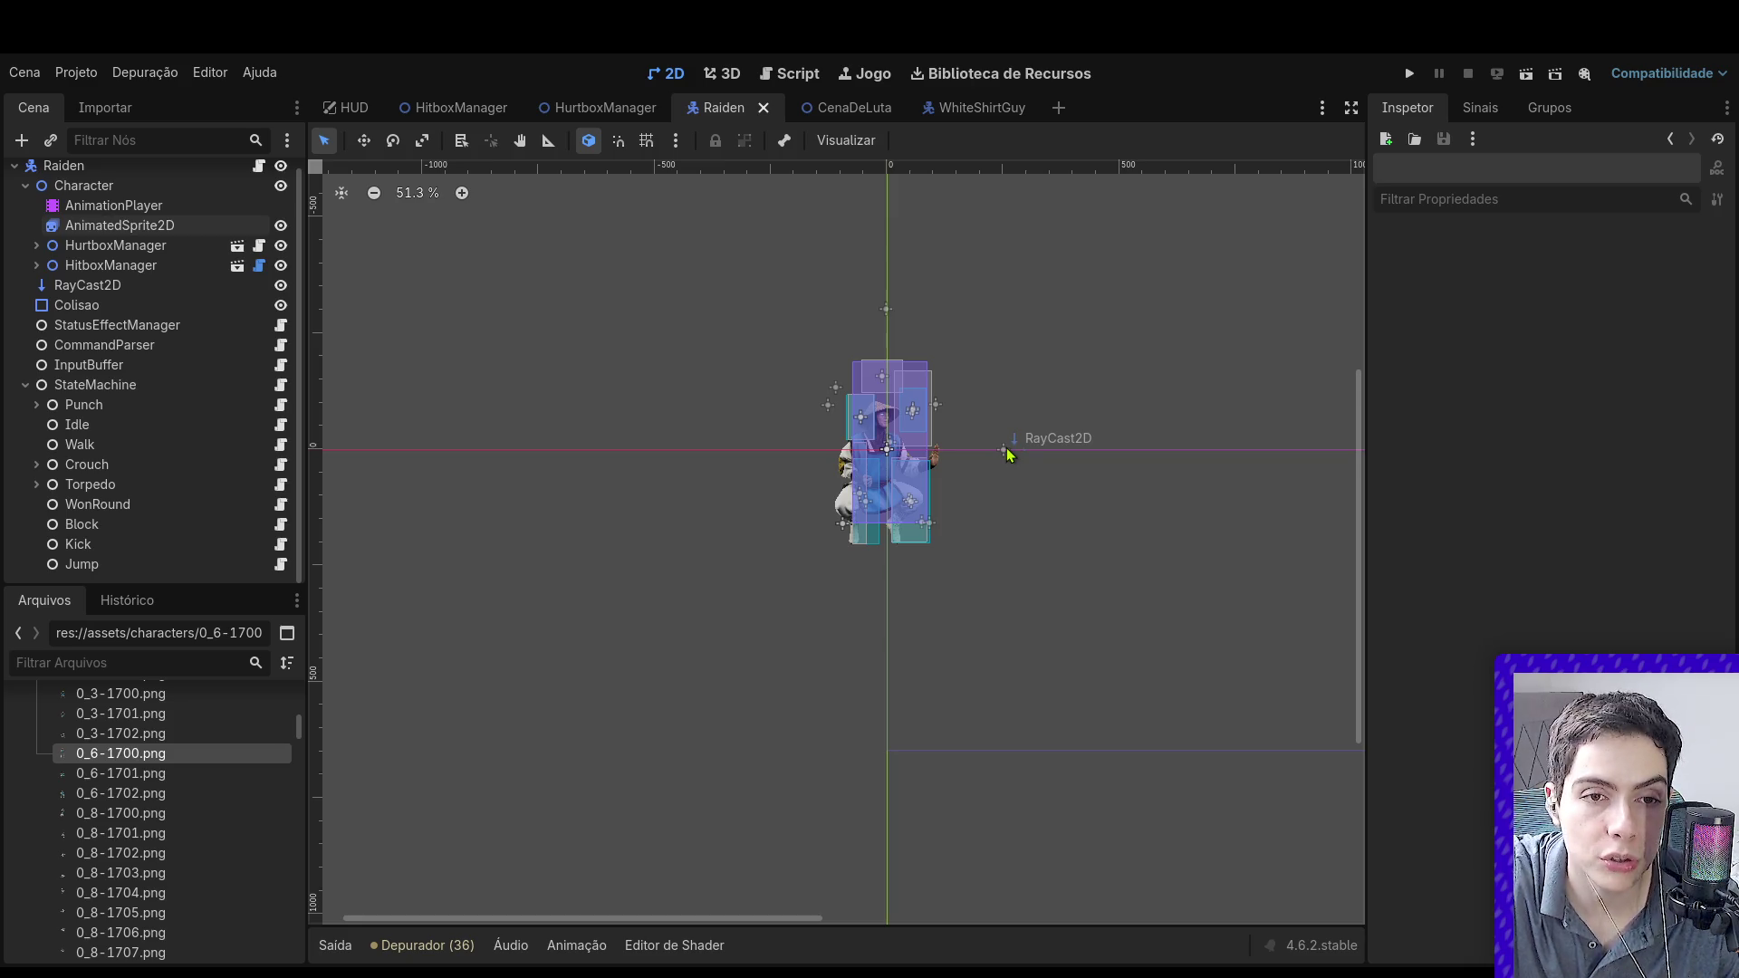
scroll(1119, 376, "up", 4)
scroll(996, 399, "down", 4)
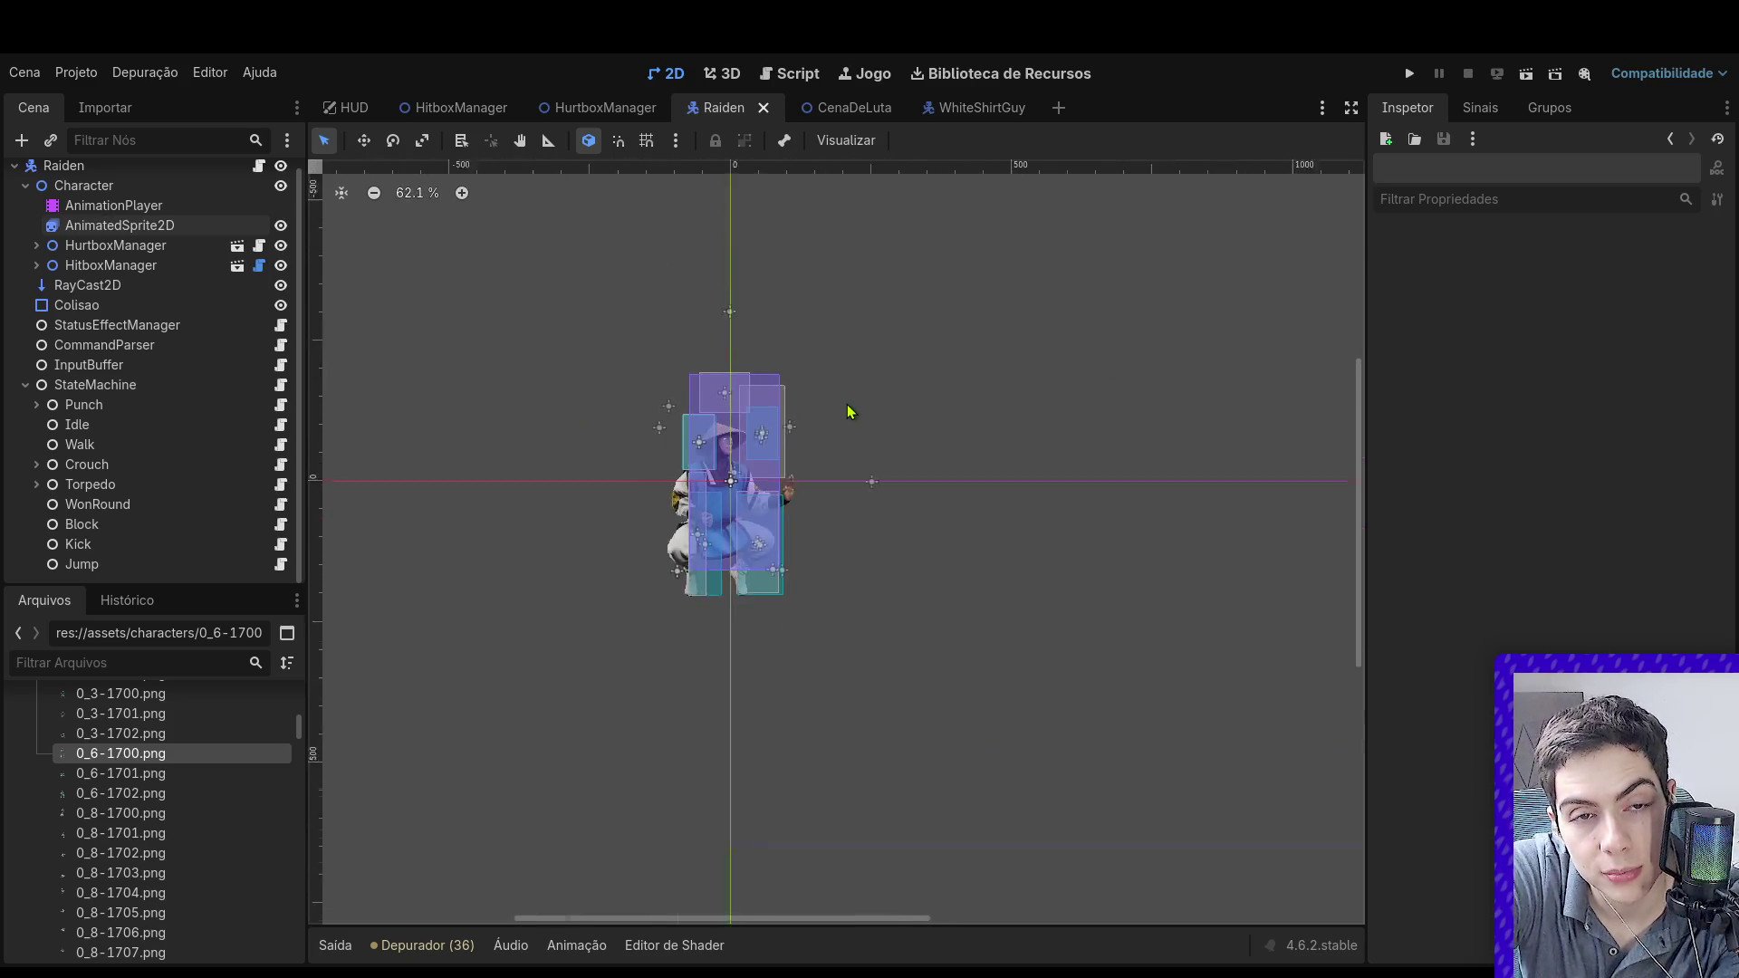
scroll(807, 380, "up", 1)
left_click(280, 562)
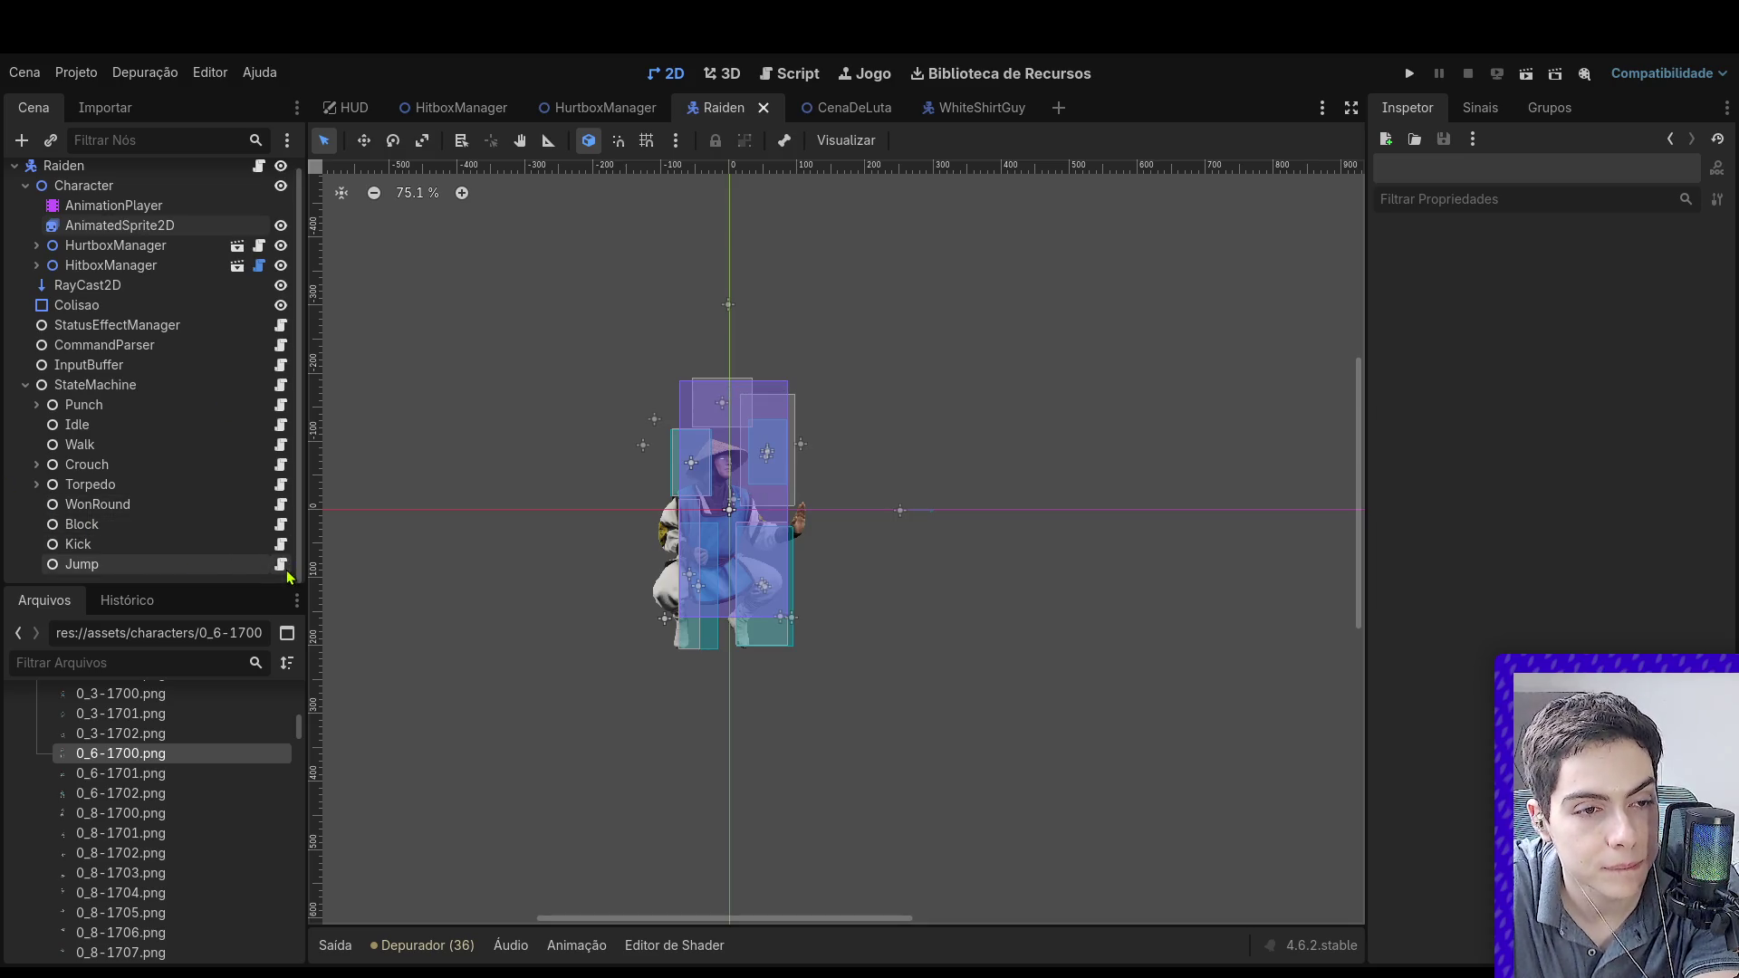
scroll(729, 548, "up", 4)
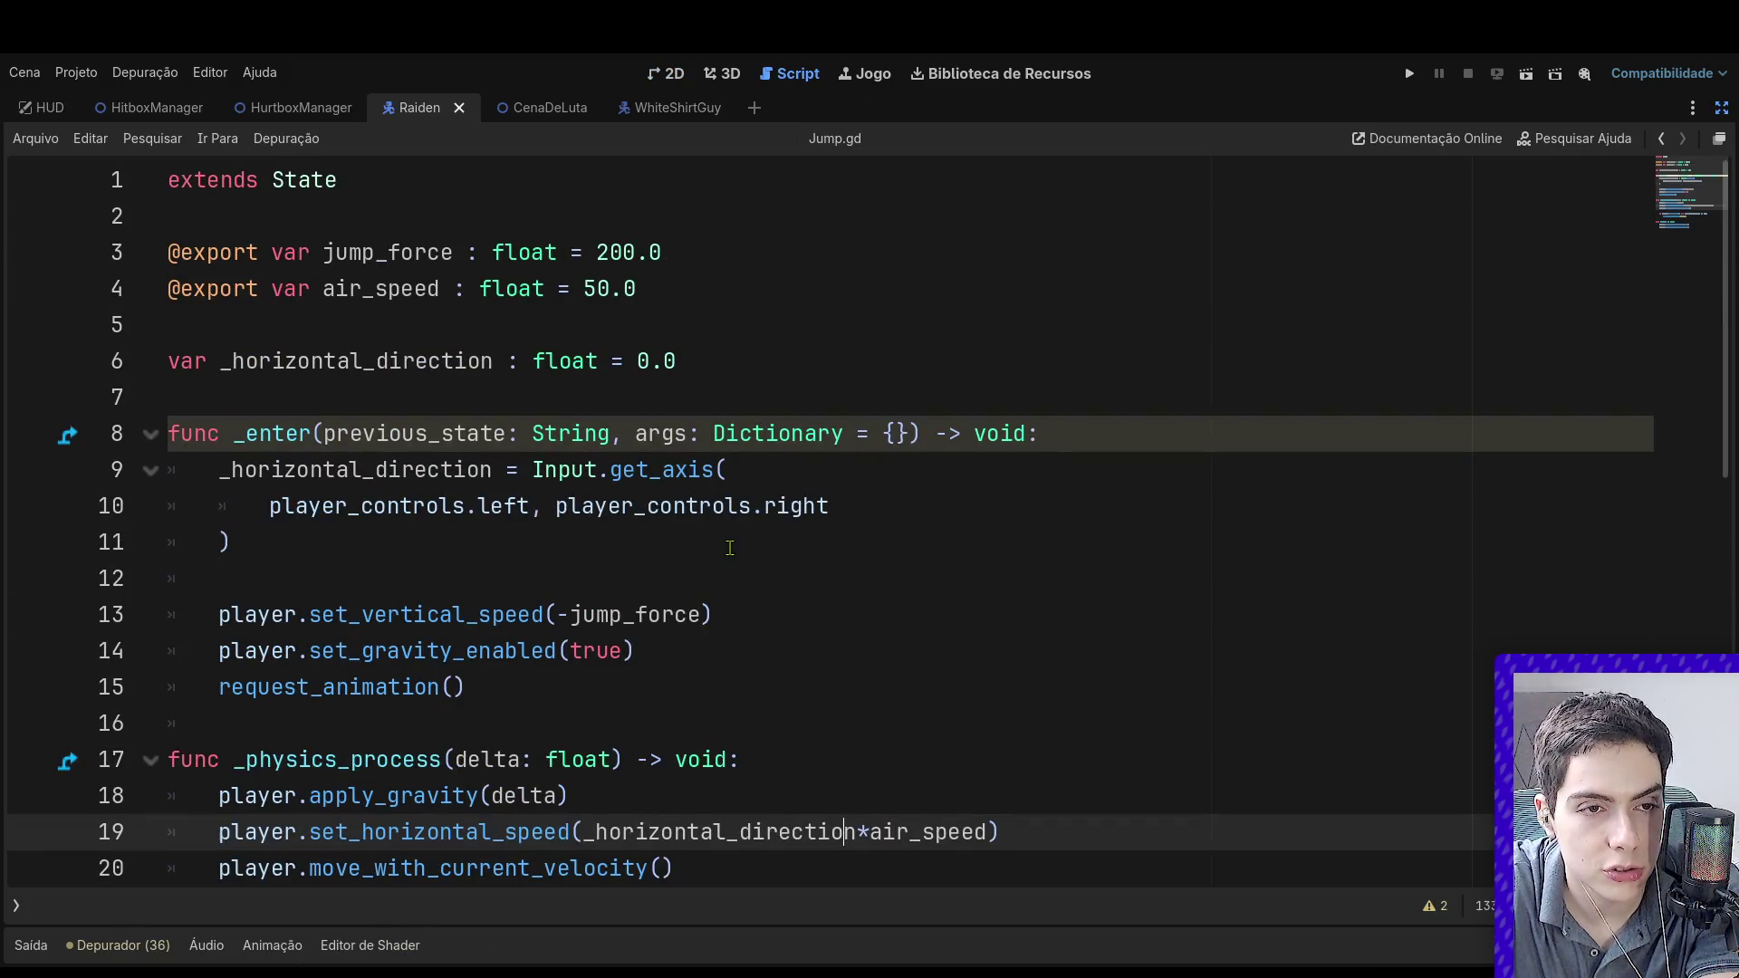
Change Jump.gd's jump_force from 200.0 to 400.0, then view CenaDeLuta's FightScene.gd.
double_click(603, 253)
type("400")
left_click(698, 296)
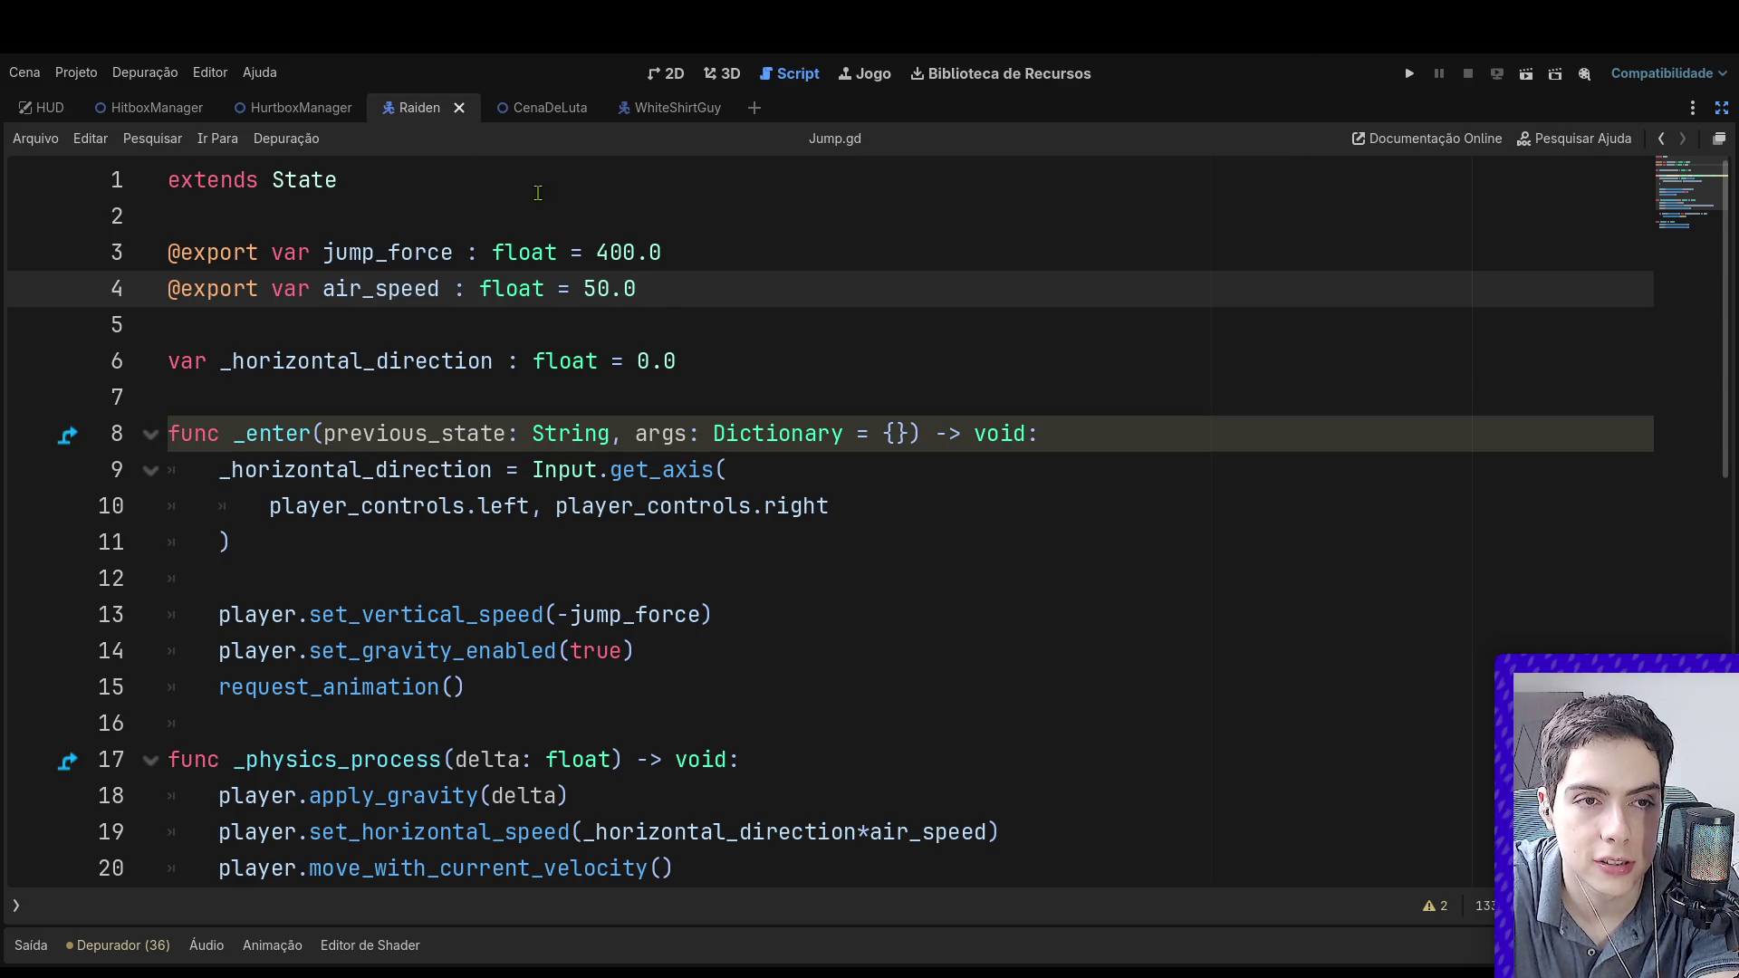
left_click(525, 105)
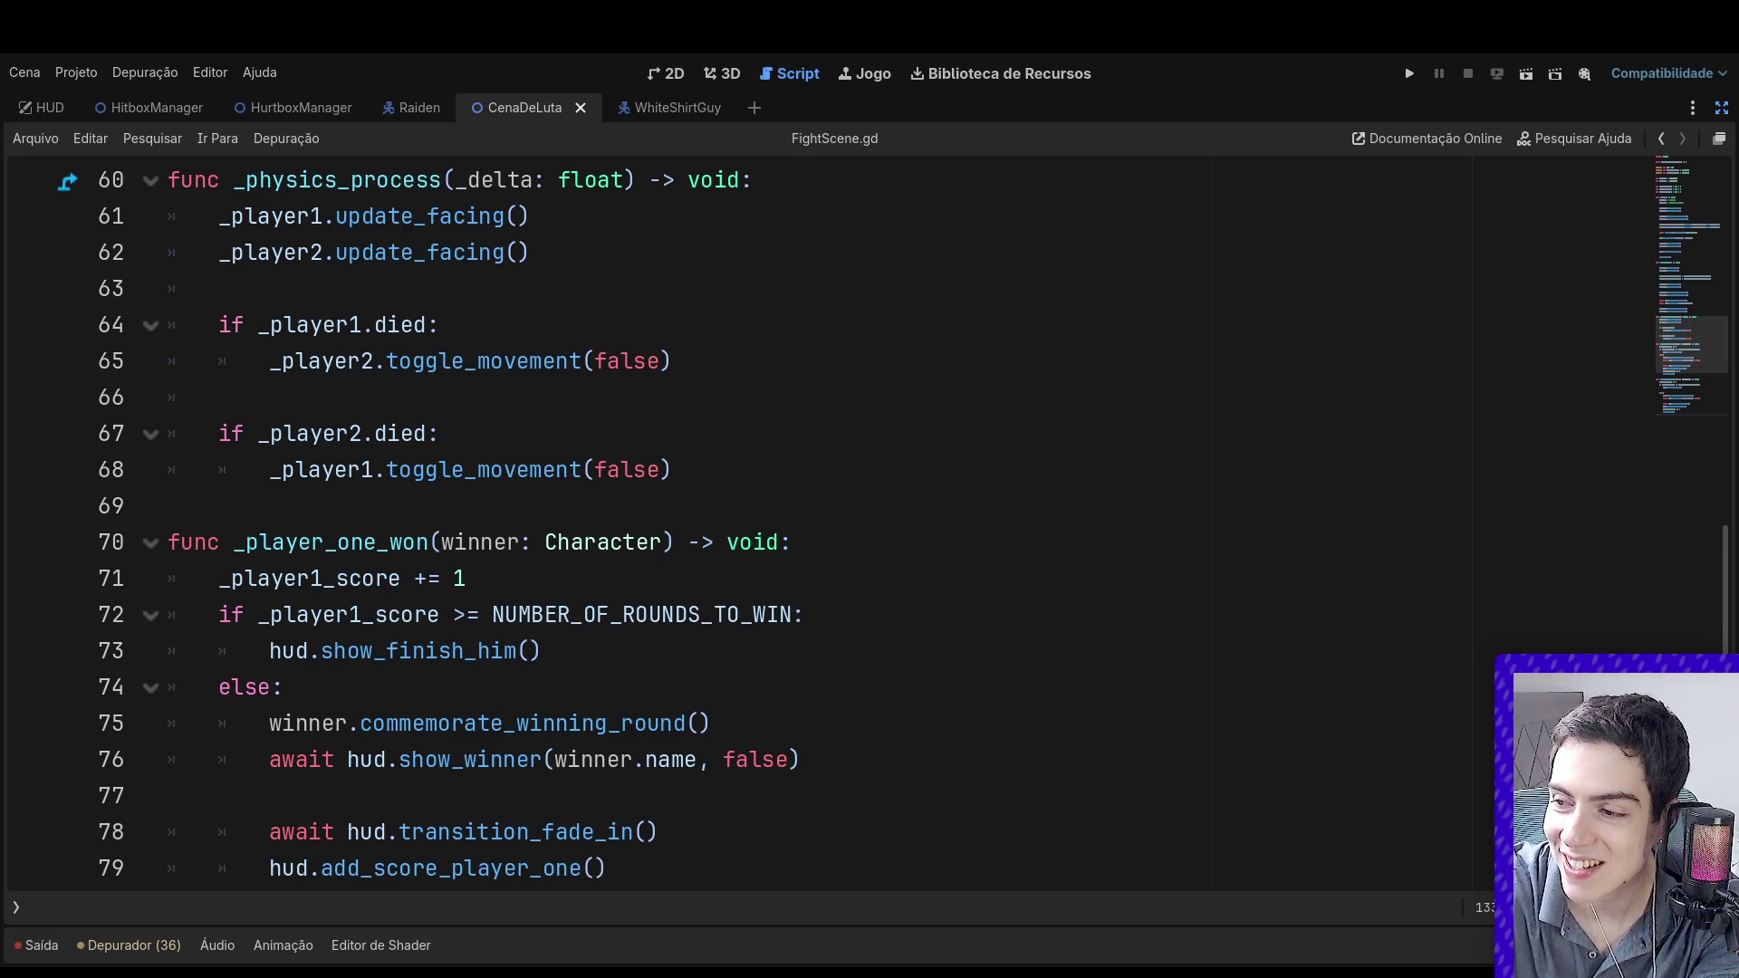
Run the game to test the jump, stop it, and return to the 2D view.
left_click(1526, 73)
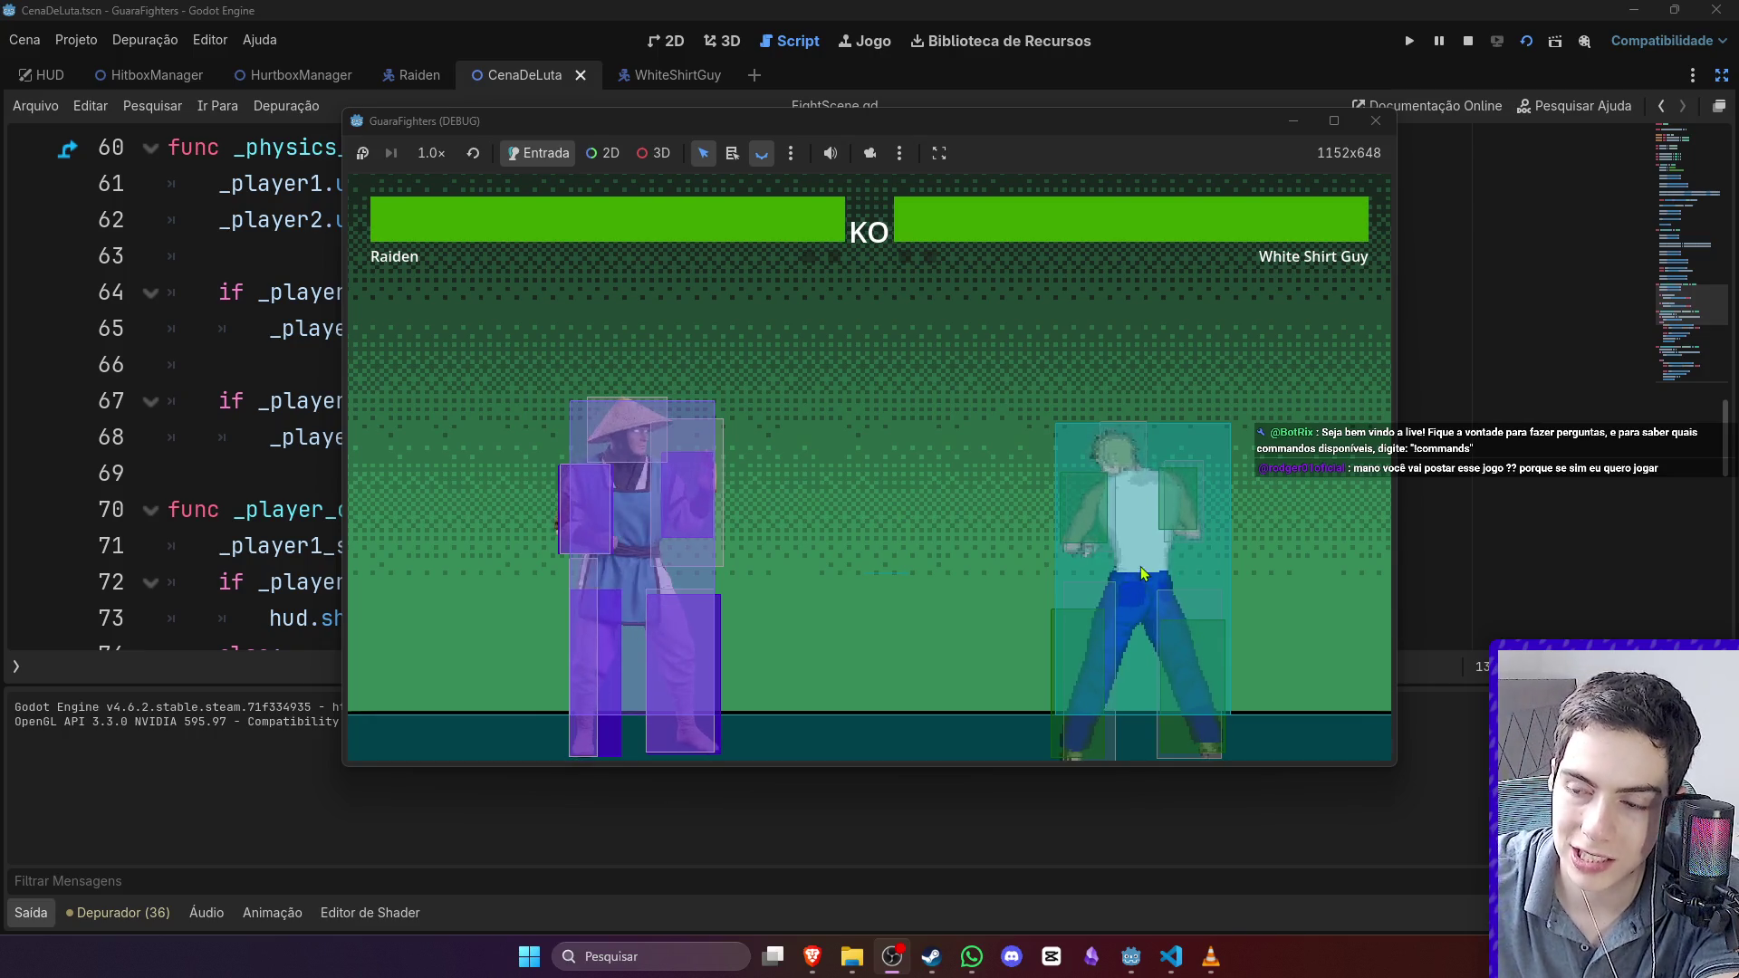
left_click(1469, 41)
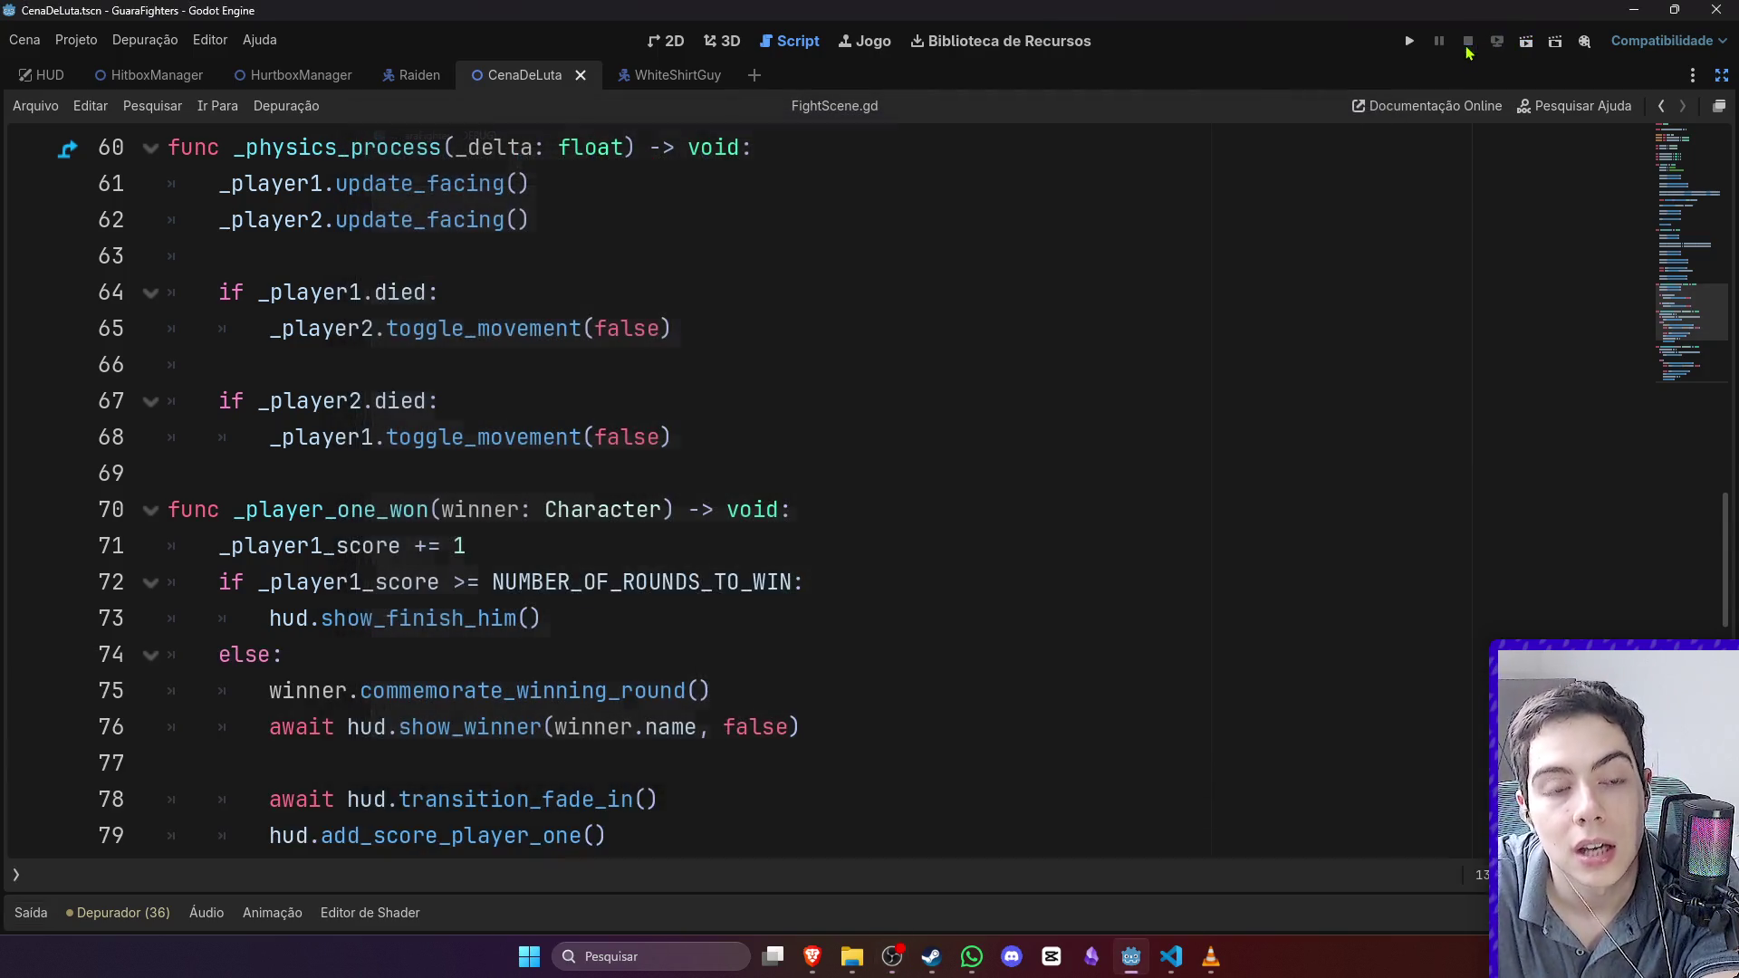
left_click(679, 46)
scroll(827, 245, "down", 3)
scroll(832, 245, "up", 5)
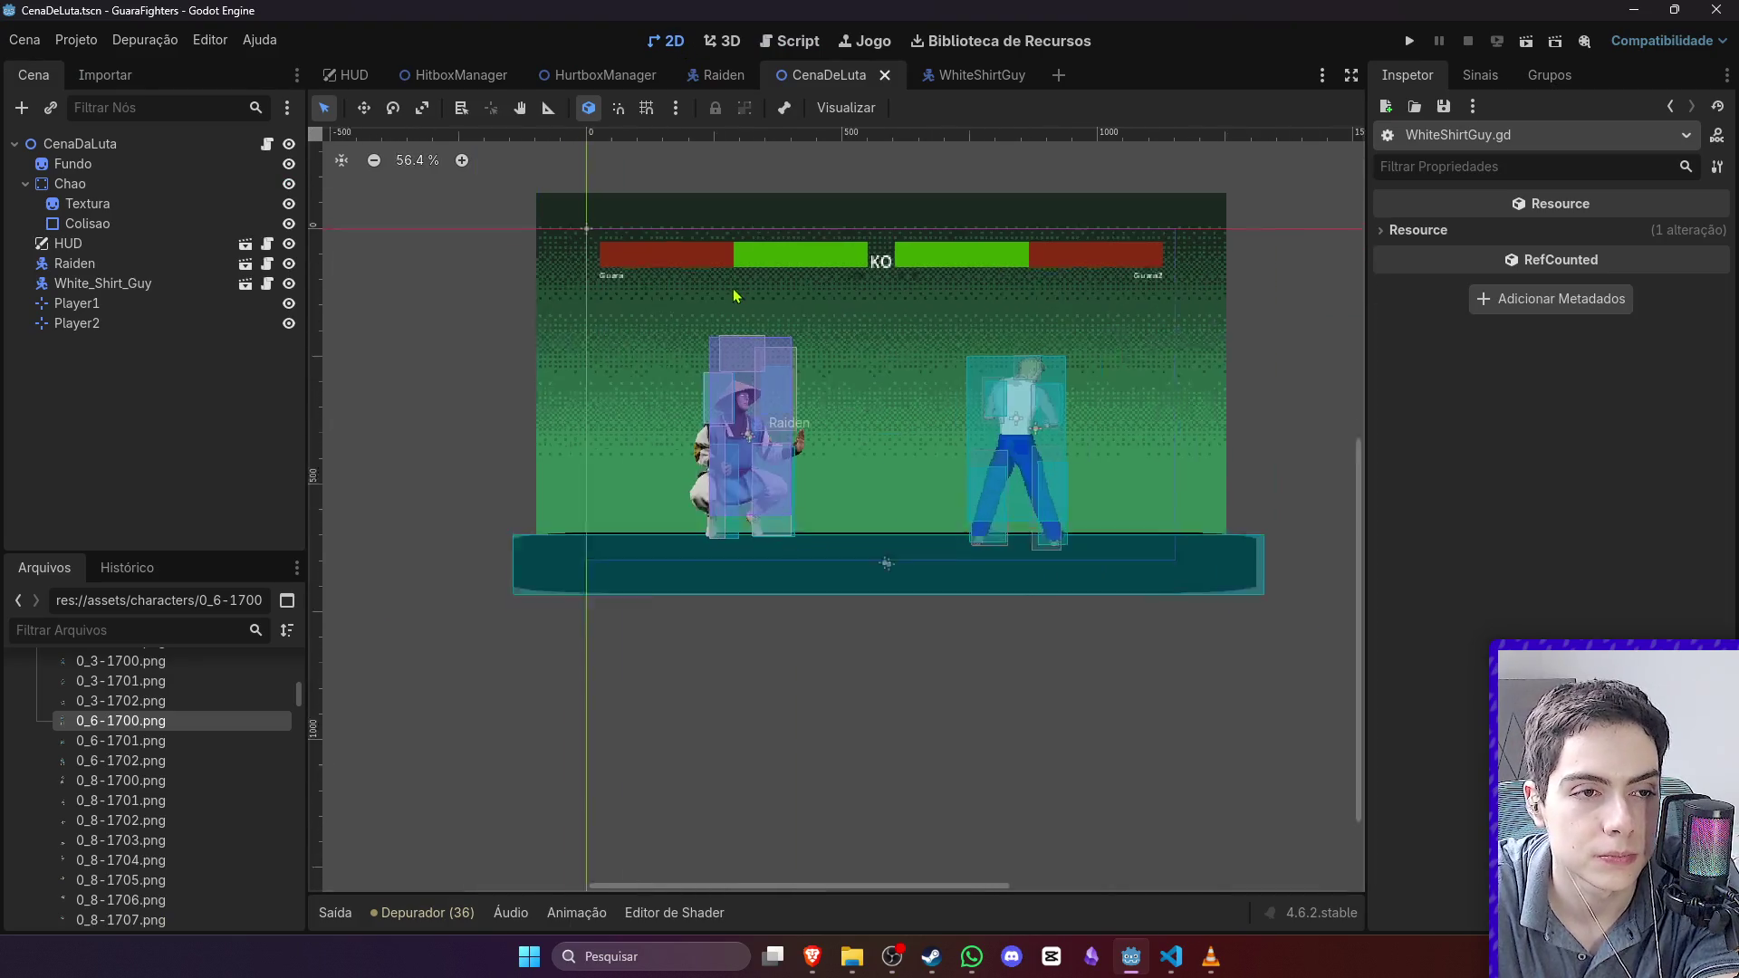
Show the Idle animation on Raiden's AnimationPlayer in the Raiden scene.
left_click(715, 74)
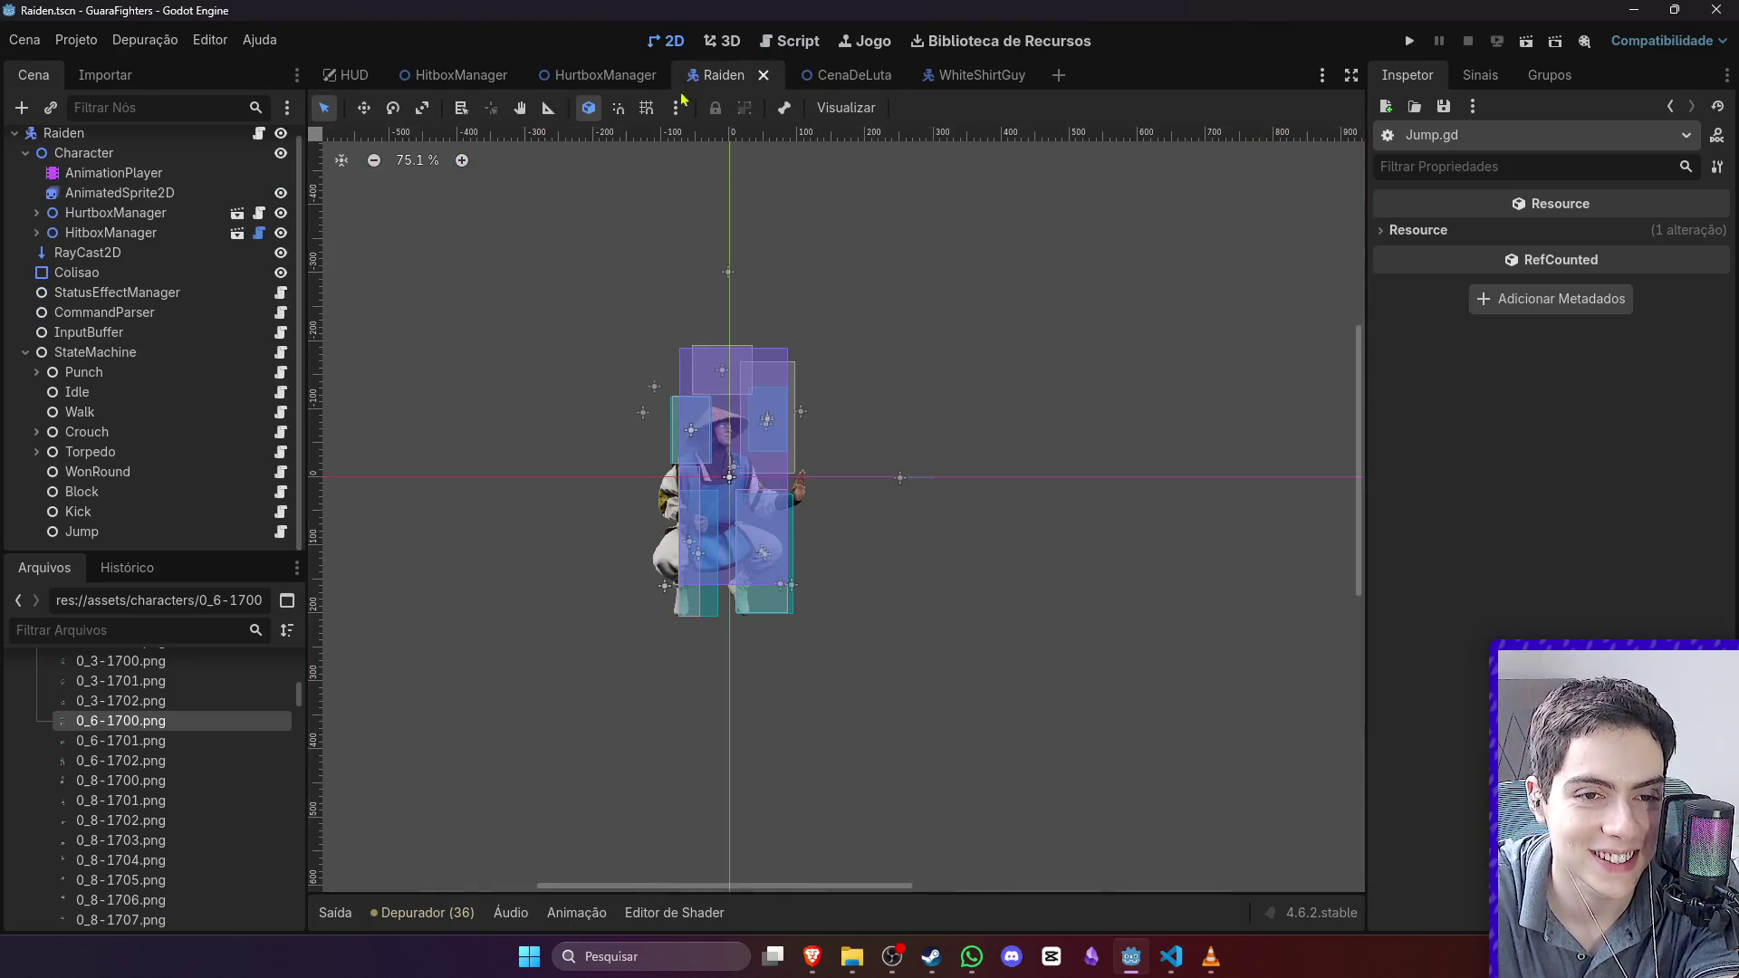
left_click(136, 173)
left_click(711, 627)
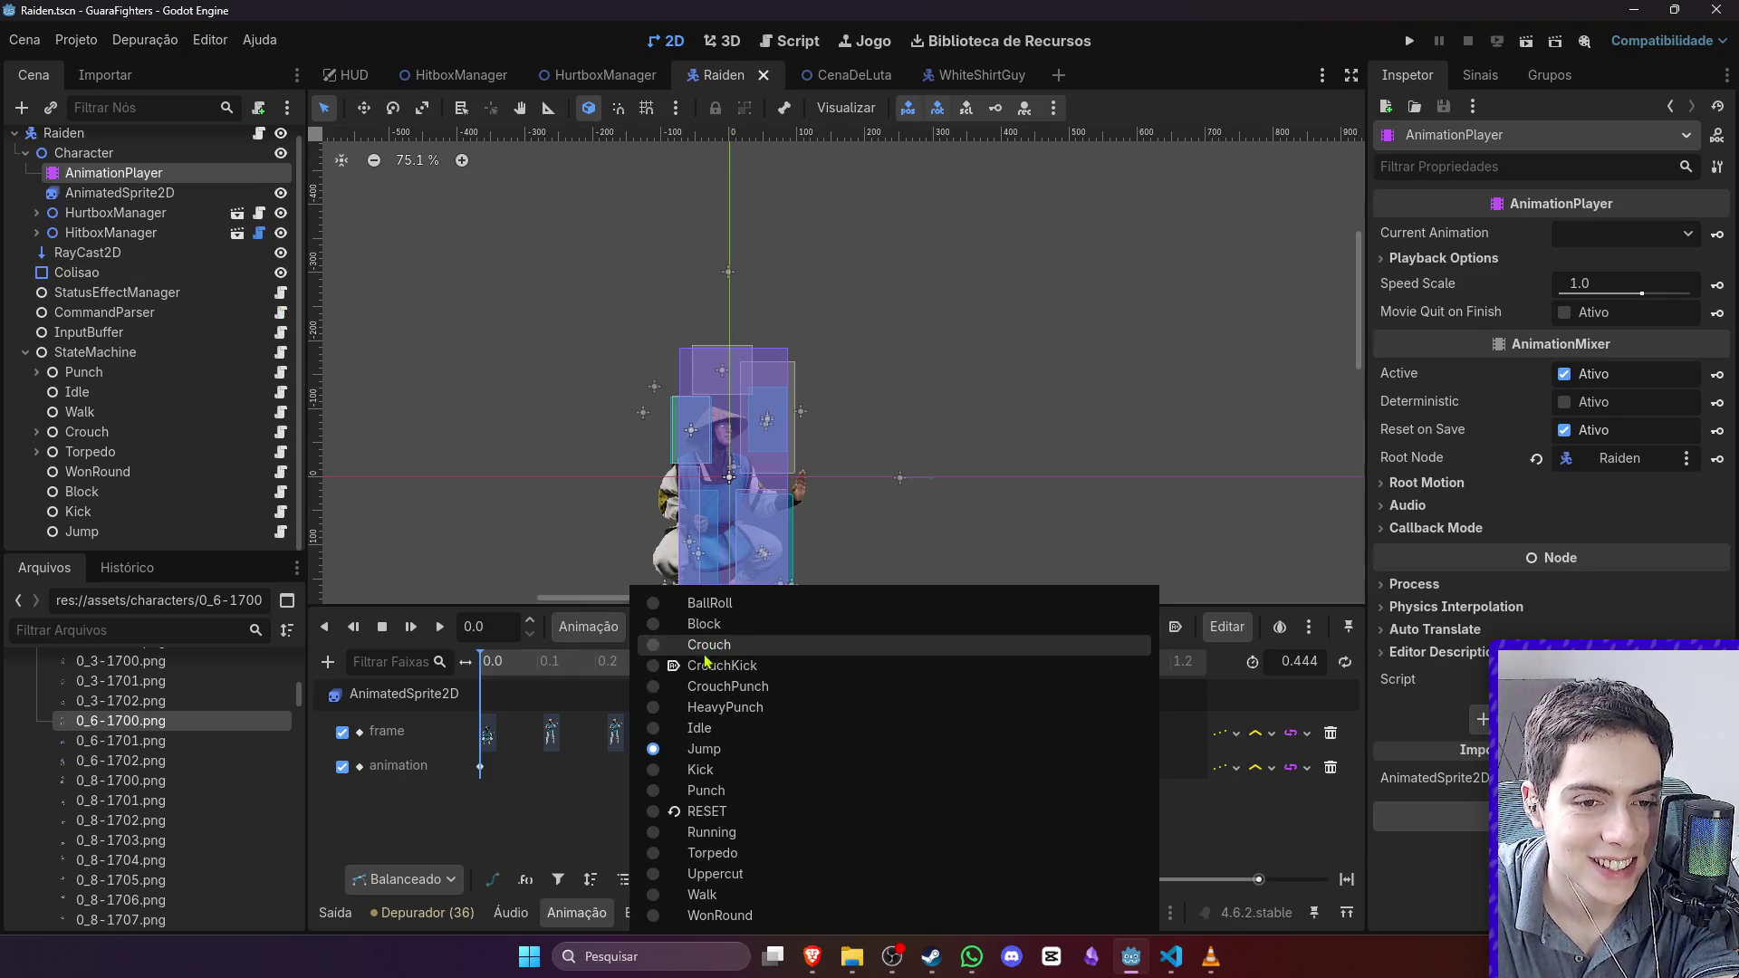
left_click(718, 741)
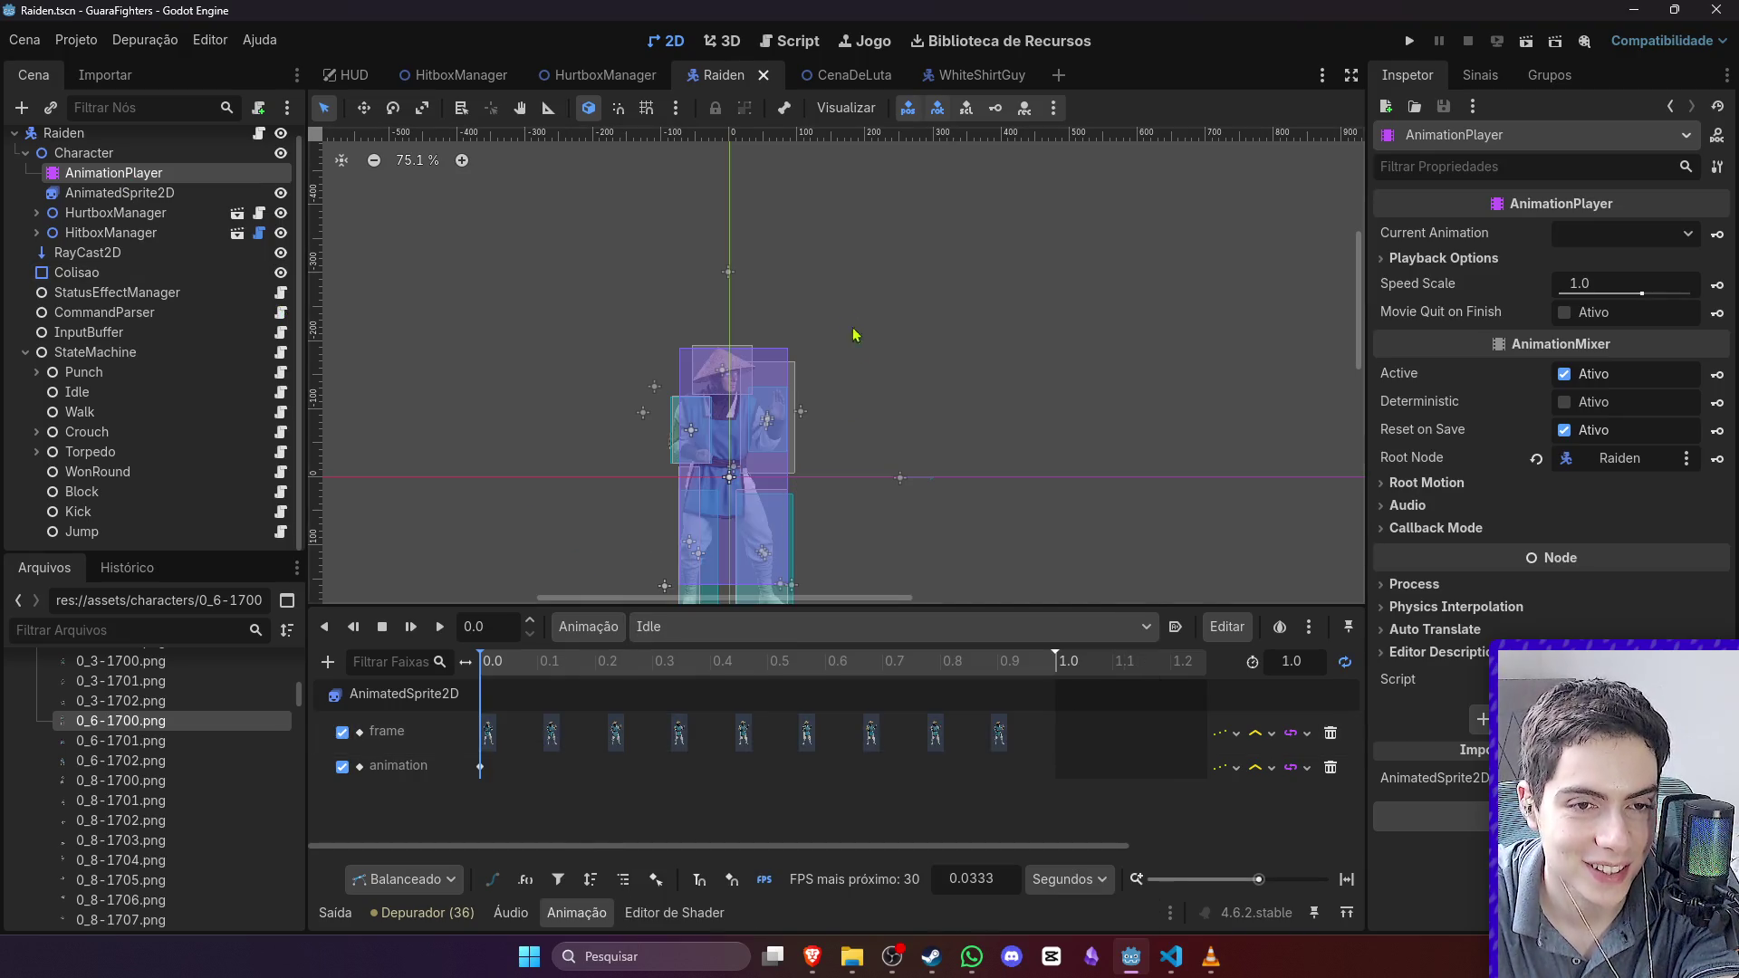
Return to the CenaDeLuta fight scene, zoom the canvas, and close the animation panel with Ctrl+J.
left_click(835, 76)
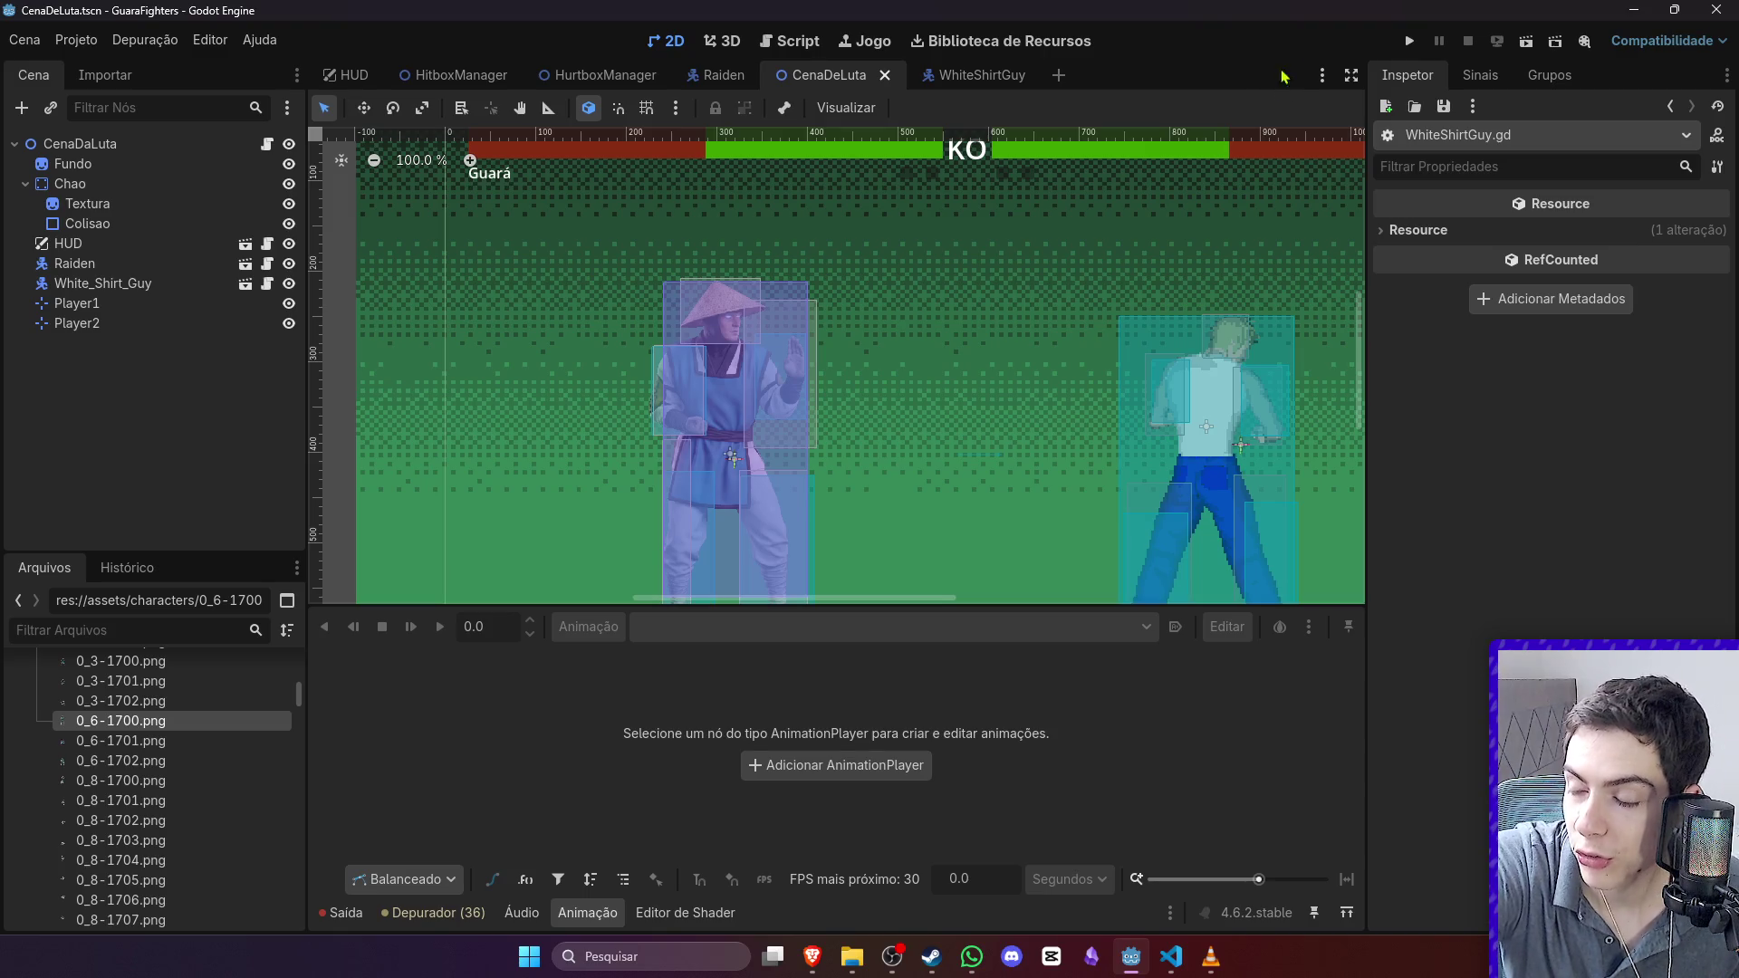
scroll(830, 332, "down", 3)
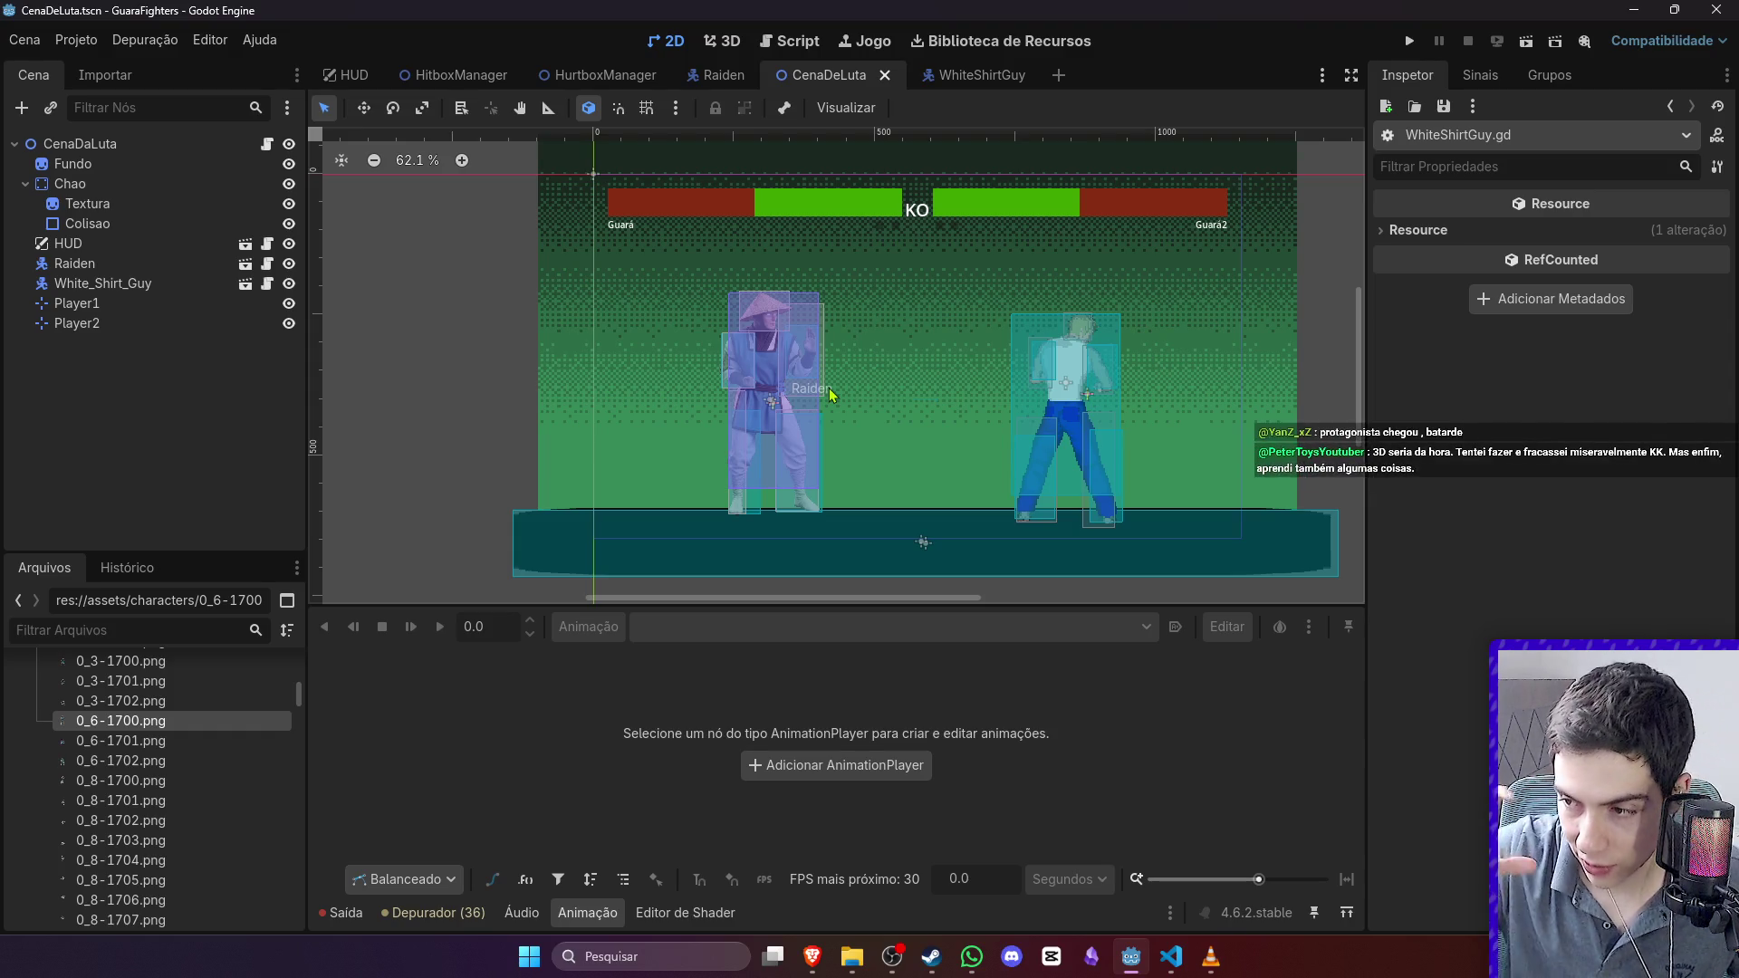
key("ctrl+j")
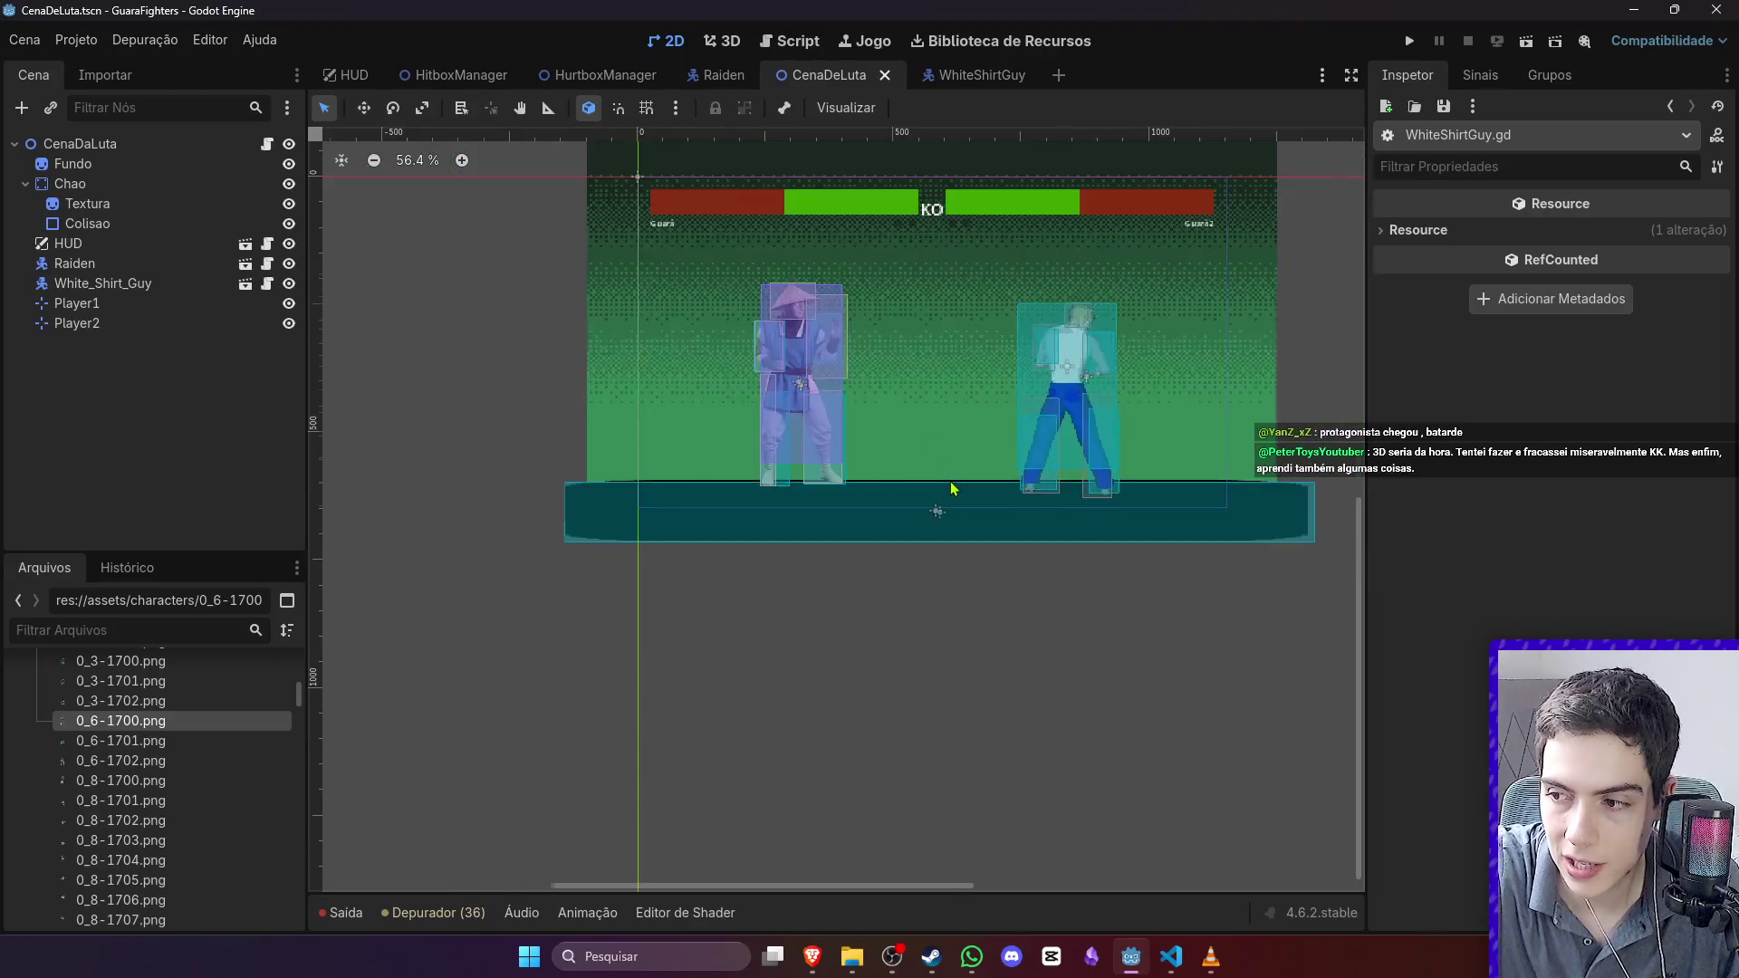
scroll(938, 372, "up", 2)
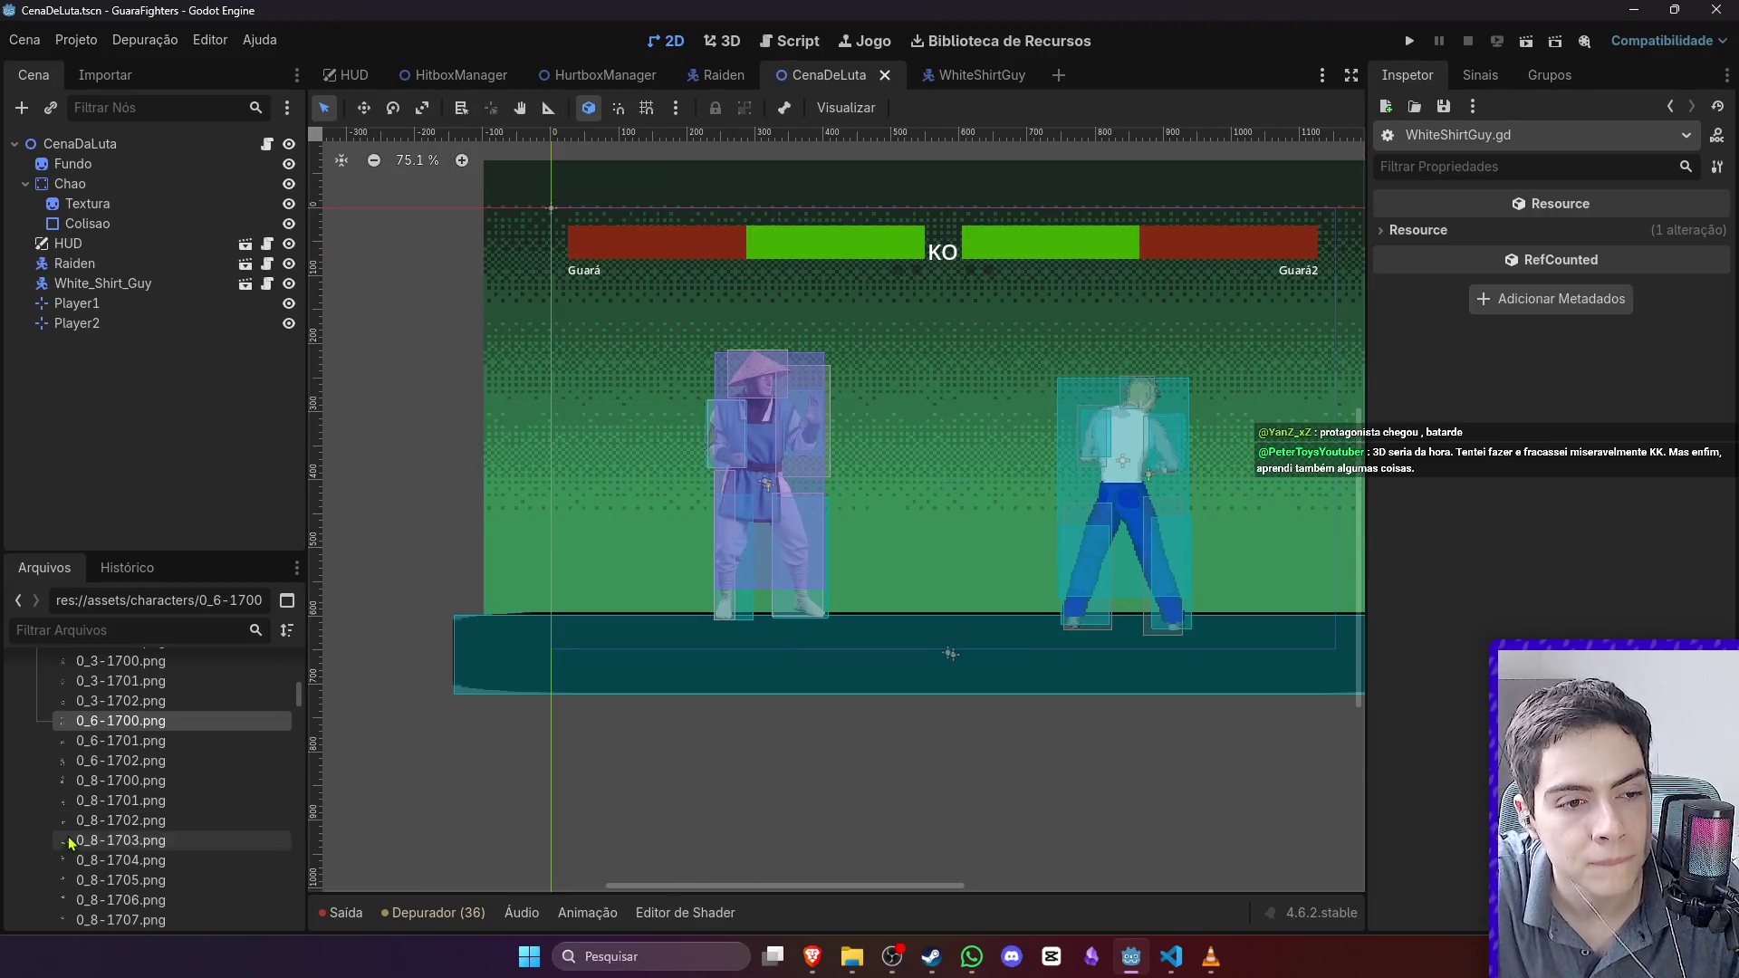
scroll(41, 765, "up", 10)
Collapse the characters folder and inspect White_Shirt_Guy (Grounded motion mode, collision layer 1).
left_click(37, 766)
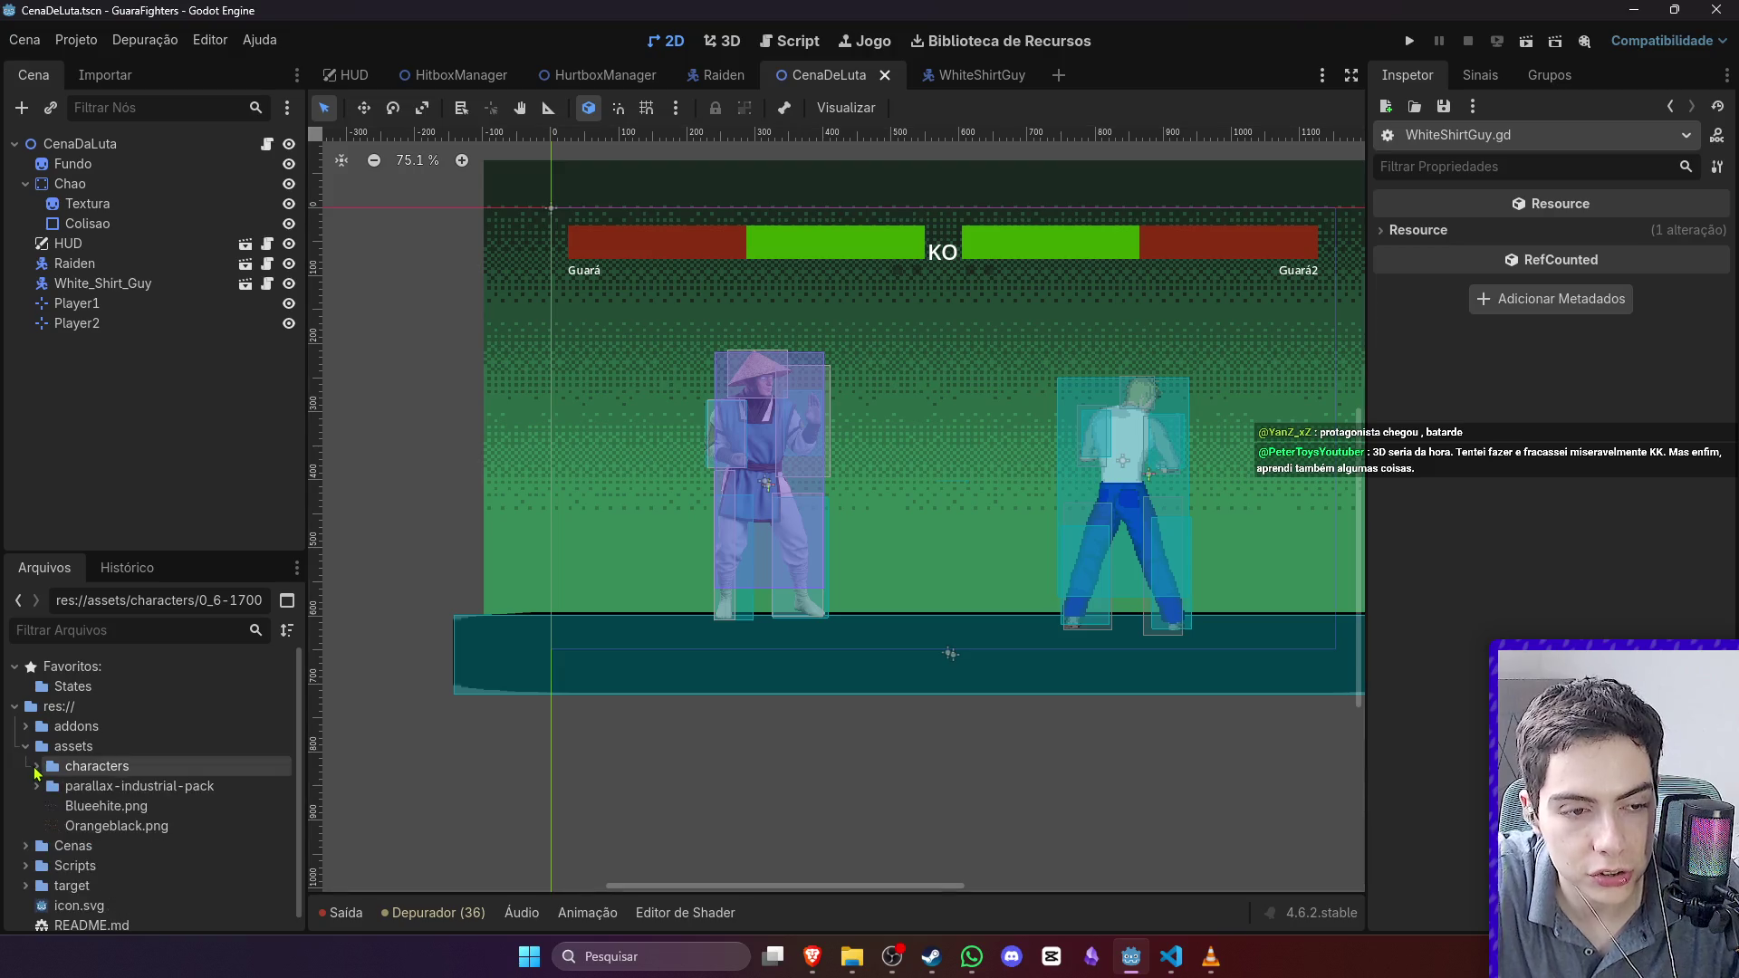
left_click(36, 787)
left_click(36, 786)
left_click(36, 766)
left_click(36, 766)
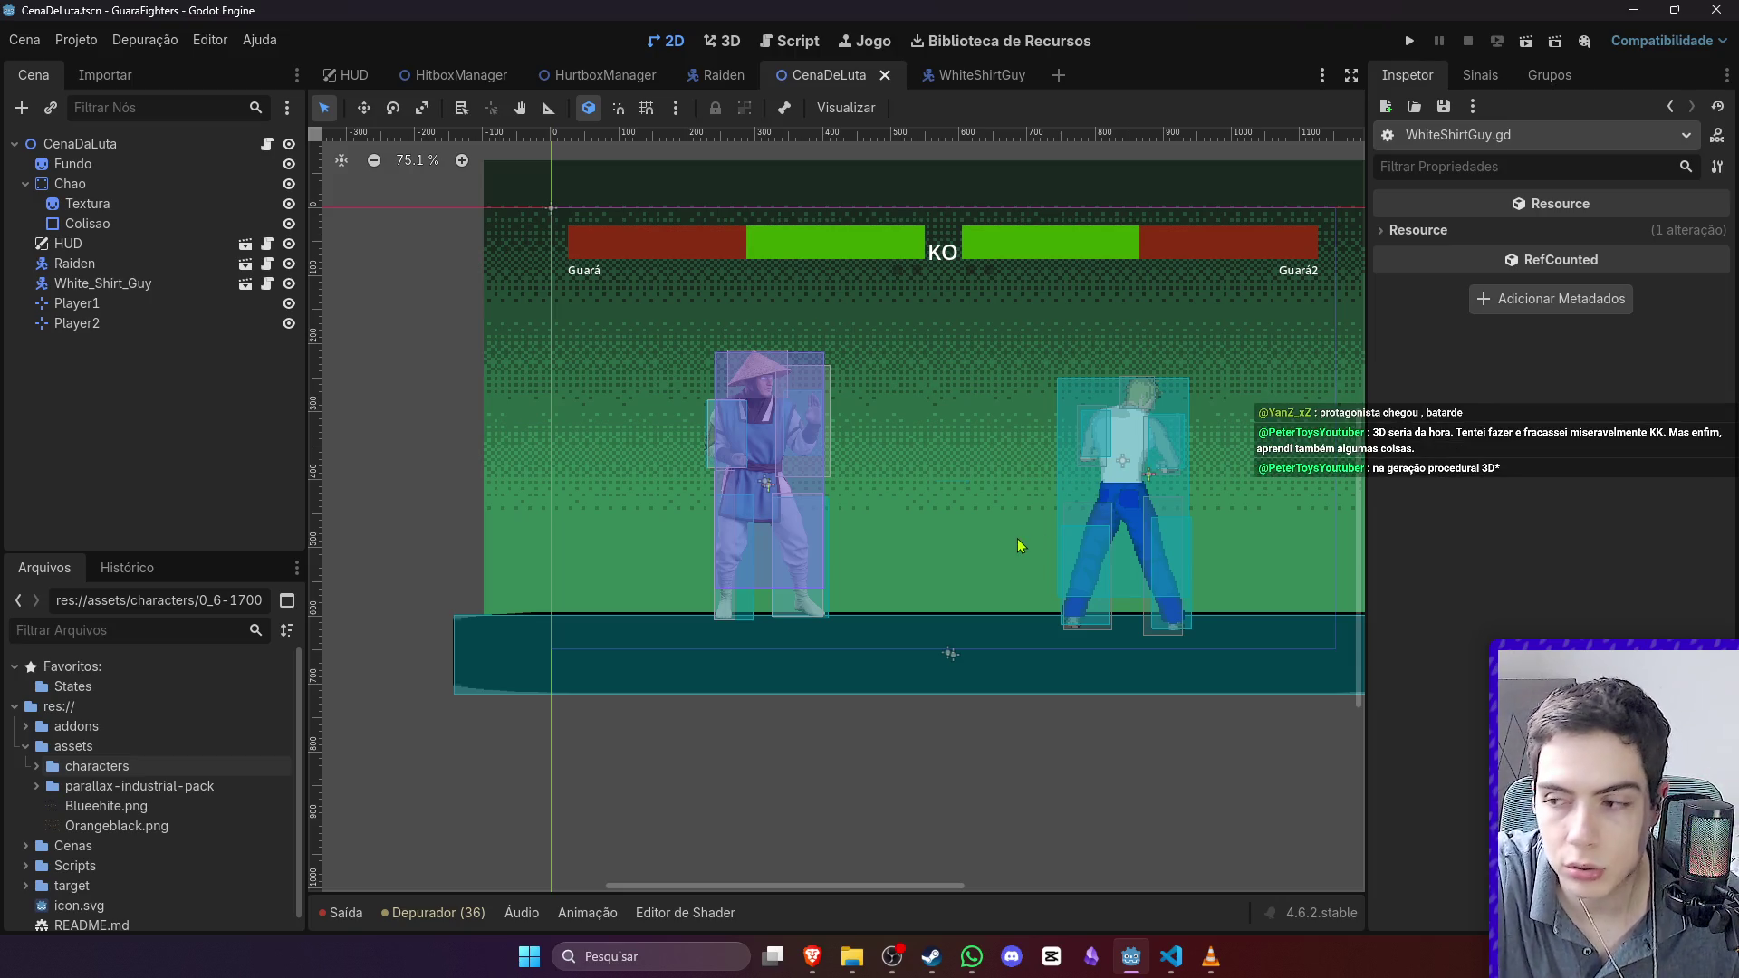
left_click(102, 283)
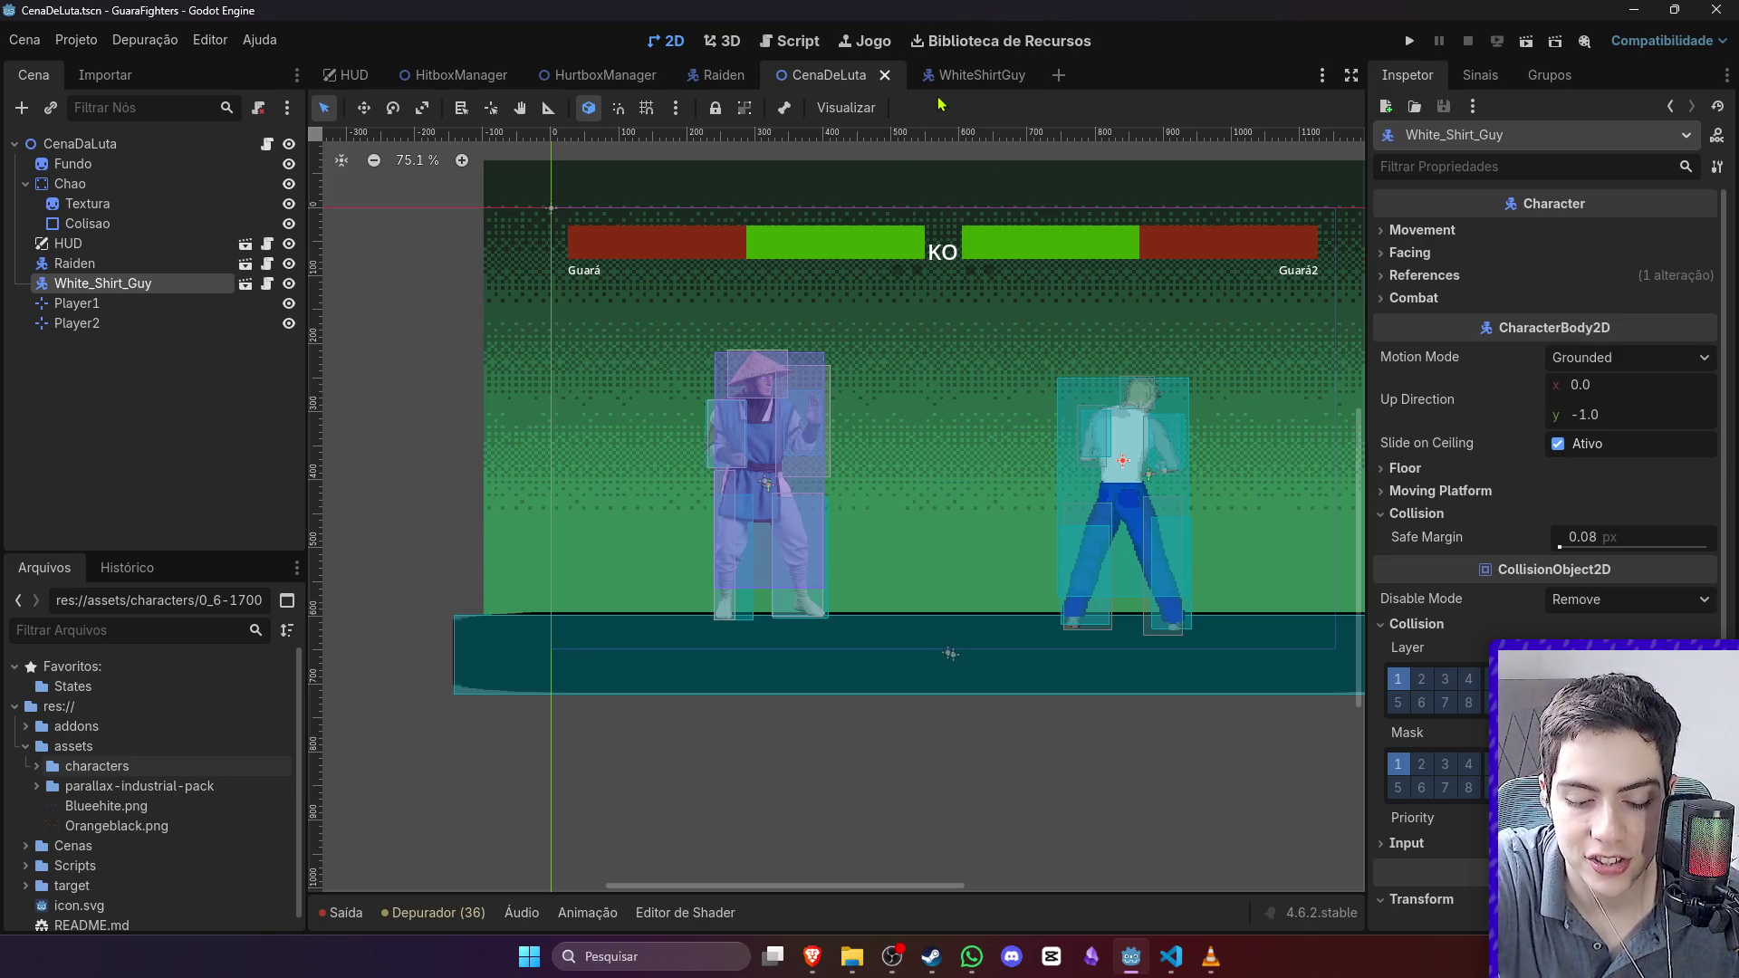
Review the set_hit_data error in the Output and Debugger panels, then collapse them.
left_click(341, 913)
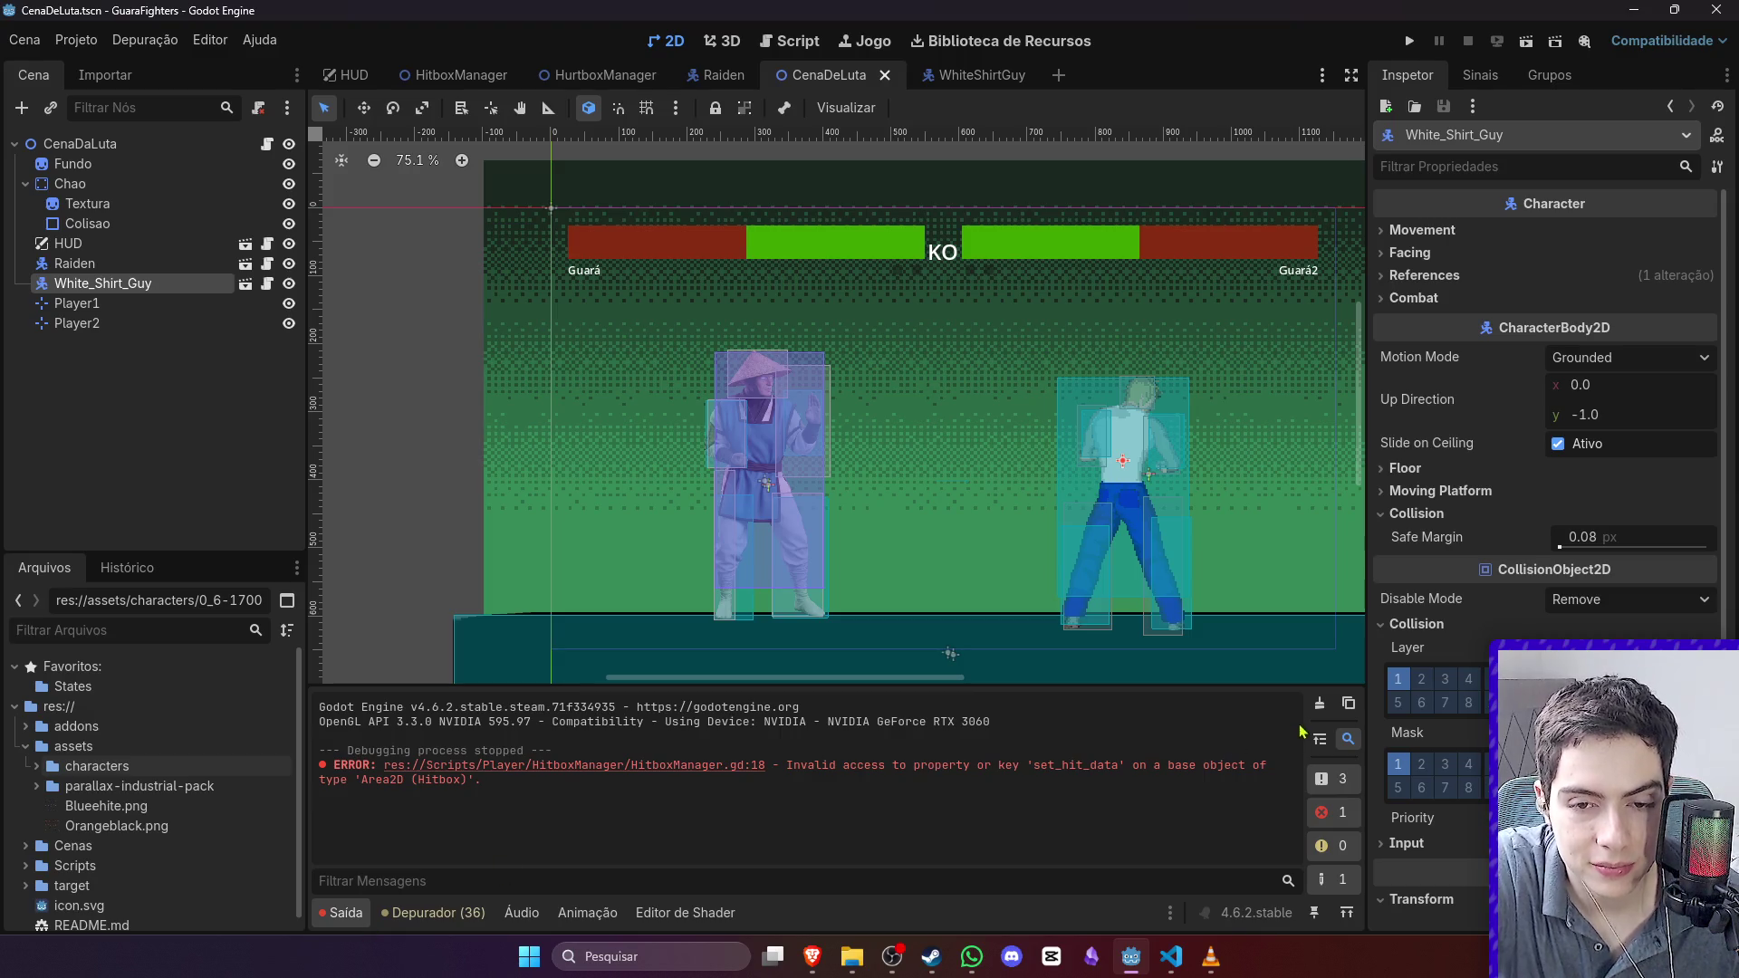
left_click(442, 917)
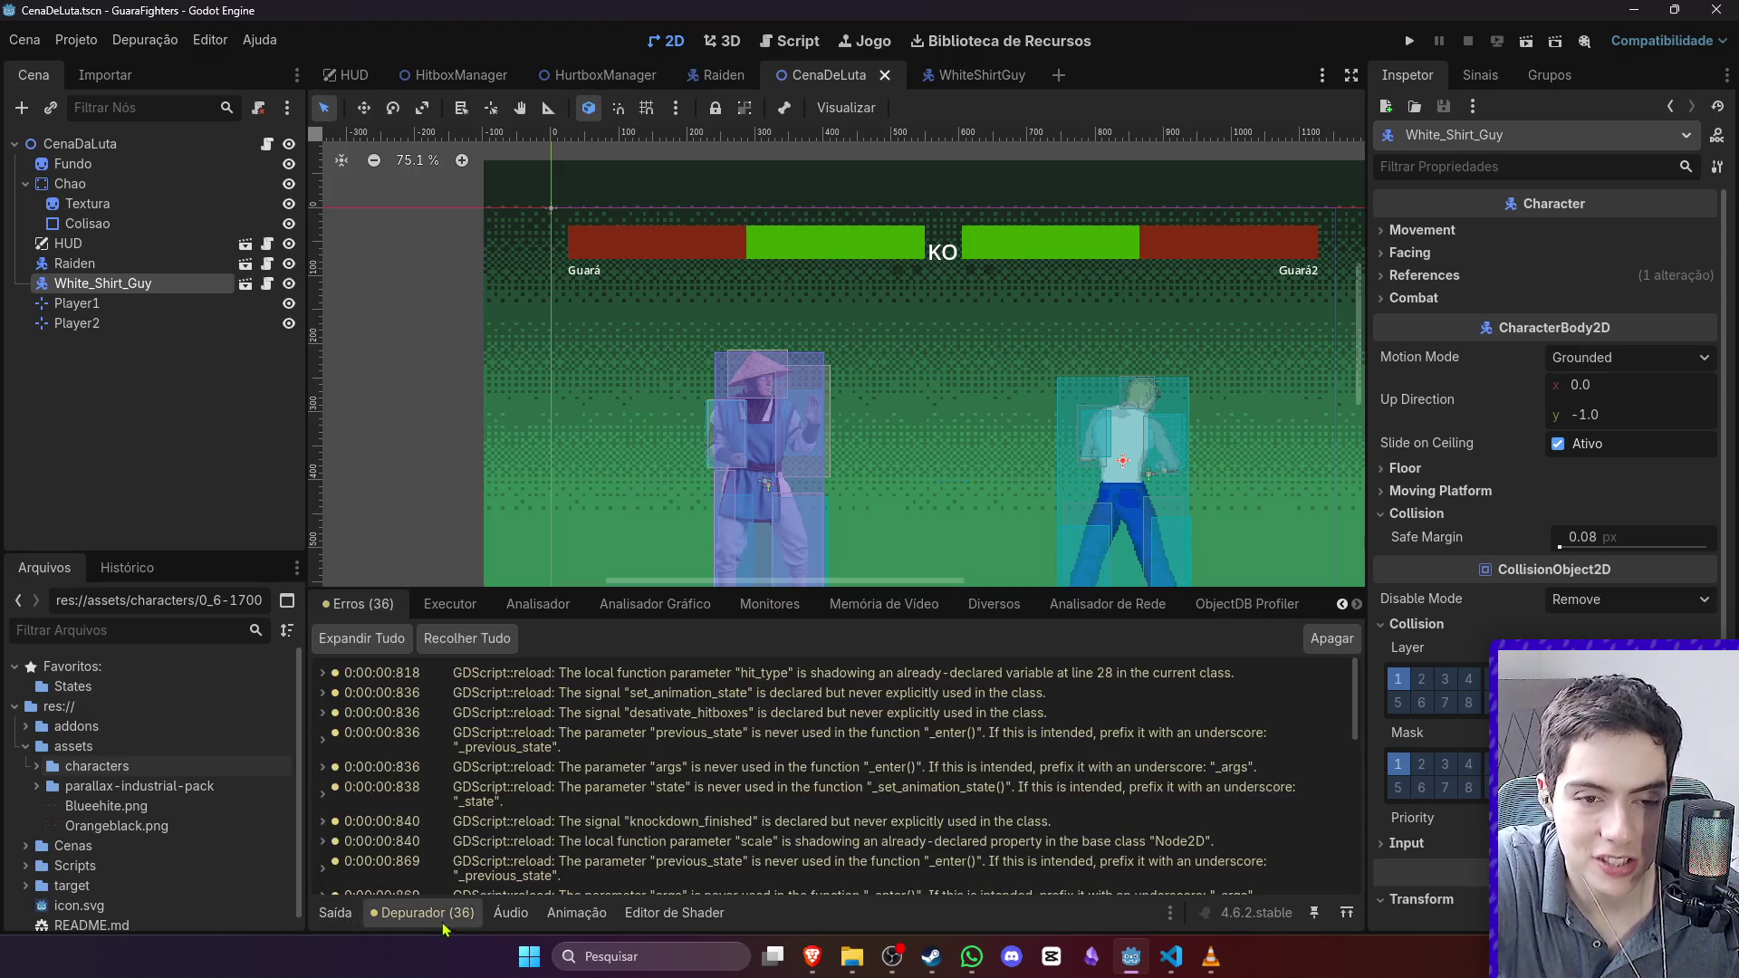
left_click(379, 929)
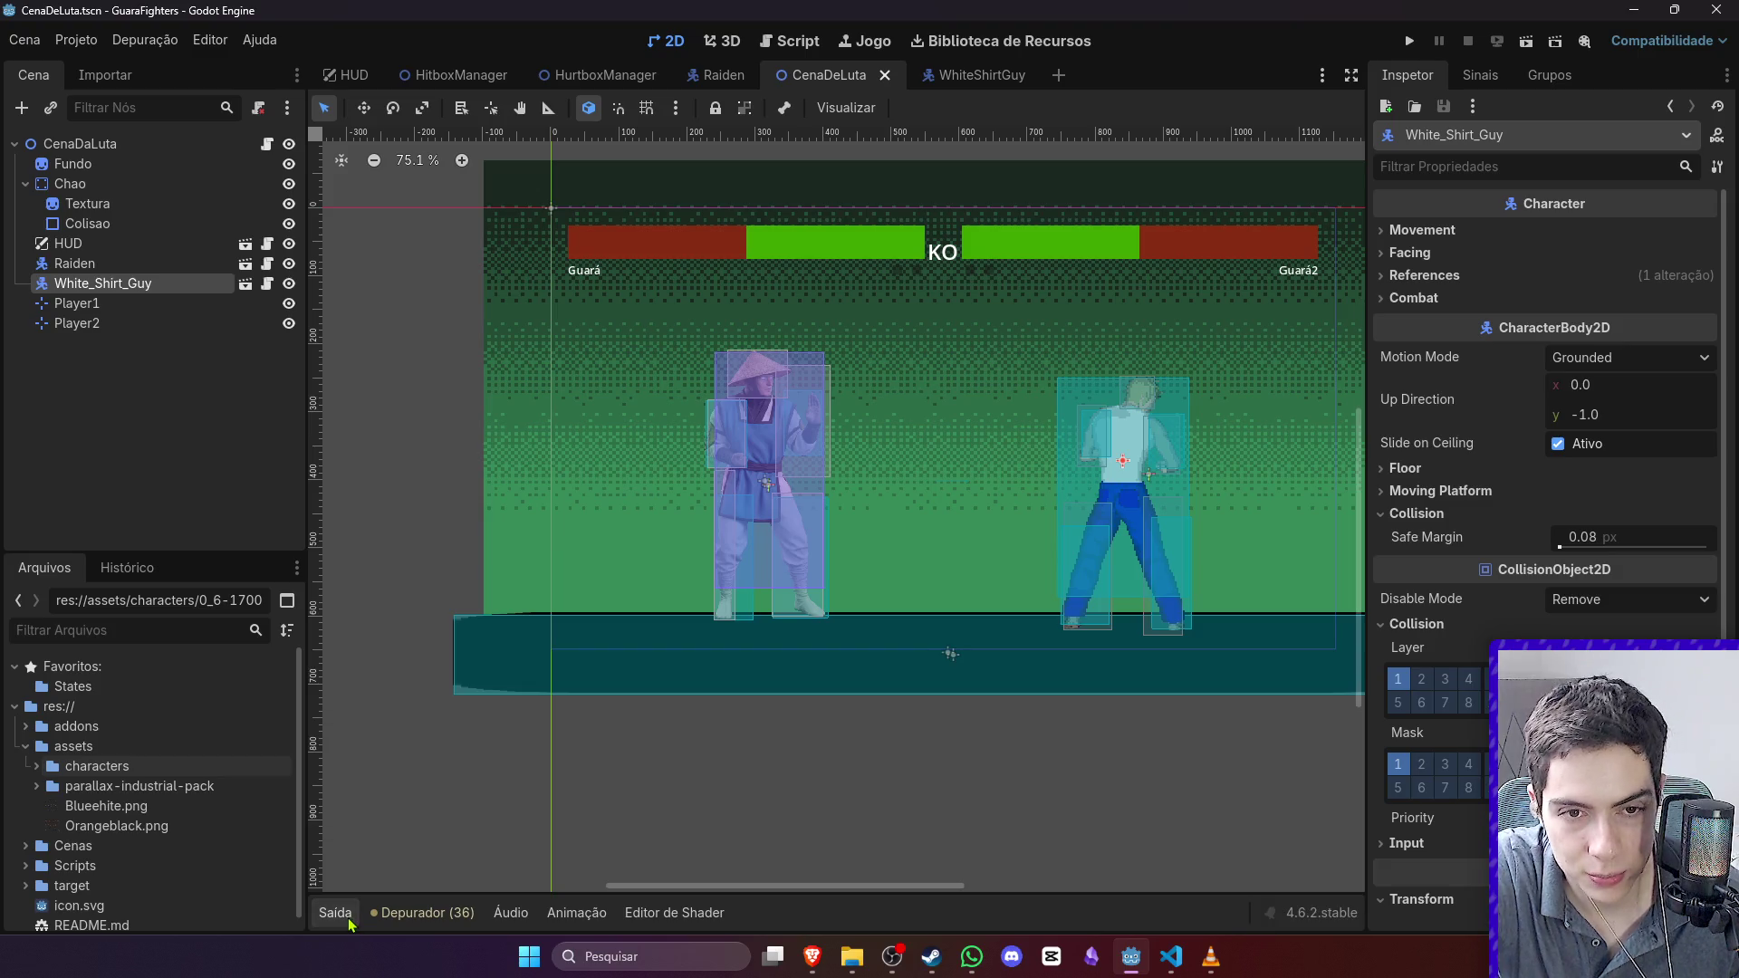
Zoom the canvas and switch back to the Raiden scene with its Idle animation.
scroll(710, 722, "down", 2)
scroll(785, 652, "up", 4)
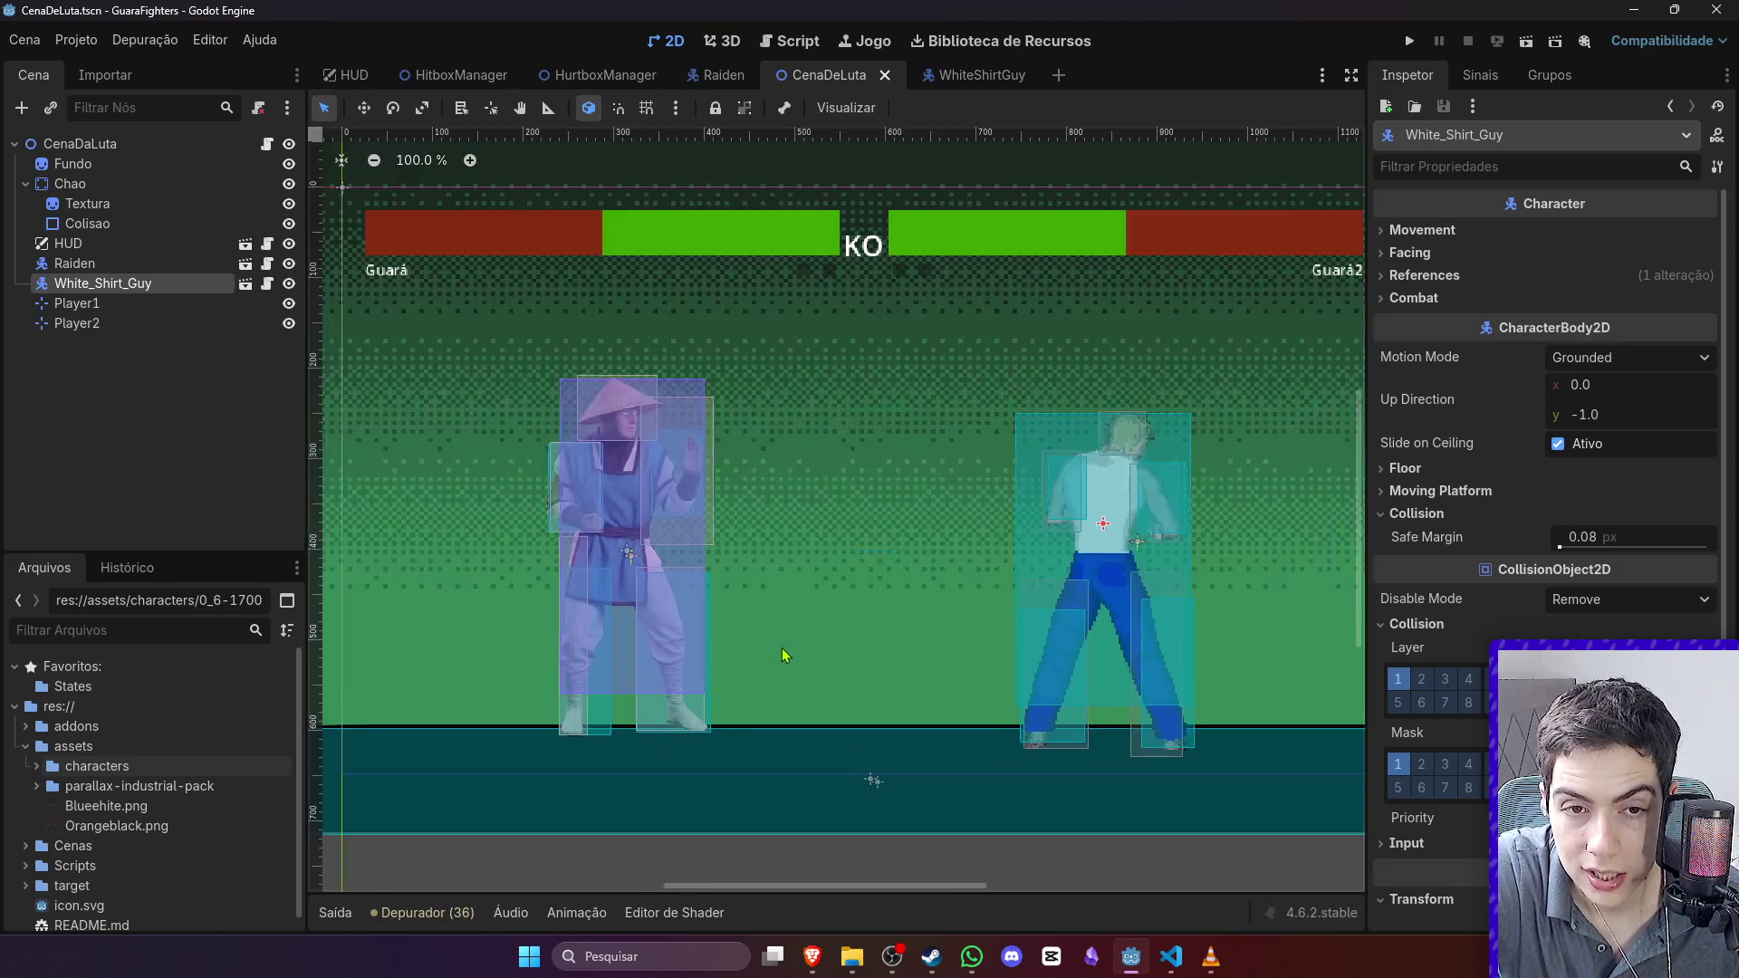
scroll(781, 648, "down", 3)
scroll(811, 595, "up", 4)
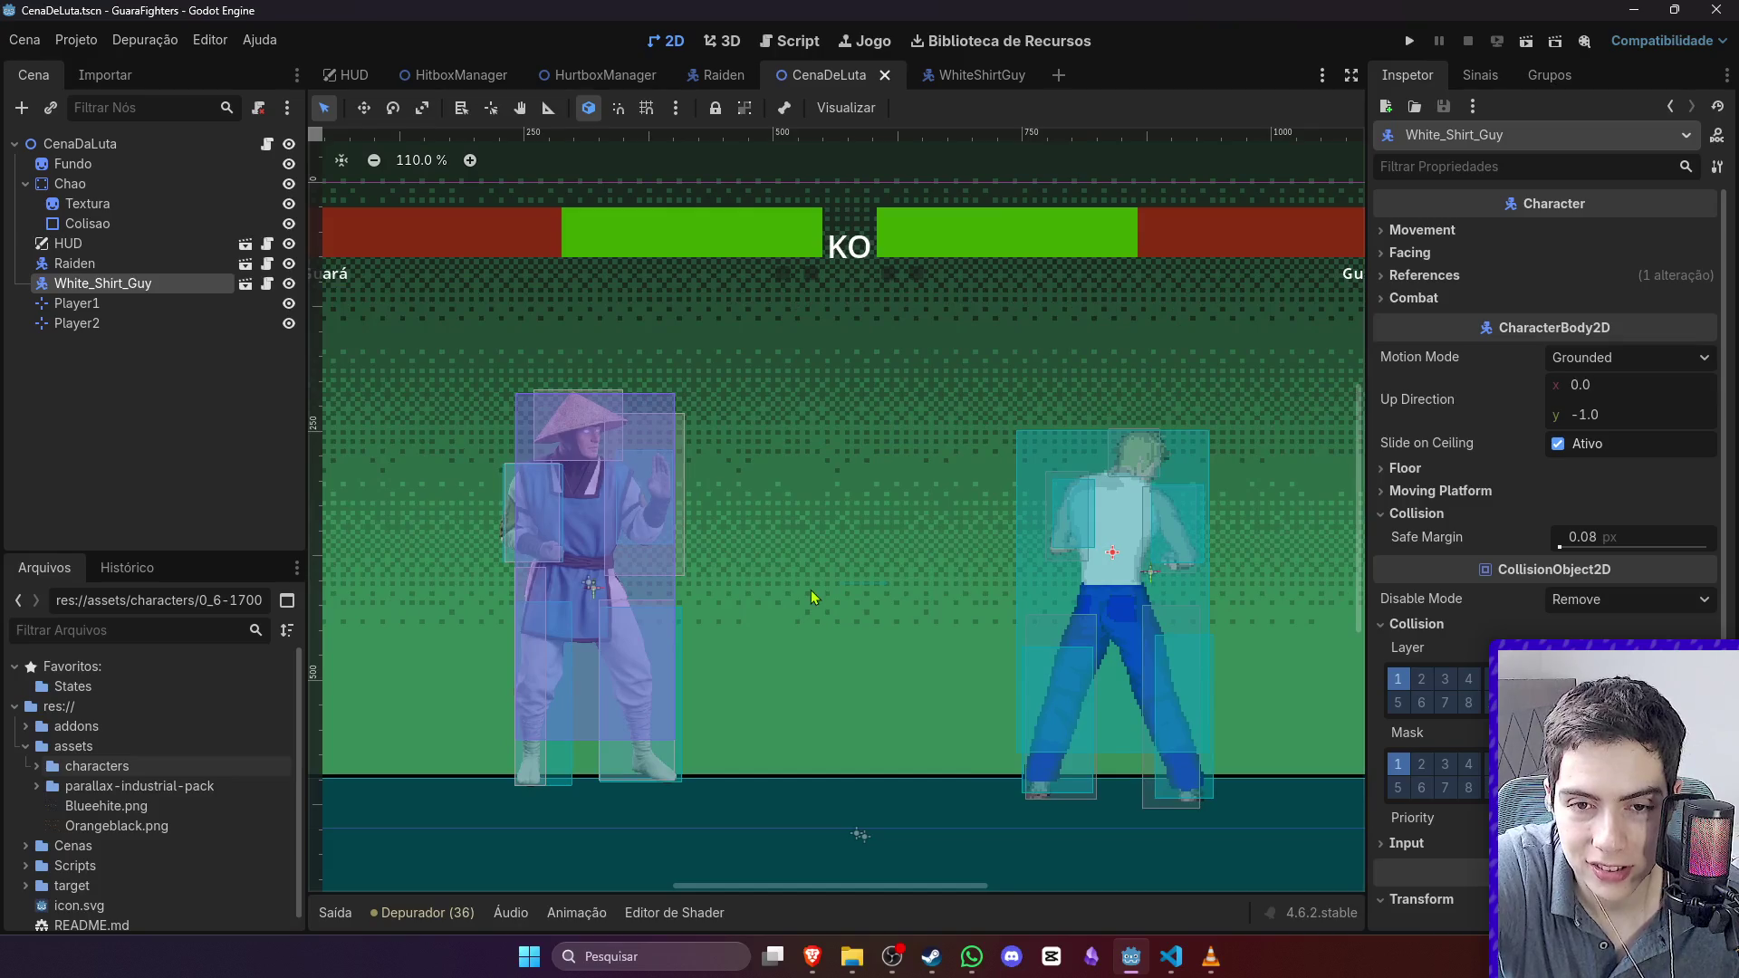
scroll(812, 590, "down", 3)
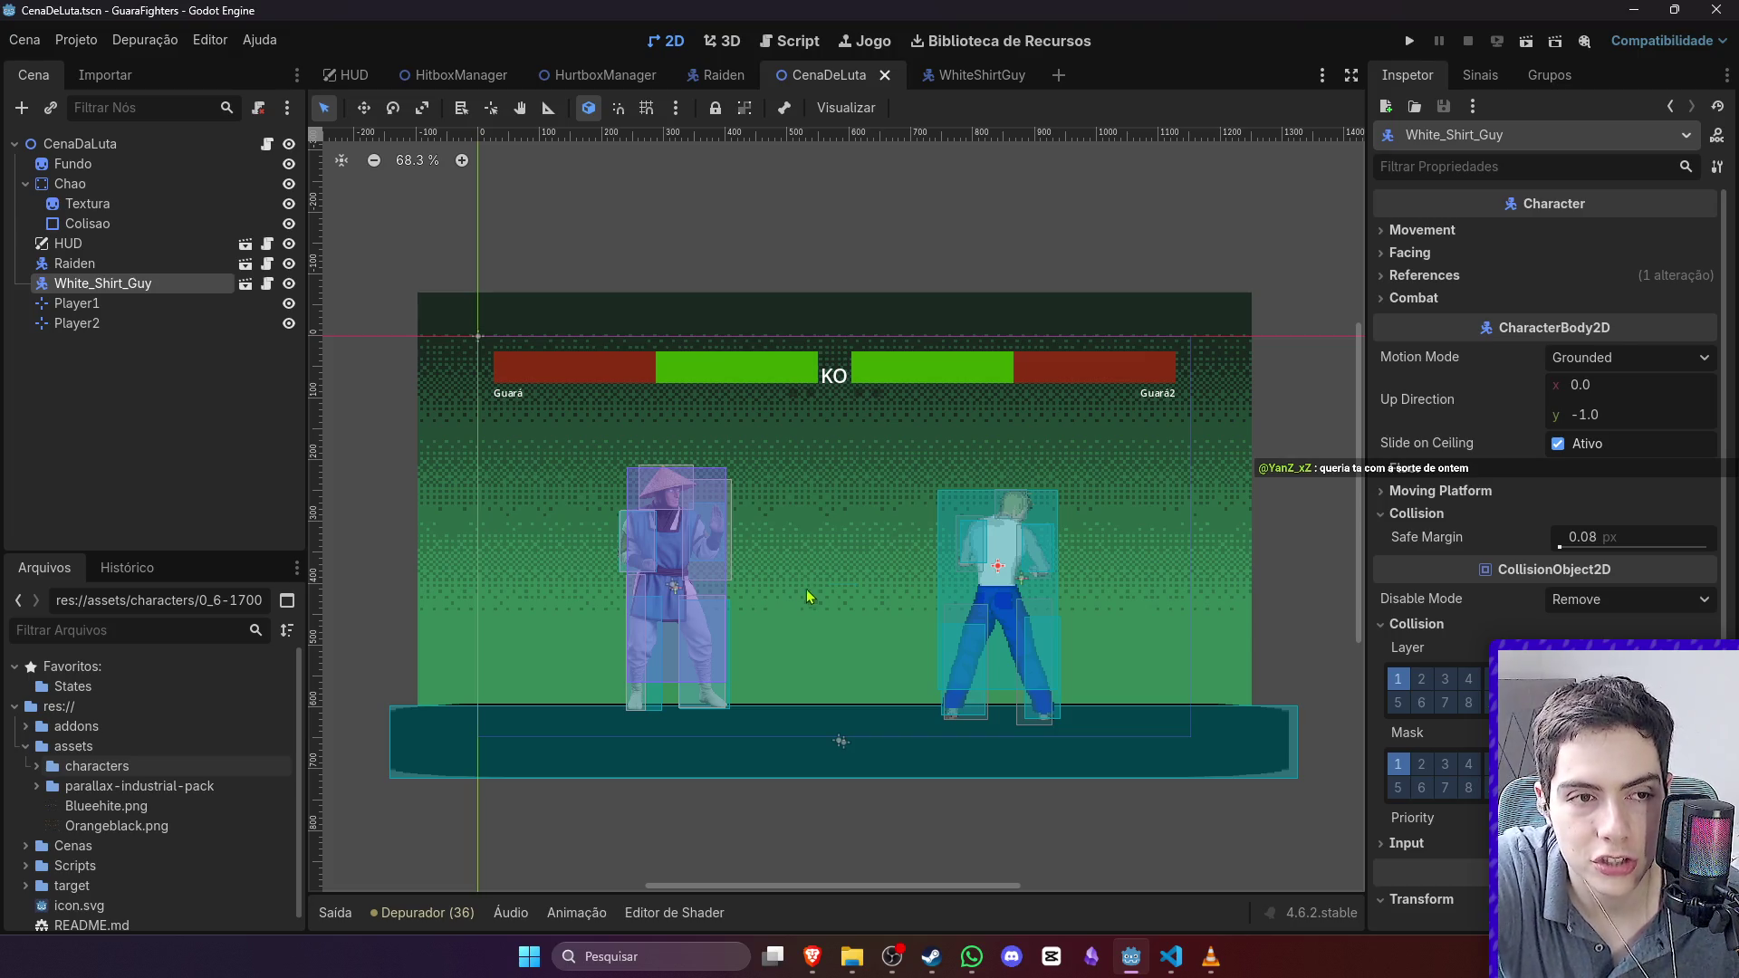
left_click(722, 76)
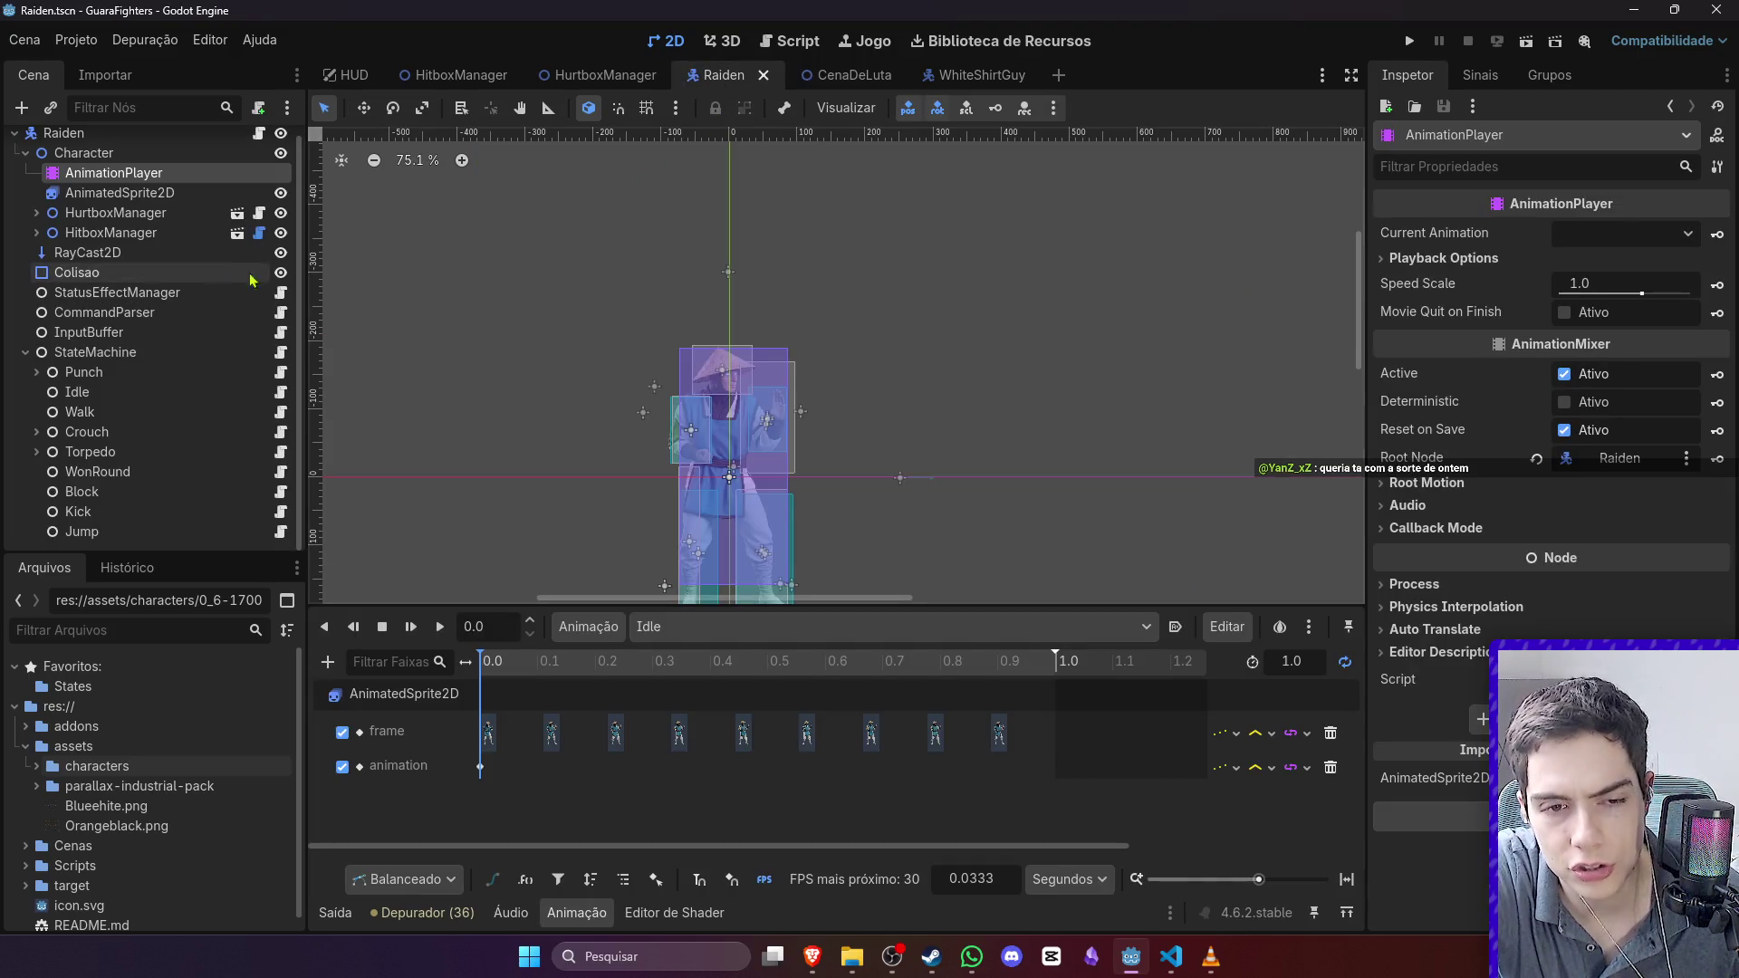
Select Raiden's StateMachine node to inspect its State Setup and Node References.
left_click(228, 353)
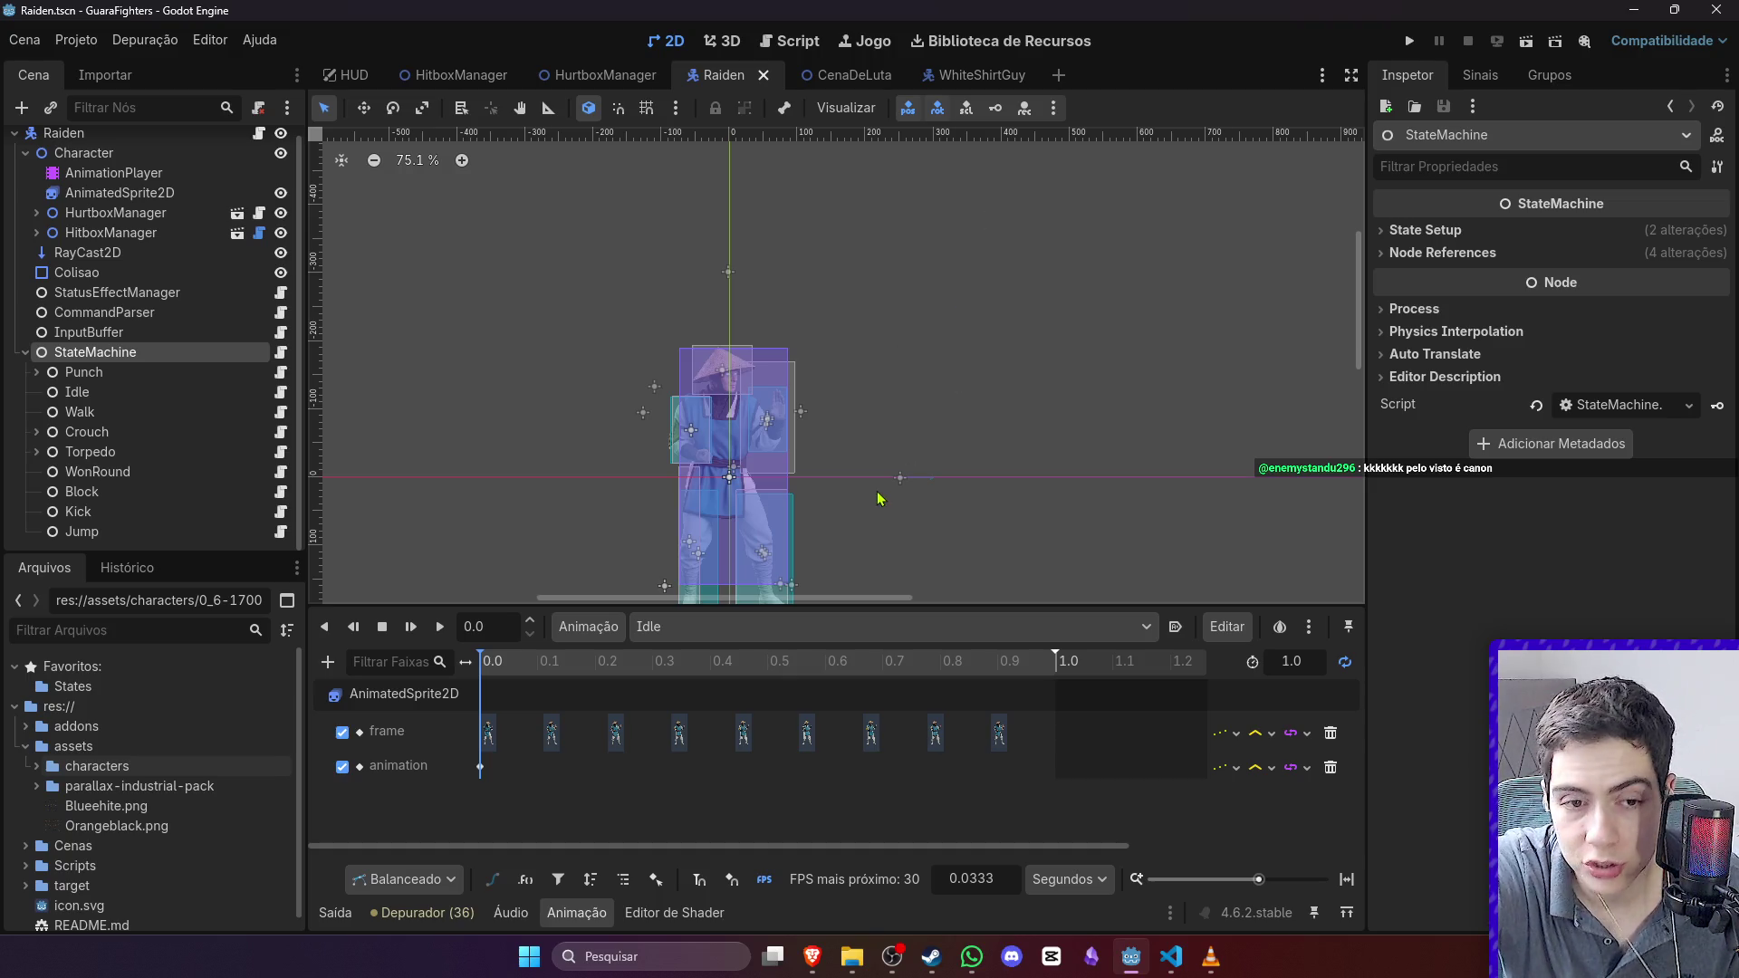
Hide Raiden's animation timeline and fold the StateMachine's child states in the Scene dock.
scroll(872, 489, "down", 4)
scroll(861, 494, "up", 5)
scroll(851, 508, "down", 8)
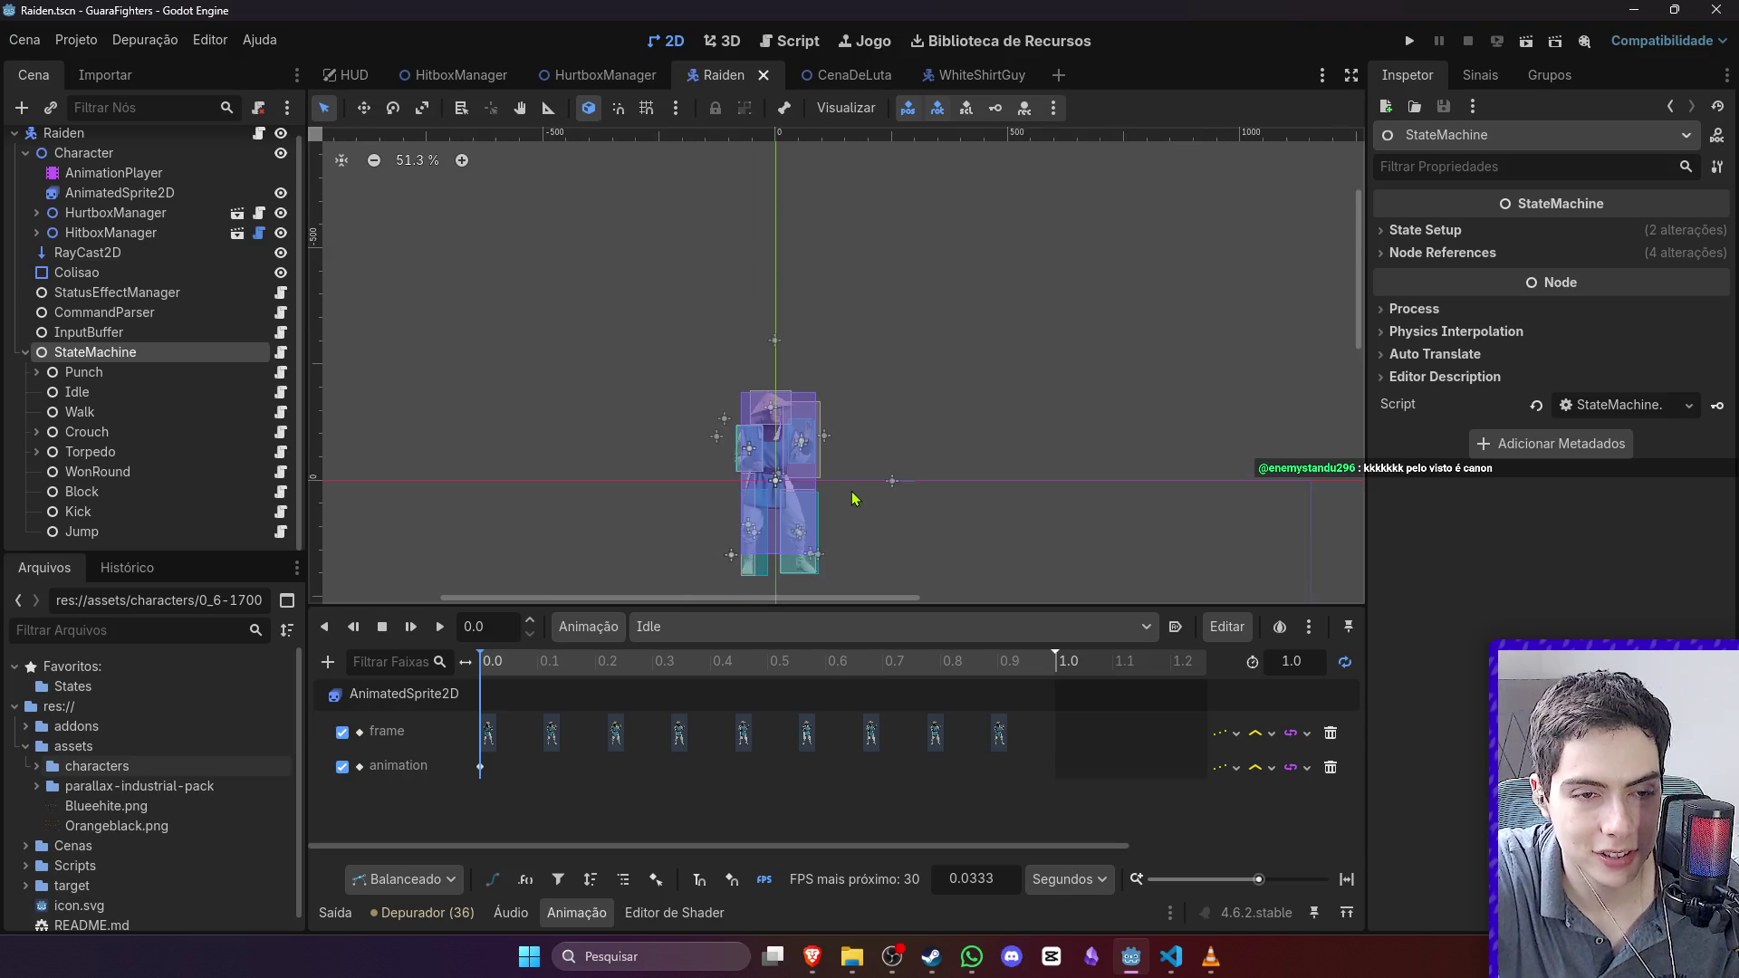
scroll(835, 536, "up", 4)
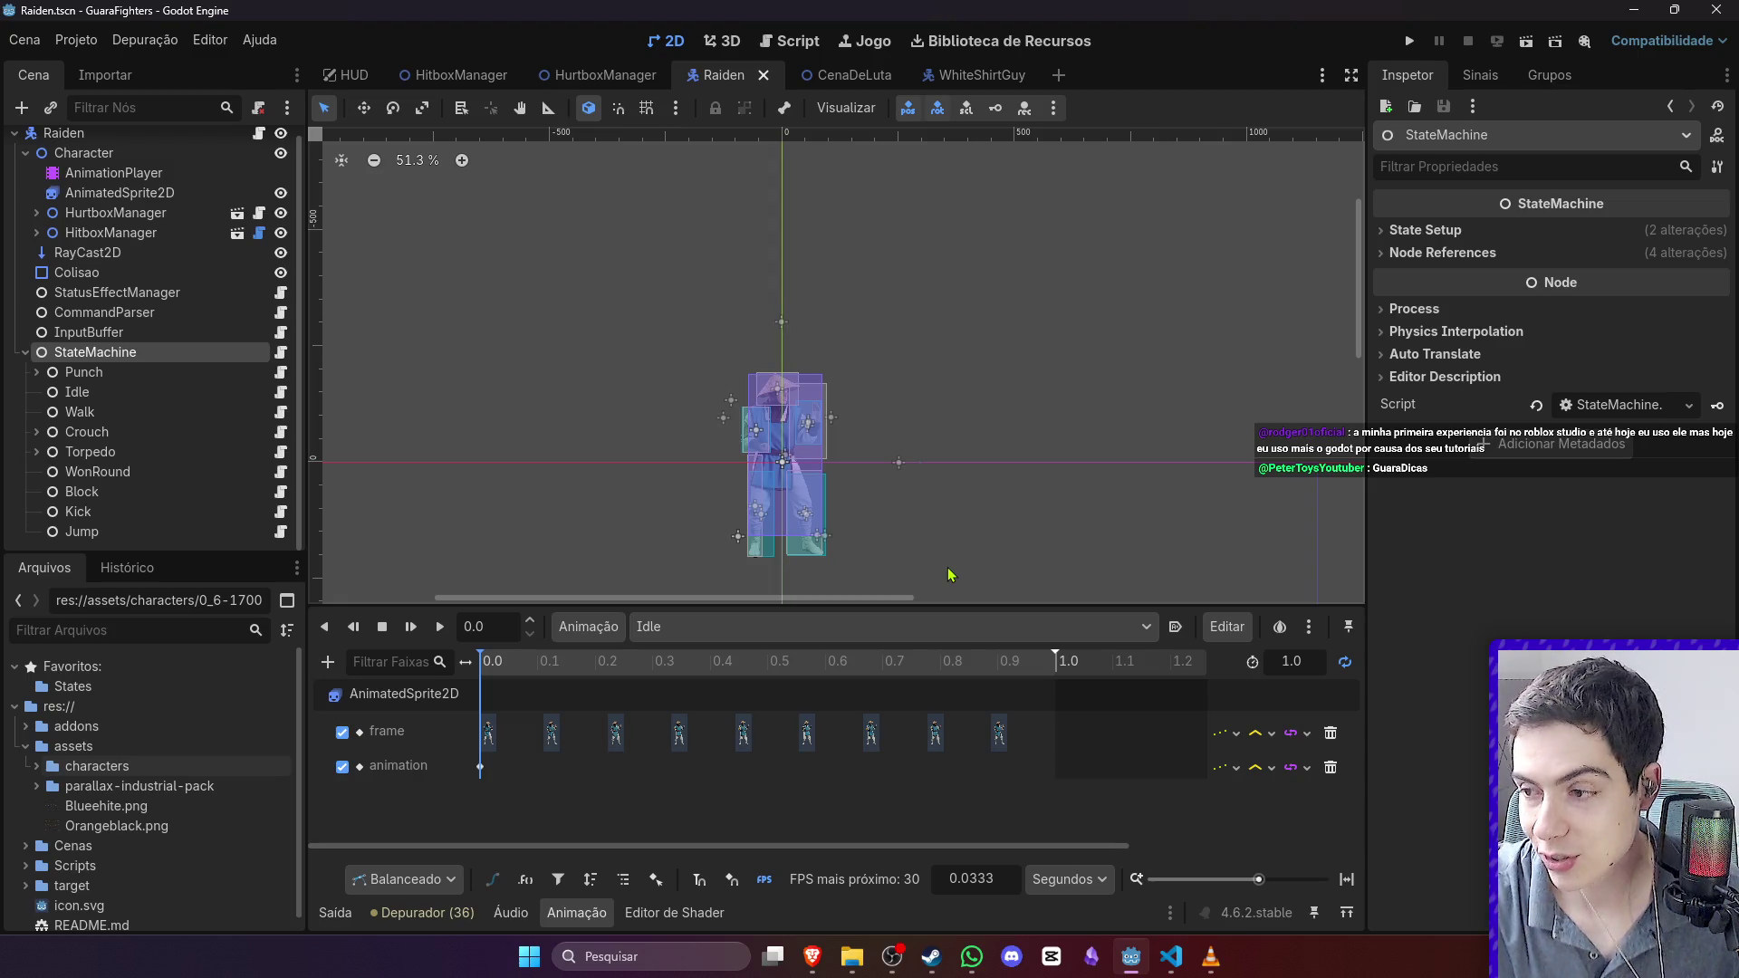
scroll(815, 557, "down", 2)
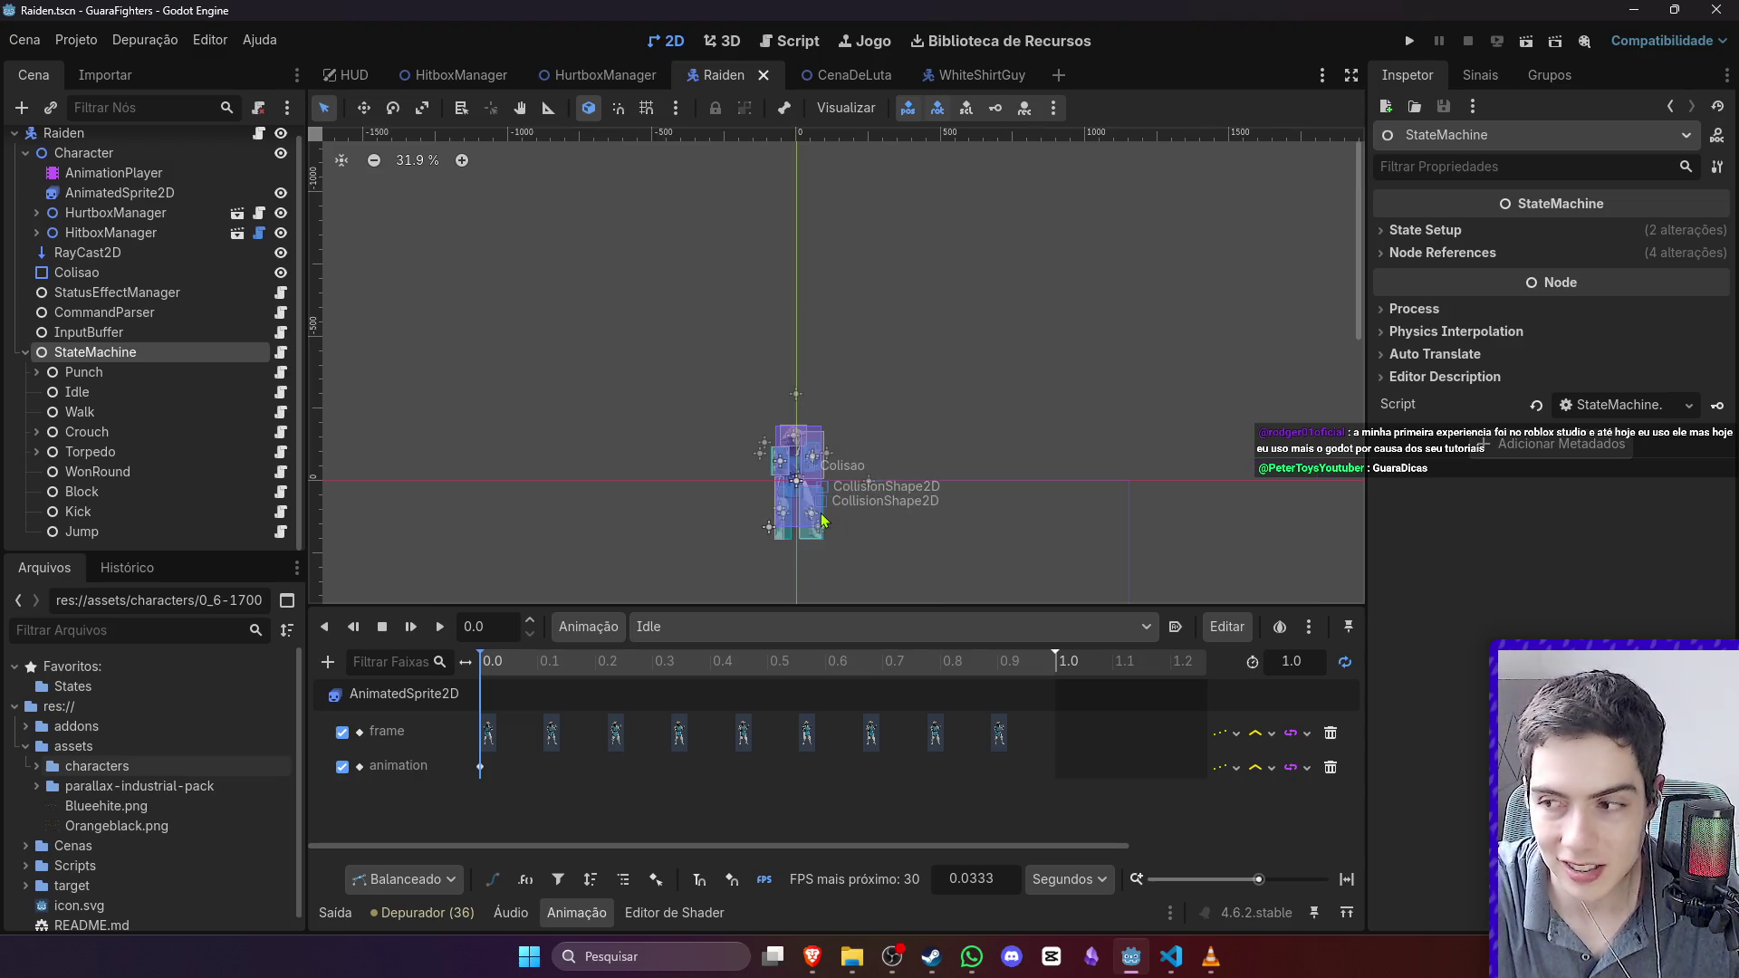
scroll(815, 544, "up", 4)
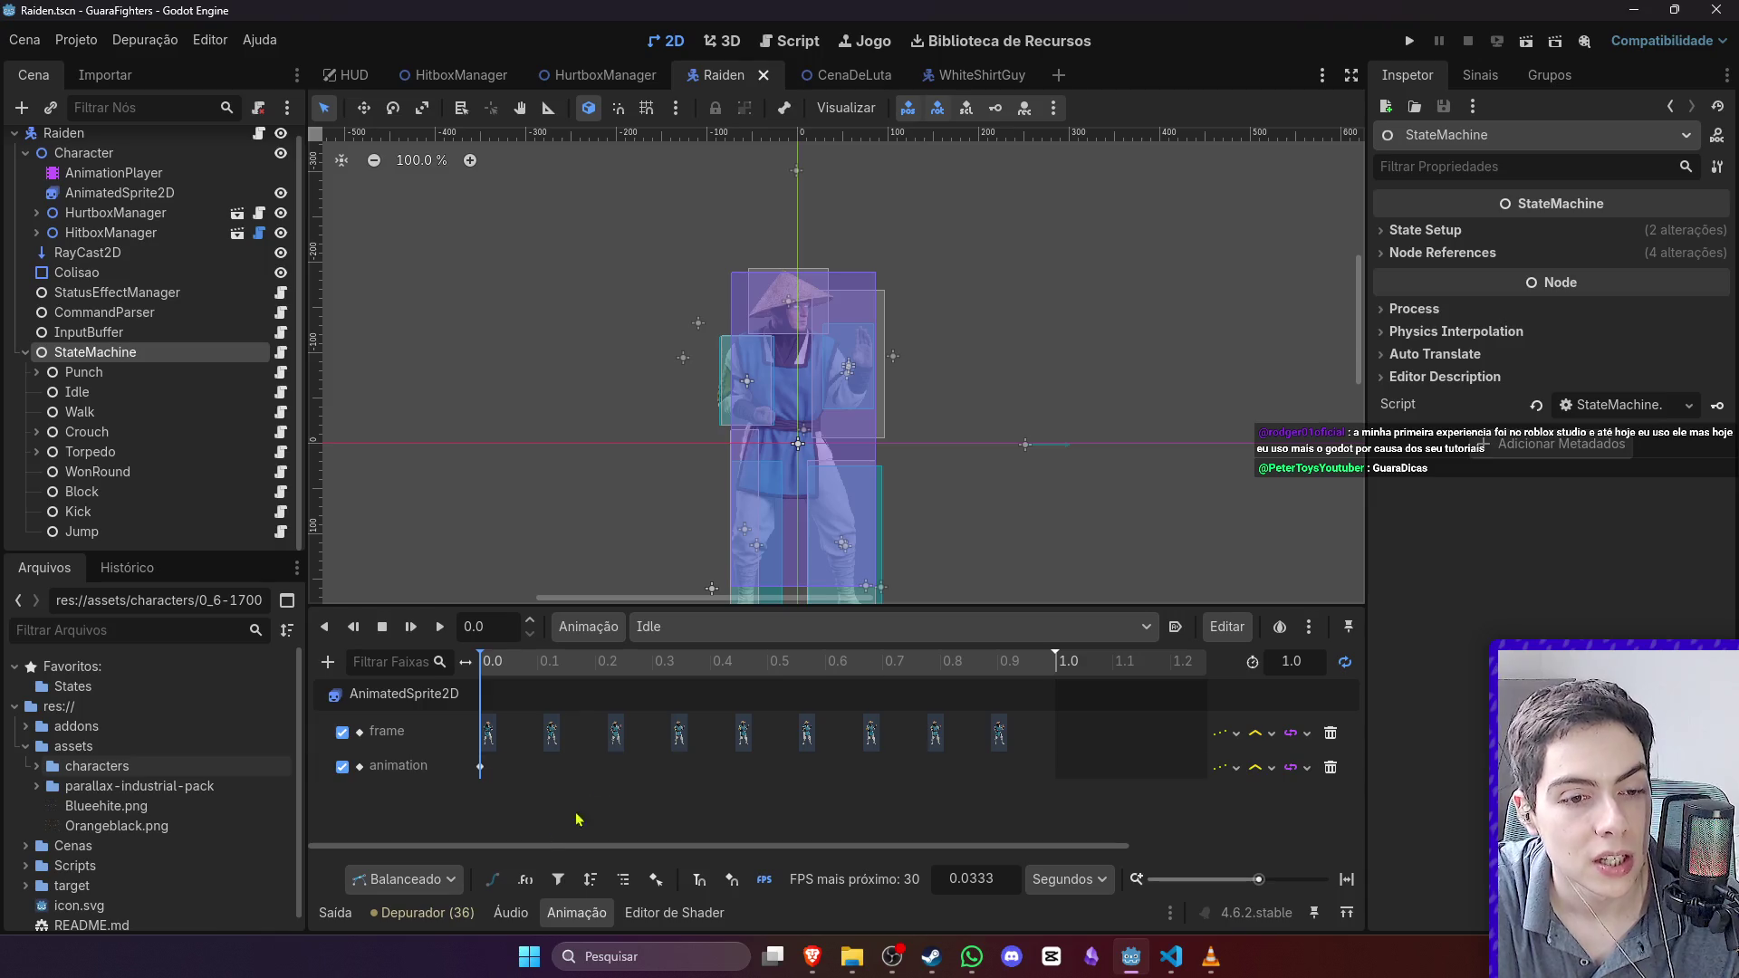
left_click(567, 915)
scroll(643, 478, "up", 4)
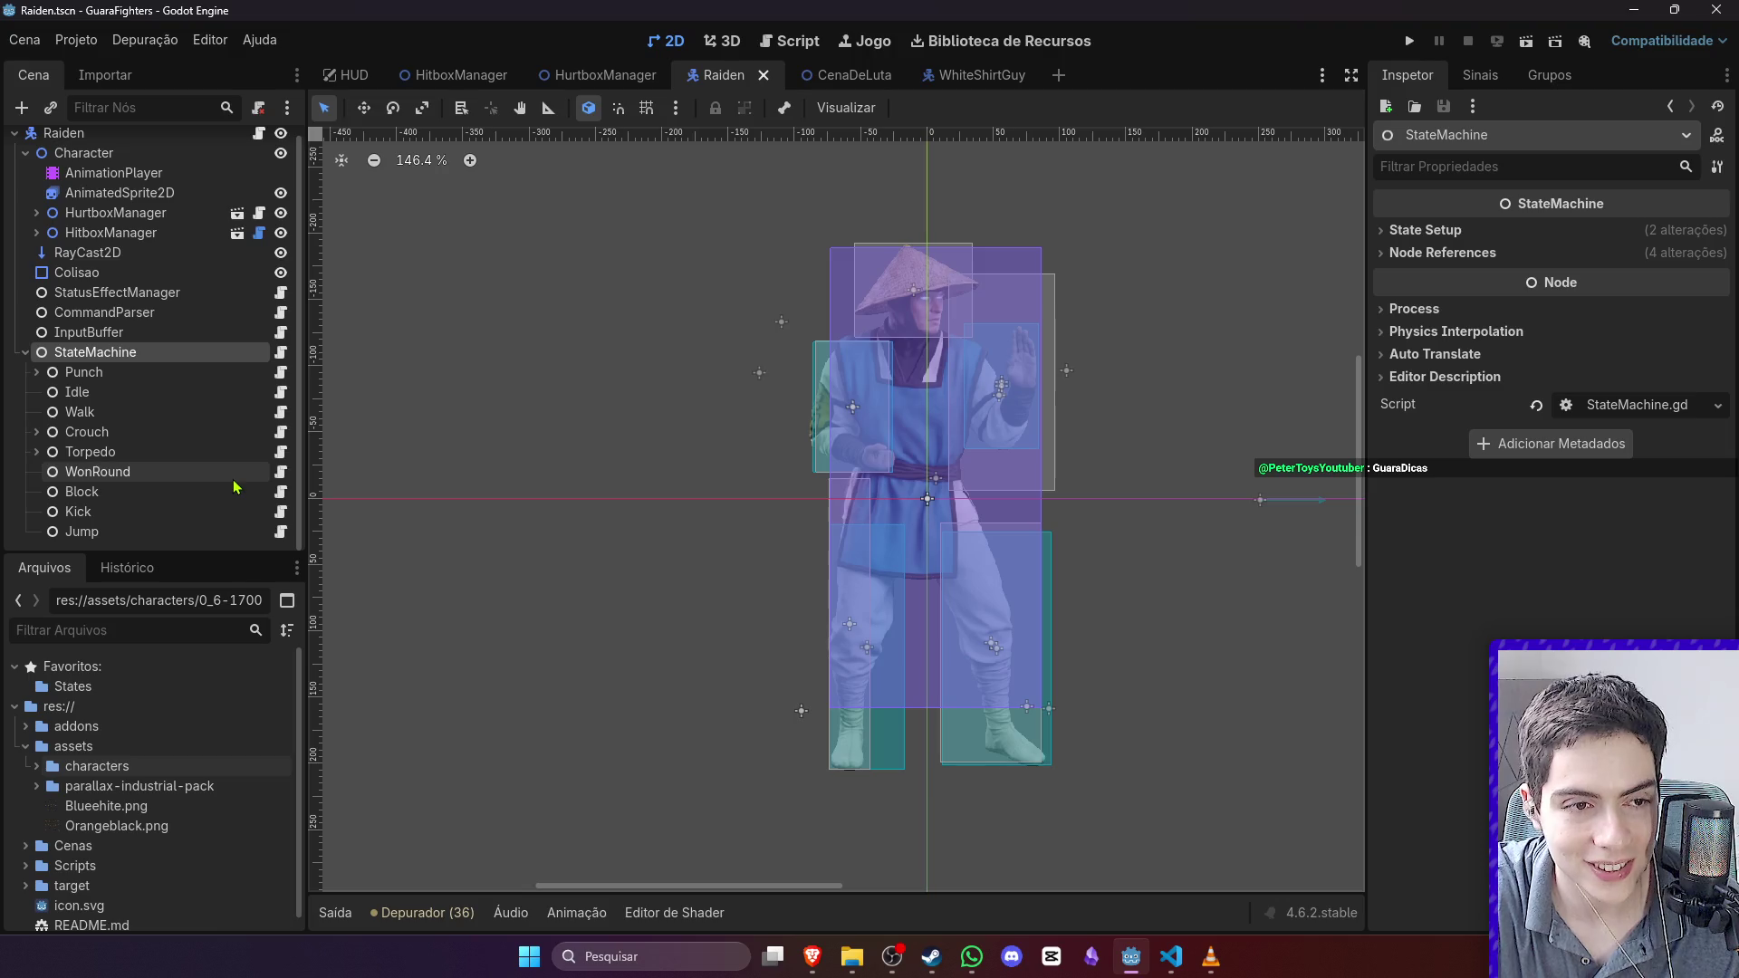
left_click(26, 353)
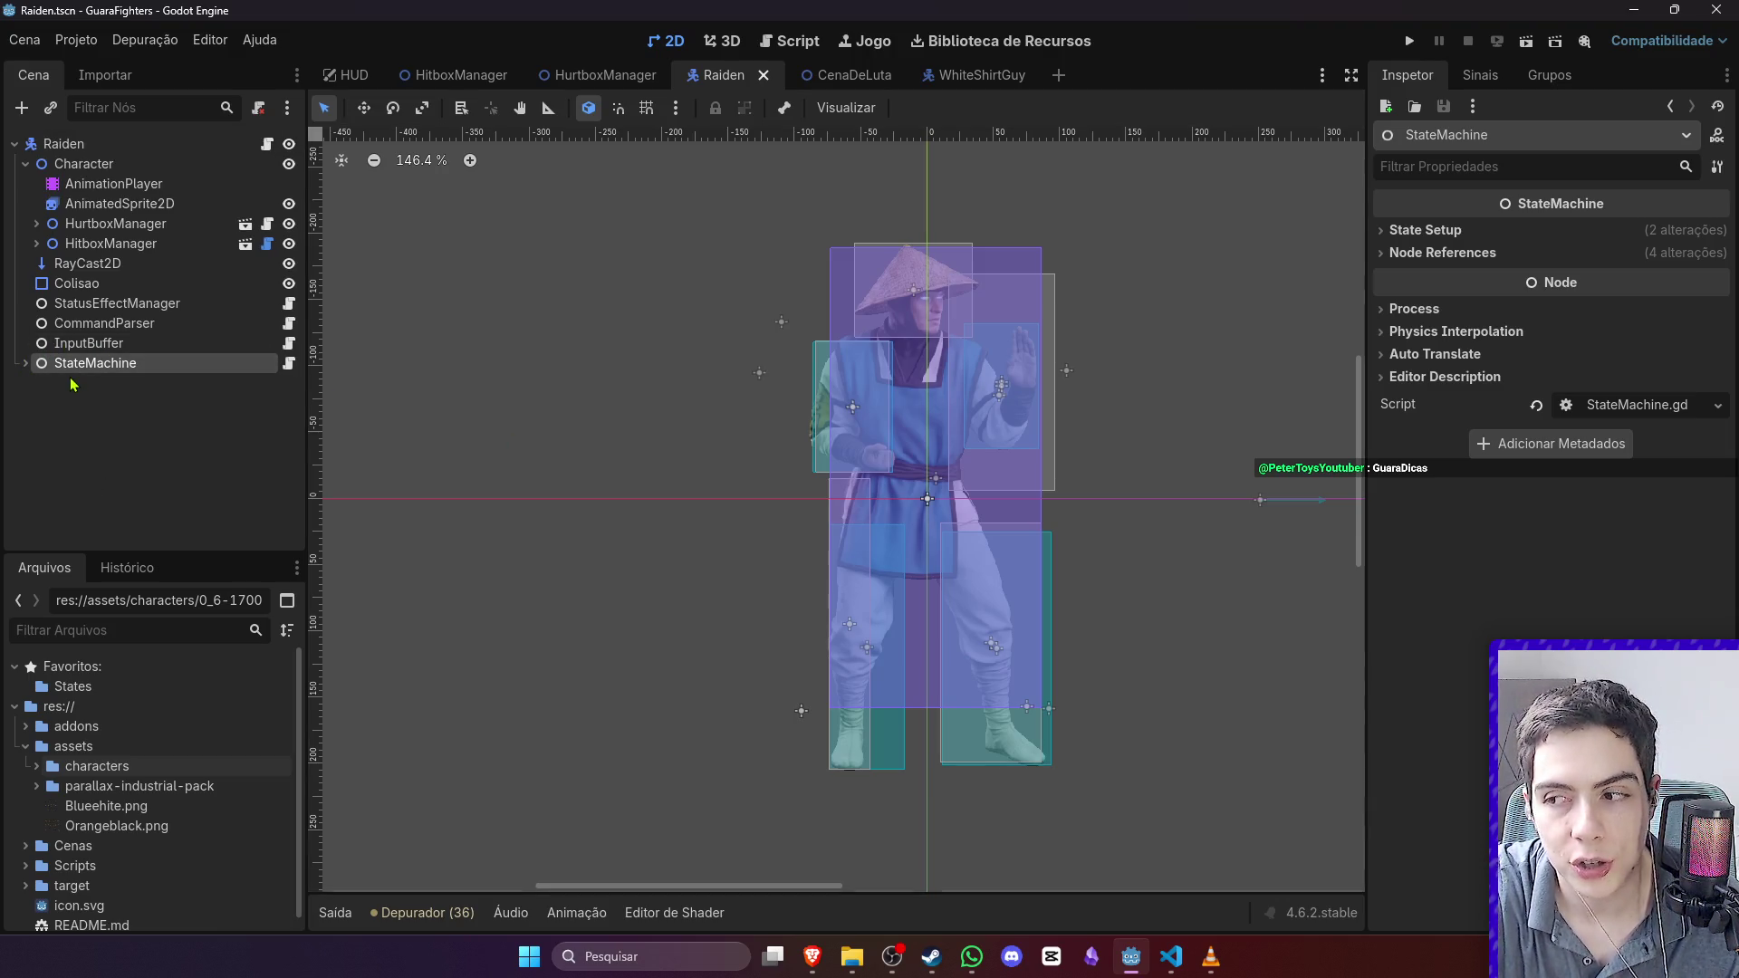
Clear the selection and fold away the Character node's children in Raiden's scene tree.
scroll(618, 521, "down", 8)
scroll(660, 500, "up", 7)
left_click(661, 500)
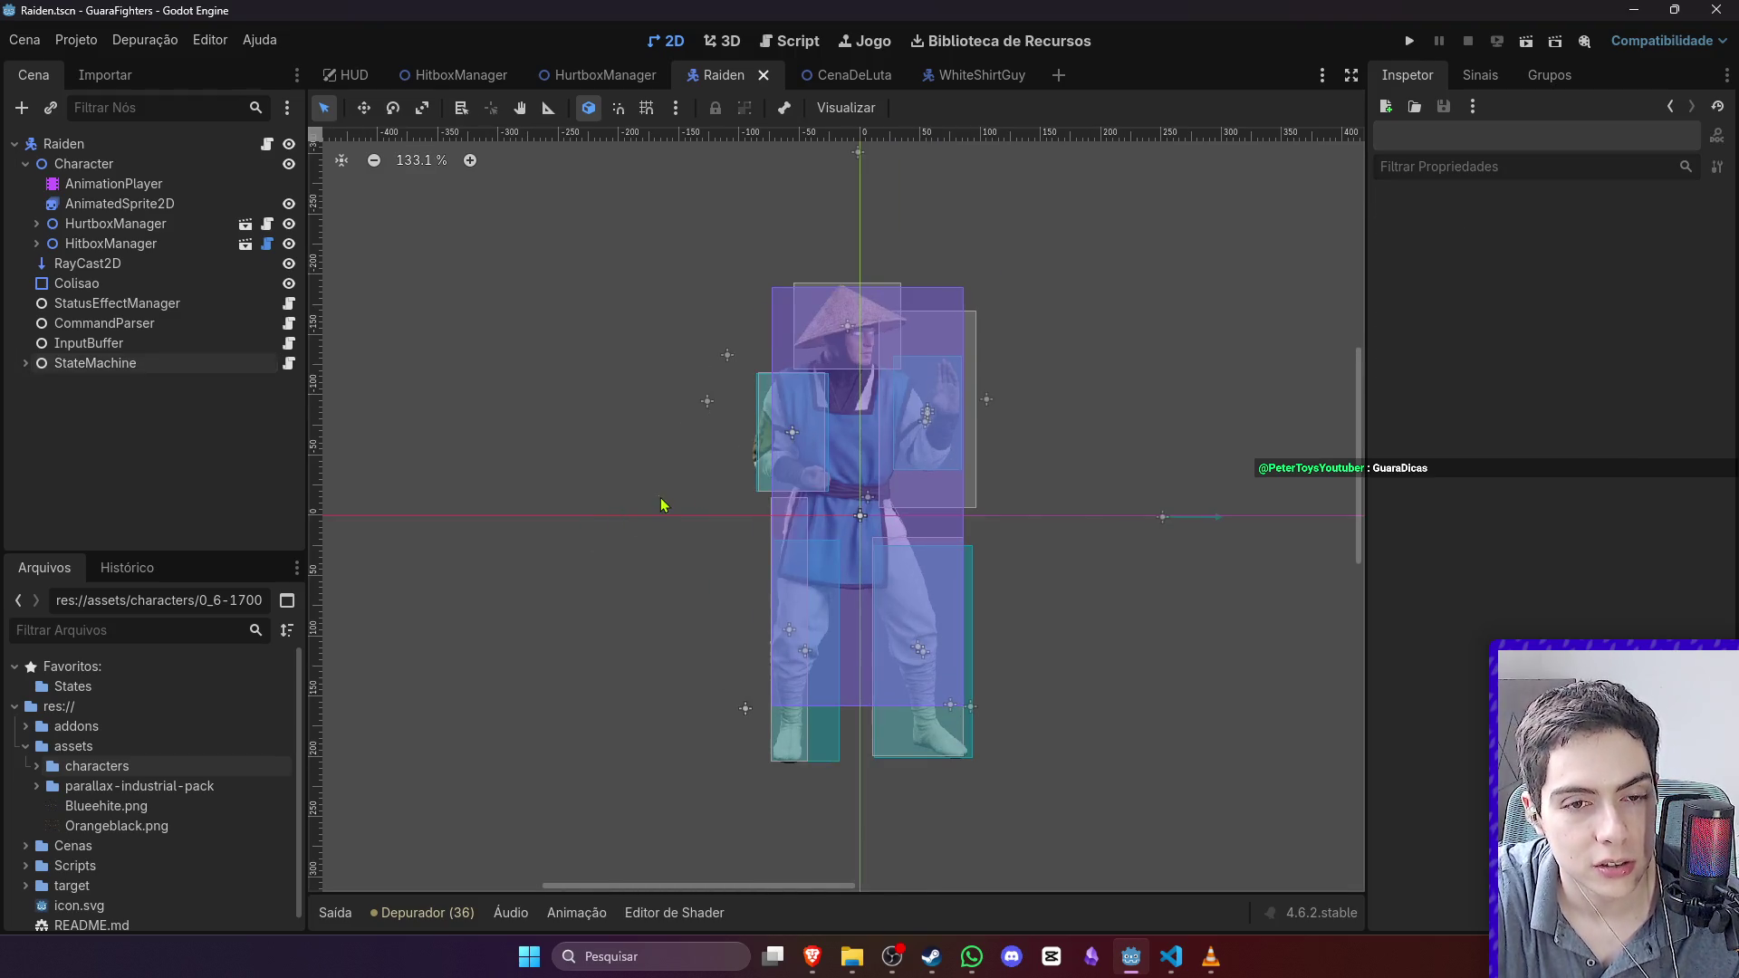
scroll(660, 505, "up", 3)
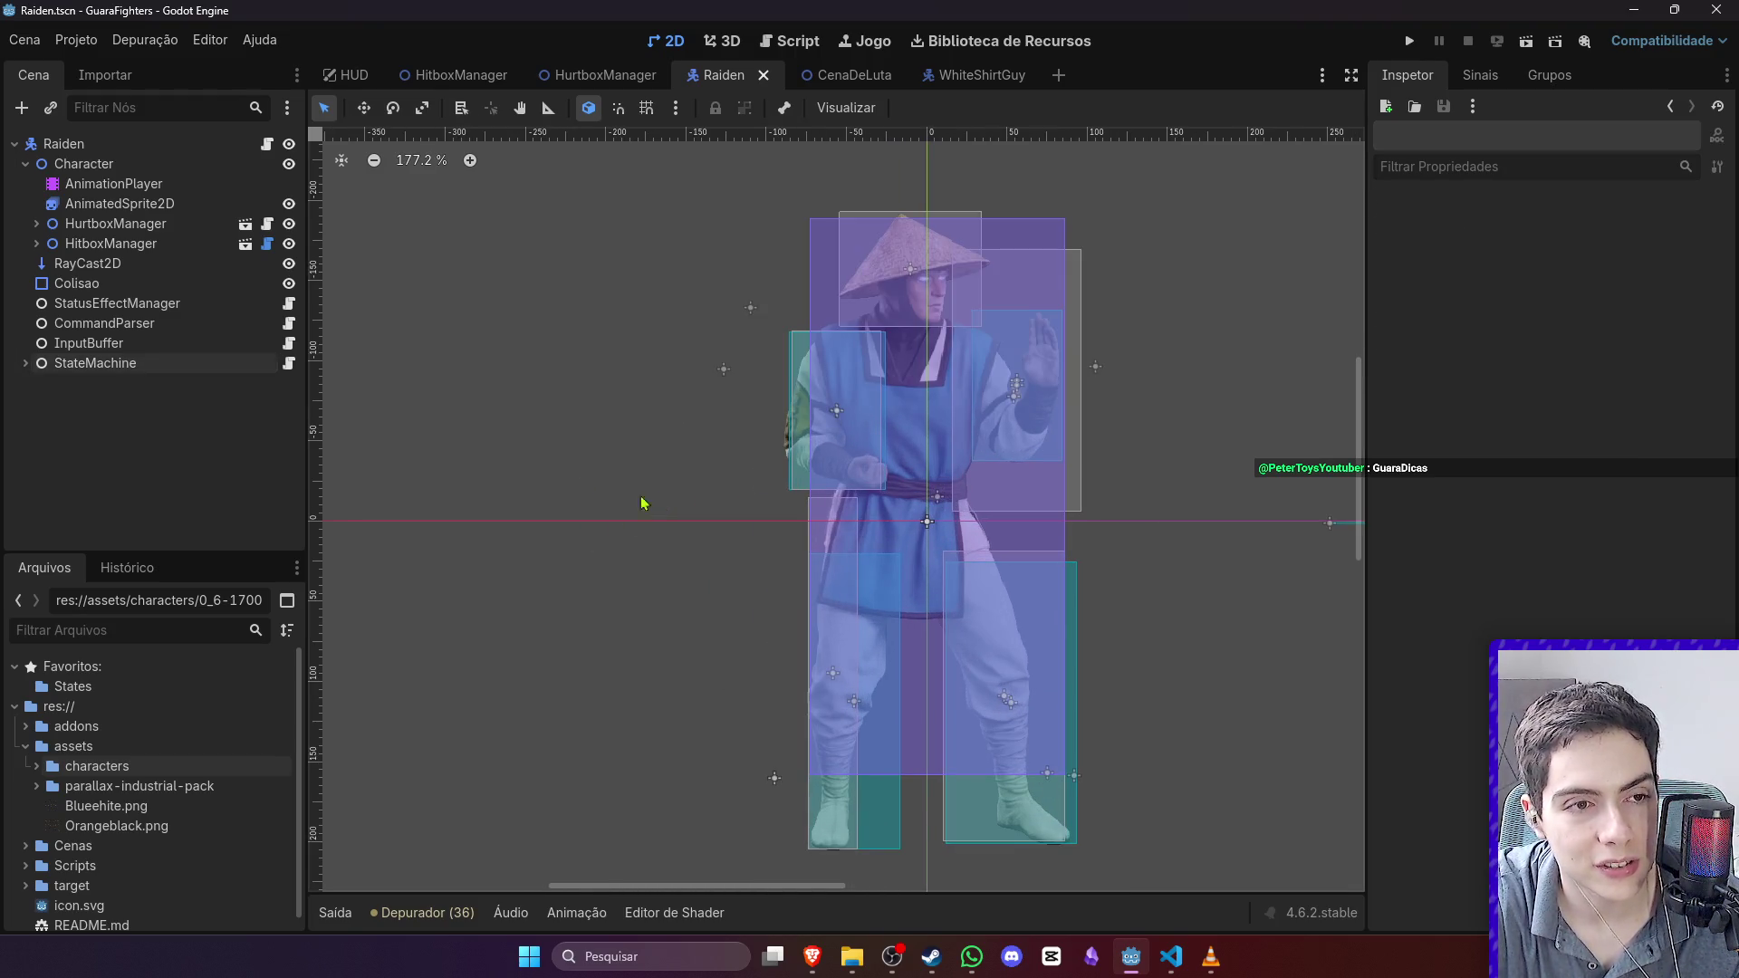
left_click(21, 165)
left_click(22, 166)
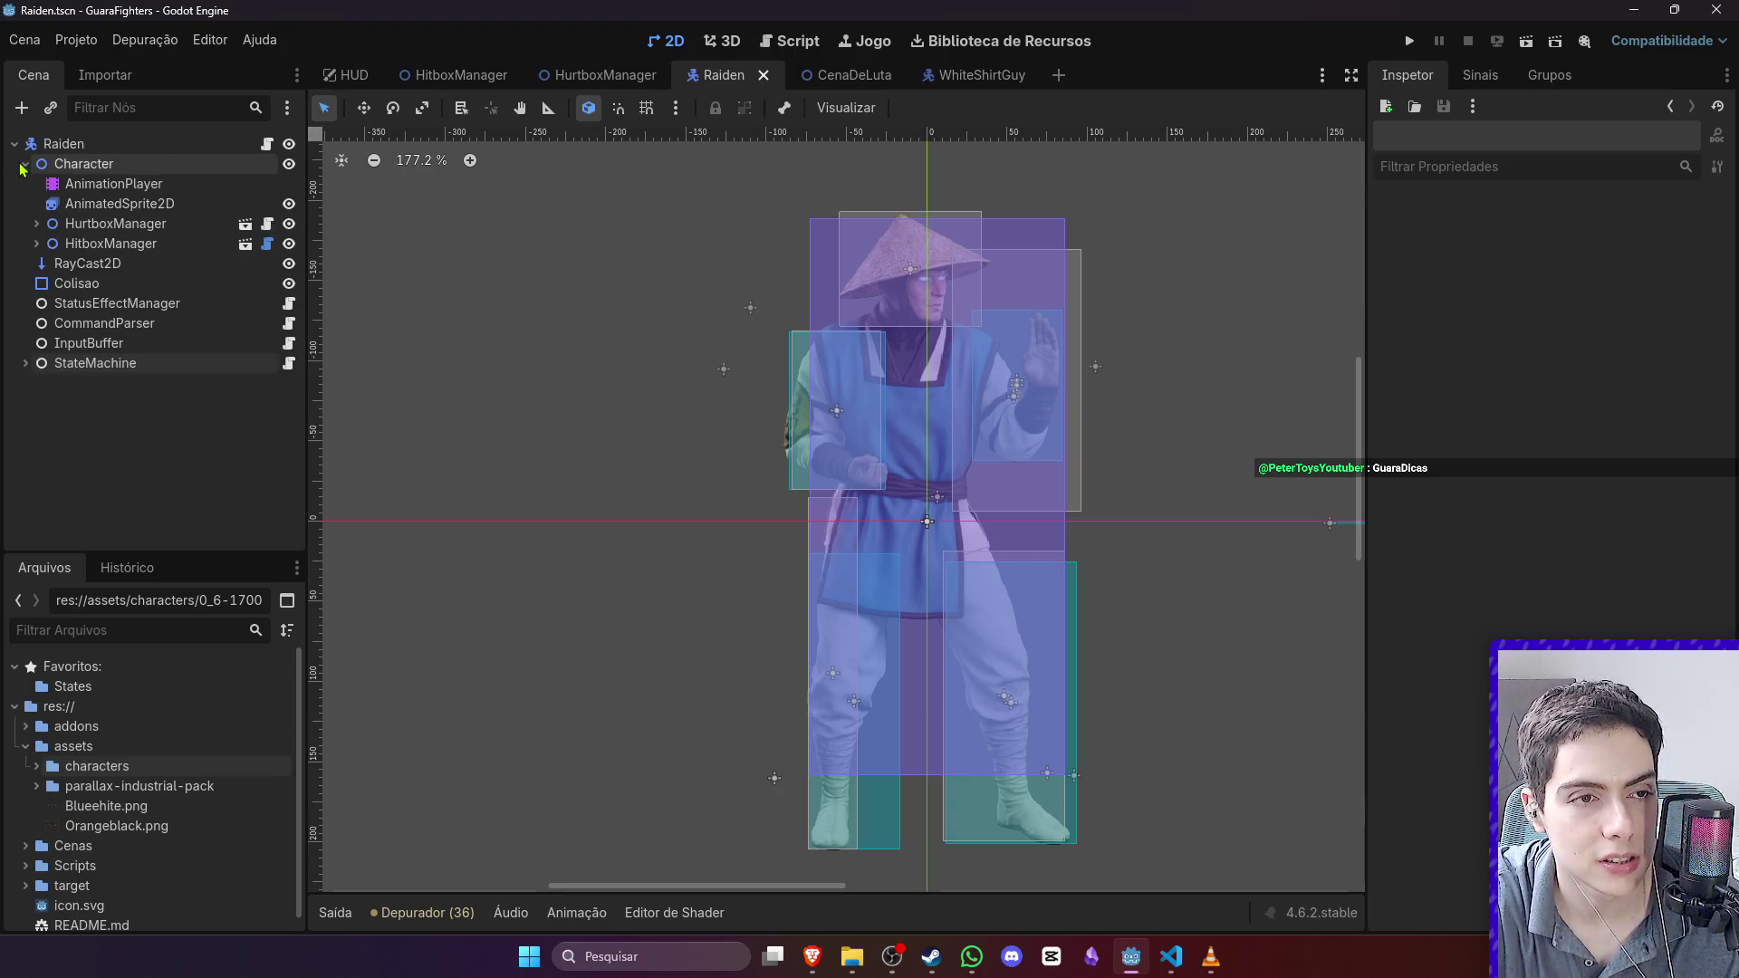
left_click(22, 166)
scroll(705, 574, "down", 15)
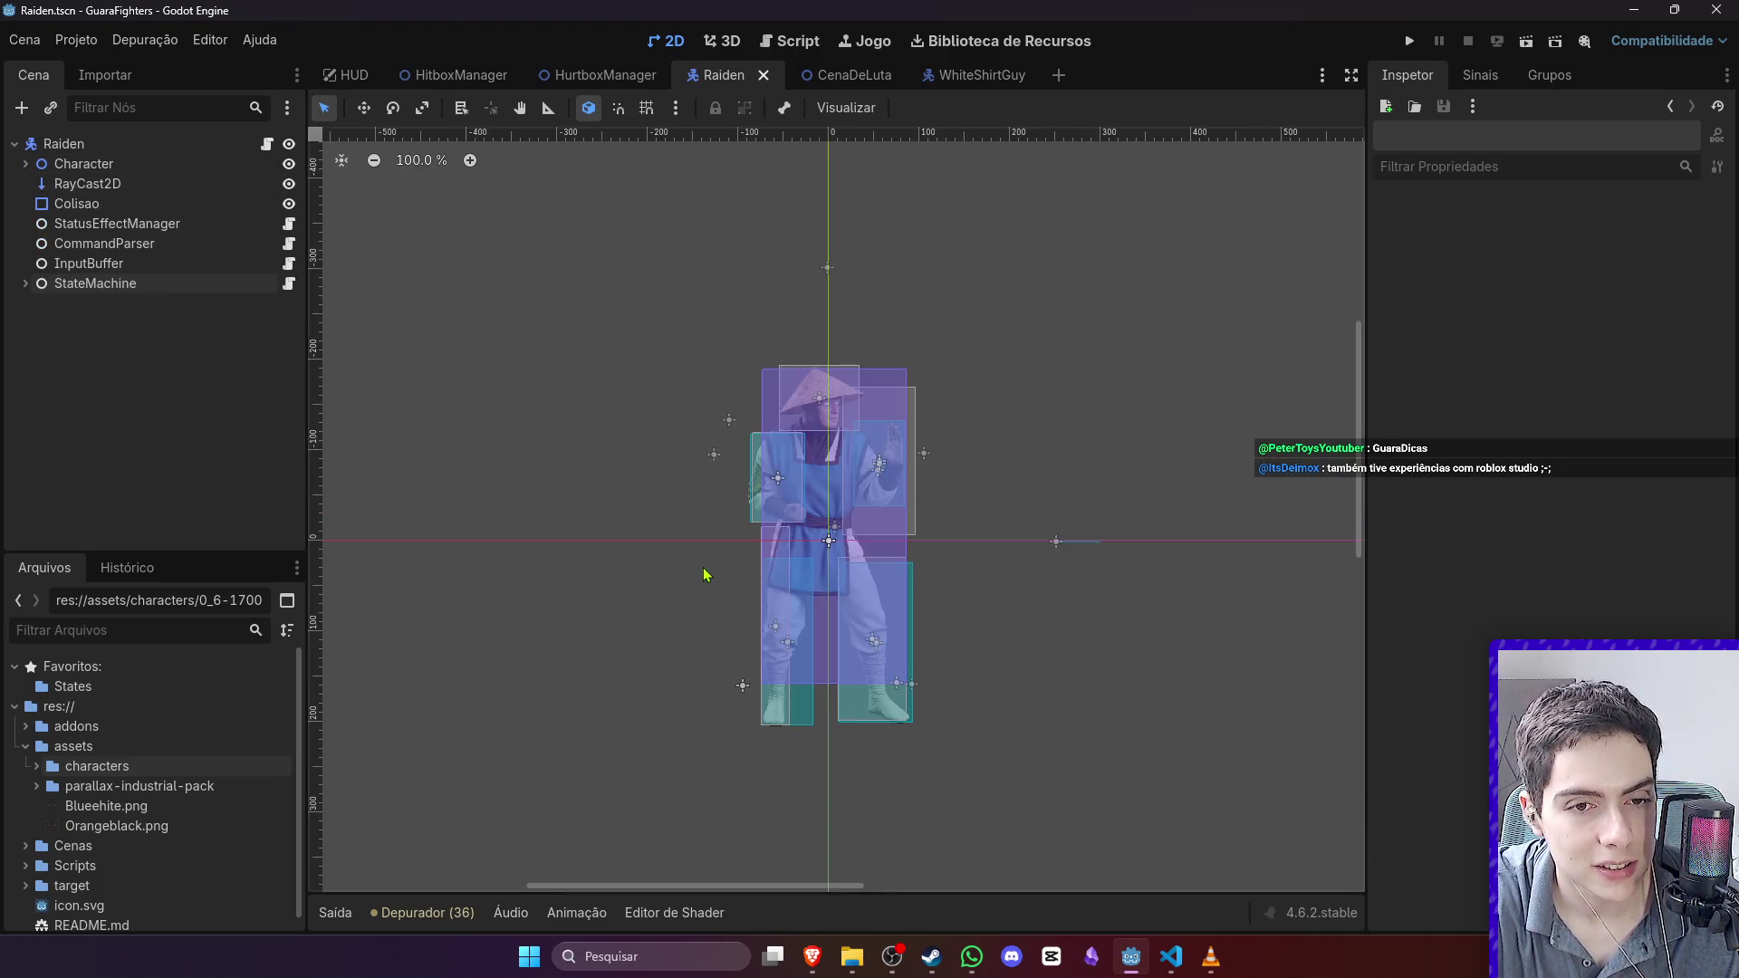
scroll(656, 571, "up", 12)
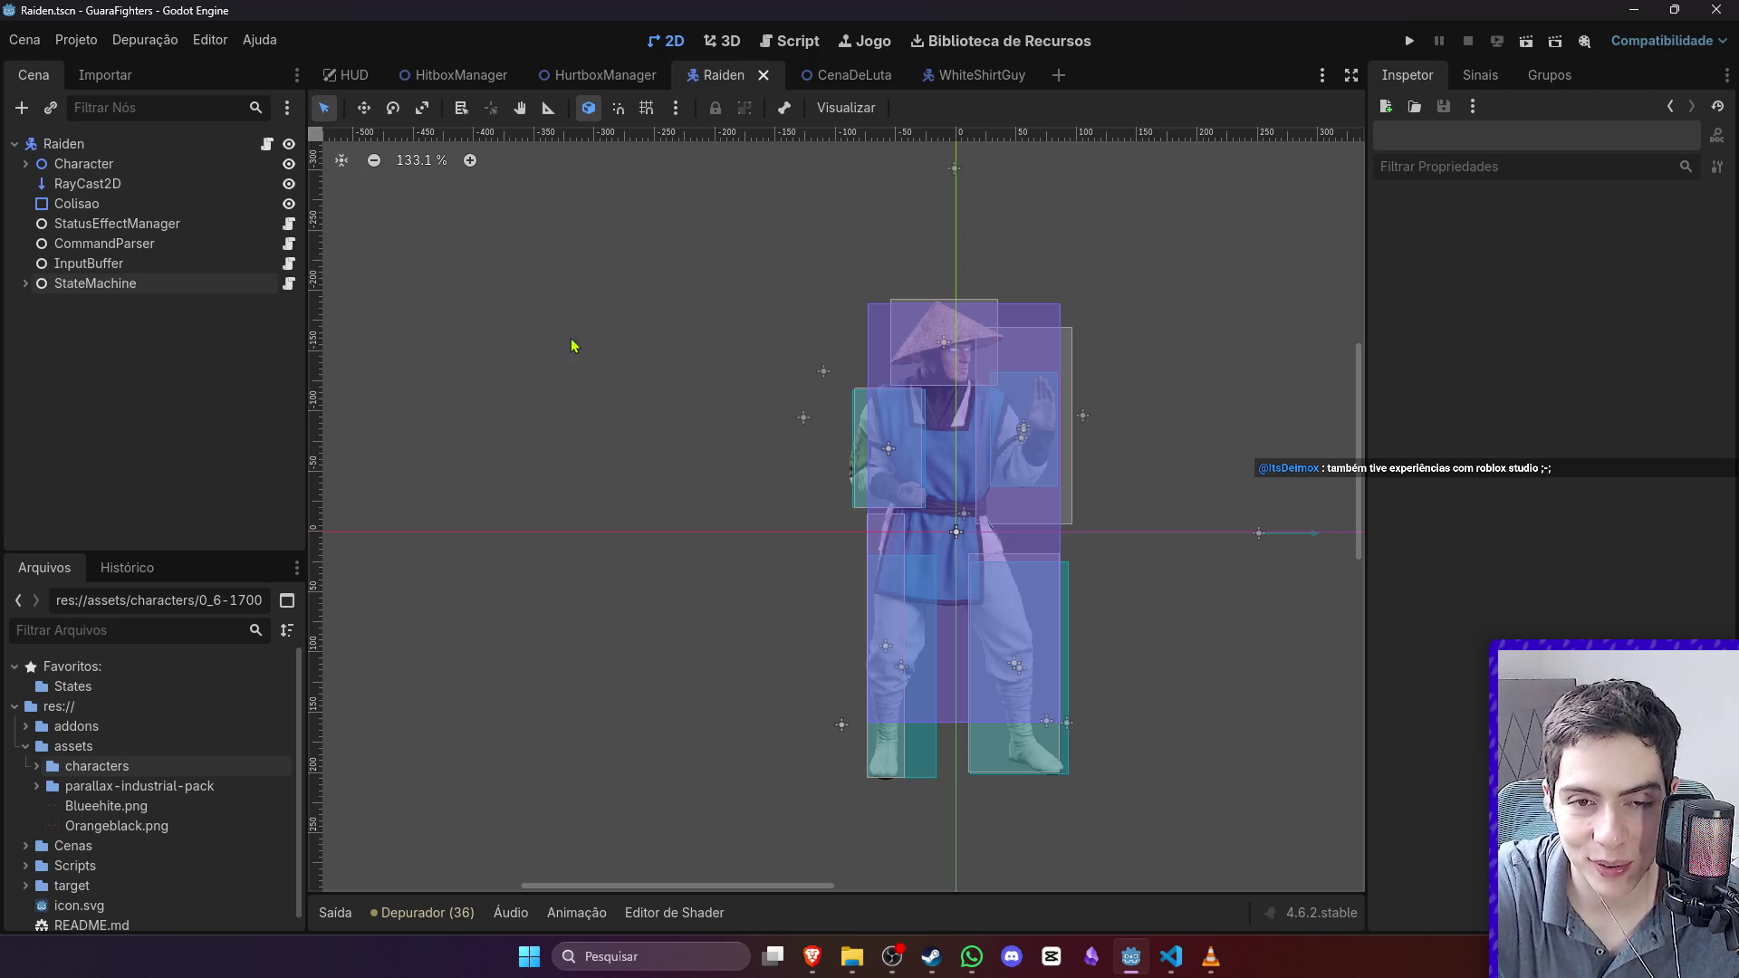
Unfold StateMachine to list its nine states, Punch through Jump, then switch to the browser.
scroll(681, 405, "up", 5)
scroll(722, 409, "down", 10)
scroll(724, 412, "up", 10)
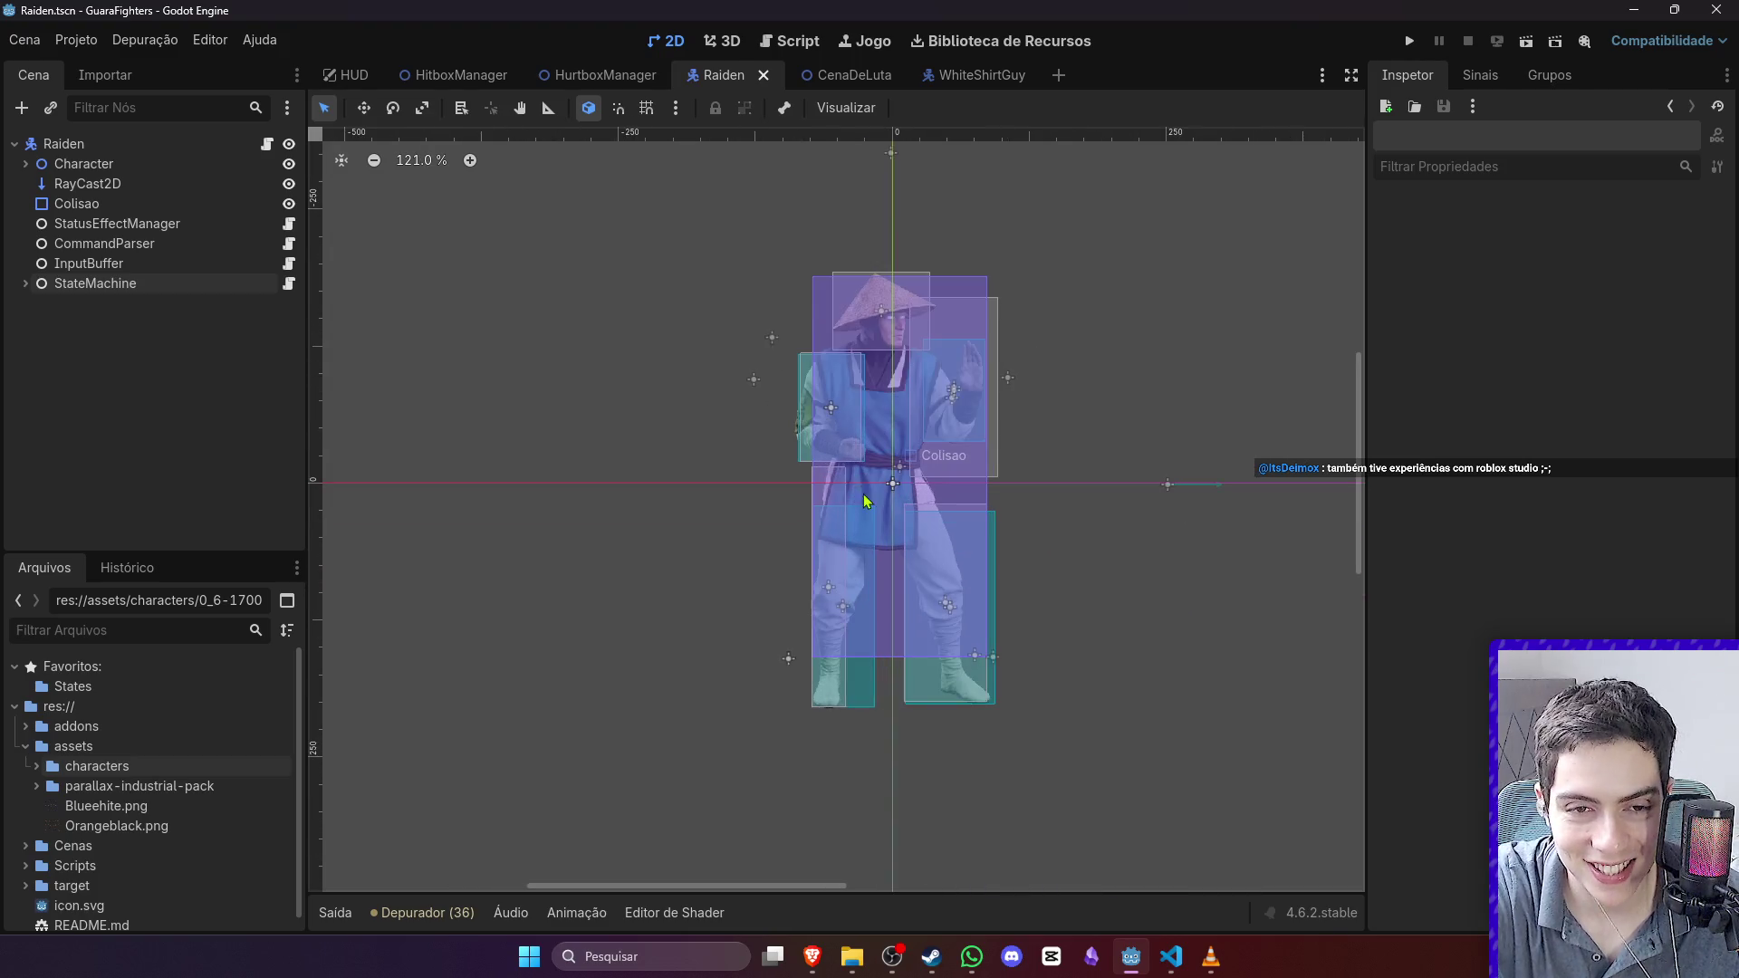
scroll(715, 405, "down", 6)
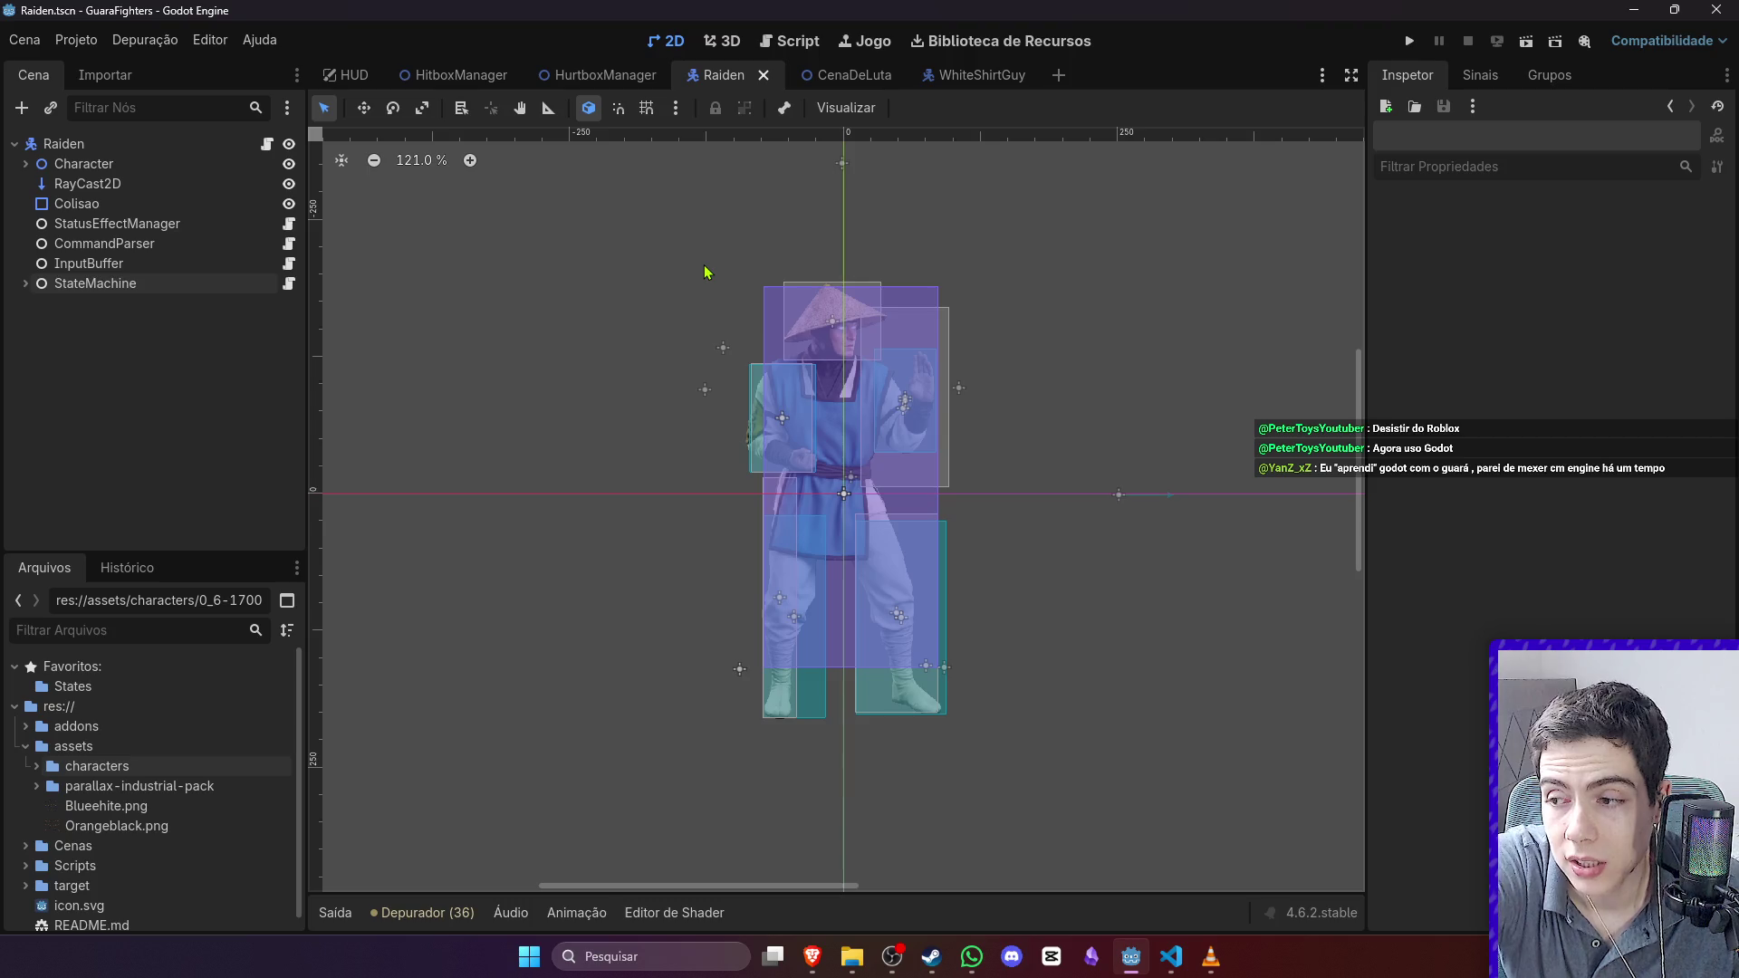
left_click(24, 285)
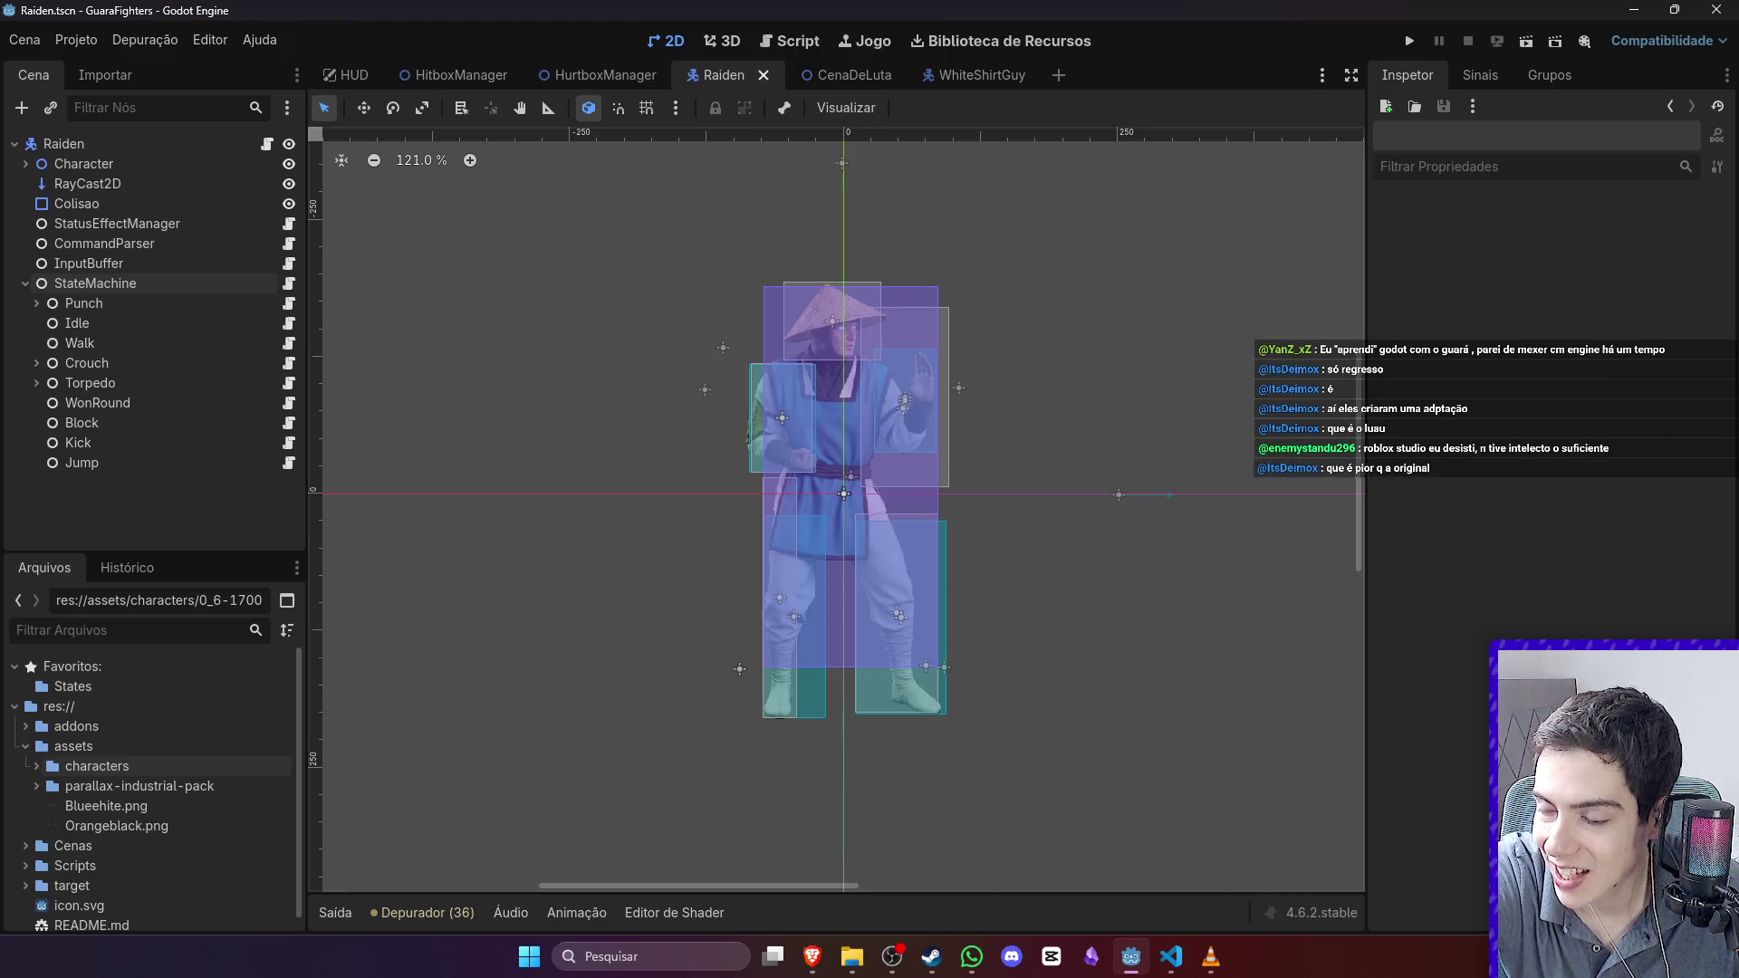
key("alt+Tab")
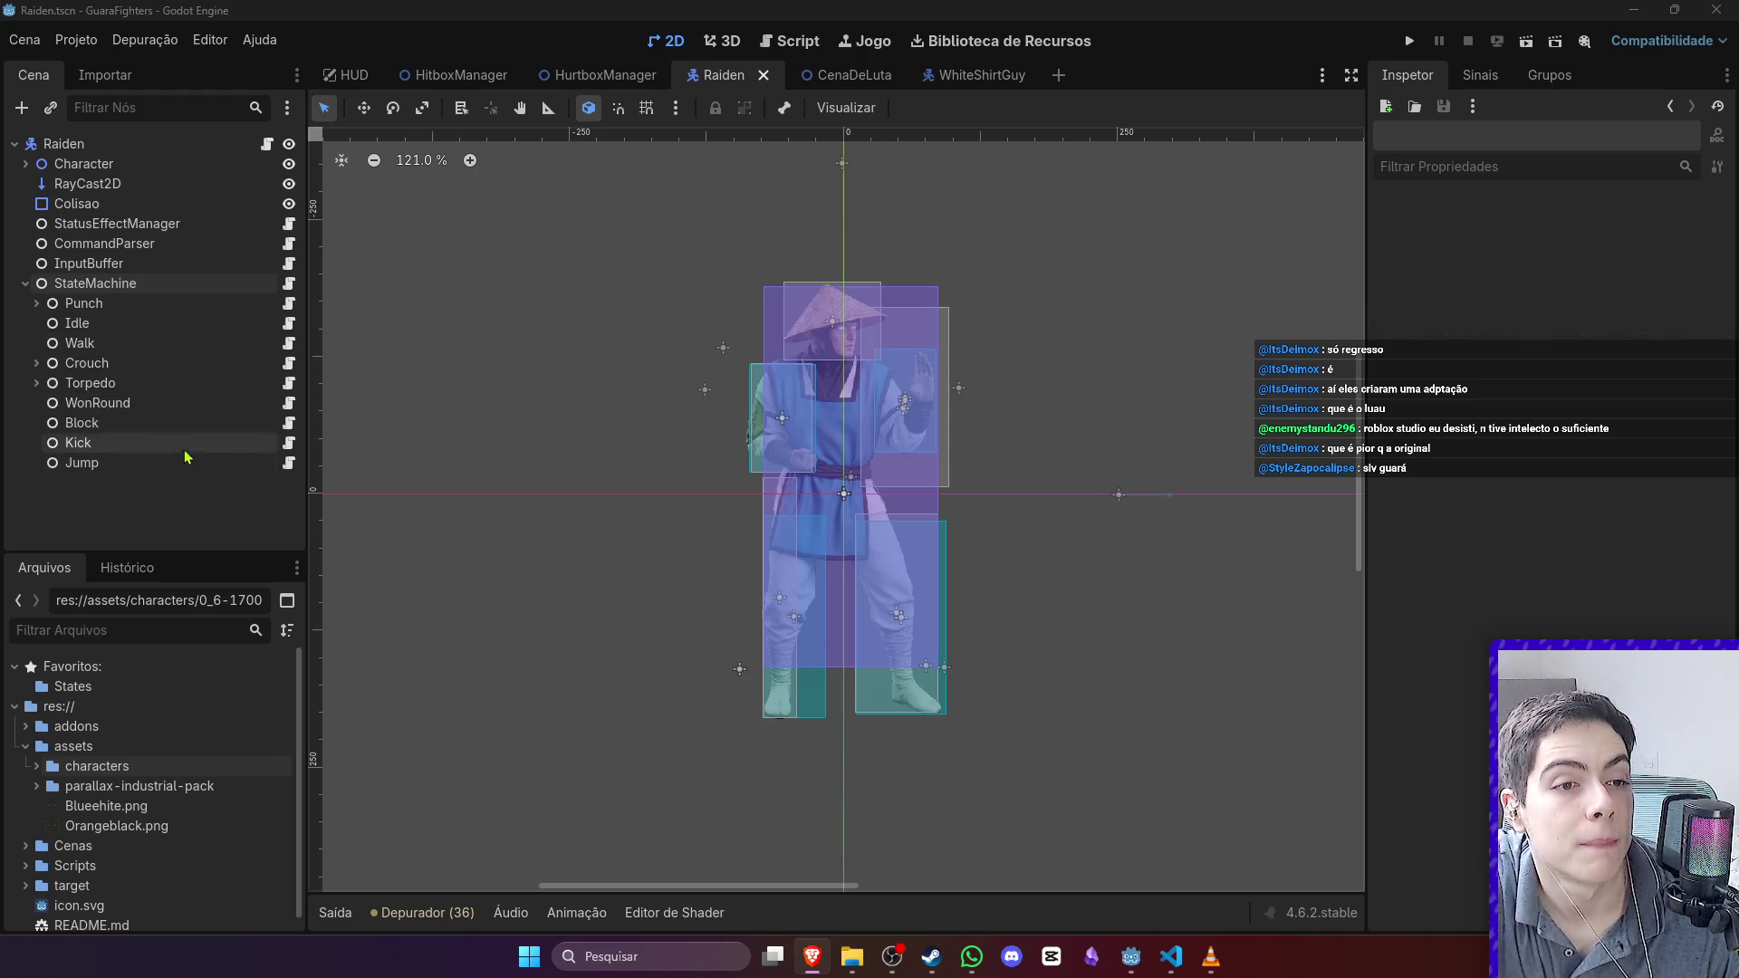
Back in Godot, open Jump.gd from the Jump node's script icon.
left_click(297, 473)
left_click(289, 466)
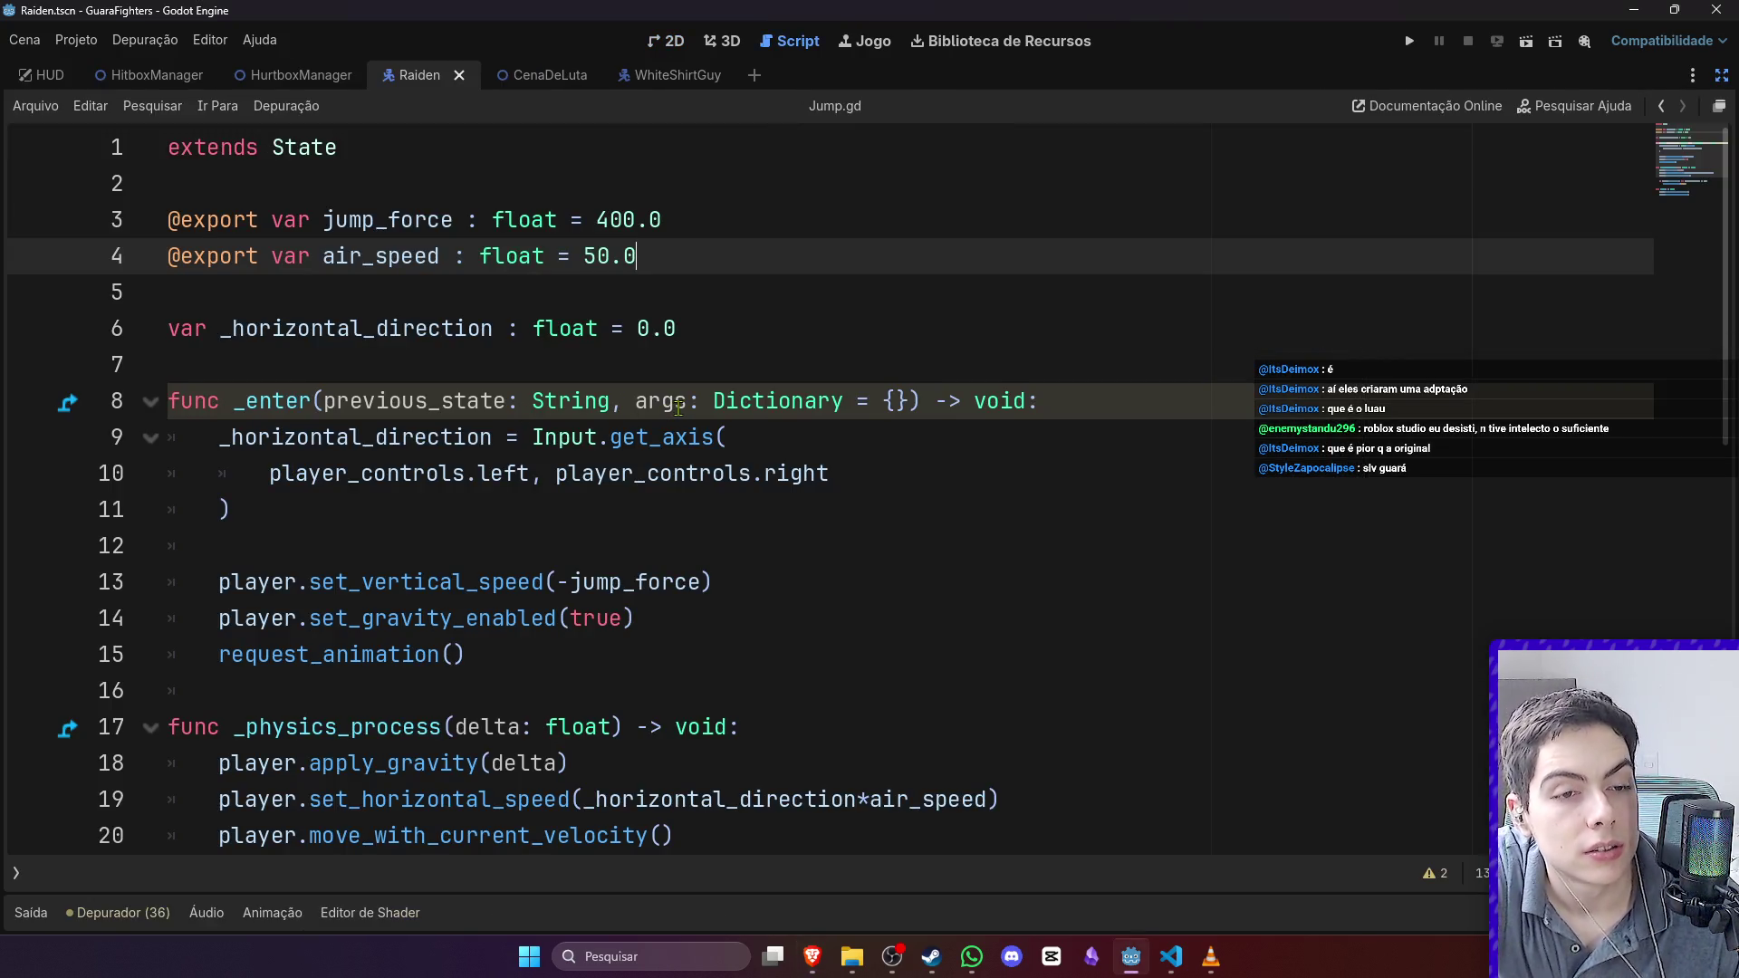
scroll(677, 407, "down", 2)
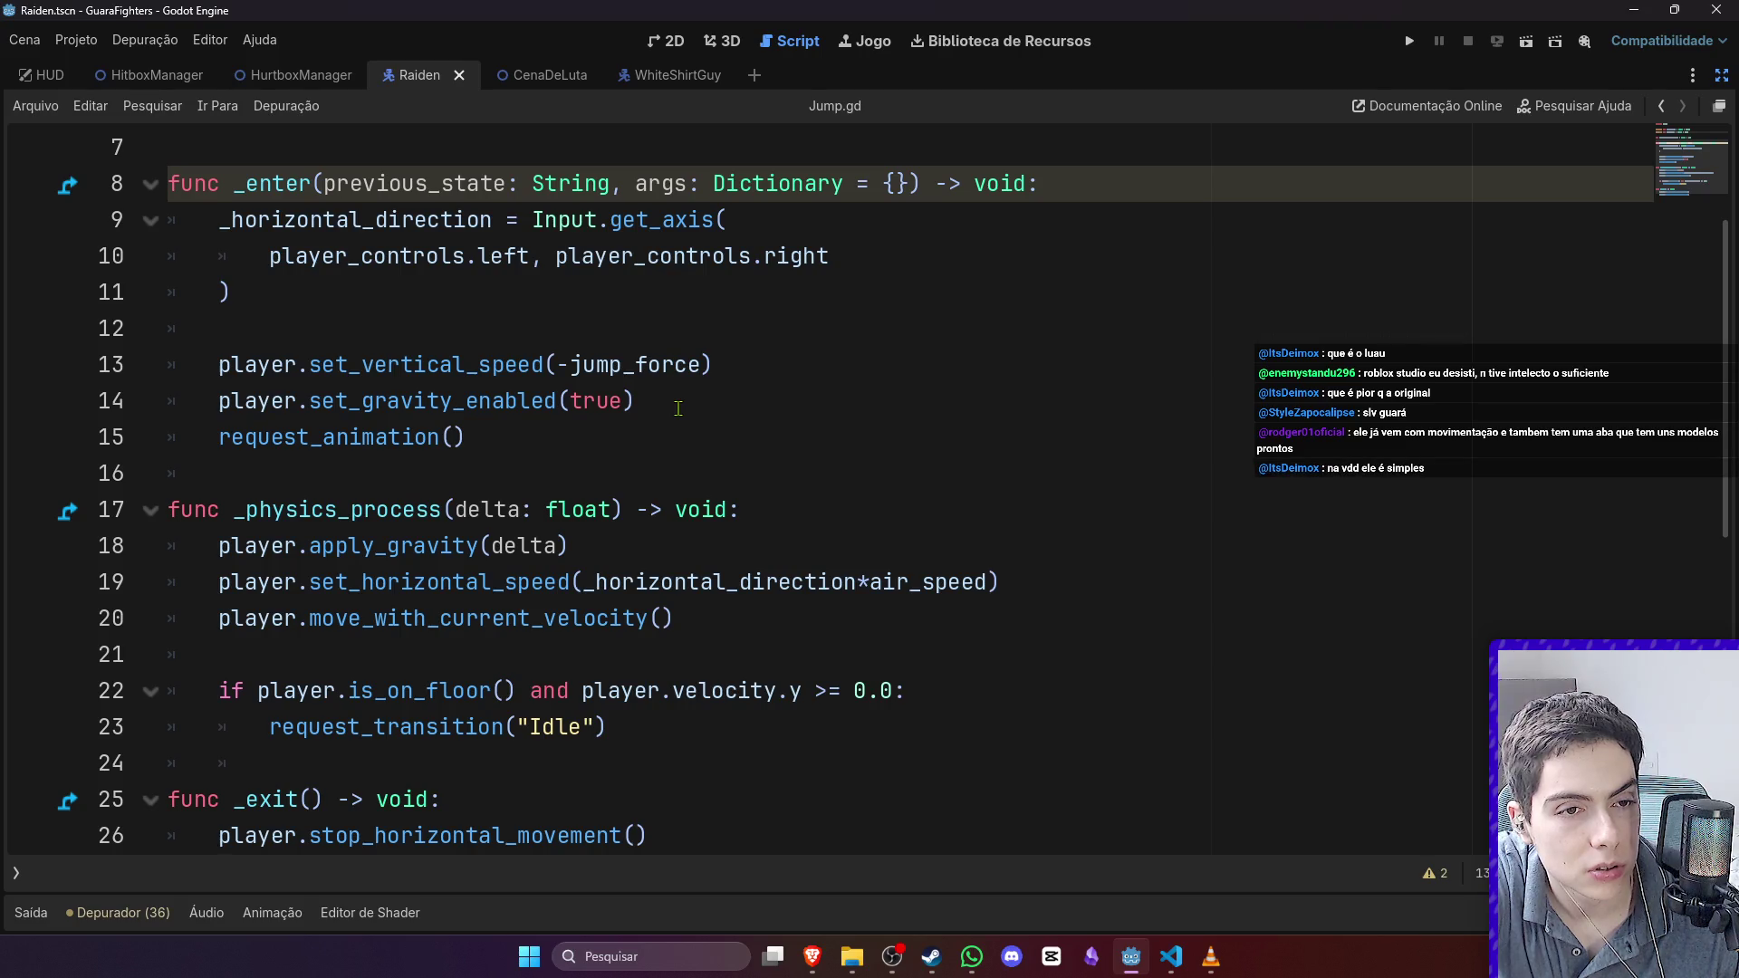
Move the jump setup lines below request_animation() in _enter, save, and view FightScene.gd.
mouse_move(677, 408)
left_mouse_down()
mouse_move(217, 257)
mouse_move(168, 221)
left_mouse_up()
key("ctrl+c")
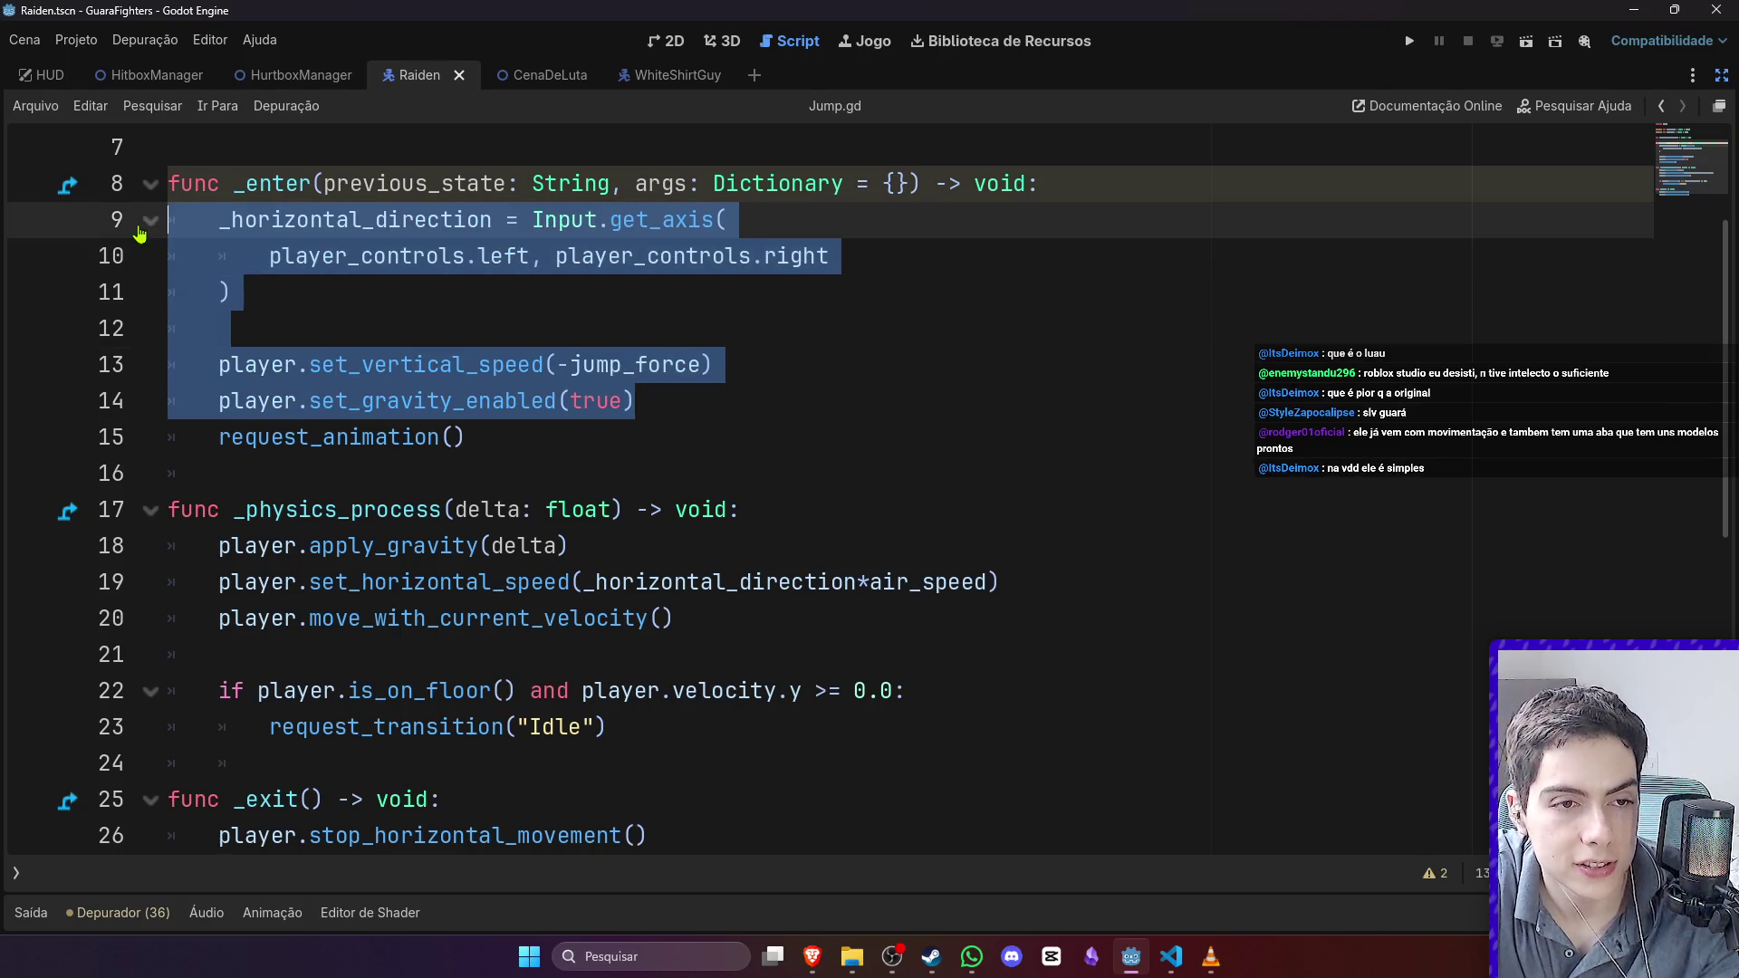
key("BackSpace")
left_click(548, 274)
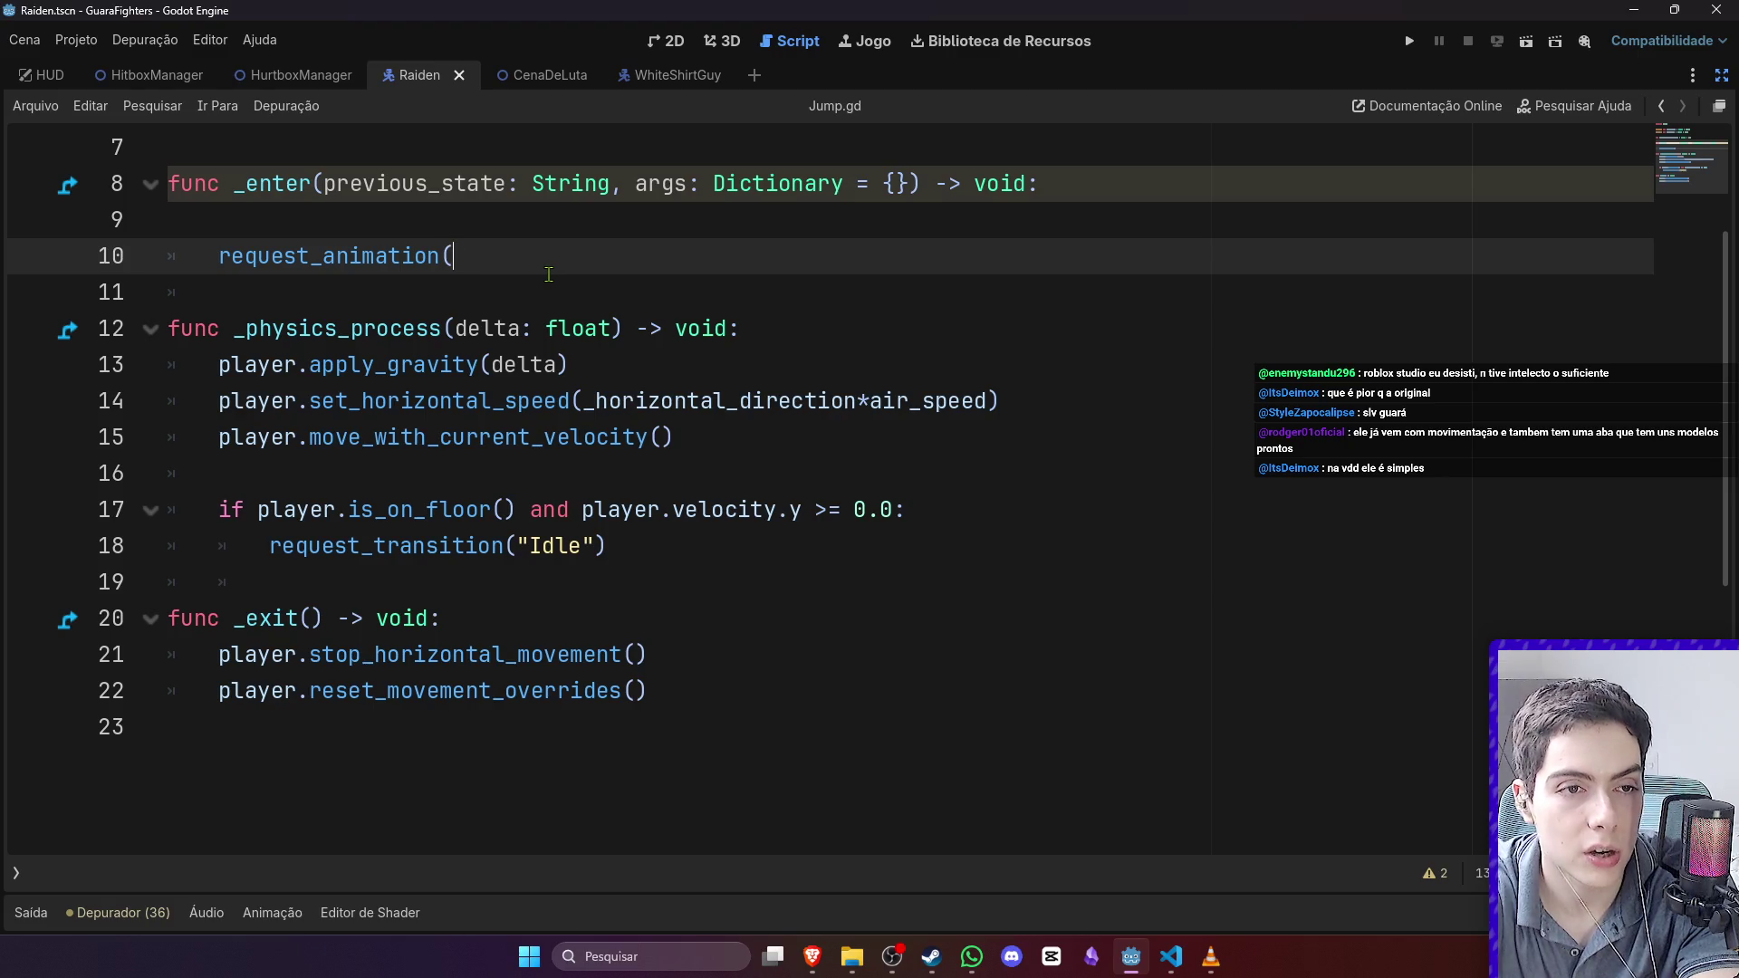
key("Return")
key("ctrl+v")
key("ctrl+s")
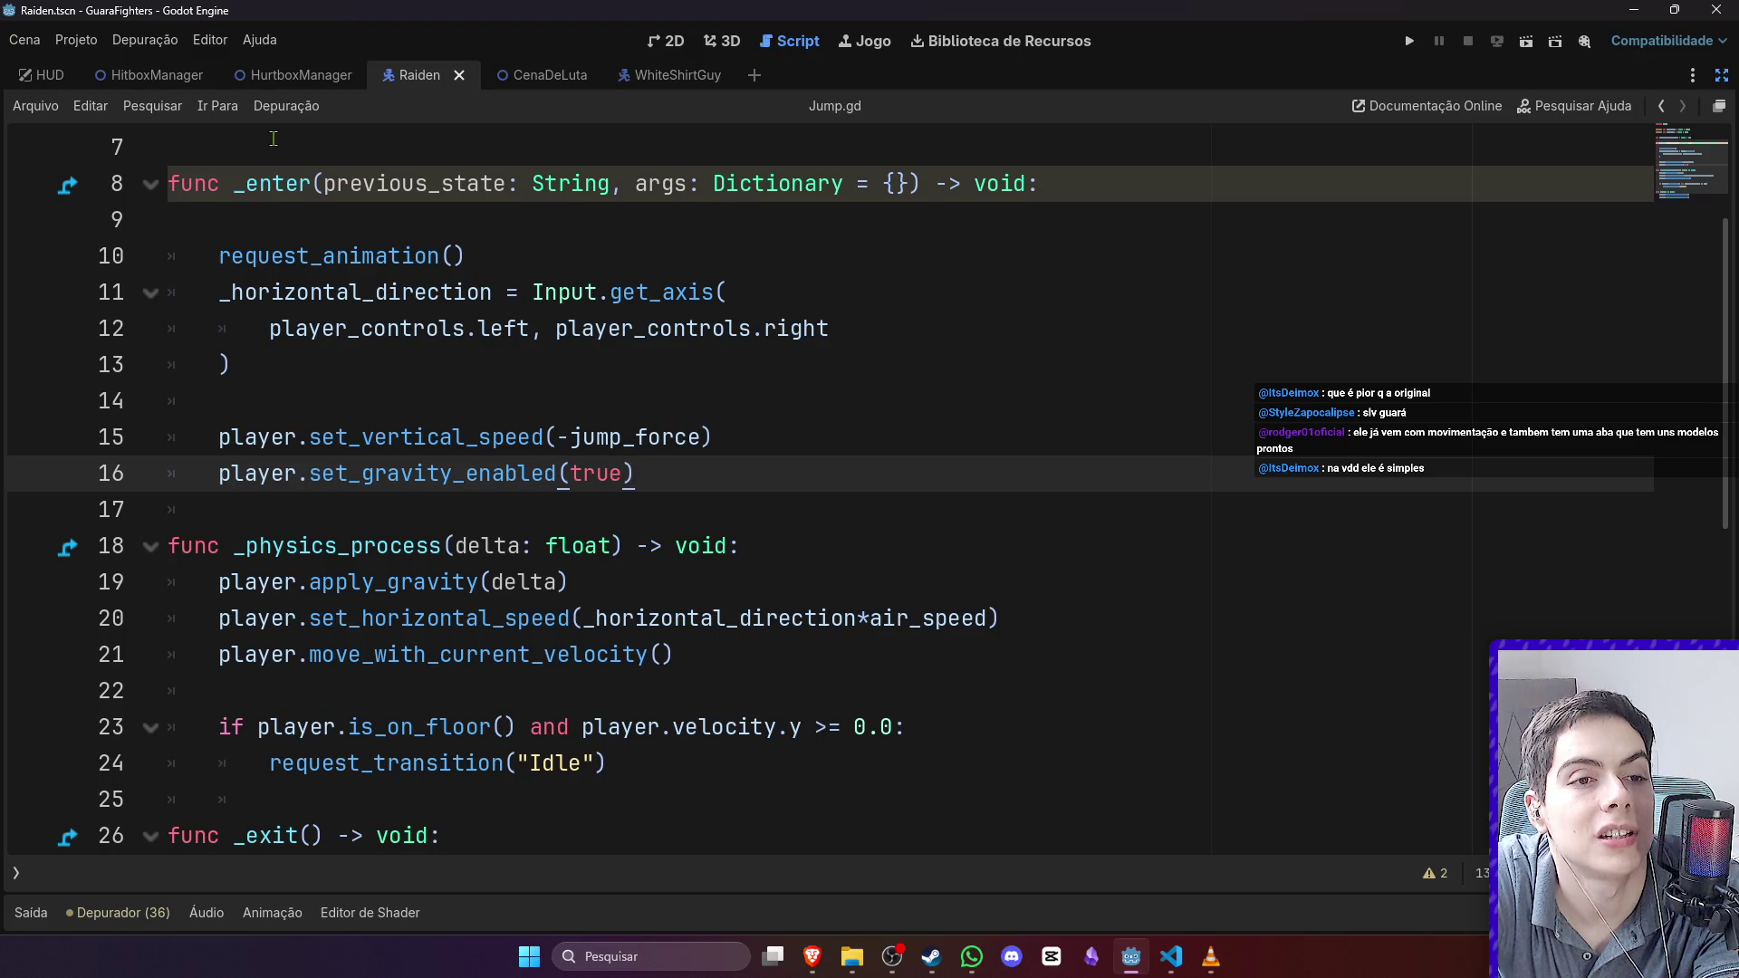
left_click(532, 75)
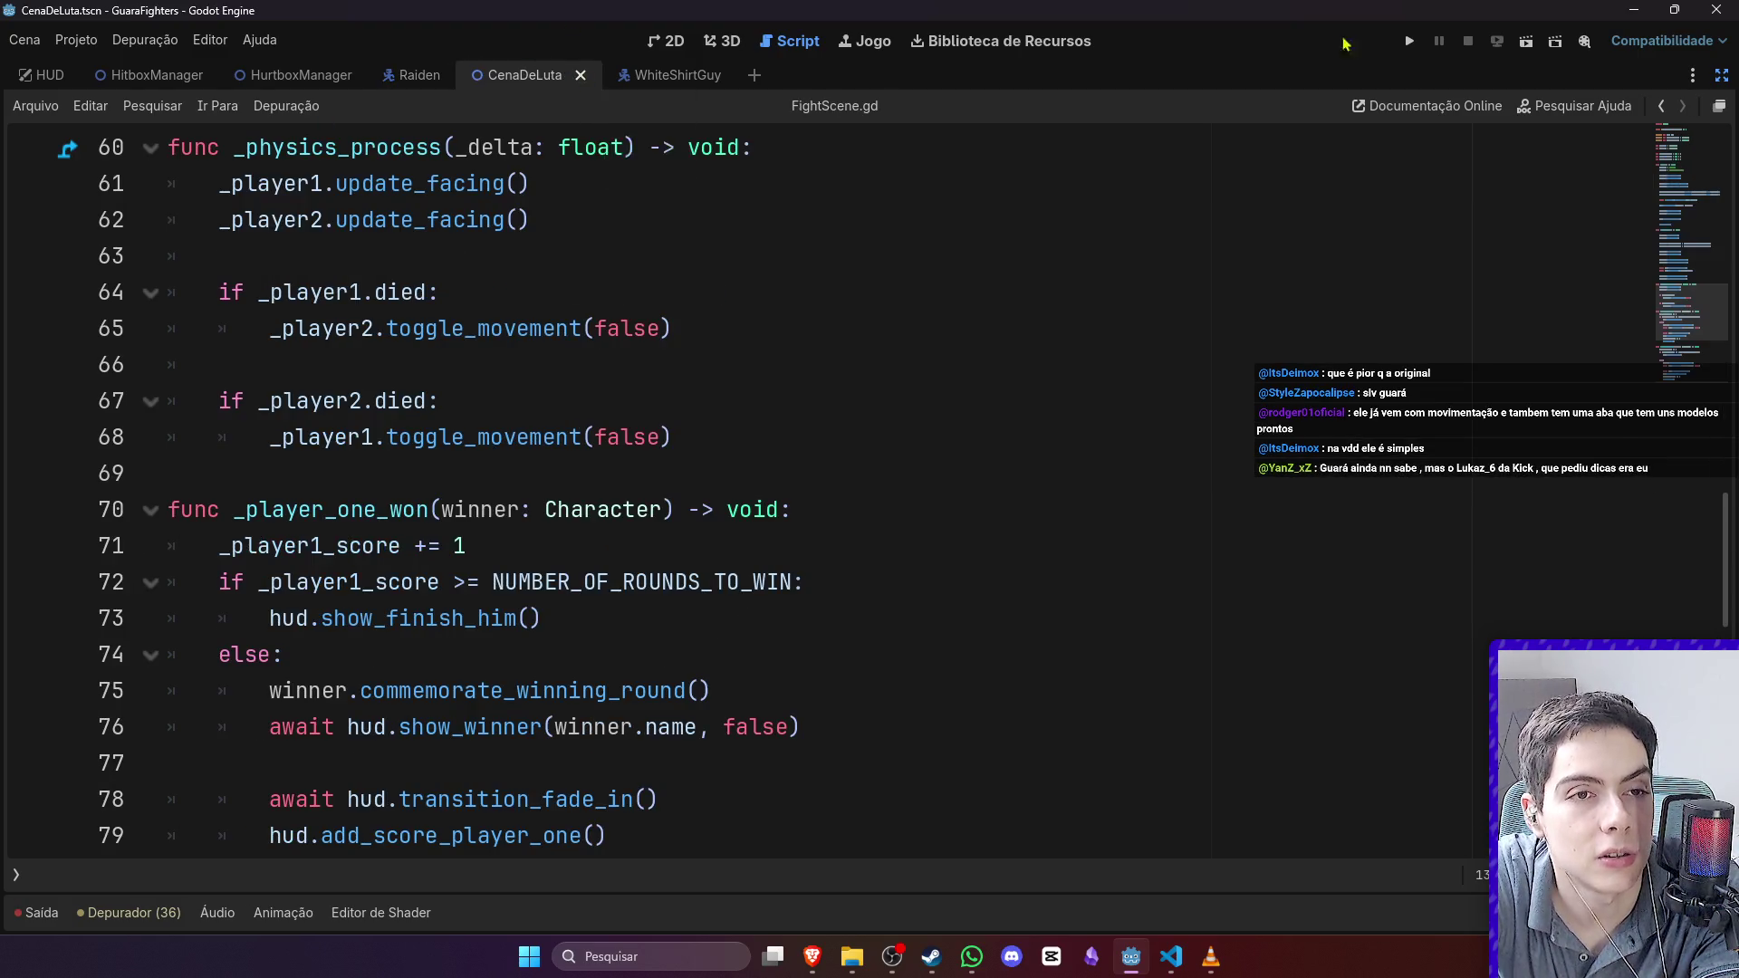
Run the fight scene and make Raiden jump several times, crouching once after a landing.
left_click(1526, 43)
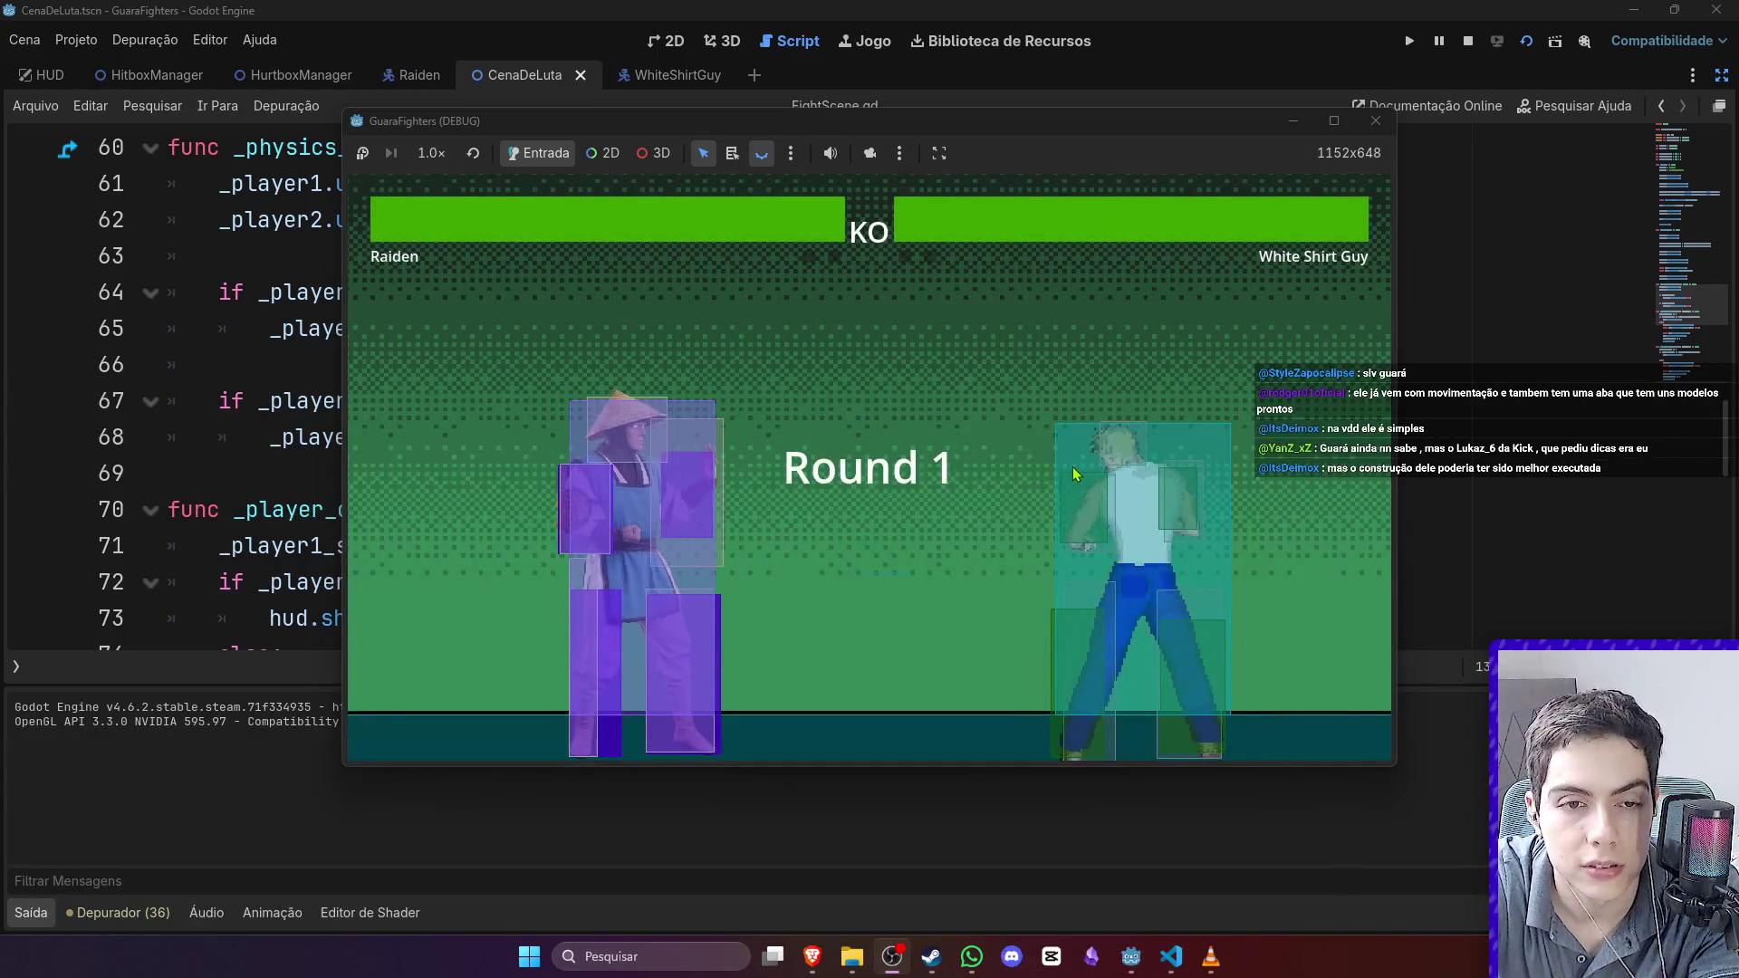
key("w")
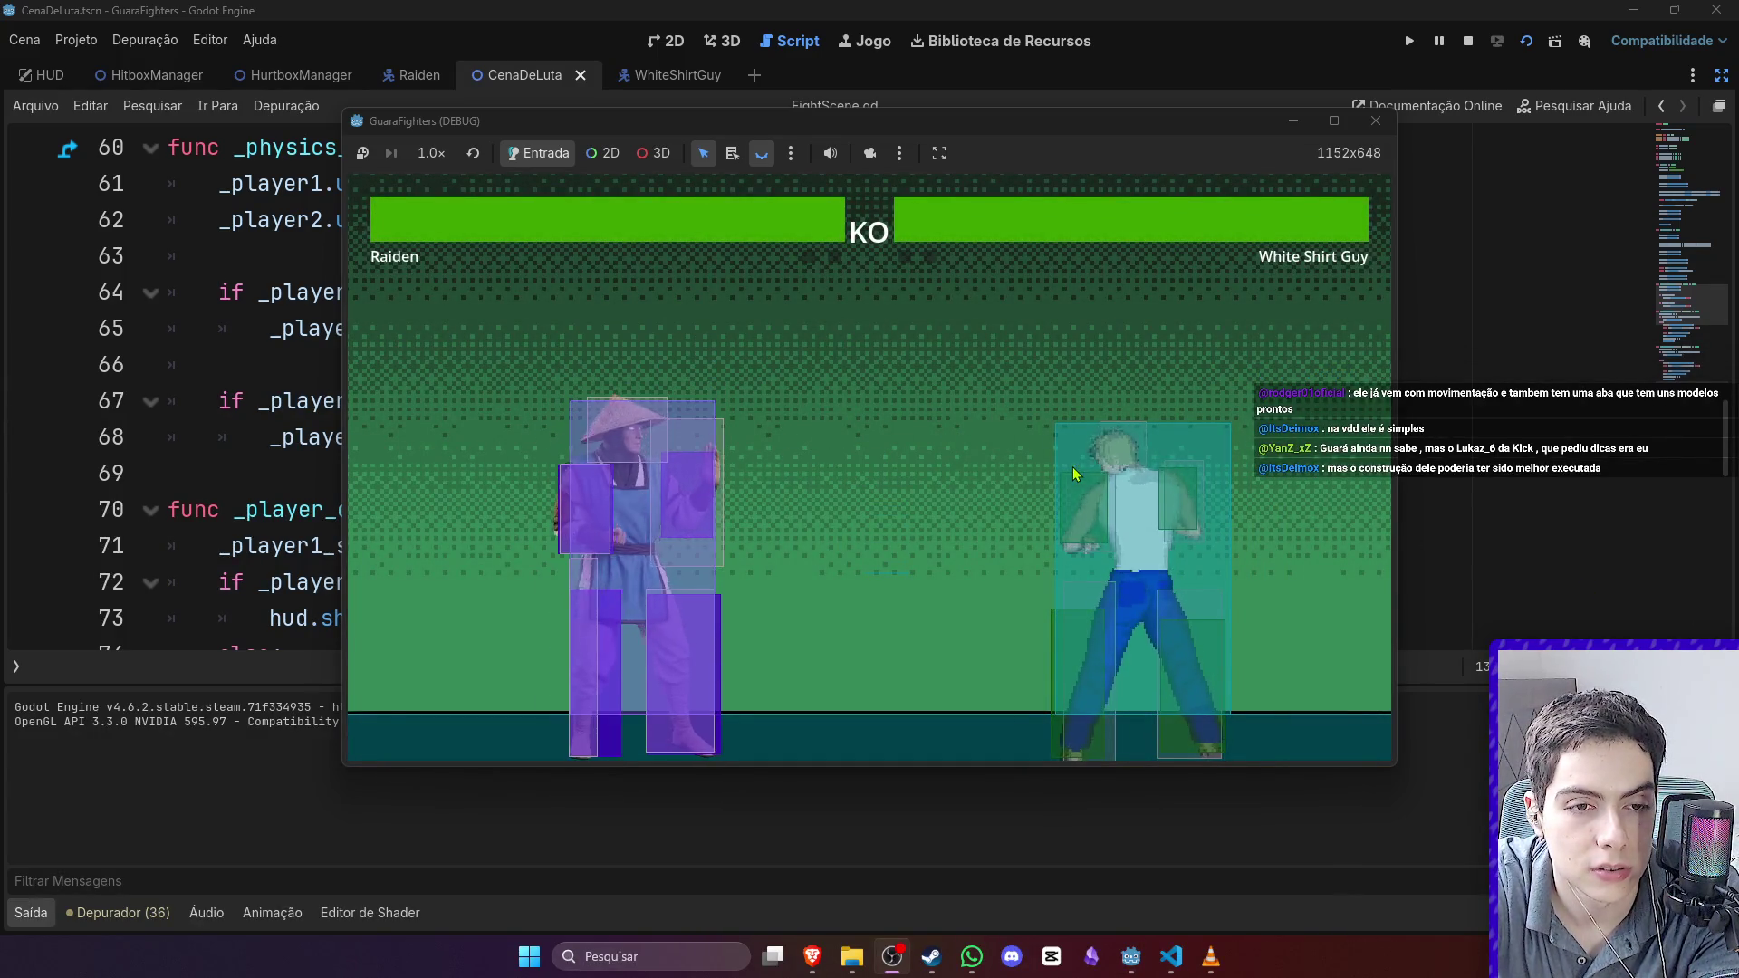
key("w")
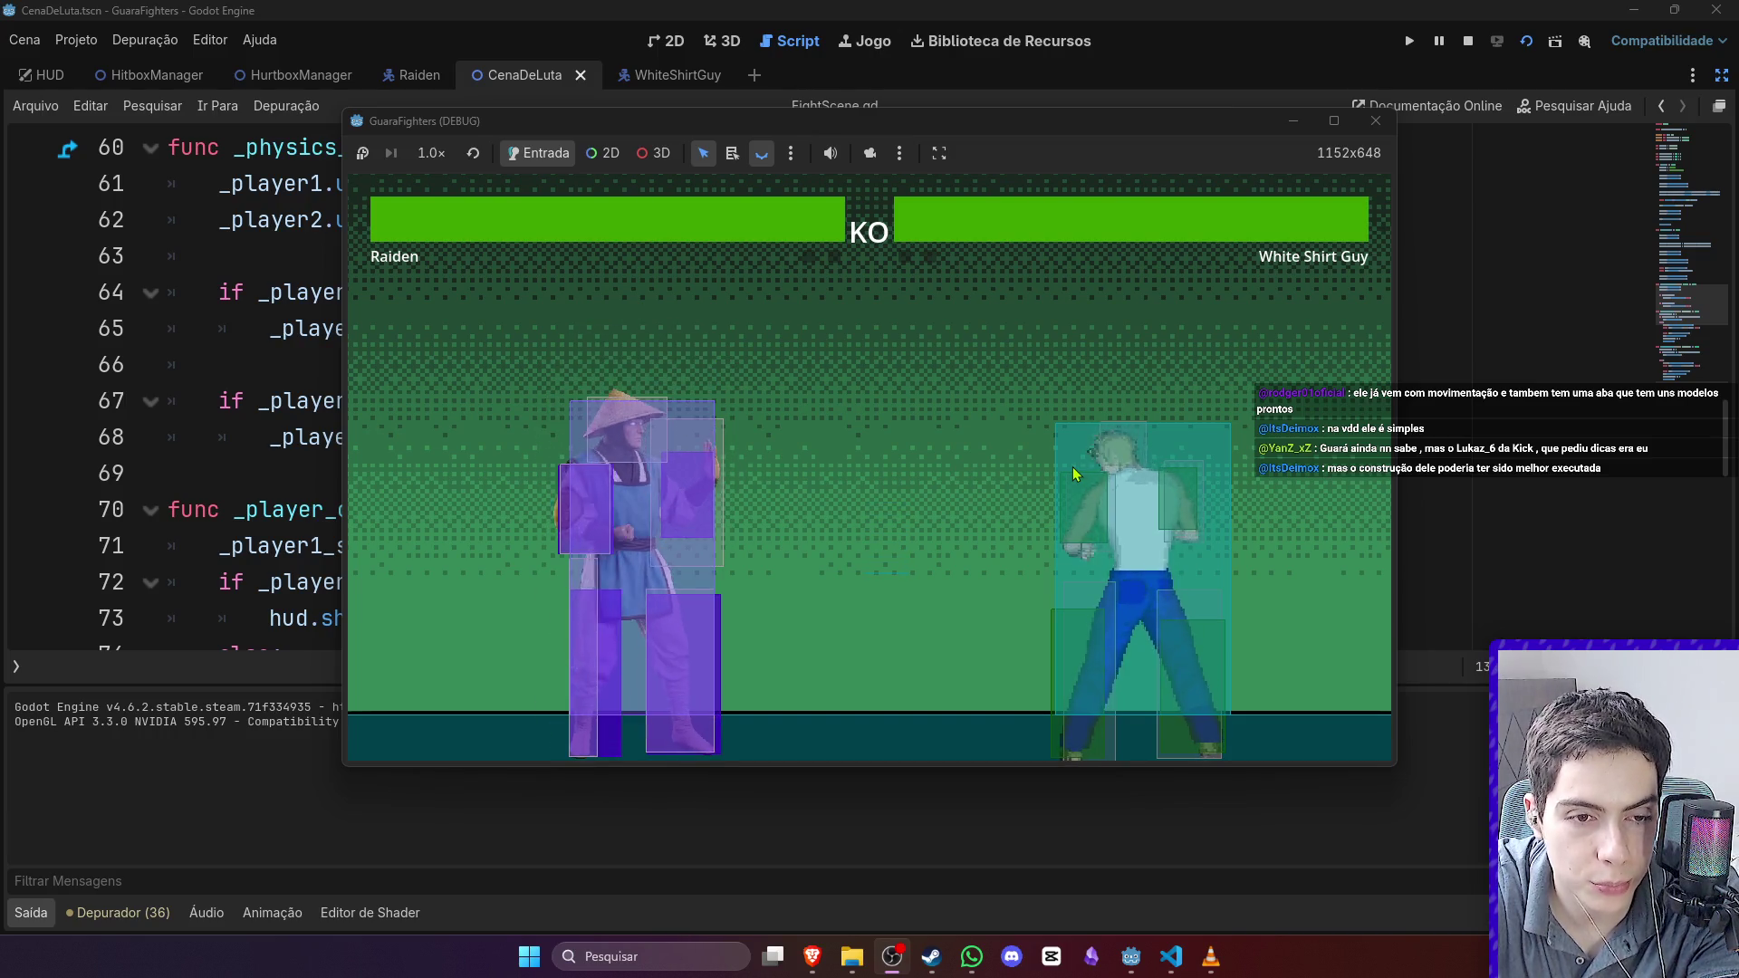
key("w")
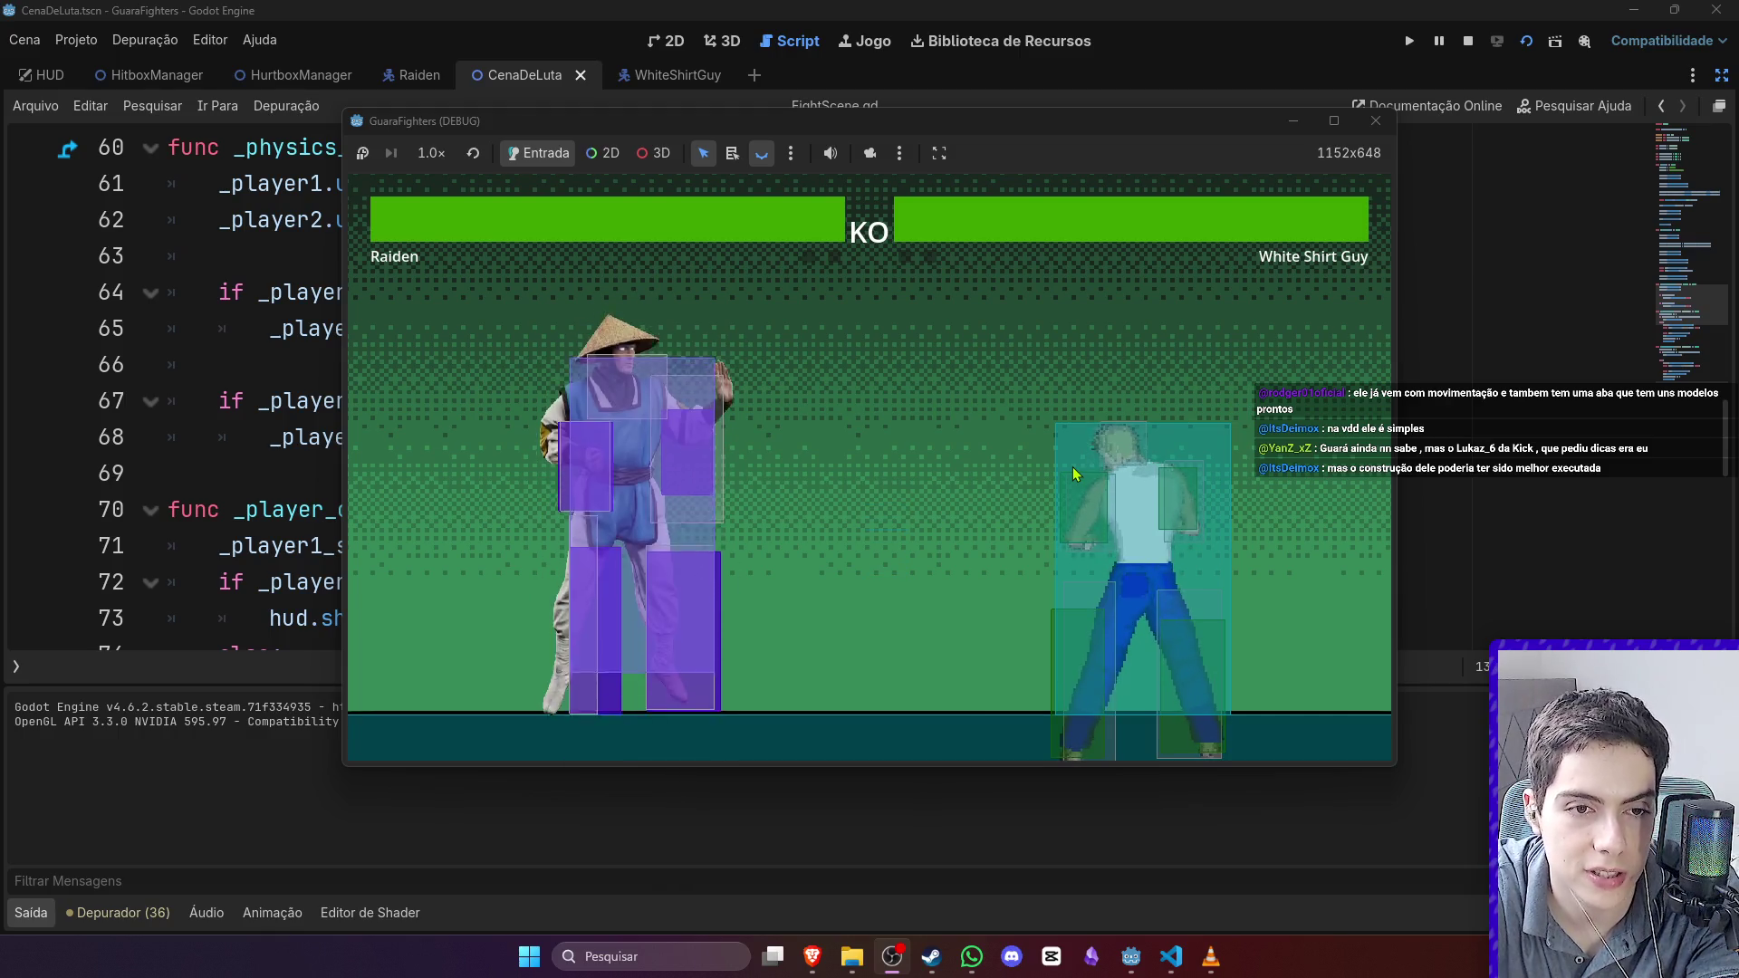
key("s")
key("w")
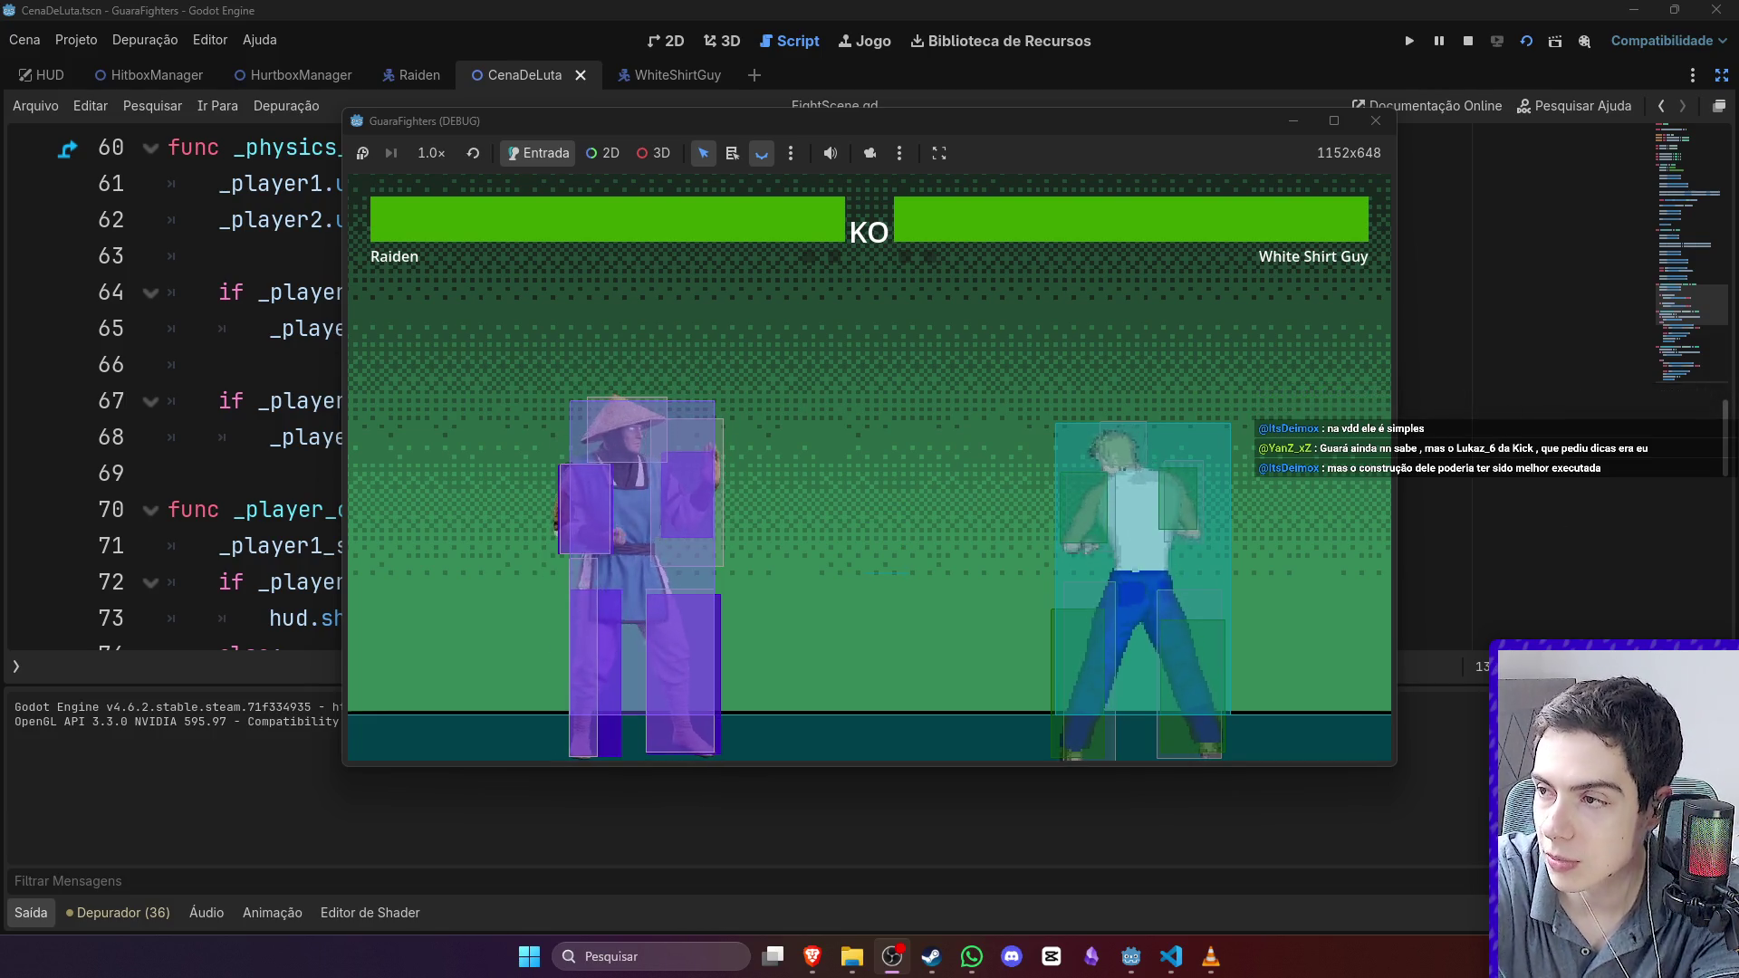
Walk Raiden left, then right, then back left opposite White Shirt Guy.
key("a")
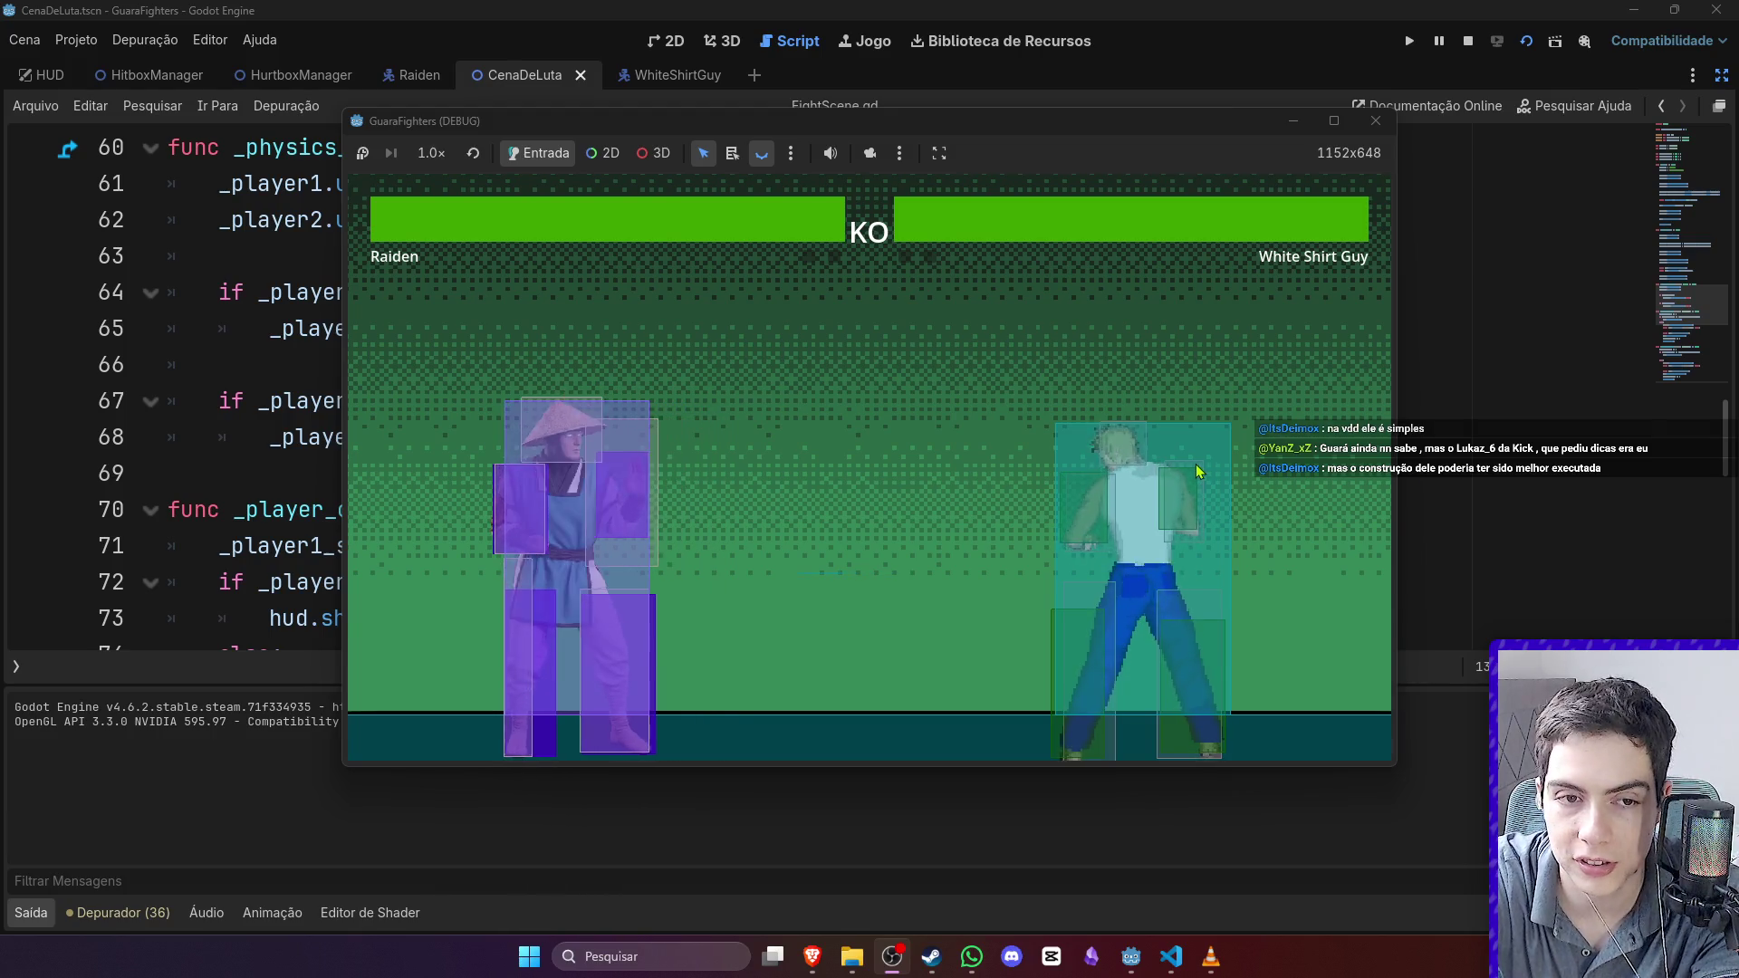
key("a")
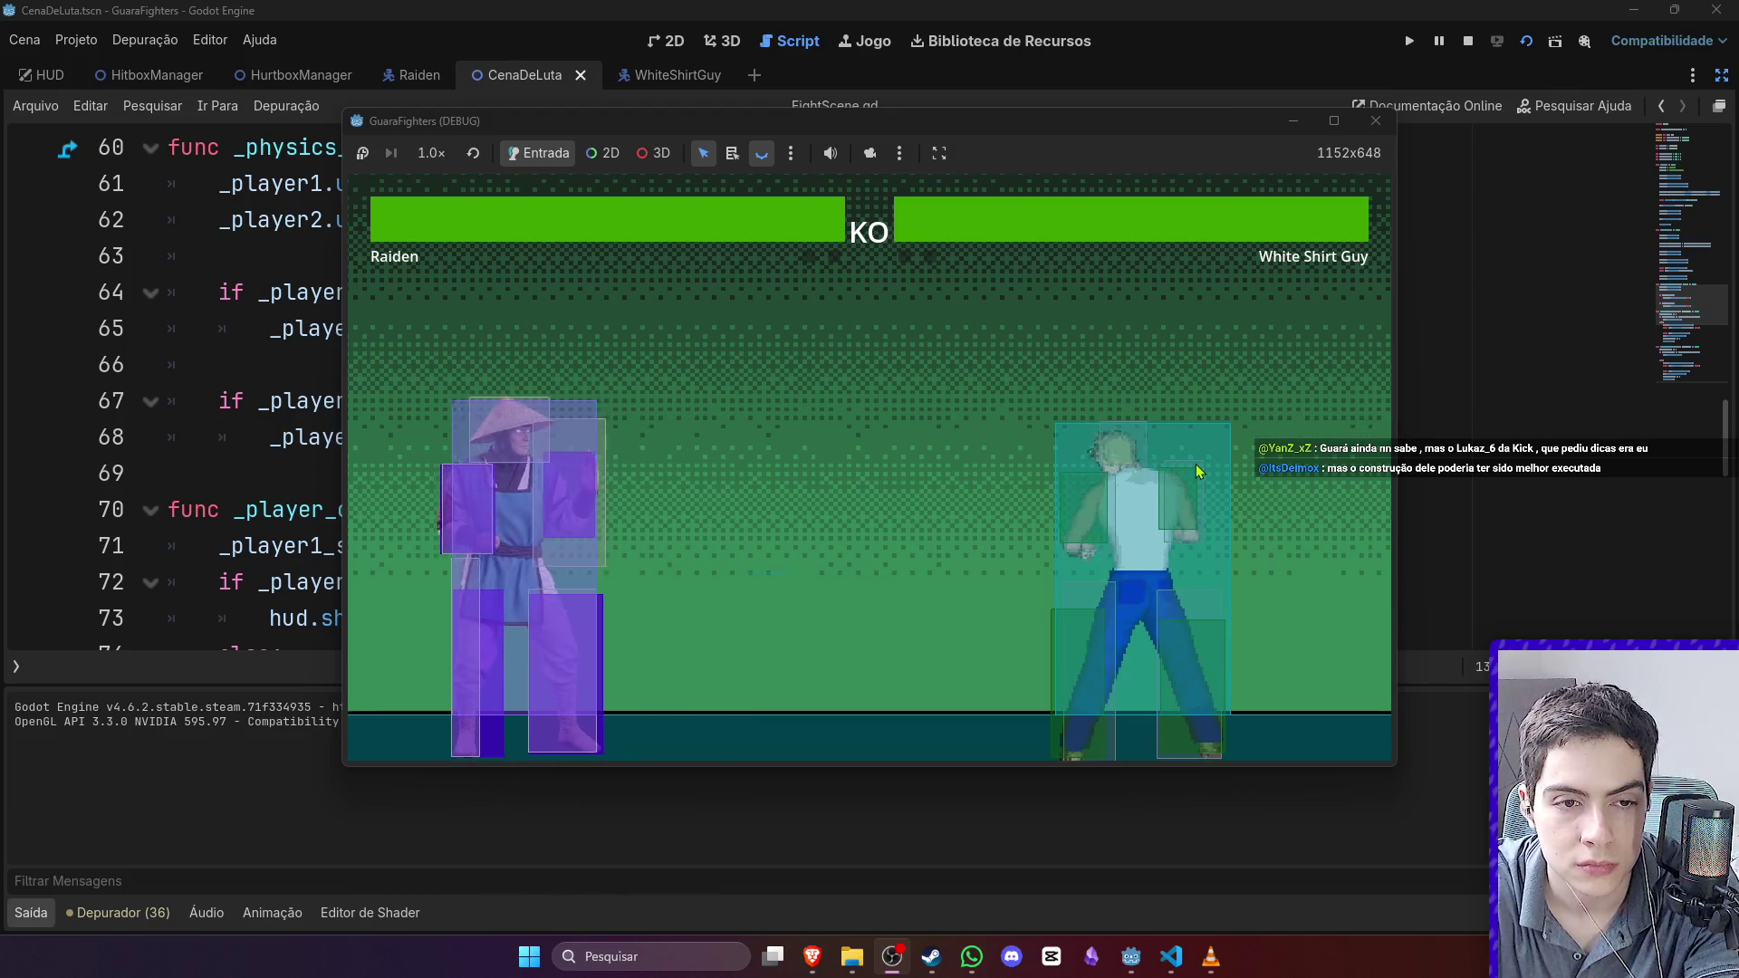
key("d")
key("a")
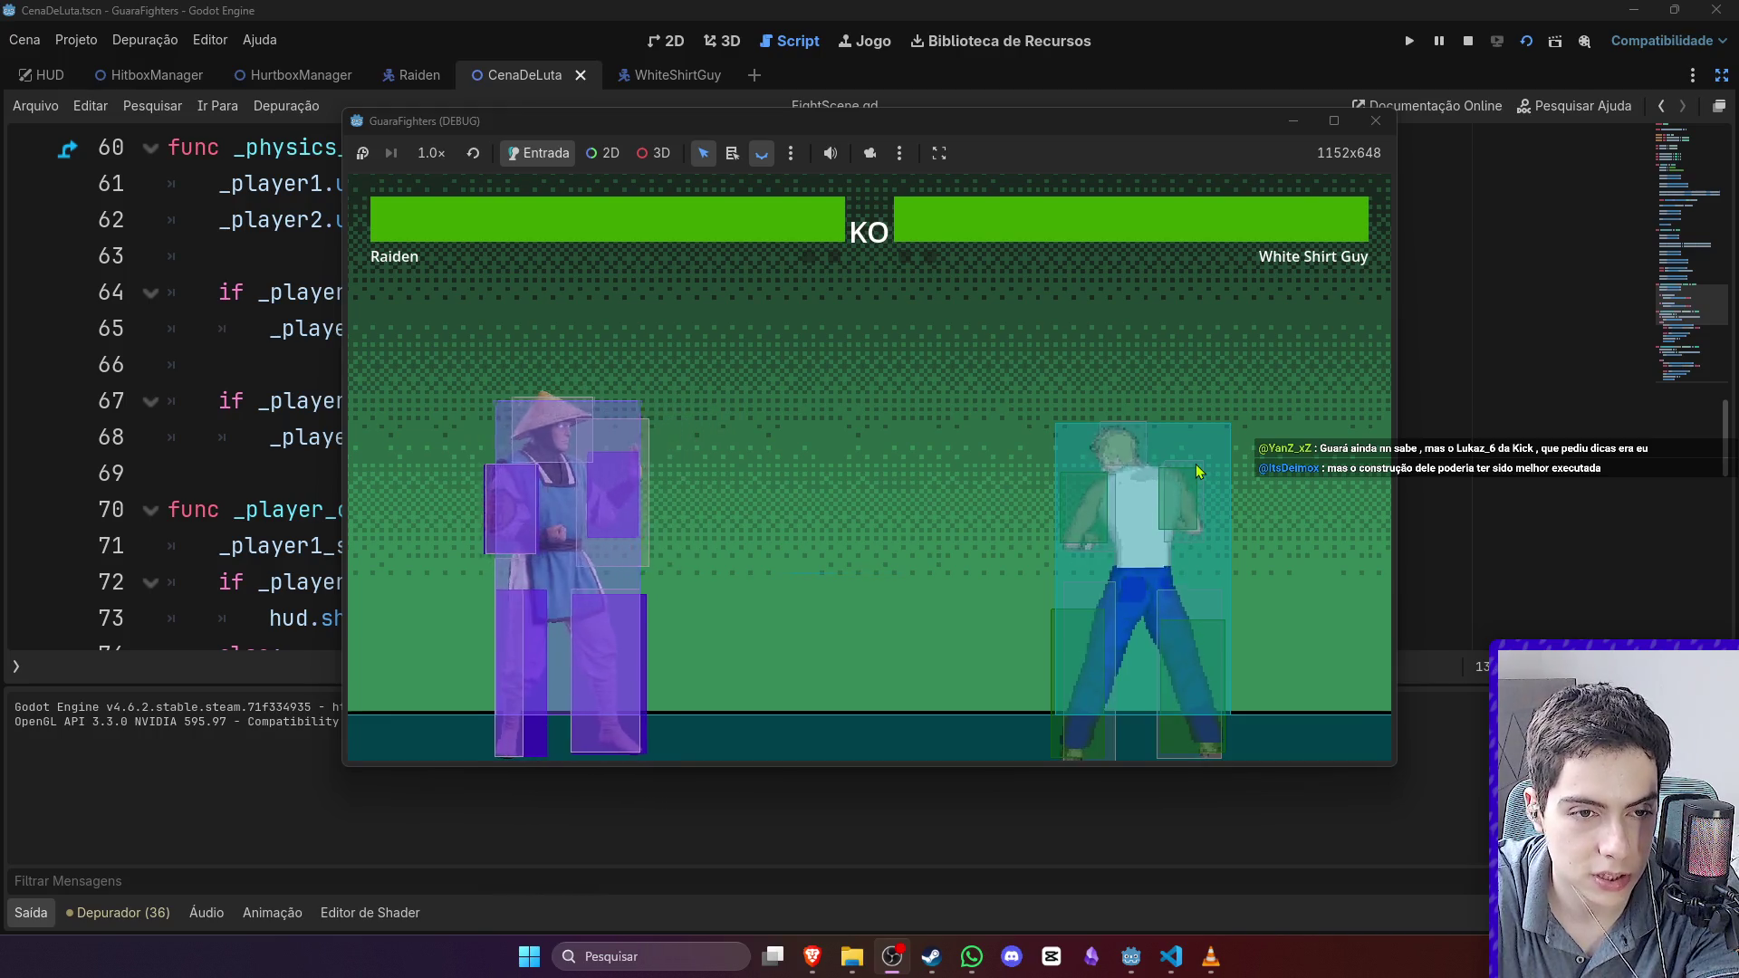
left_click(1469, 43)
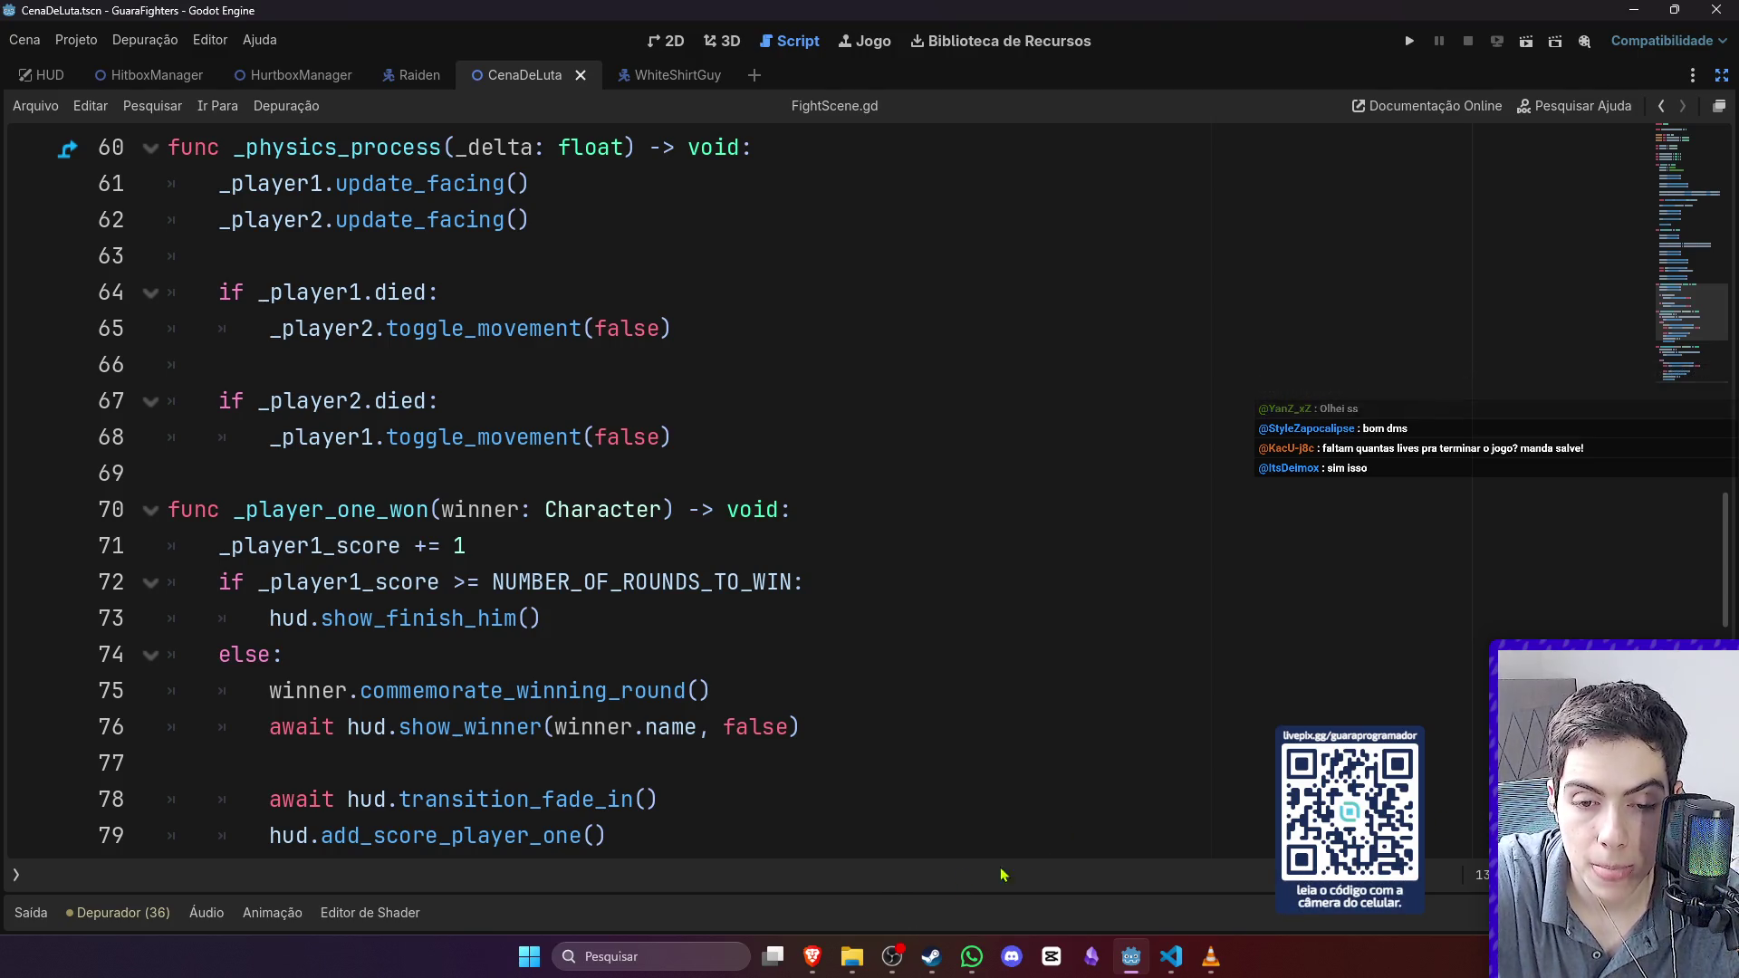
key("alt+Tab")
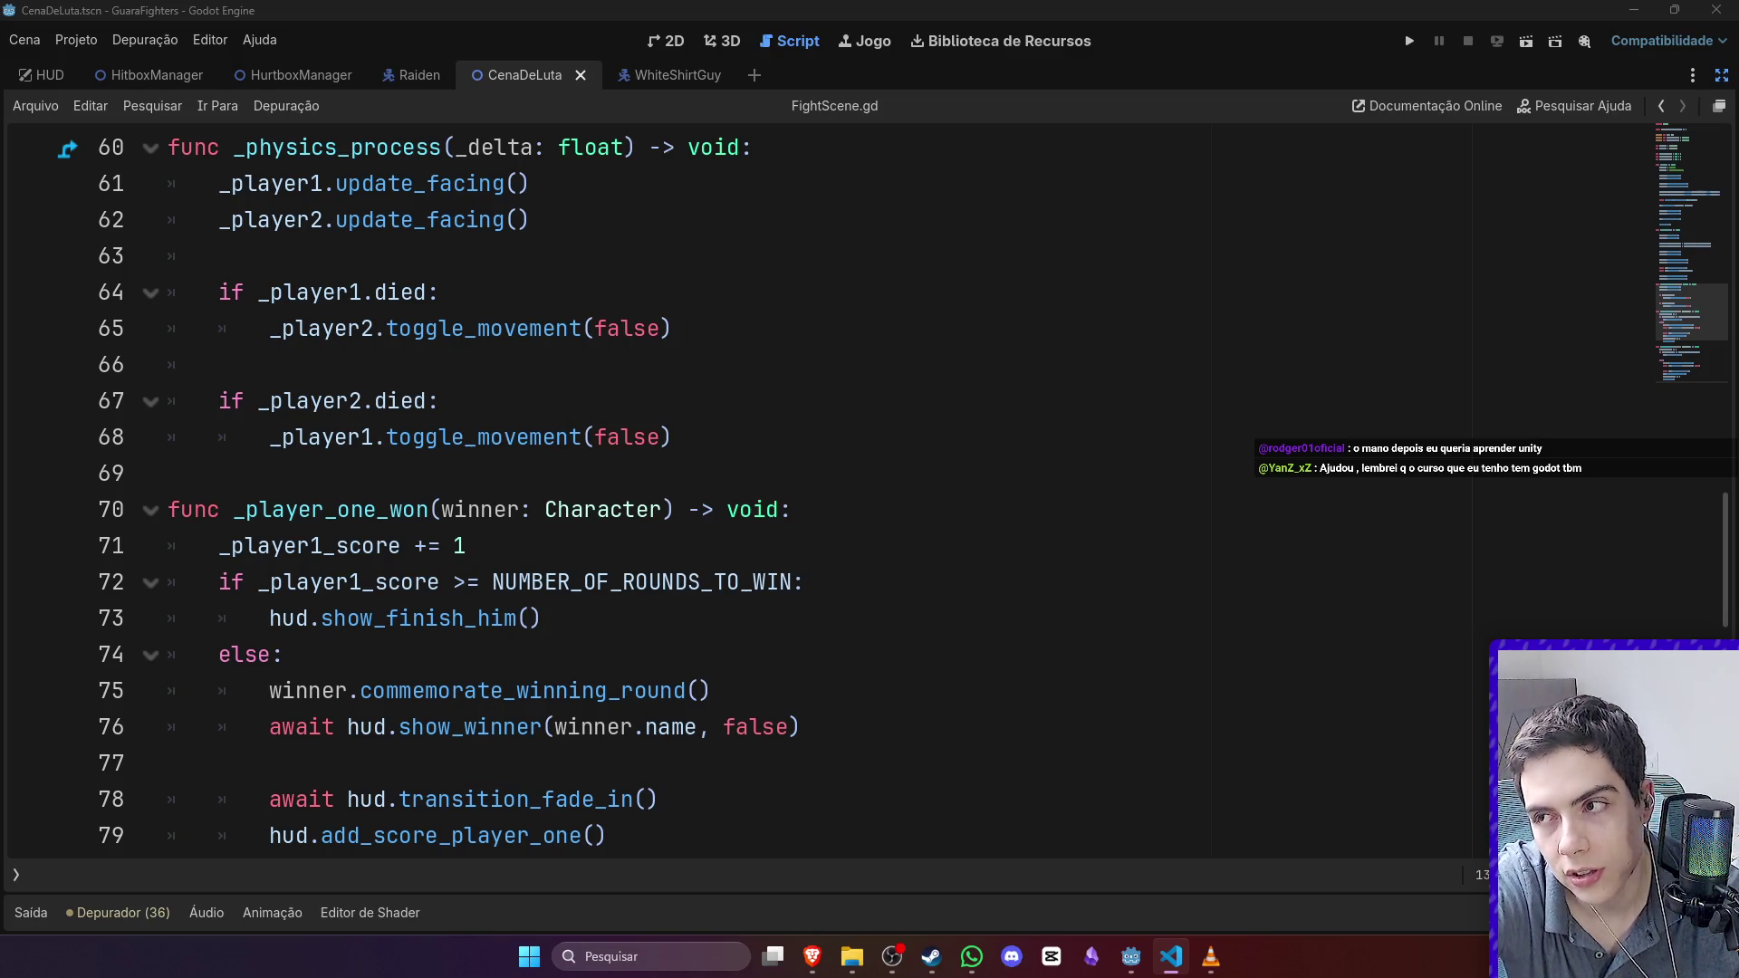
key("alt+Tab")
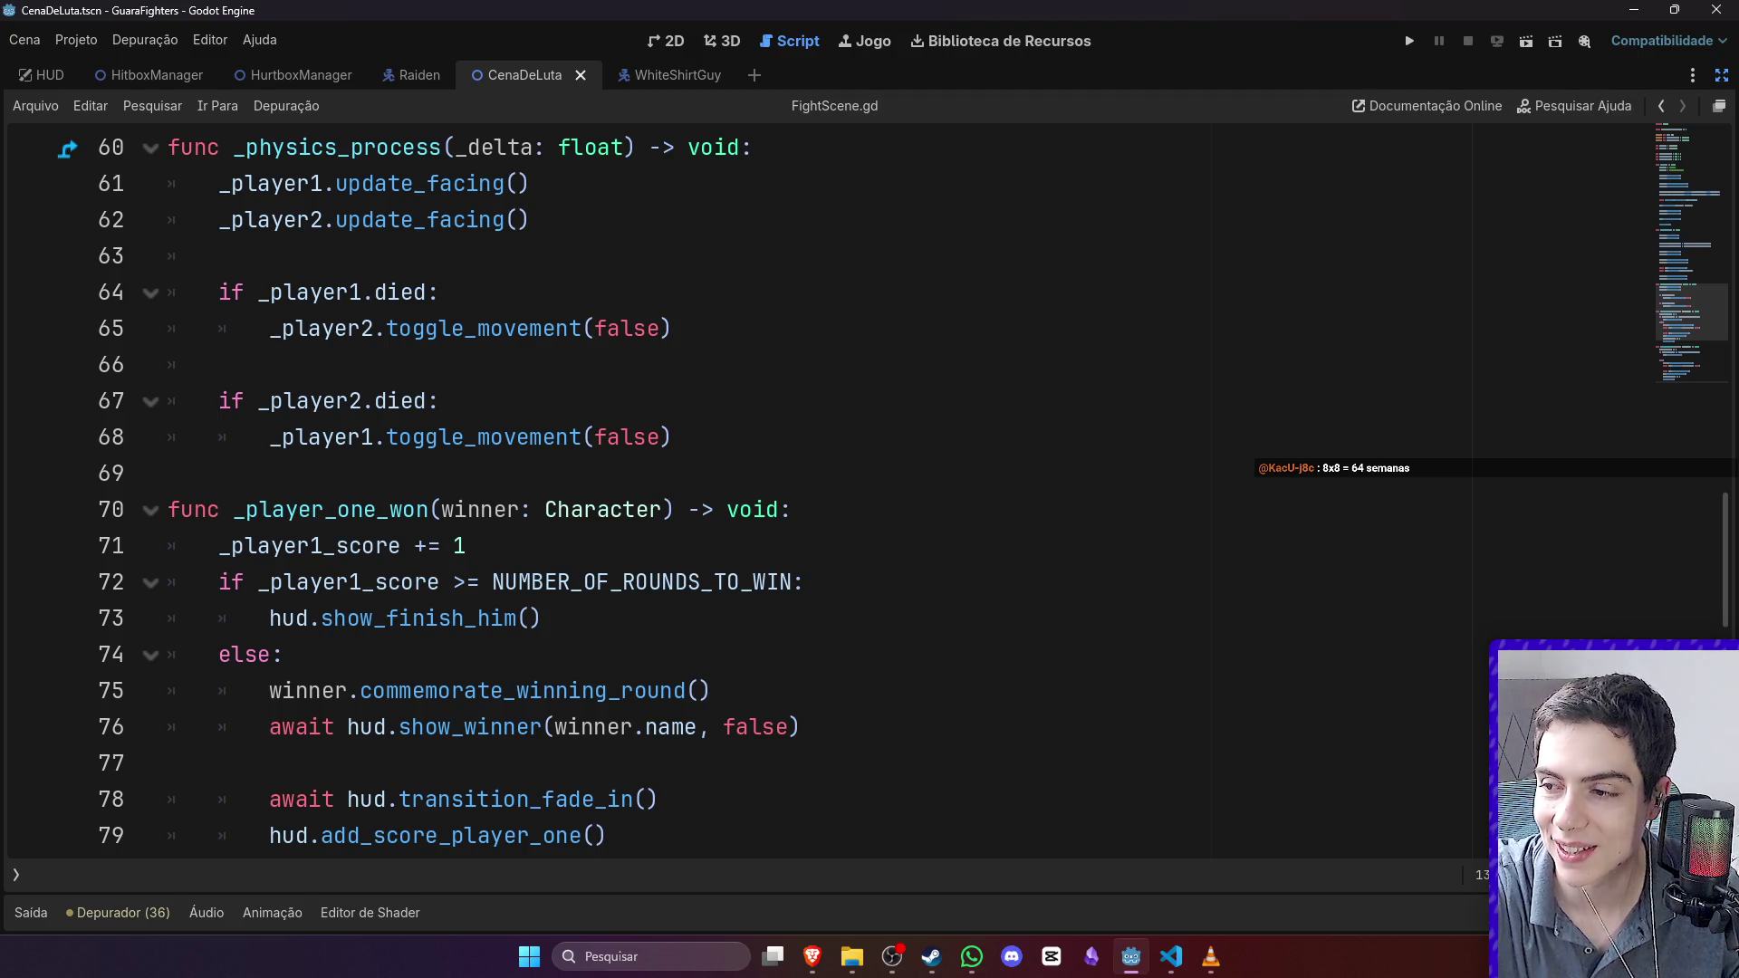
left_click(1172, 956)
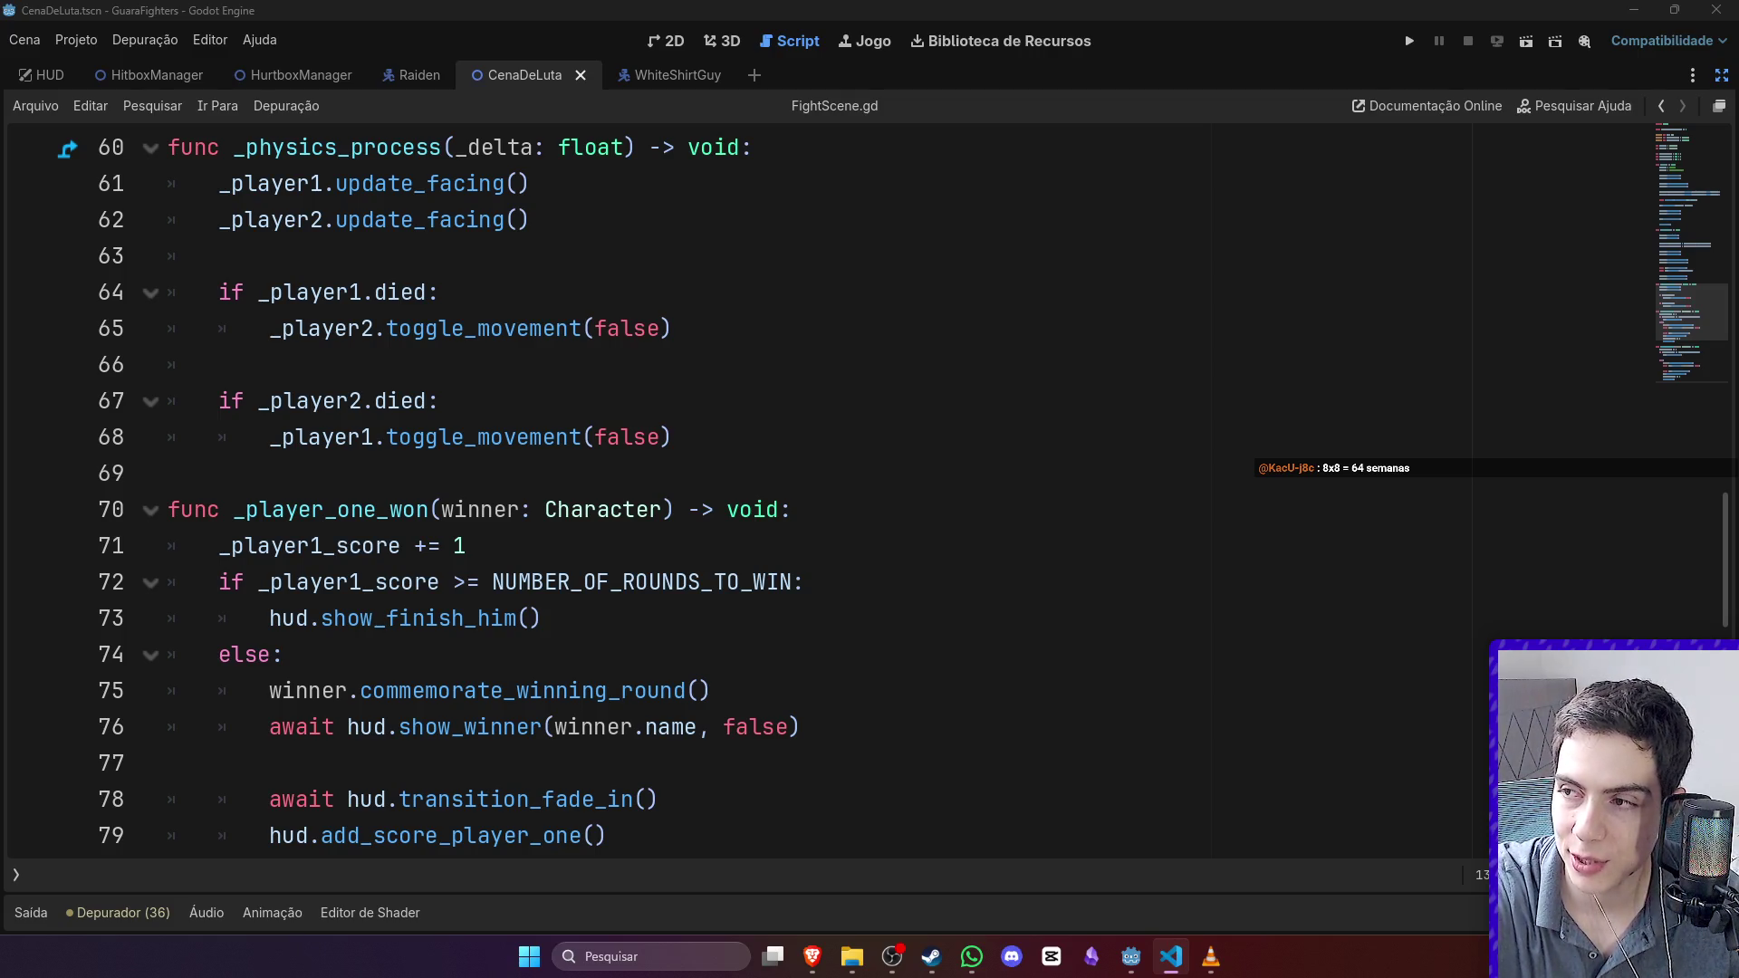
key("alt+Tab")
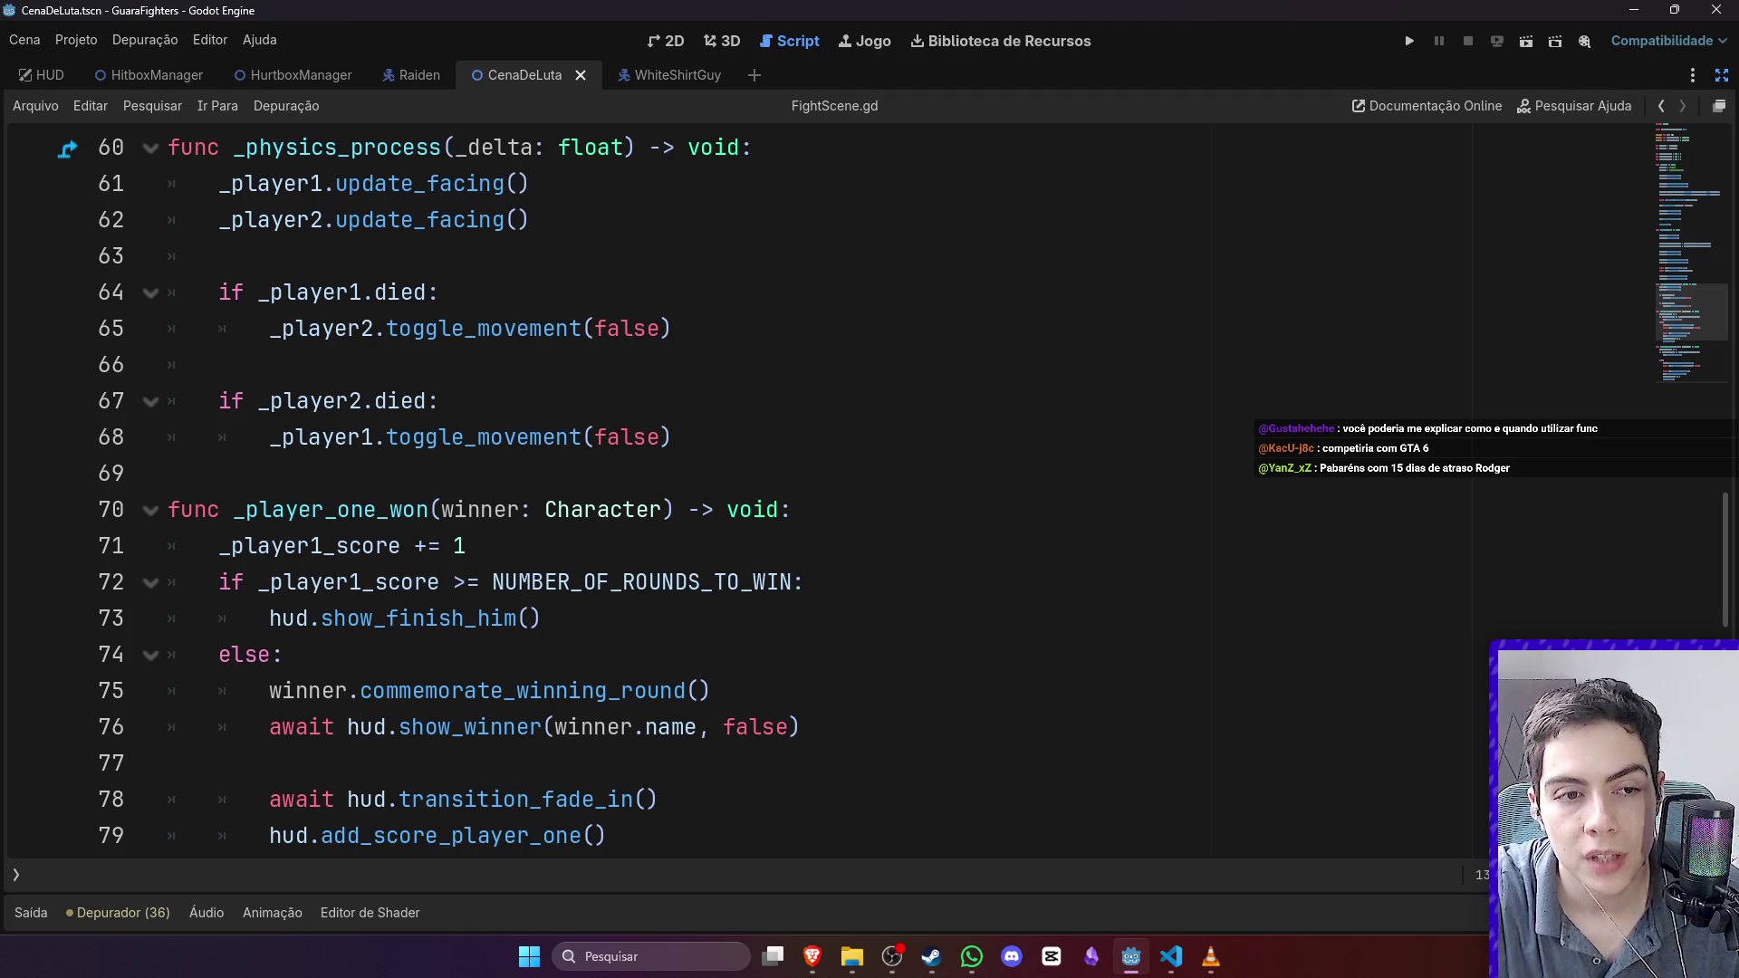
double_click(186, 513)
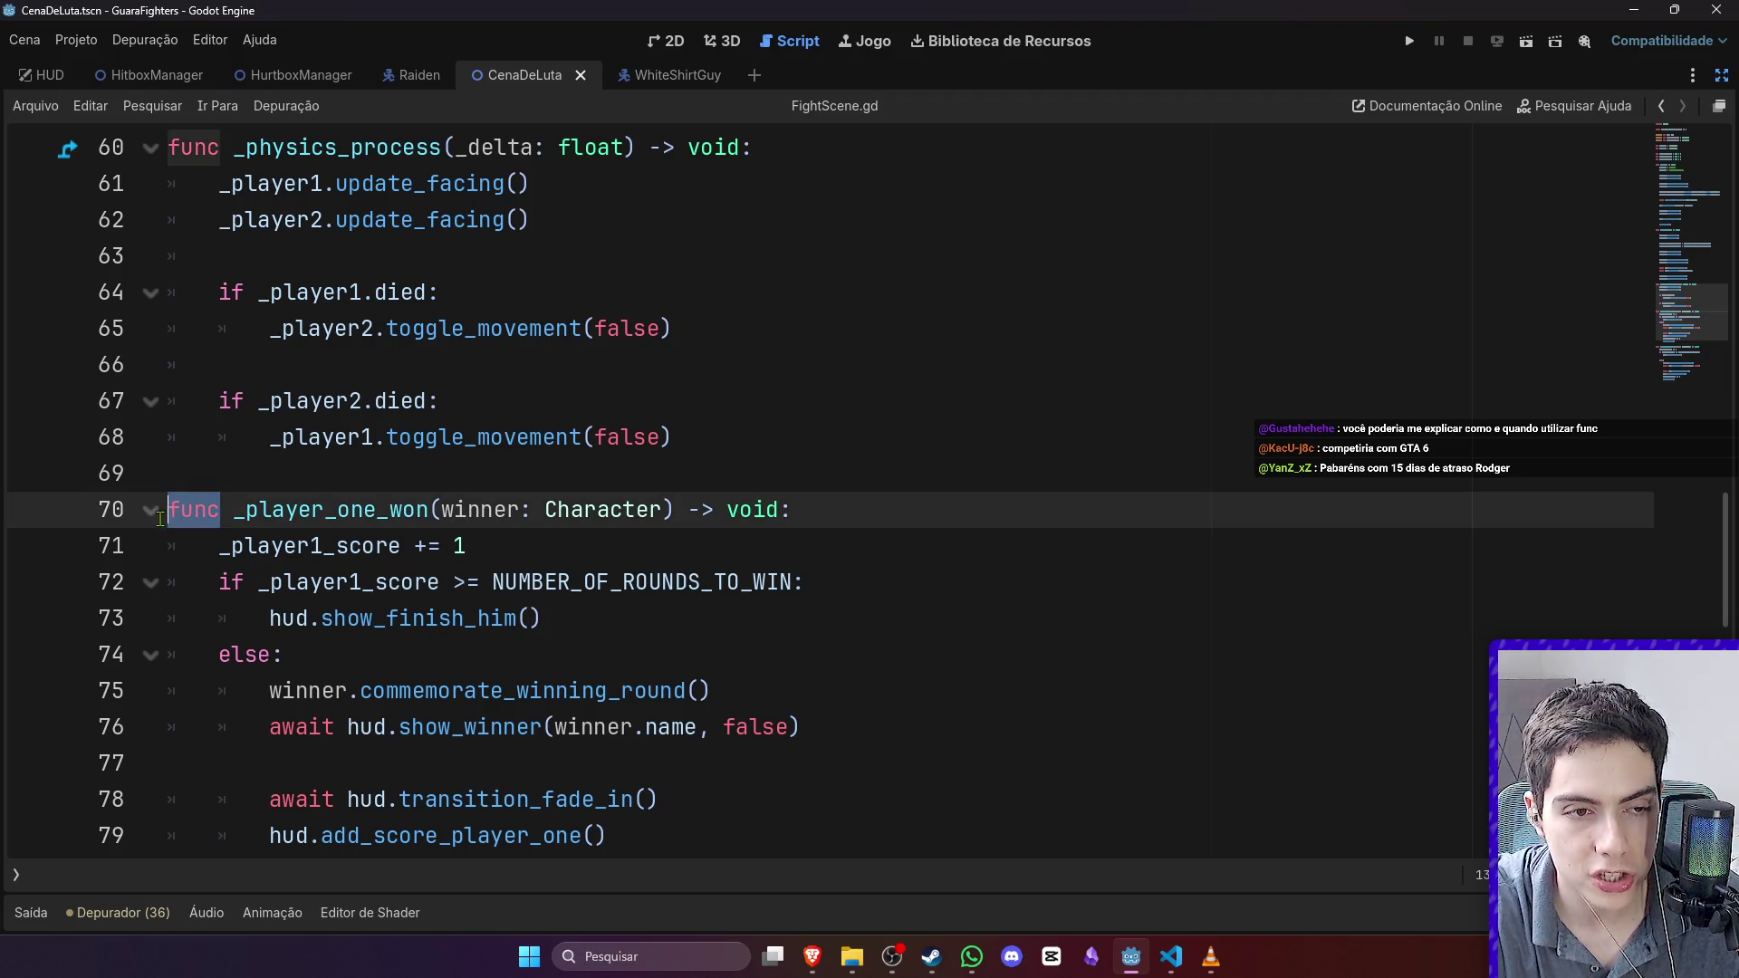
left_click(216, 532)
double_click(170, 520)
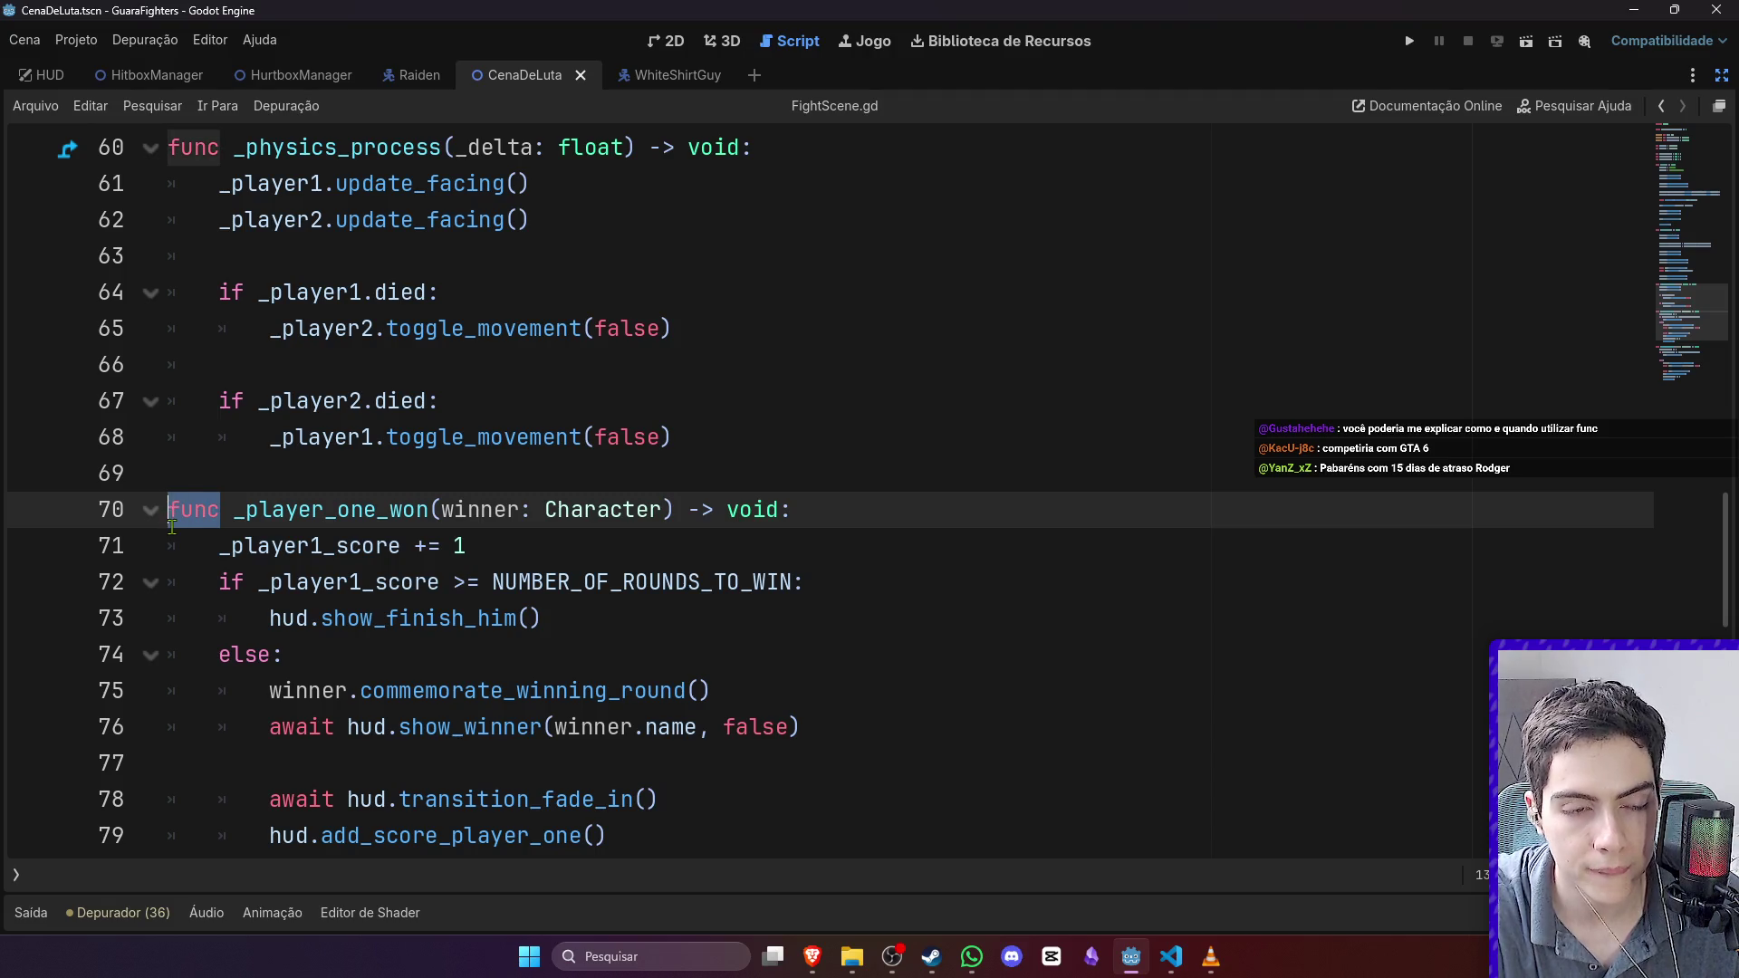
left_click(172, 527)
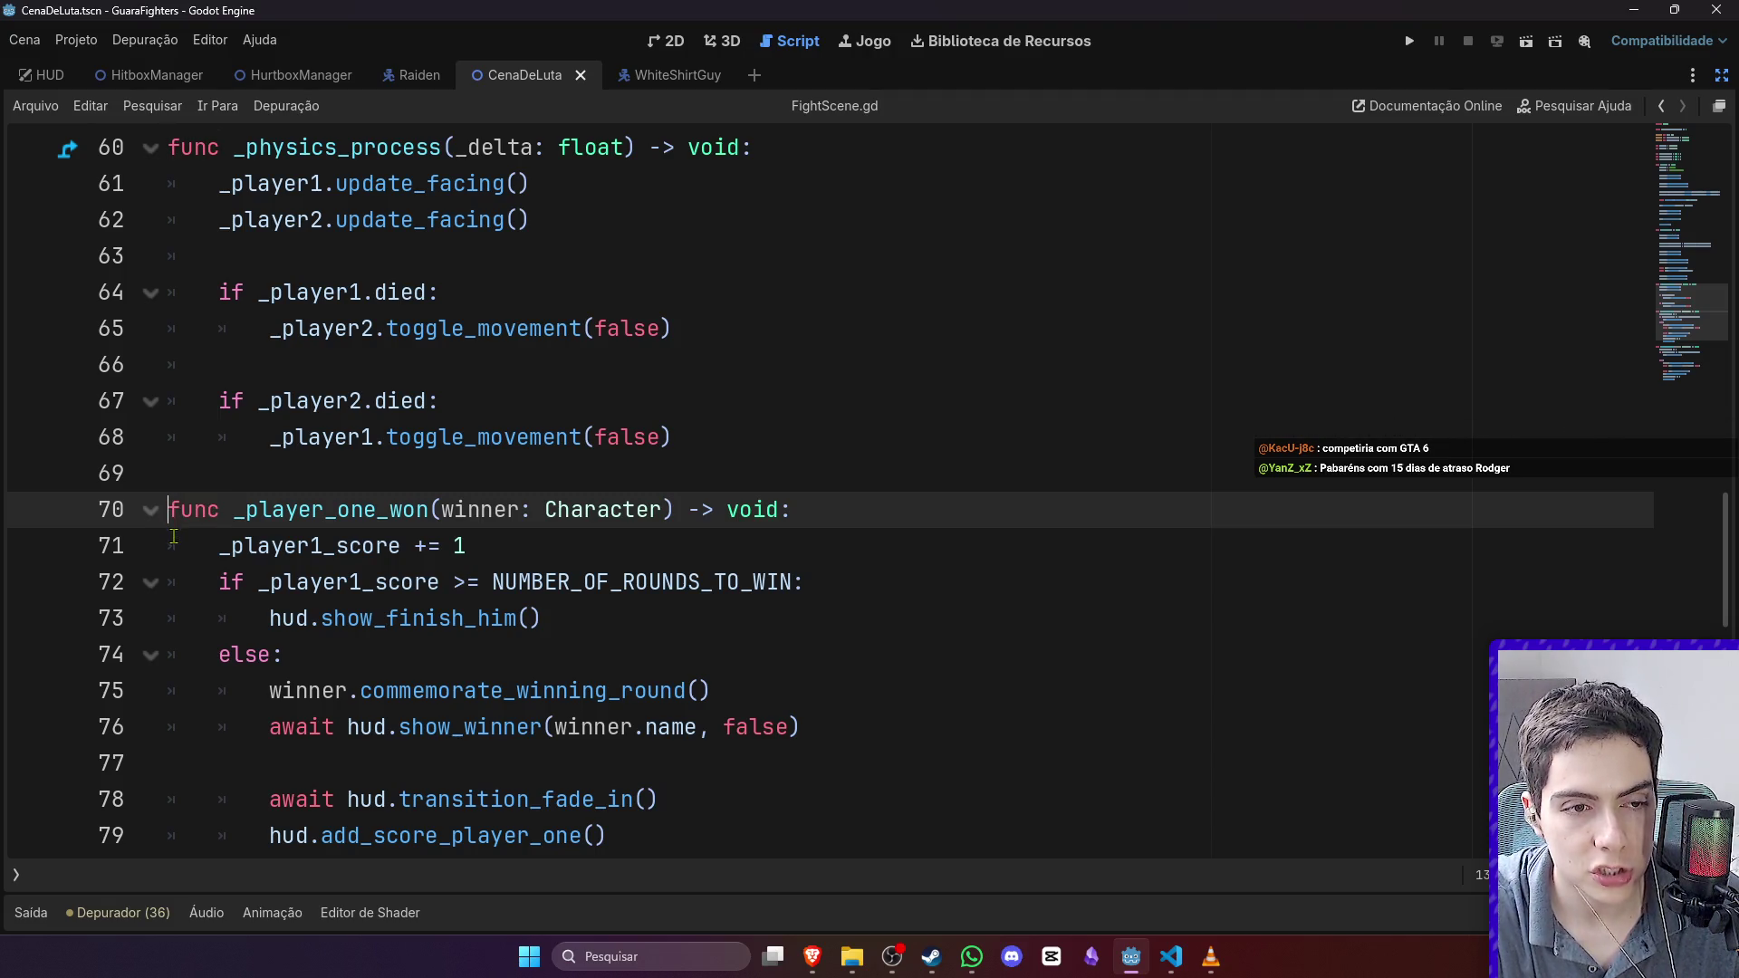
scroll(260, 549, "up", 2)
scroll(260, 550, "up", 6)
scroll(271, 625, "down", 7)
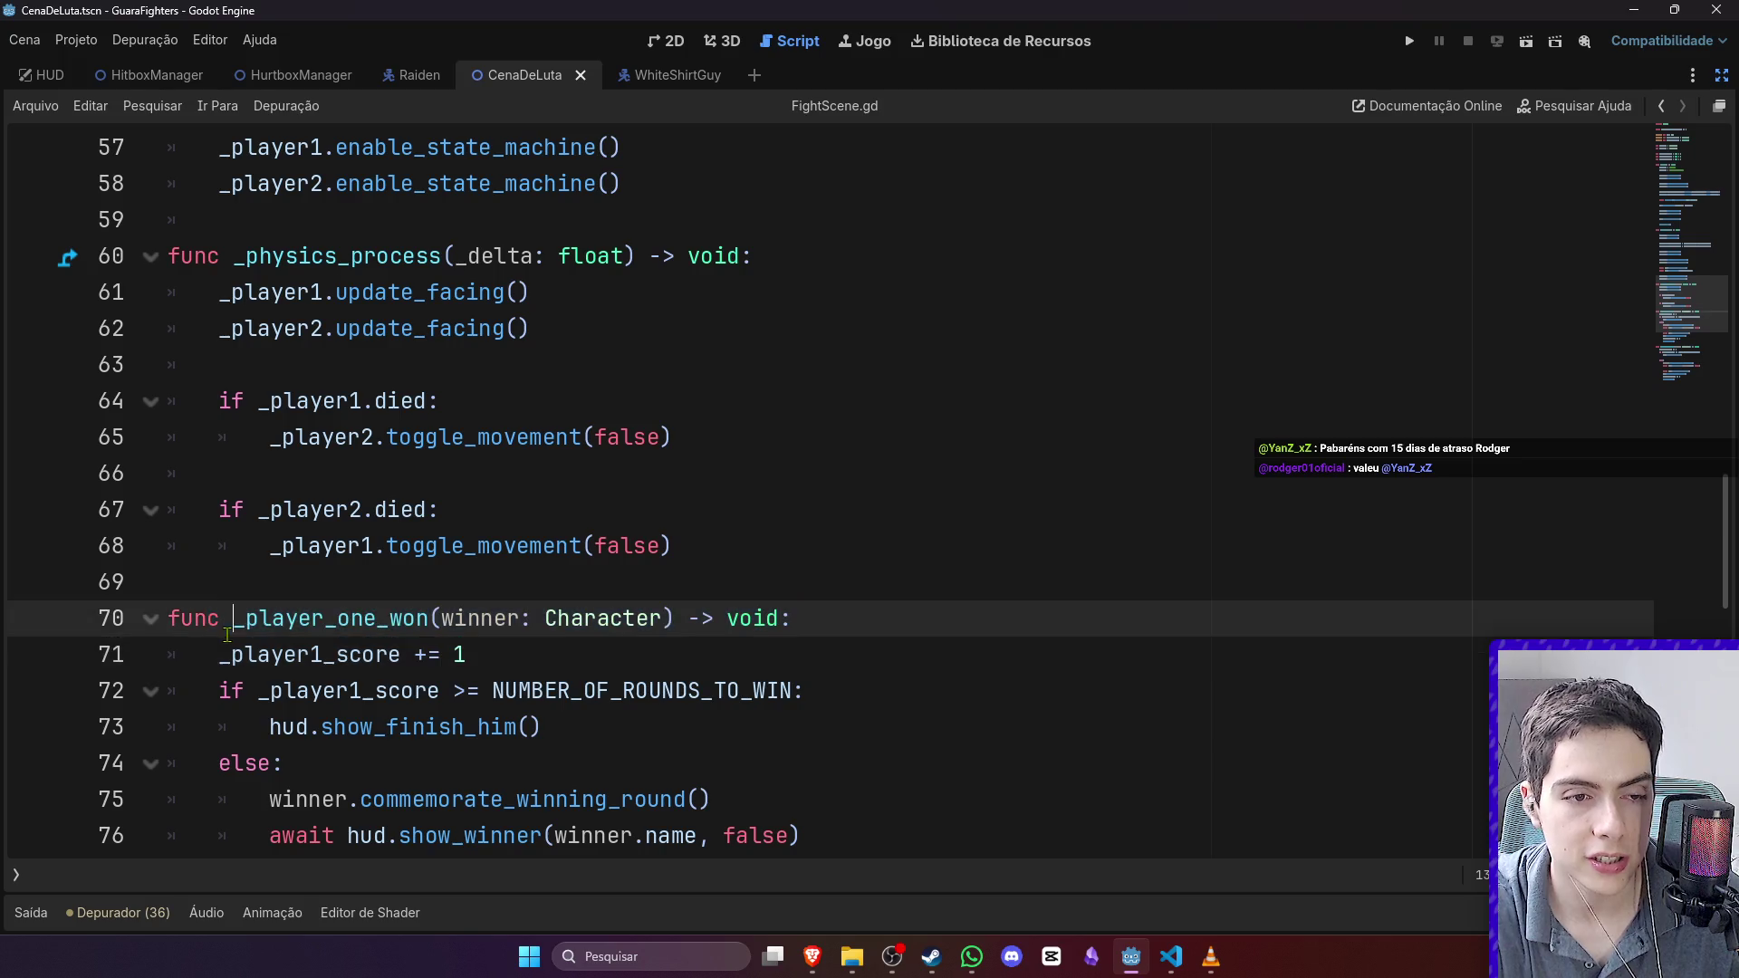
left_click_drag(232, 618, 430, 619)
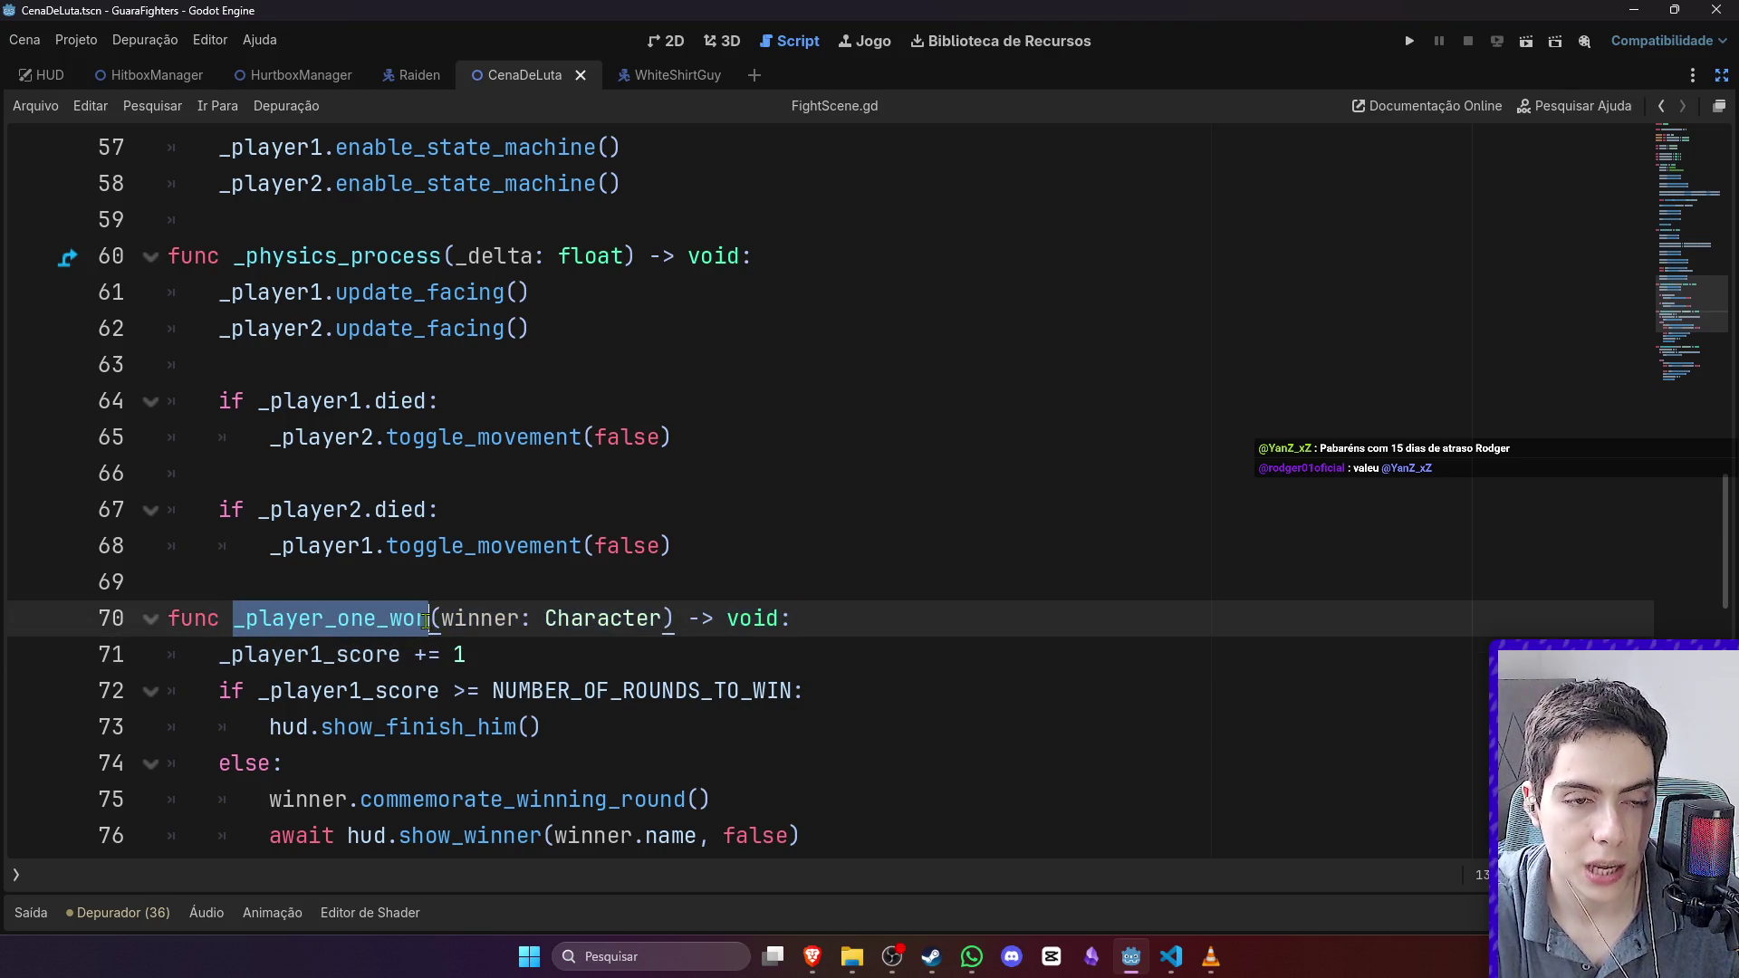
scroll(435, 621, "down", 2)
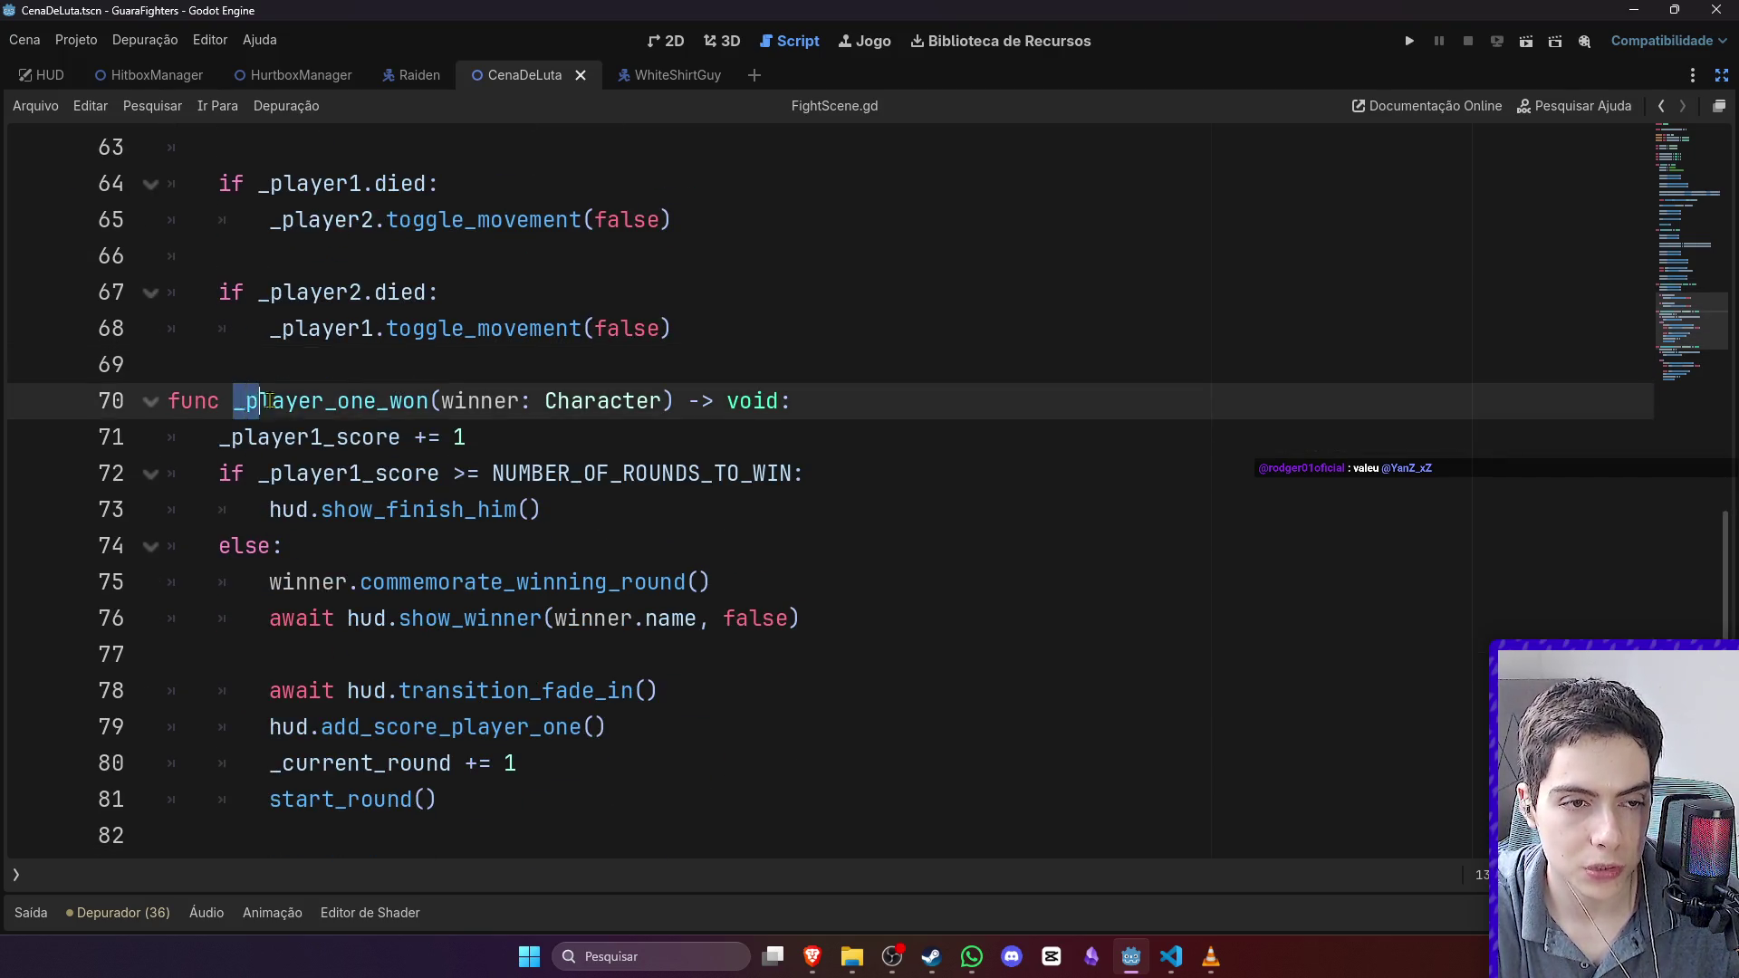
left_click(444, 401)
left_click_drag(453, 404, 665, 401)
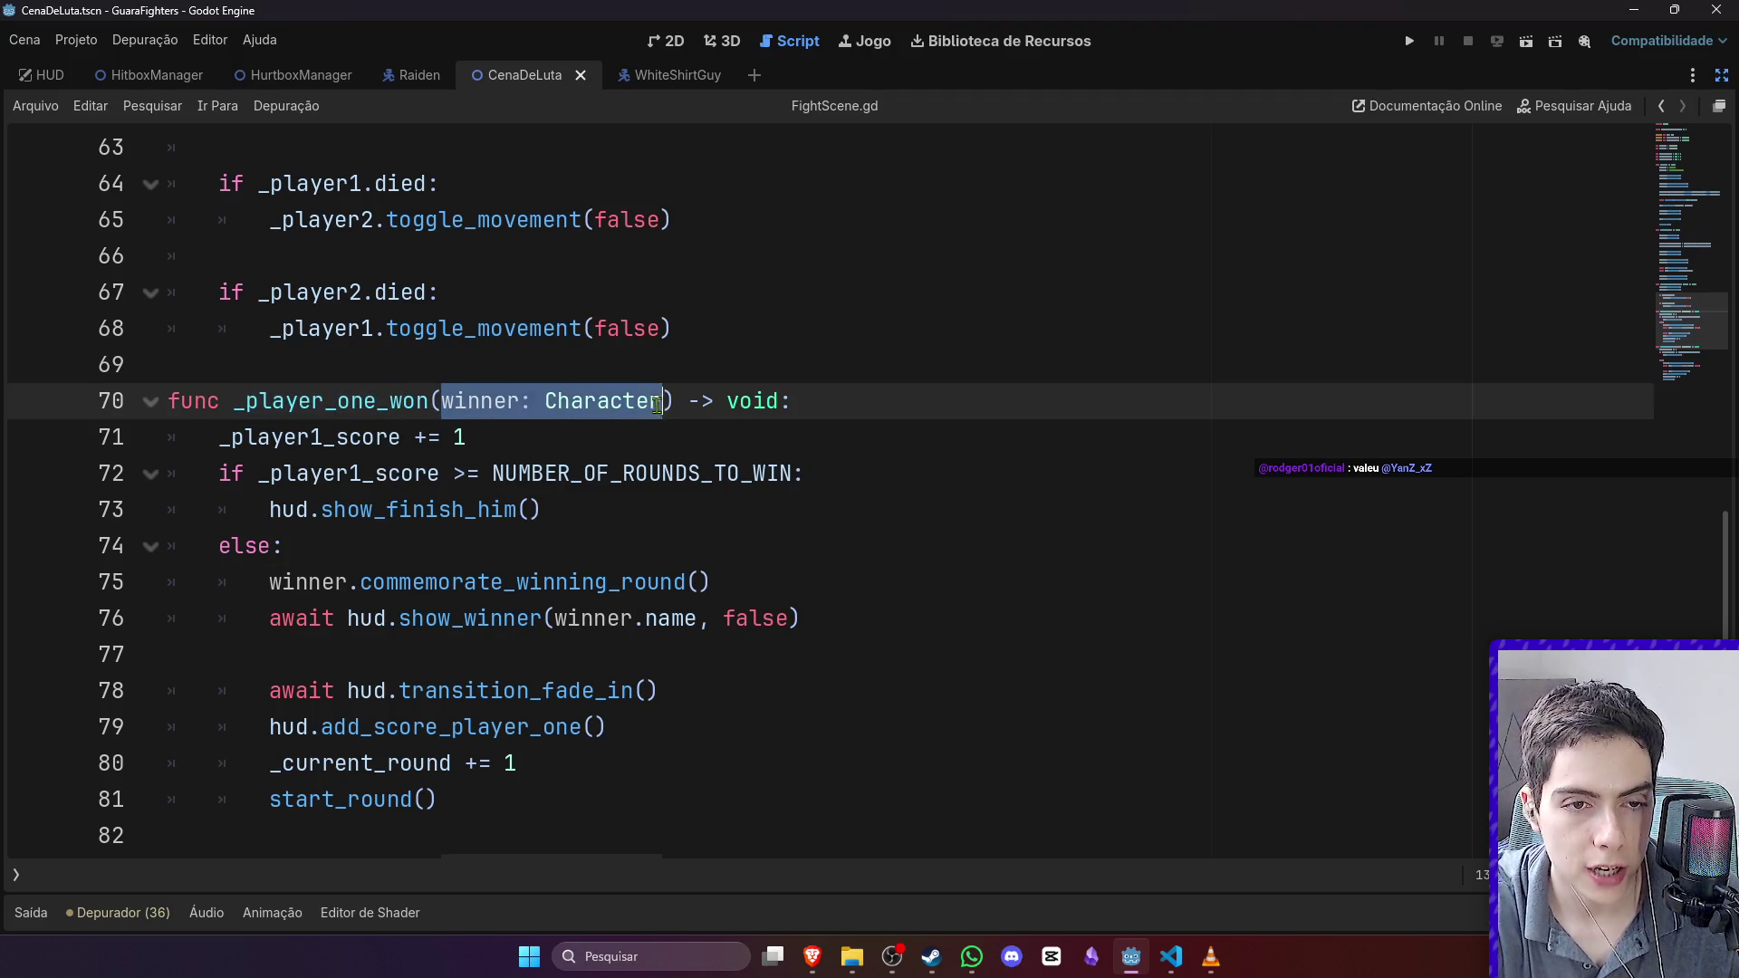
key("Down")
double_click(766, 401)
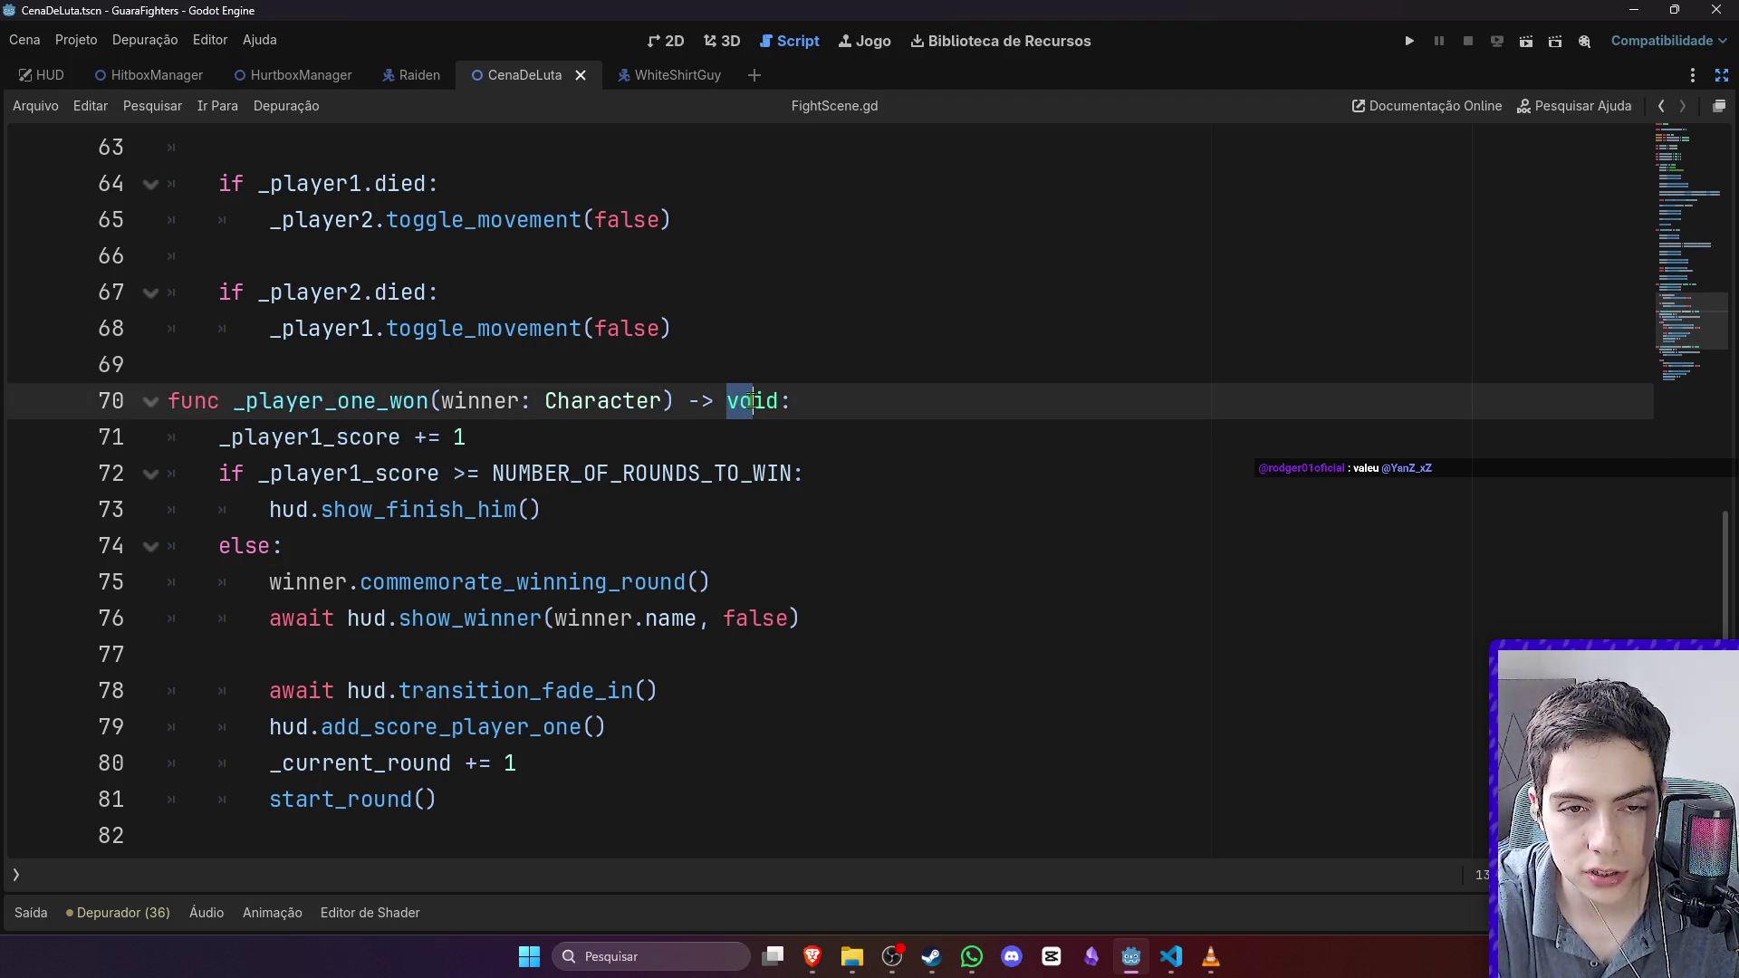
left_click(779, 401)
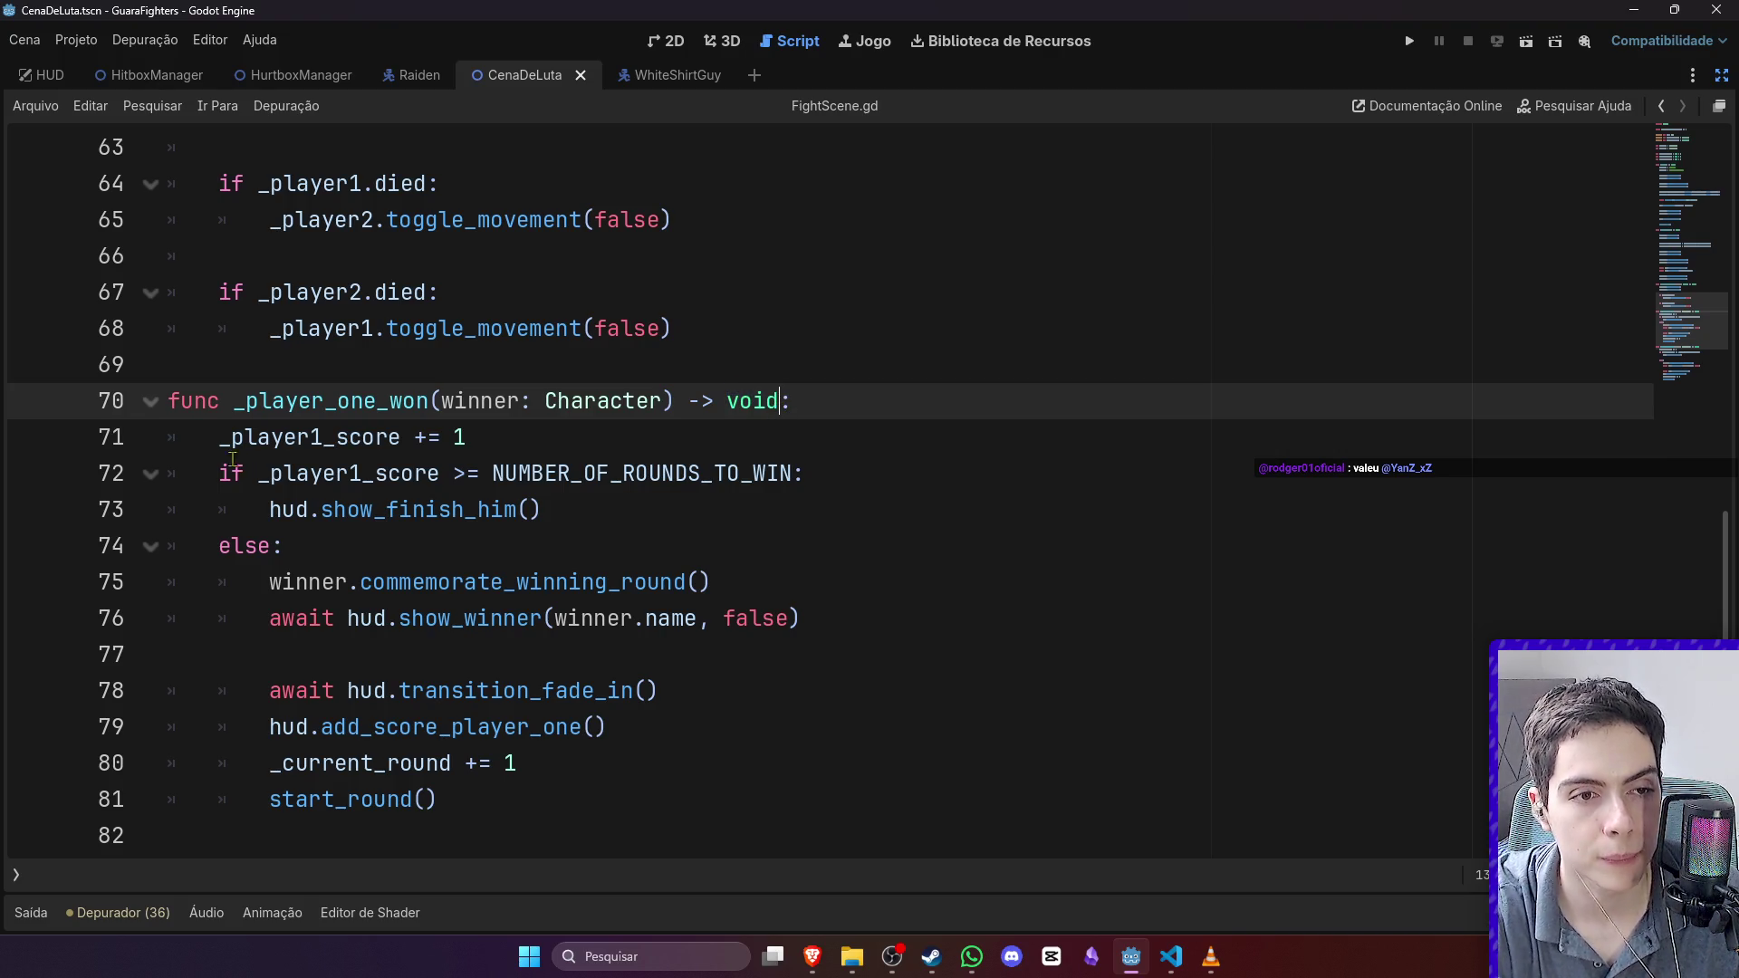
scroll(531, 718, "down", 2)
mouse_move(437, 582)
left_mouse_down()
mouse_move(400, 473)
mouse_move(269, 618)
mouse_move(218, 546)
left_mouse_up()
scroll(399, 473, "up", 3)
left_click(335, 587)
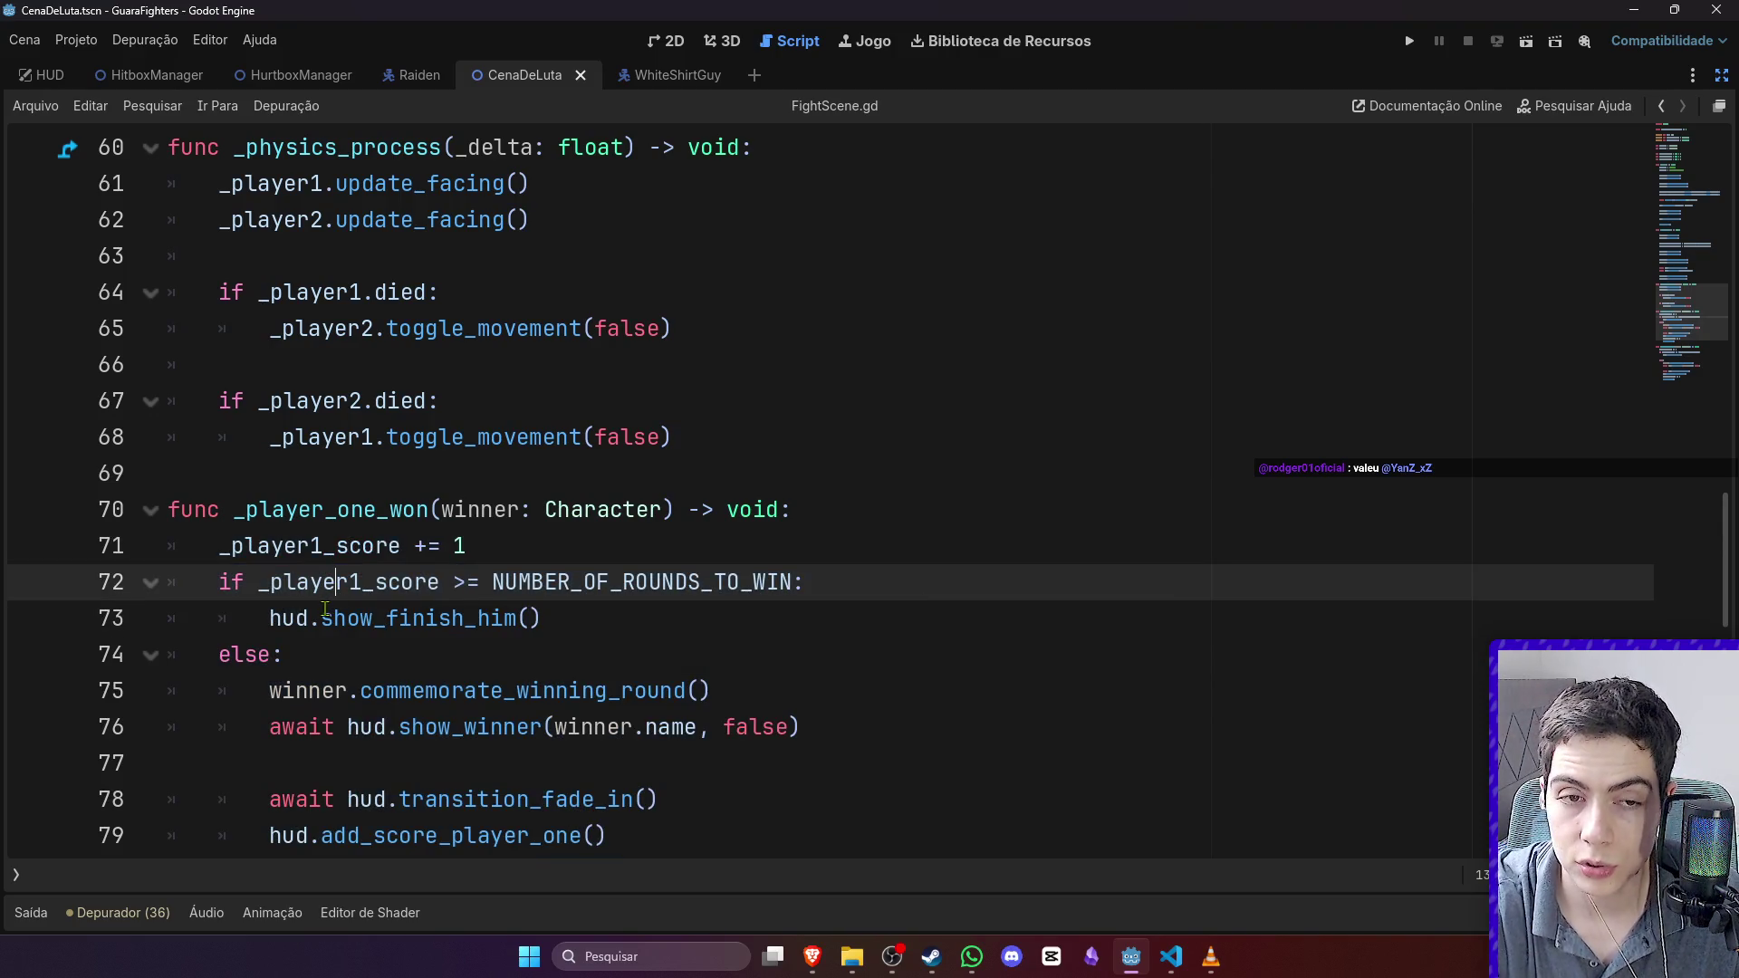
mouse_move(434, 623)
scroll(437, 668, "down", 3)
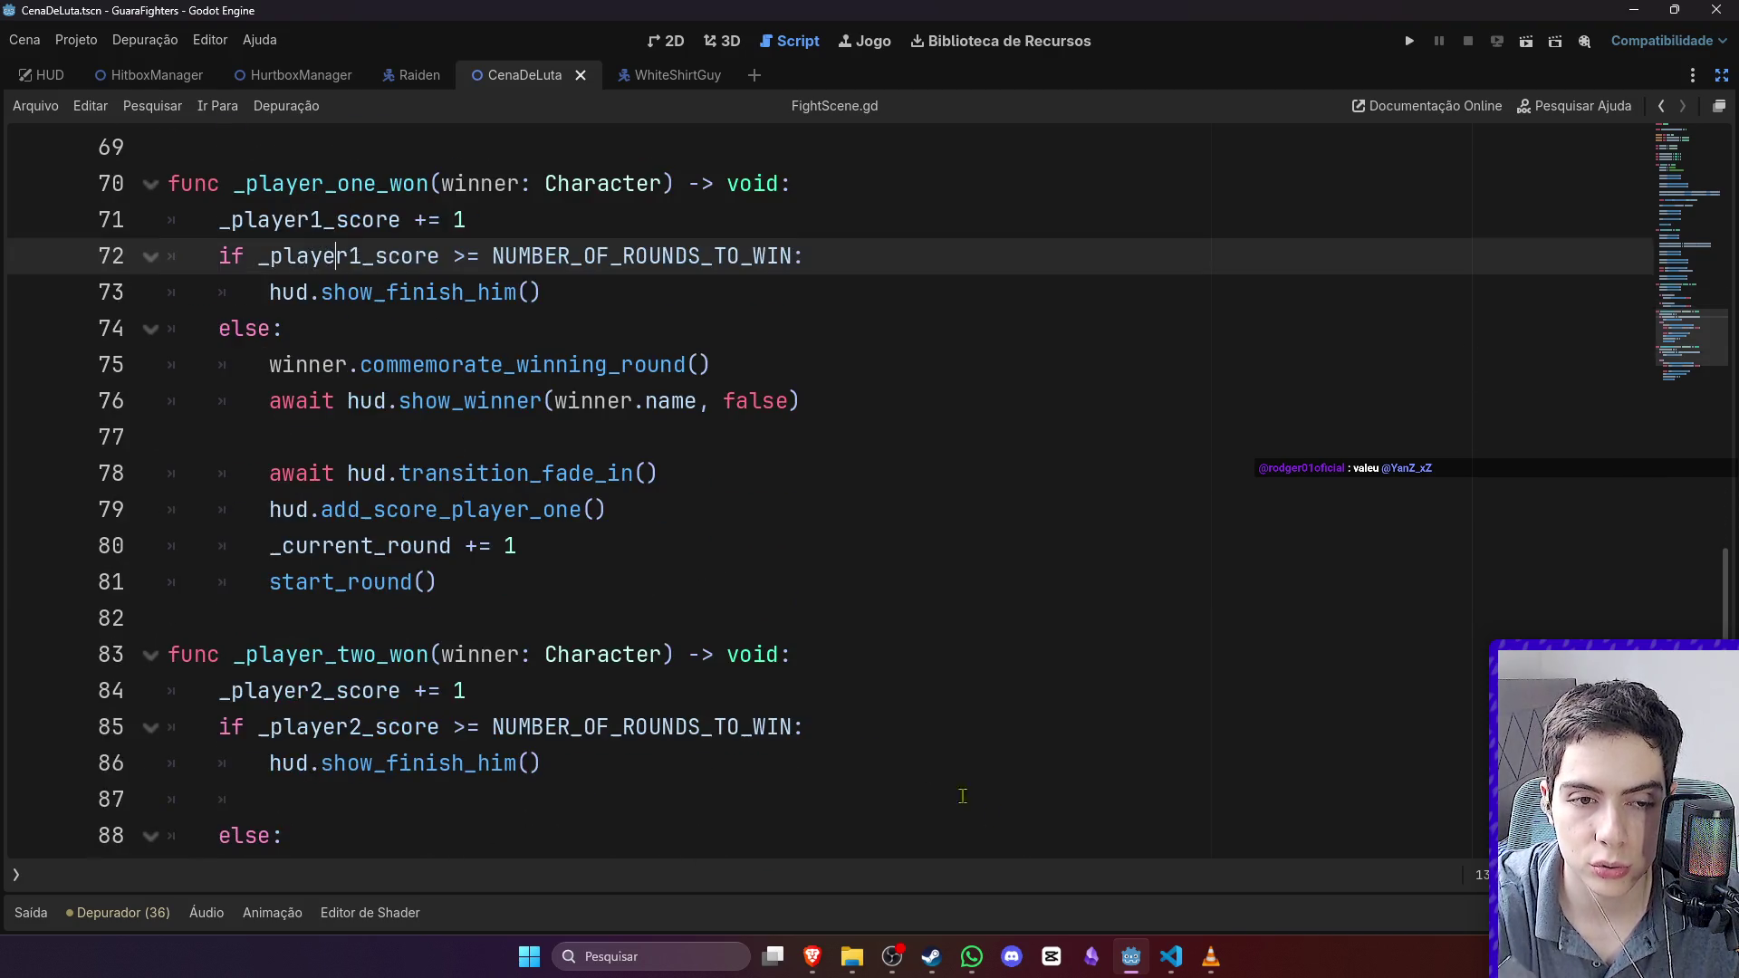
scroll(743, 652, "up", 2)
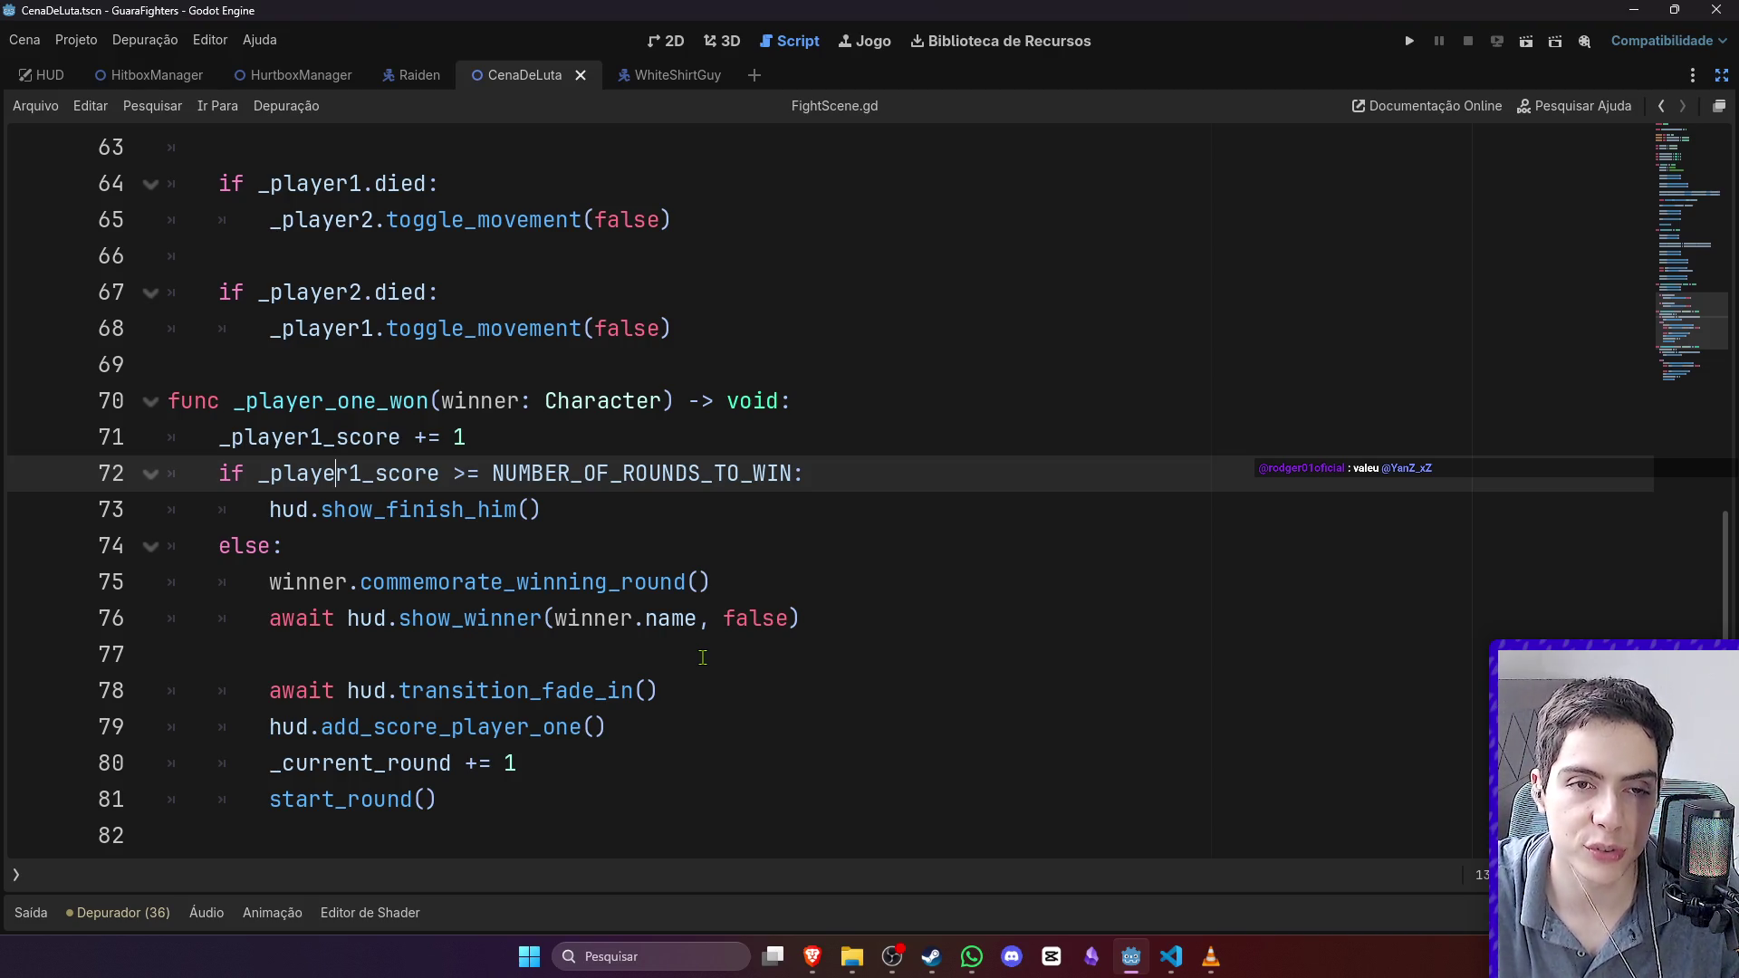
left_click(229, 413)
scroll(272, 444, "up", 17)
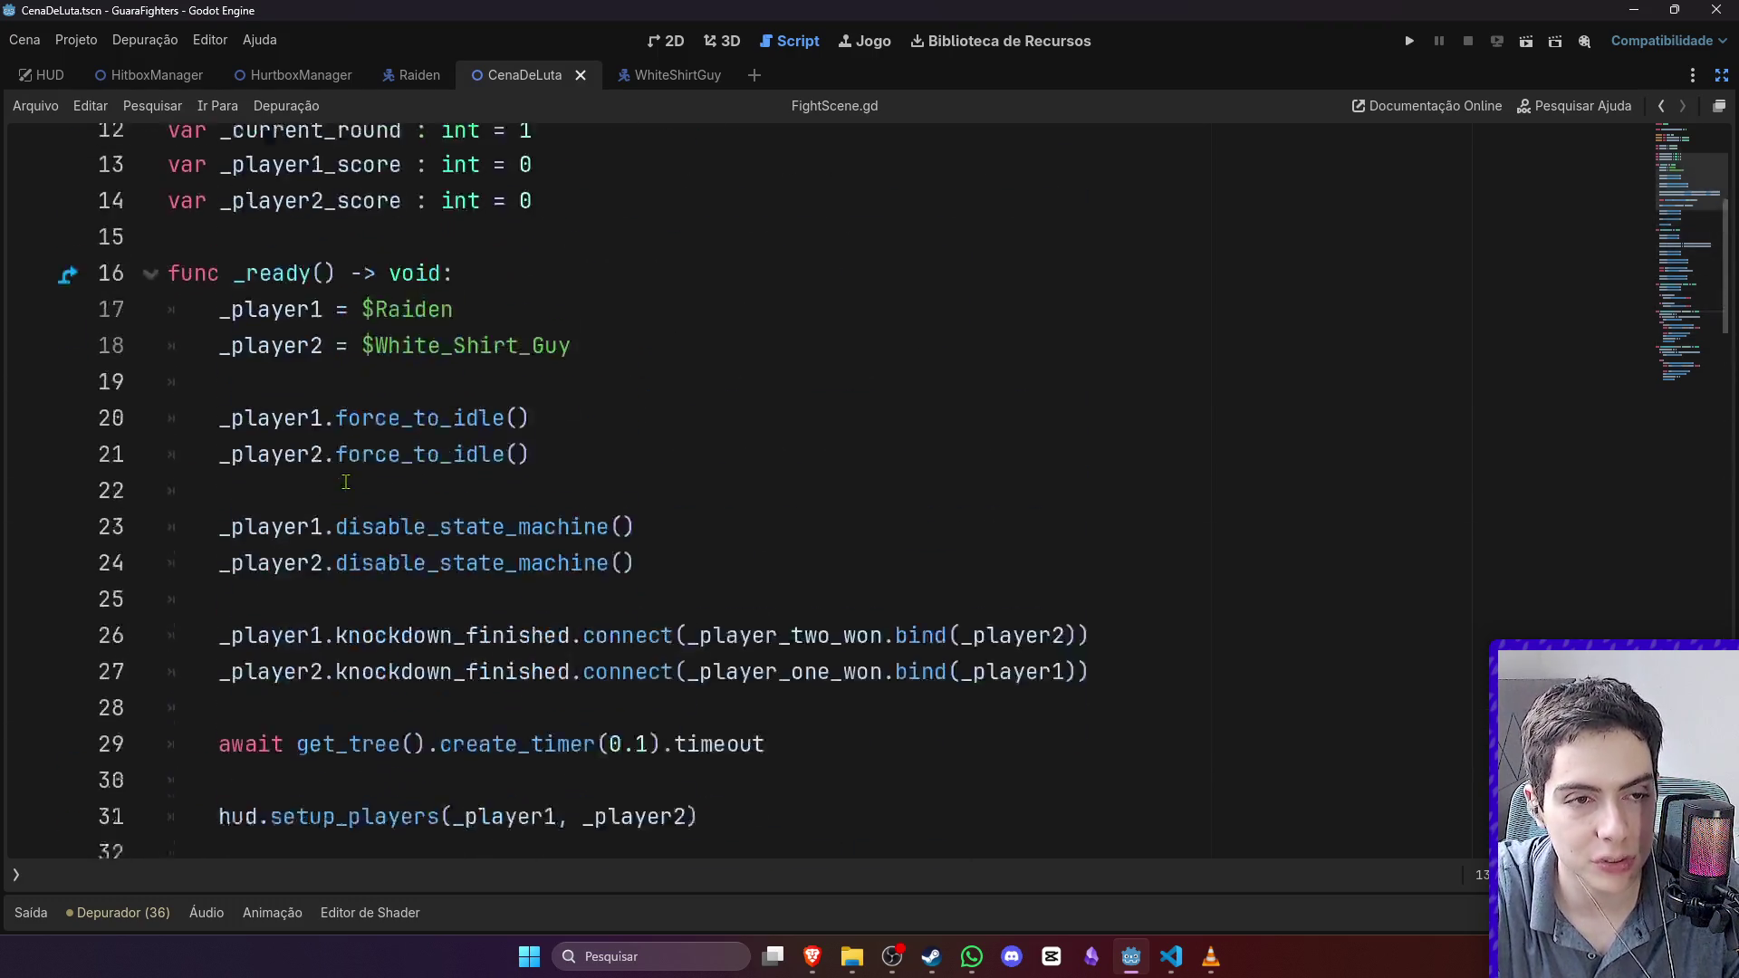
scroll(345, 481, "up", 4)
scroll(306, 372, "down", 4)
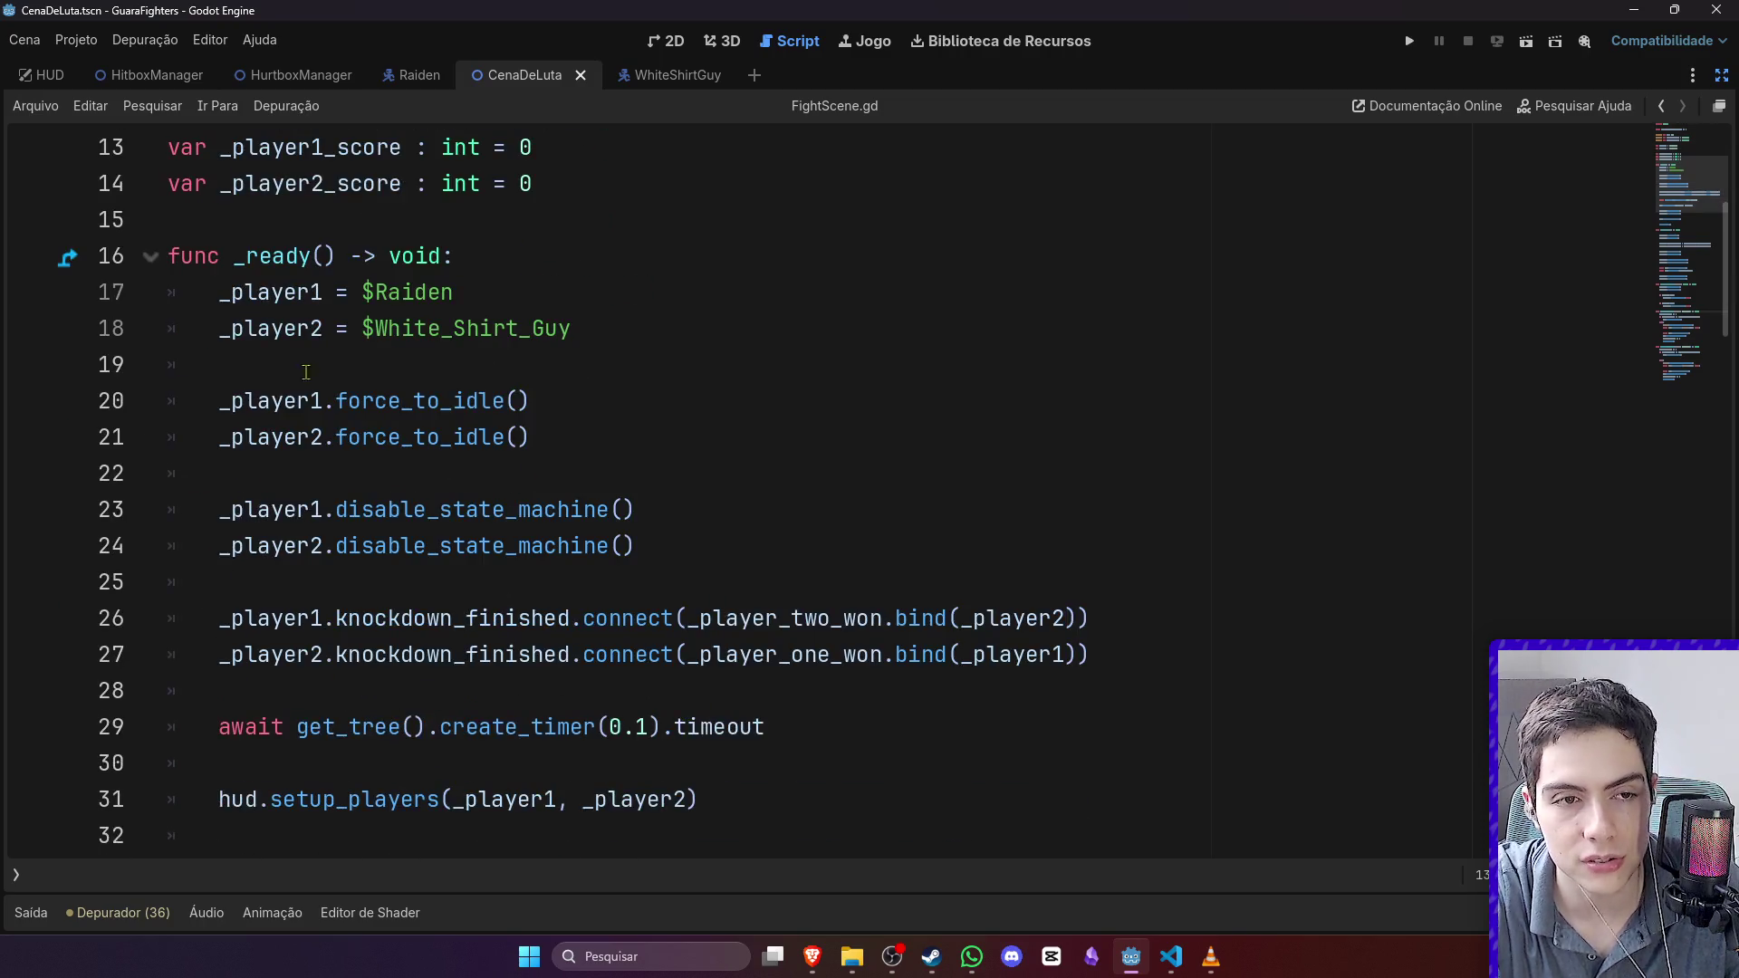
left_click_drag(349, 256, 169, 256)
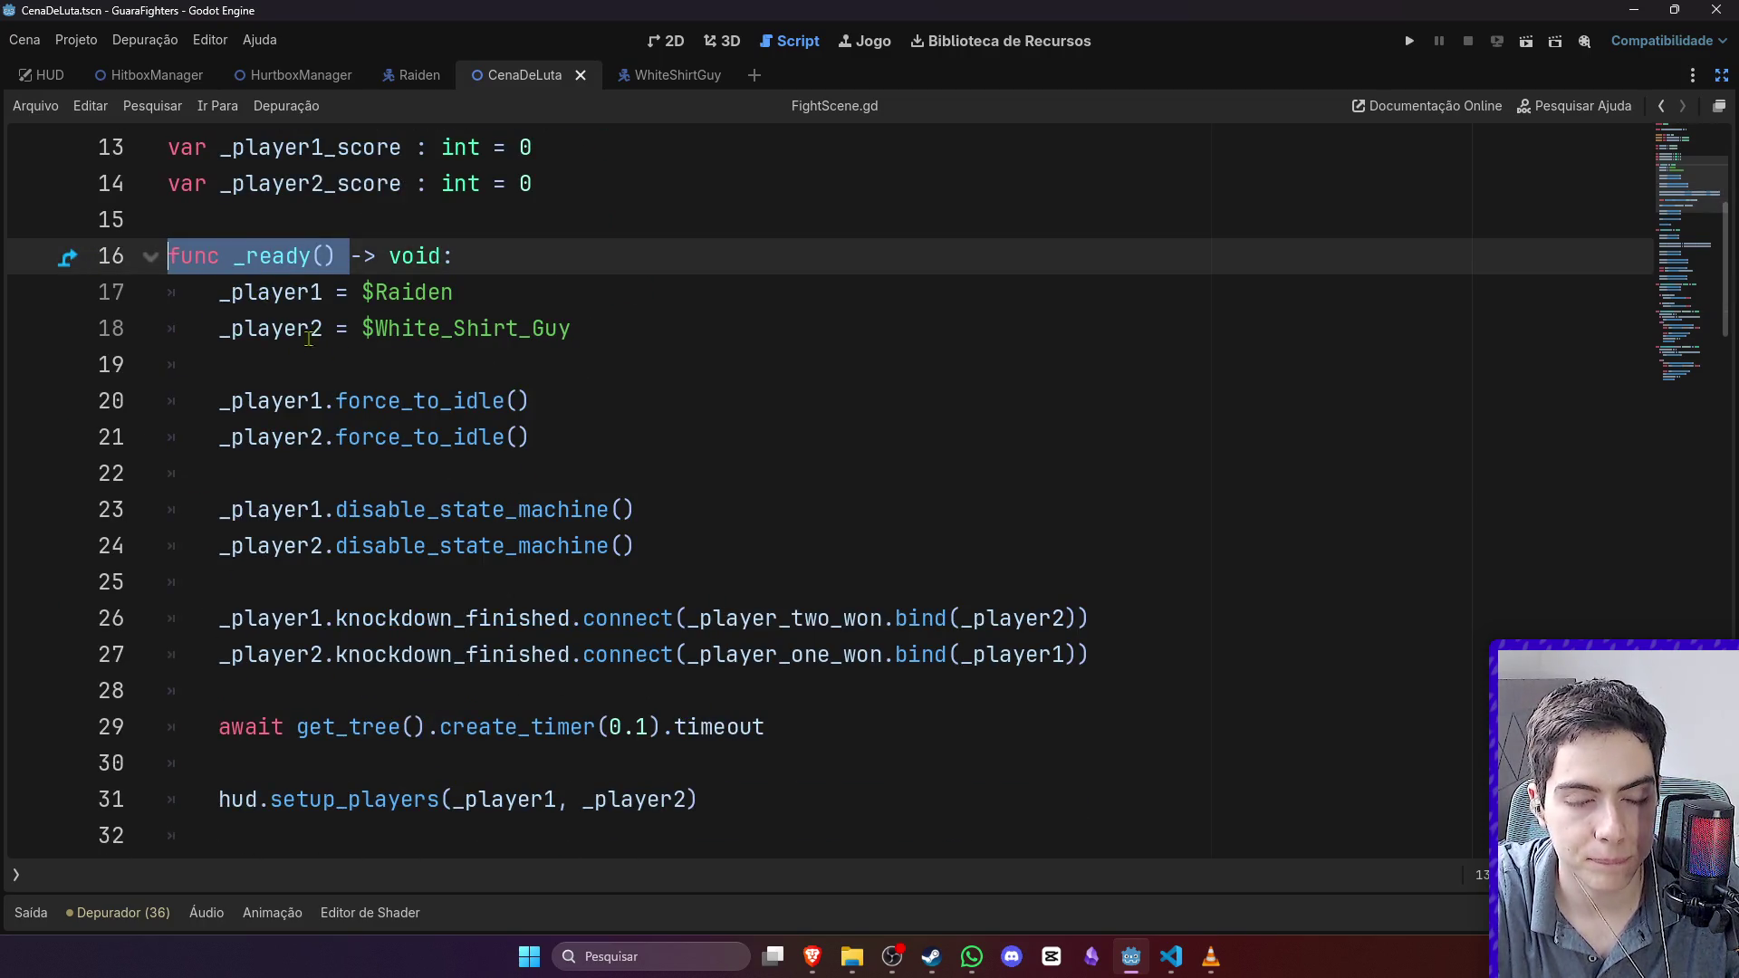
scroll(308, 336, "up", 2)
left_click(348, 473)
left_click(259, 473)
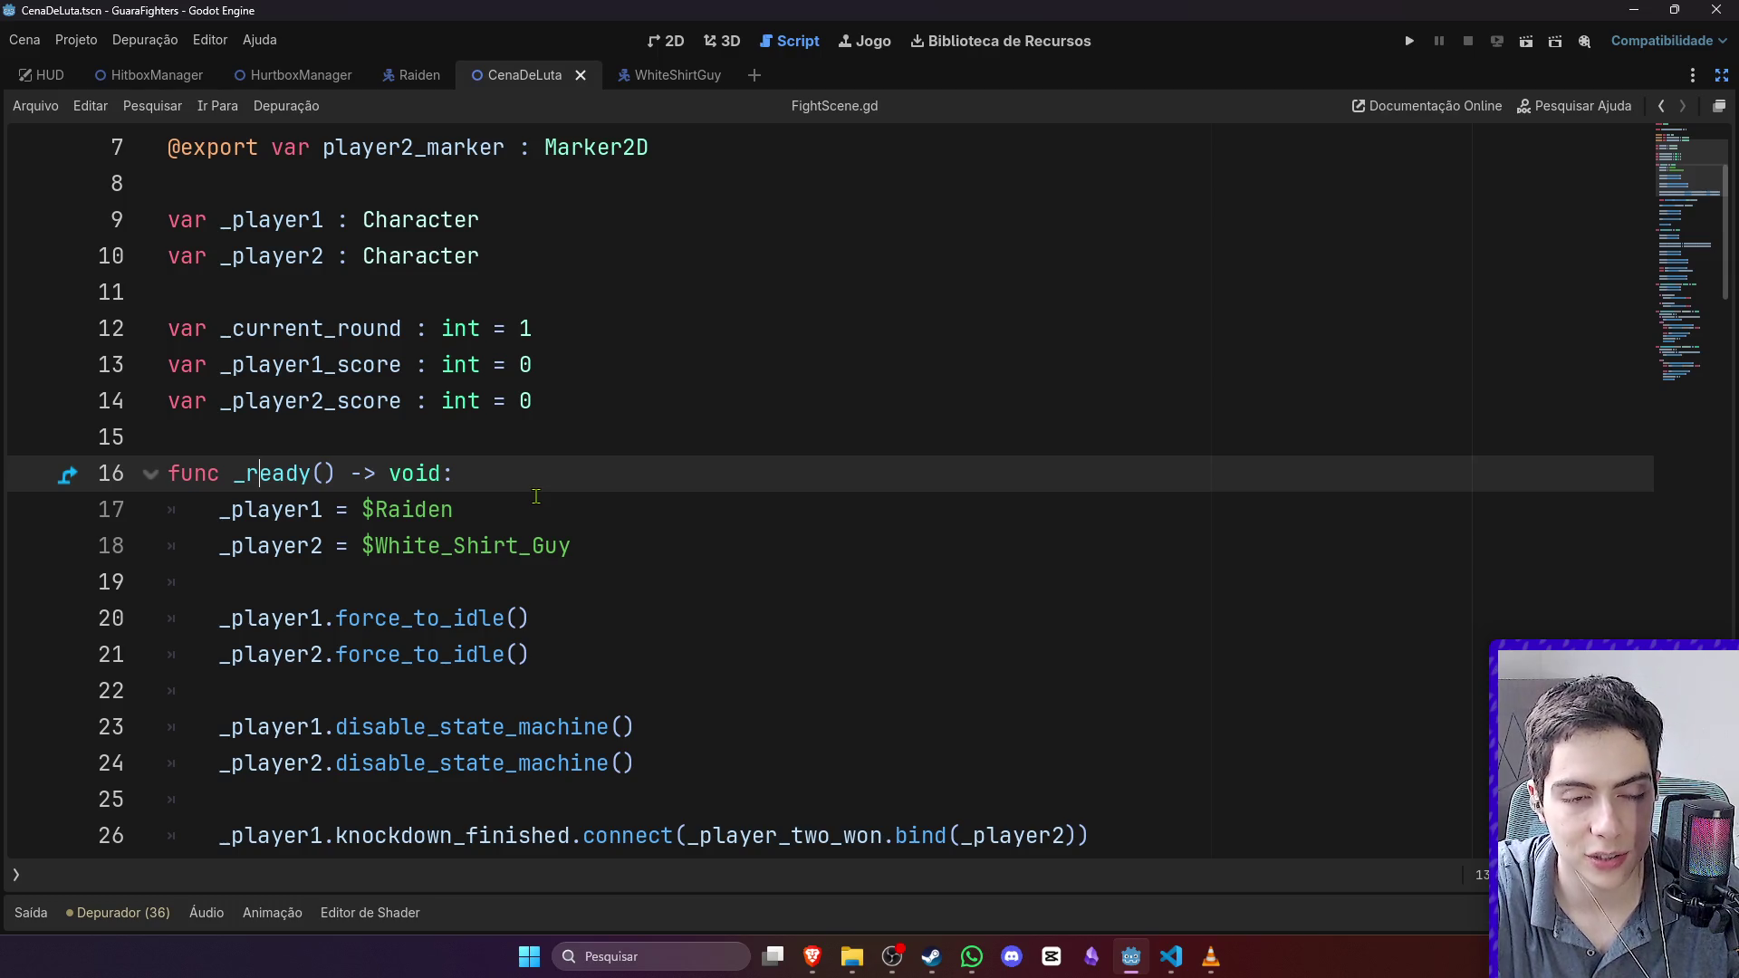
left_click(669, 42)
left_click(784, 47)
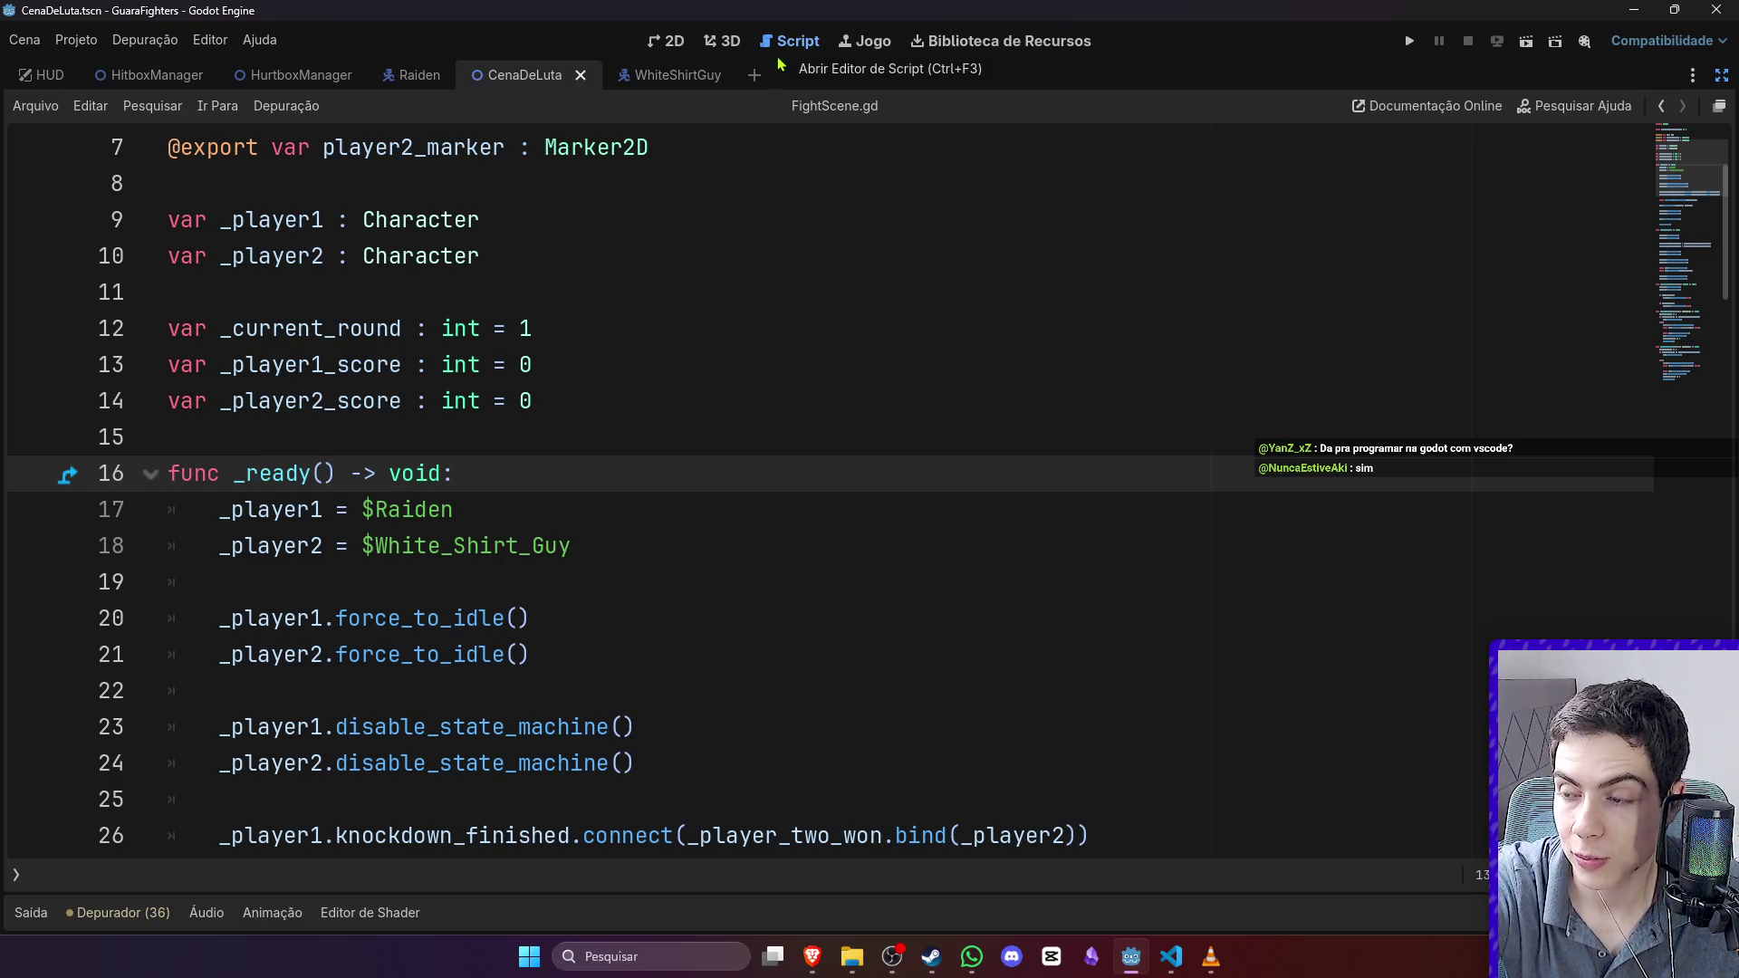
scroll(730, 552, "down", 3)
scroll(605, 567, "down", 12)
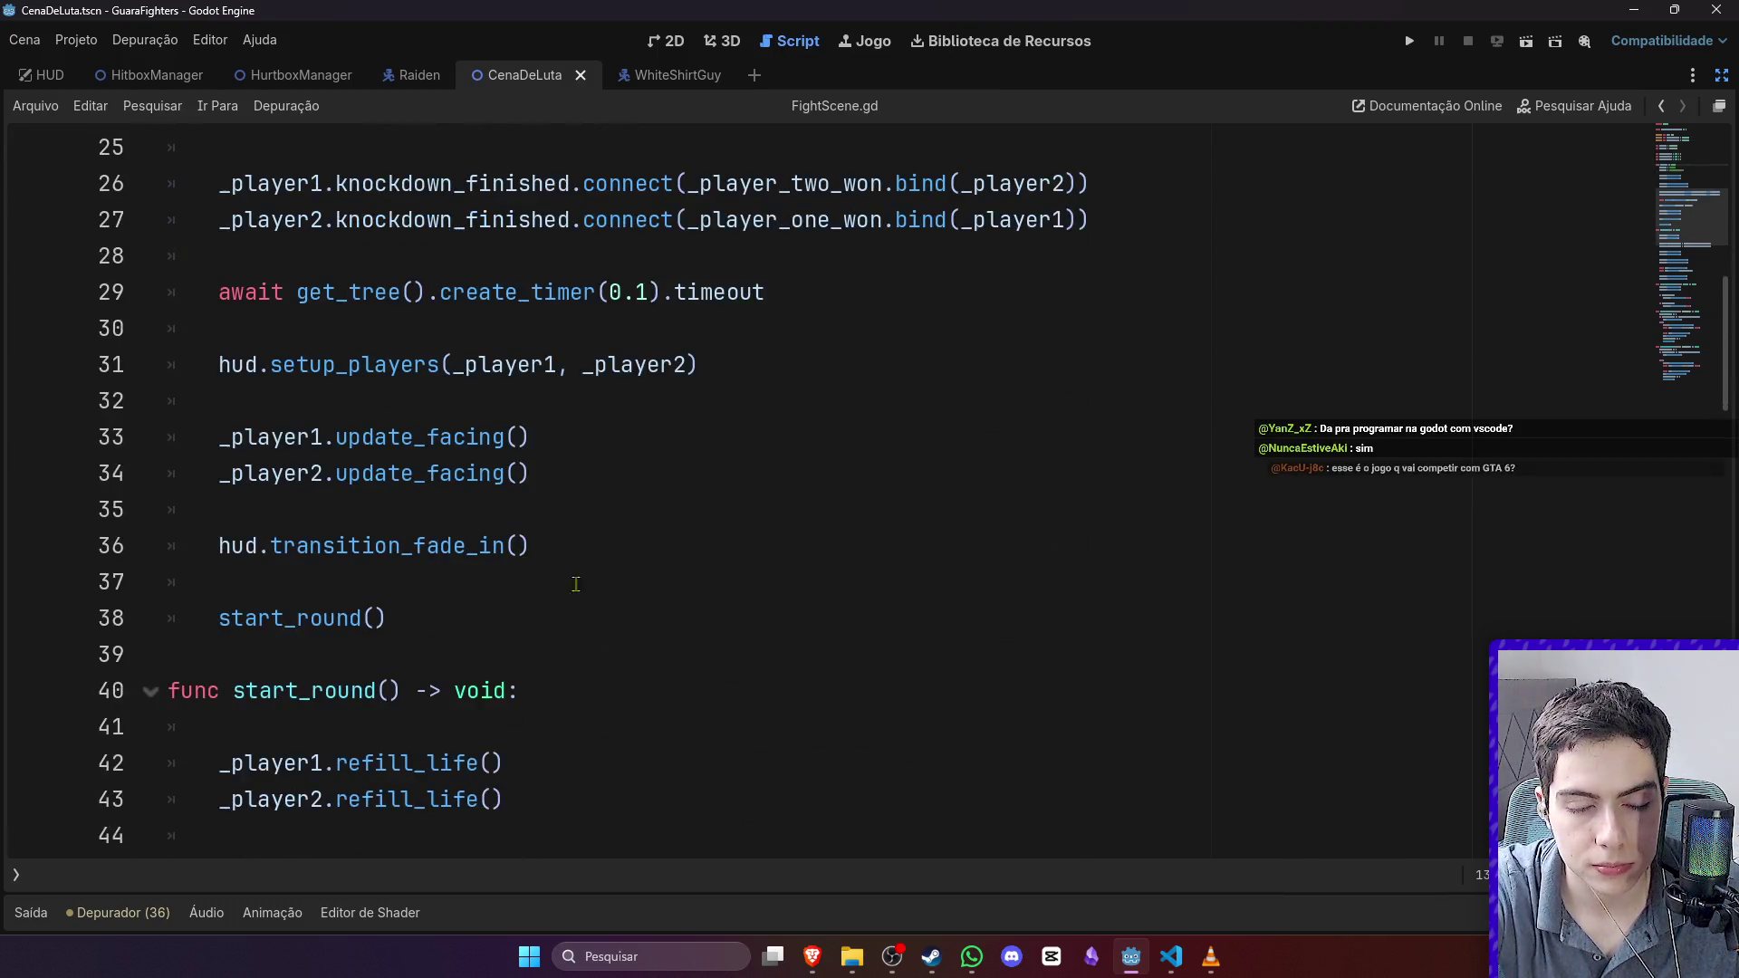
scroll(538, 602, "down", 1)
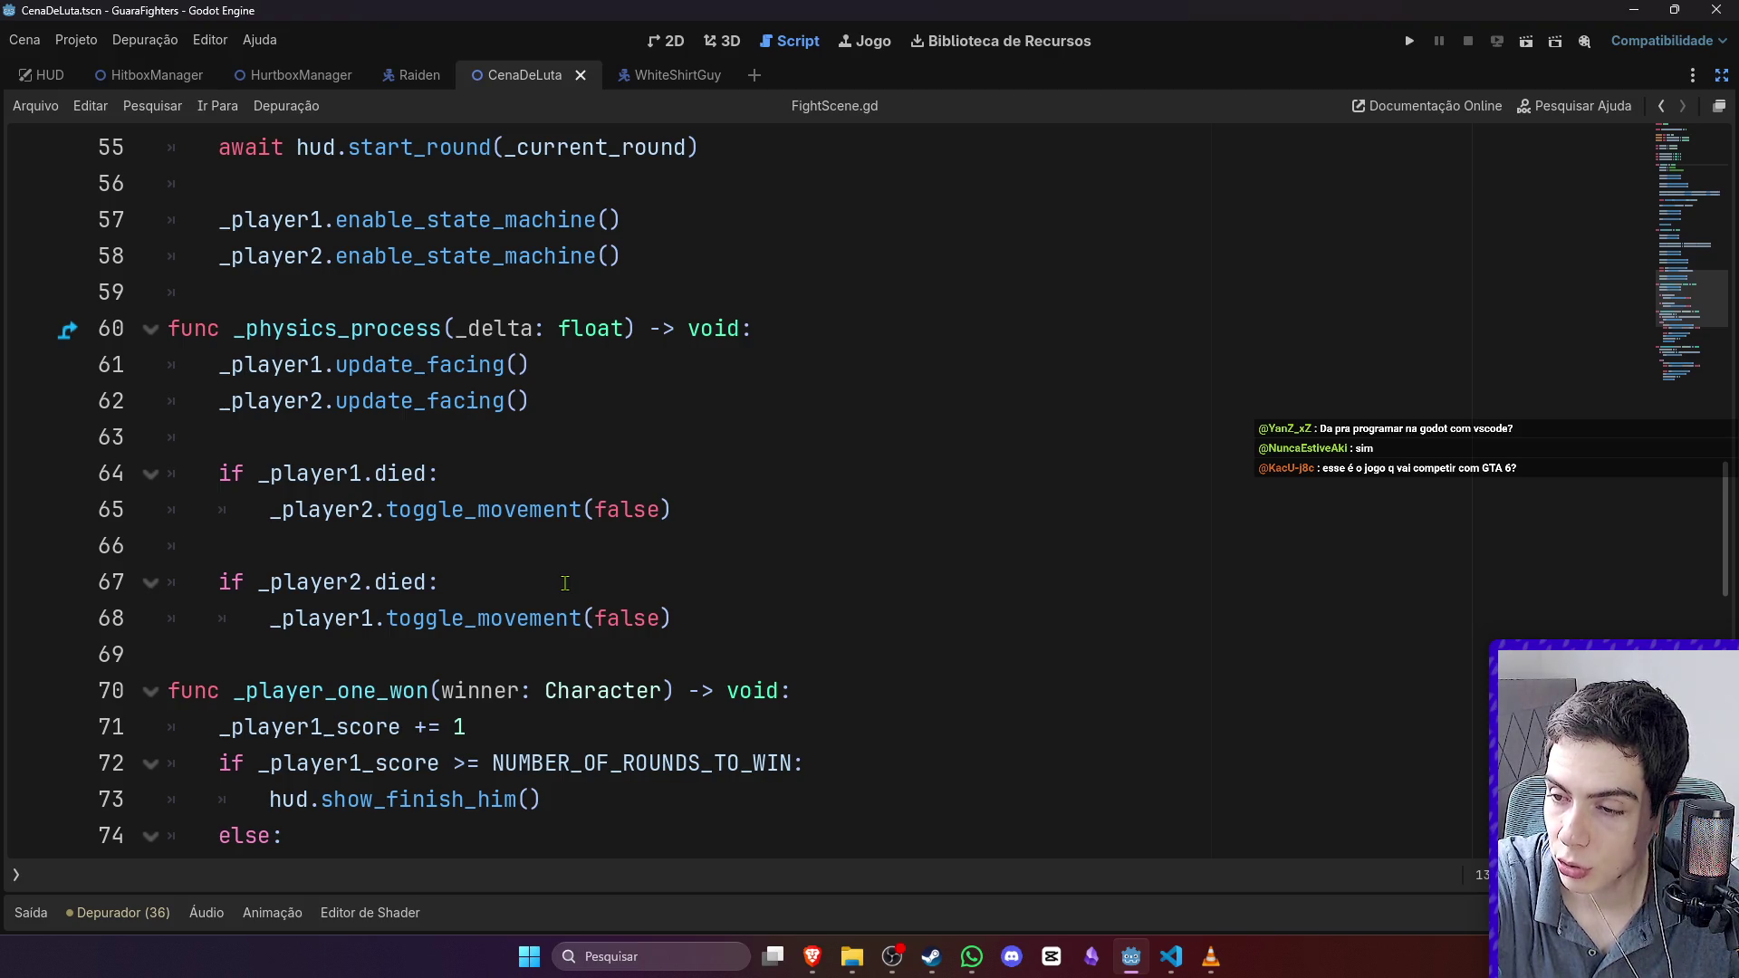
left_click(1171, 956)
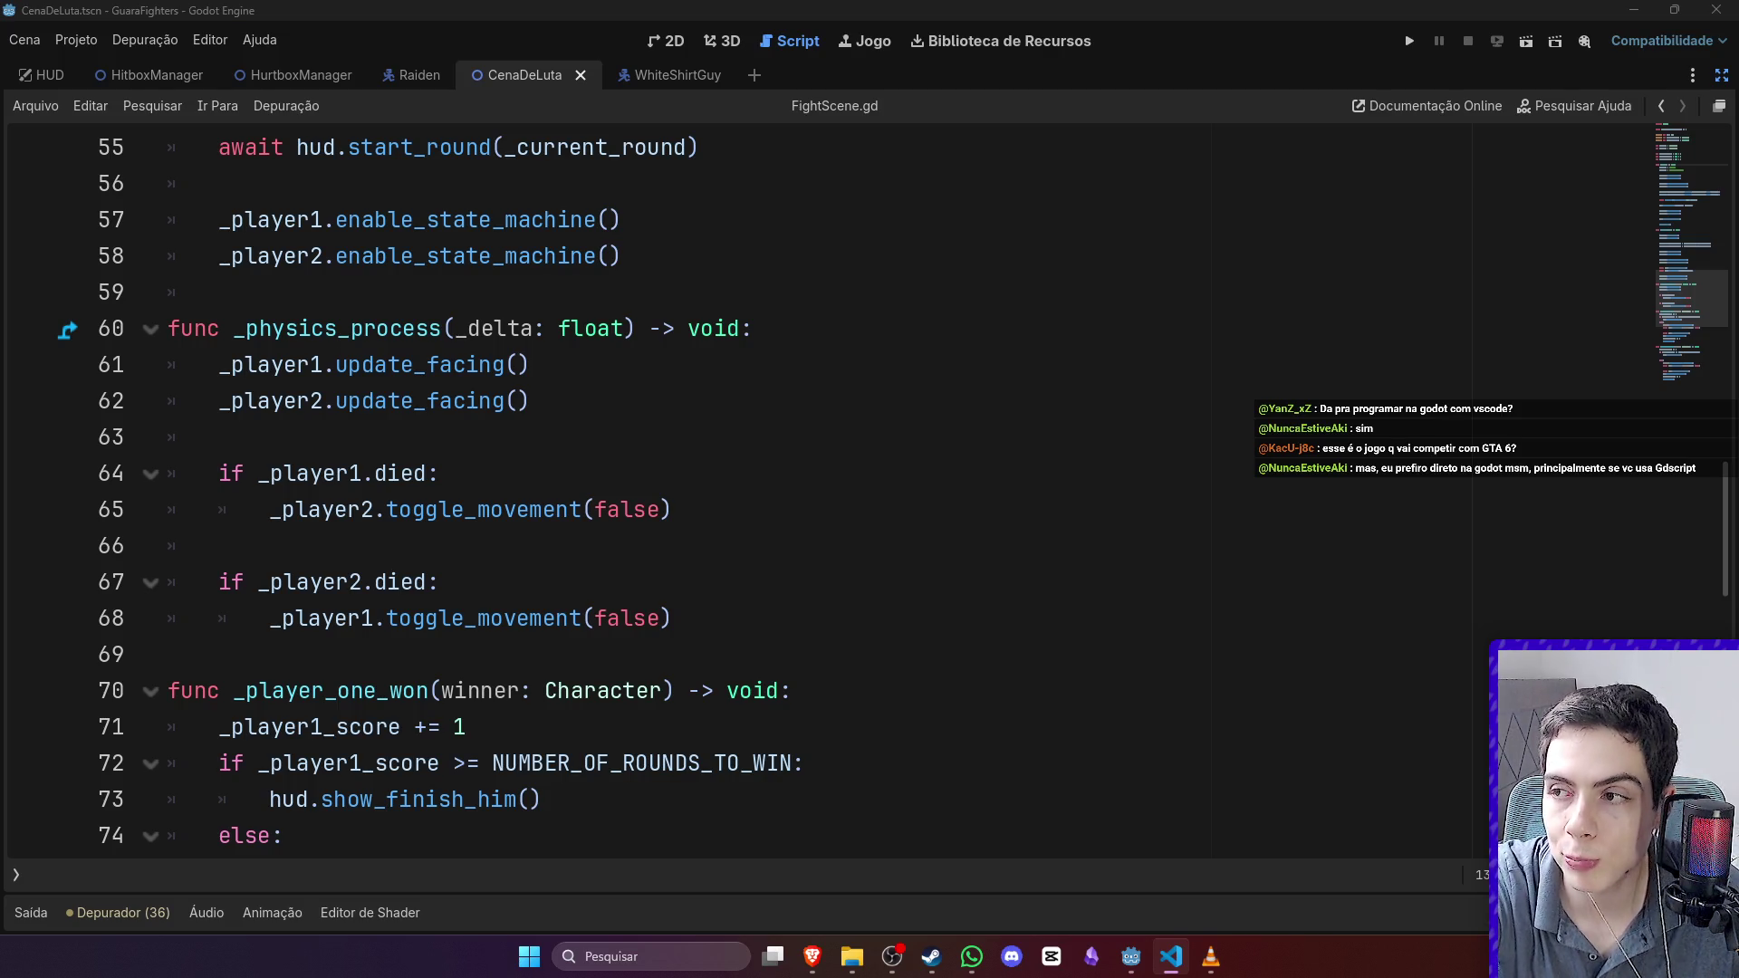
key("alt+Tab")
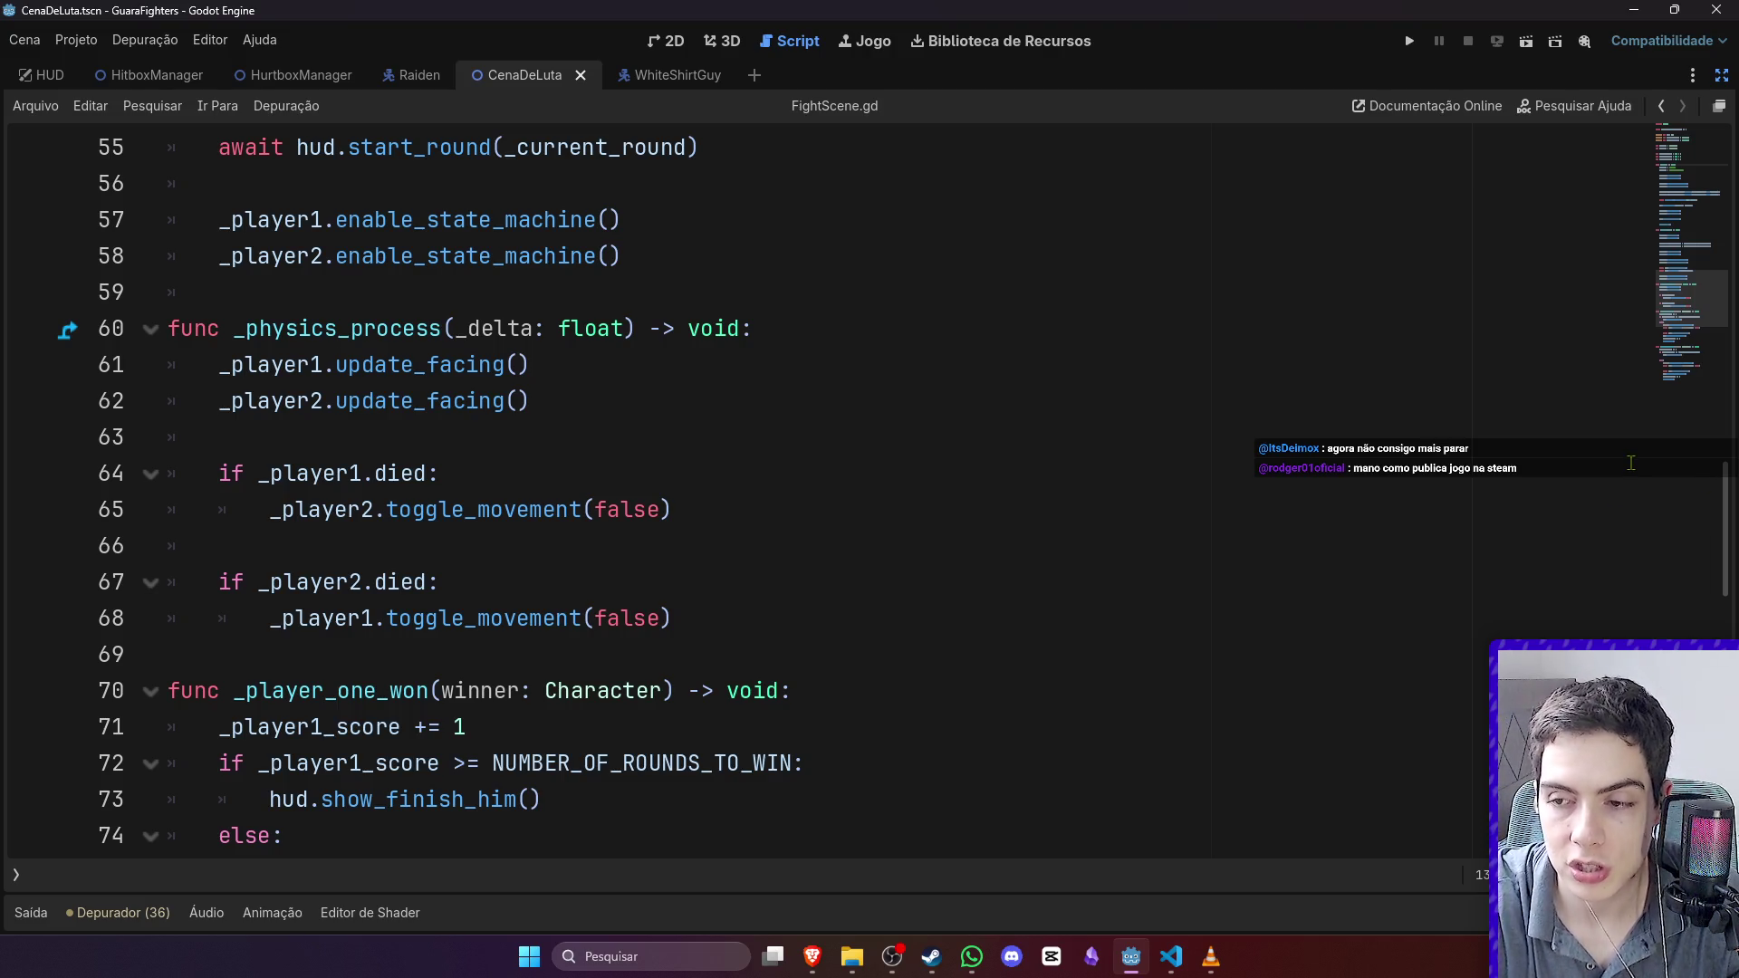
scroll(1612, 462, "down", 3)
scroll(1300, 555, "up", 20)
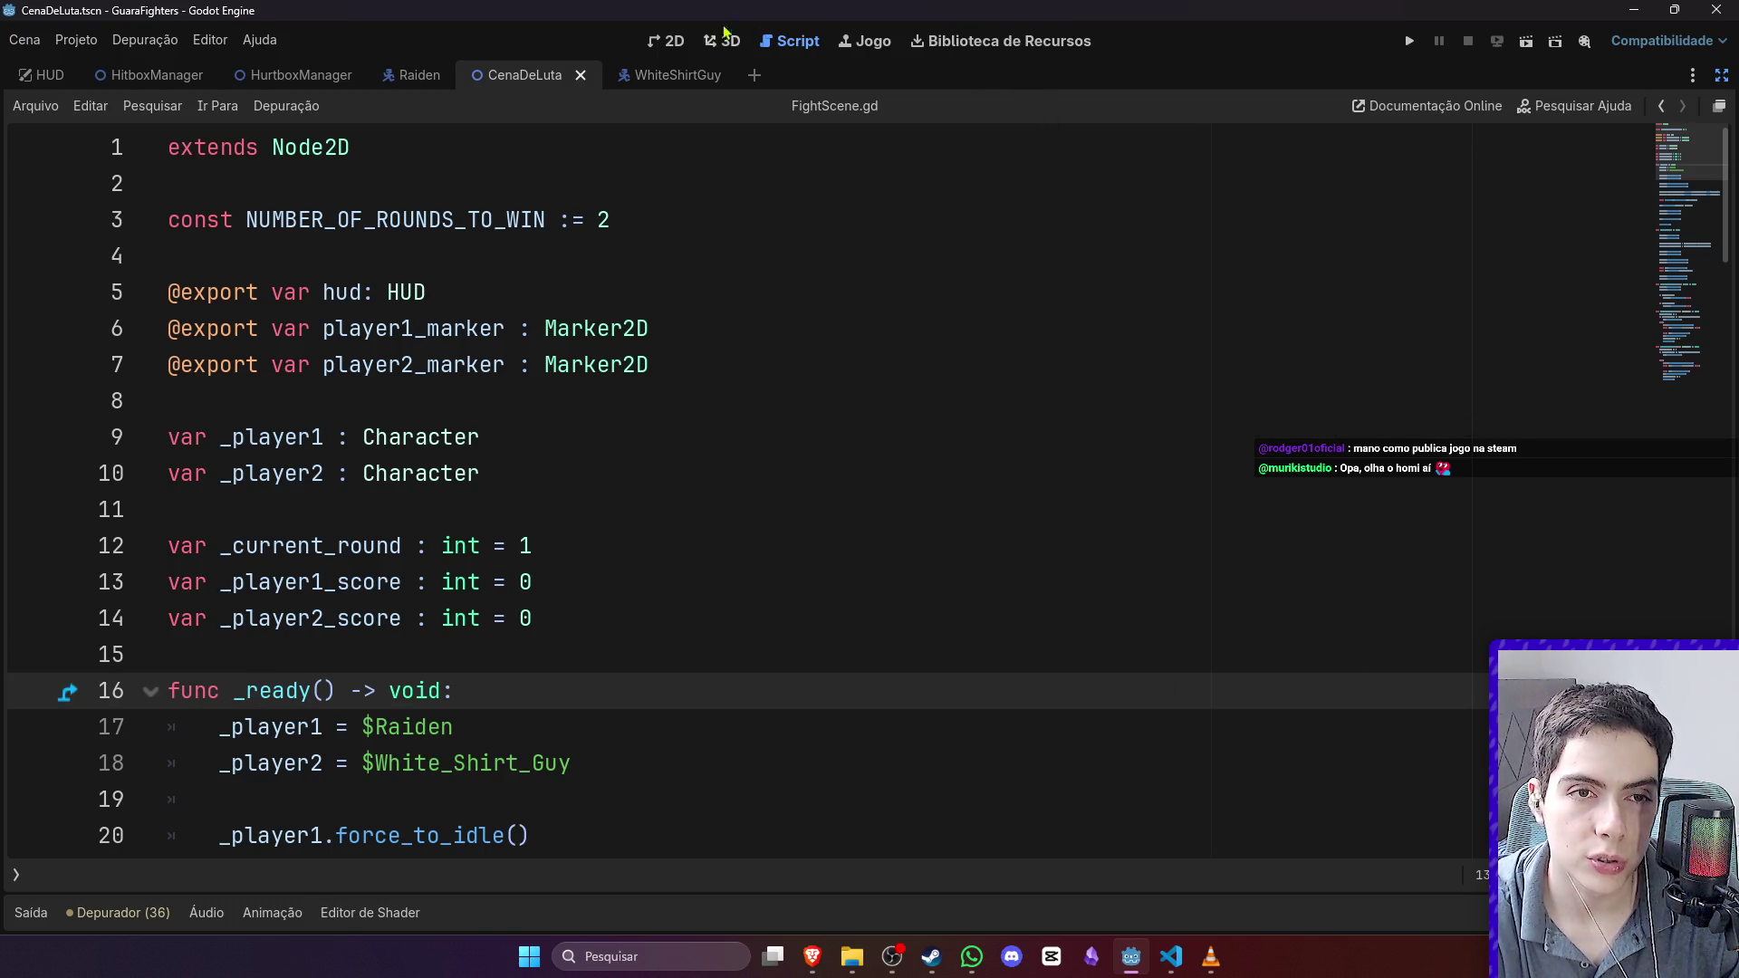
left_click(678, 42)
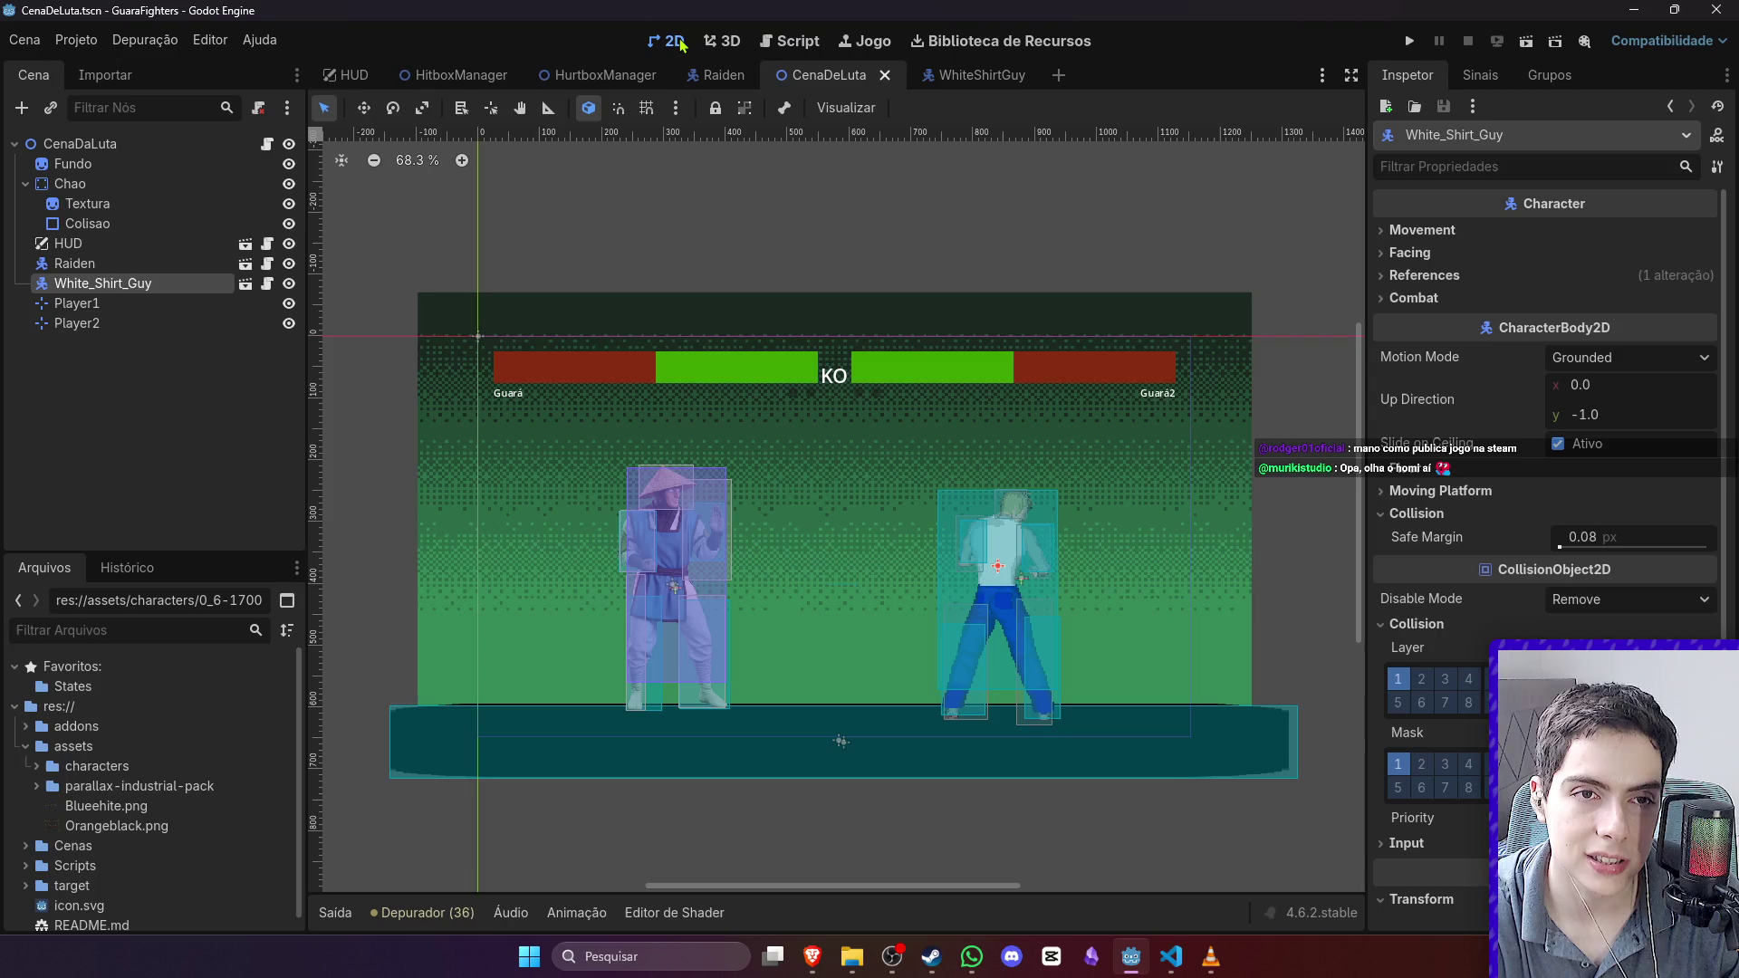
left_click(770, 41)
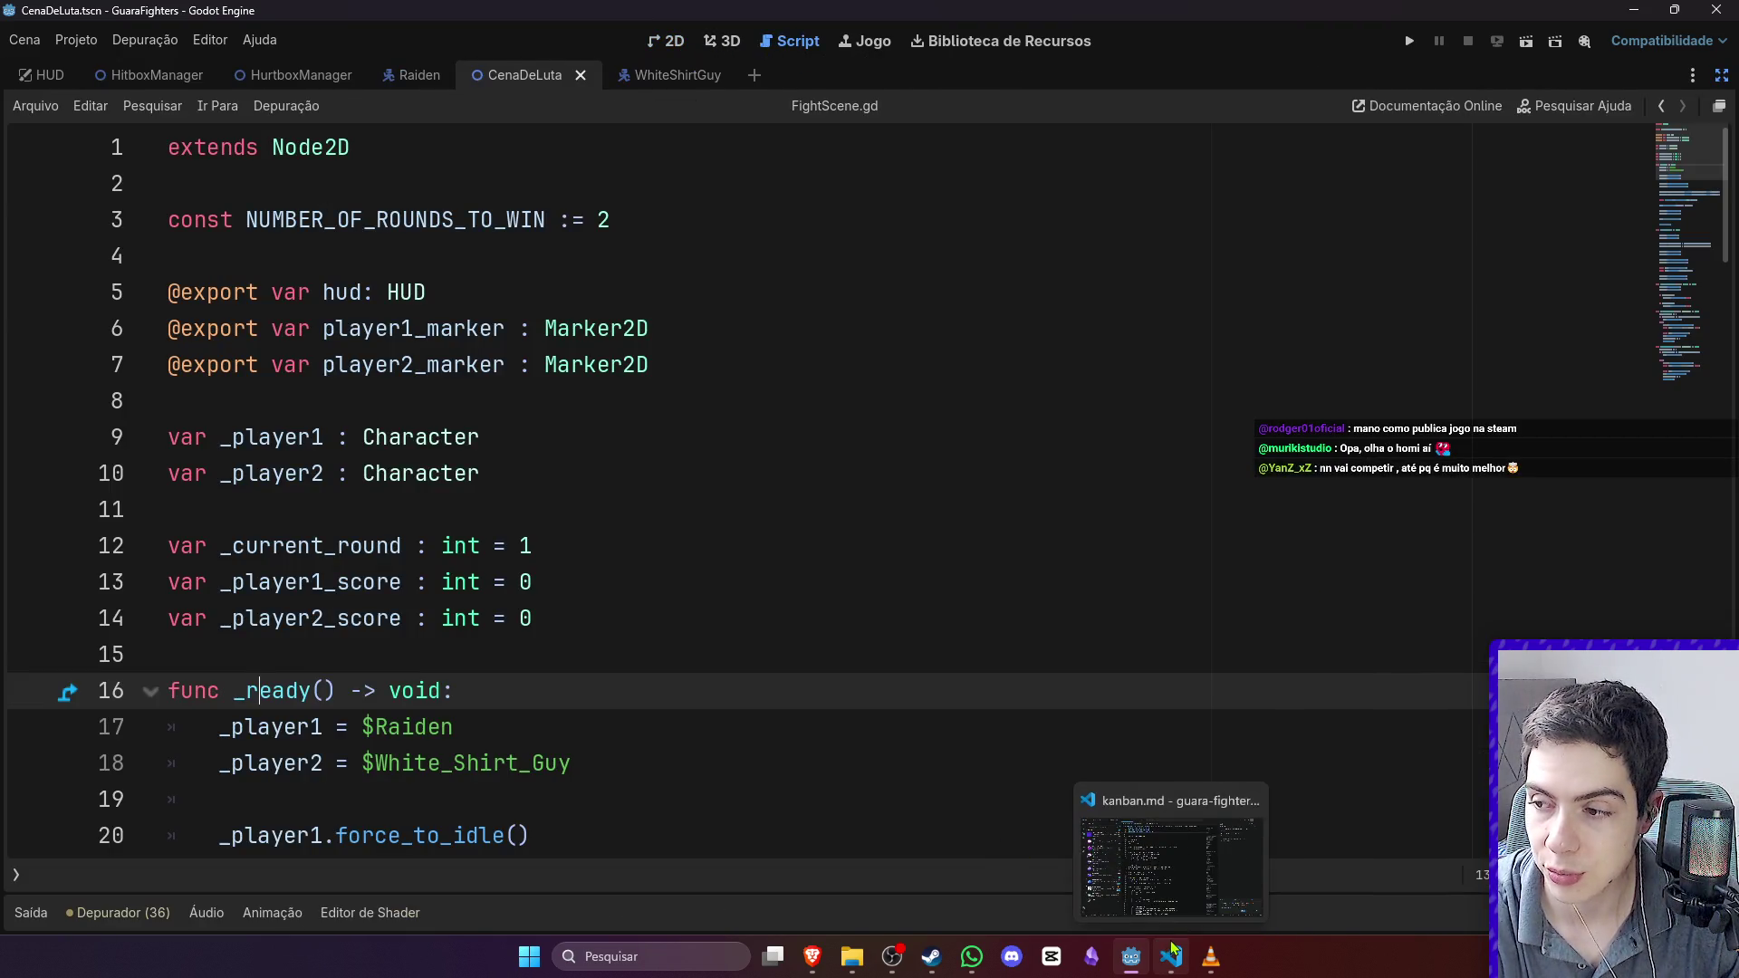
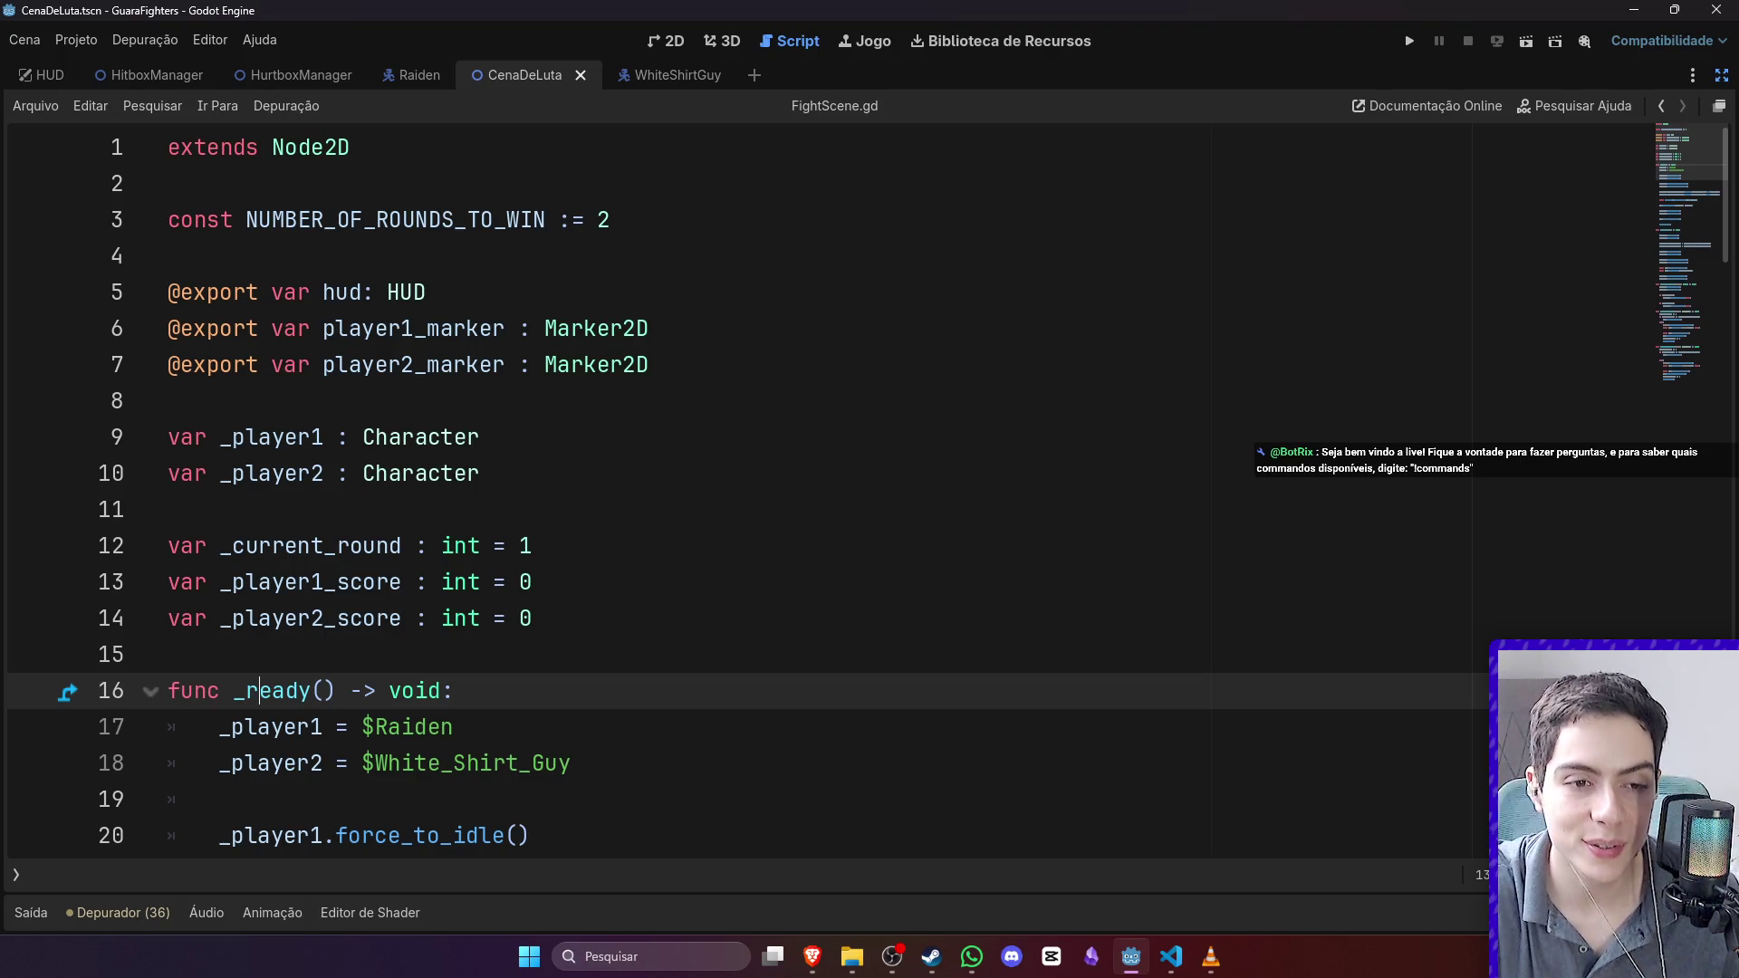
Leave FightScene.gd for the CenaDeLuta fight scene's 2D view and zoom the canvas.
left_click(1084, 729)
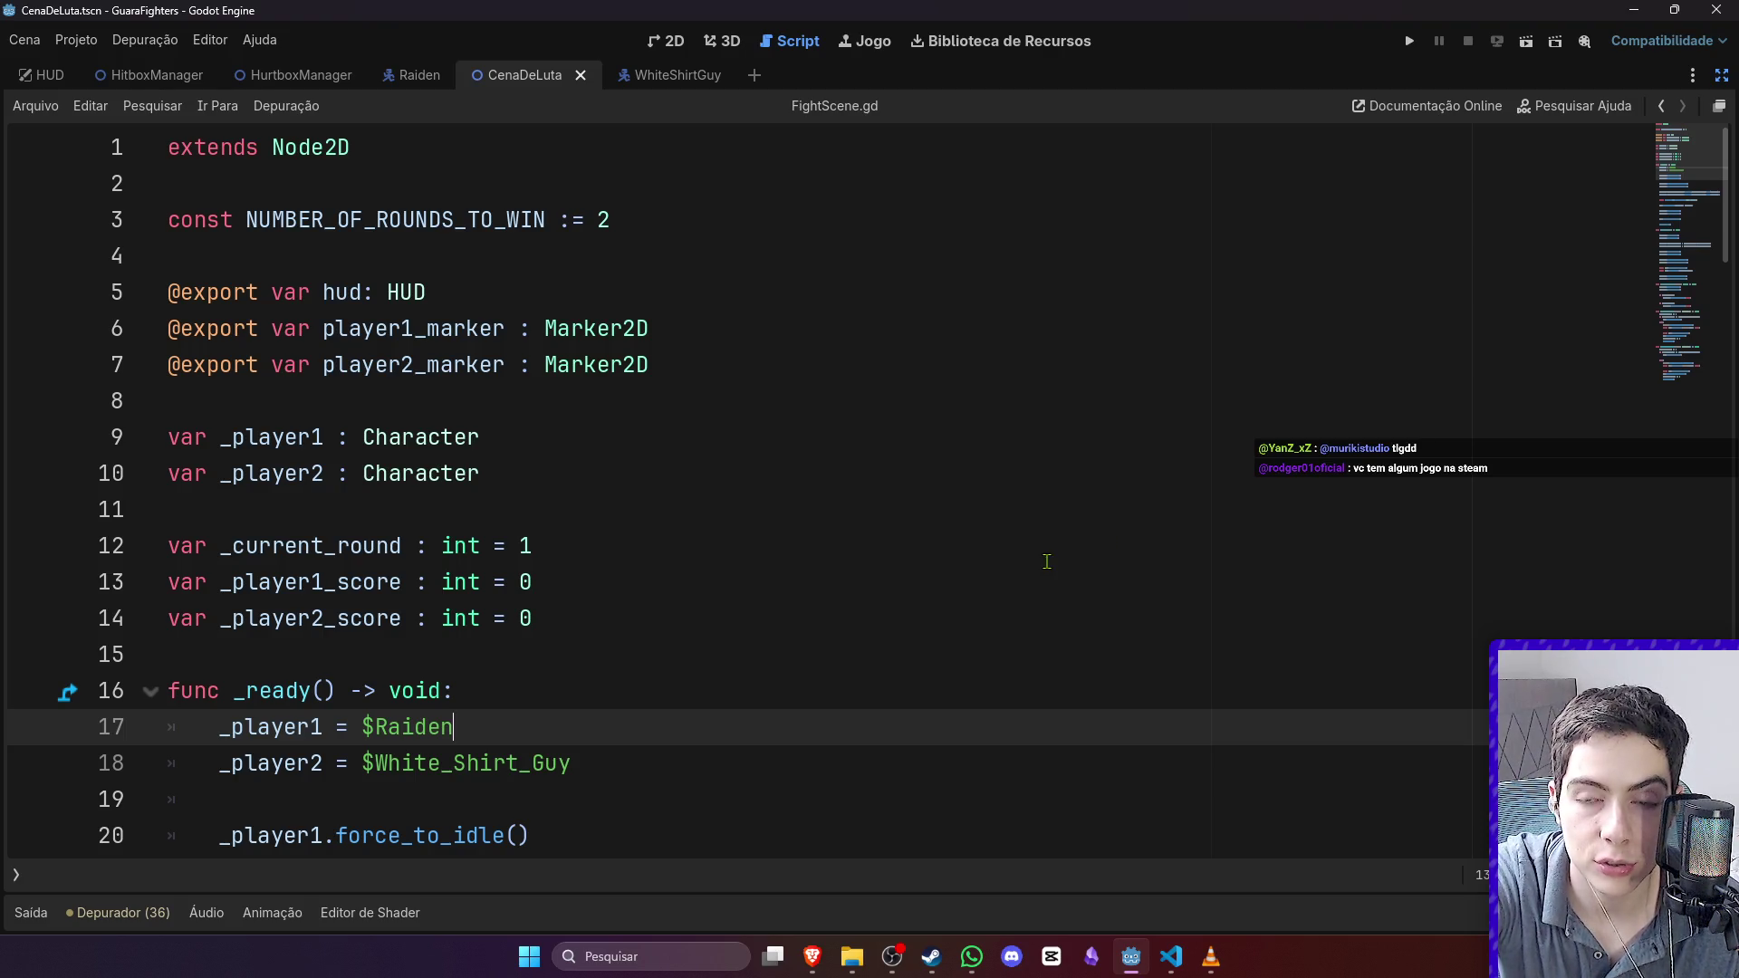
left_click(674, 43)
scroll(745, 499, "down", 2)
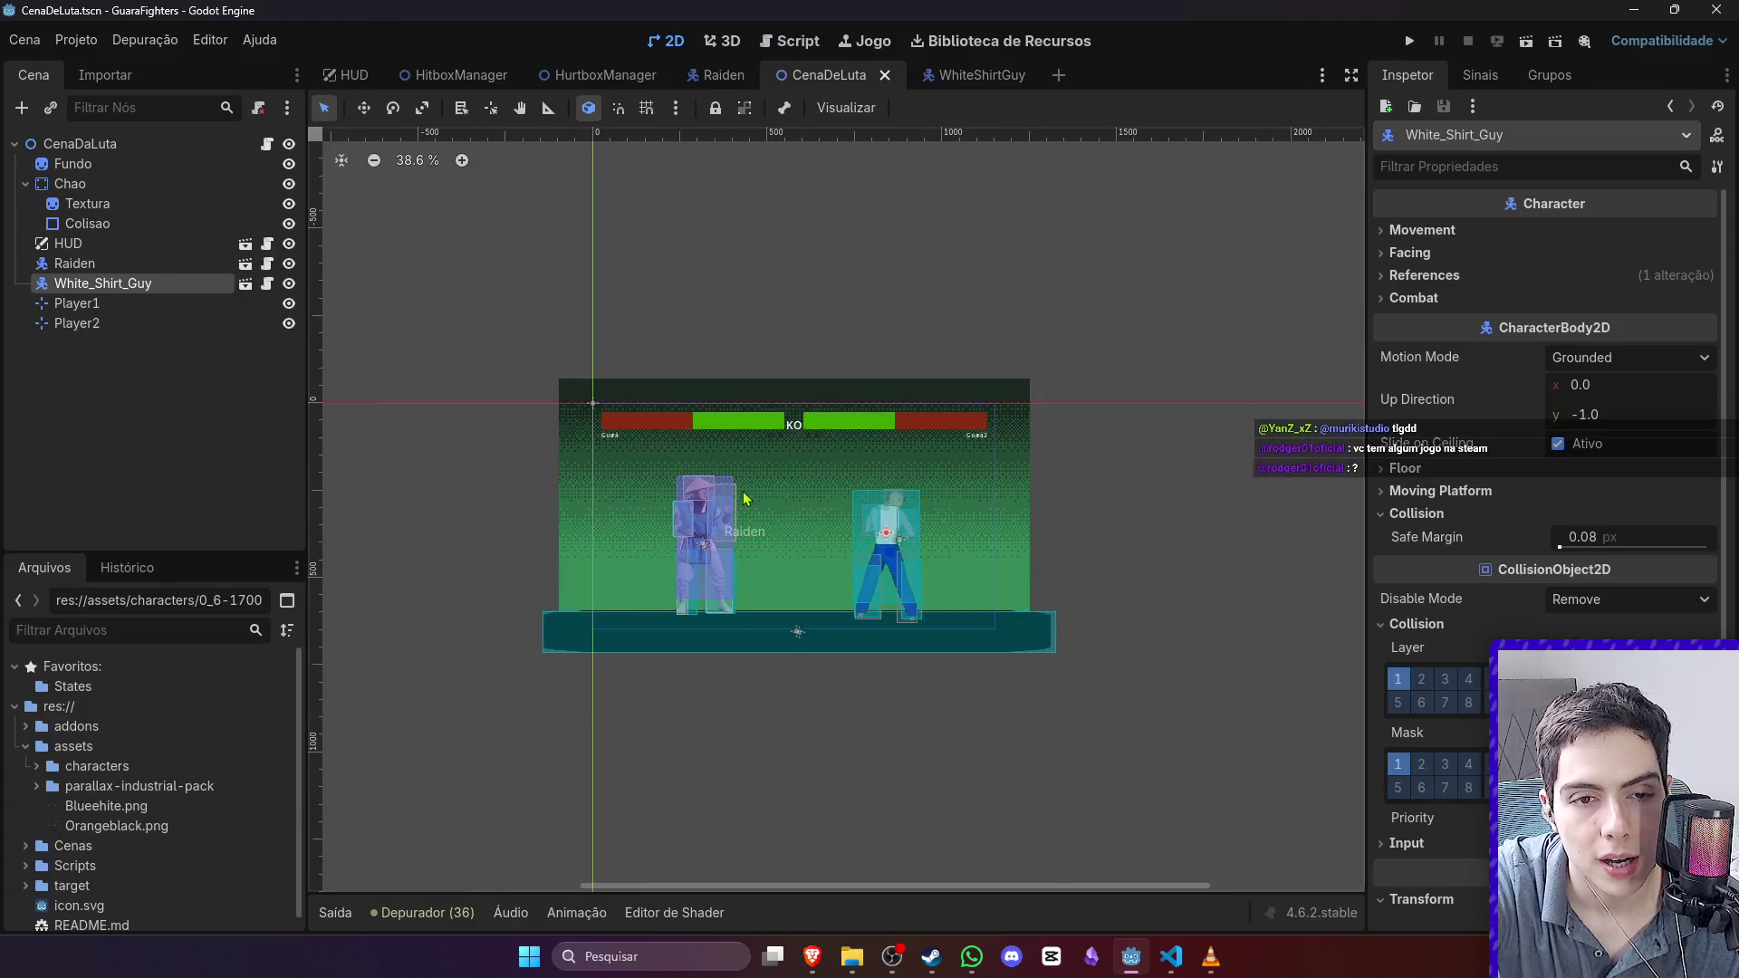
scroll(745, 499, "down", 3)
scroll(746, 499, "up", 4)
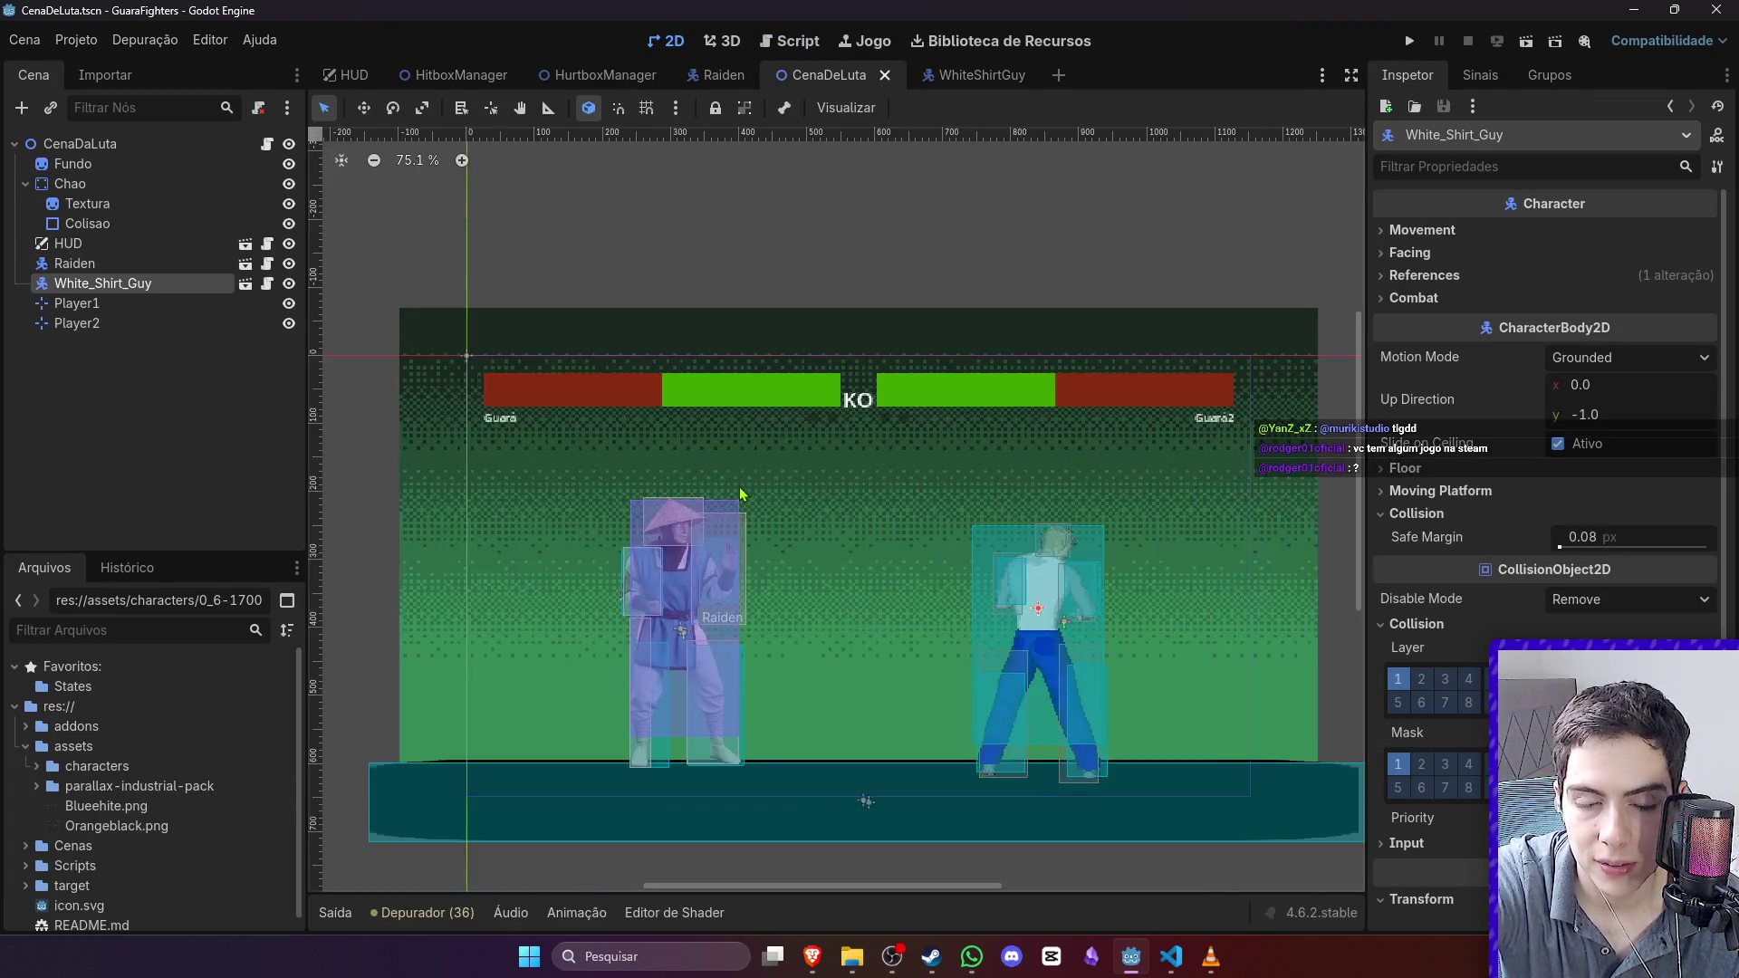
scroll(748, 497, "down", 1)
scroll(747, 497, "down", 2)
scroll(761, 511, "up", 3)
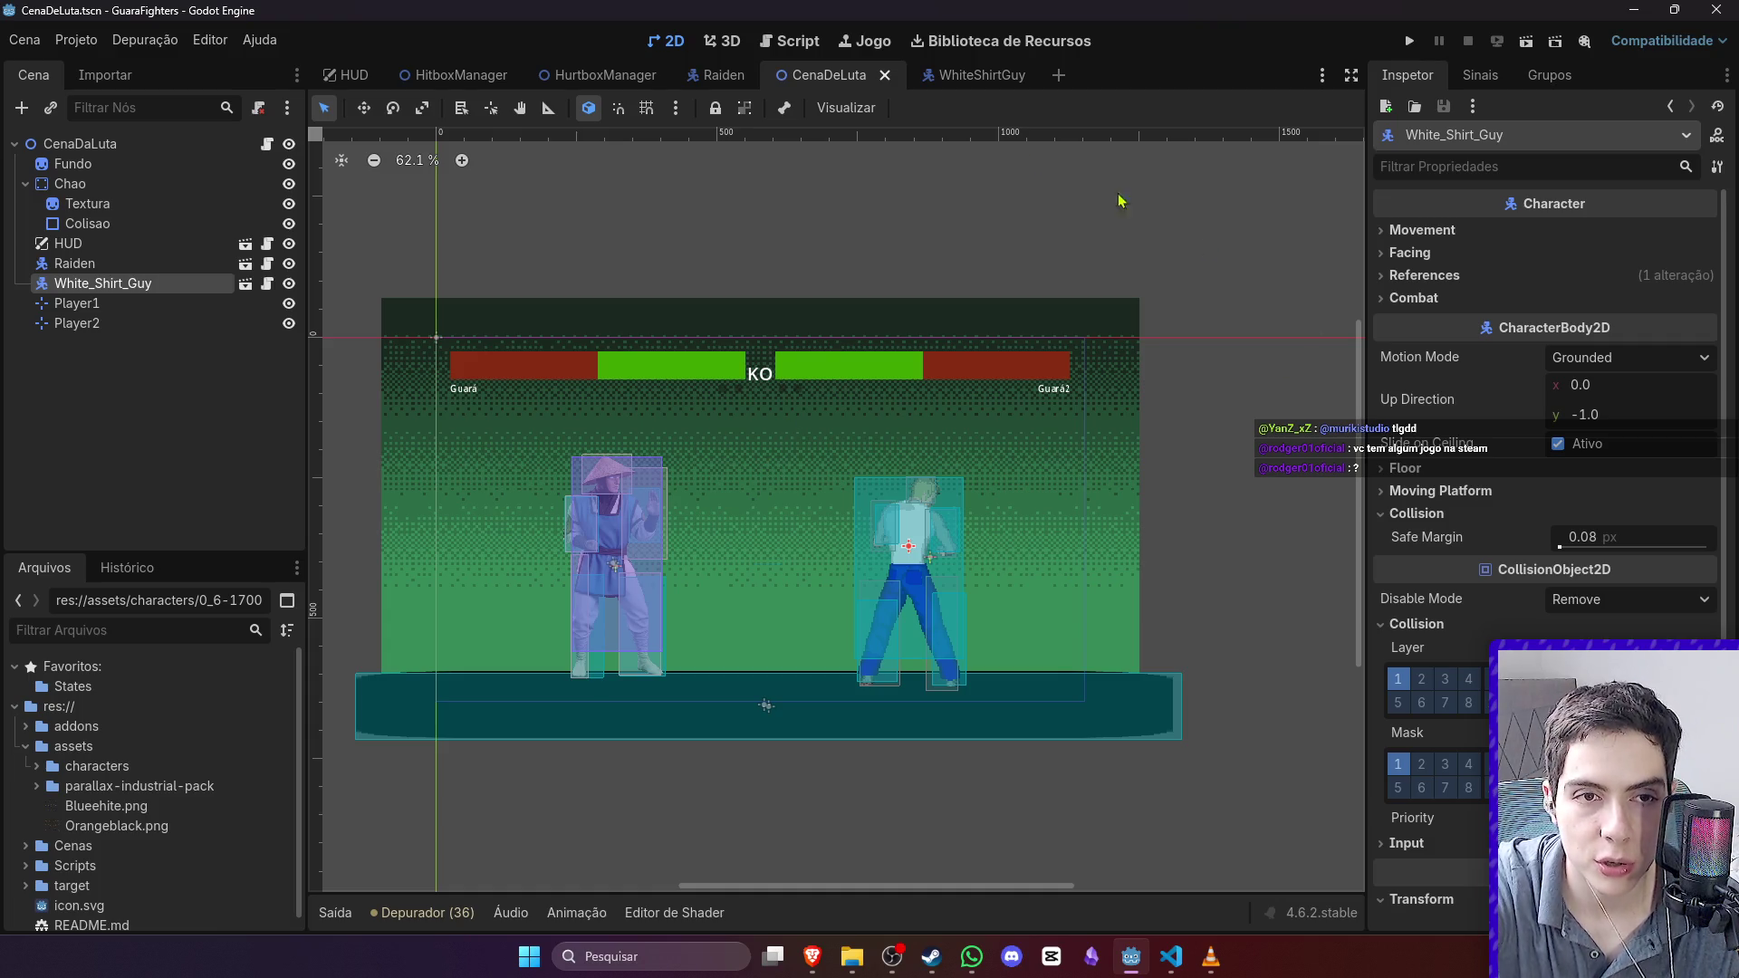
Scroll through FightScene.gd again, then return to the 2D fight scene.
left_click(790, 42)
scroll(874, 330, "down", 6)
scroll(879, 328, "up", 5)
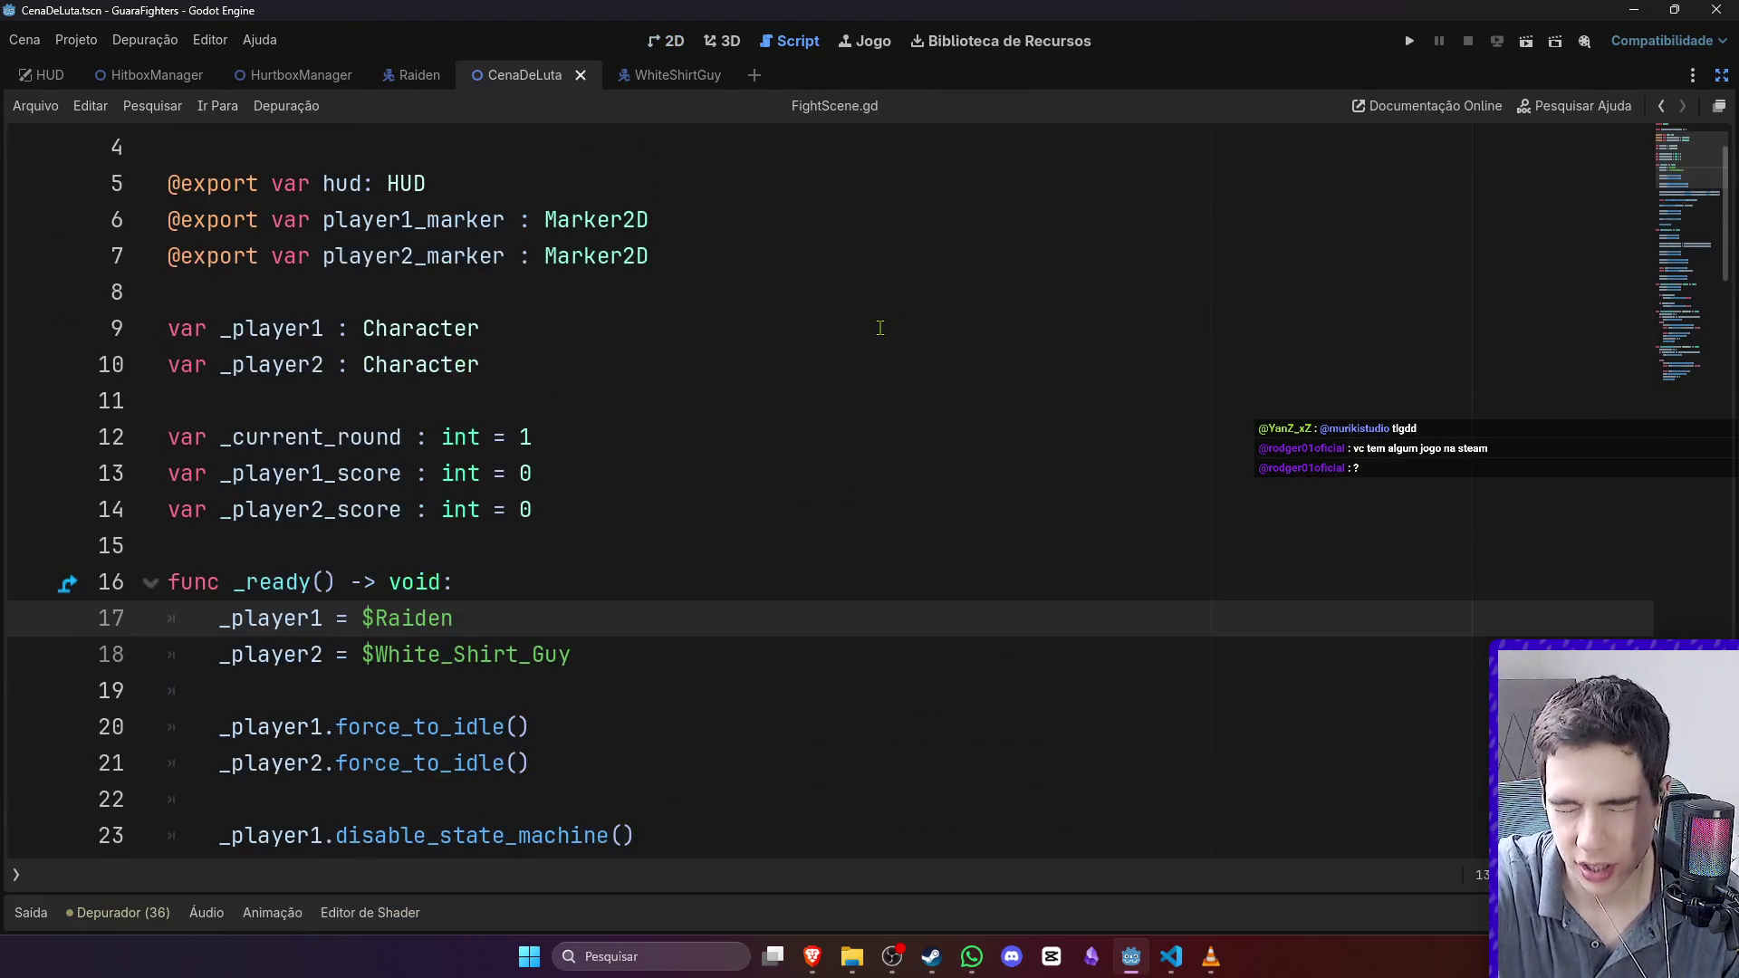
scroll(879, 327, "down", 7)
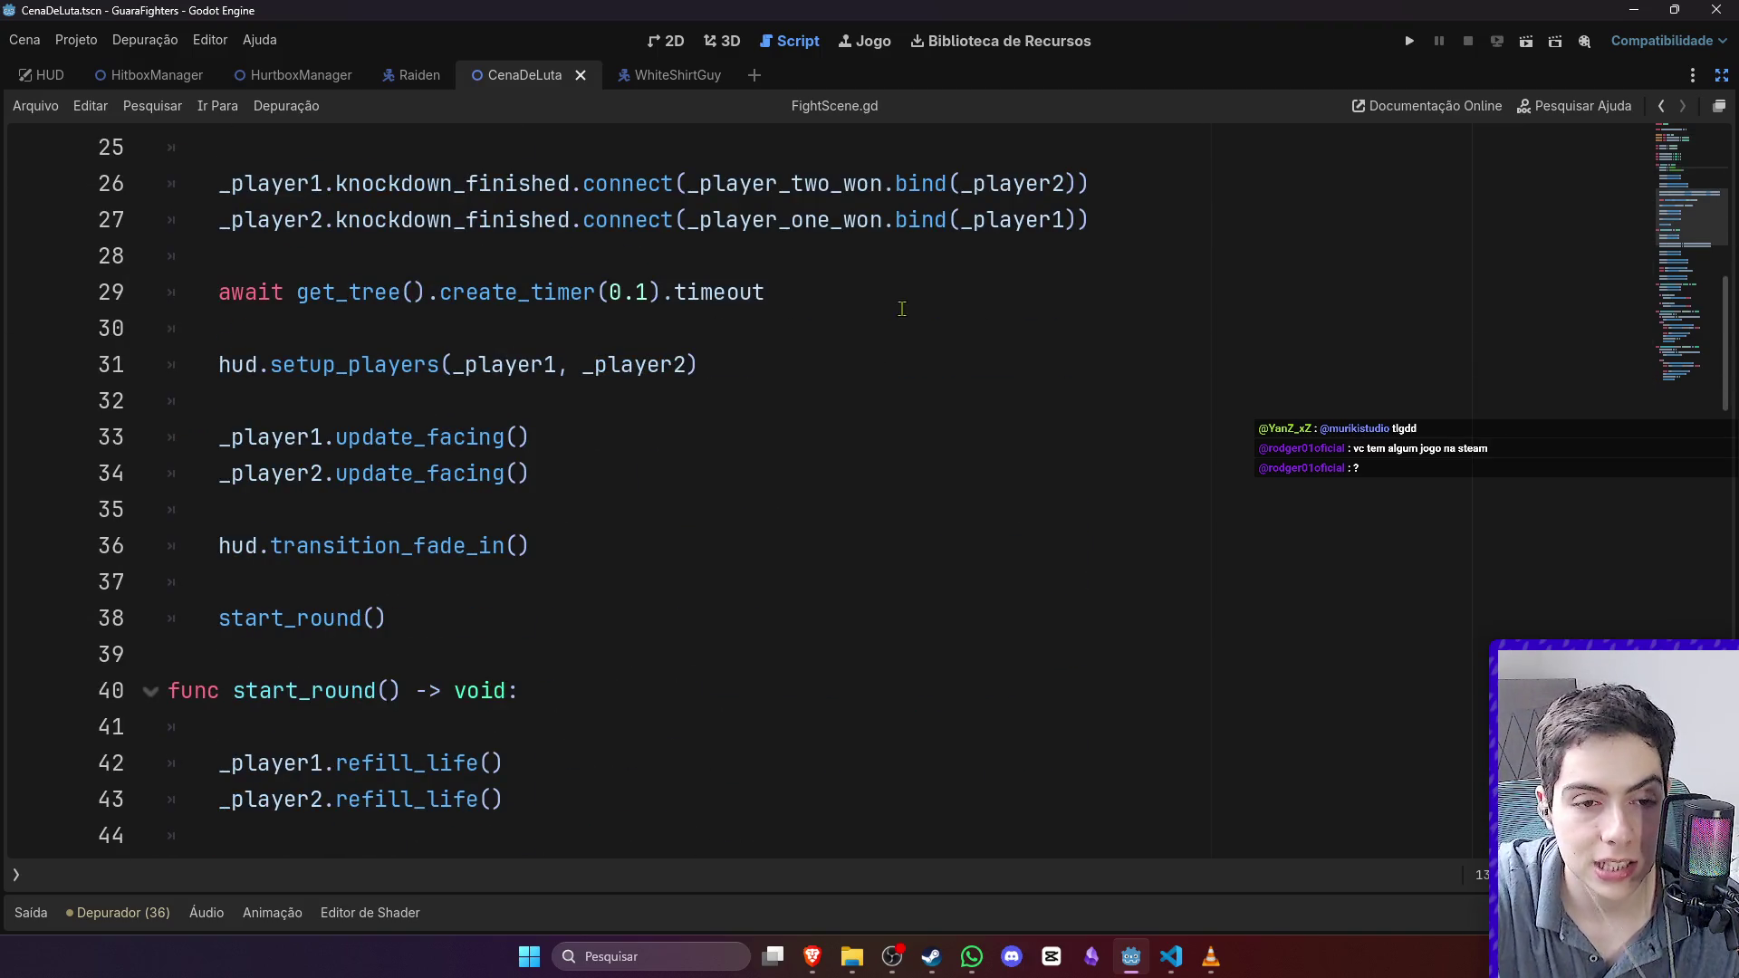
scroll(925, 361, "down", 6)
scroll(924, 361, "down", 3)
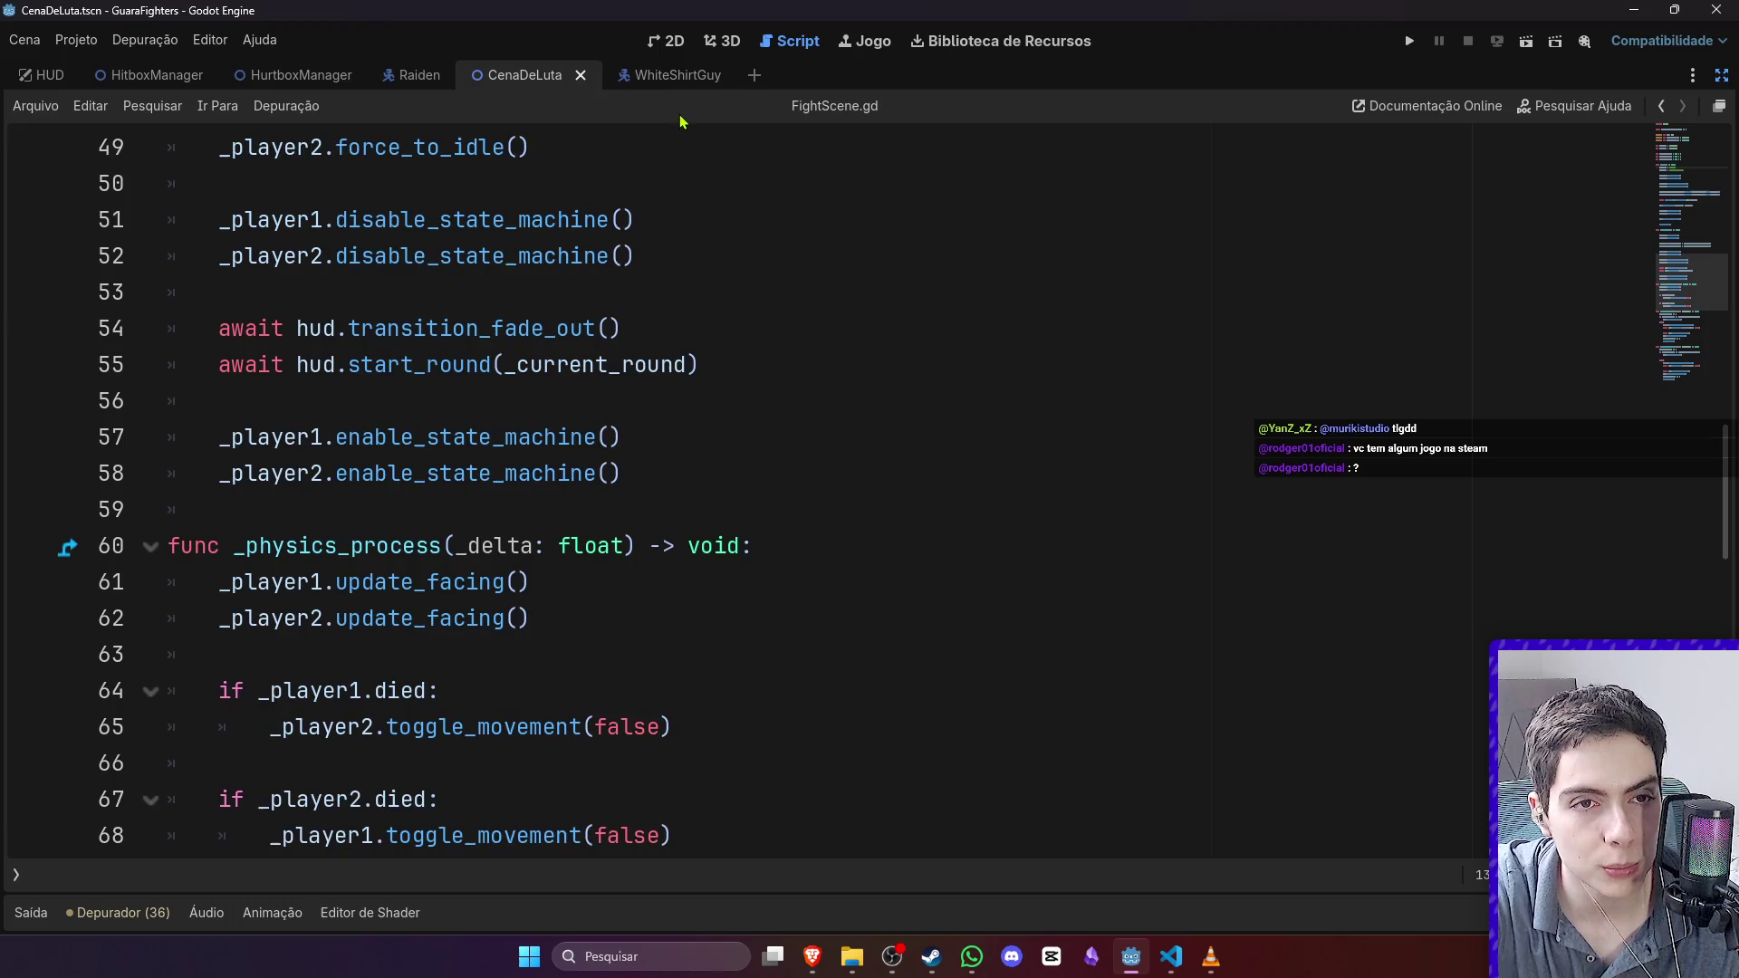
left_click(670, 41)
key("alt+Tab")
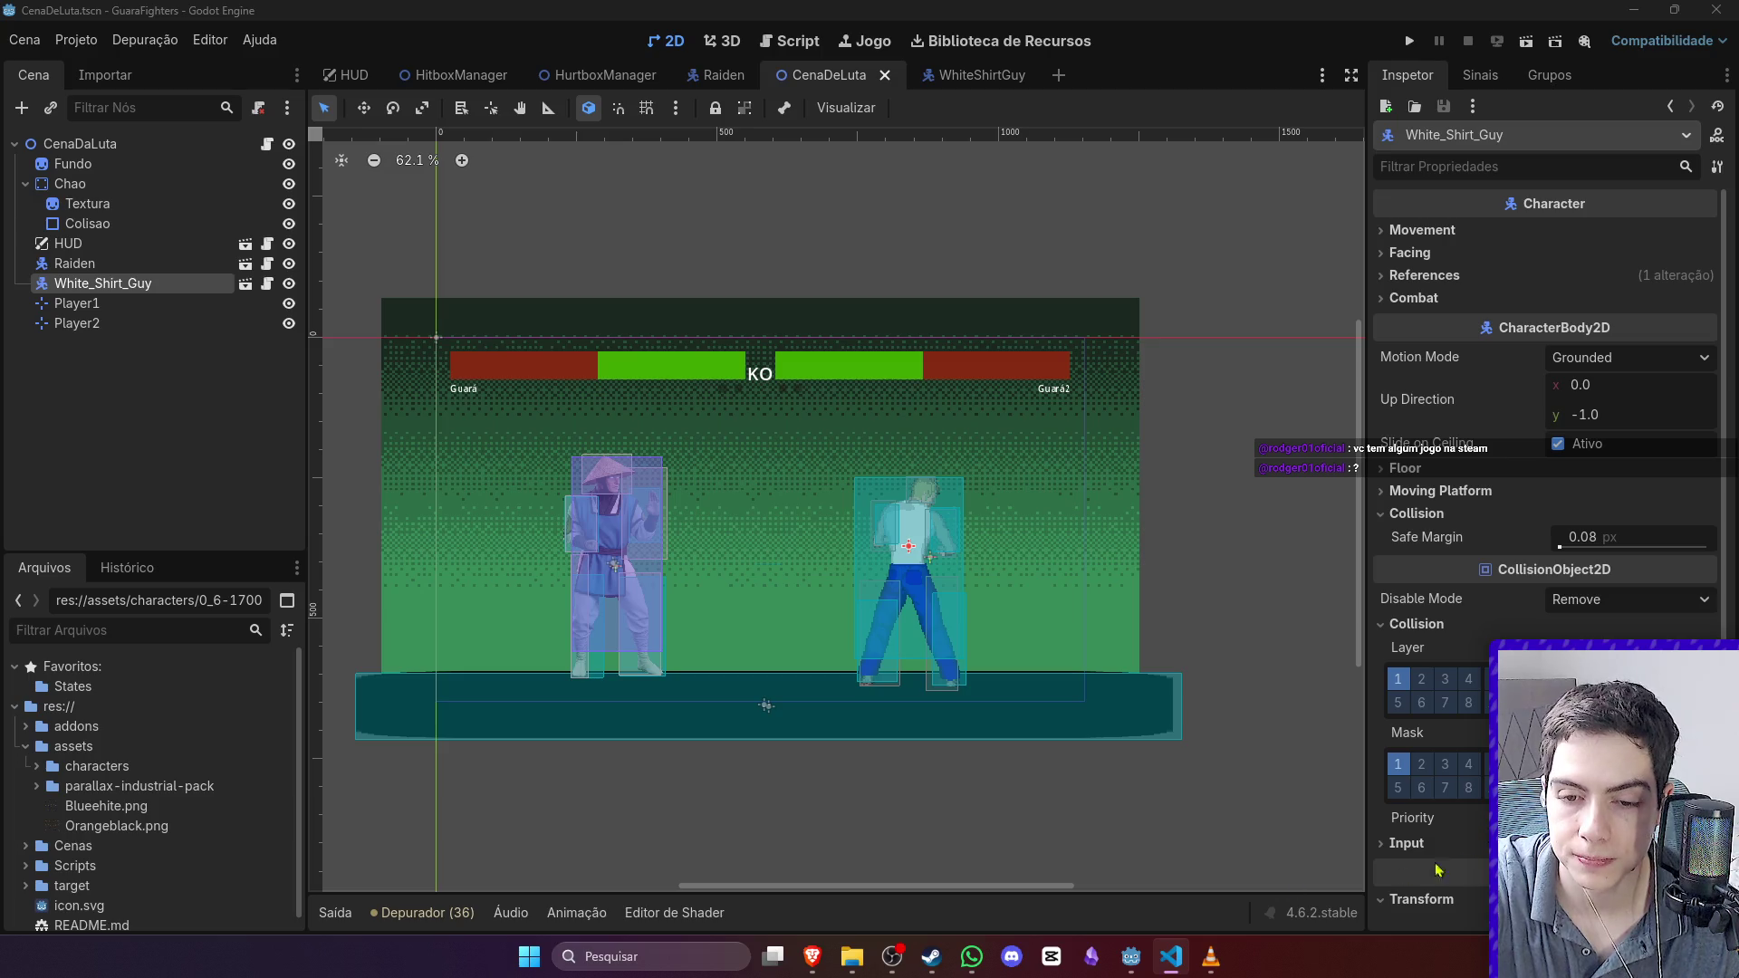
Briefly check VS Code and the Steam library, then come back to Godot.
key("alt+Tab")
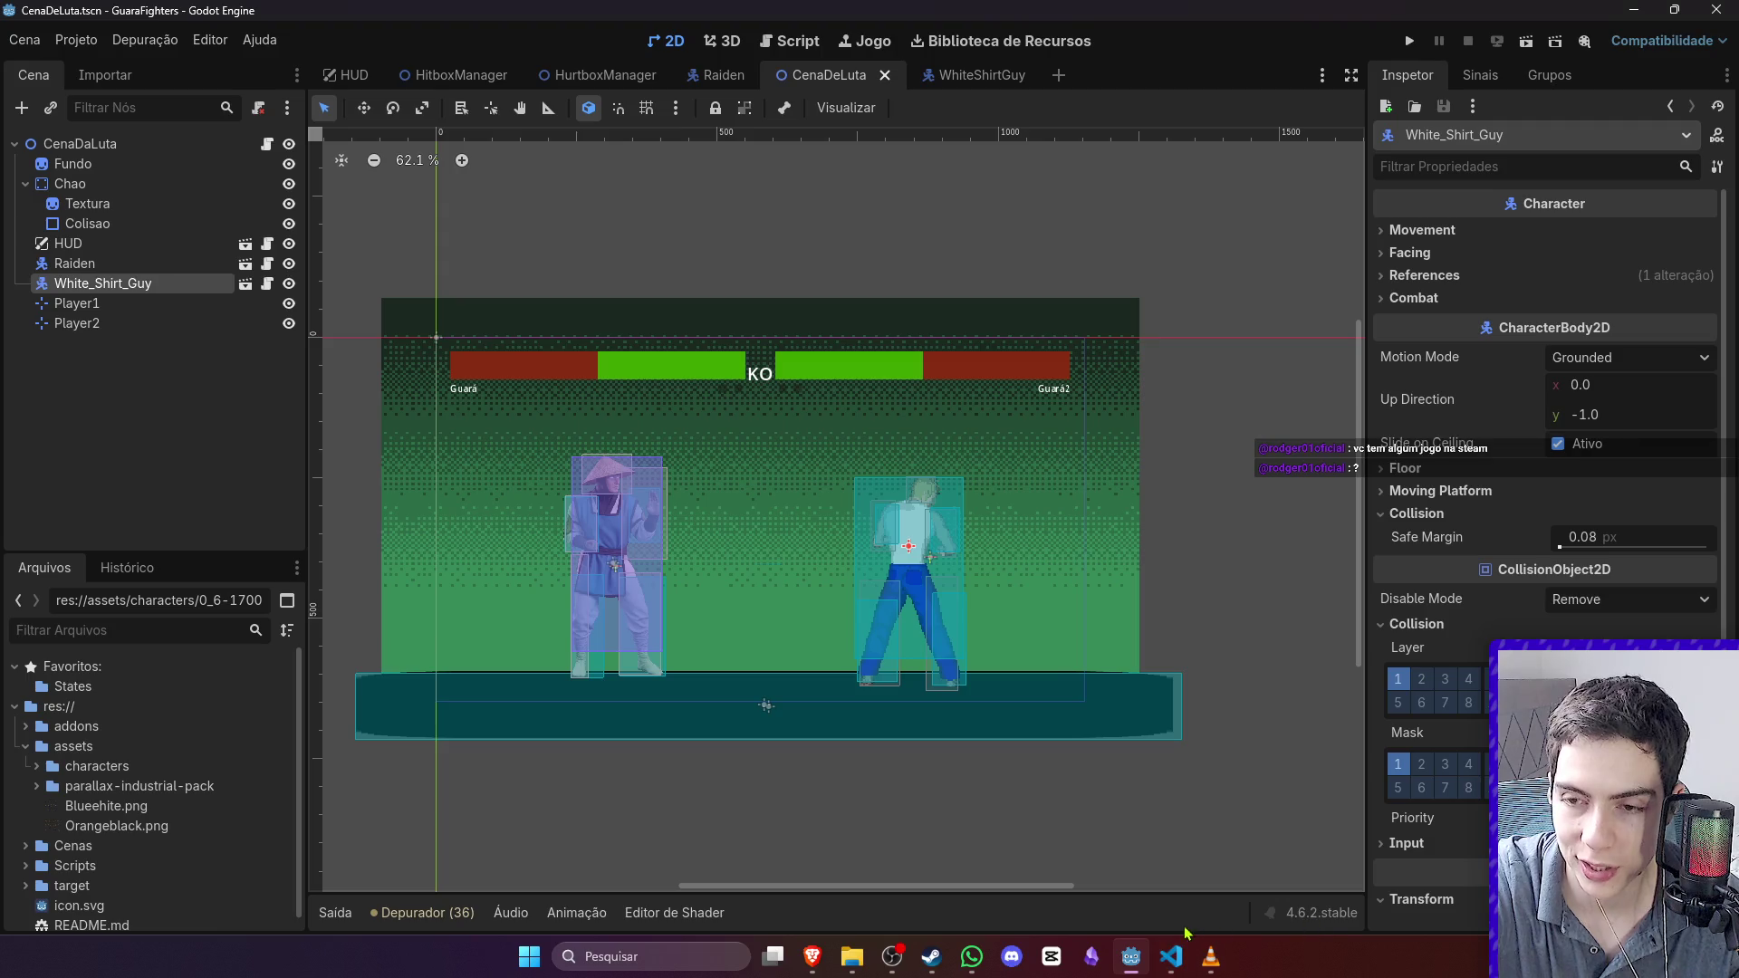
left_click(1172, 956)
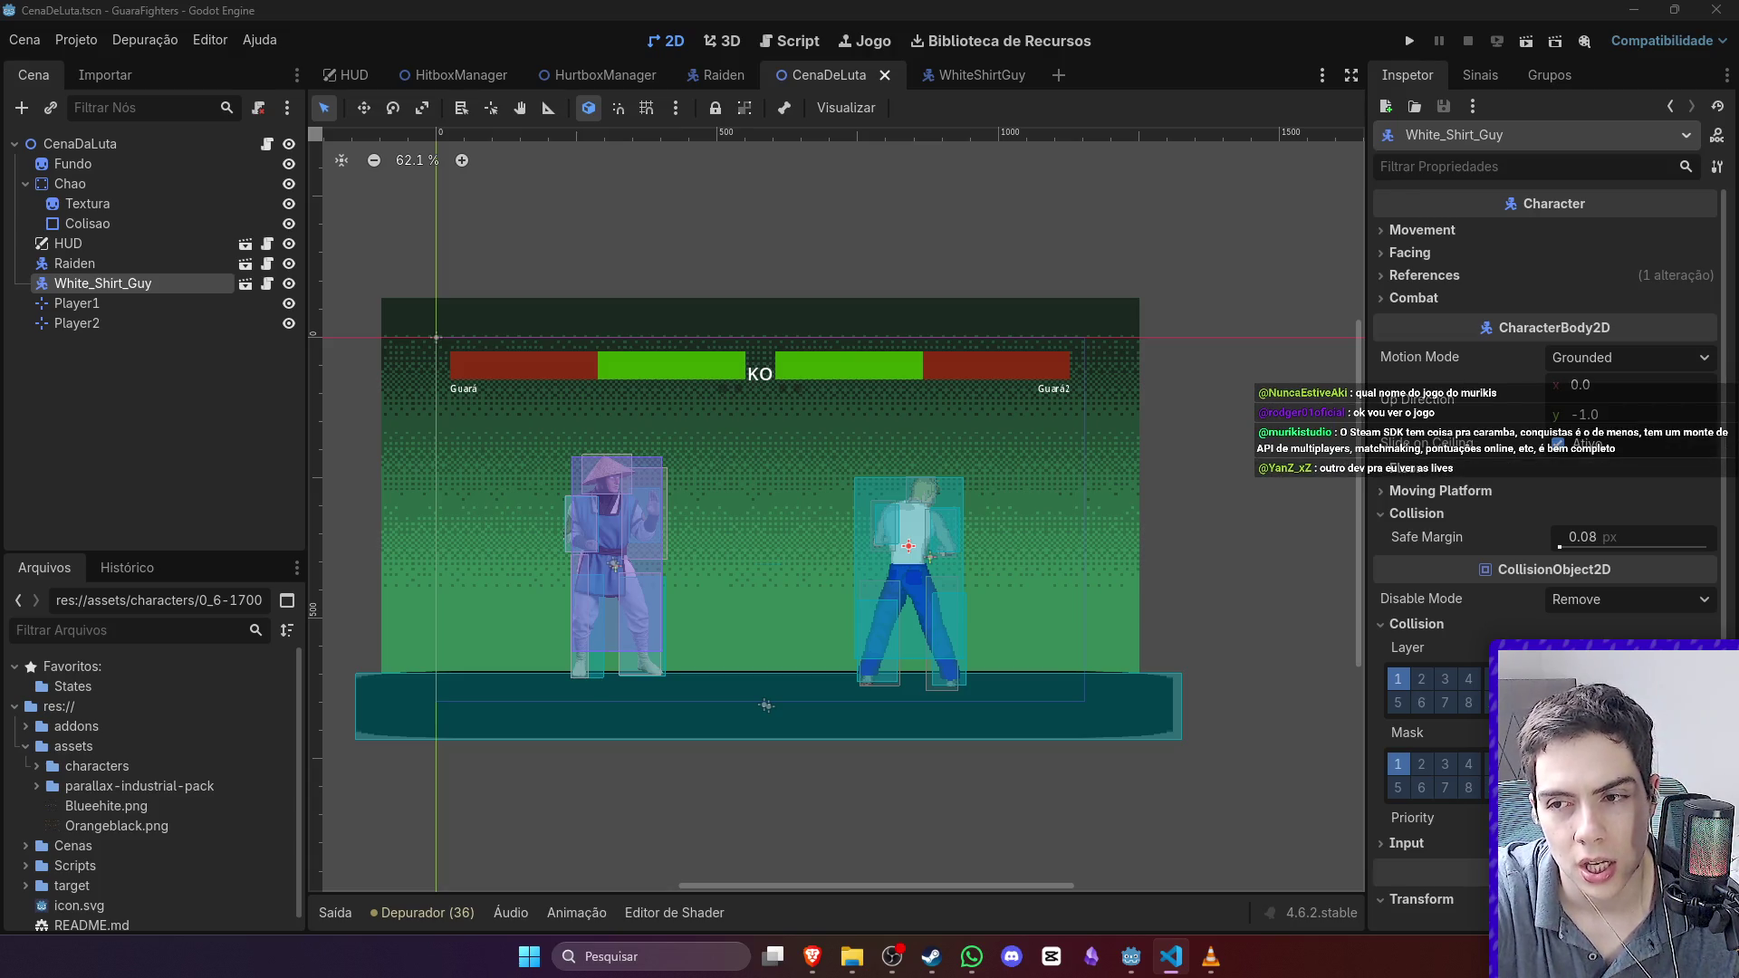
key("alt+Tab")
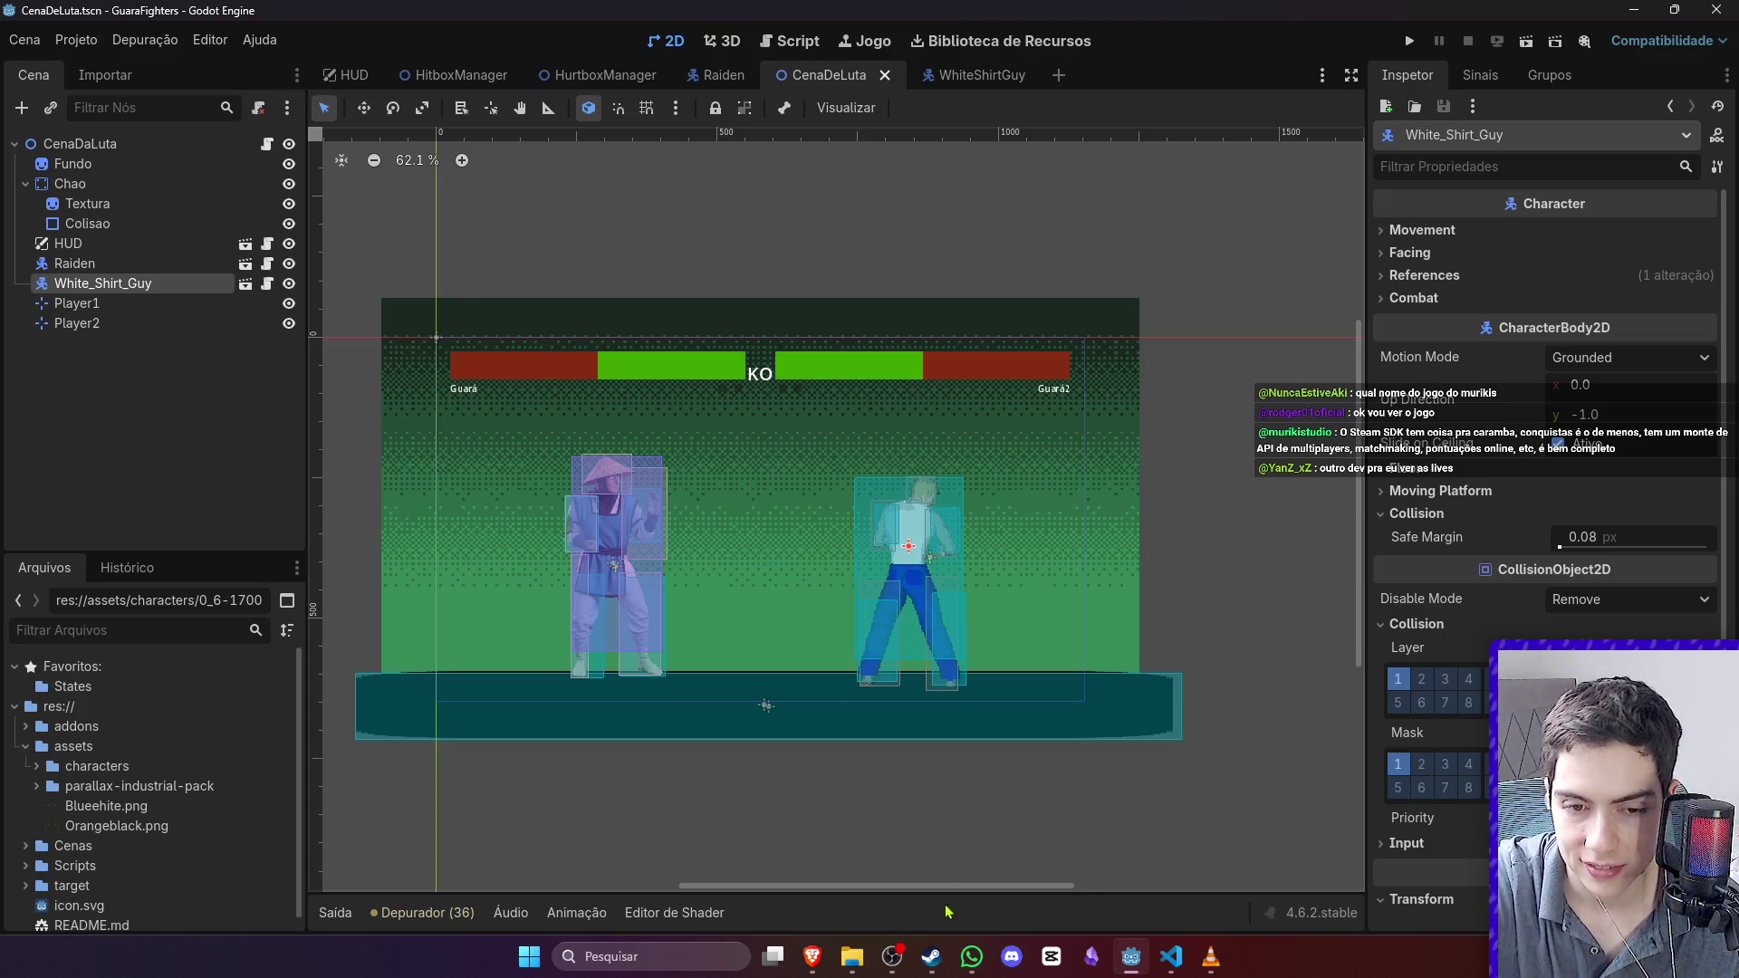
left_click(932, 956)
key("alt+Tab")
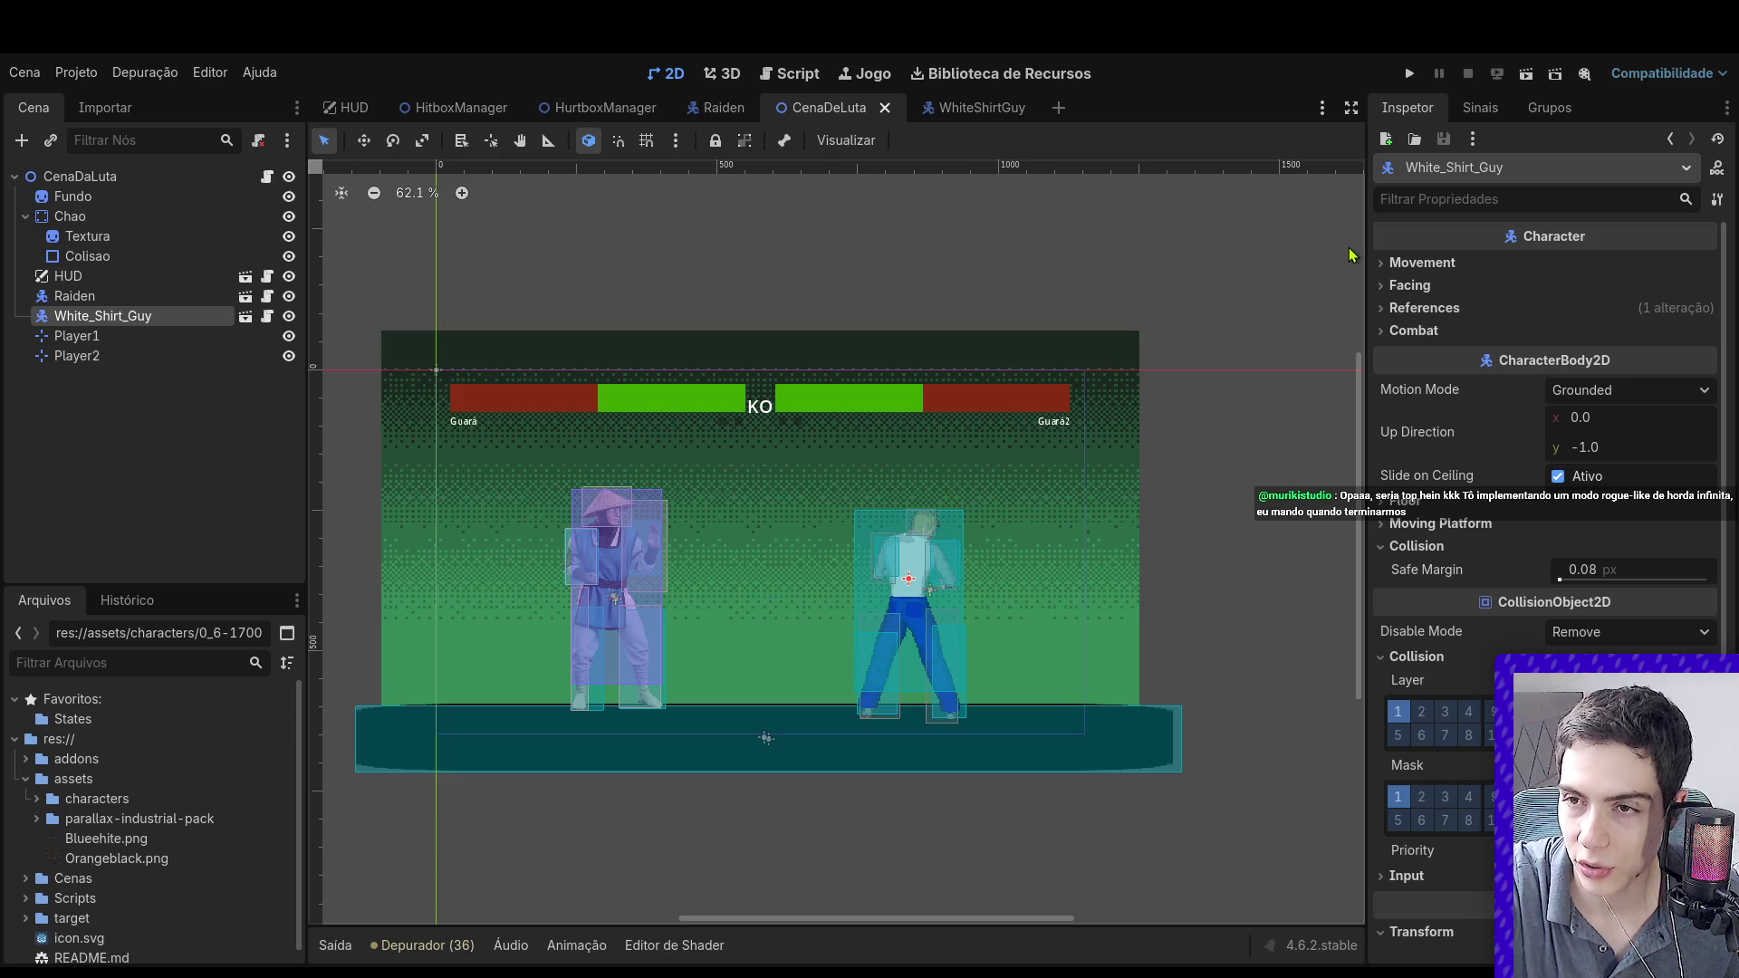
Deselect White_Shirt_Guy and bring up the Raiden character scene.
scroll(1150, 369, "down", 3)
scroll(1077, 403, "up", 3)
left_click(1076, 403)
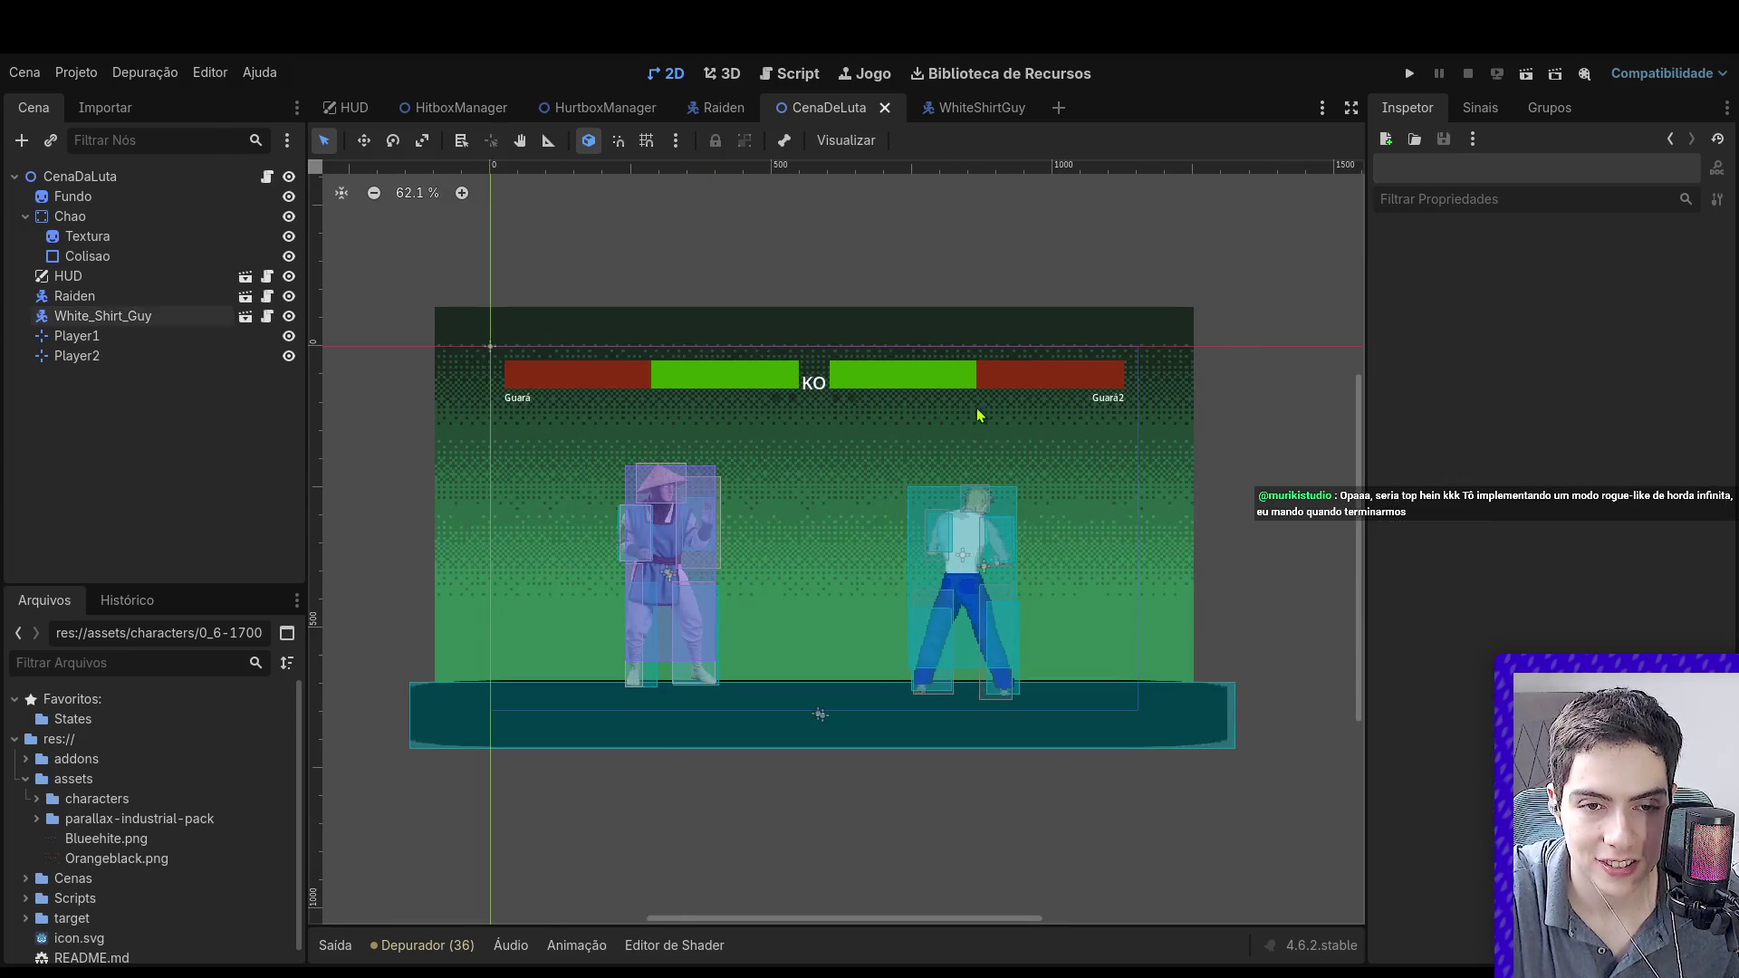
scroll(978, 407, "up", 2)
scroll(978, 446, "down", 3)
scroll(809, 487, "up", 2)
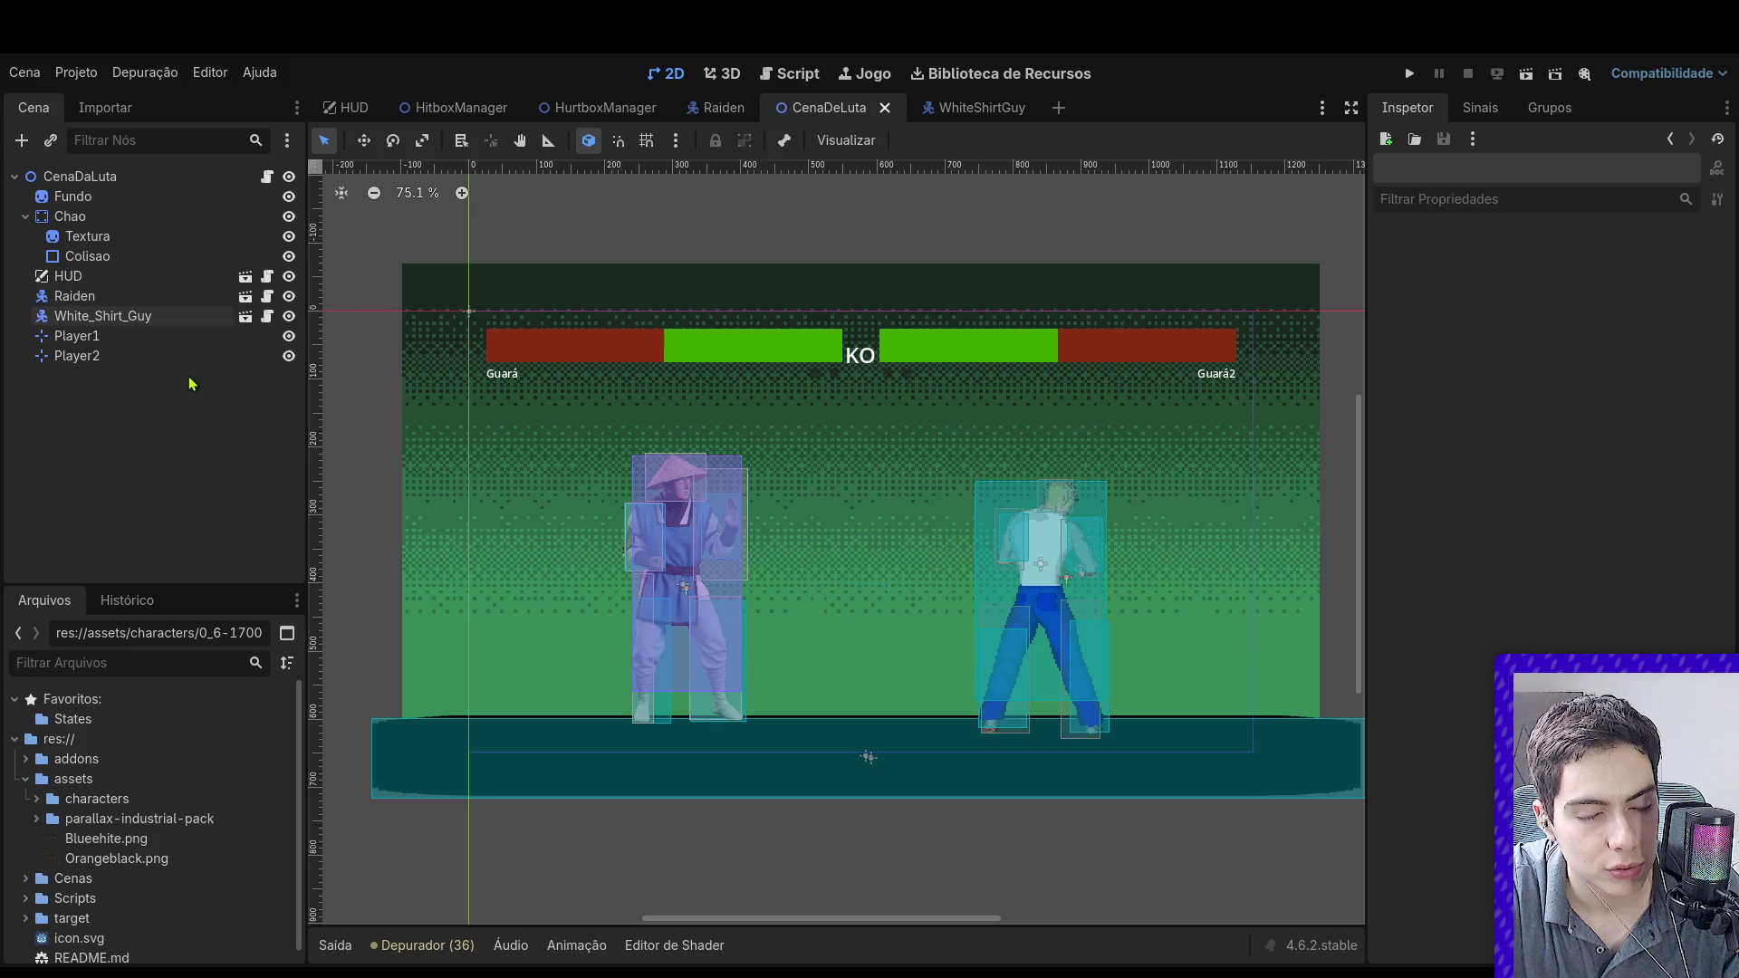
left_click(724, 107)
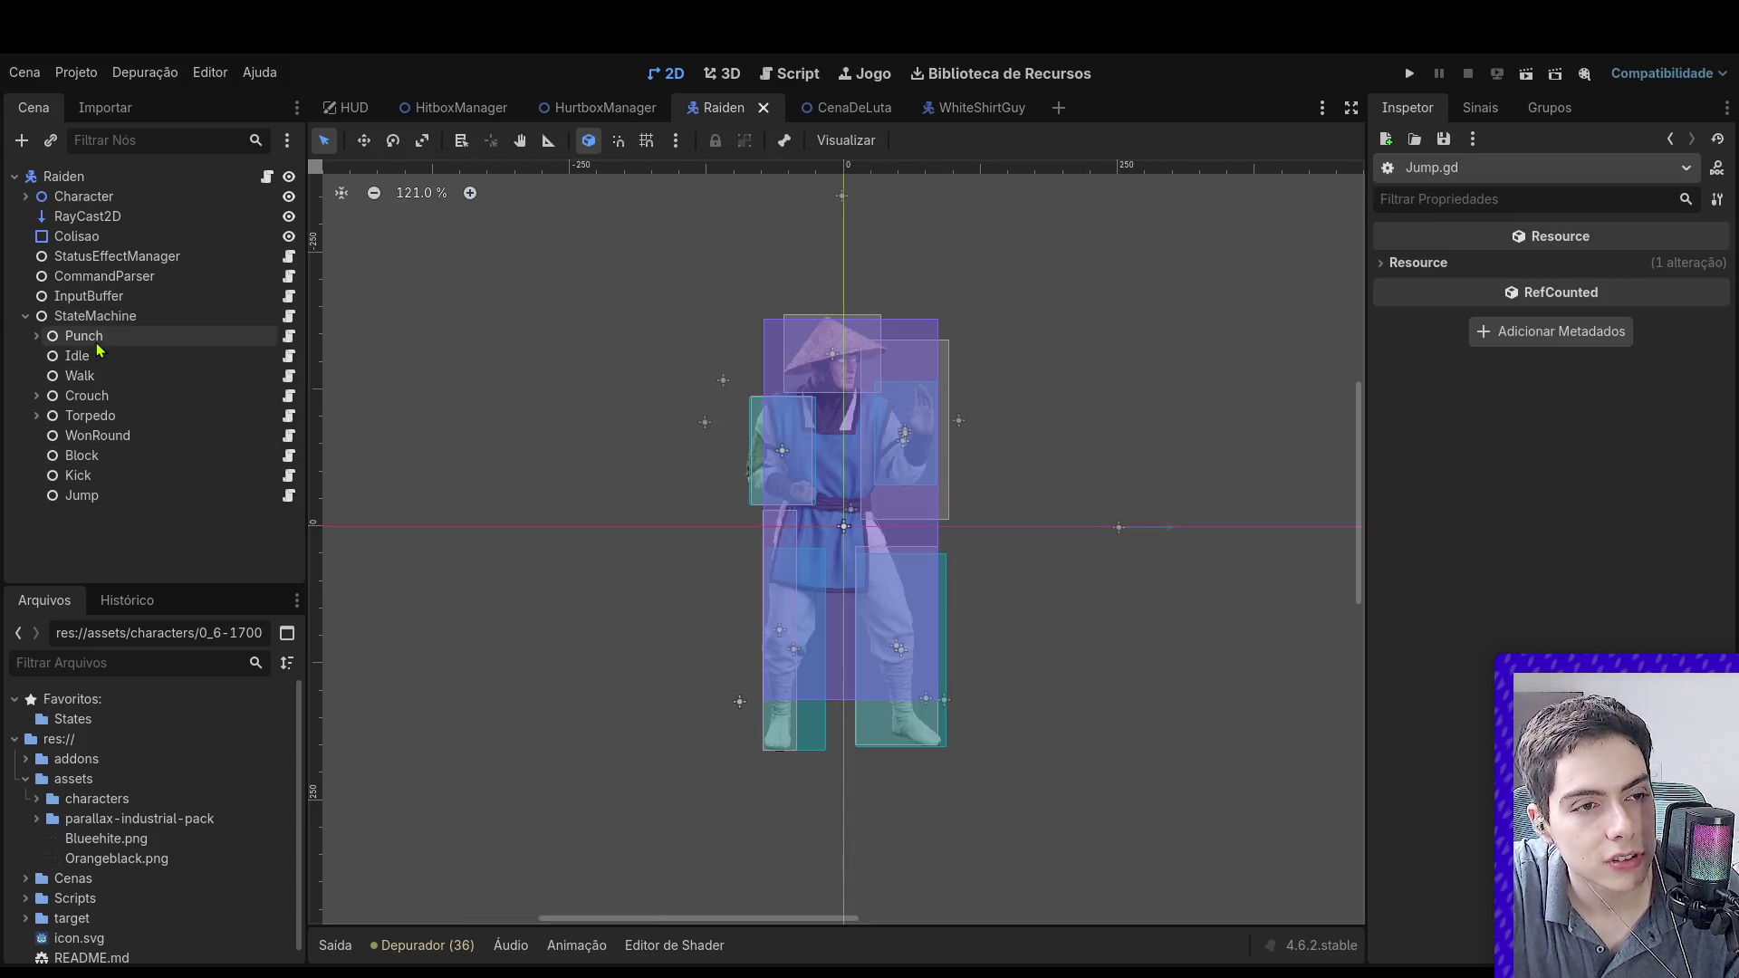
Add a State node named JumpKick to StateMachine and nest it under Jump.
left_click(107, 317)
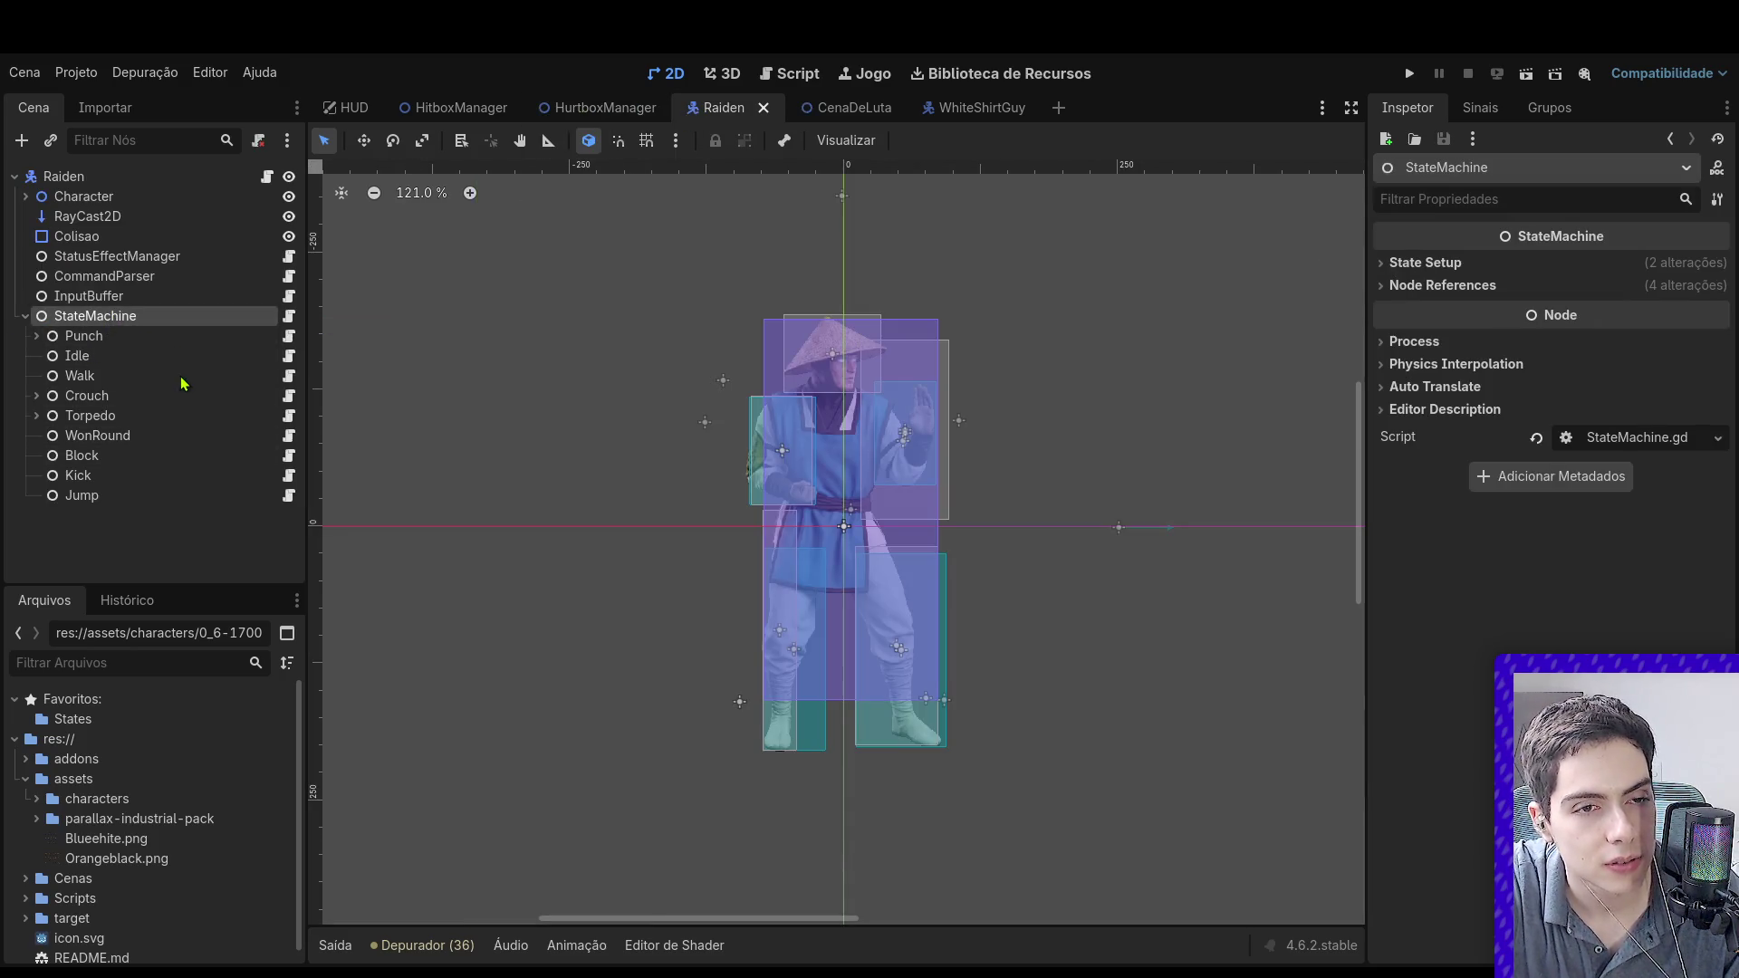
key("ctrl+v")
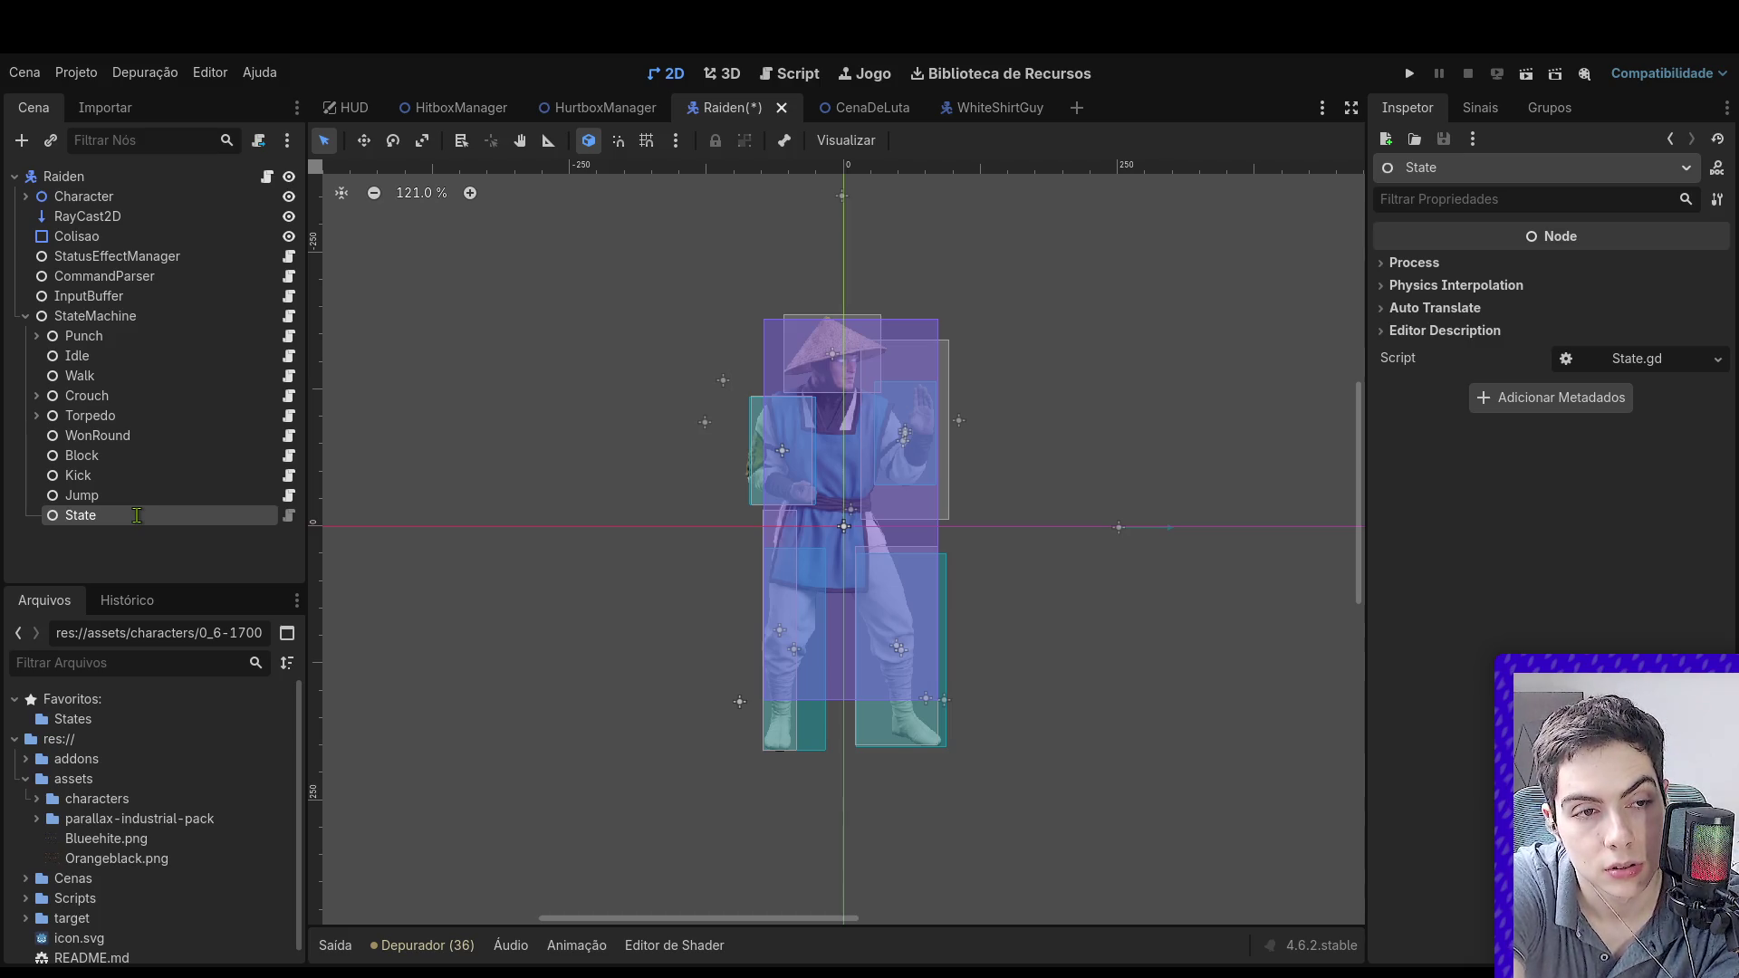
type("JumpKick")
key("Return")
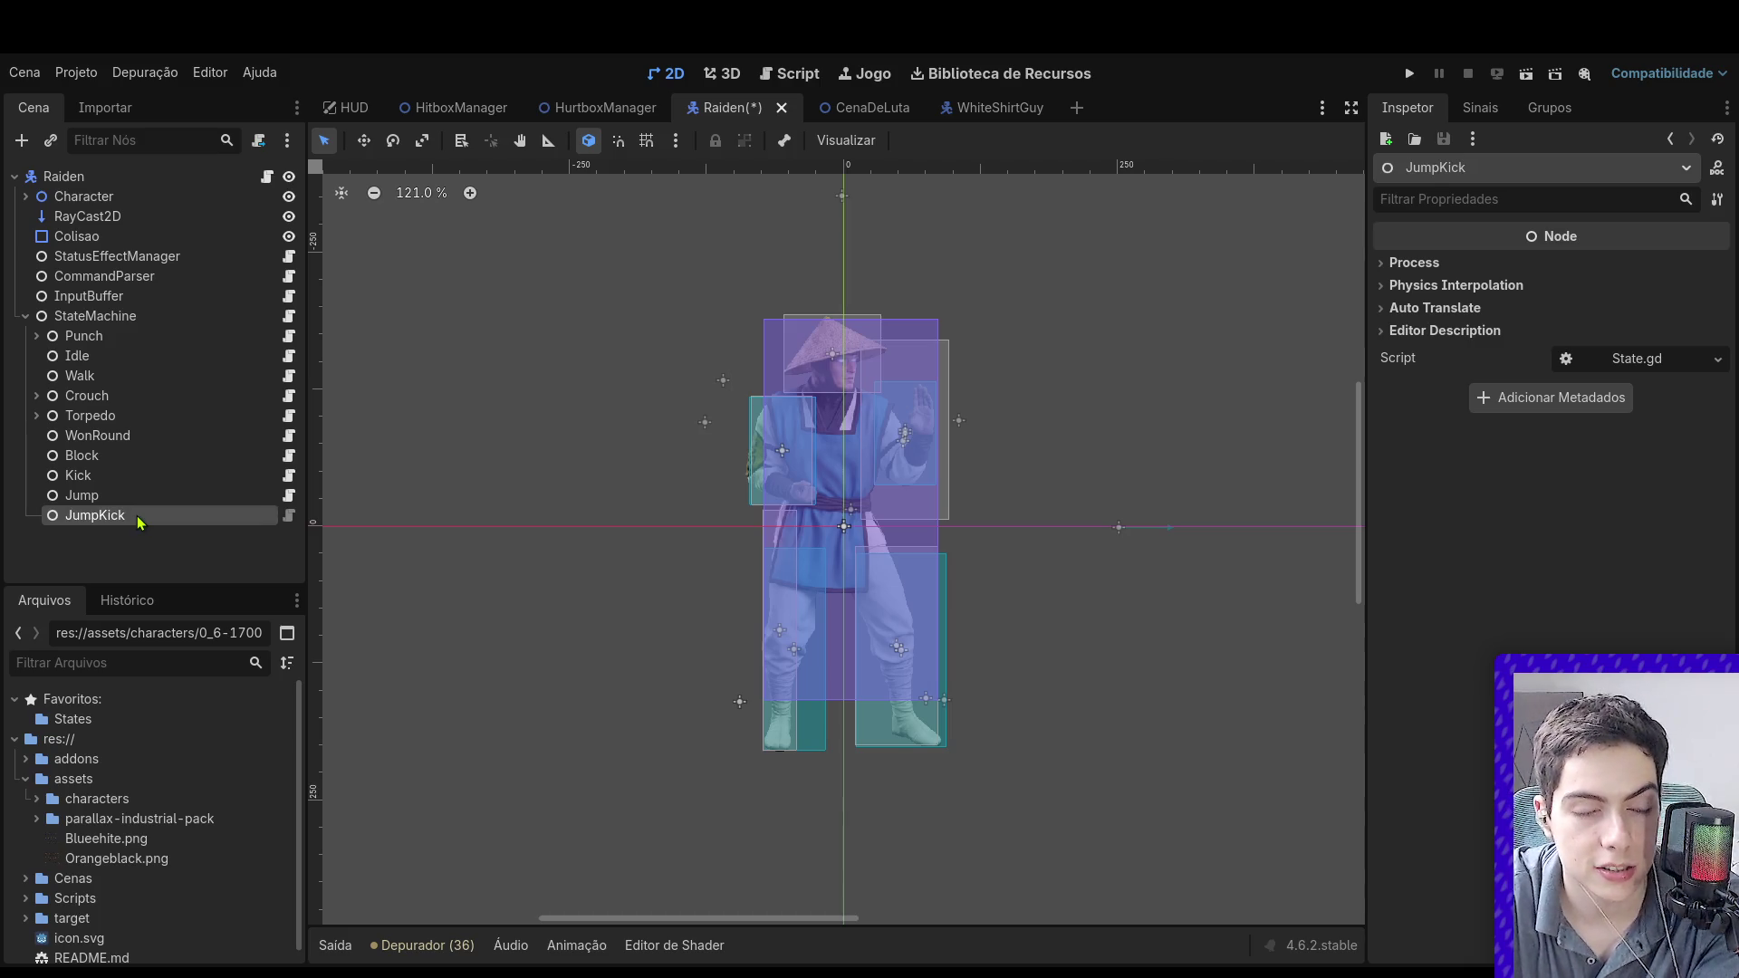
left_click_drag(139, 523, 116, 499)
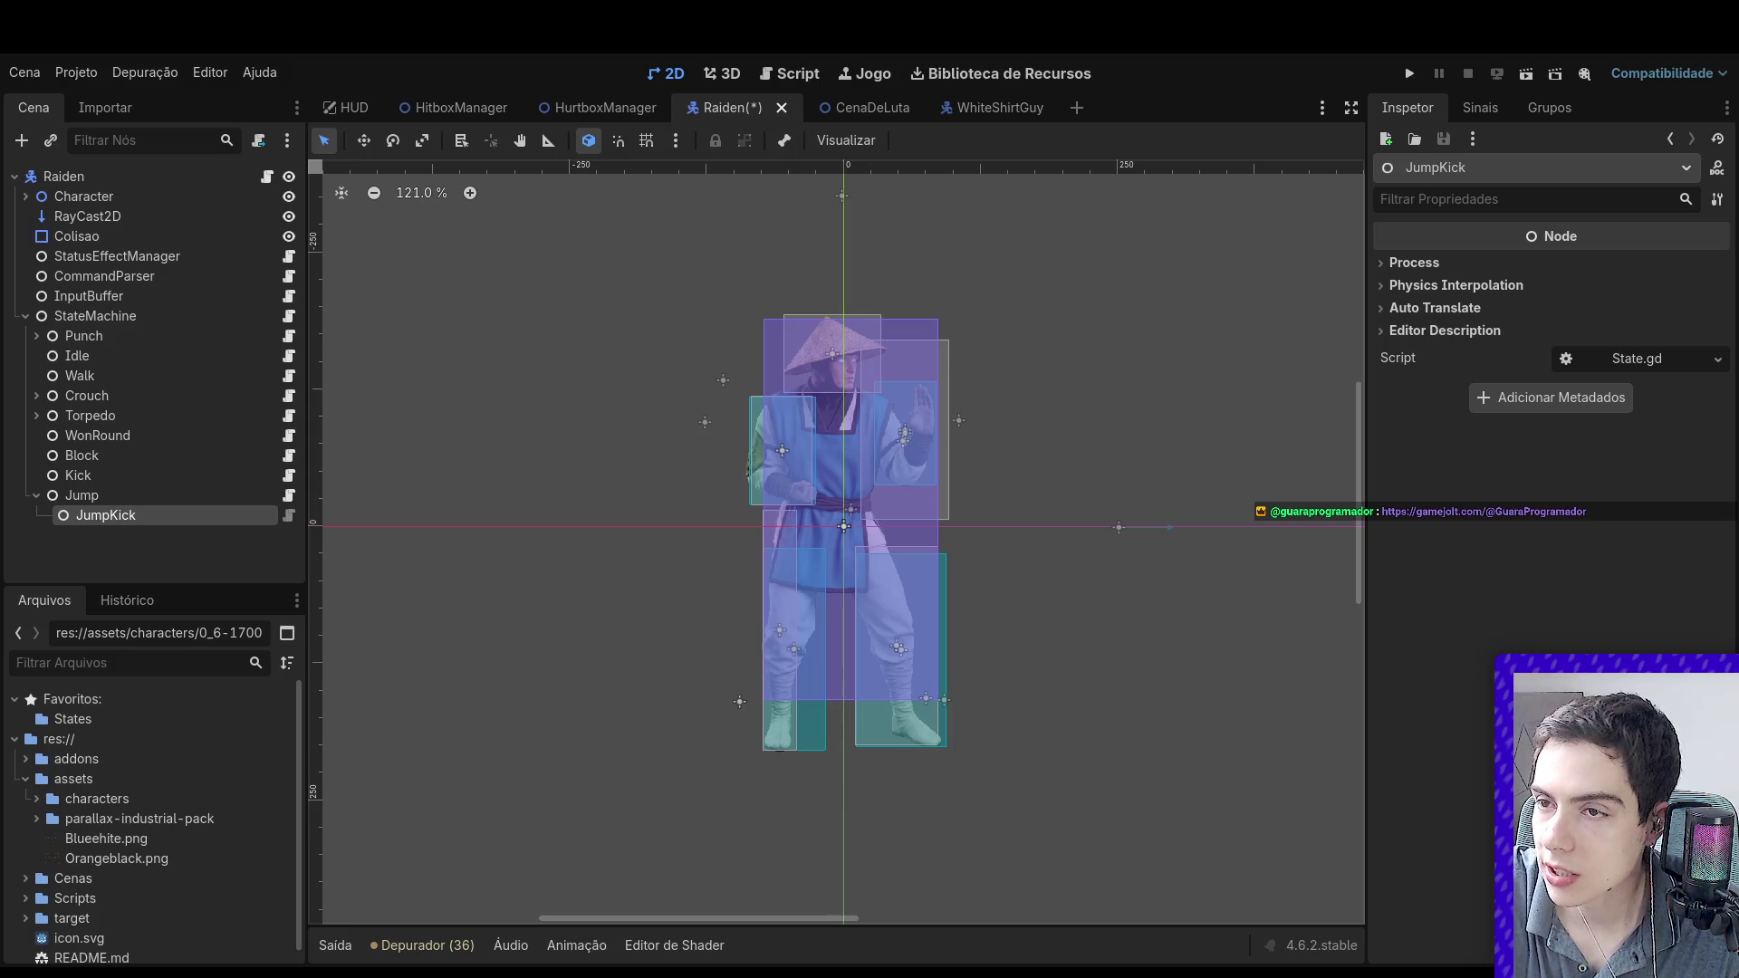
left_click(1048, 473)
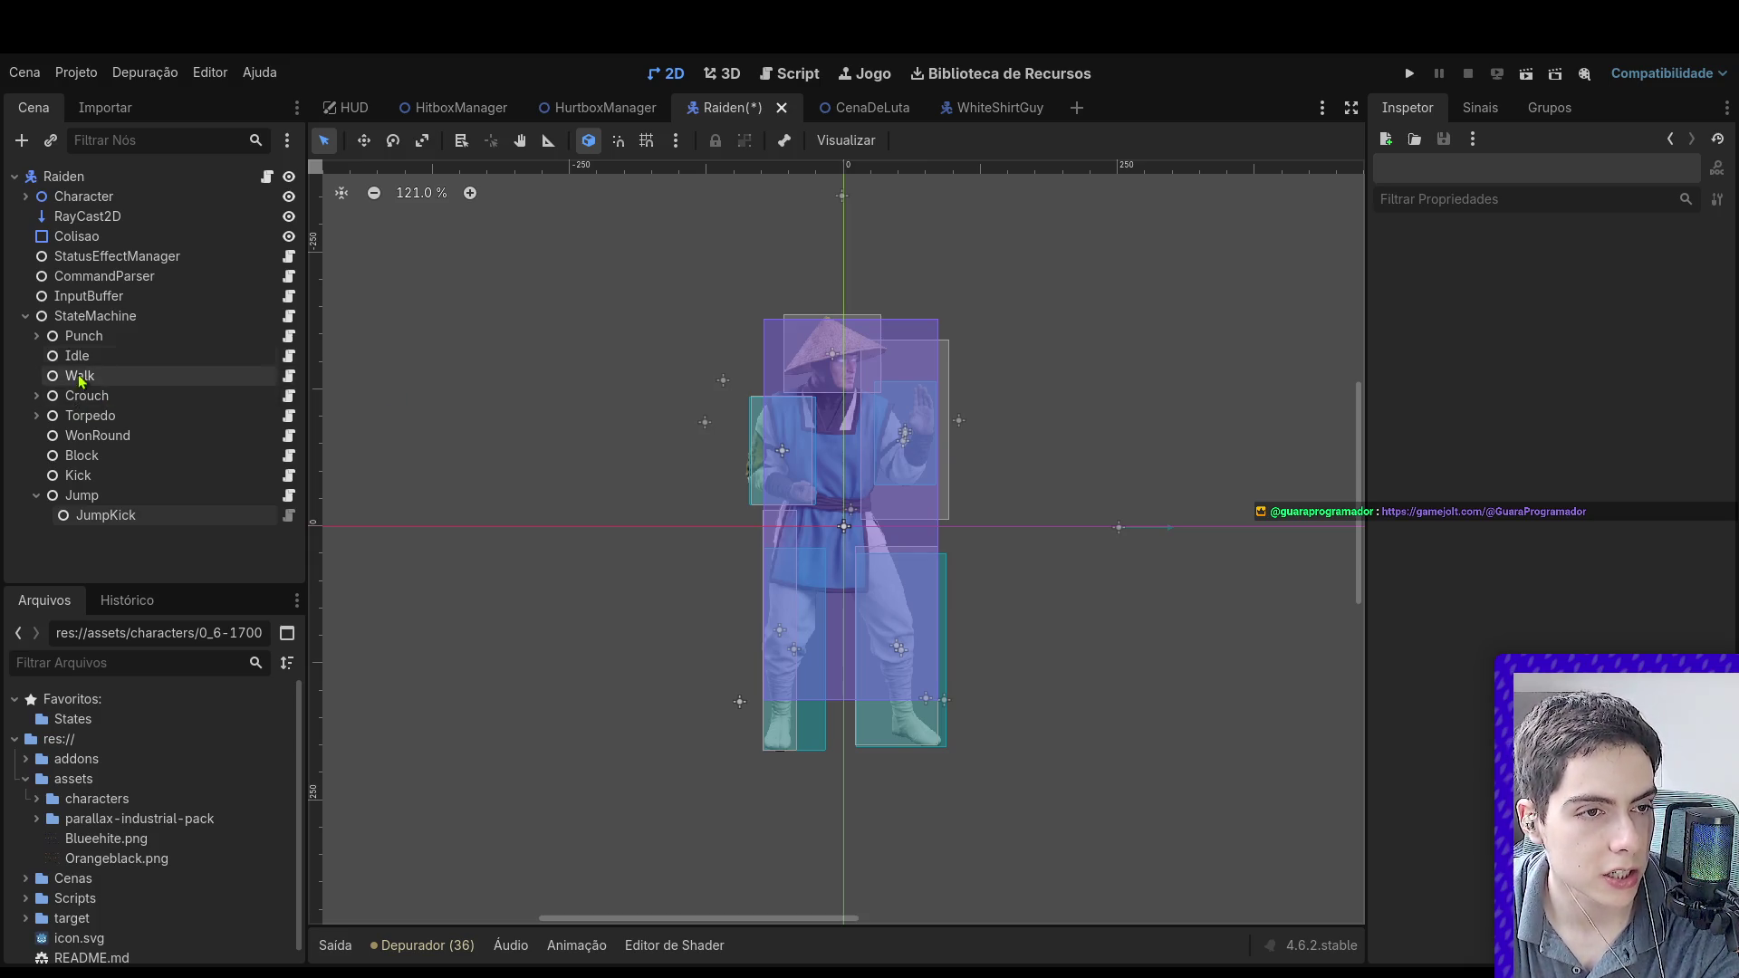
left_click(34, 354)
left_click(36, 336)
left_click(88, 355)
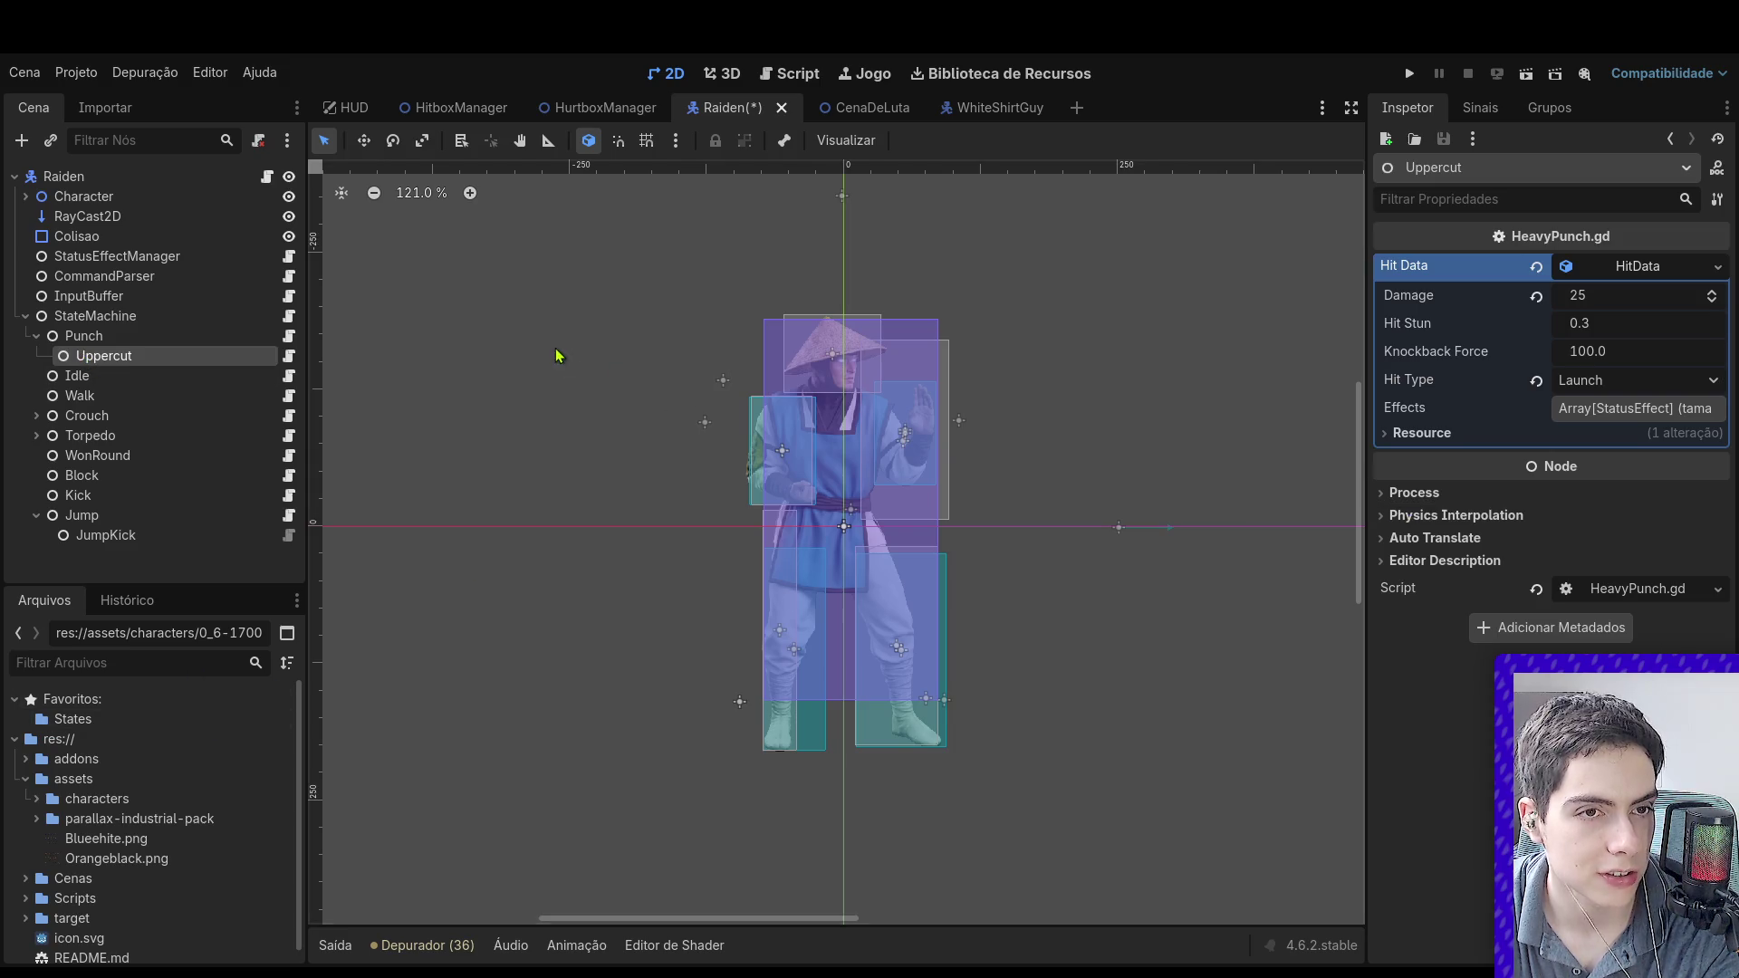
Save the Raiden scene and inspect the Punch, Uppercut and Idle states.
key("ctrl+s")
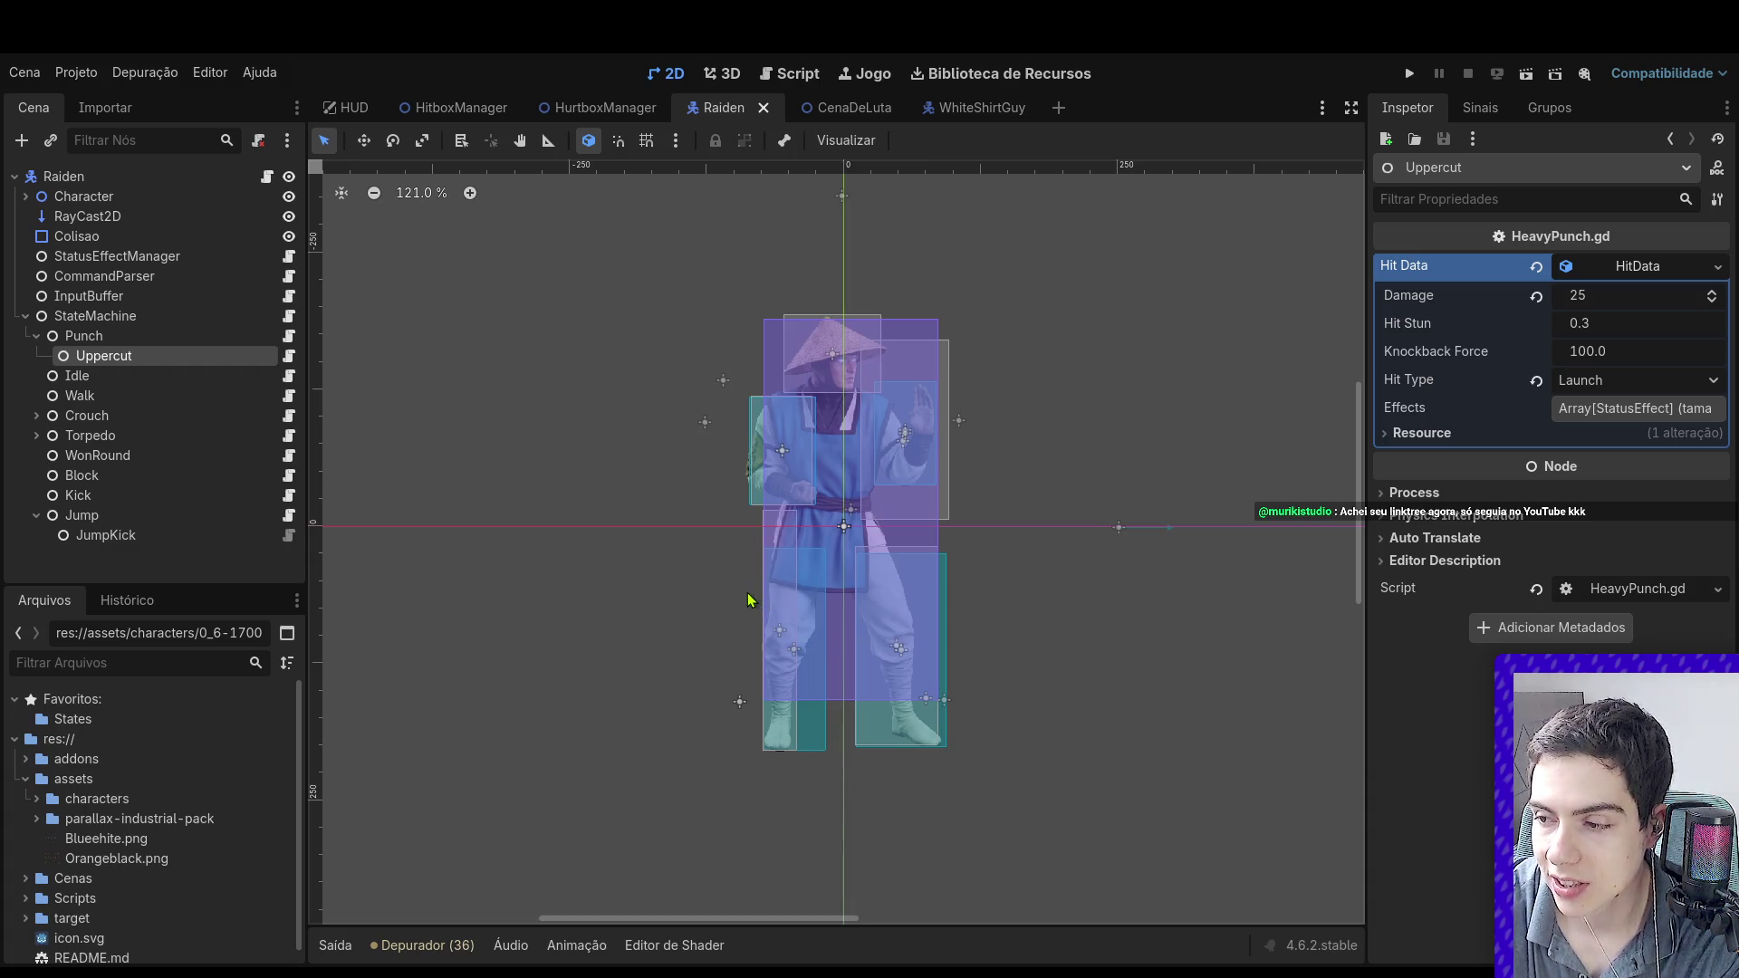
left_click(1069, 528)
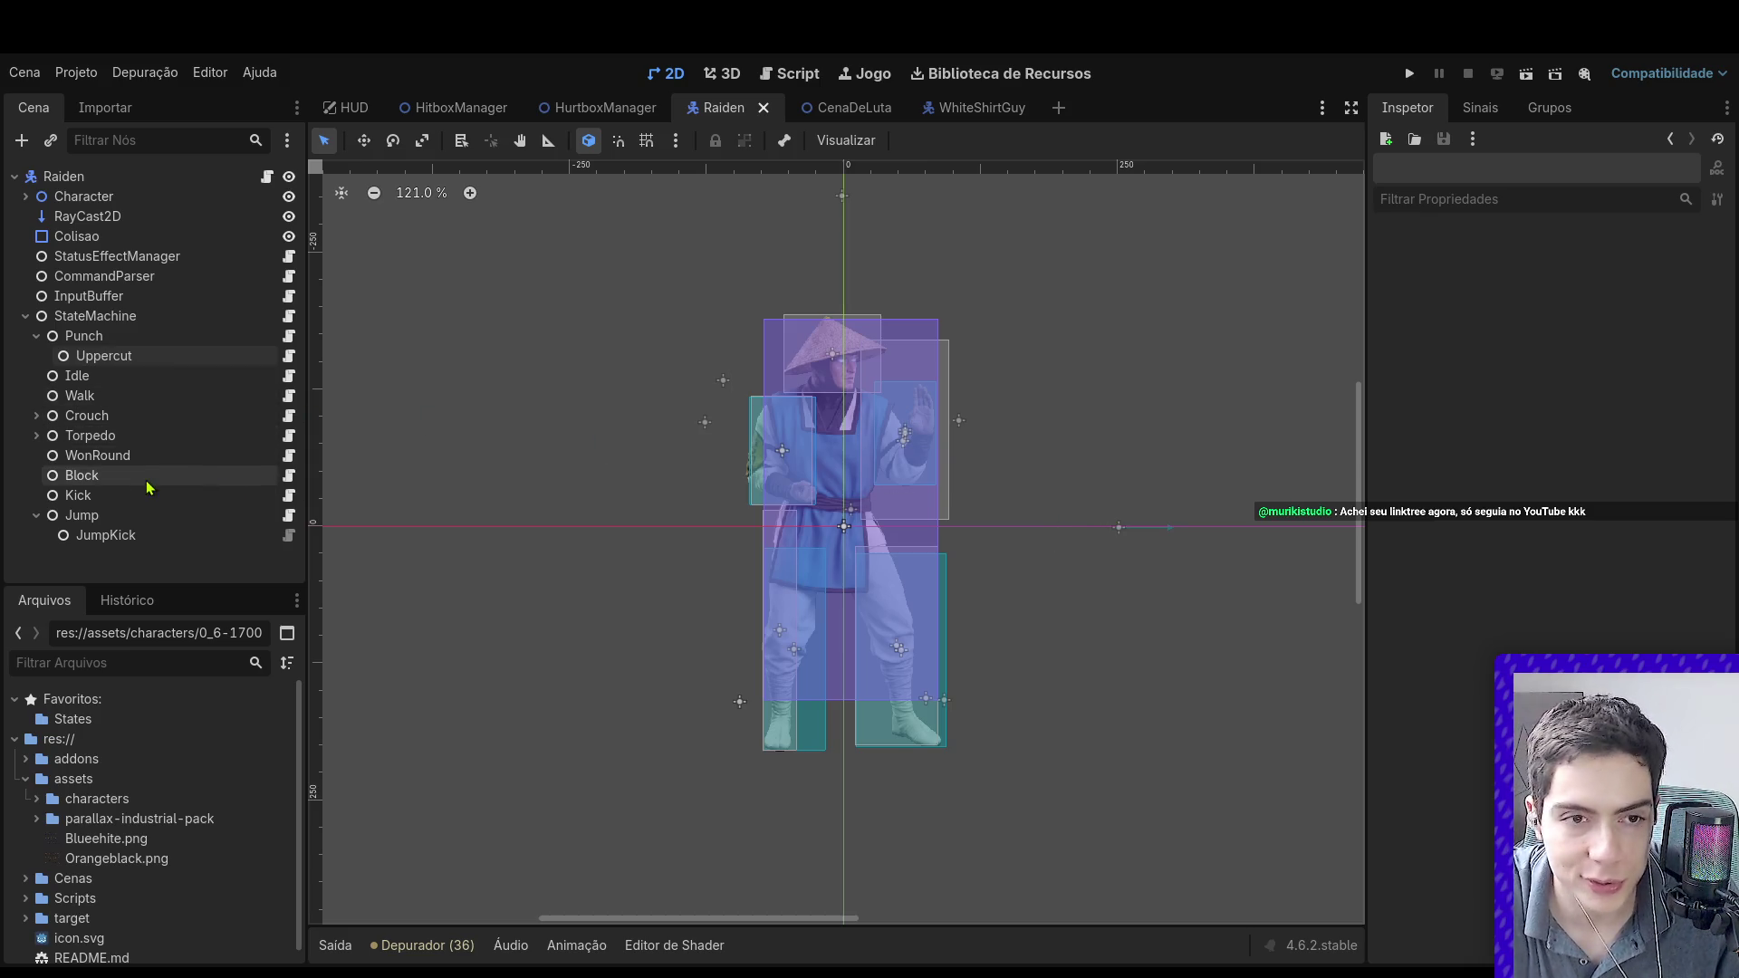
left_click(86, 336)
left_click(104, 356)
left_click(117, 375)
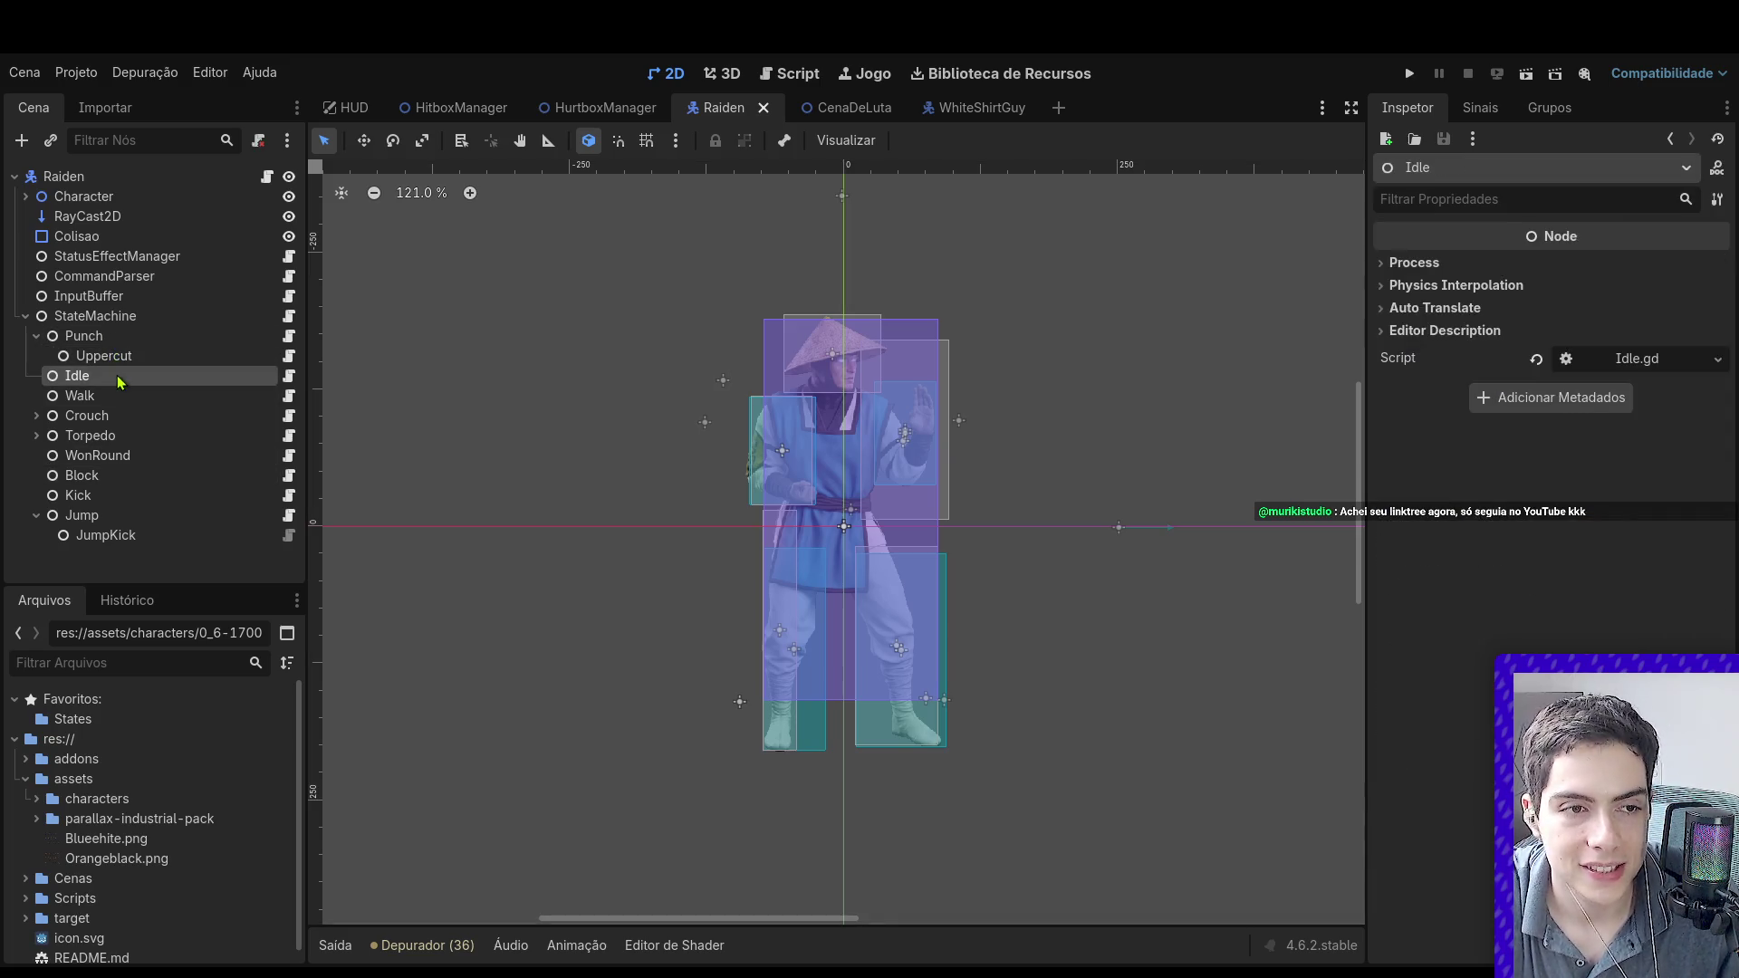
left_click(126, 356)
scroll(587, 509, "down", 3)
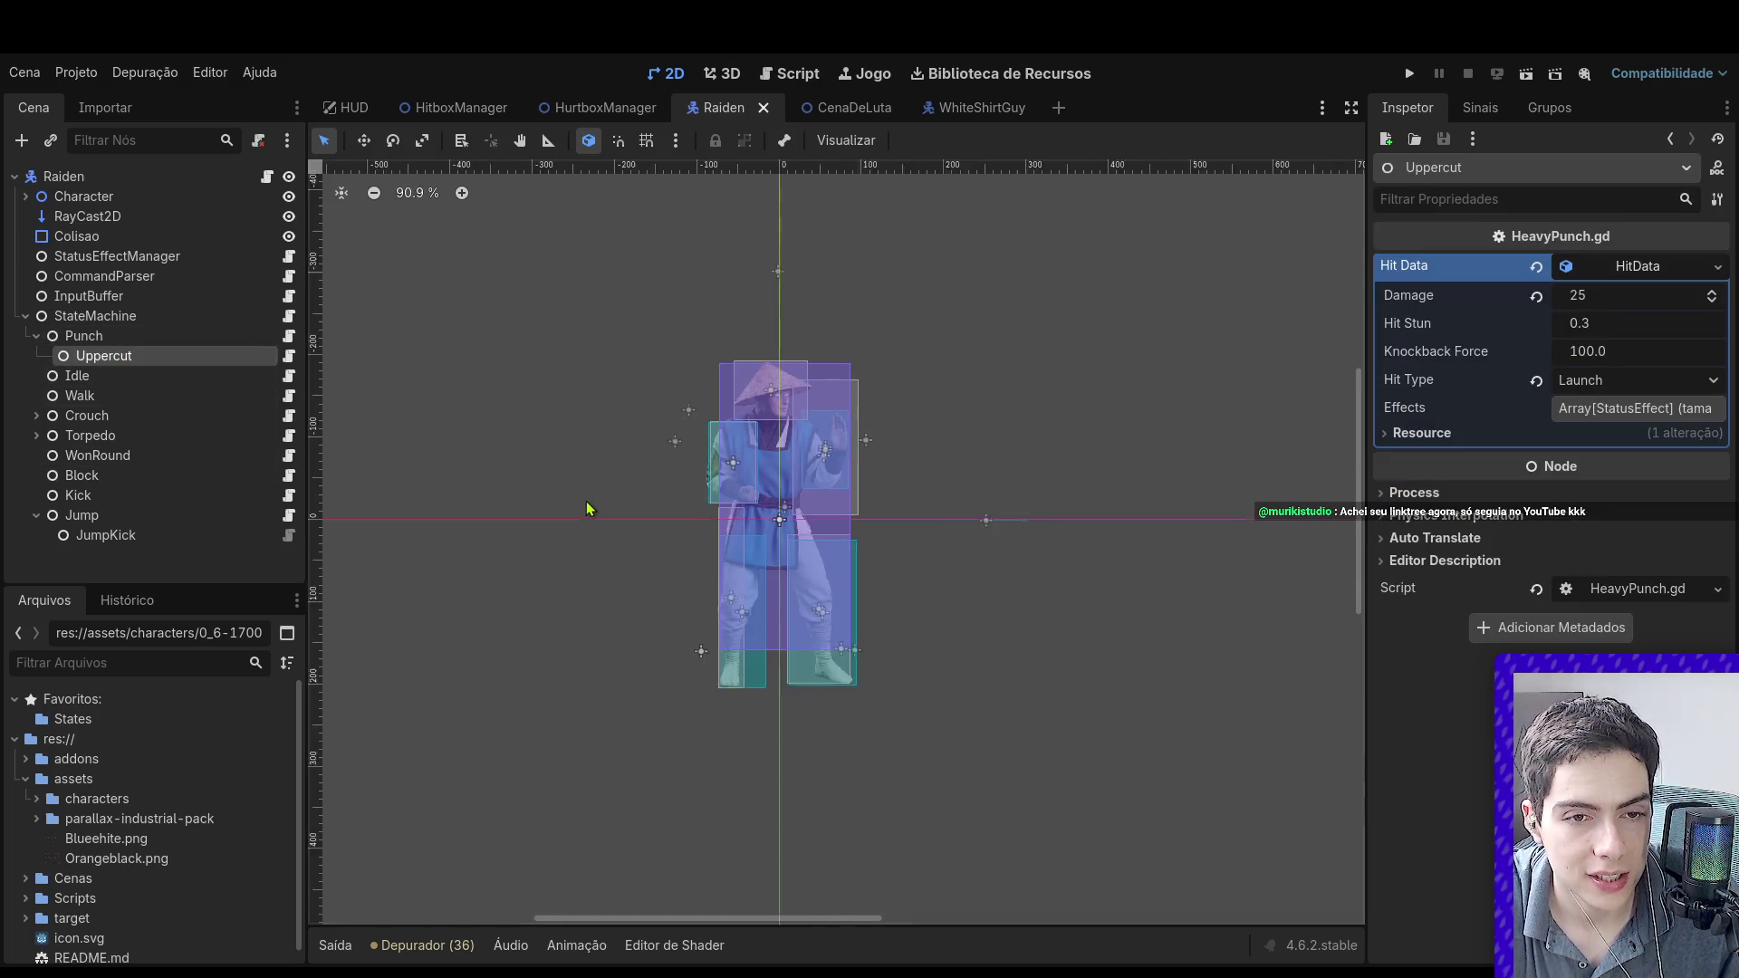
scroll(660, 419, "up", 4)
Compare Punch and Idle properties against Uppercut's Launch hit data.
left_click(660, 421)
scroll(682, 411, "up", 3)
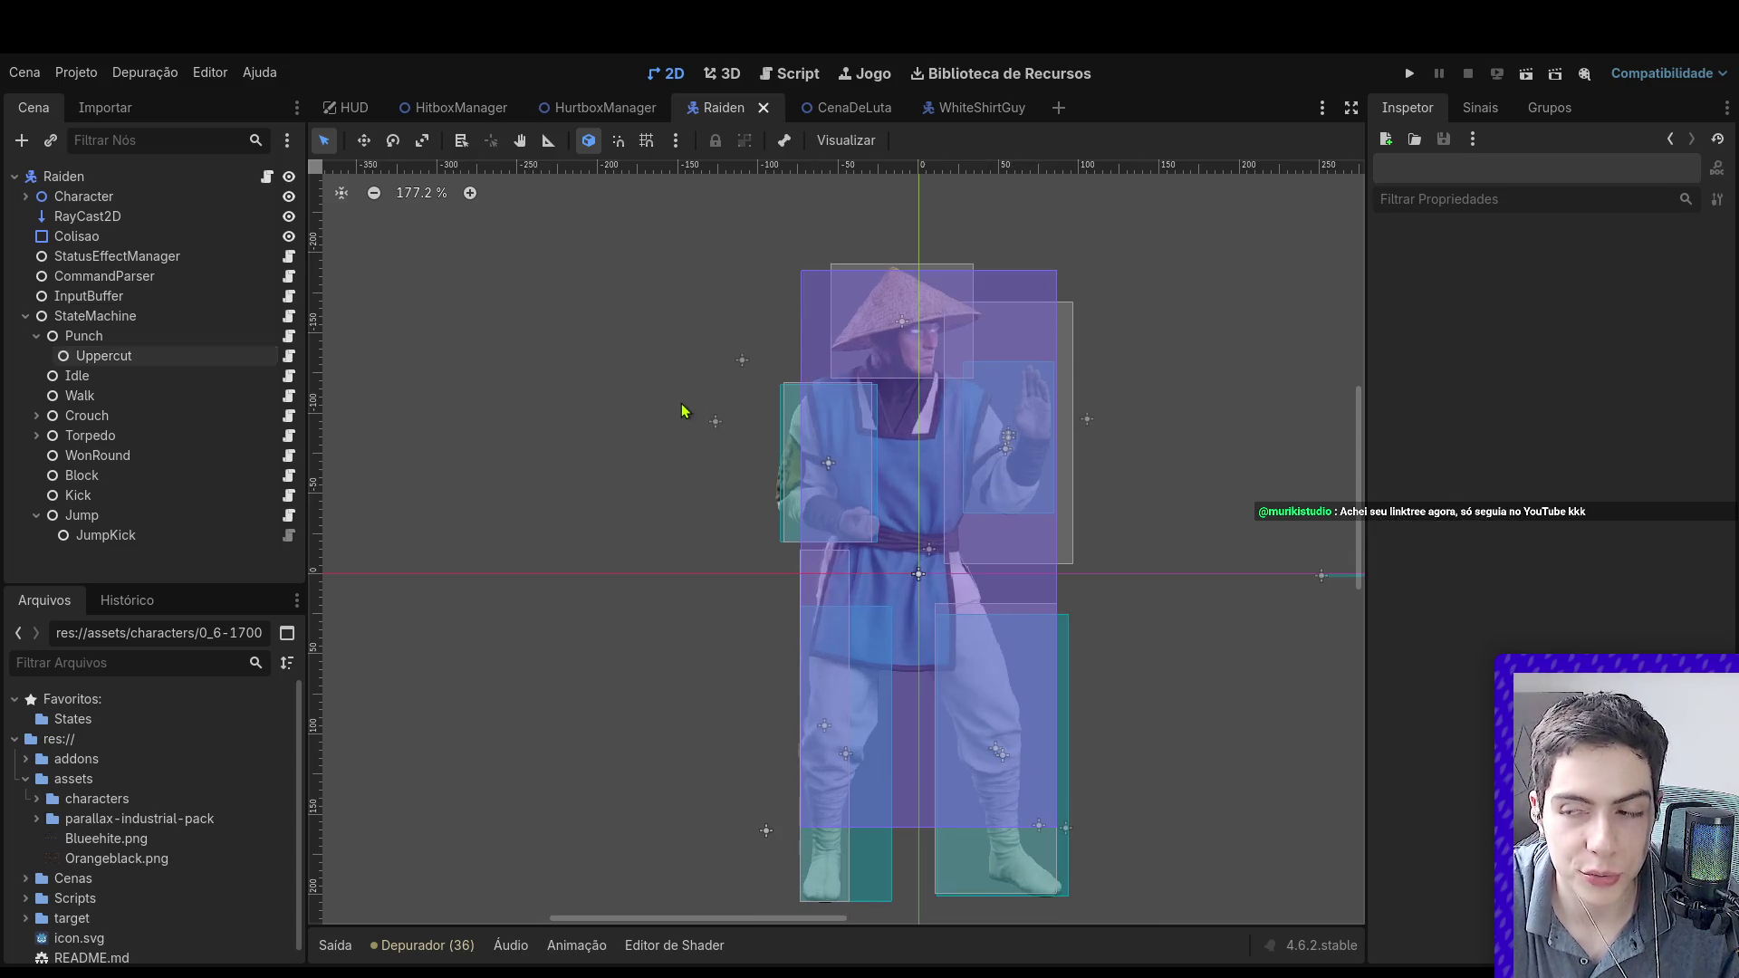
left_click(86, 336)
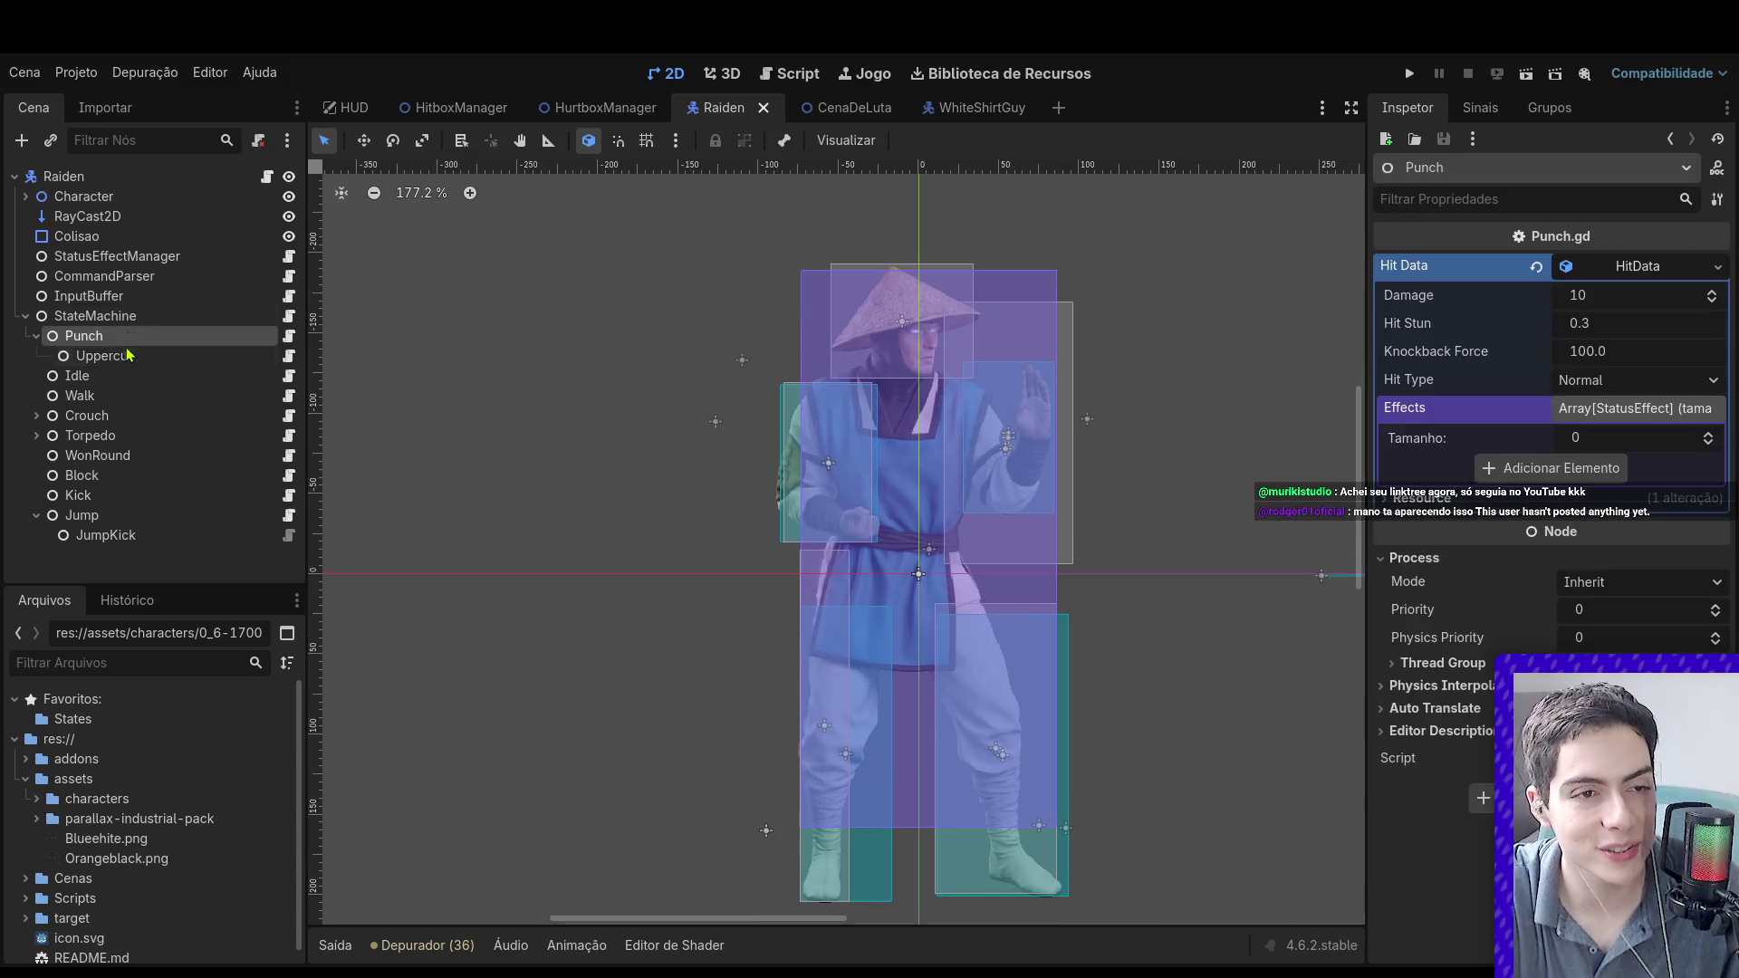
left_click(127, 356)
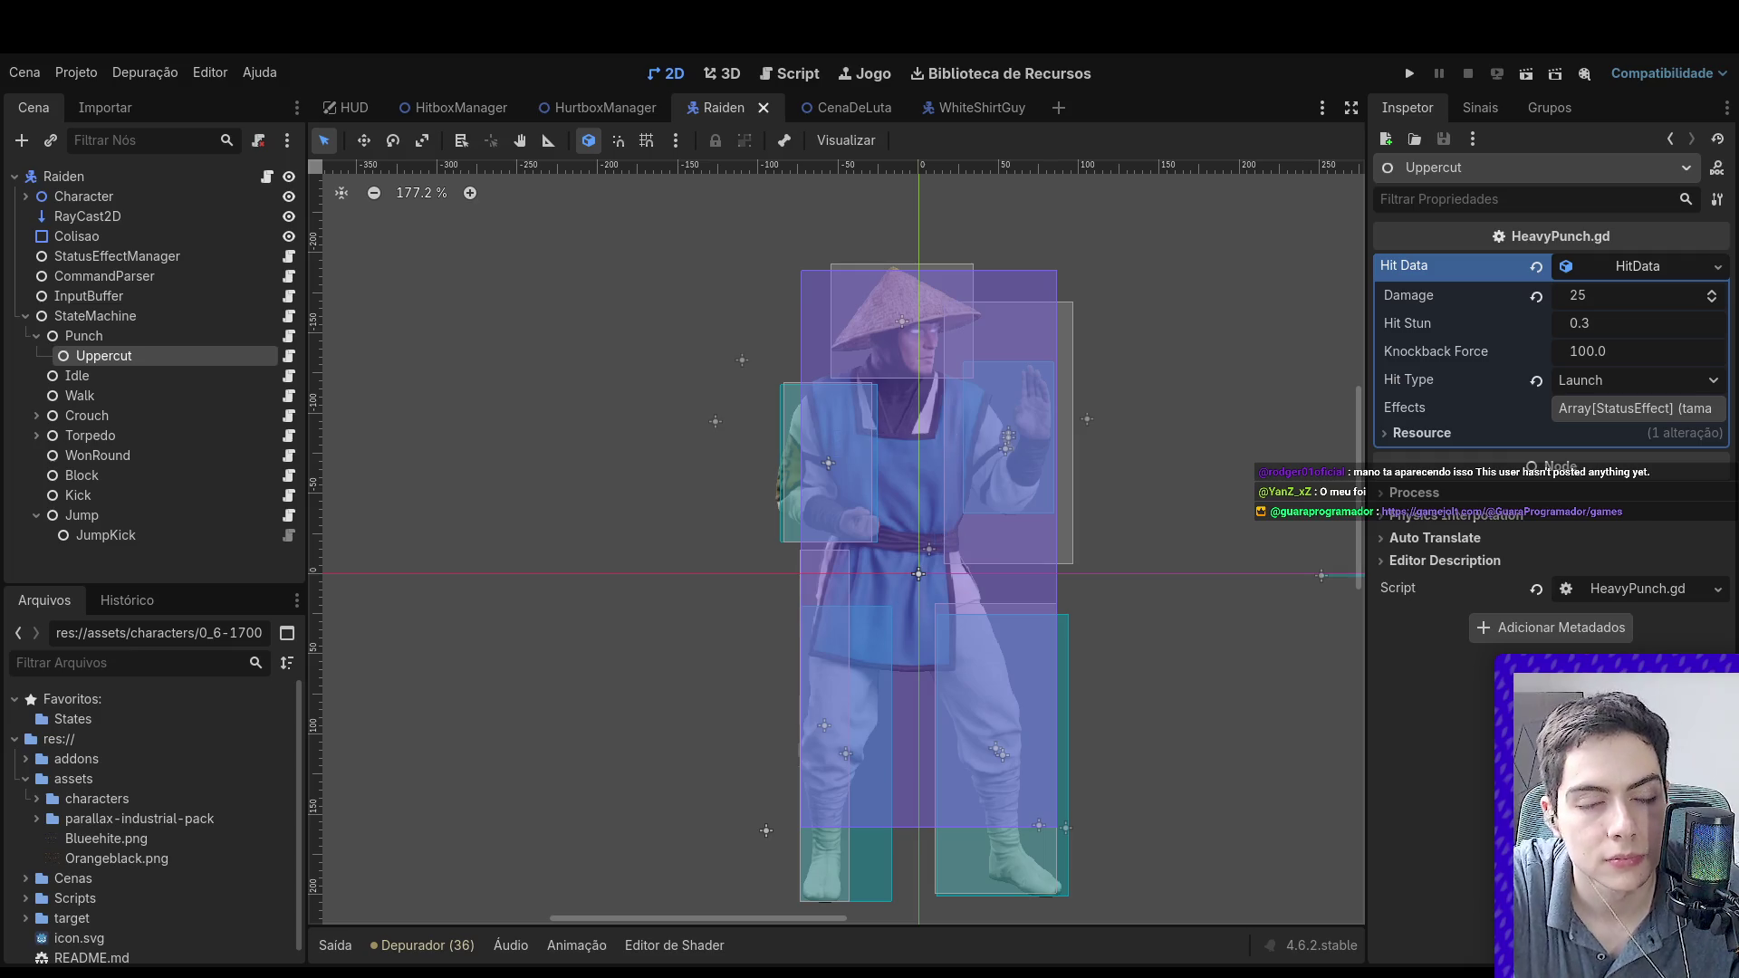
left_click(222, 329)
left_click(233, 377)
left_click(231, 364)
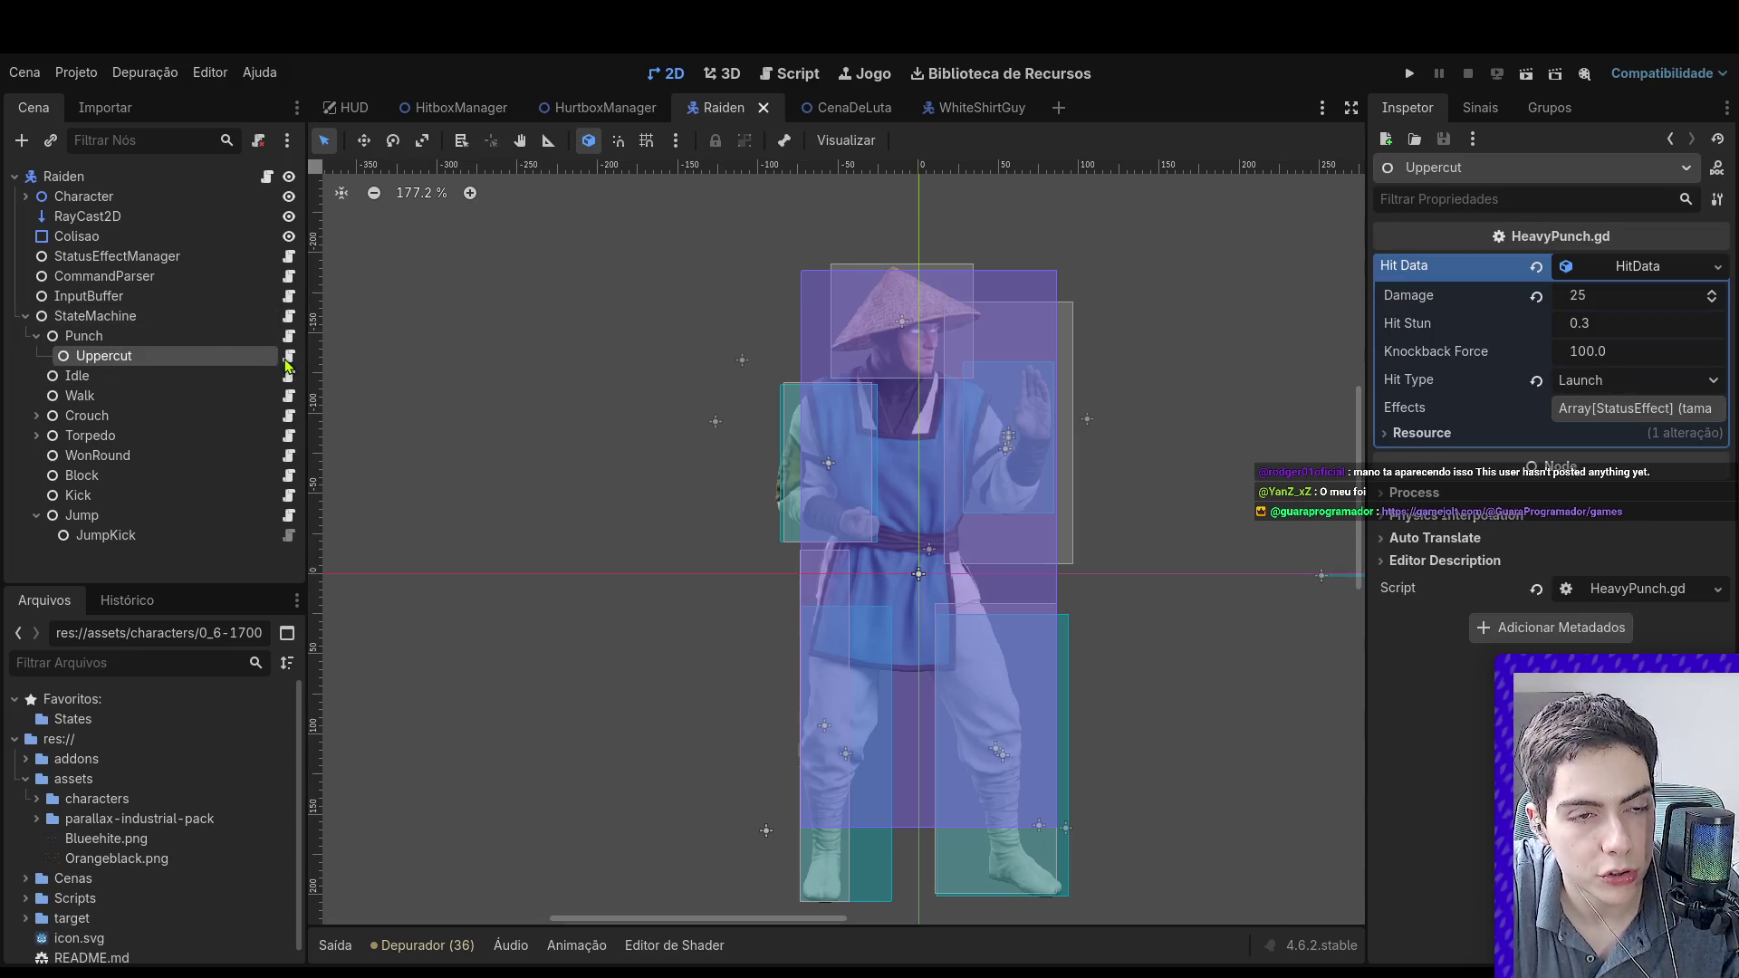
Check the Uppercut script, then preview the Uppercut animation frames in AnimationPlayer.
left_click(289, 356)
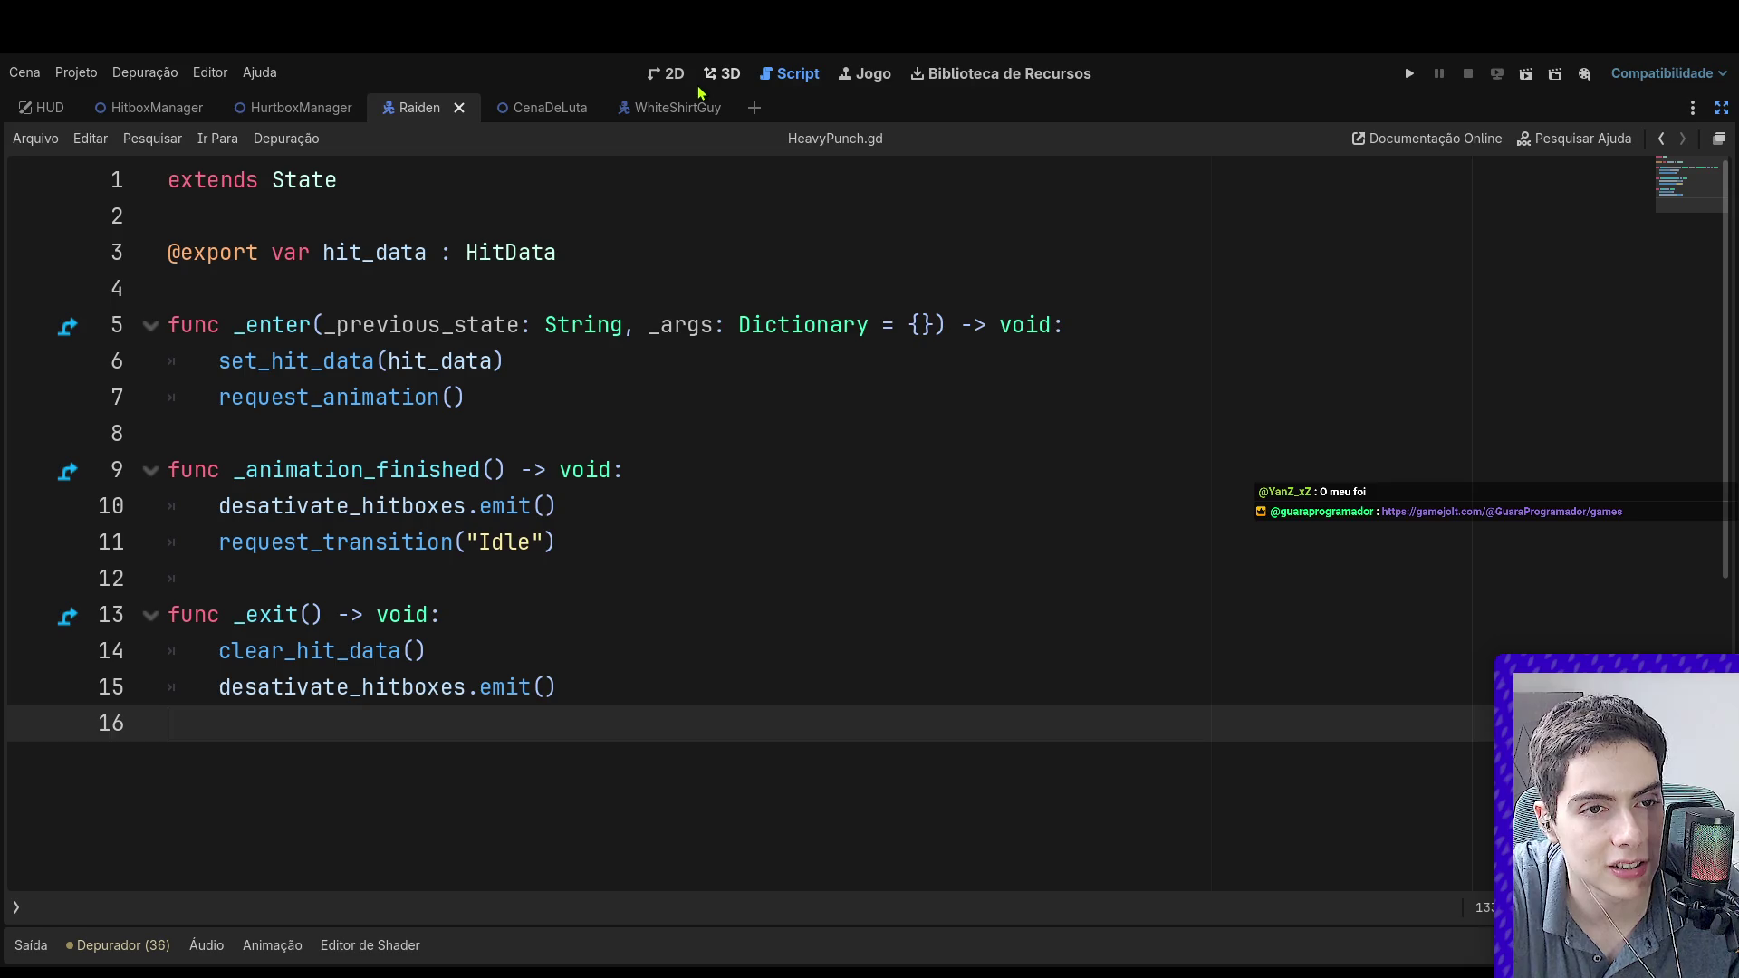
left_click(675, 73)
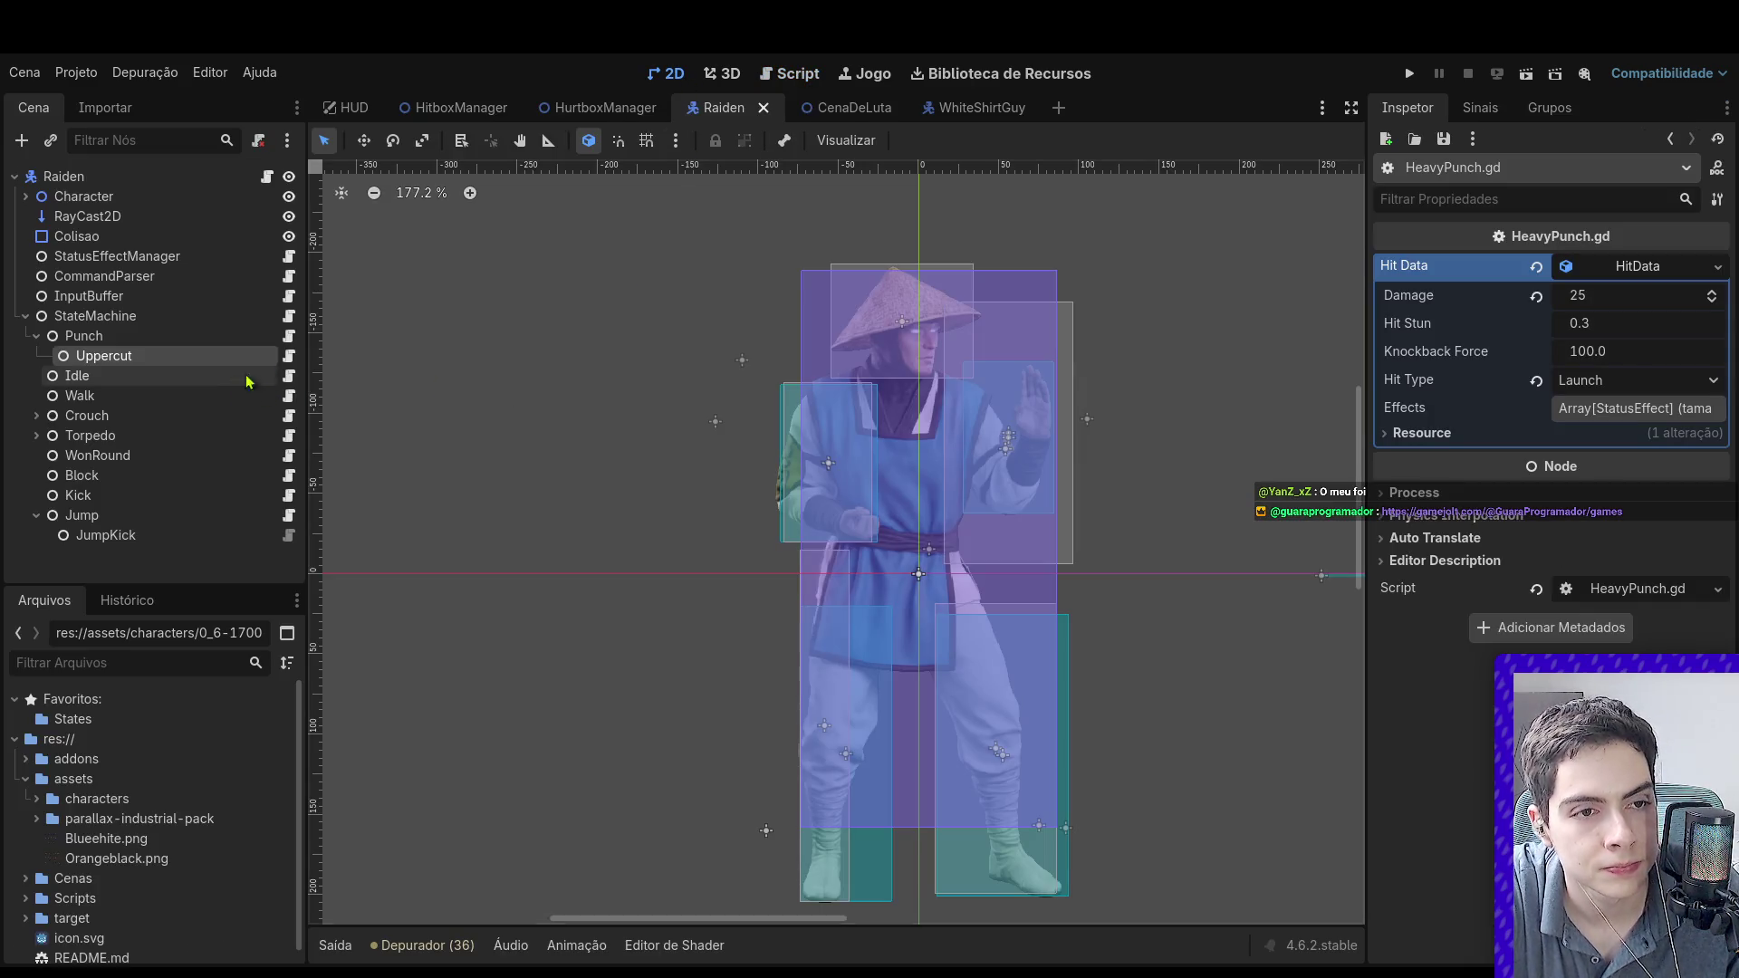
left_click(26, 195)
left_click(133, 215)
left_click(84, 196)
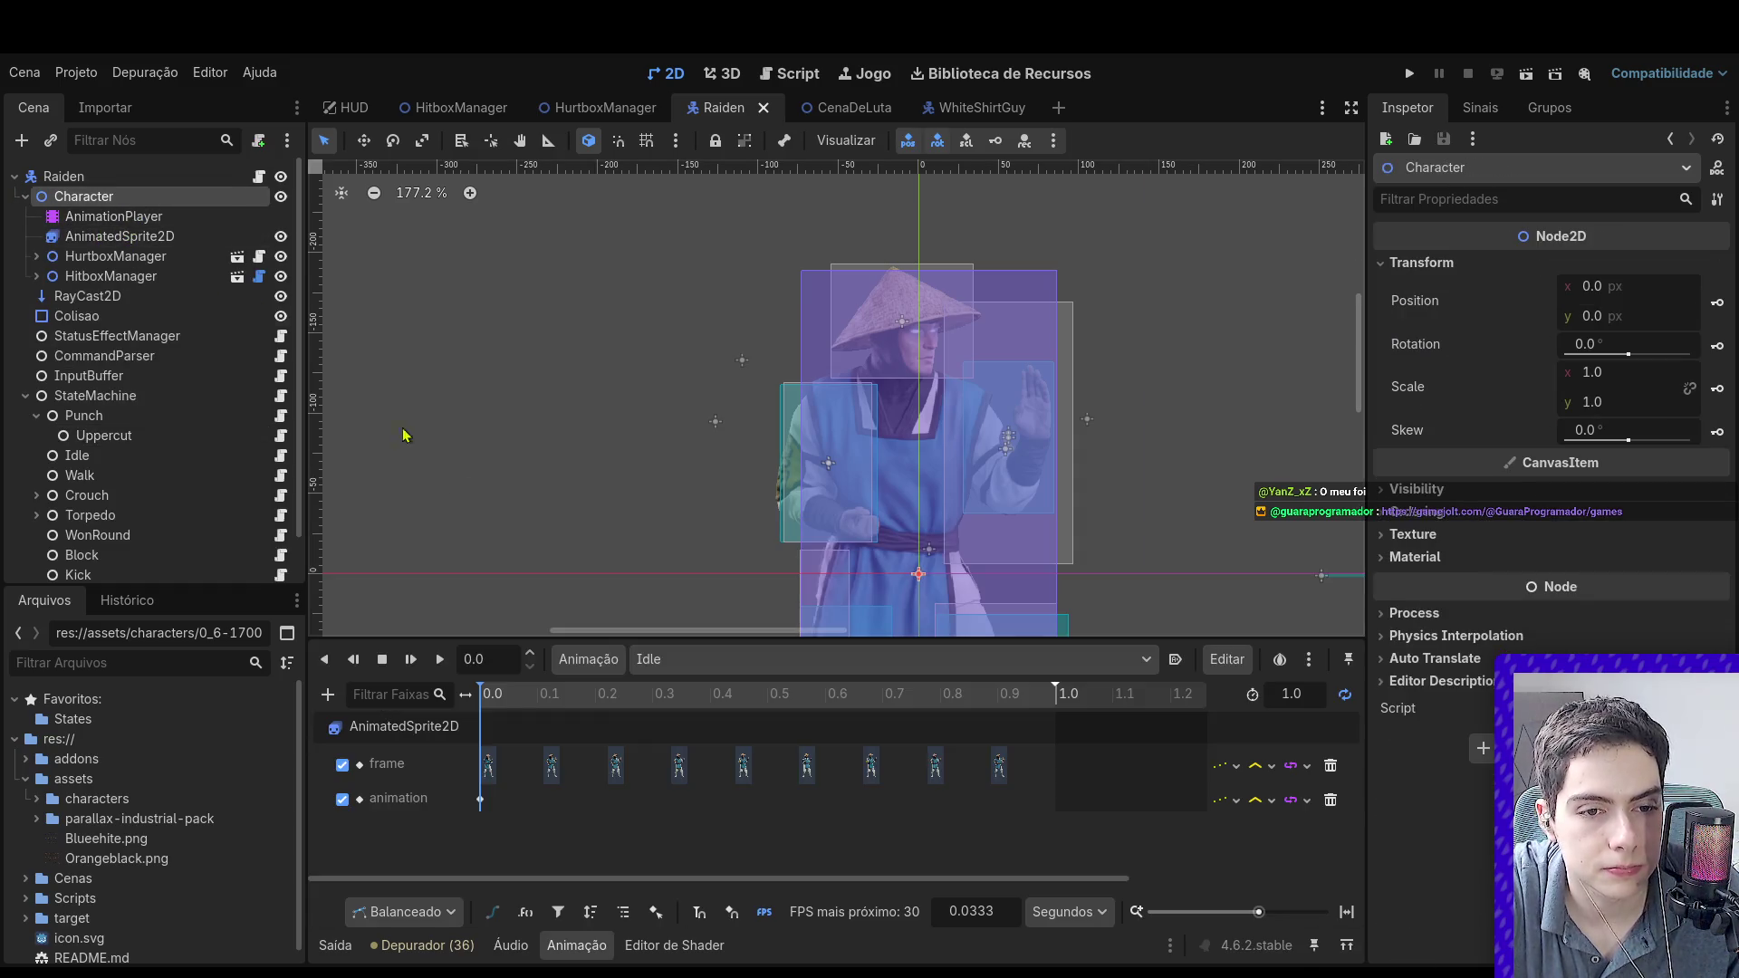
left_click(113, 216)
left_click(799, 667)
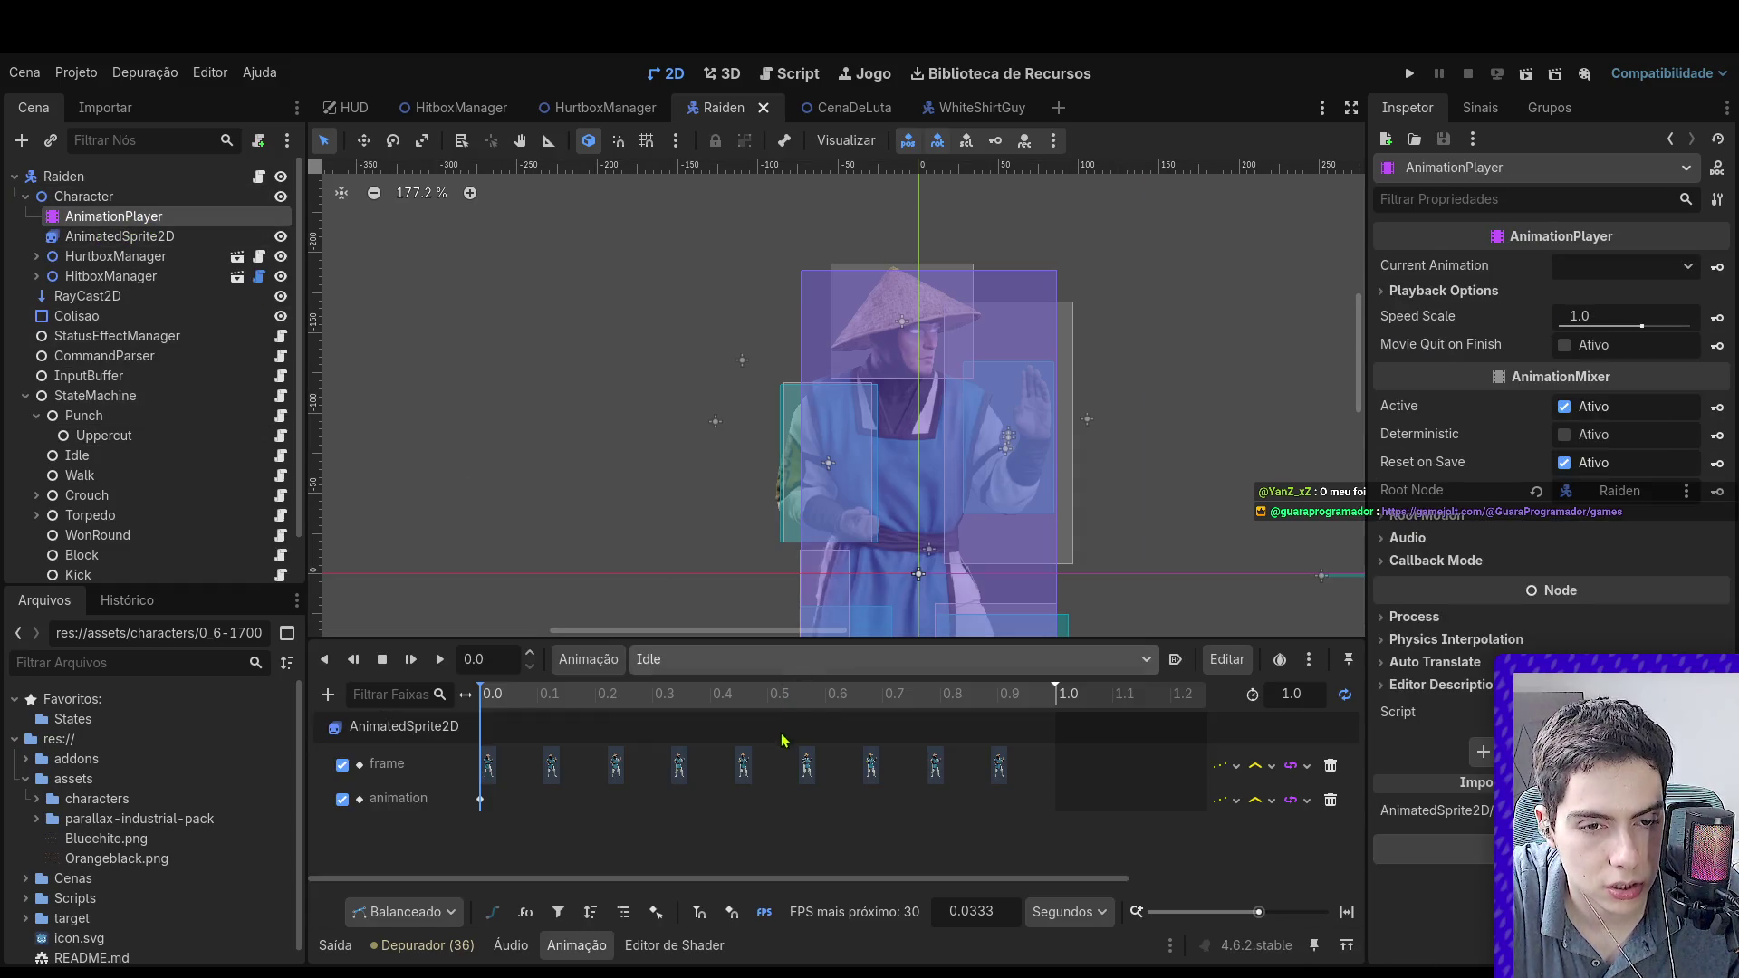
left_click(733, 858)
mouse_move(566, 698)
left_mouse_down()
mouse_move(788, 698)
mouse_move(511, 702)
mouse_move(790, 697)
mouse_move(480, 697)
left_mouse_up()
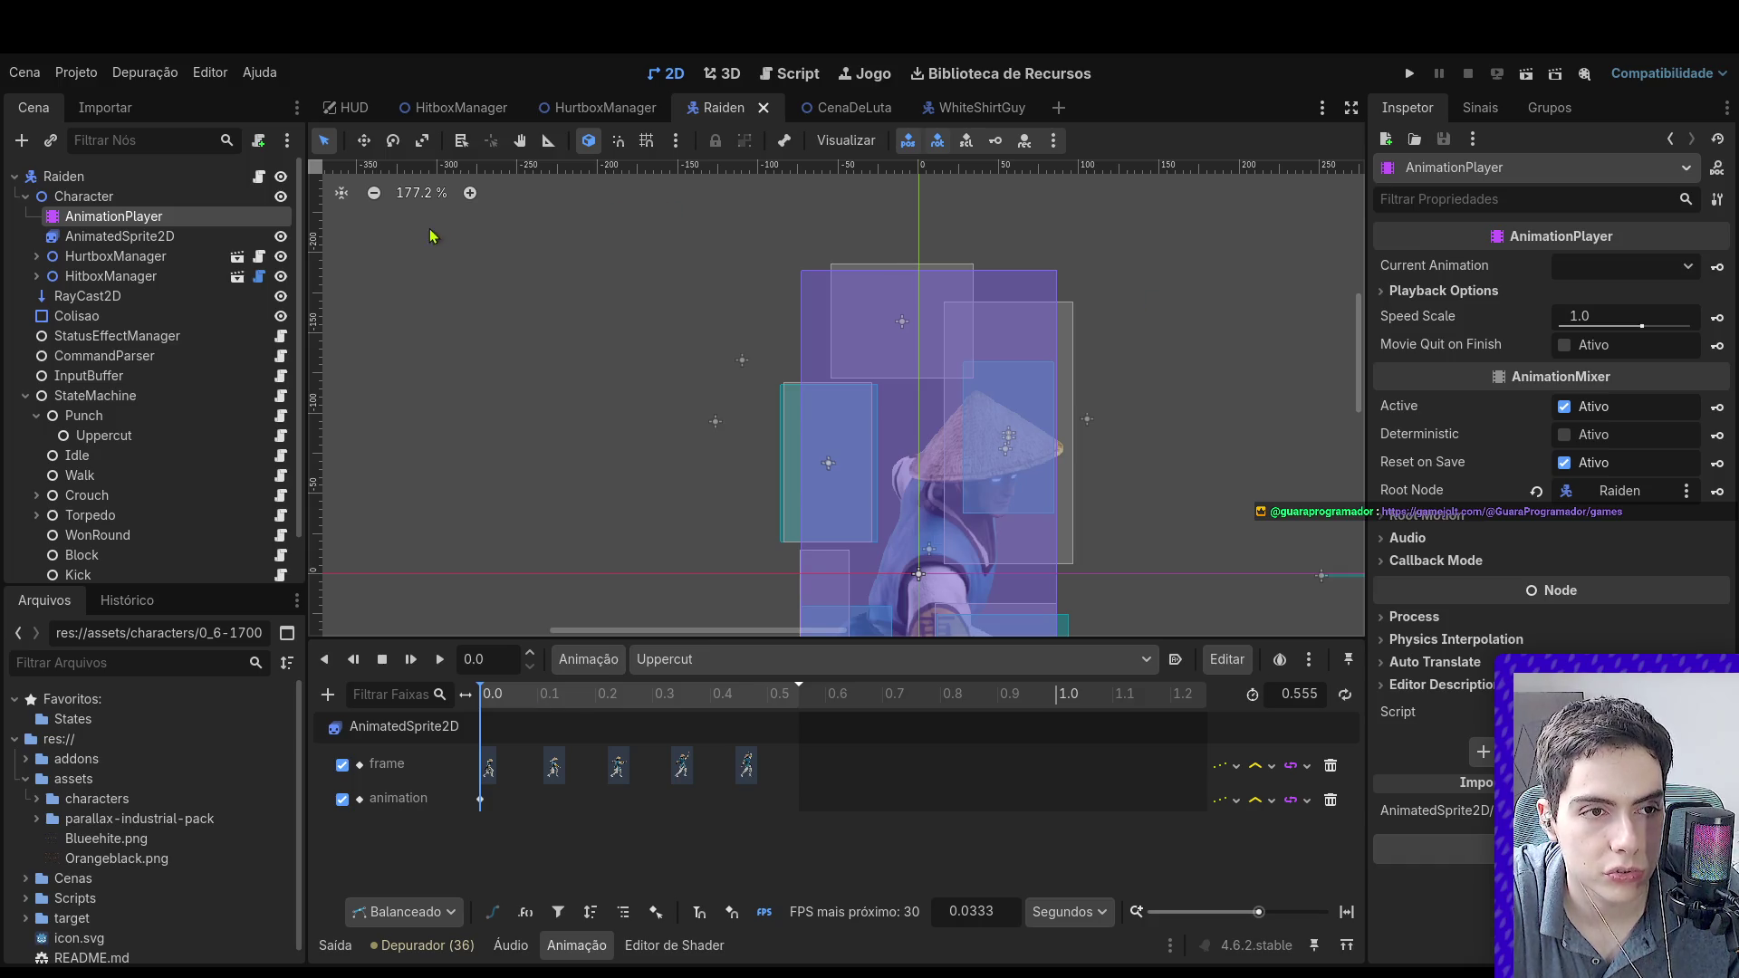
Show Uppercut's hit data, then collapse Punch and select StateMachine.
left_click(106, 438)
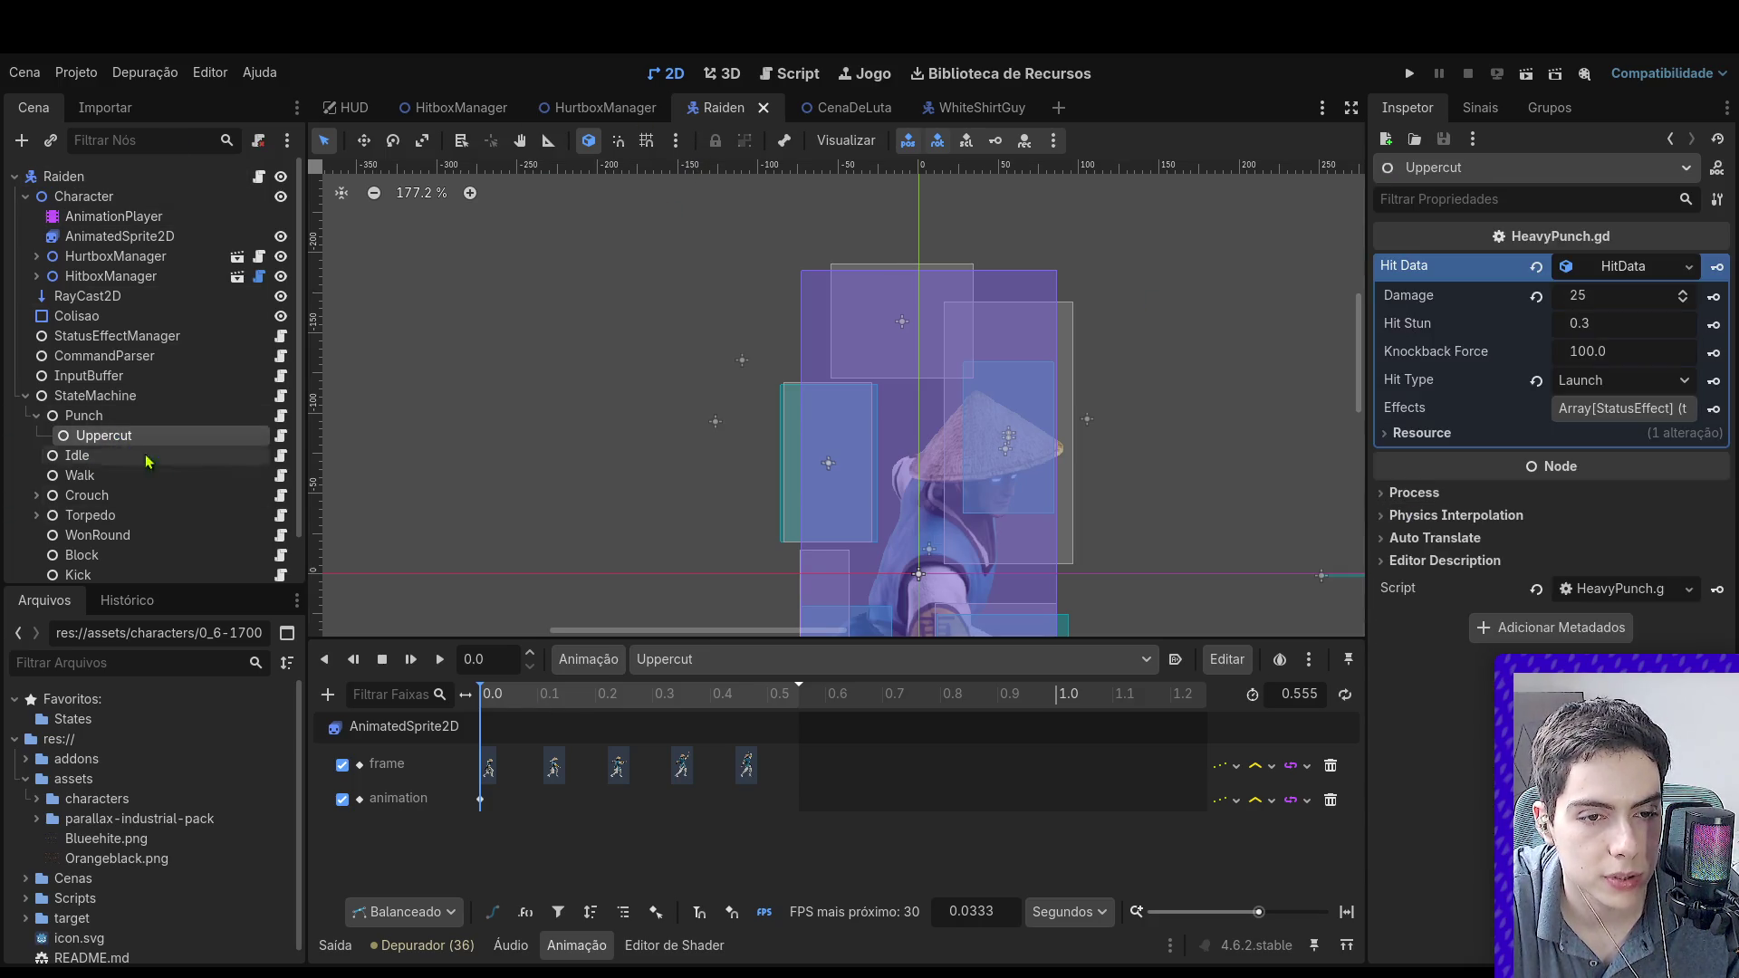
scroll(249, 464, "down", 2)
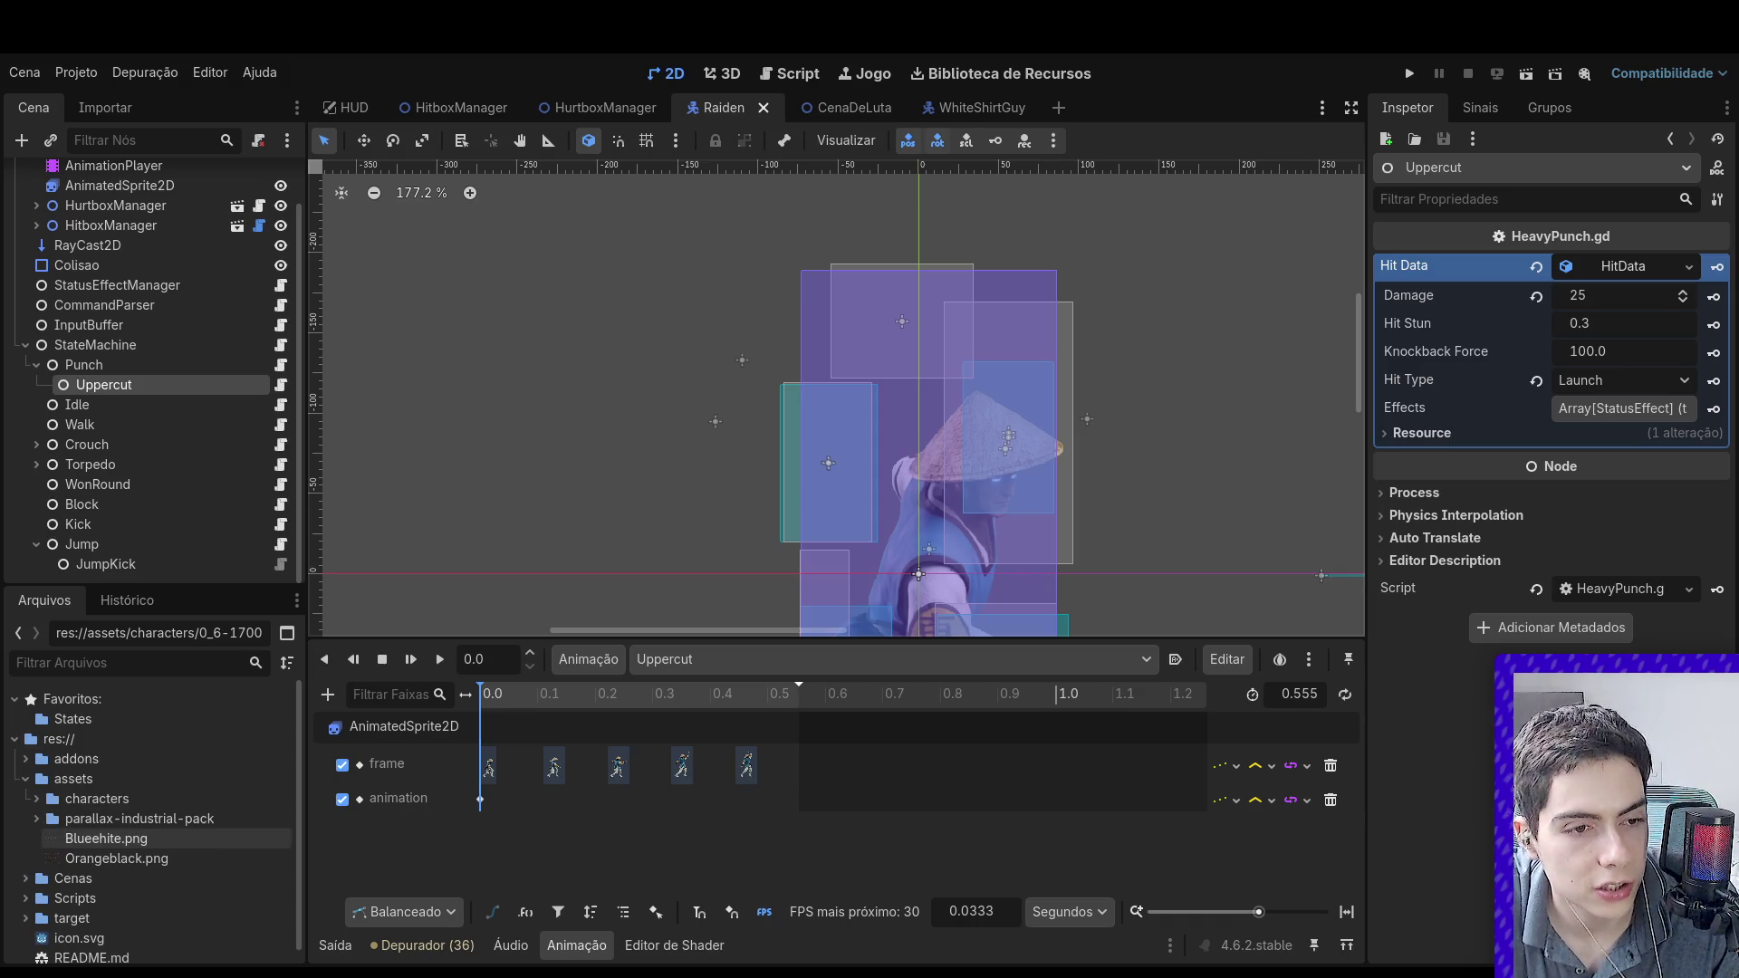
left_click(36, 364)
left_click(90, 364)
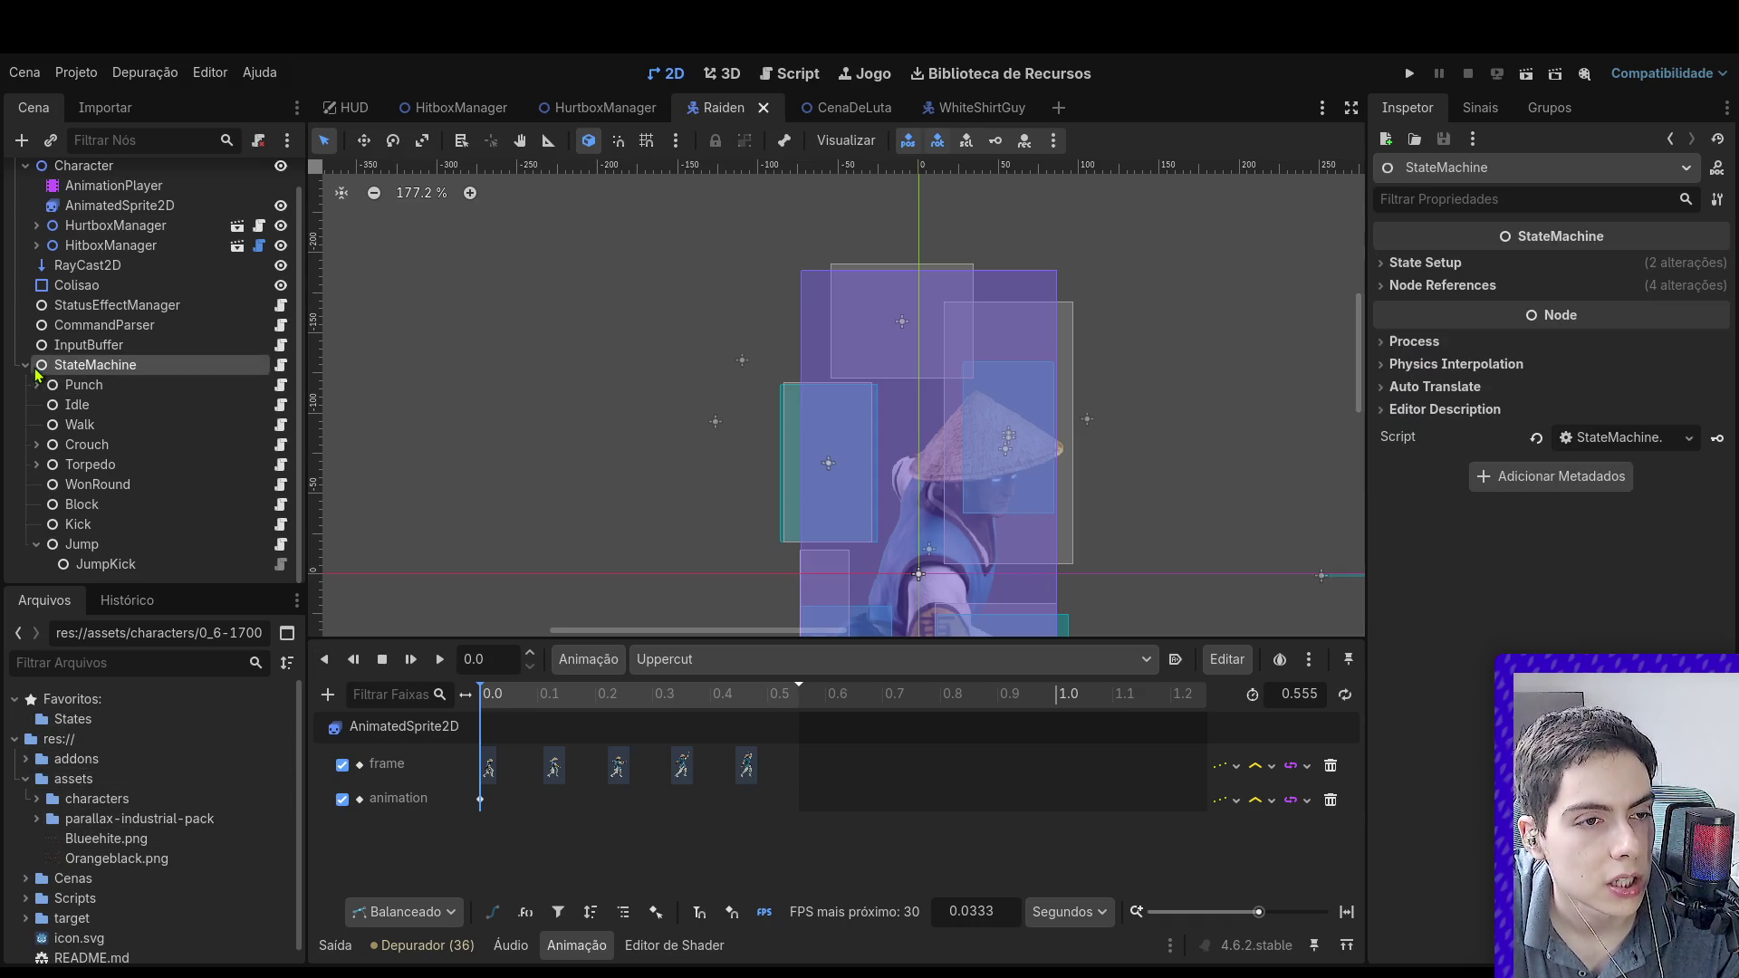
In Crouch.gd line 20, change request_transition's "HeavyPunch" to "Uppercut".
left_click(281, 445)
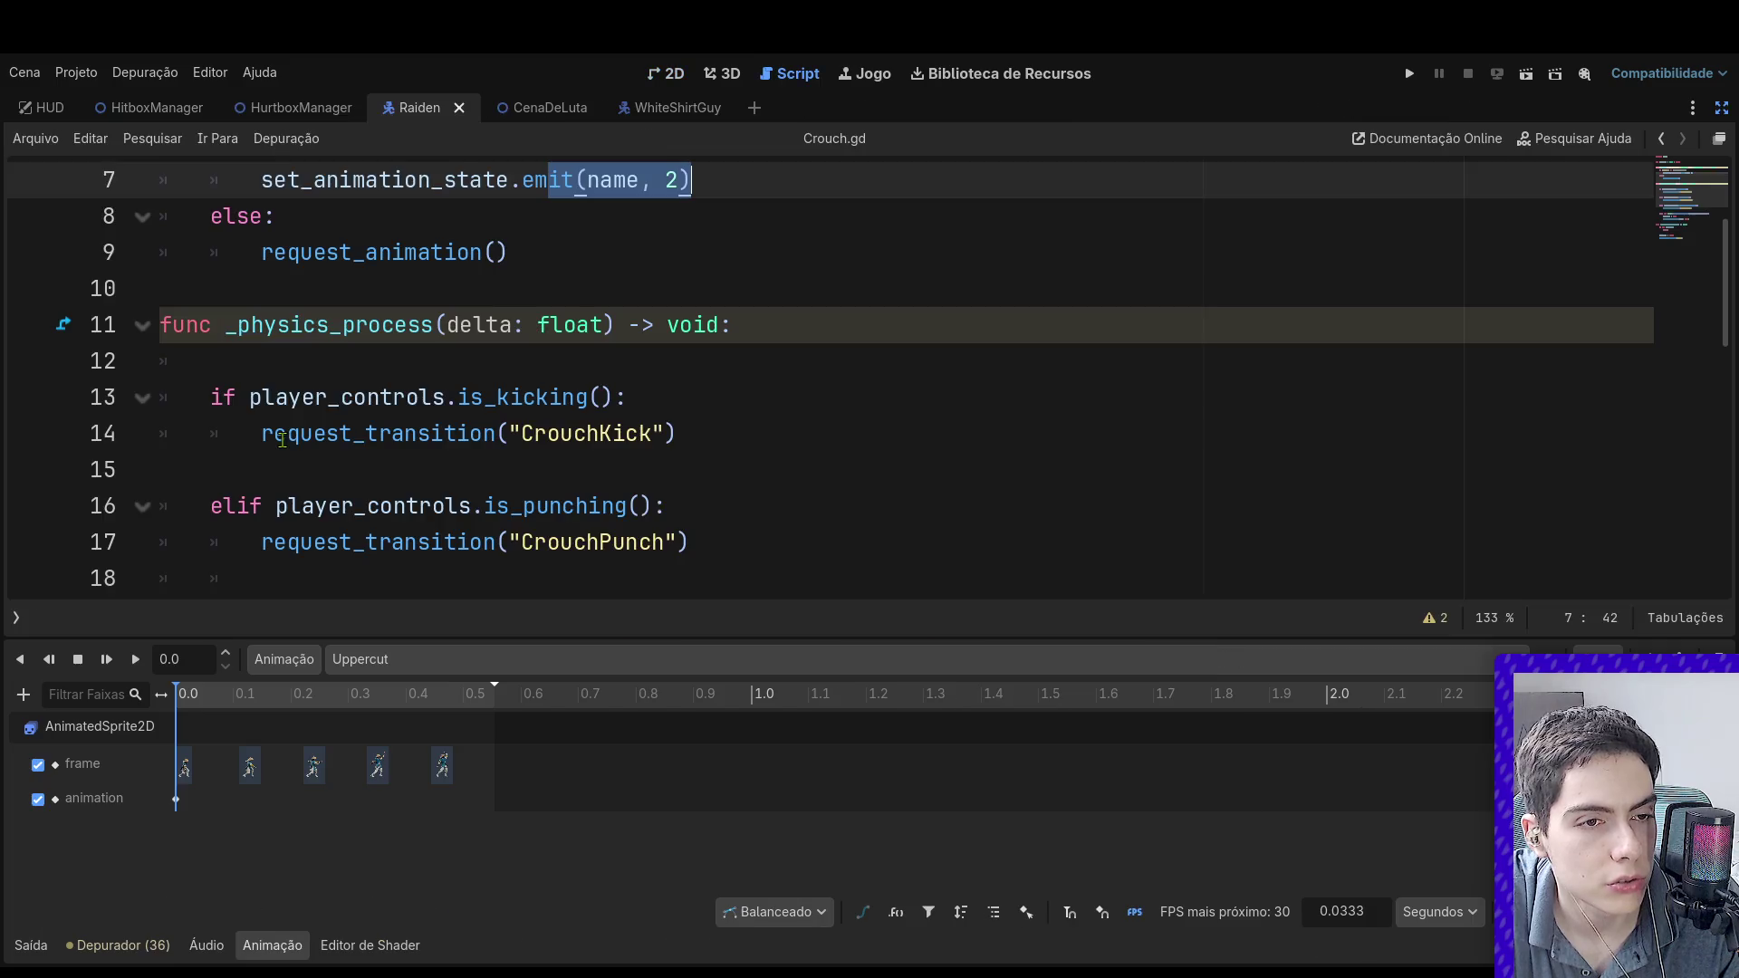
scroll(288, 442, "up", 2)
scroll(620, 471, "down", 3)
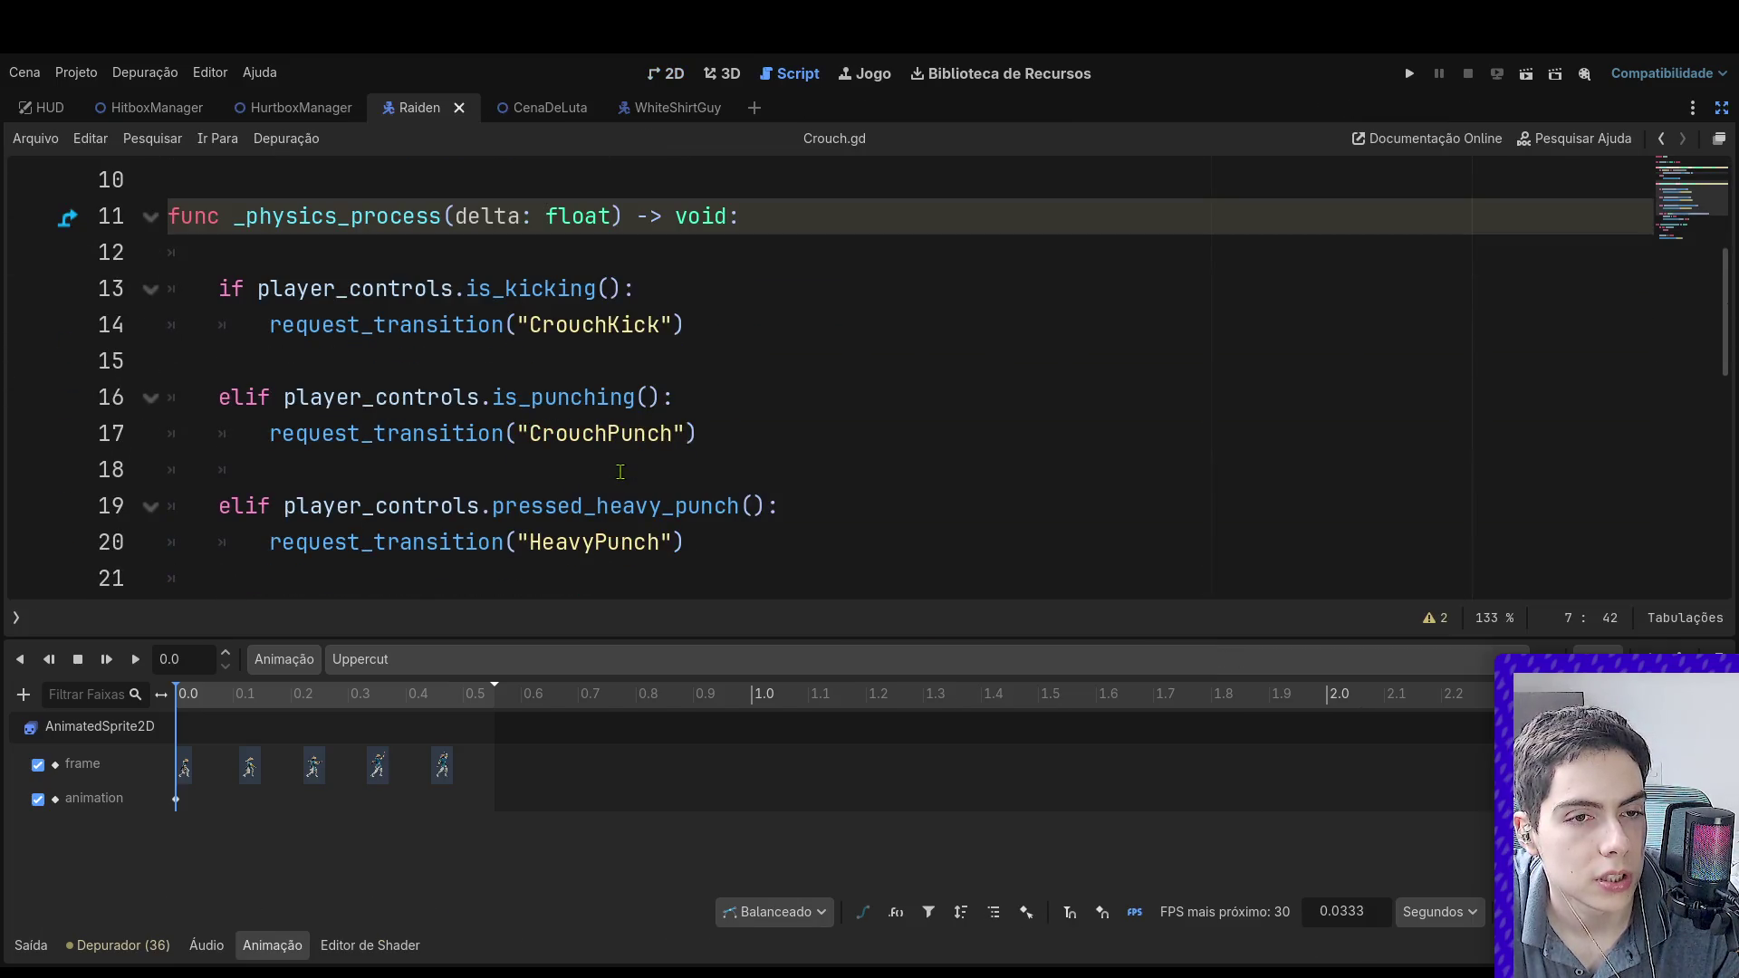
left_click(621, 252)
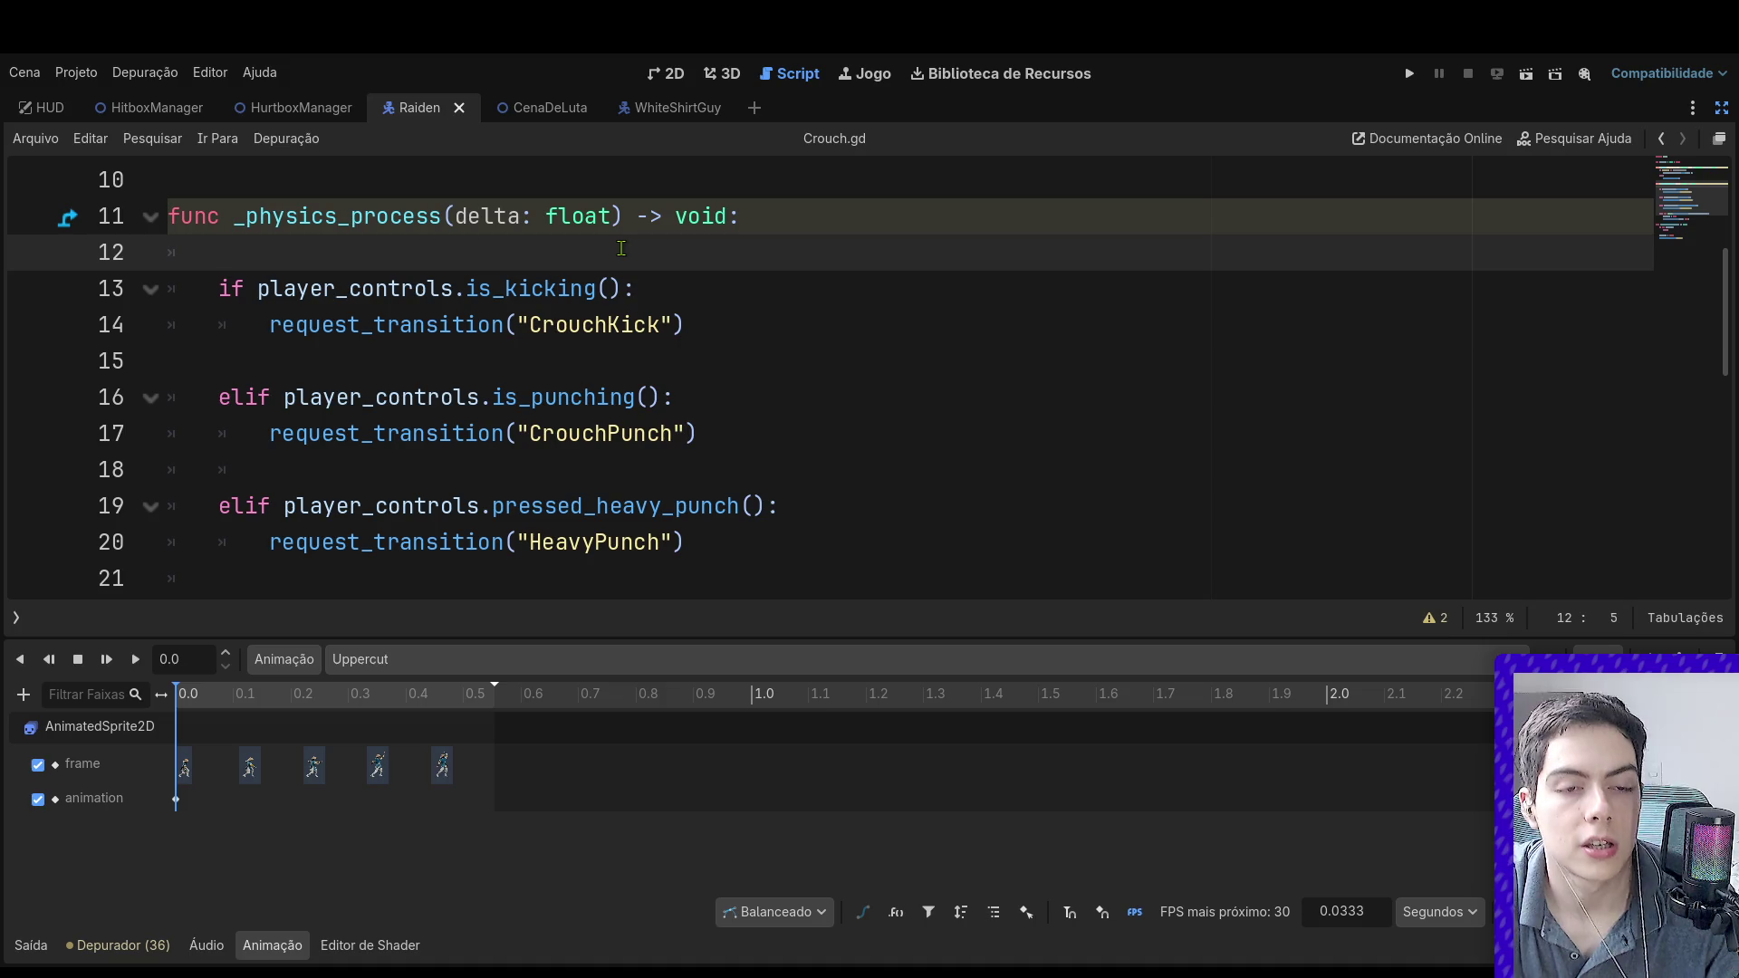
scroll(622, 248, "down", 3)
scroll(690, 398, "up", 1)
left_click(690, 399)
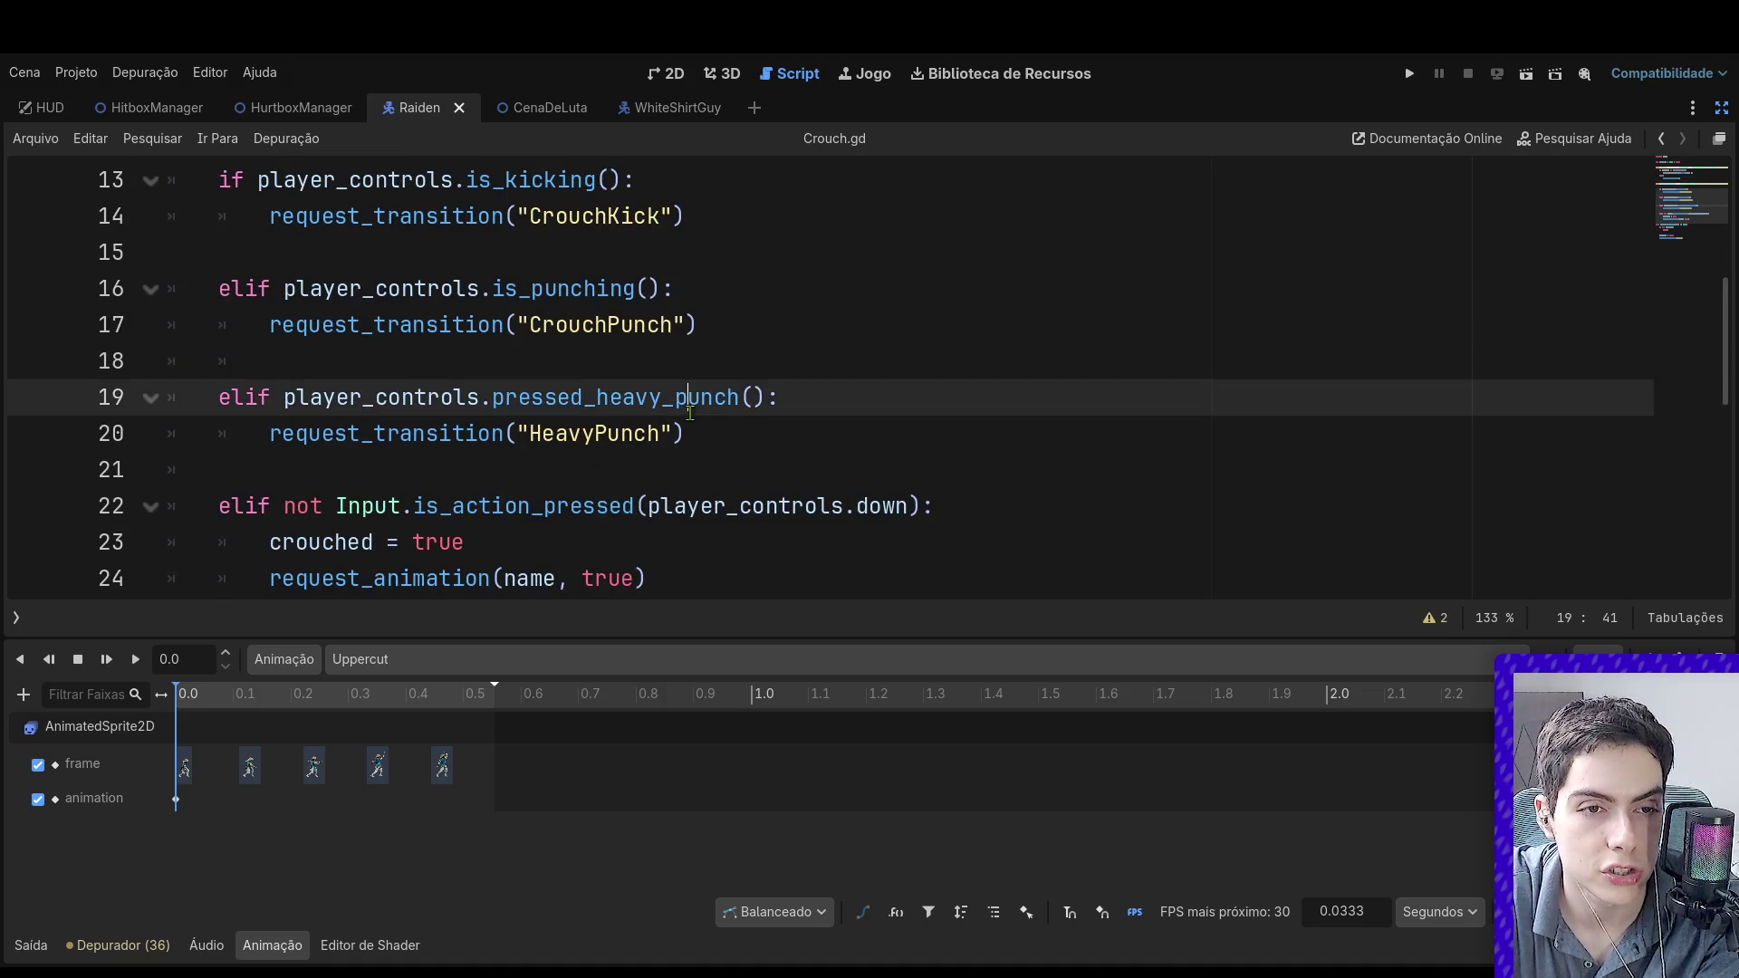
left_click_drag(659, 433, 529, 433)
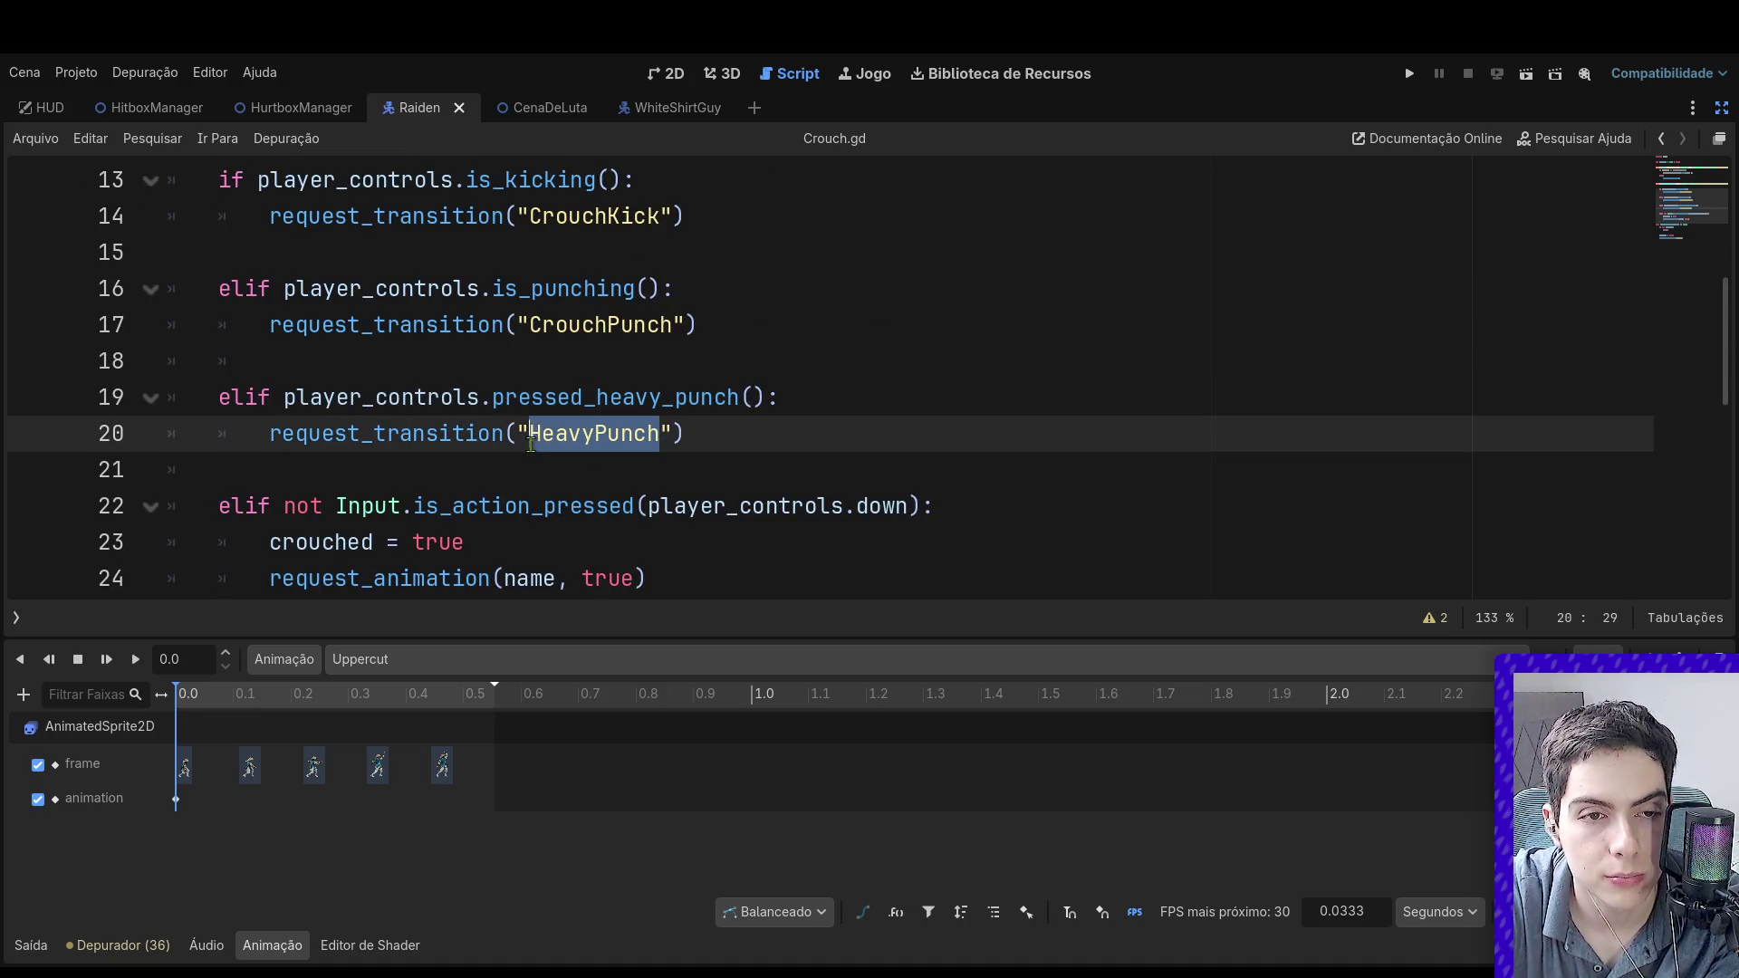
type("Upperc")
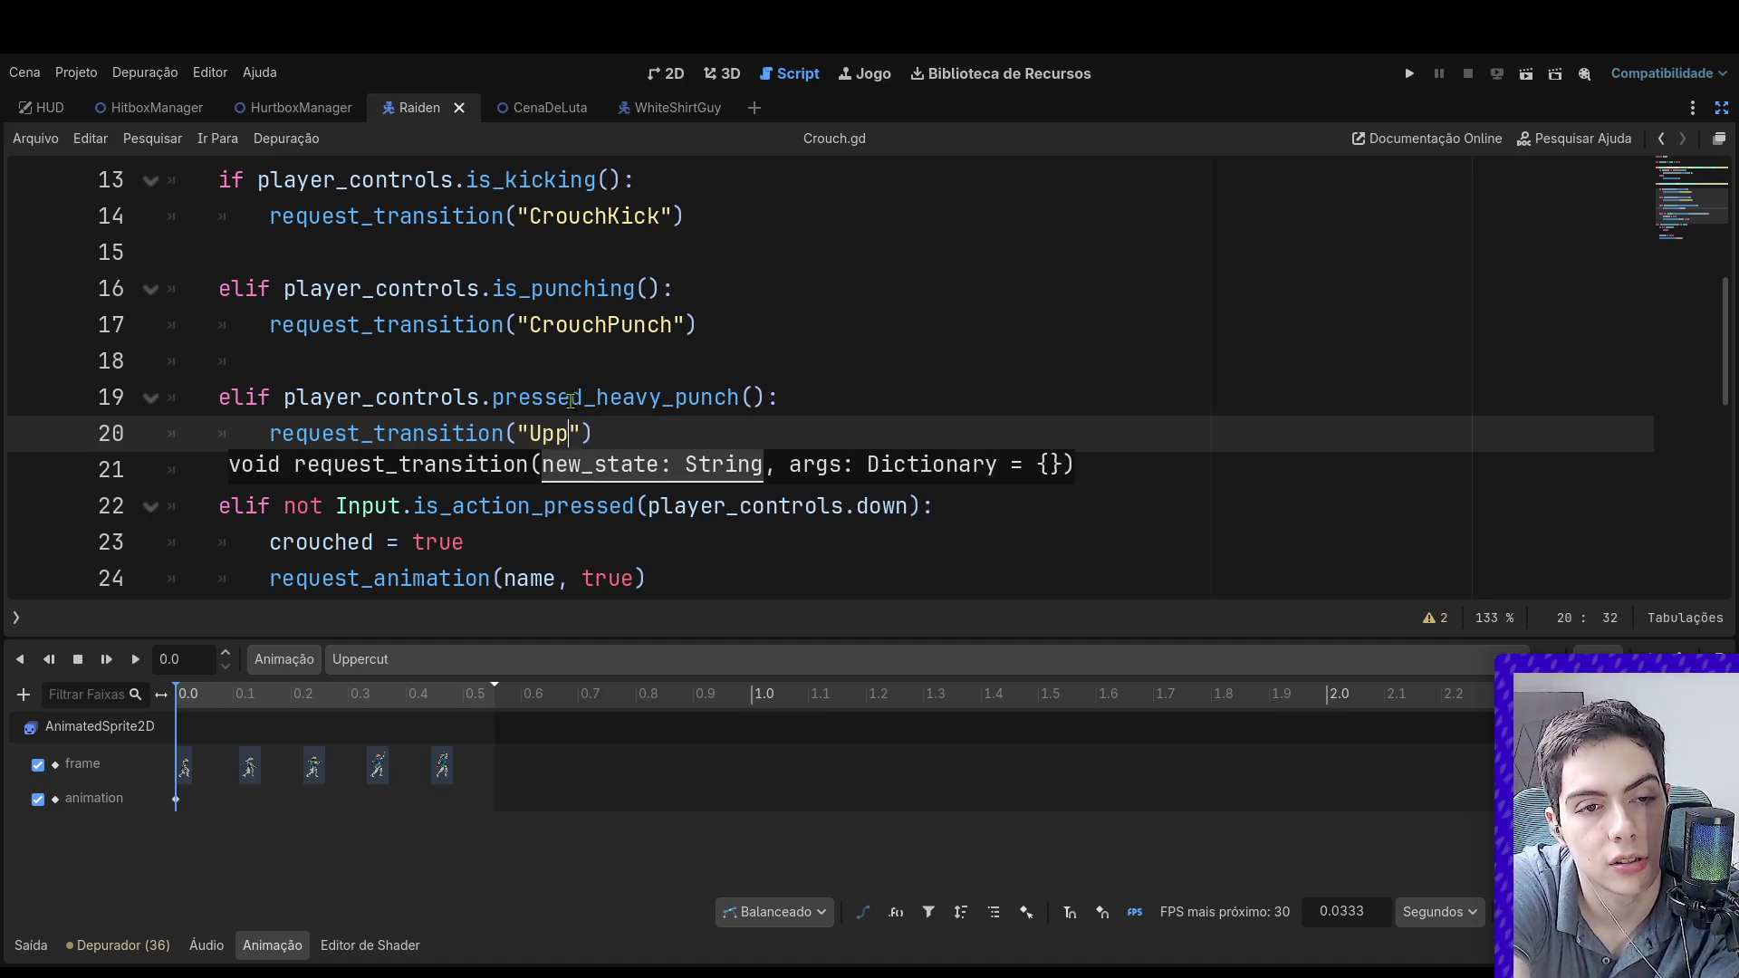
type("ut")
left_click(702, 324)
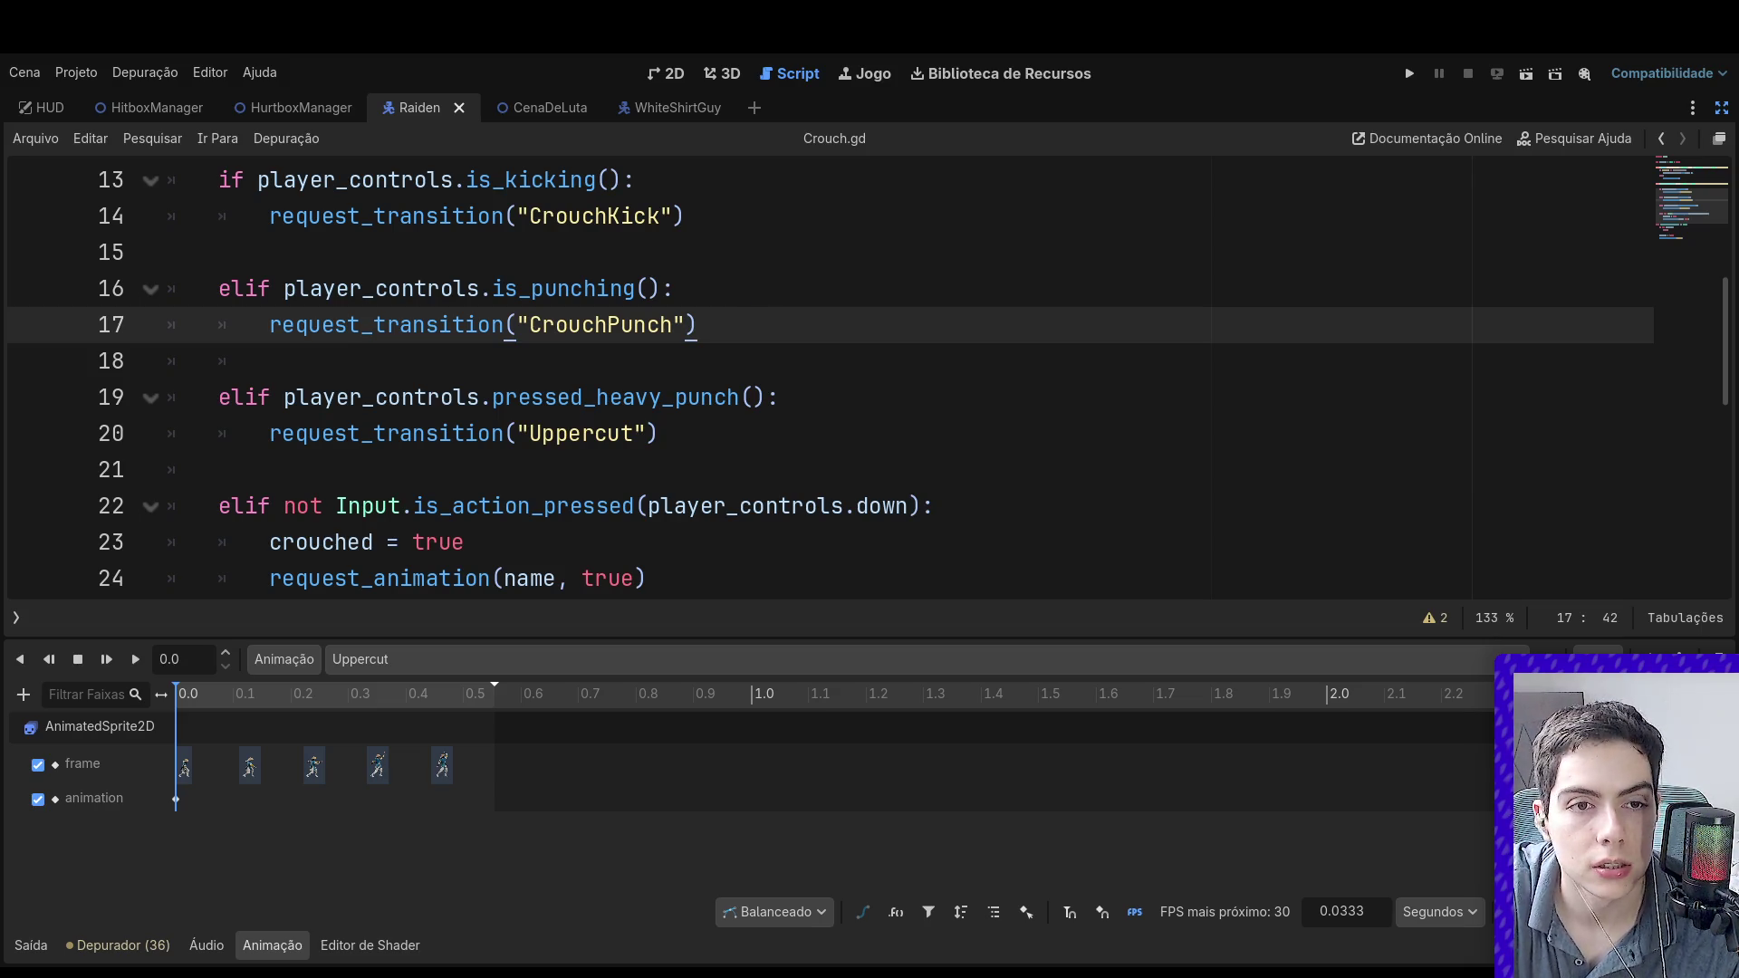
Preview Raiden's Uppercut pose at 0.447 s, then switch to the CenaDeLuta scene.
left_click(664, 73)
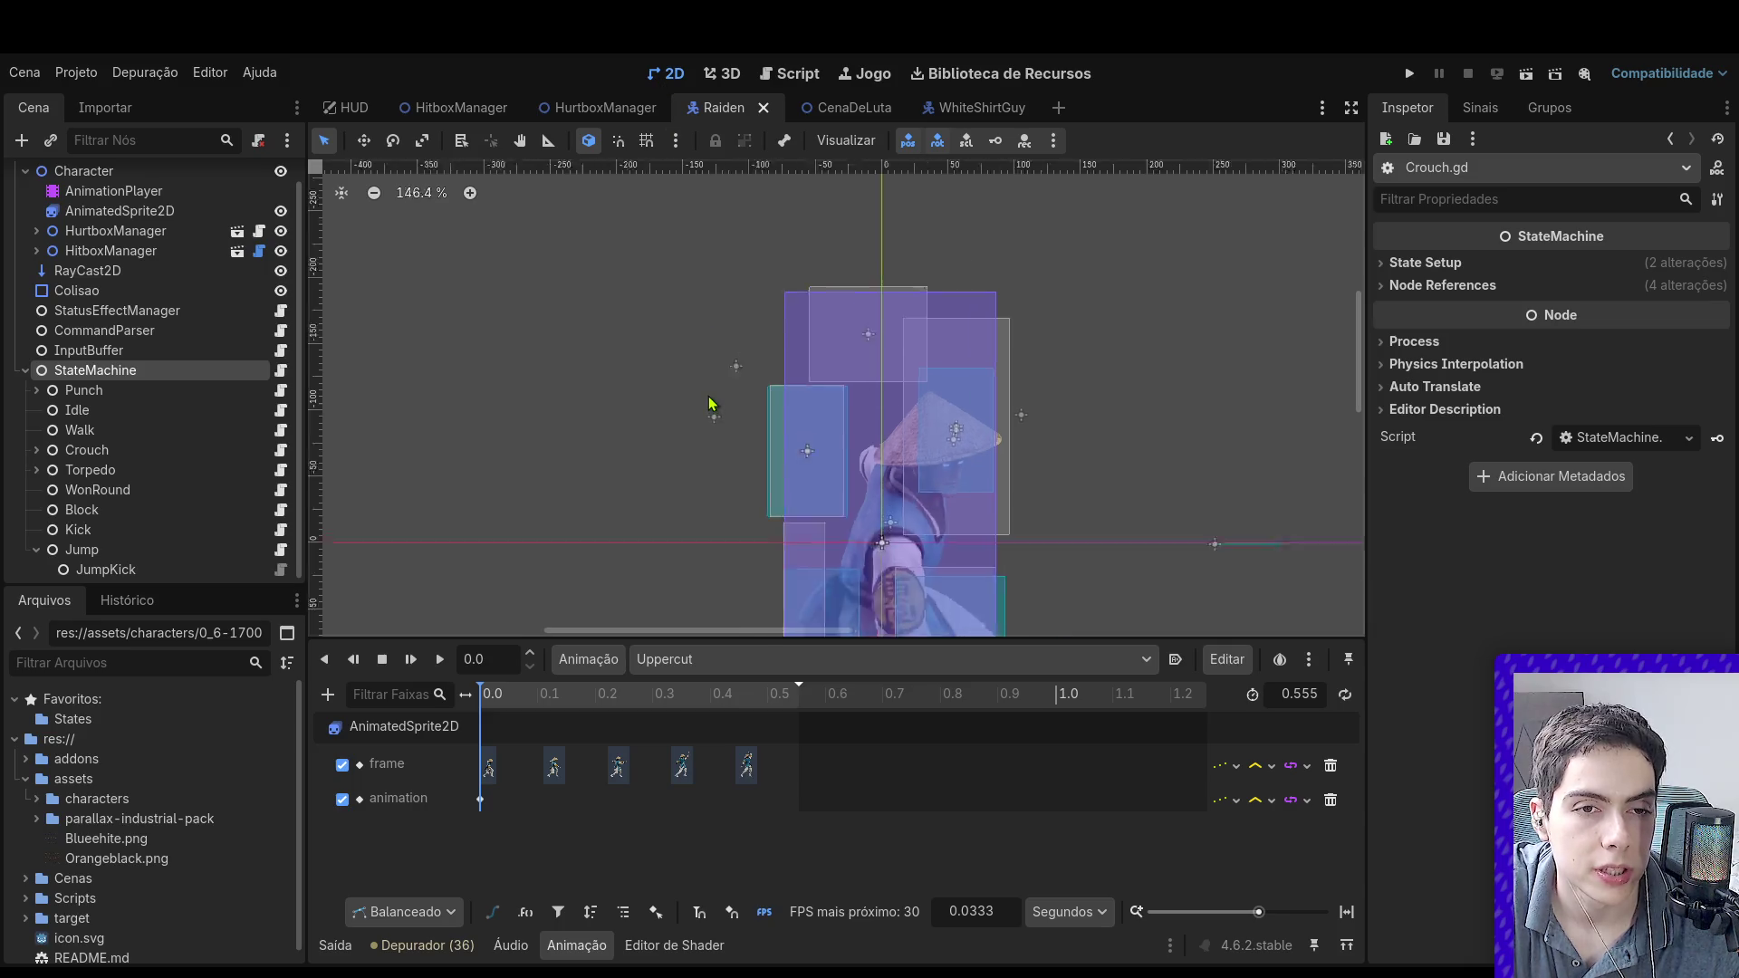
left_click(37, 389)
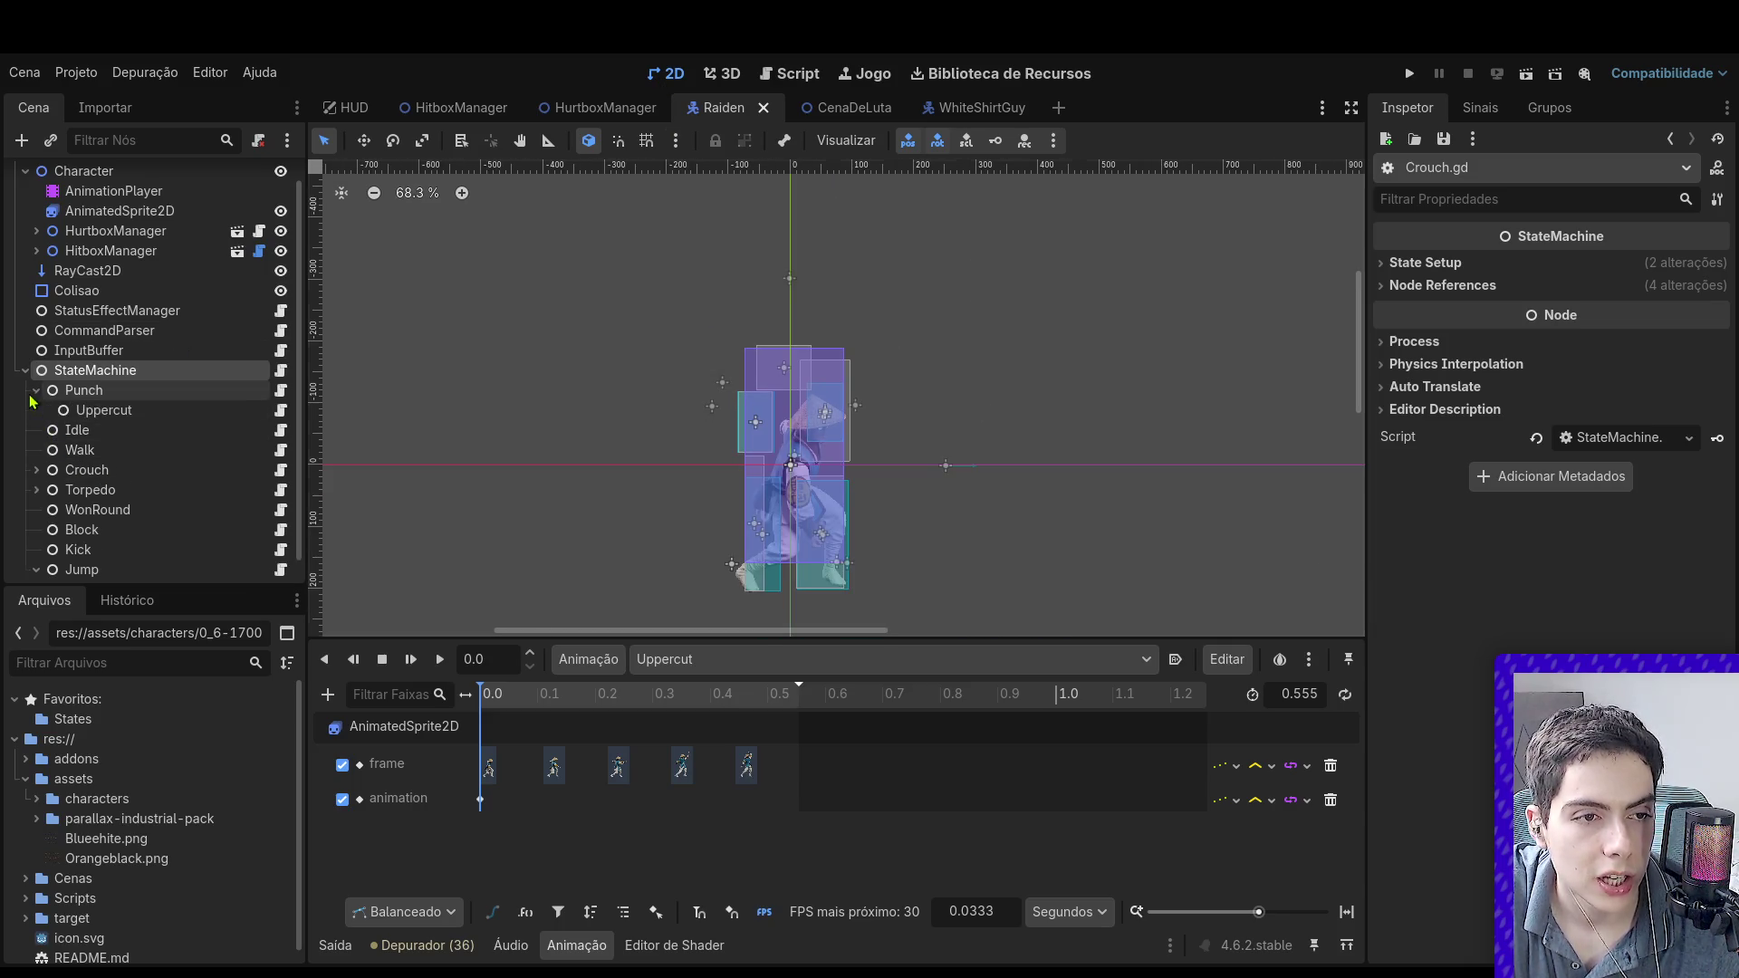
left_click(78, 412)
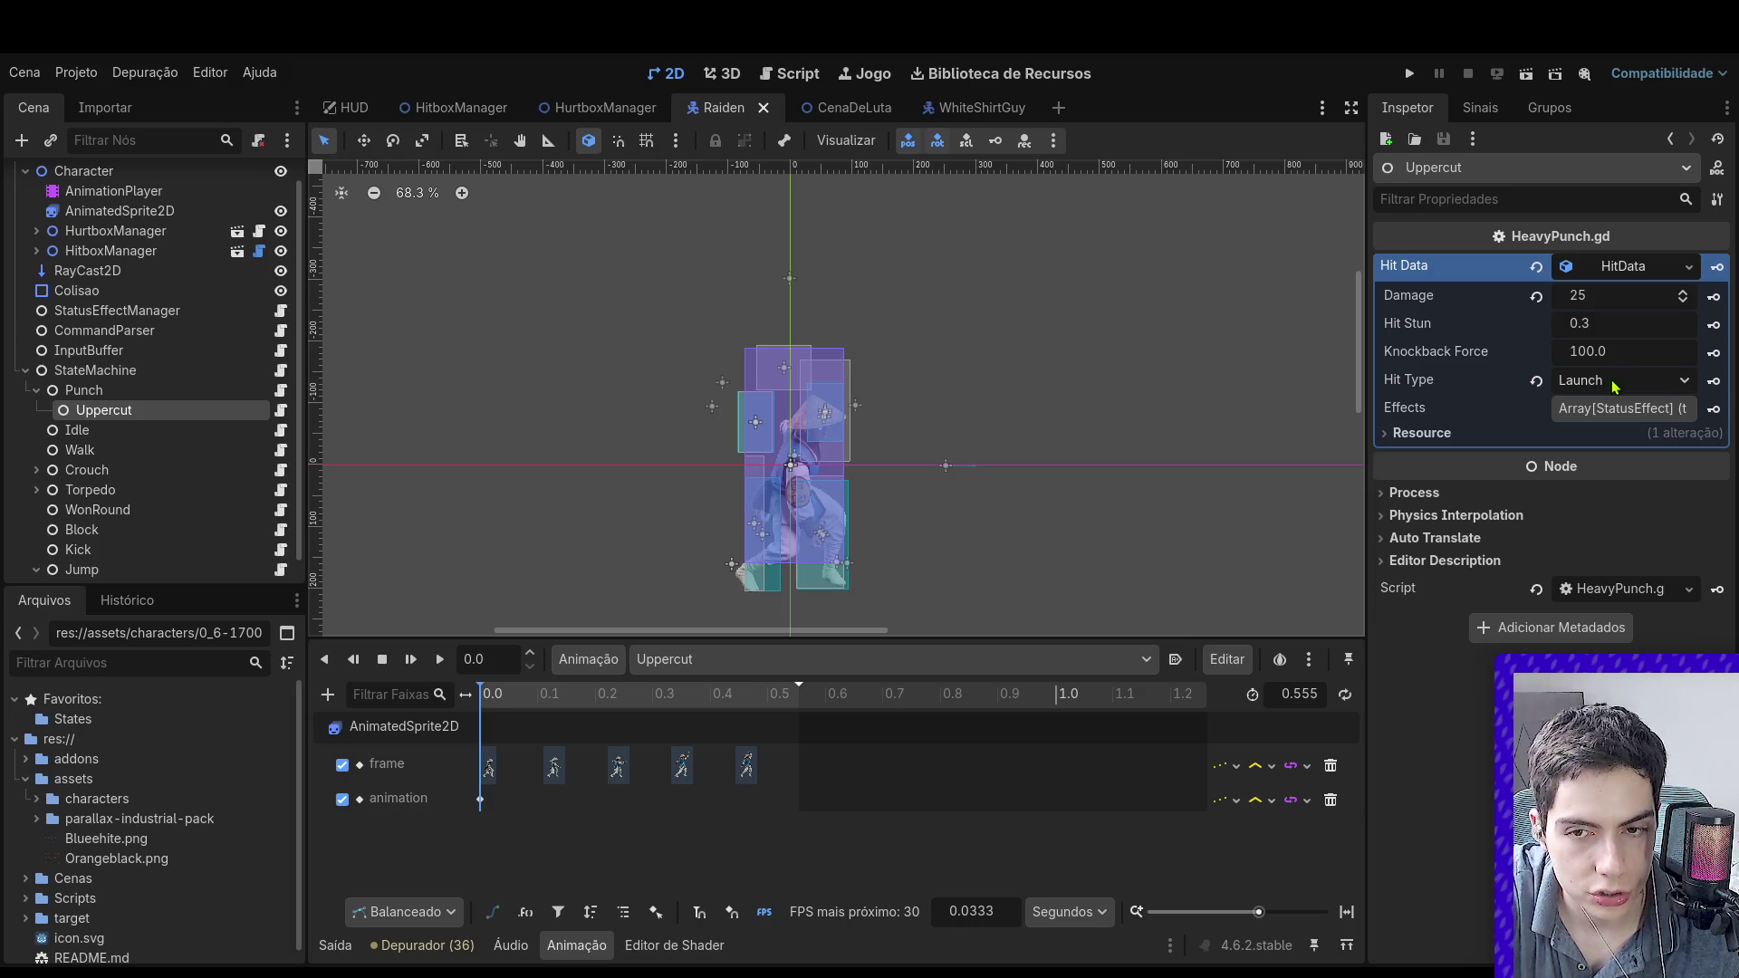
left_click(1038, 352)
left_click(155, 410)
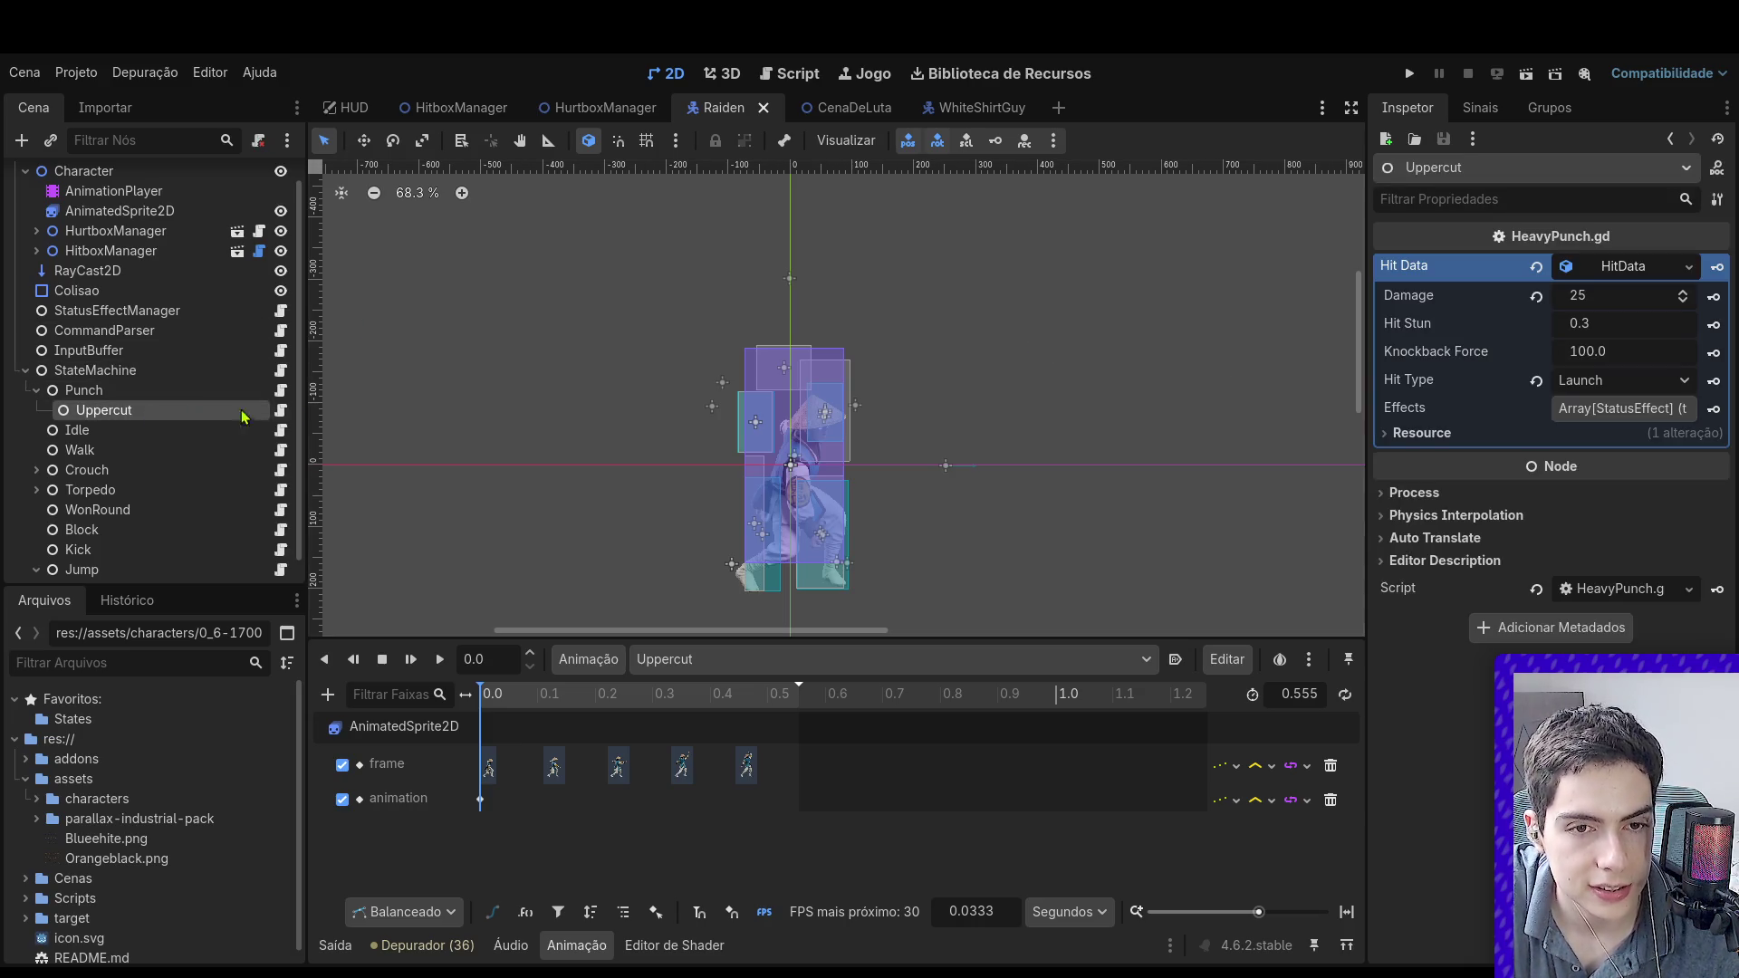
left_click_drag(500, 715, 740, 713)
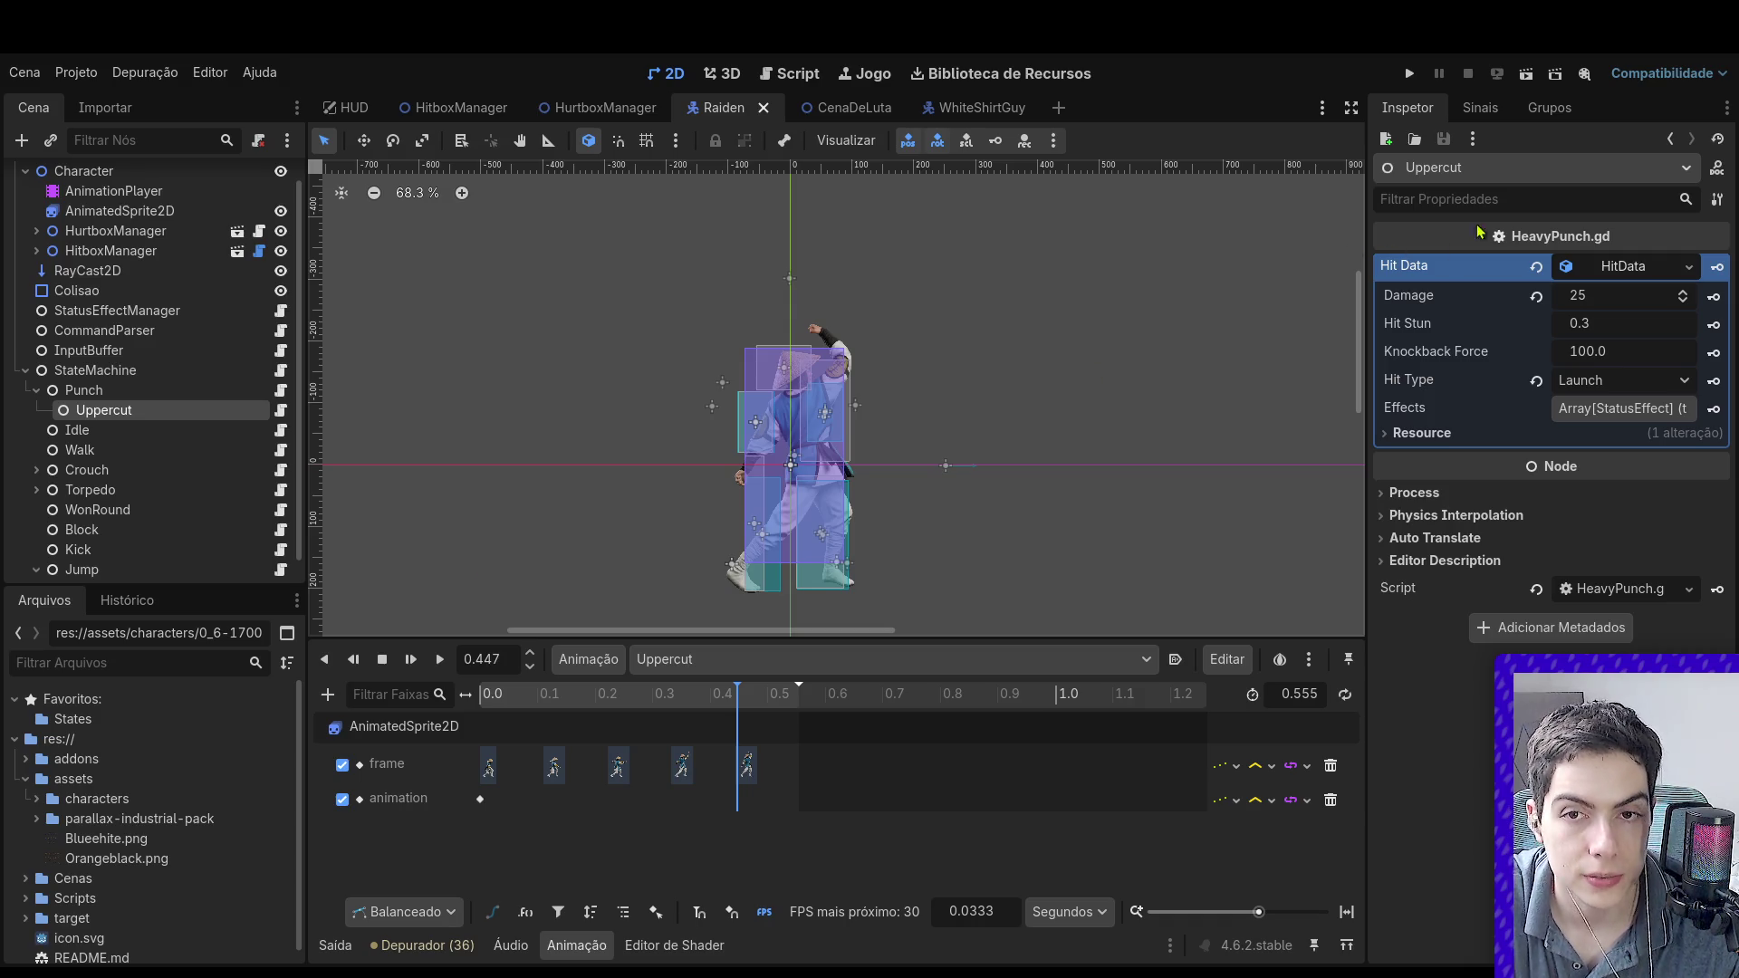
left_click(835, 111)
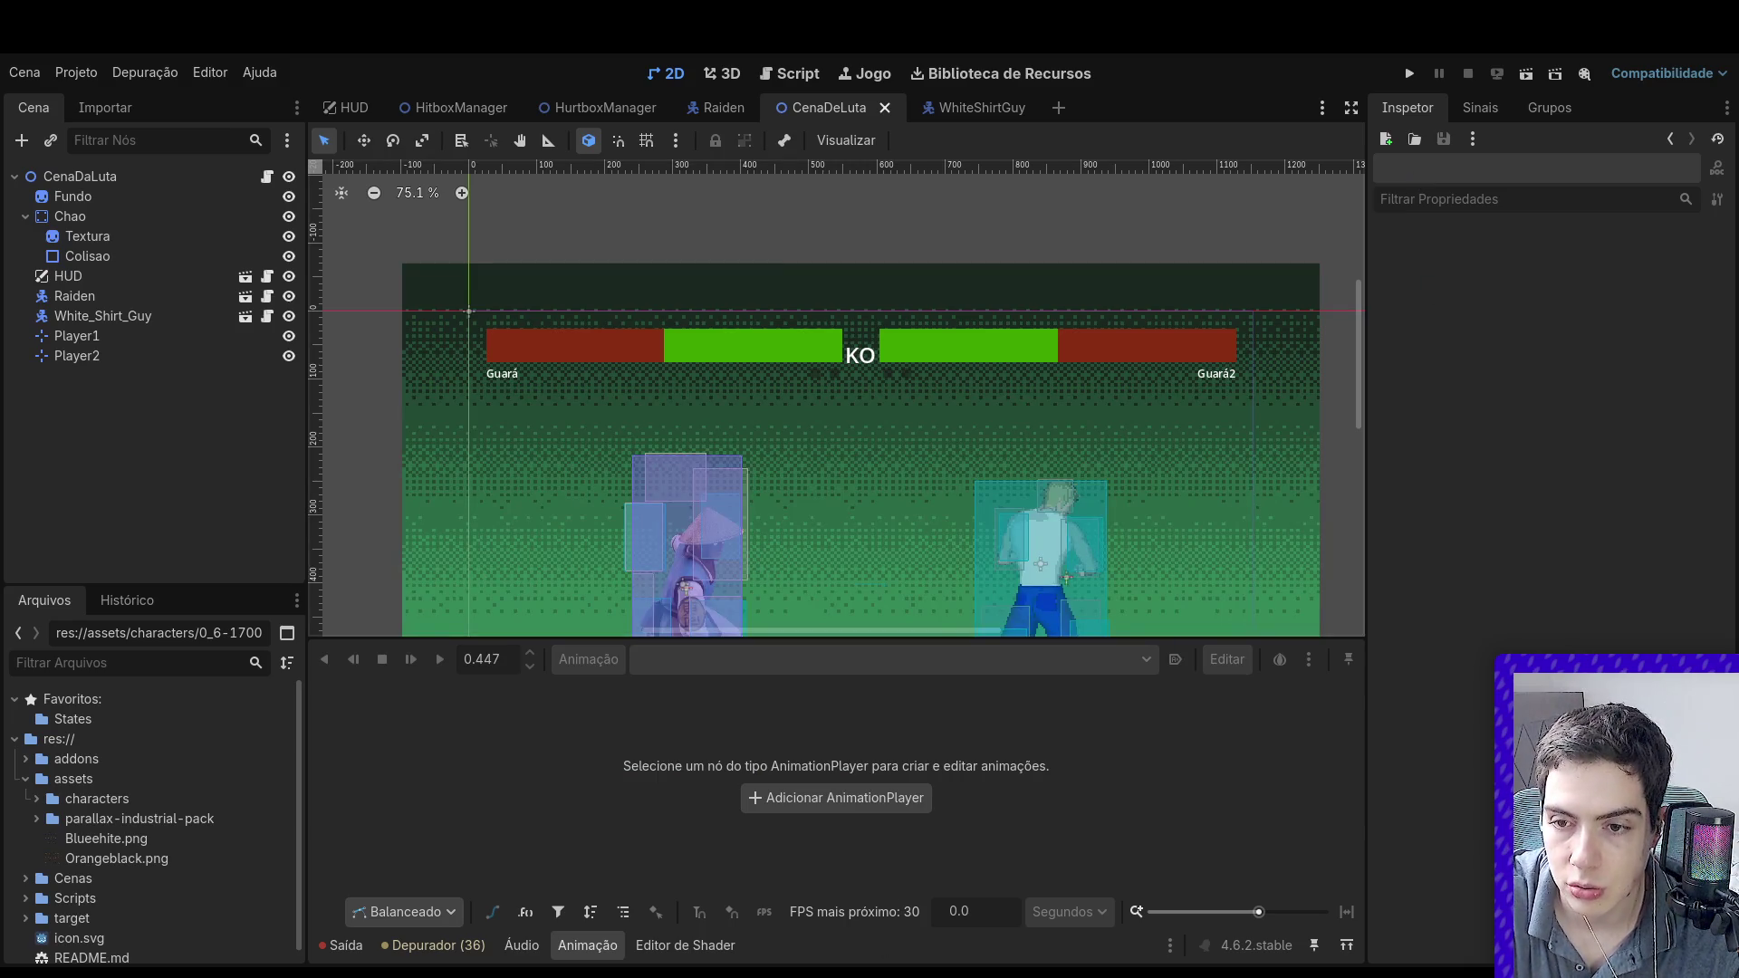
key("F5")
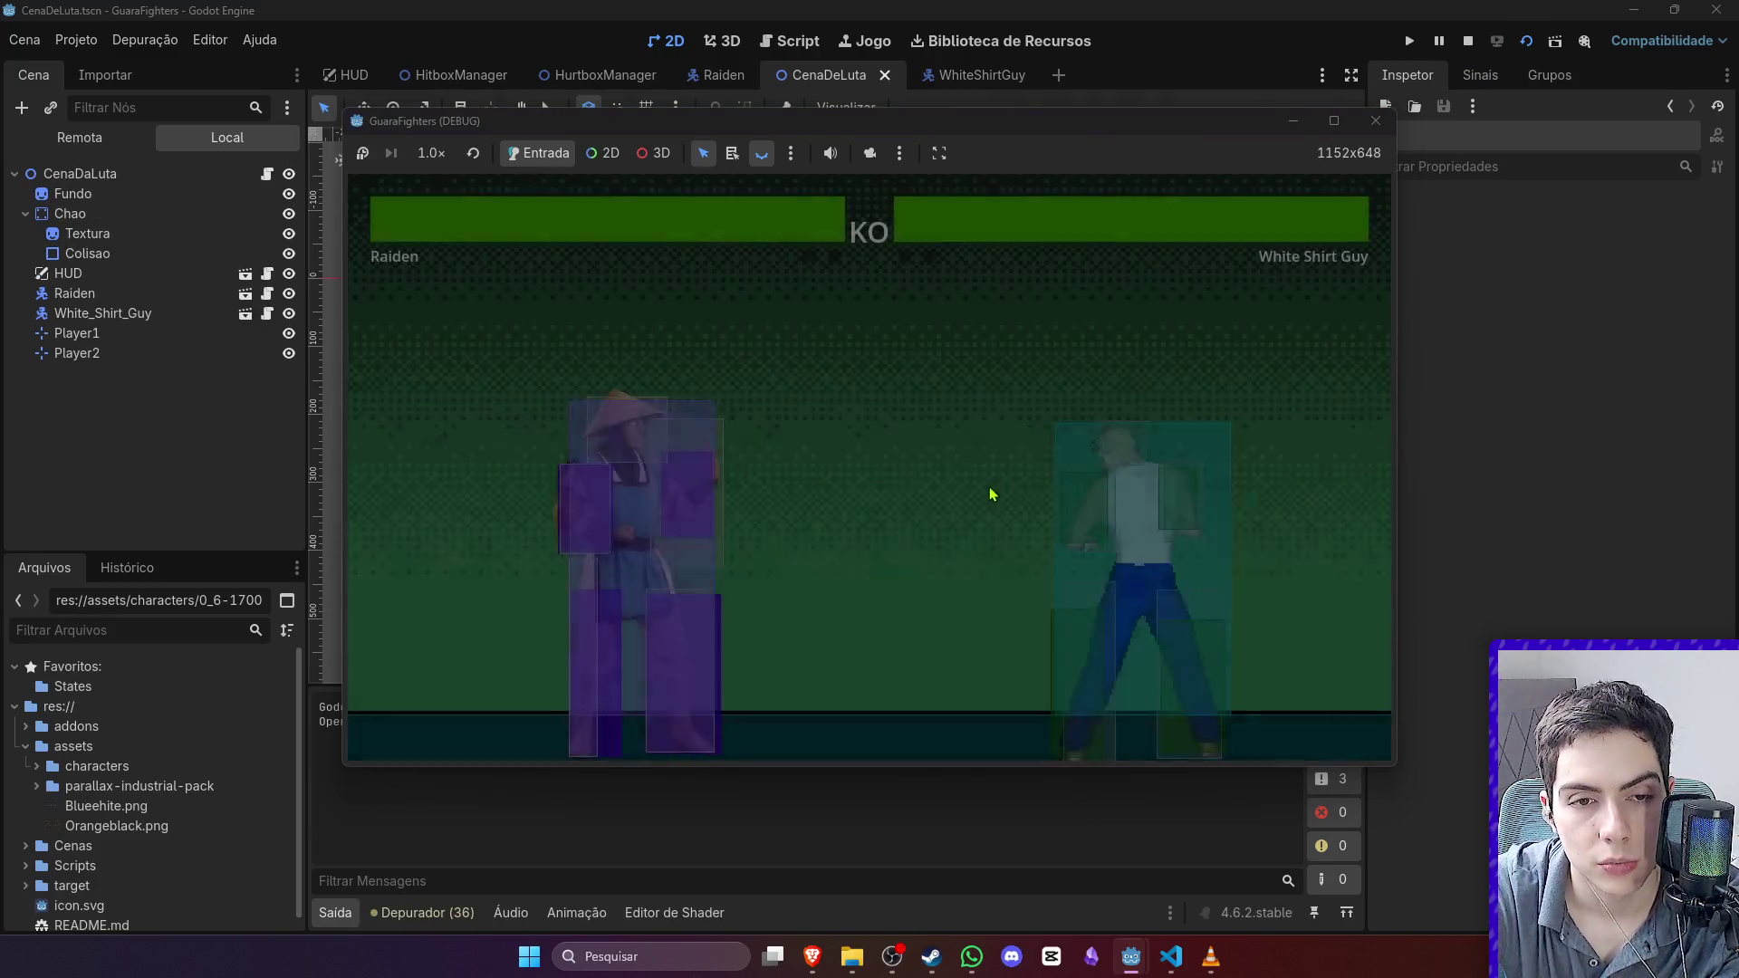
key("s")
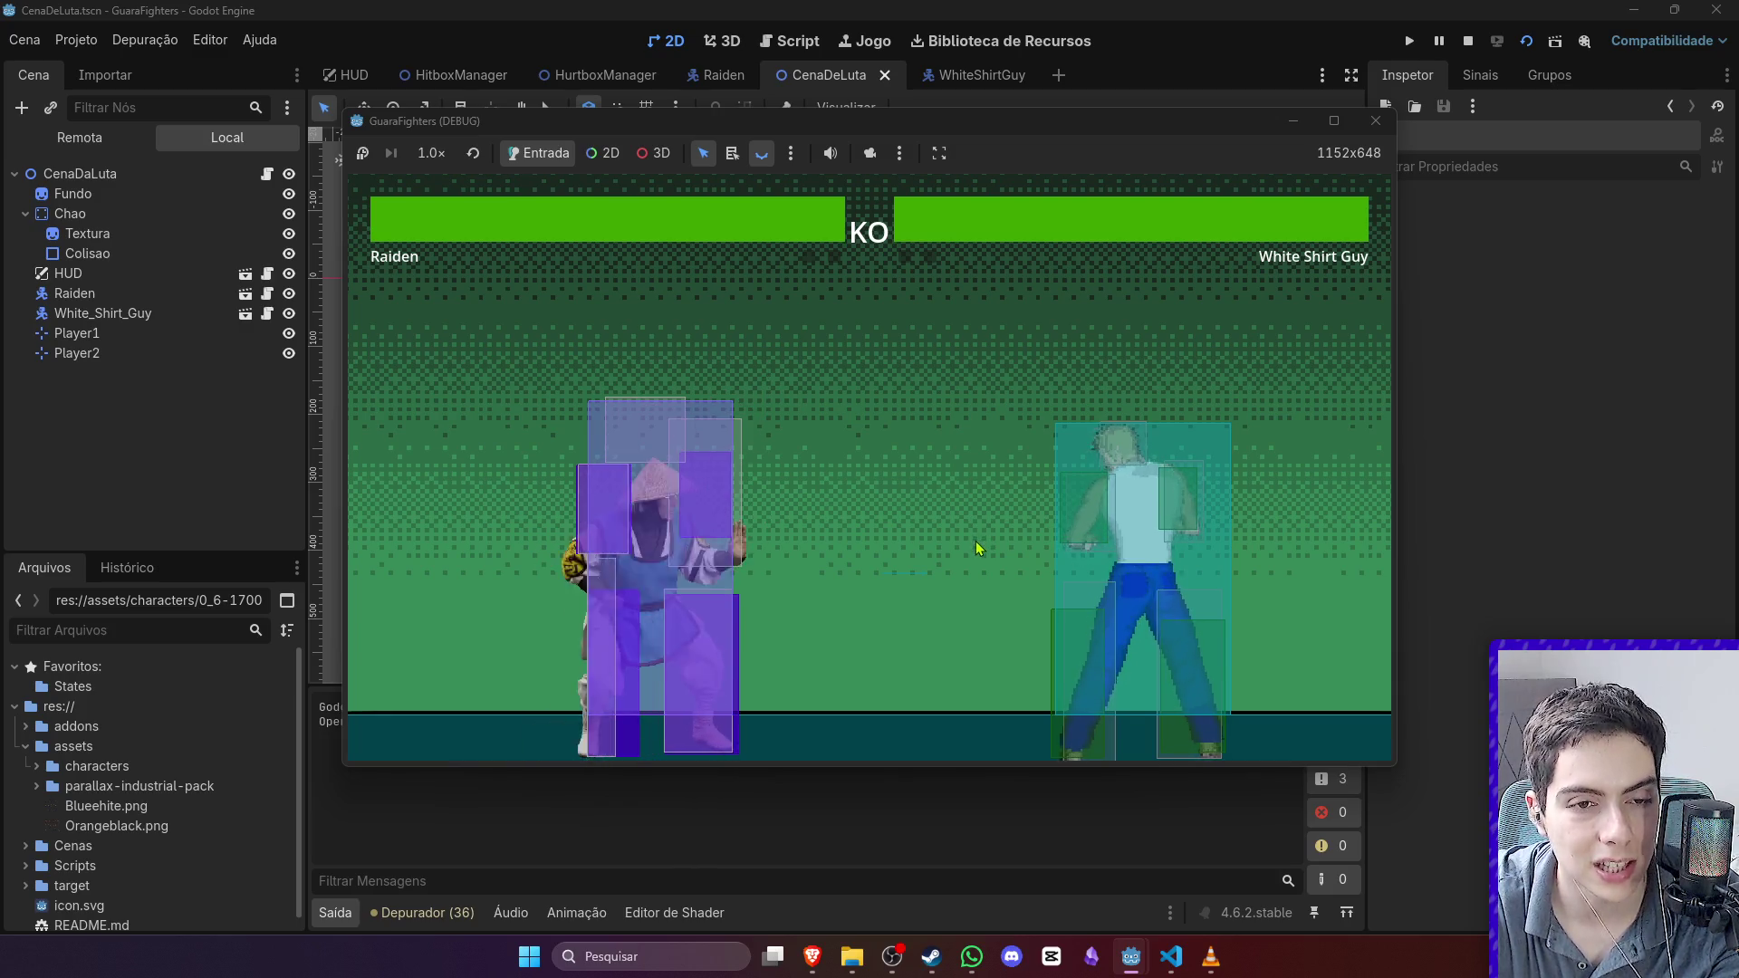
key("F8")
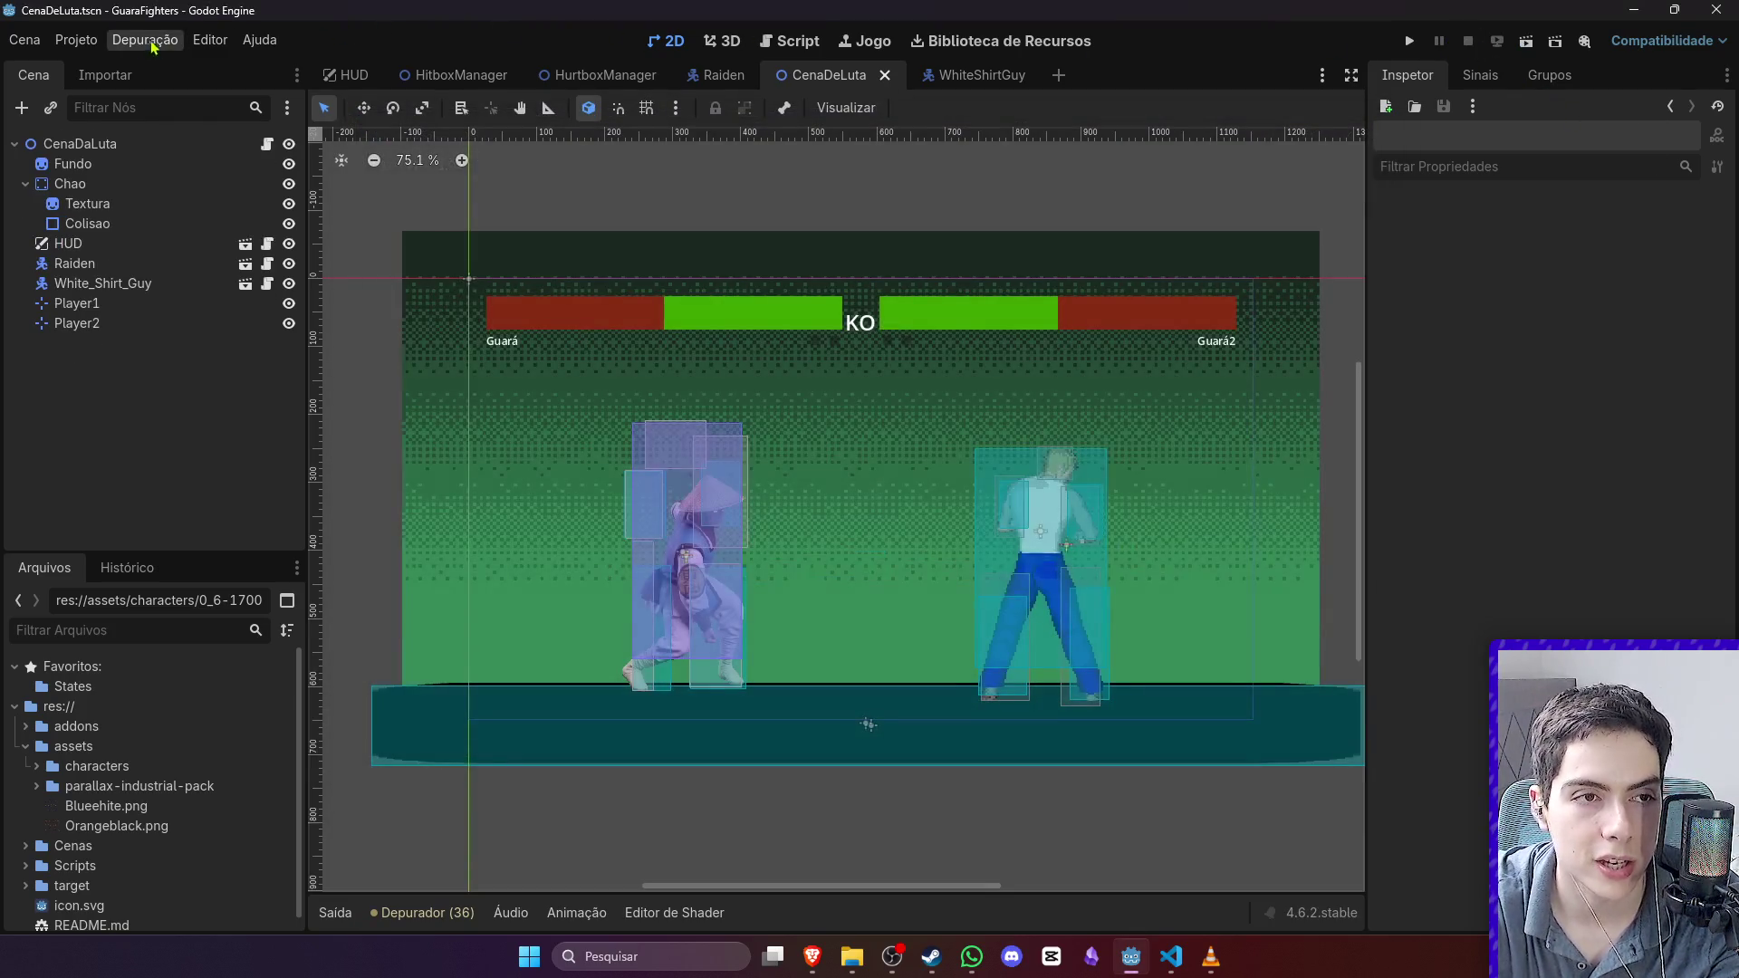
left_click(76, 40)
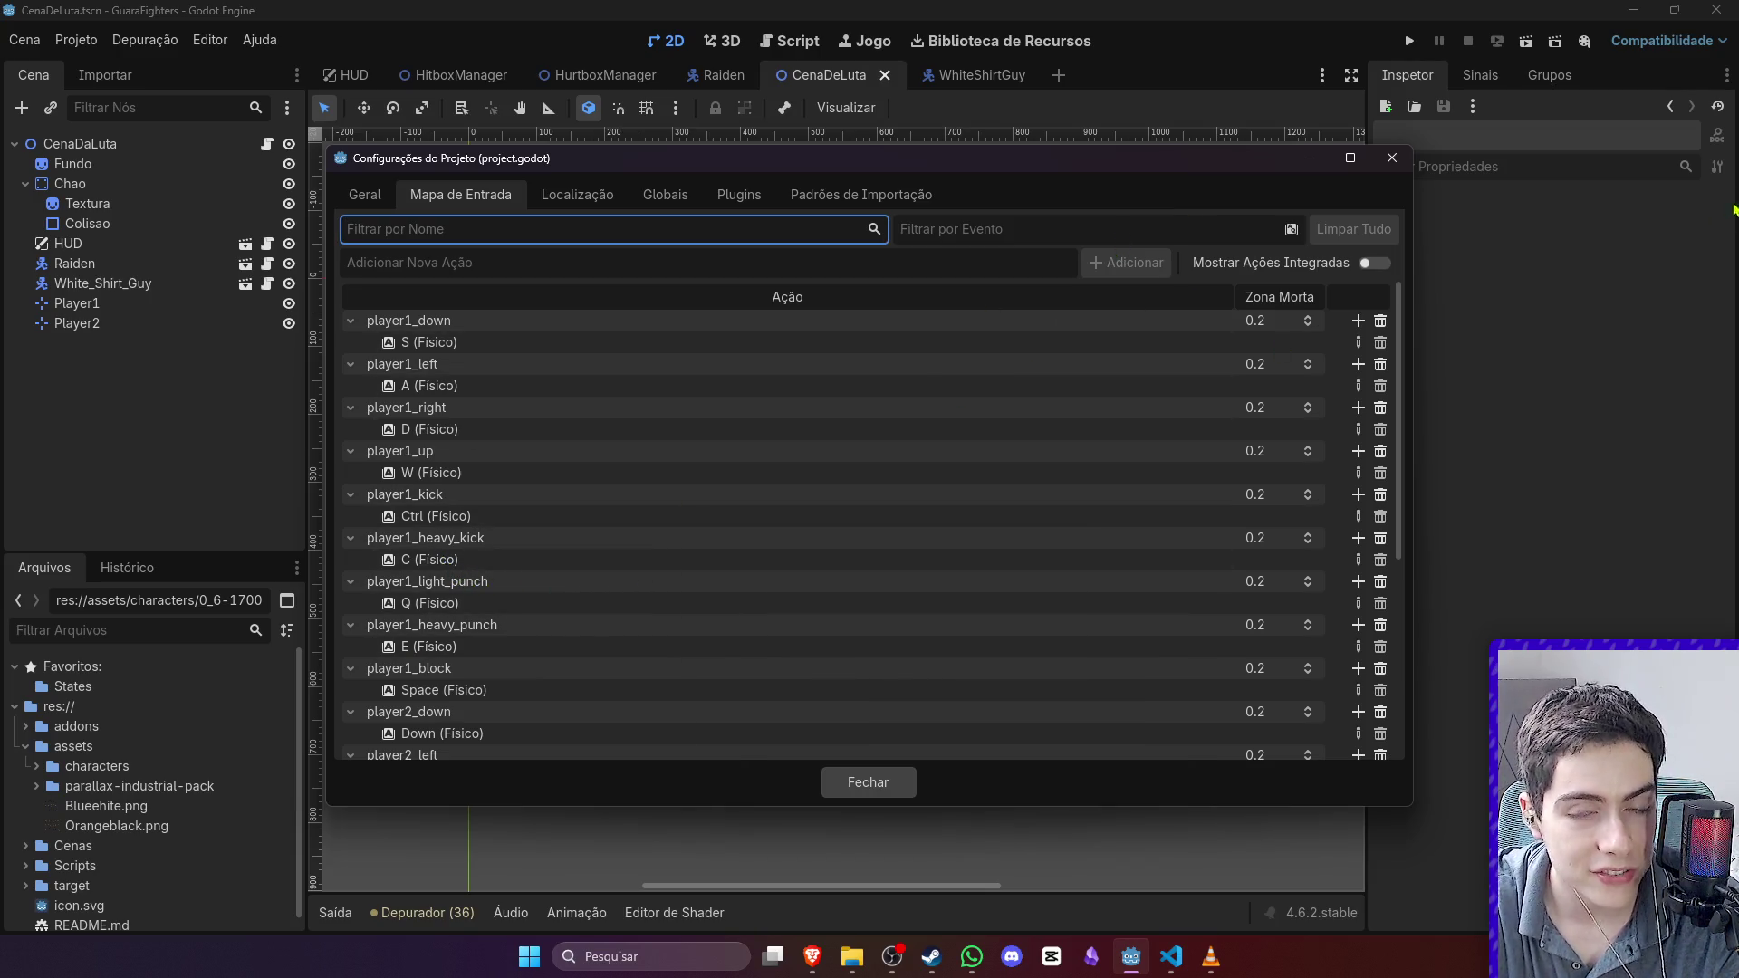
left_click(1392, 158)
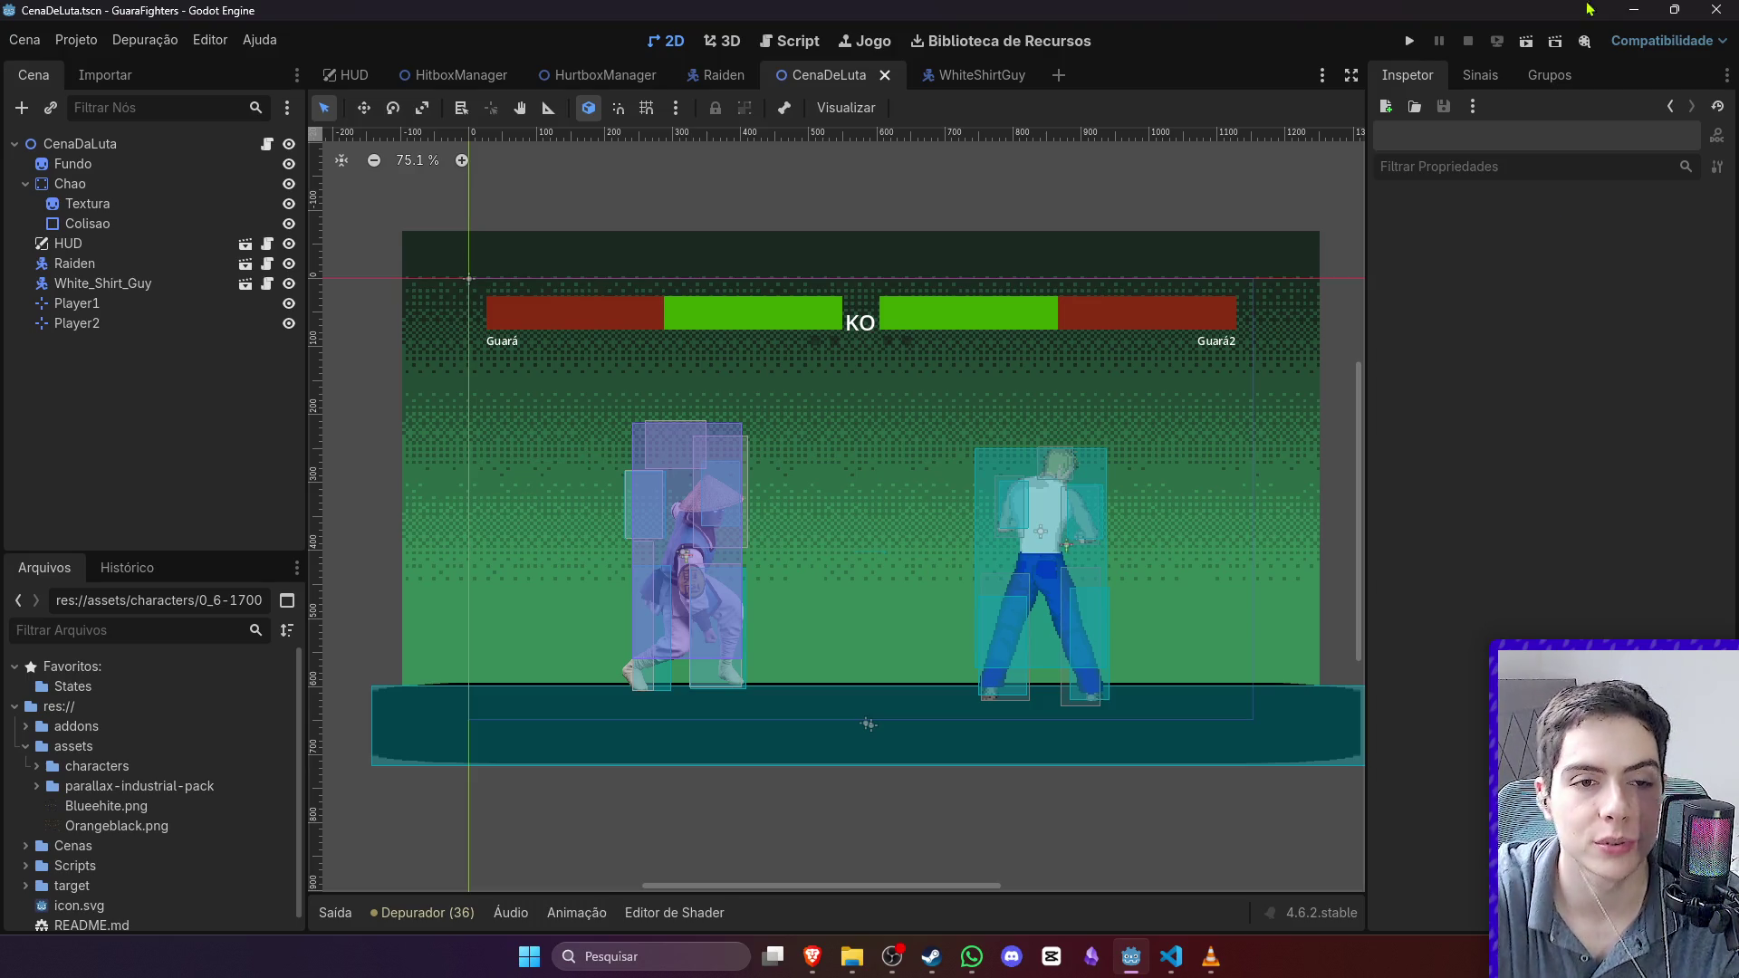
Run the fight, walk Raiden (D), crouch (S) and attack (J), then stop with F8.
left_click(1527, 42)
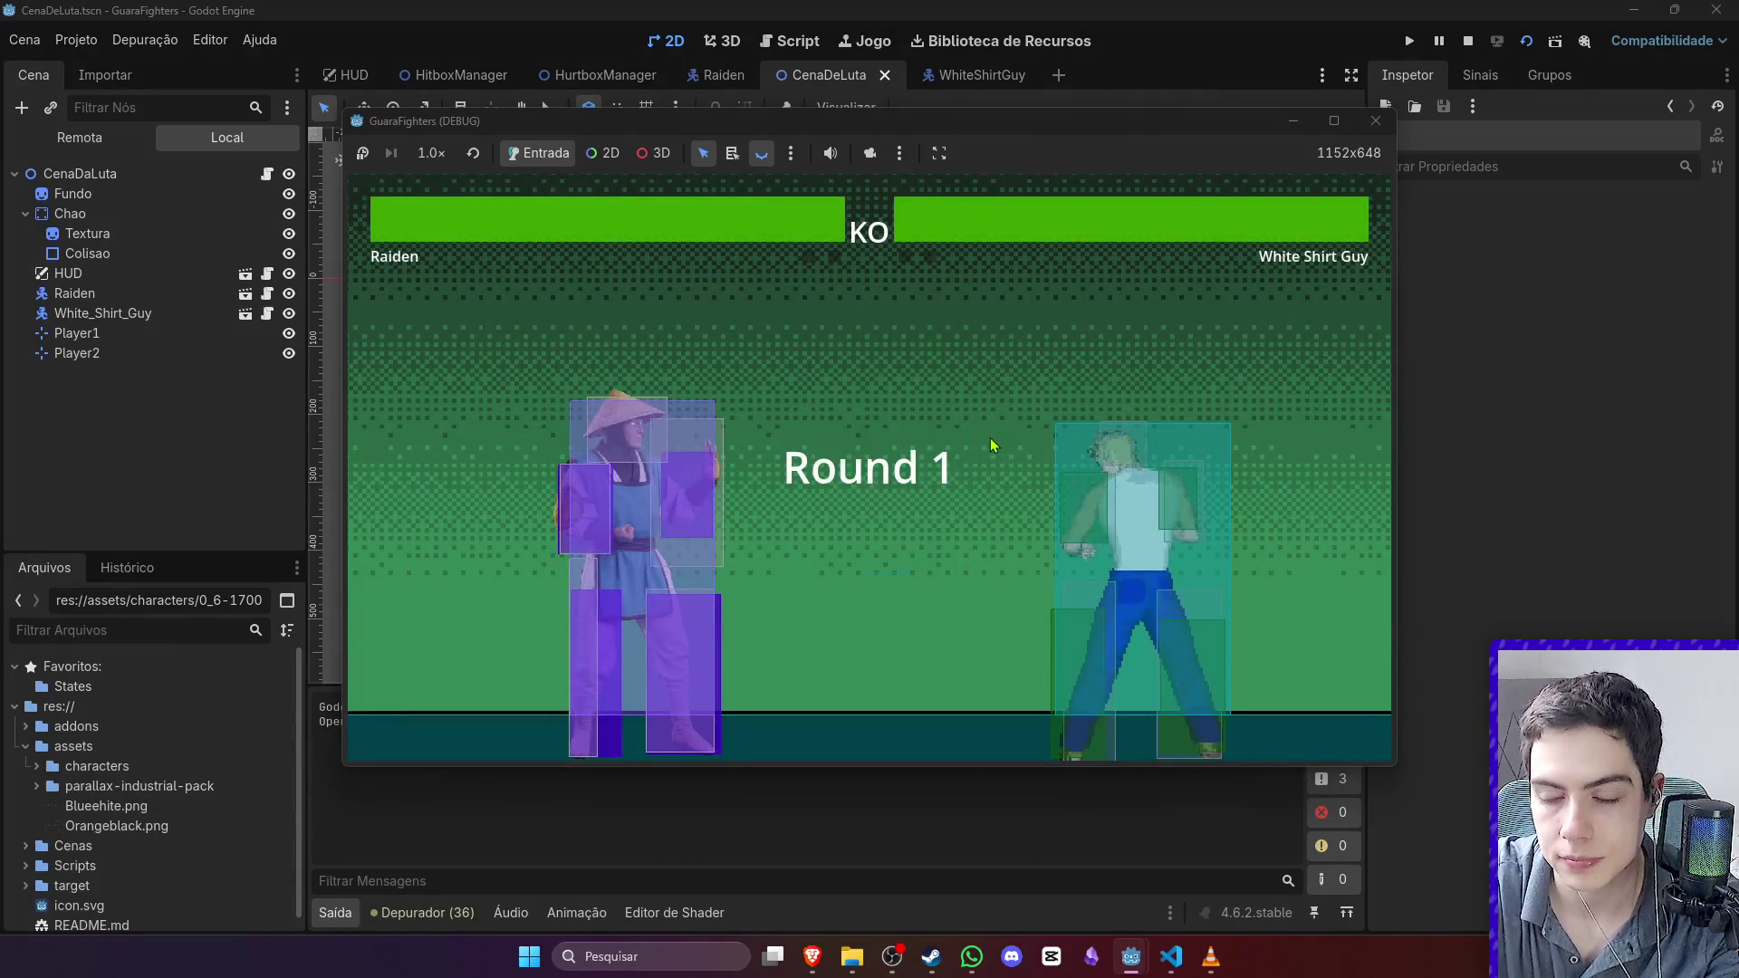
key("d")
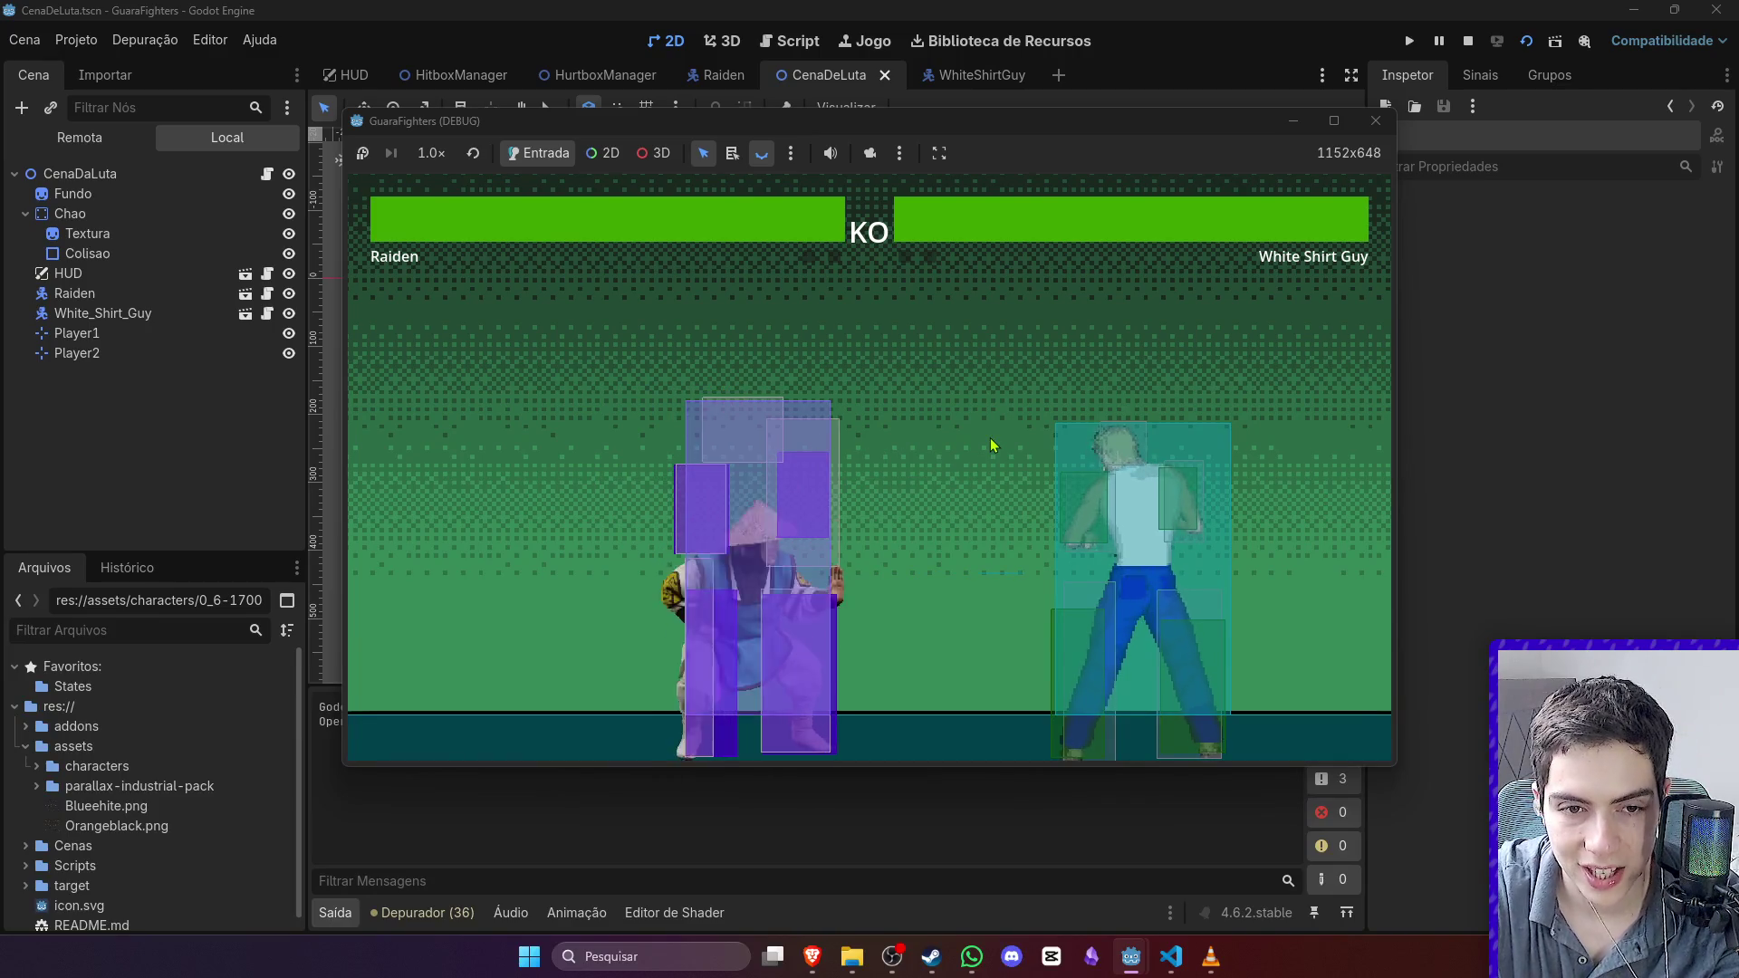
key("s")
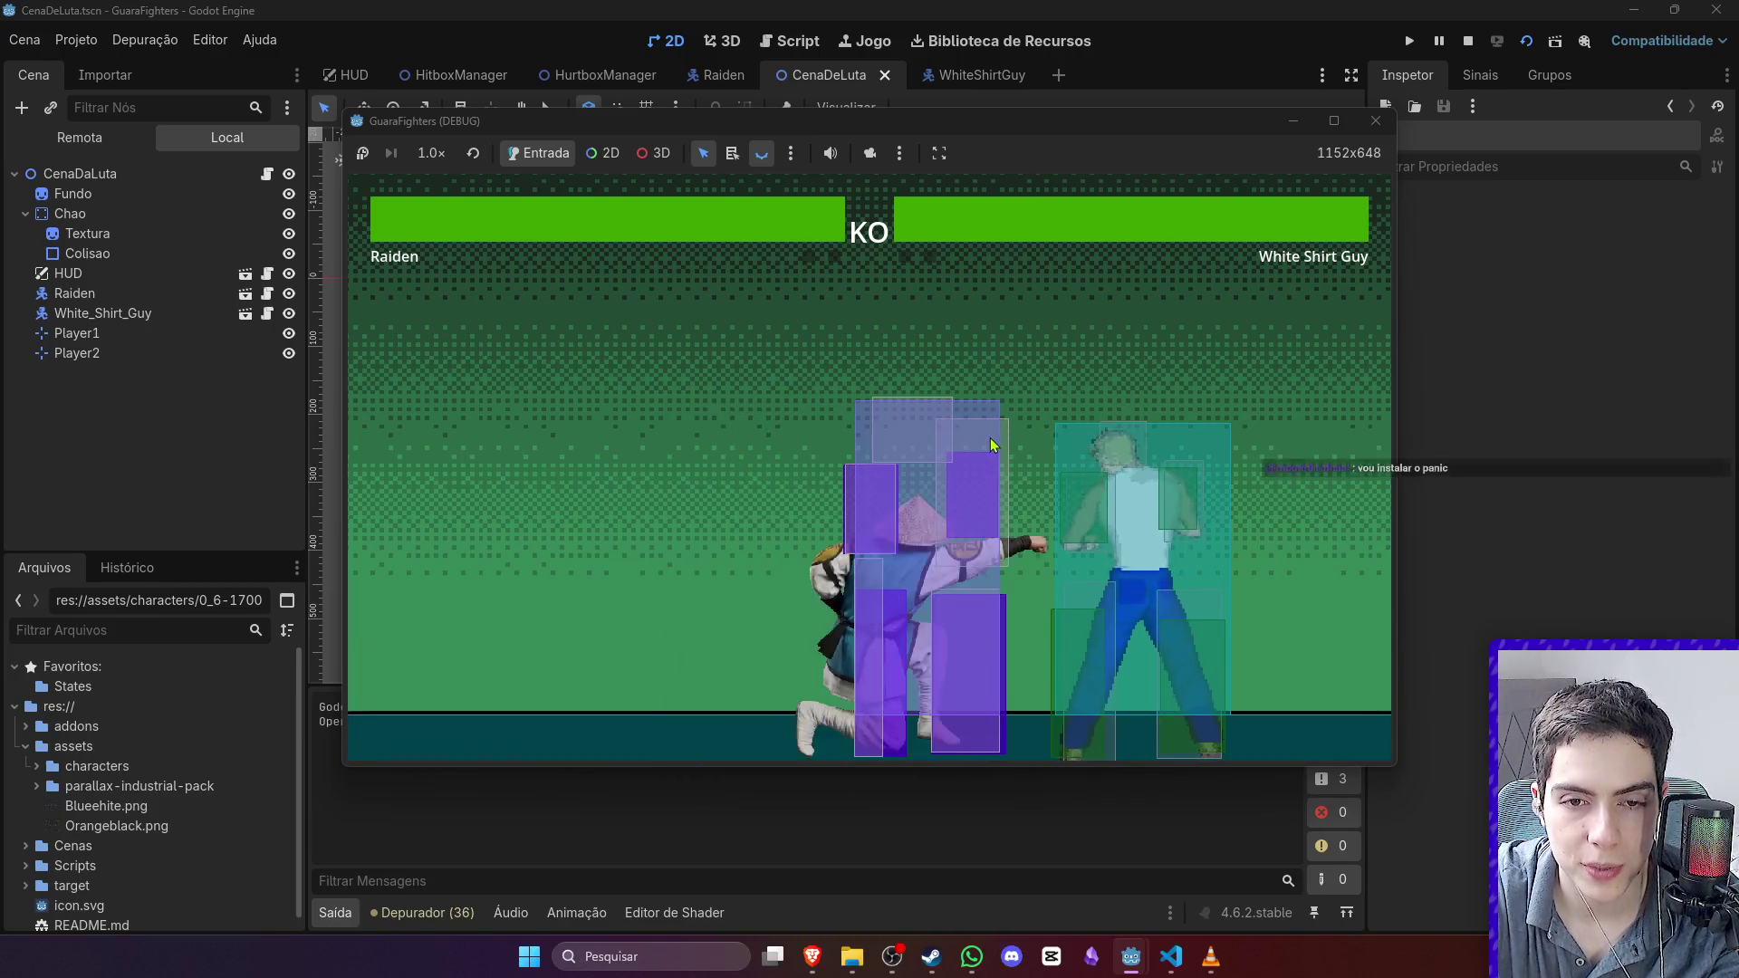
key("j")
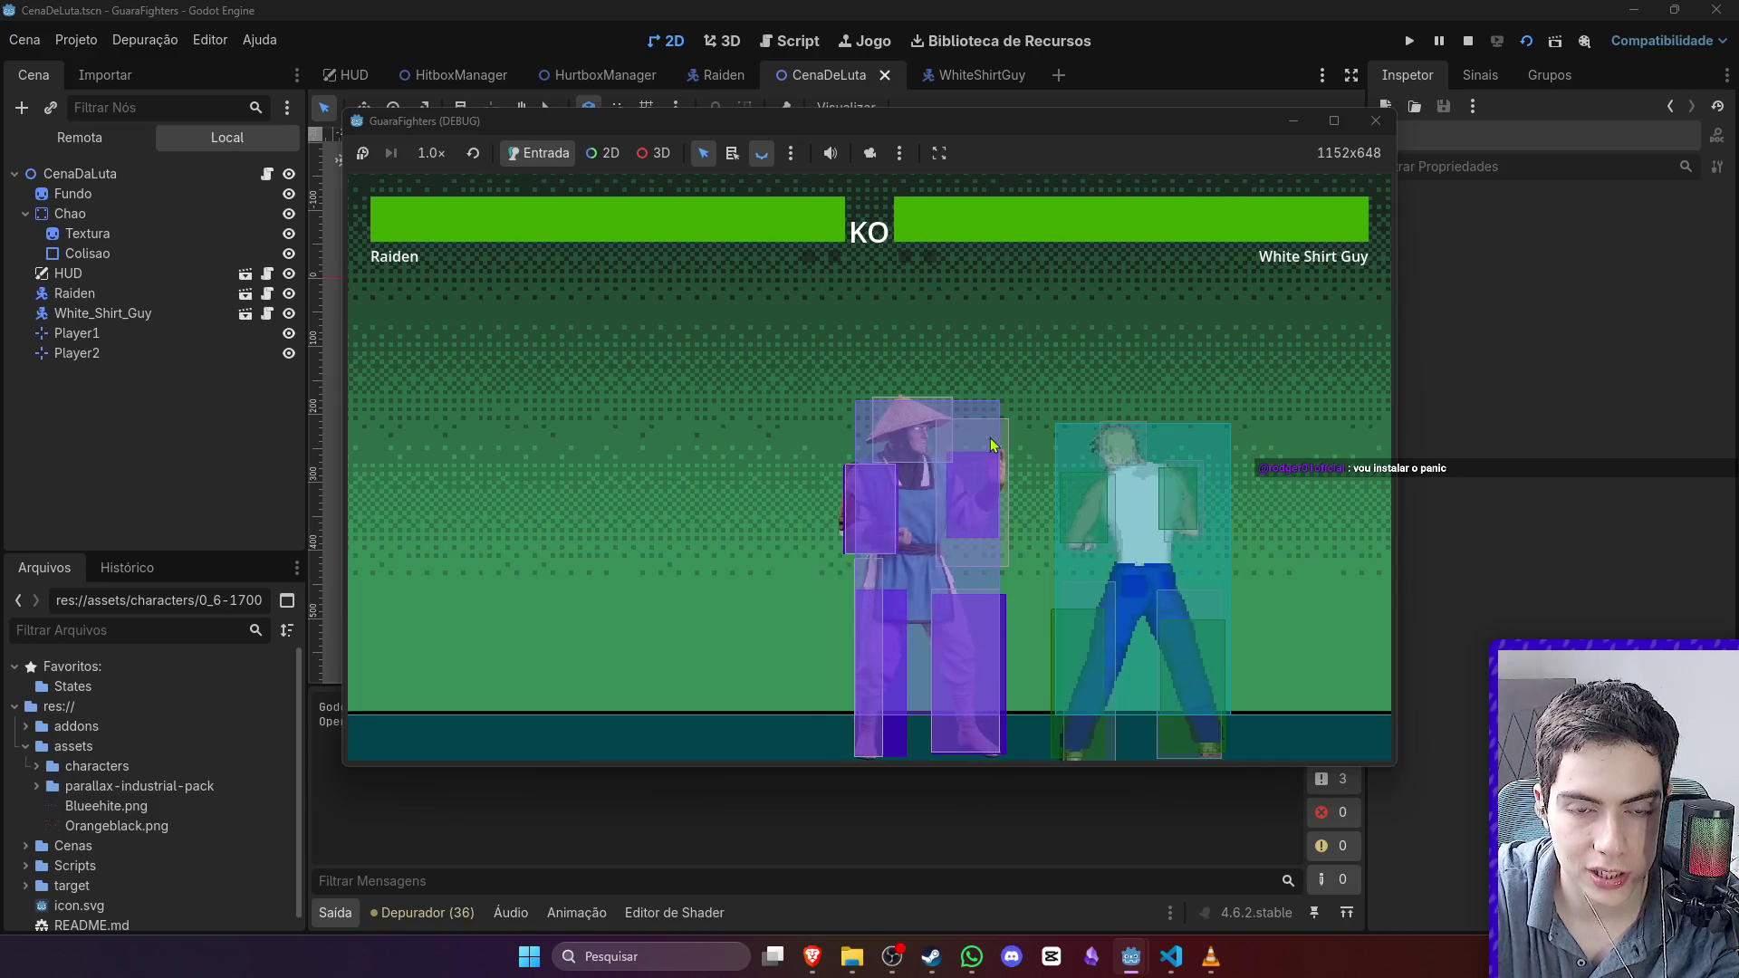
key("F8")
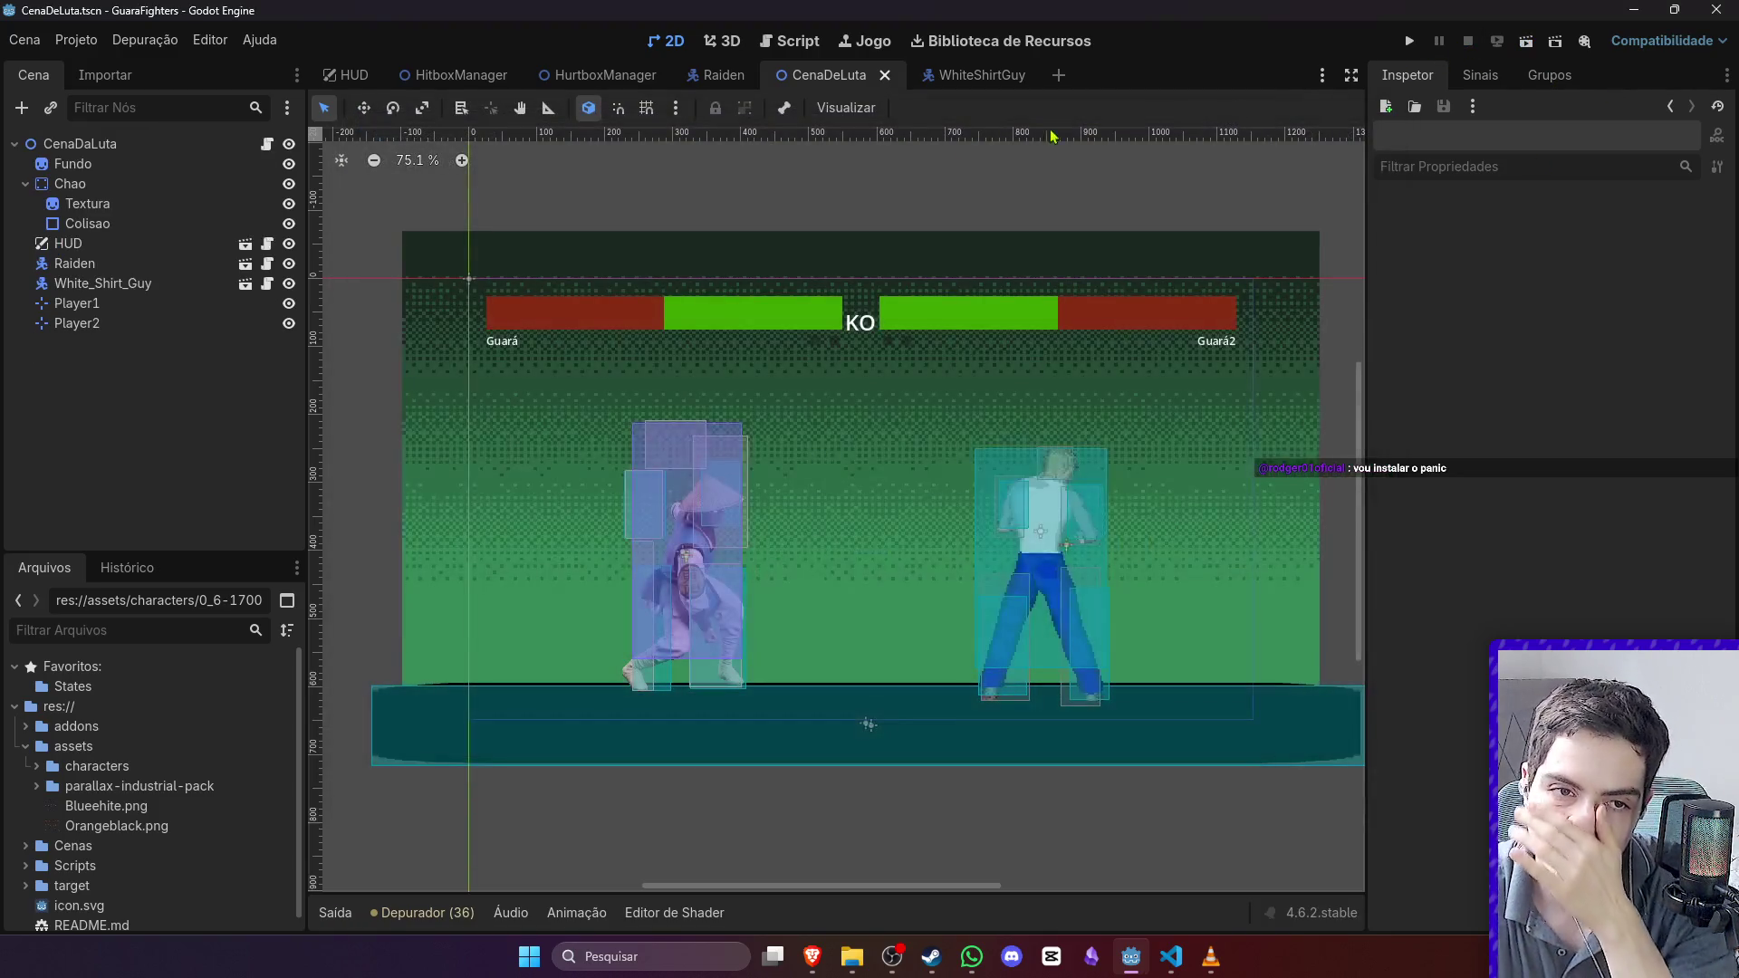
Return to the Raiden scene's 2D view after glancing at Player.gd.
left_click(983, 75)
left_click(827, 75)
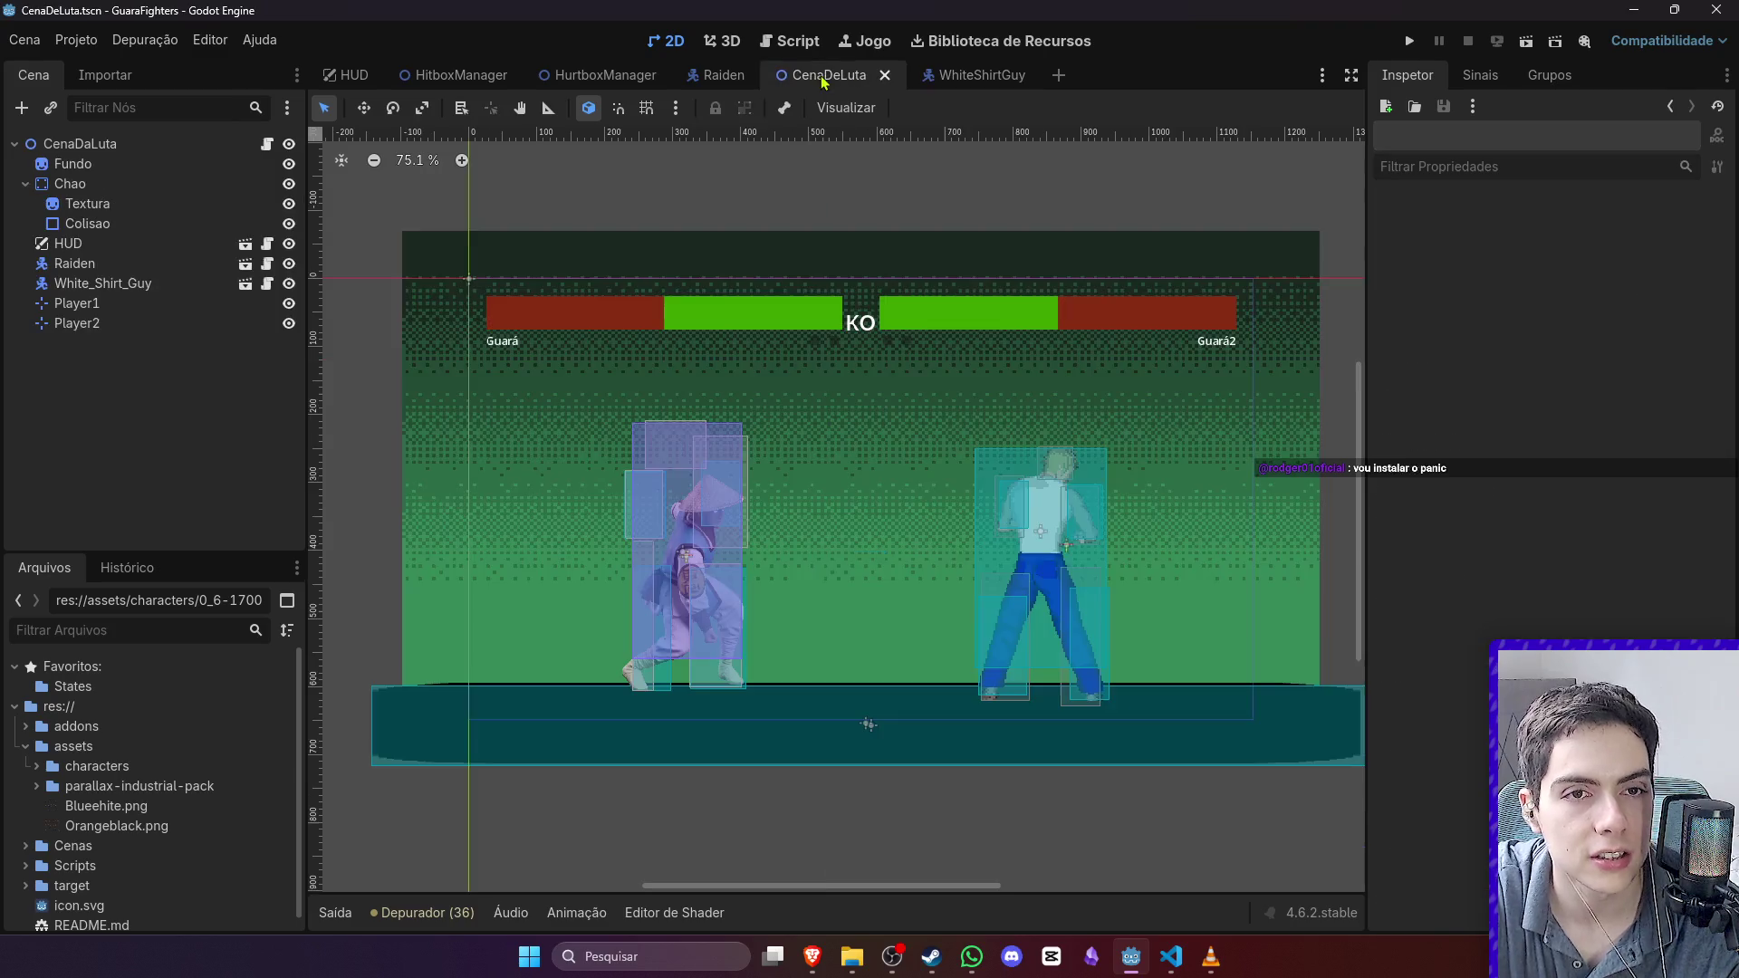
left_click(716, 76)
left_click(722, 41)
left_click(788, 41)
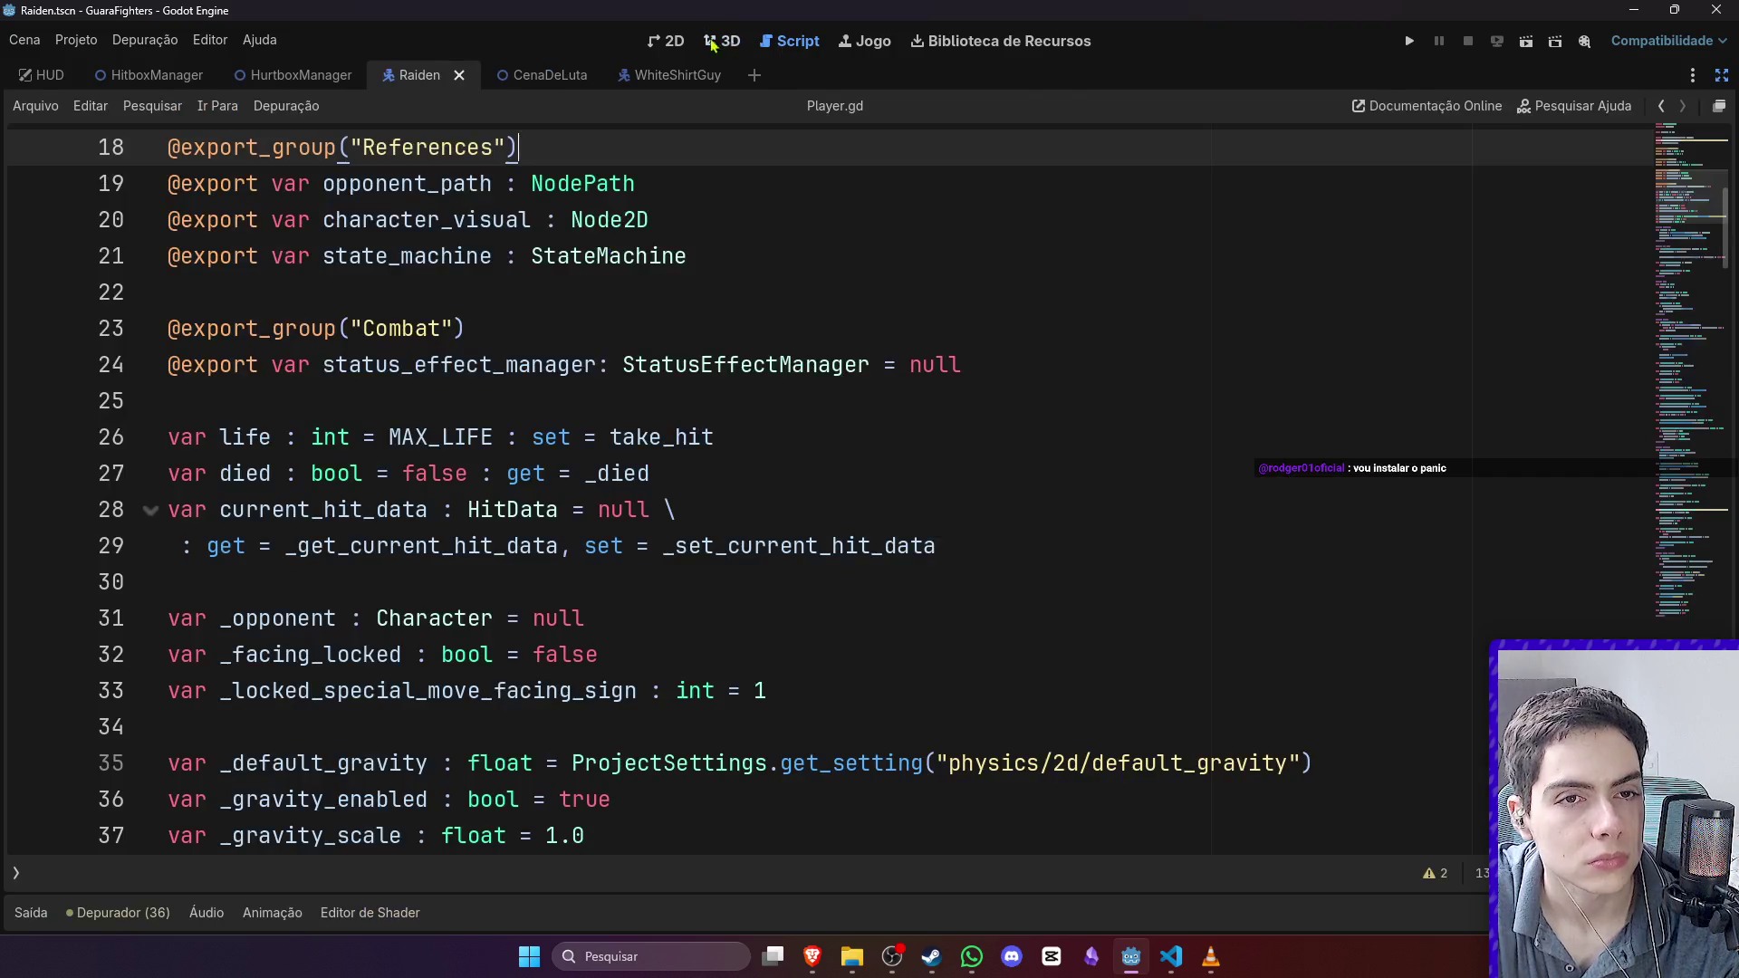
left_click(675, 40)
Show the Uppercut timeline and expand HitboxManager's five body hitboxes.
left_click(113, 183)
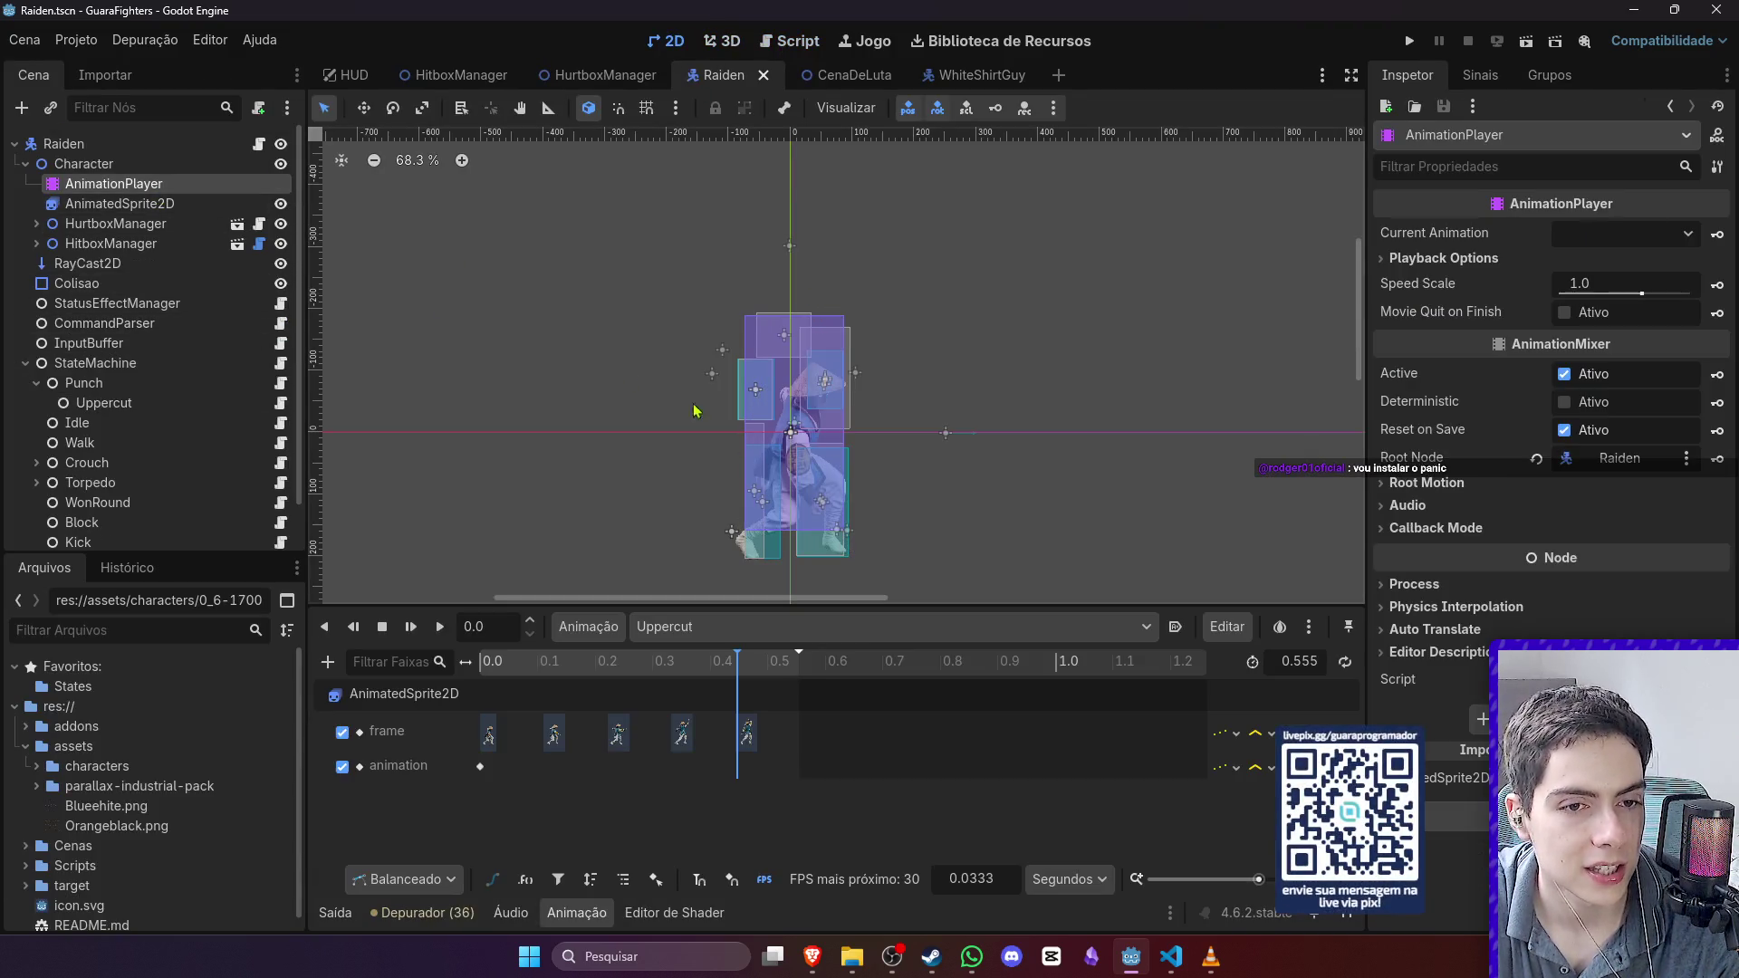
scroll(808, 483, "up", 2)
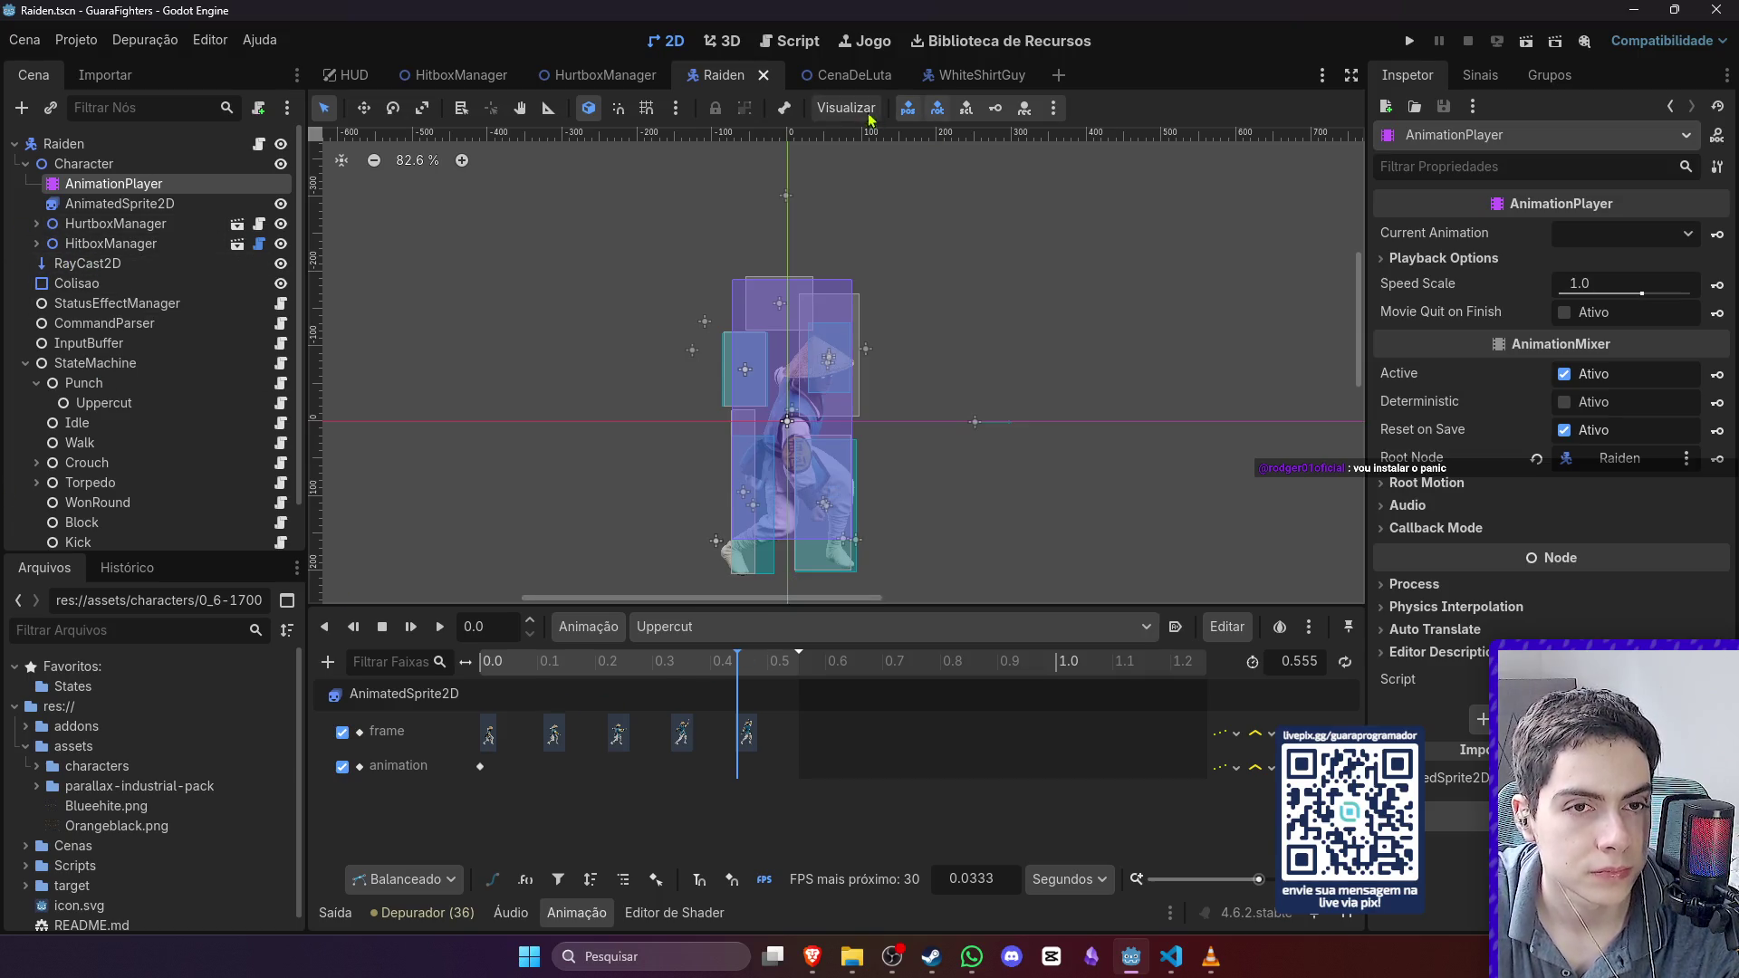
left_click(25, 363)
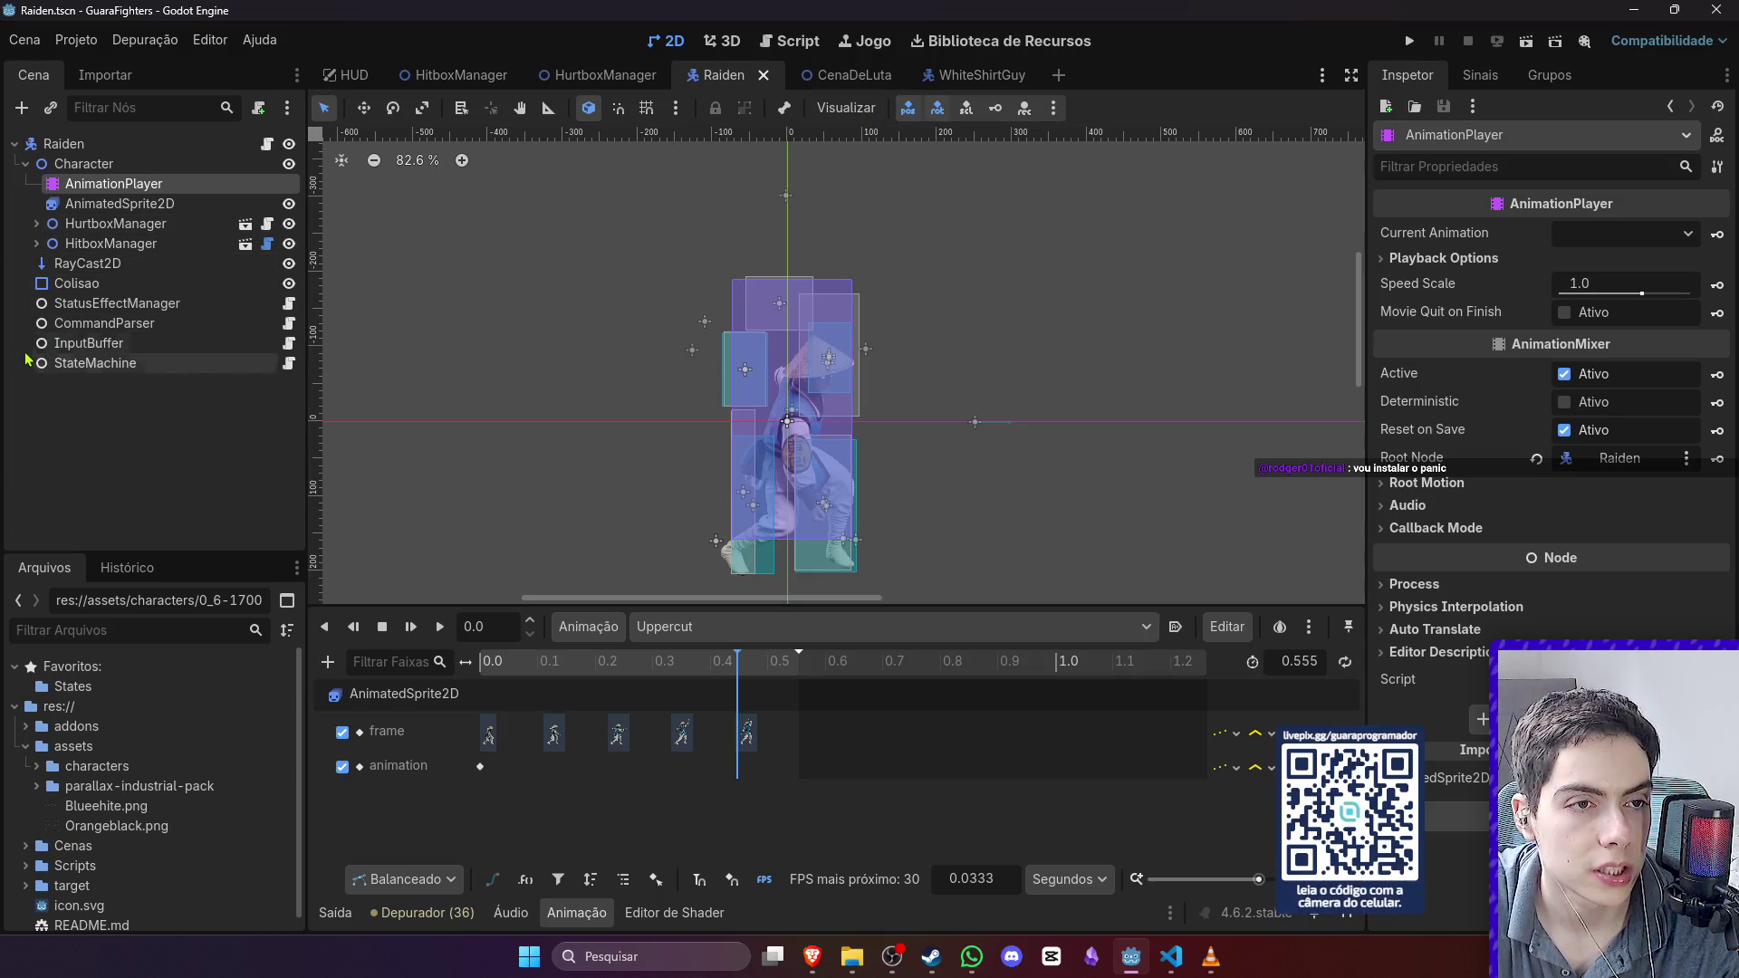
left_click(35, 244)
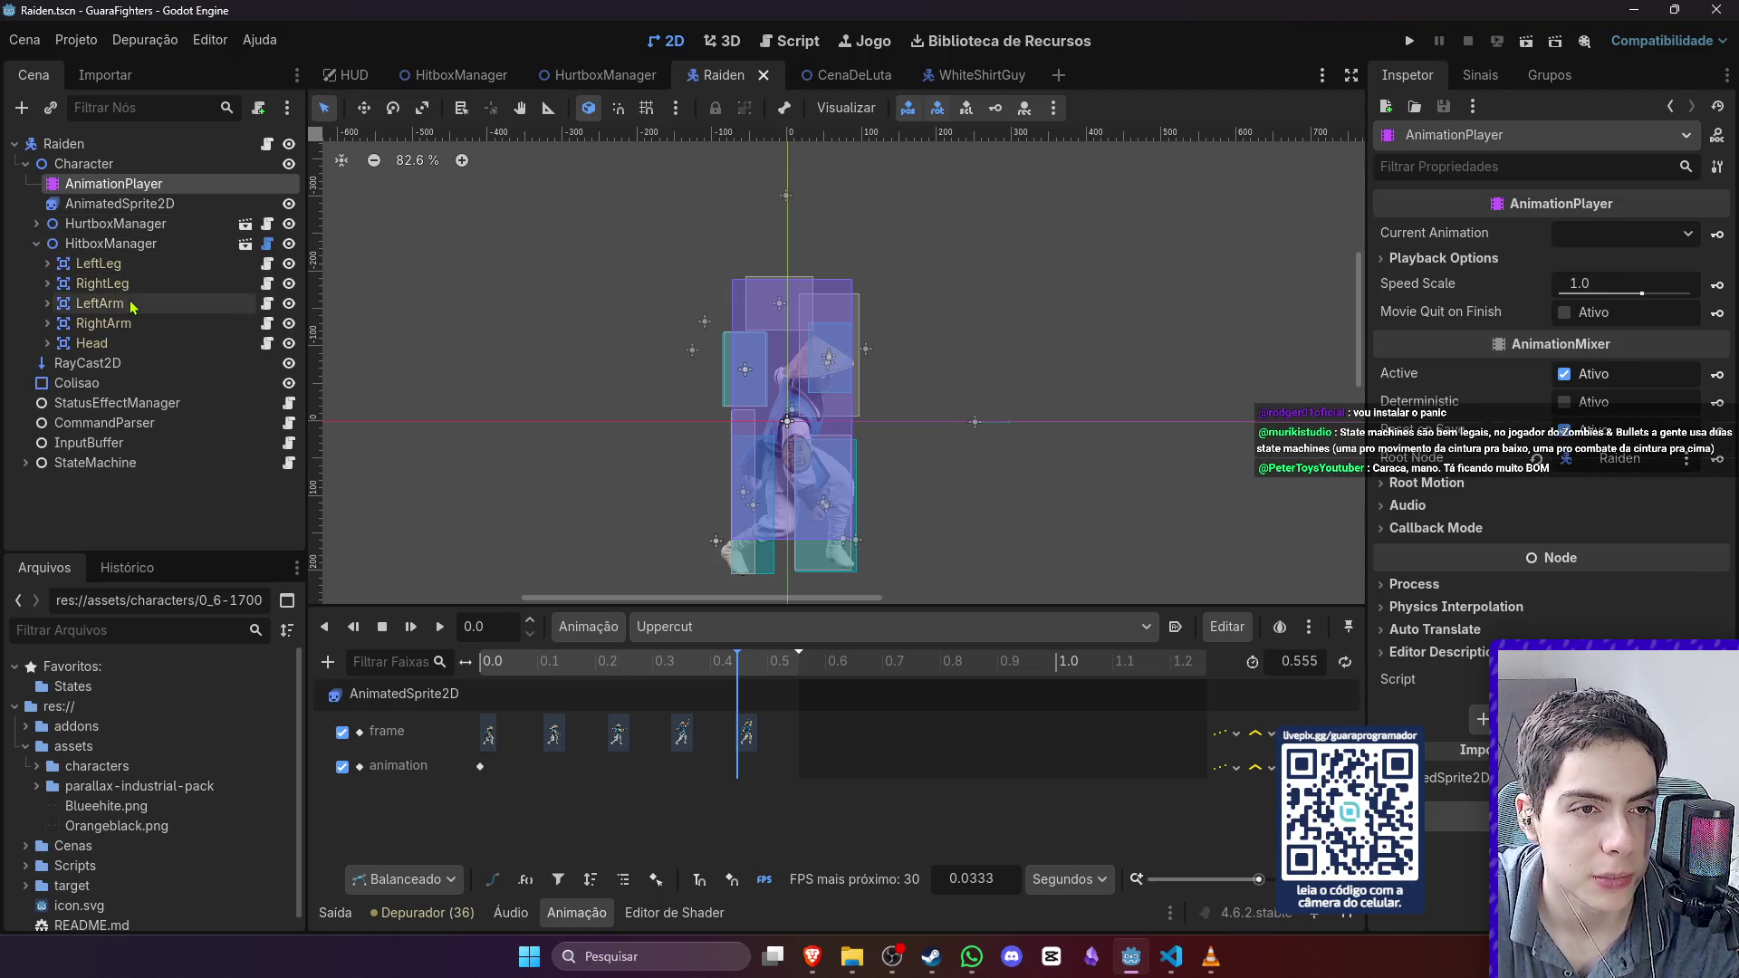
Select LeftArm and zoom the Uppercut timeline to 0.30–0.36 s around the 0.3337 s key.
left_click(132, 304)
left_click(483, 678)
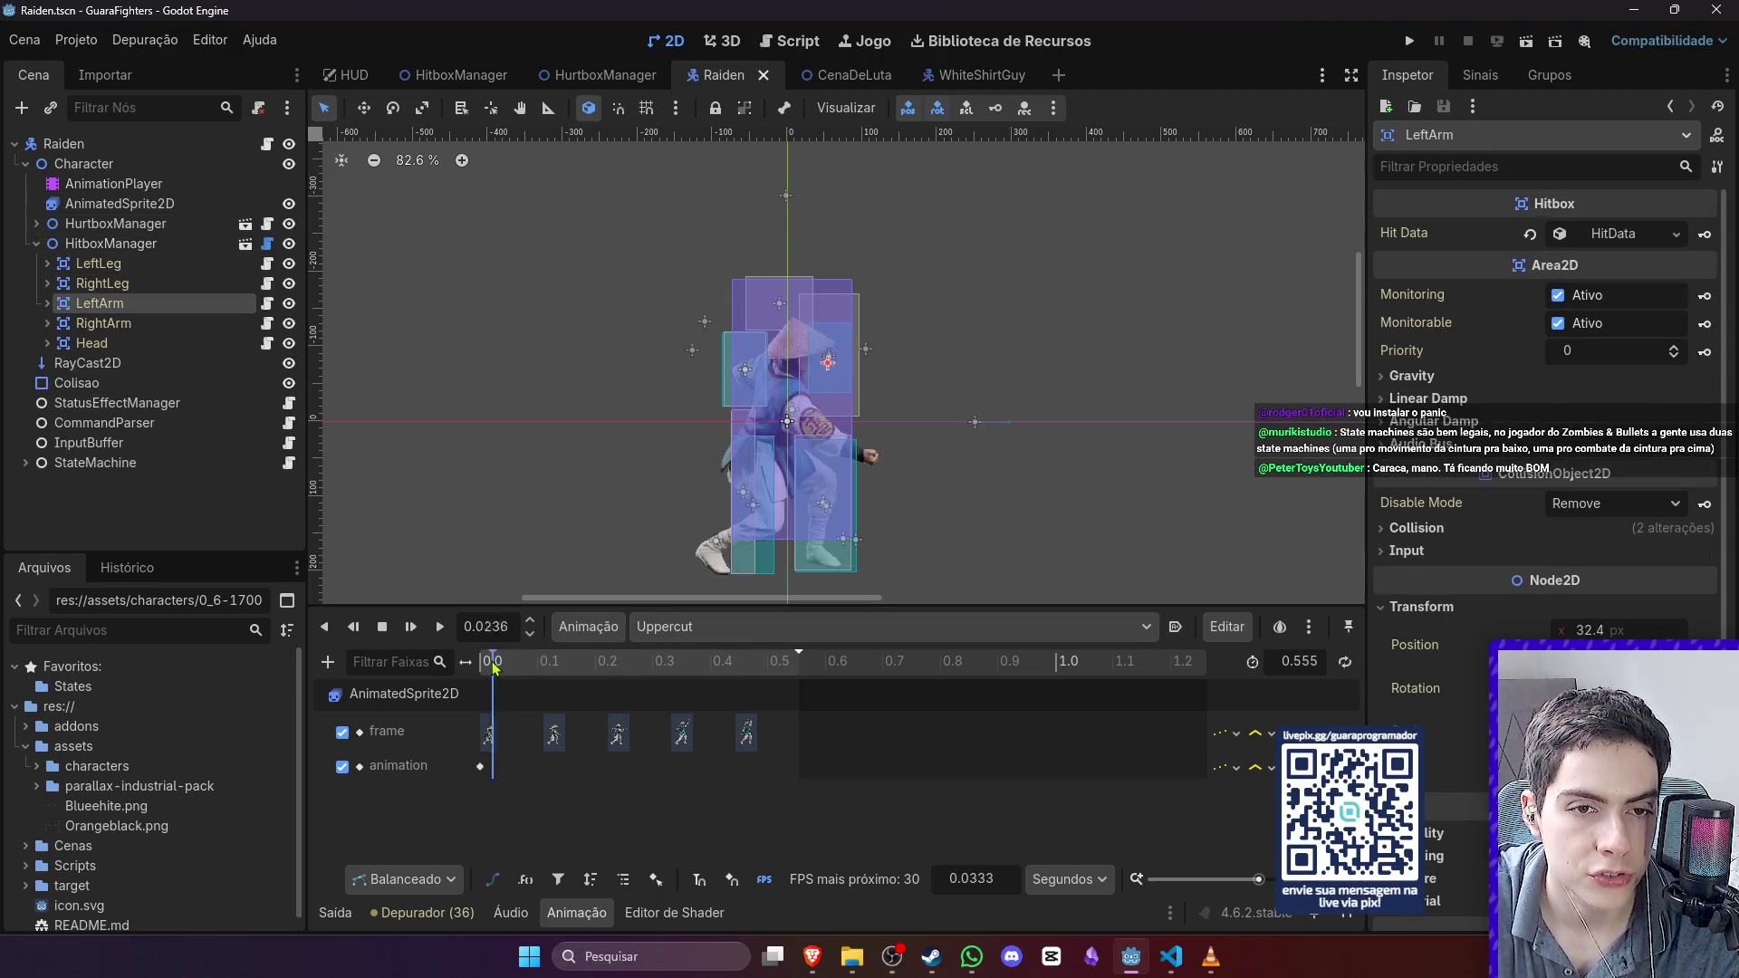
mouse_move(483, 677)
left_mouse_down()
mouse_move(686, 678)
mouse_move(671, 678)
left_mouse_up()
left_click_drag(1258, 879, 1279, 879)
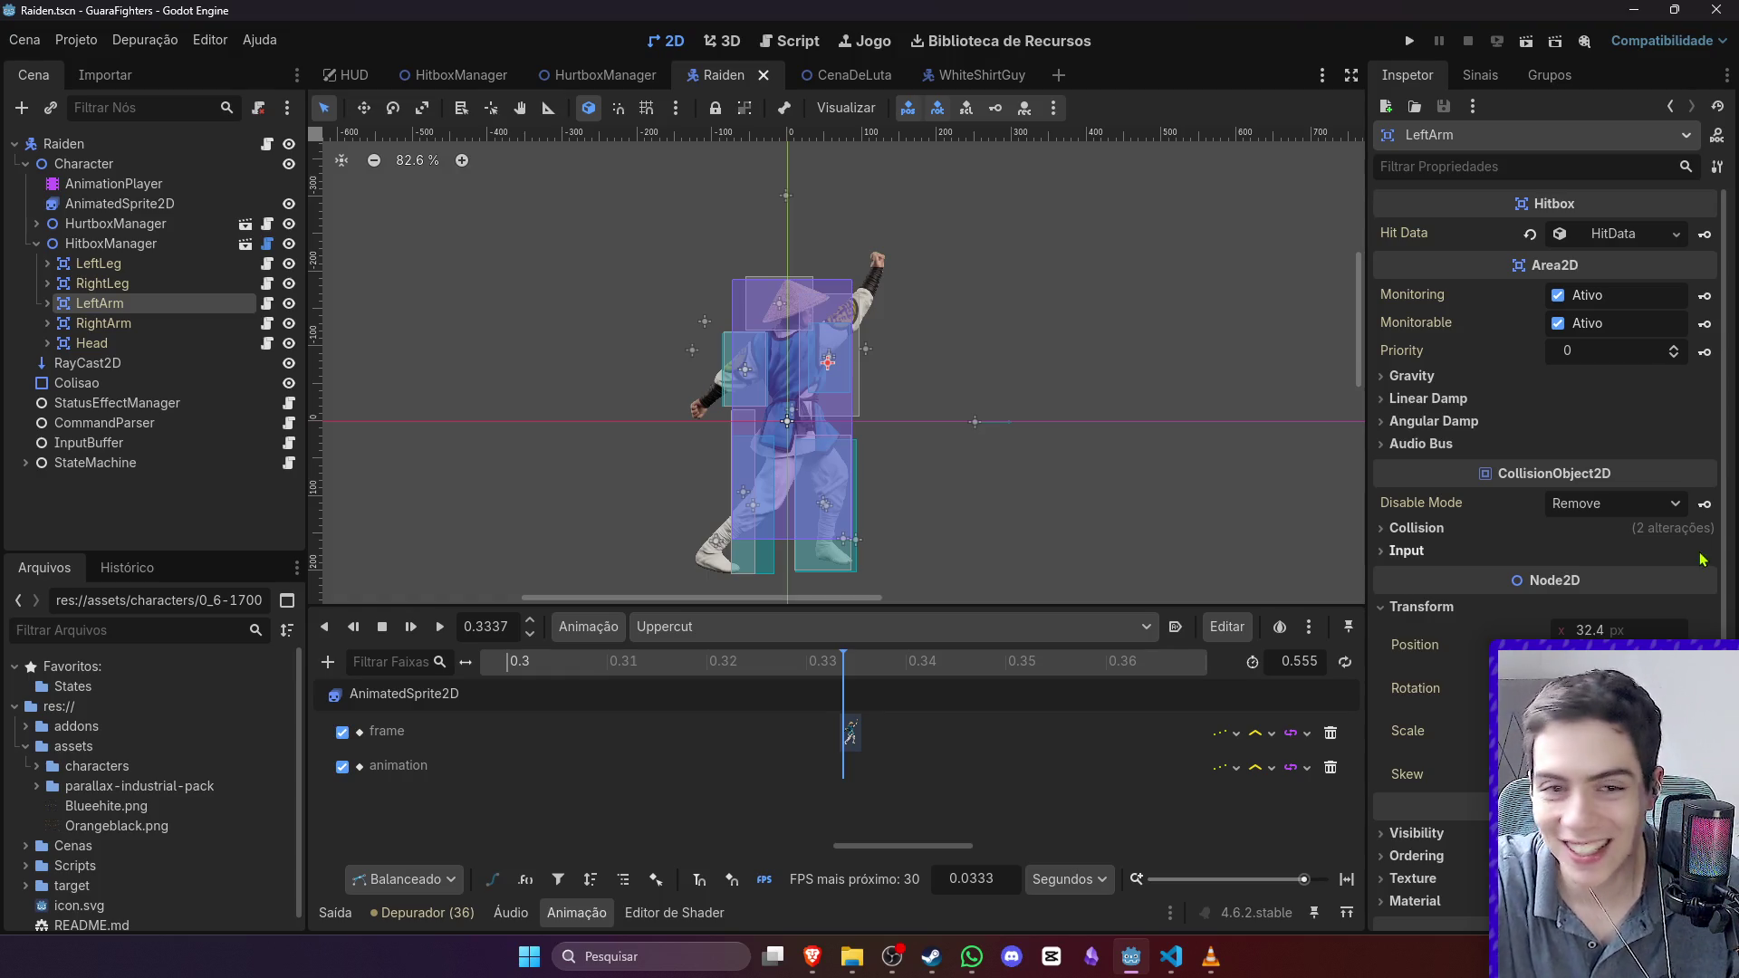
left_click(1088, 506)
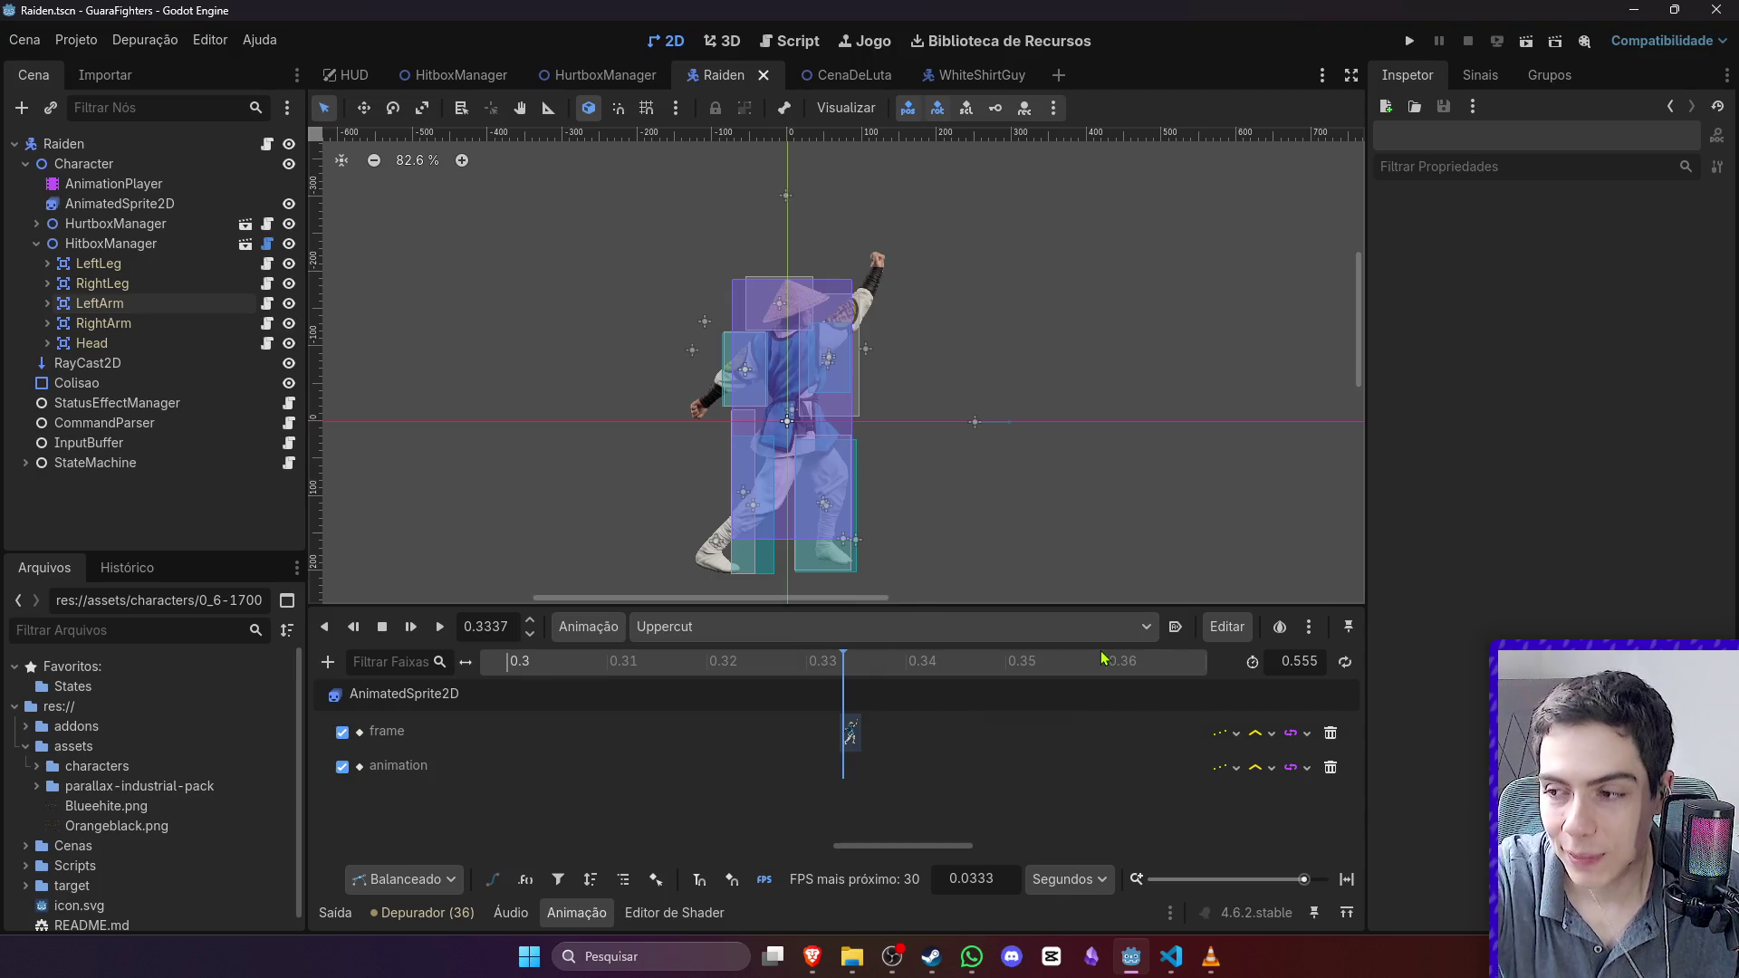
Tidy the Scene dock by expanding StateMachine and collapsing the Punch and Jump states.
left_click(181, 462)
left_click(26, 463)
scroll(45, 458, "down", 2)
left_click(36, 333)
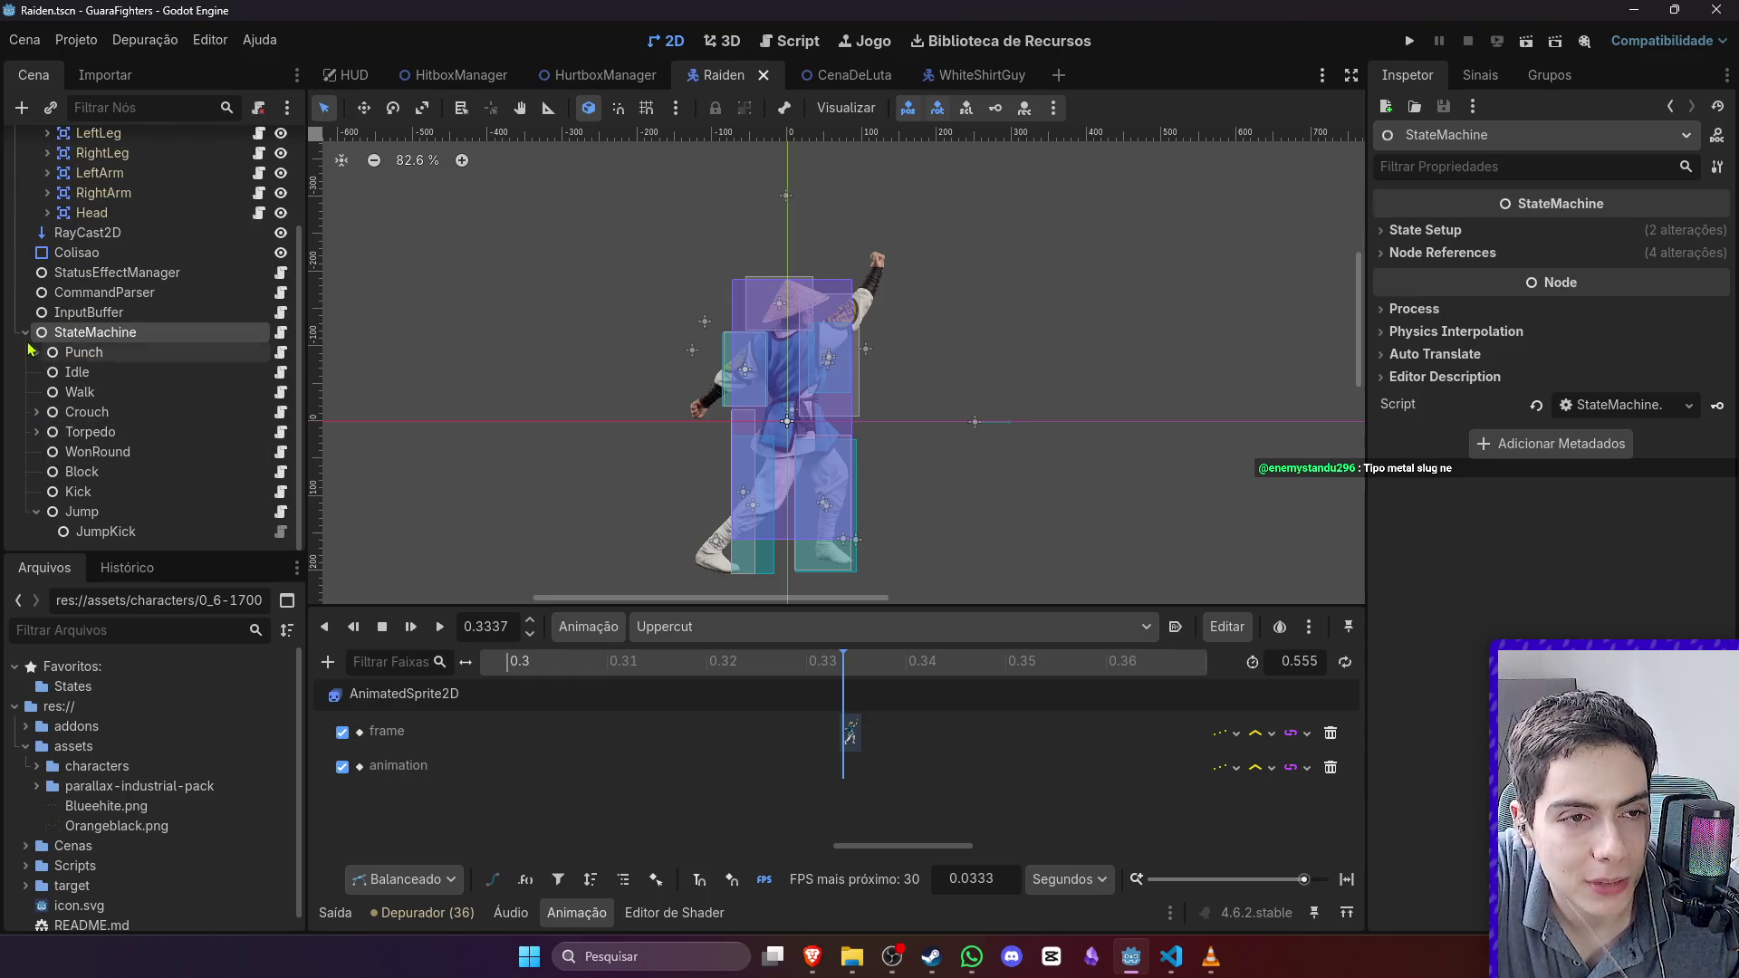
left_click(25, 512)
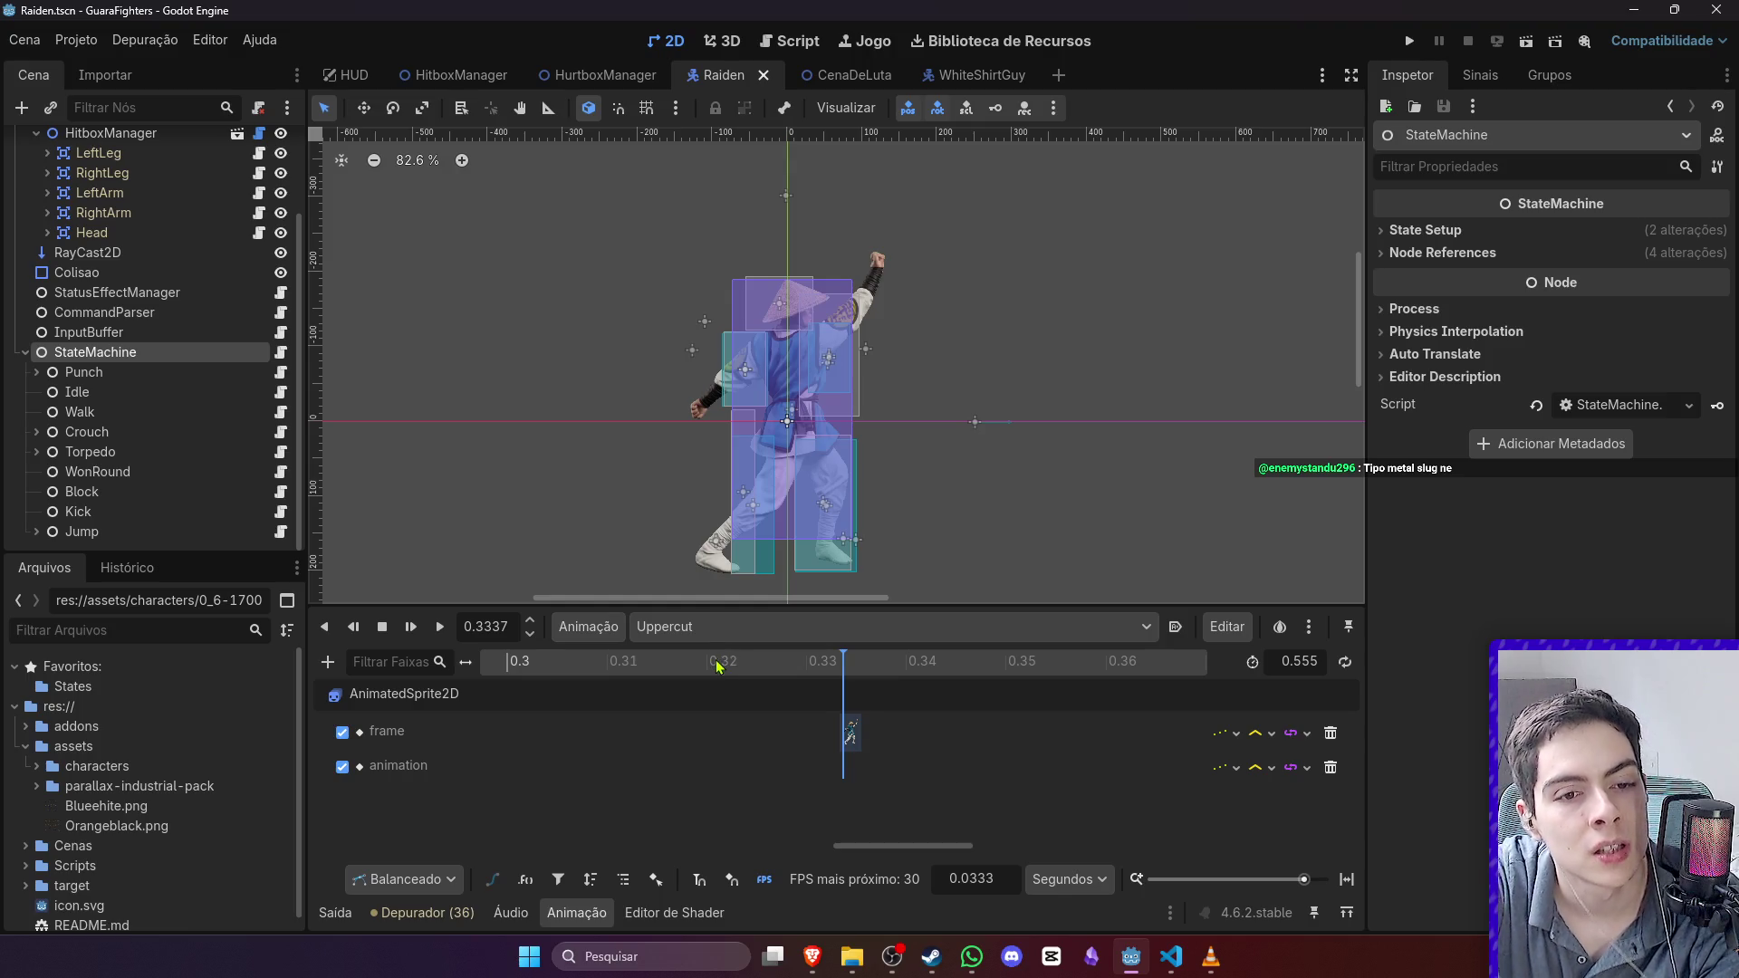
Retime Uppercut's fourth frame key from 0.3331 to exactly 0.3333 s, then reselect LeftArm.
left_click(639, 661)
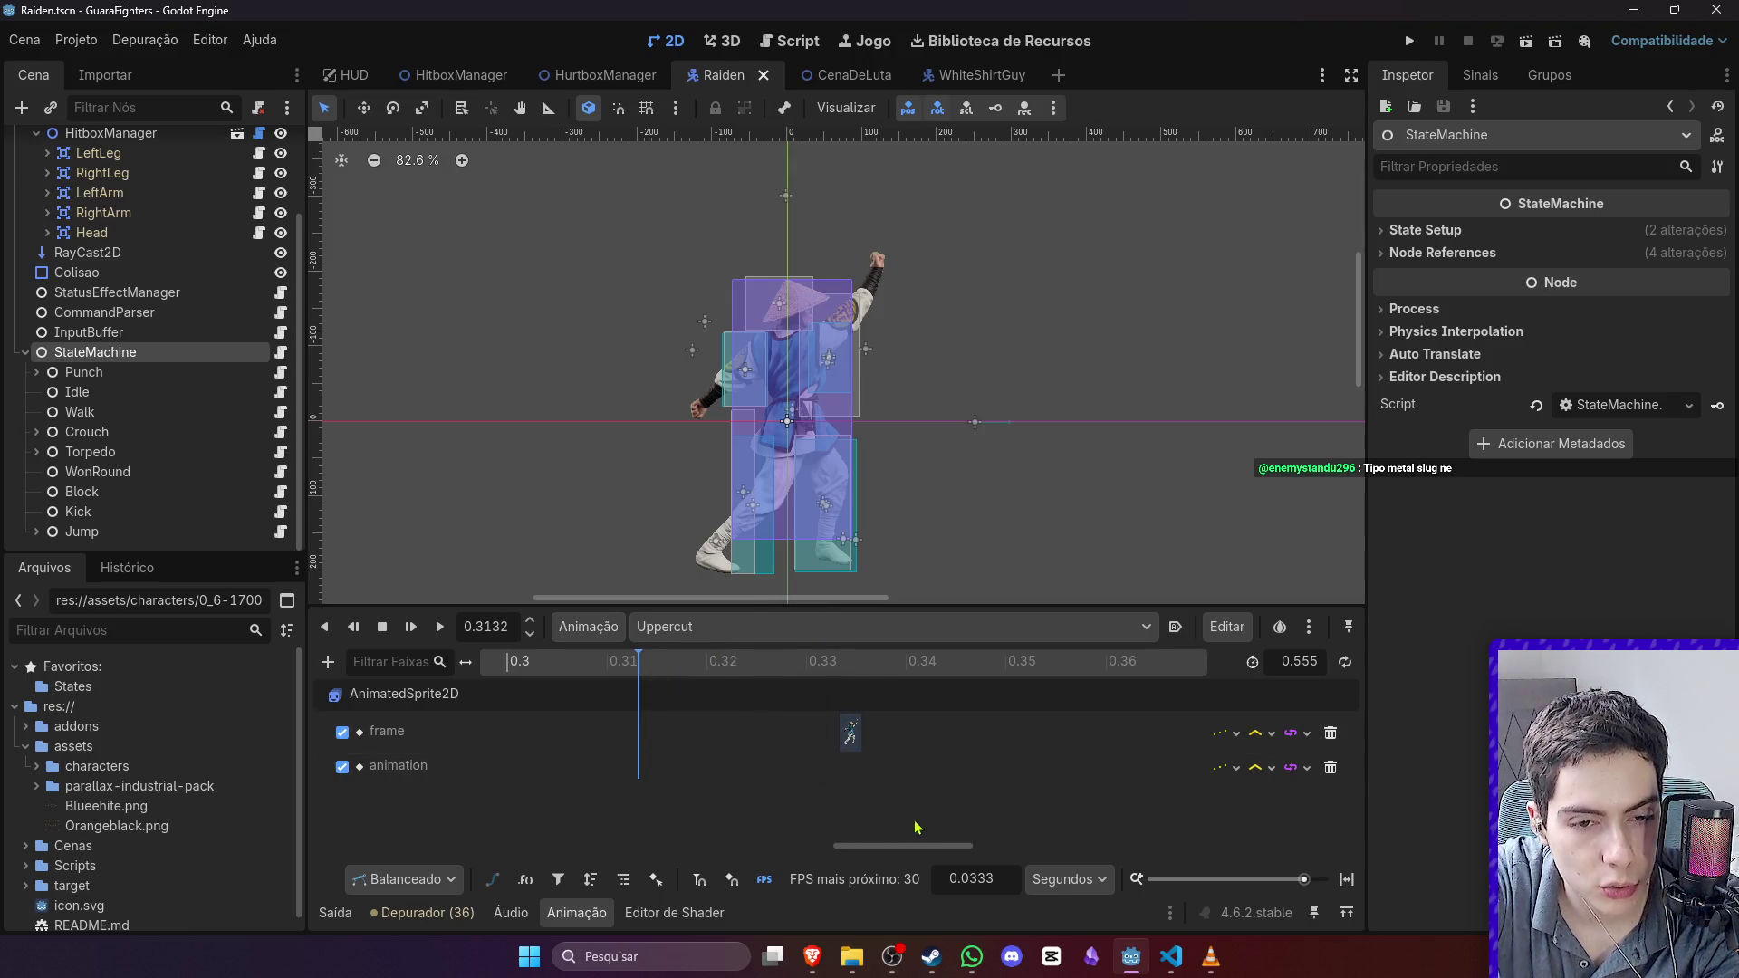
mouse_move(1261, 879)
left_mouse_down()
mouse_move(1242, 880)
mouse_move(1263, 879)
left_mouse_up()
mouse_move(809, 666)
left_mouse_down()
mouse_move(646, 693)
mouse_move(769, 704)
mouse_move(670, 721)
mouse_move(760, 729)
left_mouse_up()
left_click(761, 729)
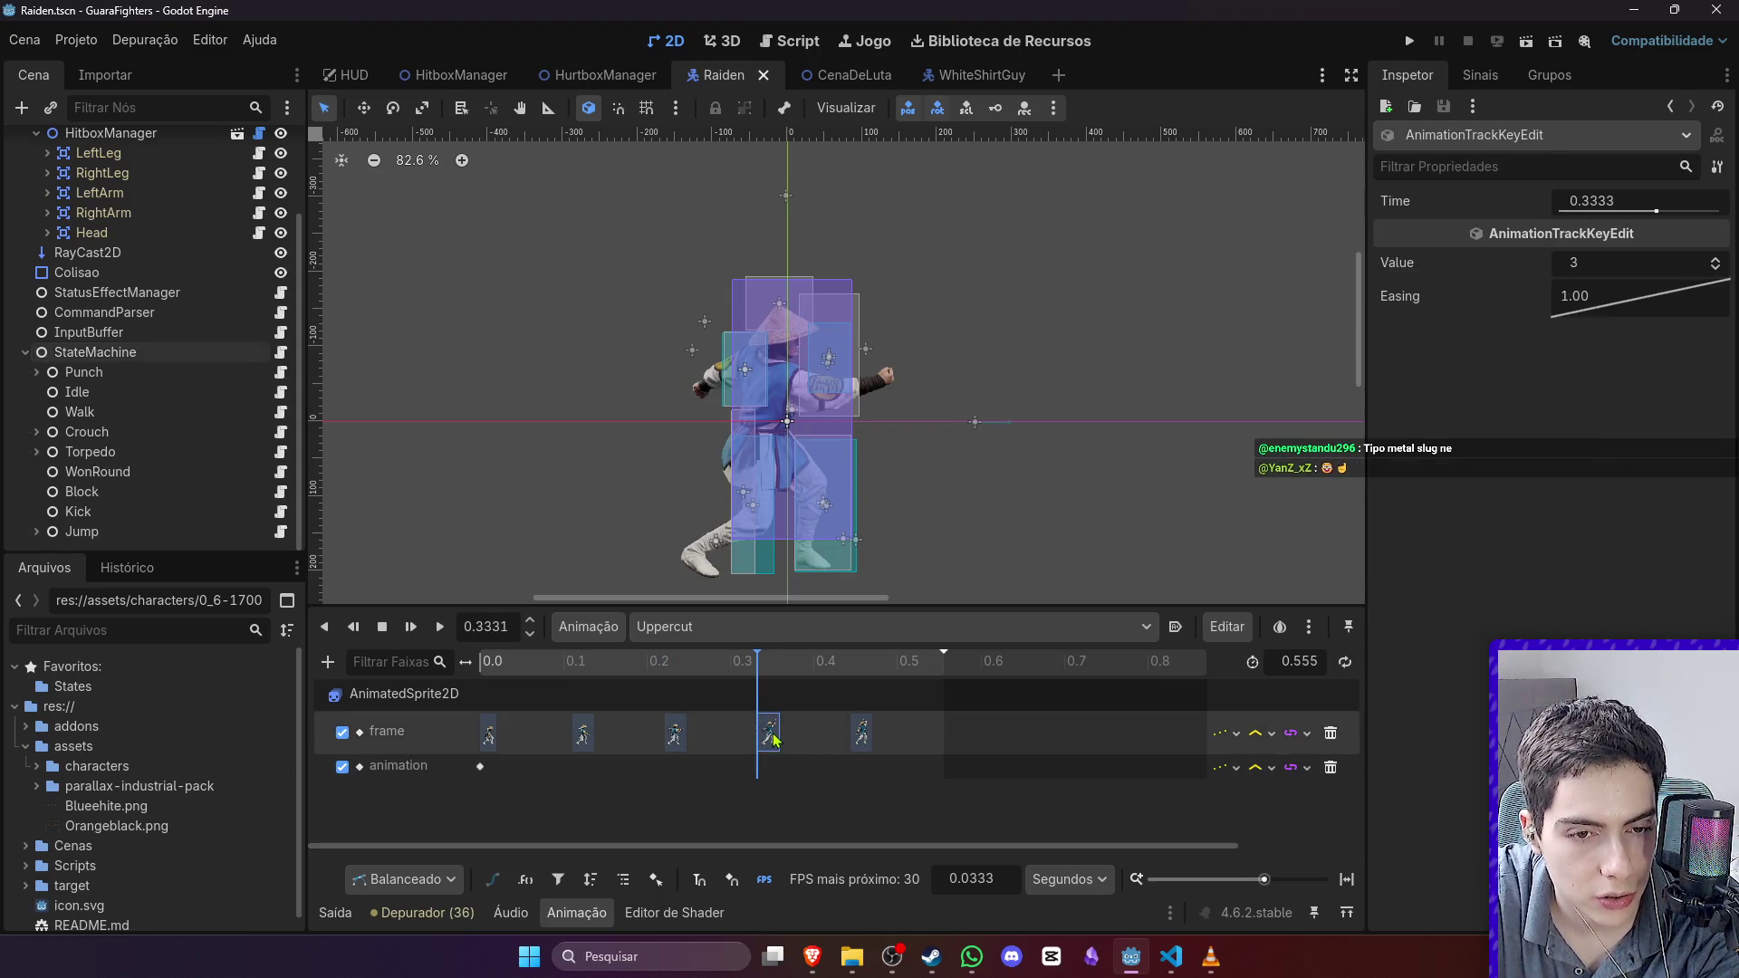
left_click(1608, 207)
type("0.3333")
key("Return")
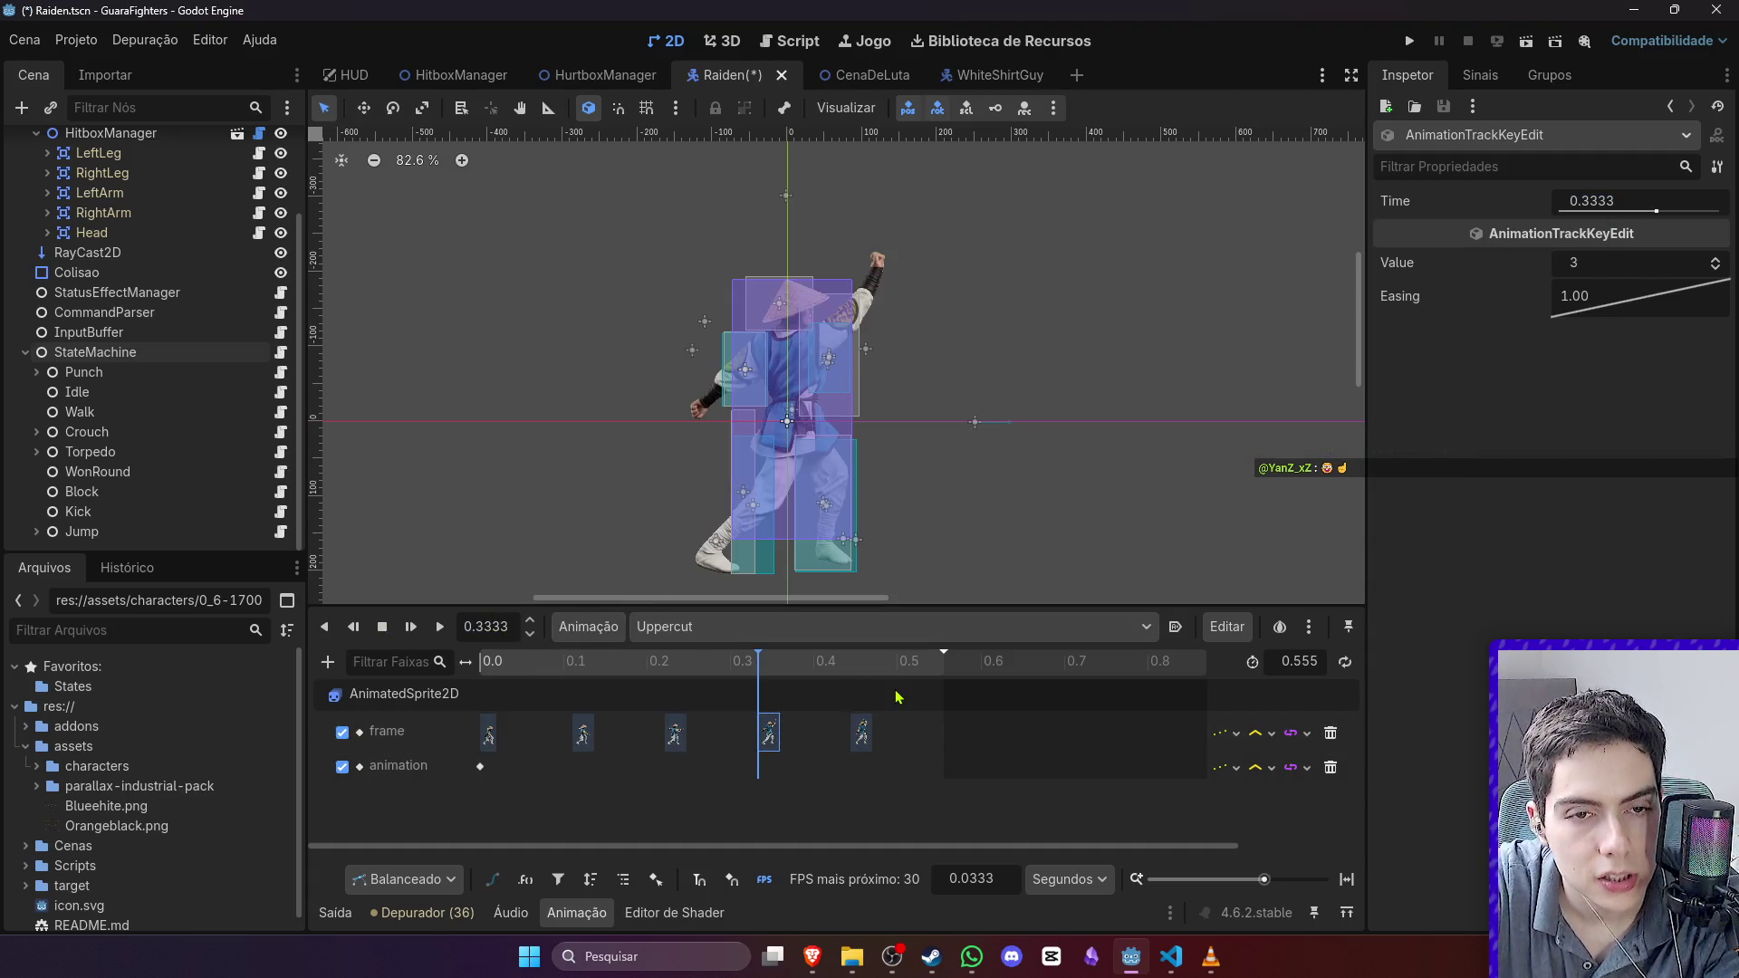
scroll(165, 353, "up", 3)
left_click(168, 295)
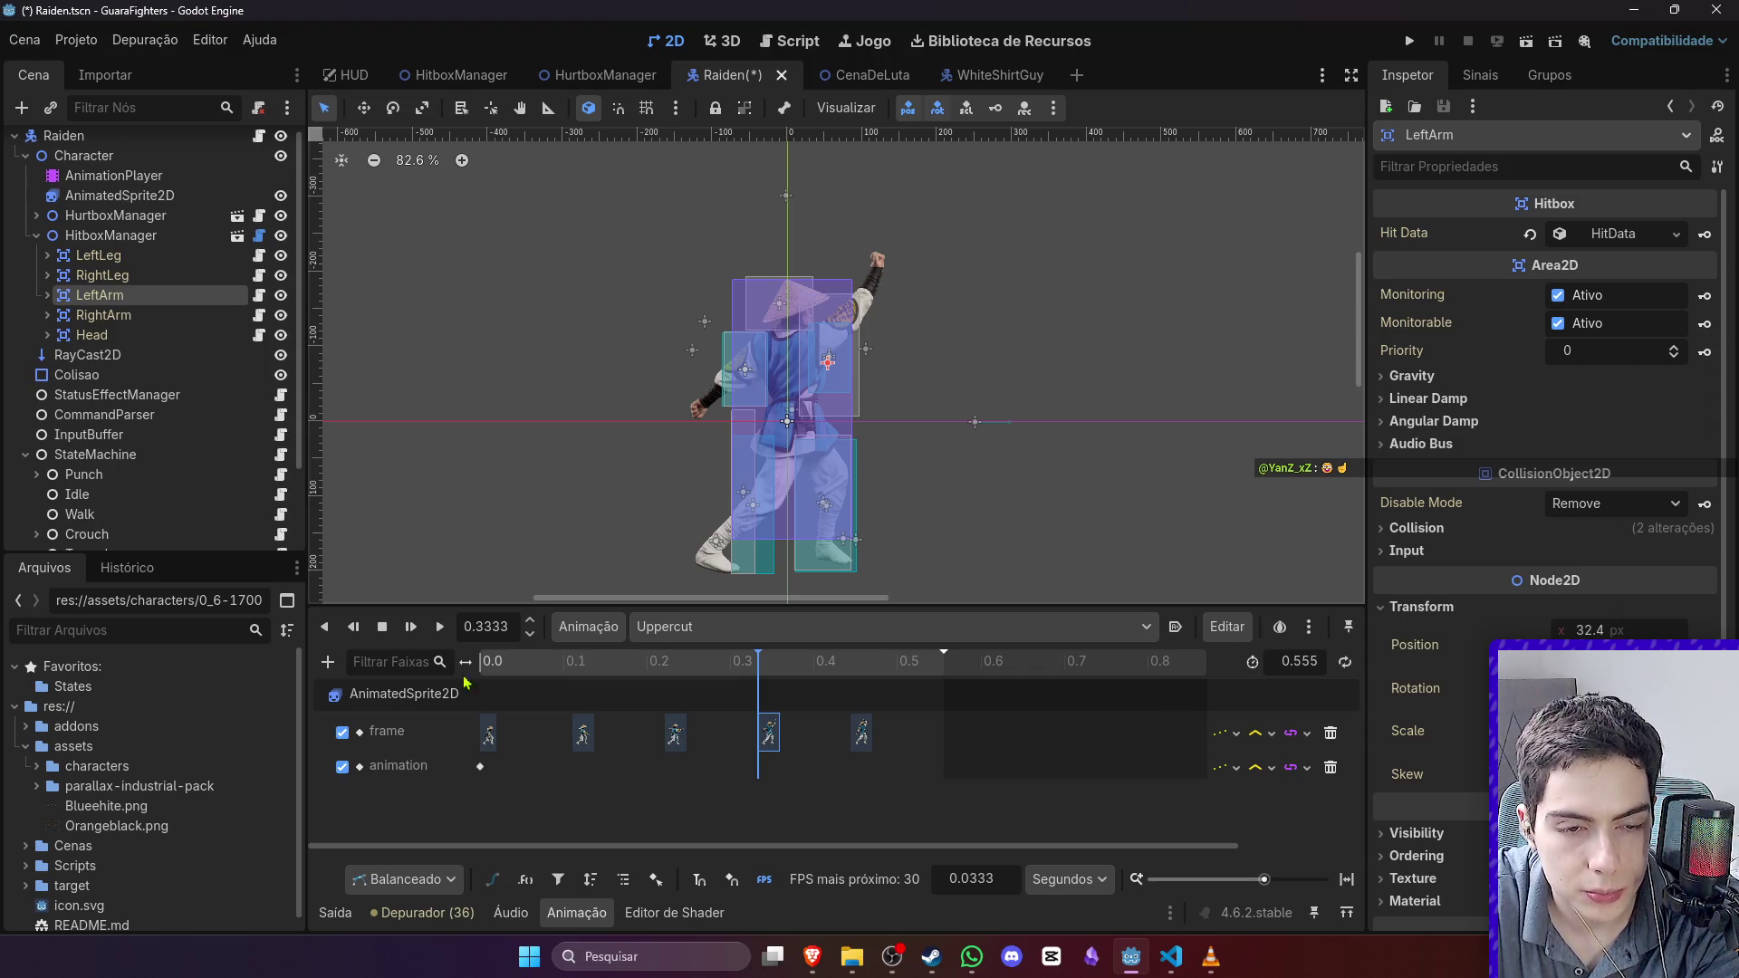
Create a LeftArm position track keyed at 0.0 and move the playhead to about 0.33 s.
left_click_drag(612, 670, 397, 659)
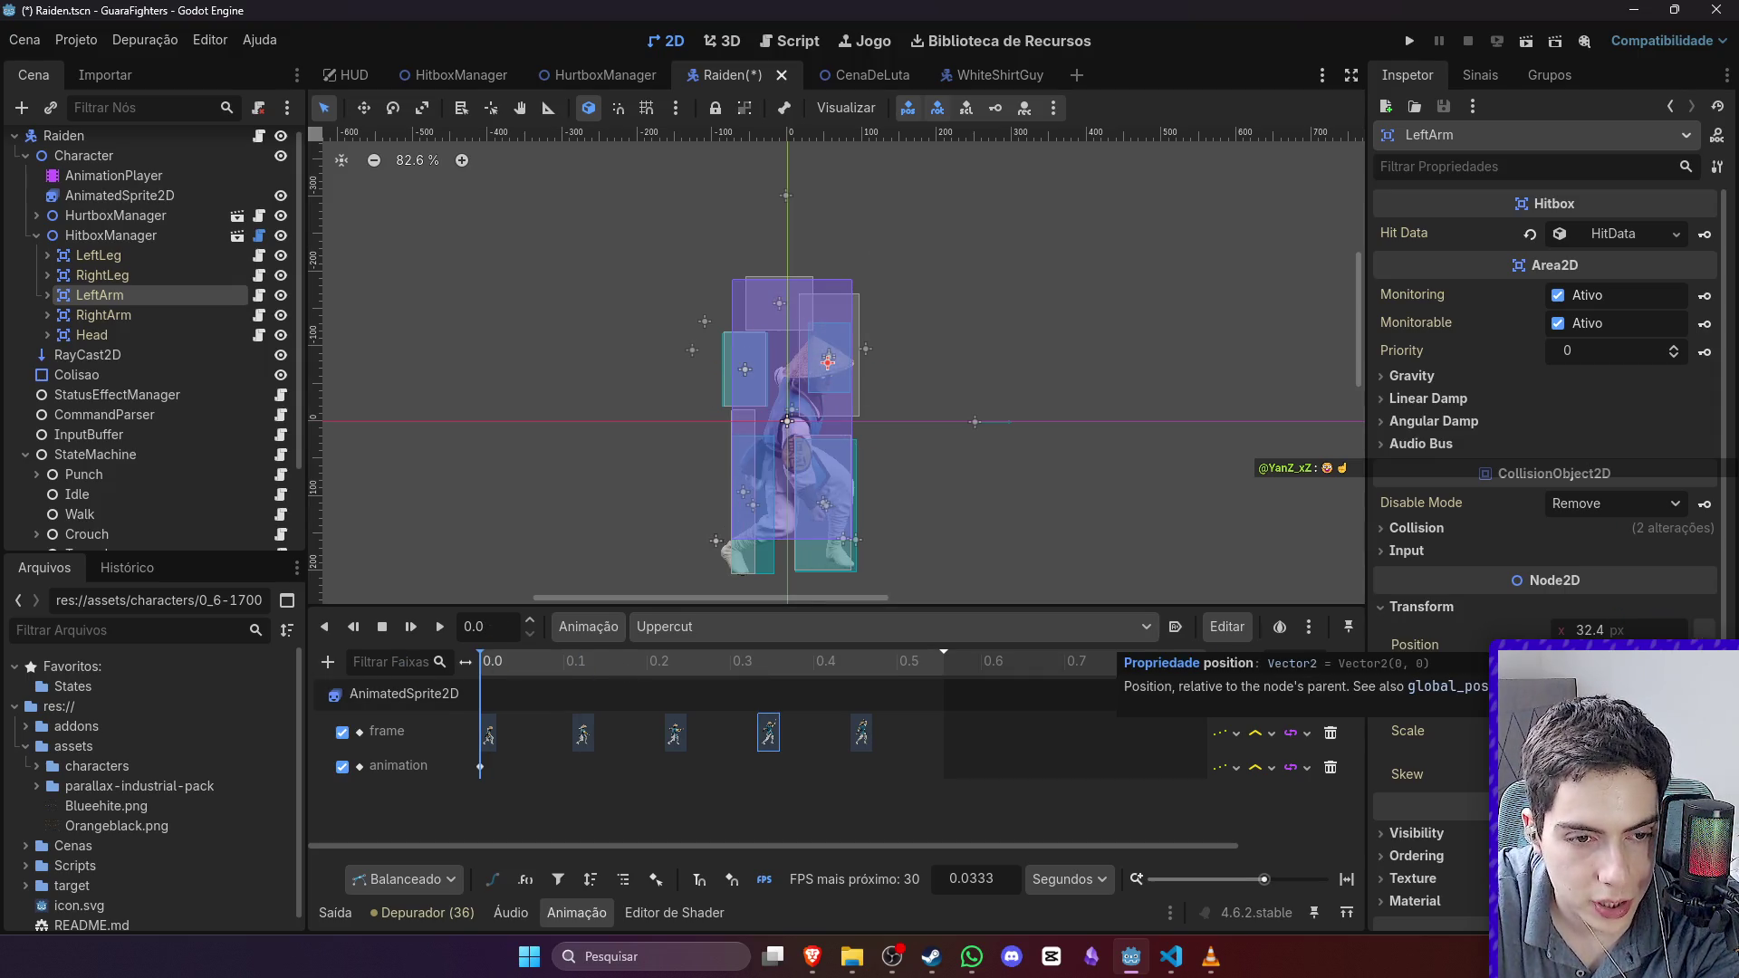
left_click(1705, 629)
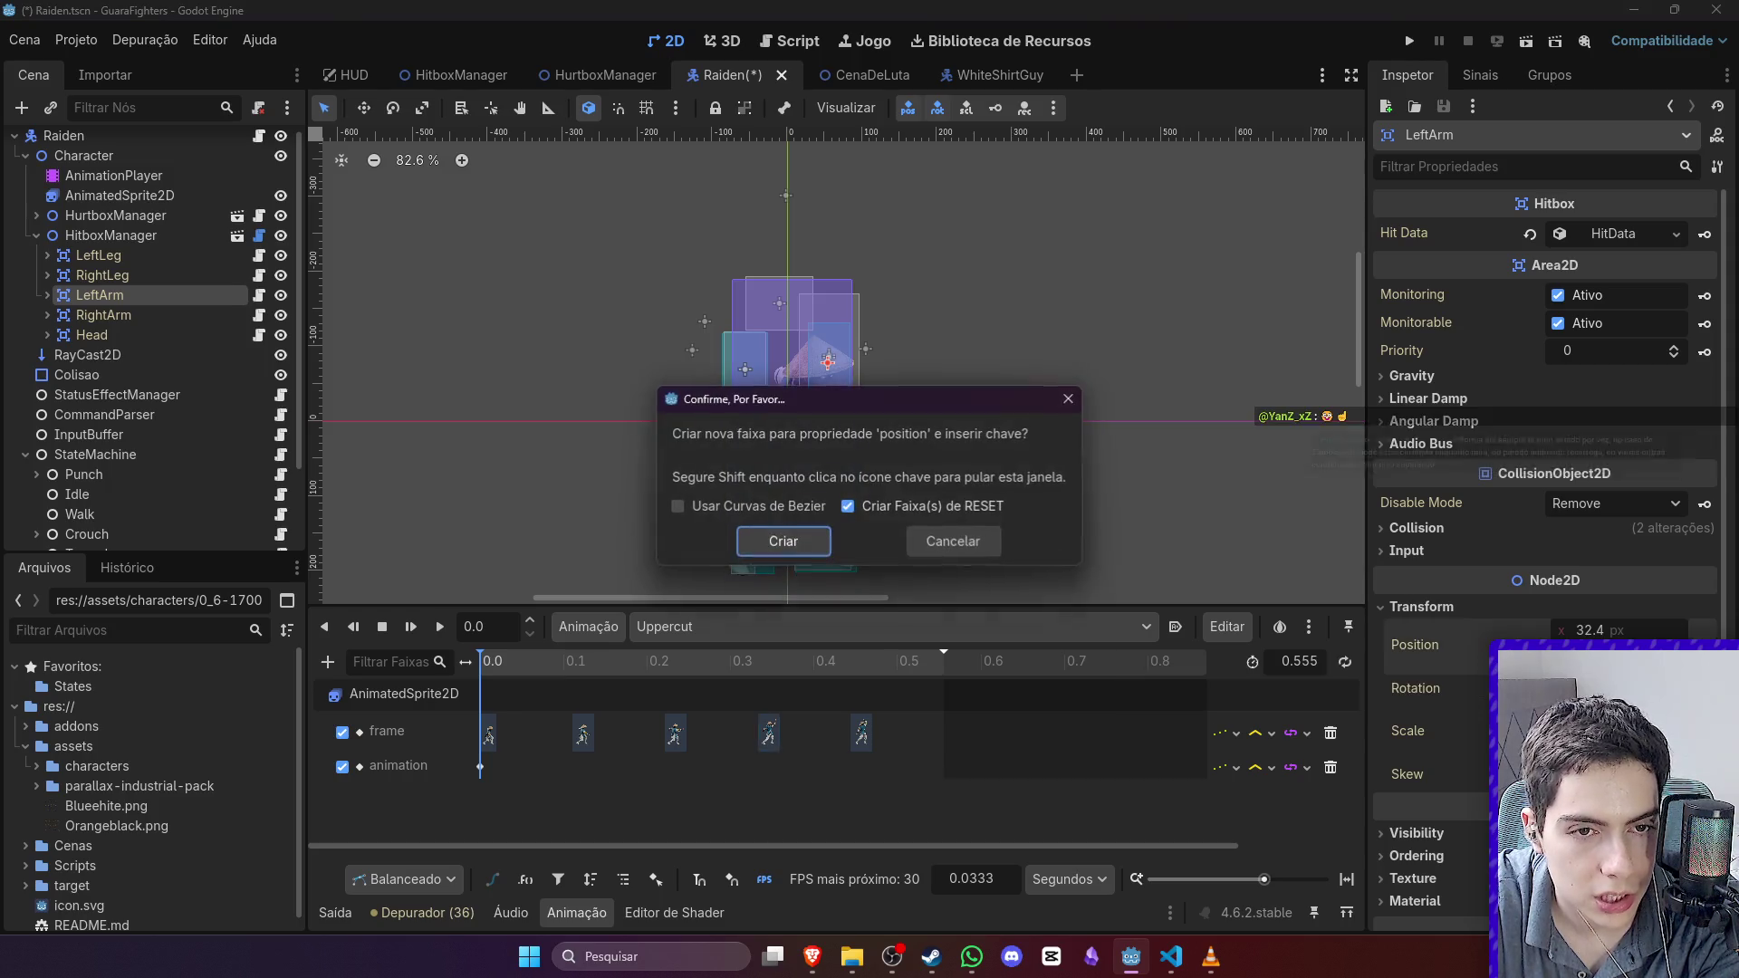
left_click(777, 540)
left_click(759, 662)
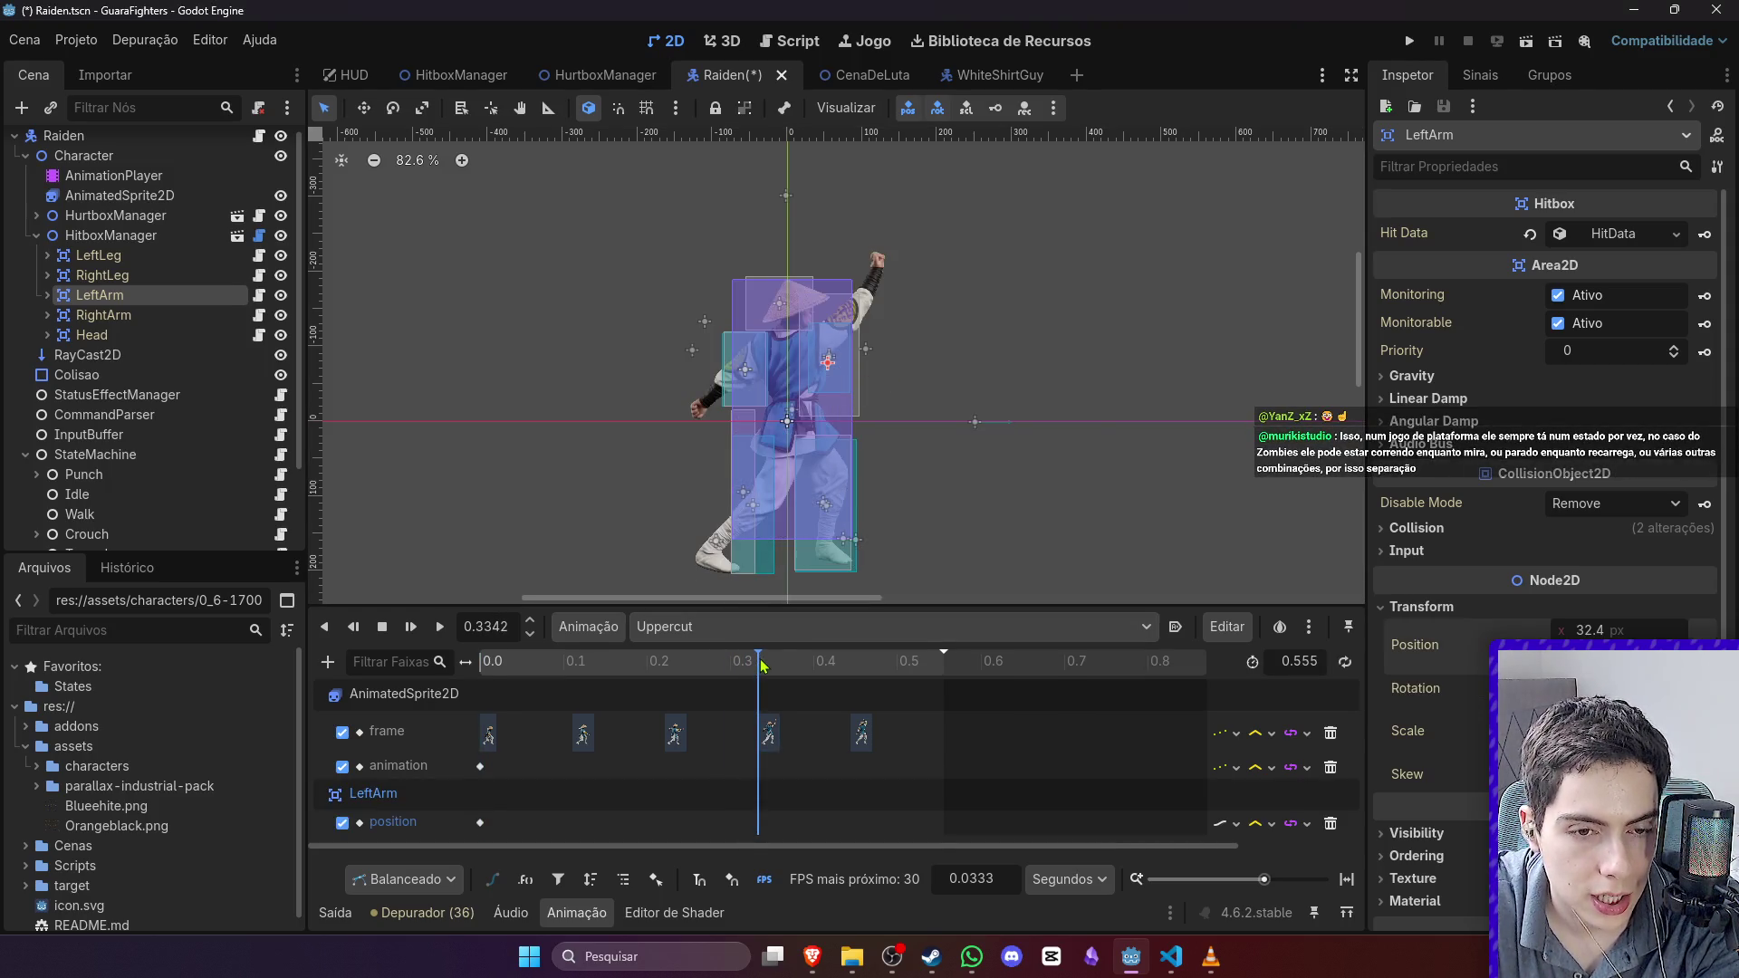
left_click(519, 619)
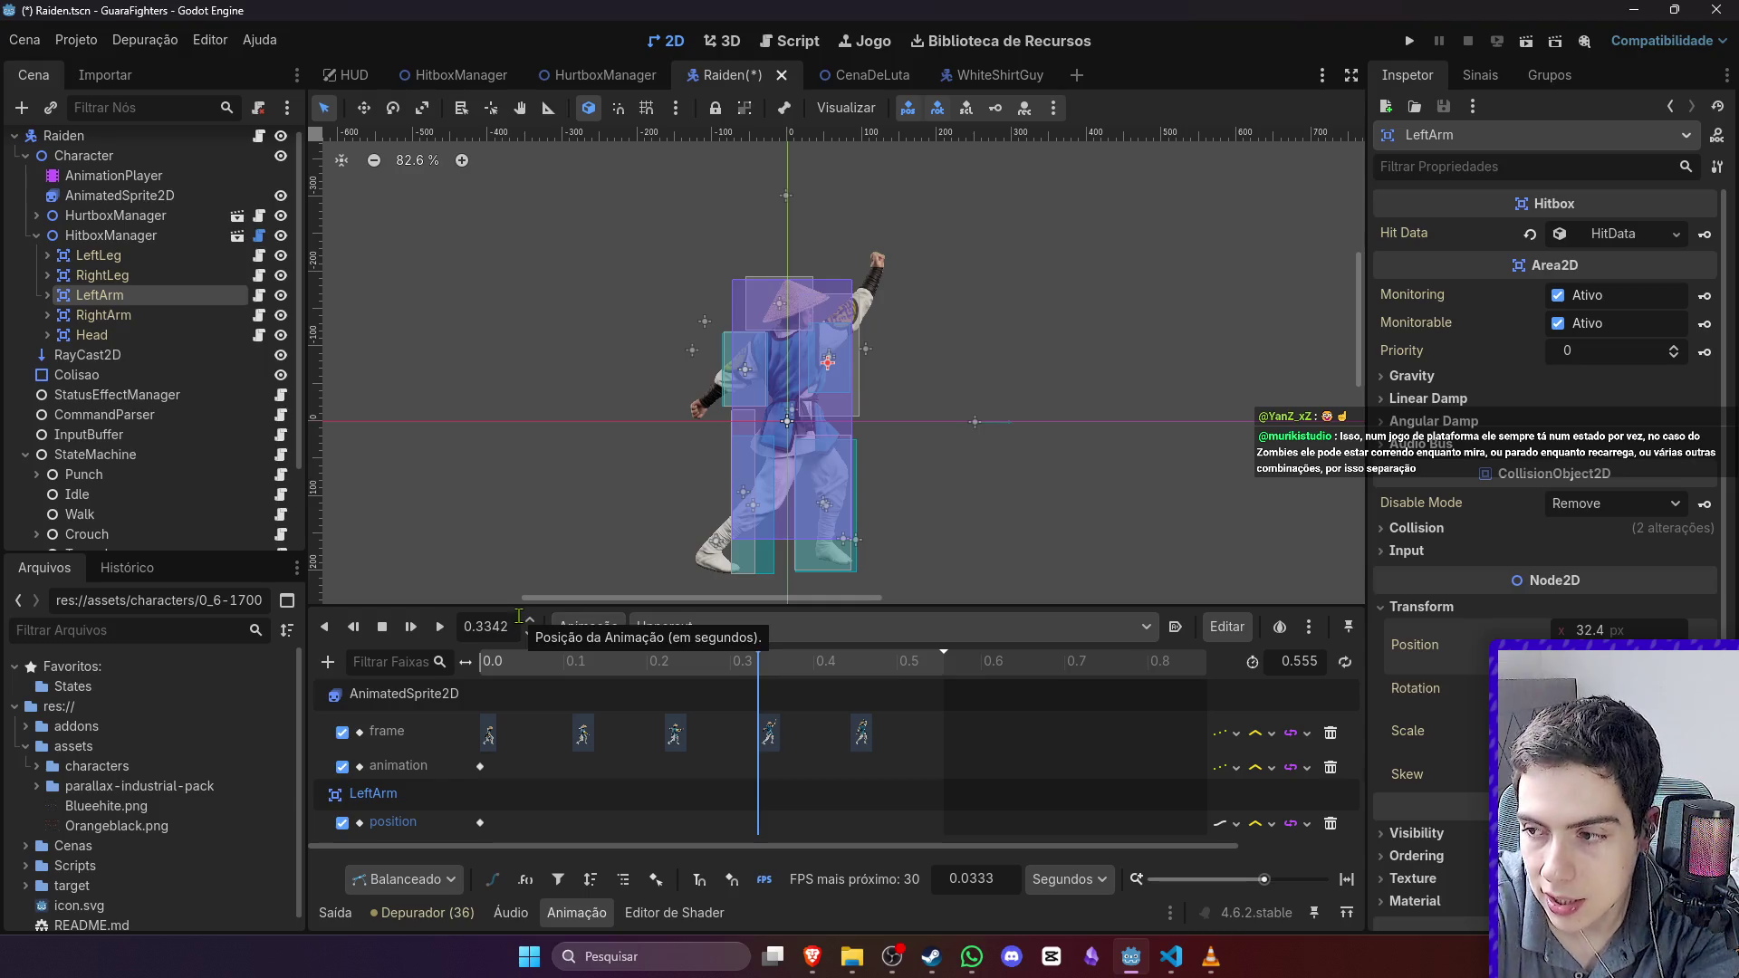
key("BackSpace")
key("BackSpace")
type("33")
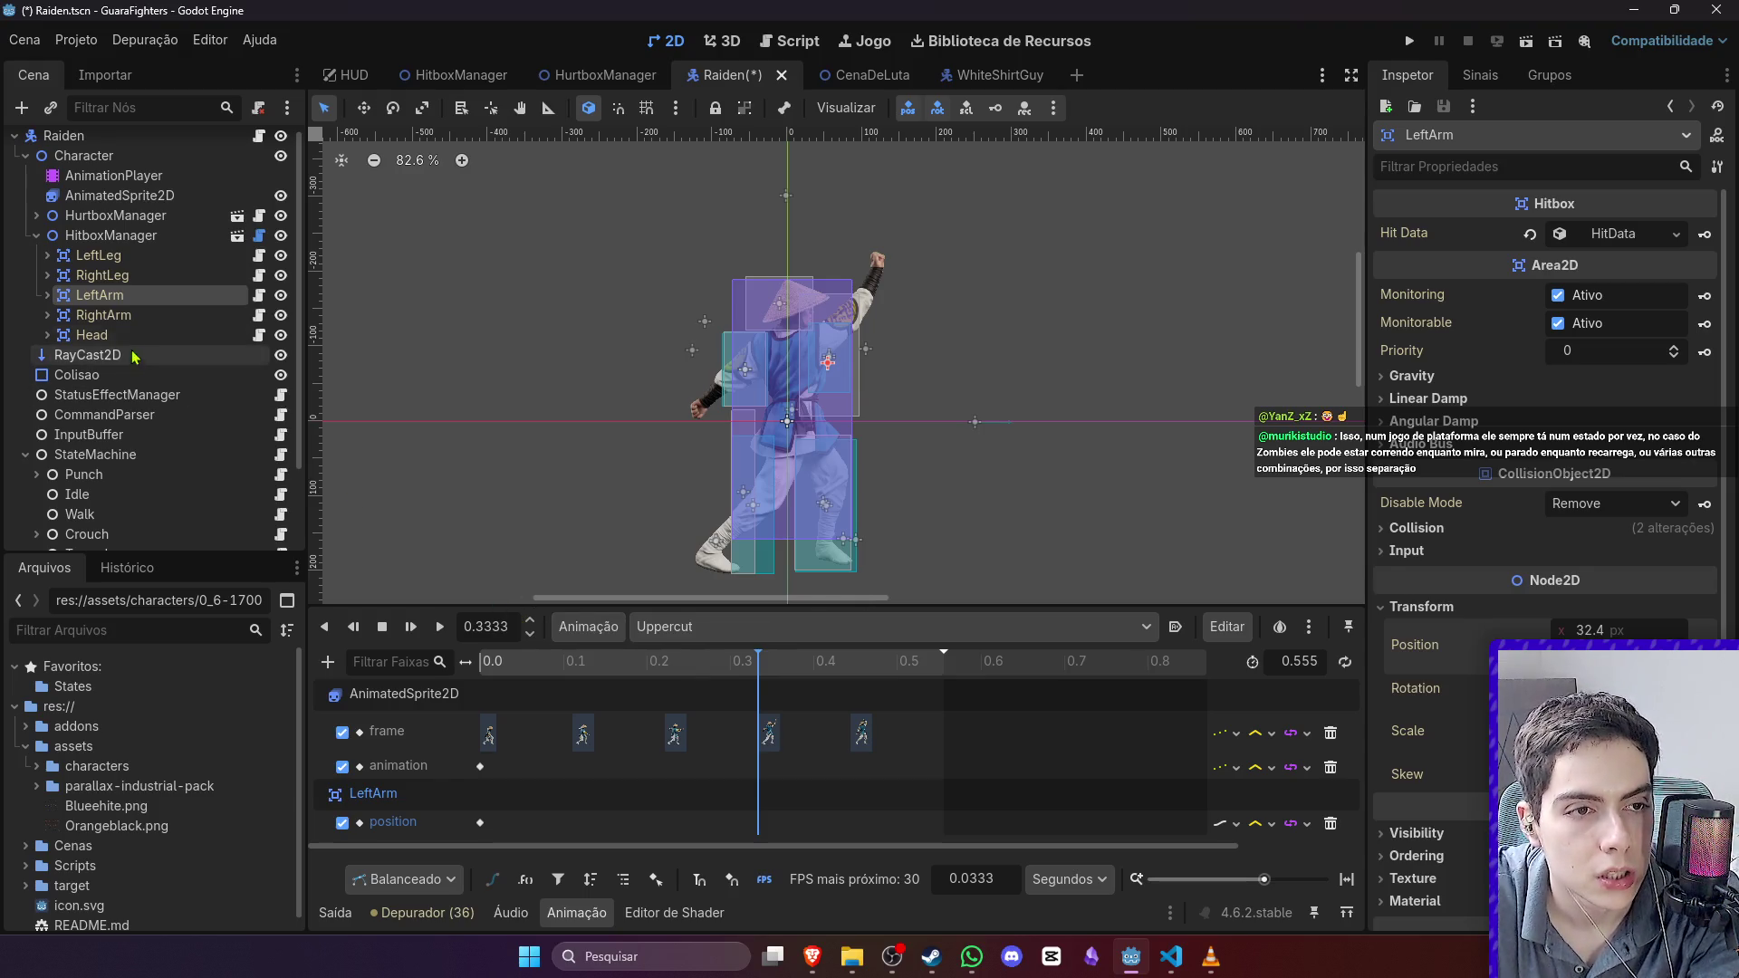
Key the LeftArm hitbox at Raiden's raised fist (64.8, -87.6) at 0.3333 s with discrete updates.
left_click(1704, 644)
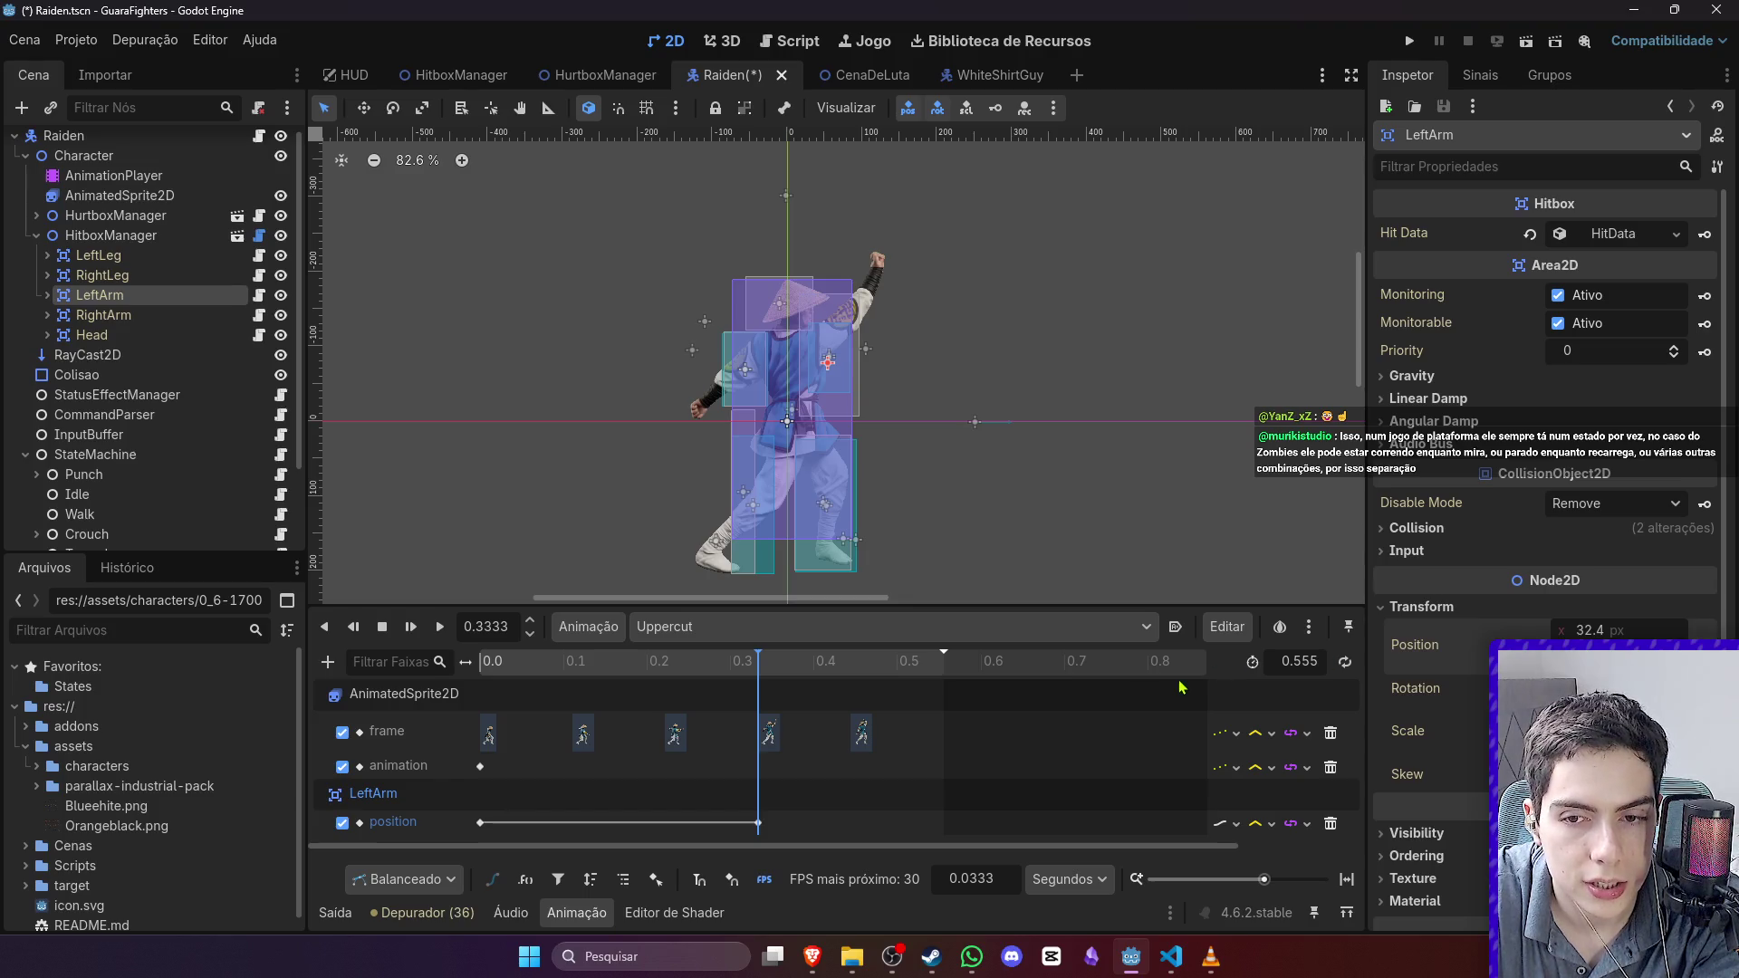
left_click_drag(828, 362, 867, 312)
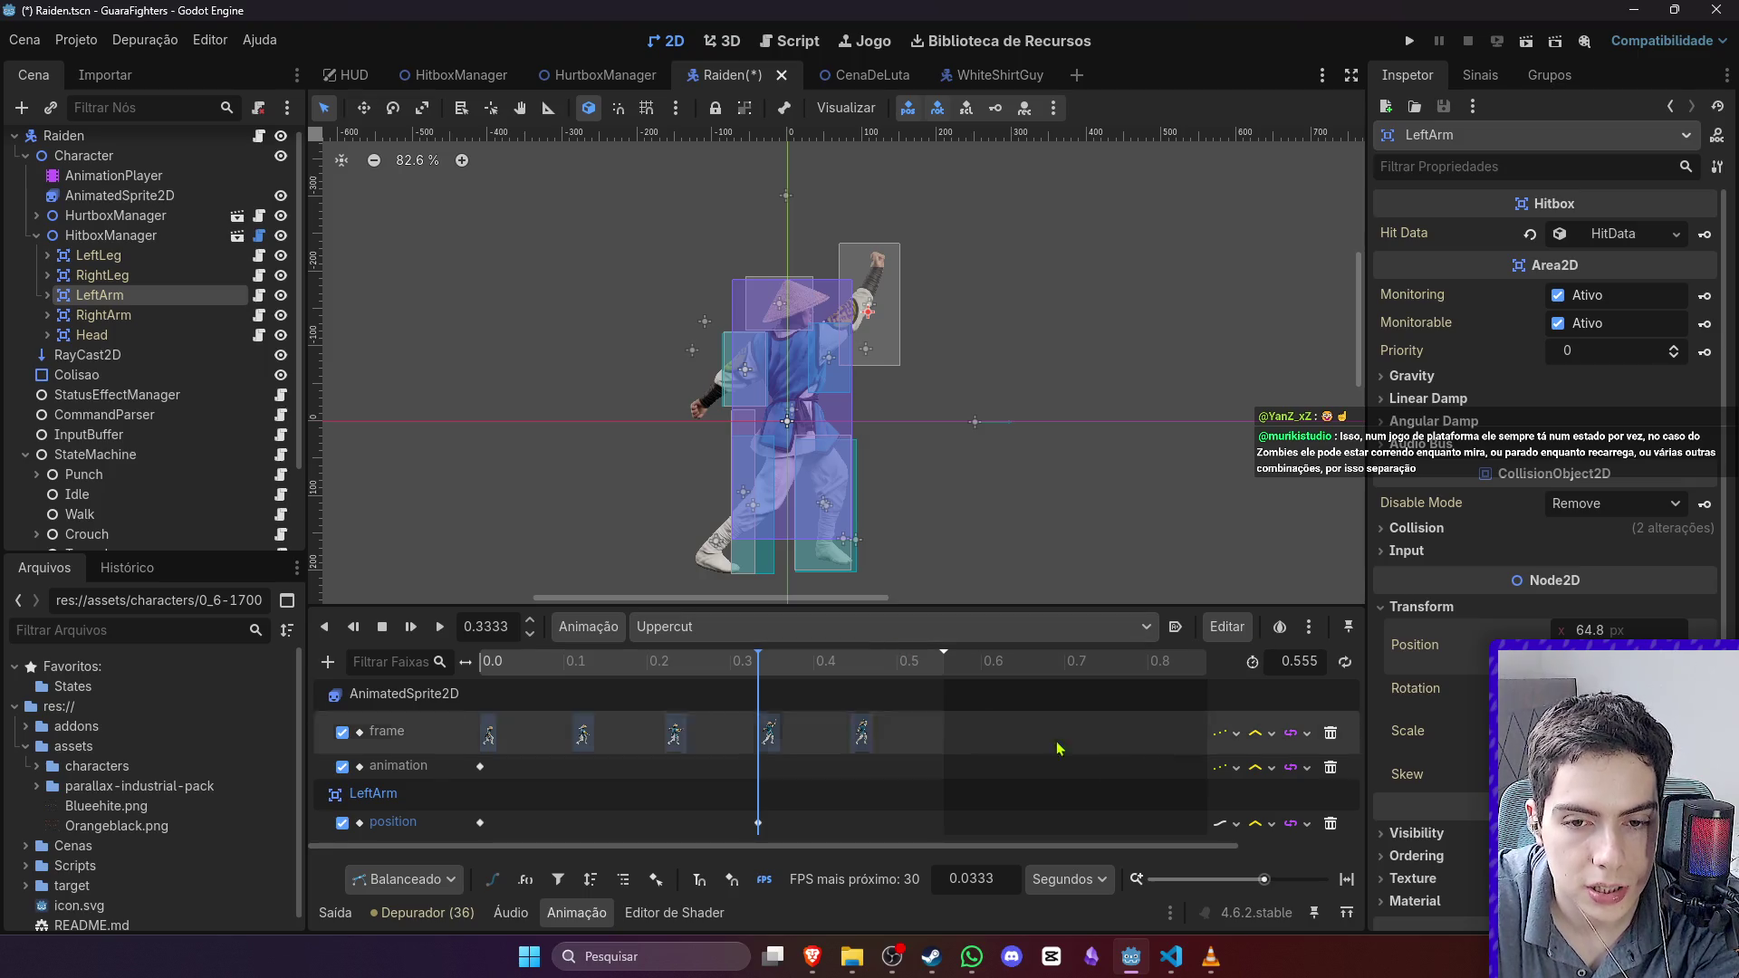
left_click(1232, 823)
left_click(1253, 875)
mouse_move(777, 693)
left_mouse_down()
mouse_move(467, 675)
mouse_move(812, 689)
mouse_move(873, 722)
mouse_move(948, 725)
left_mouse_up()
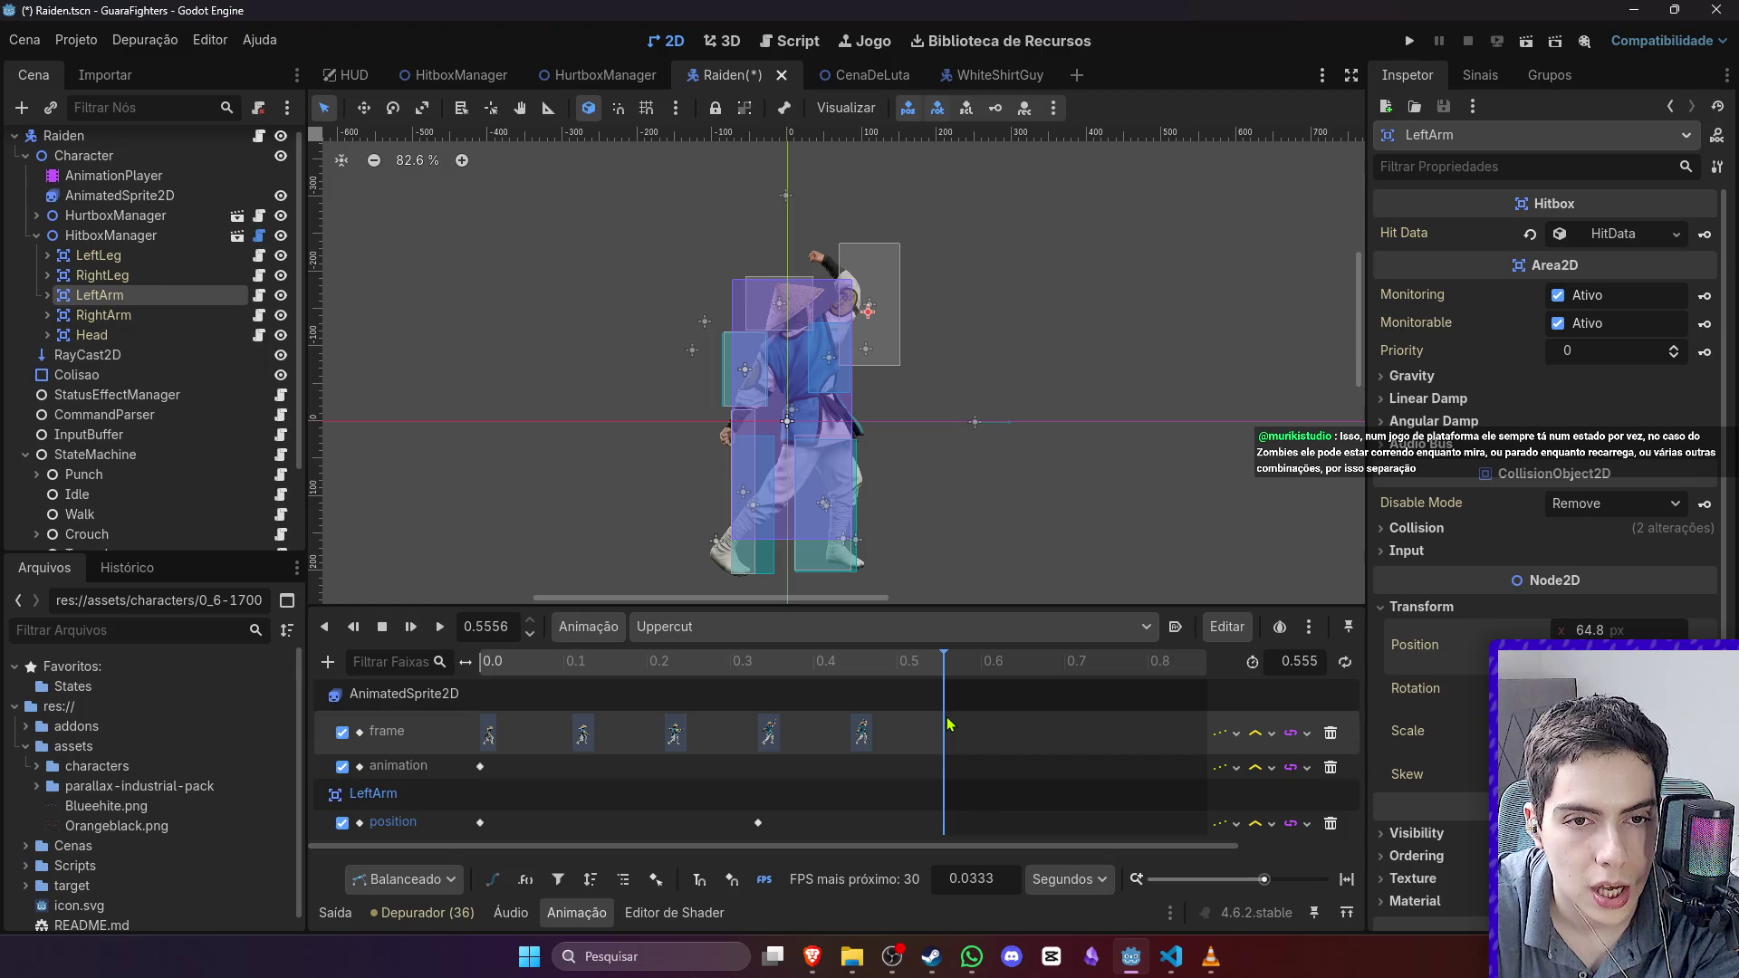
mouse_move(949, 724)
left_mouse_down()
mouse_move(750, 738)
mouse_move(759, 755)
left_mouse_up()
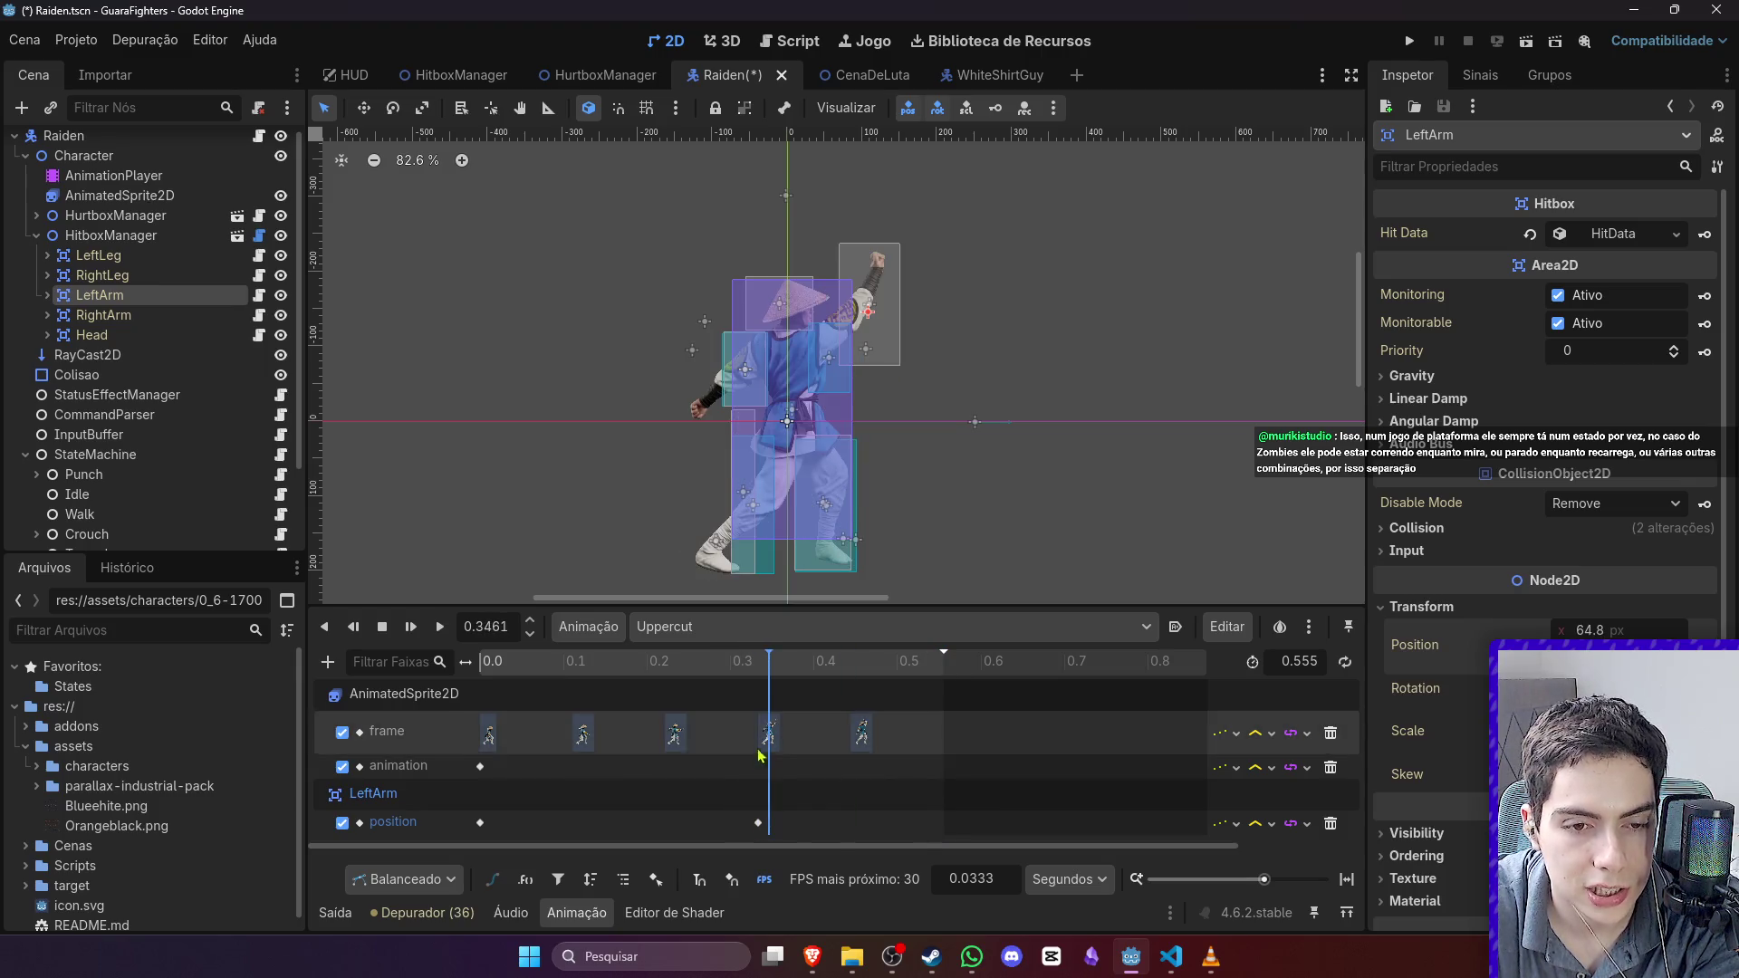
left_click(758, 823)
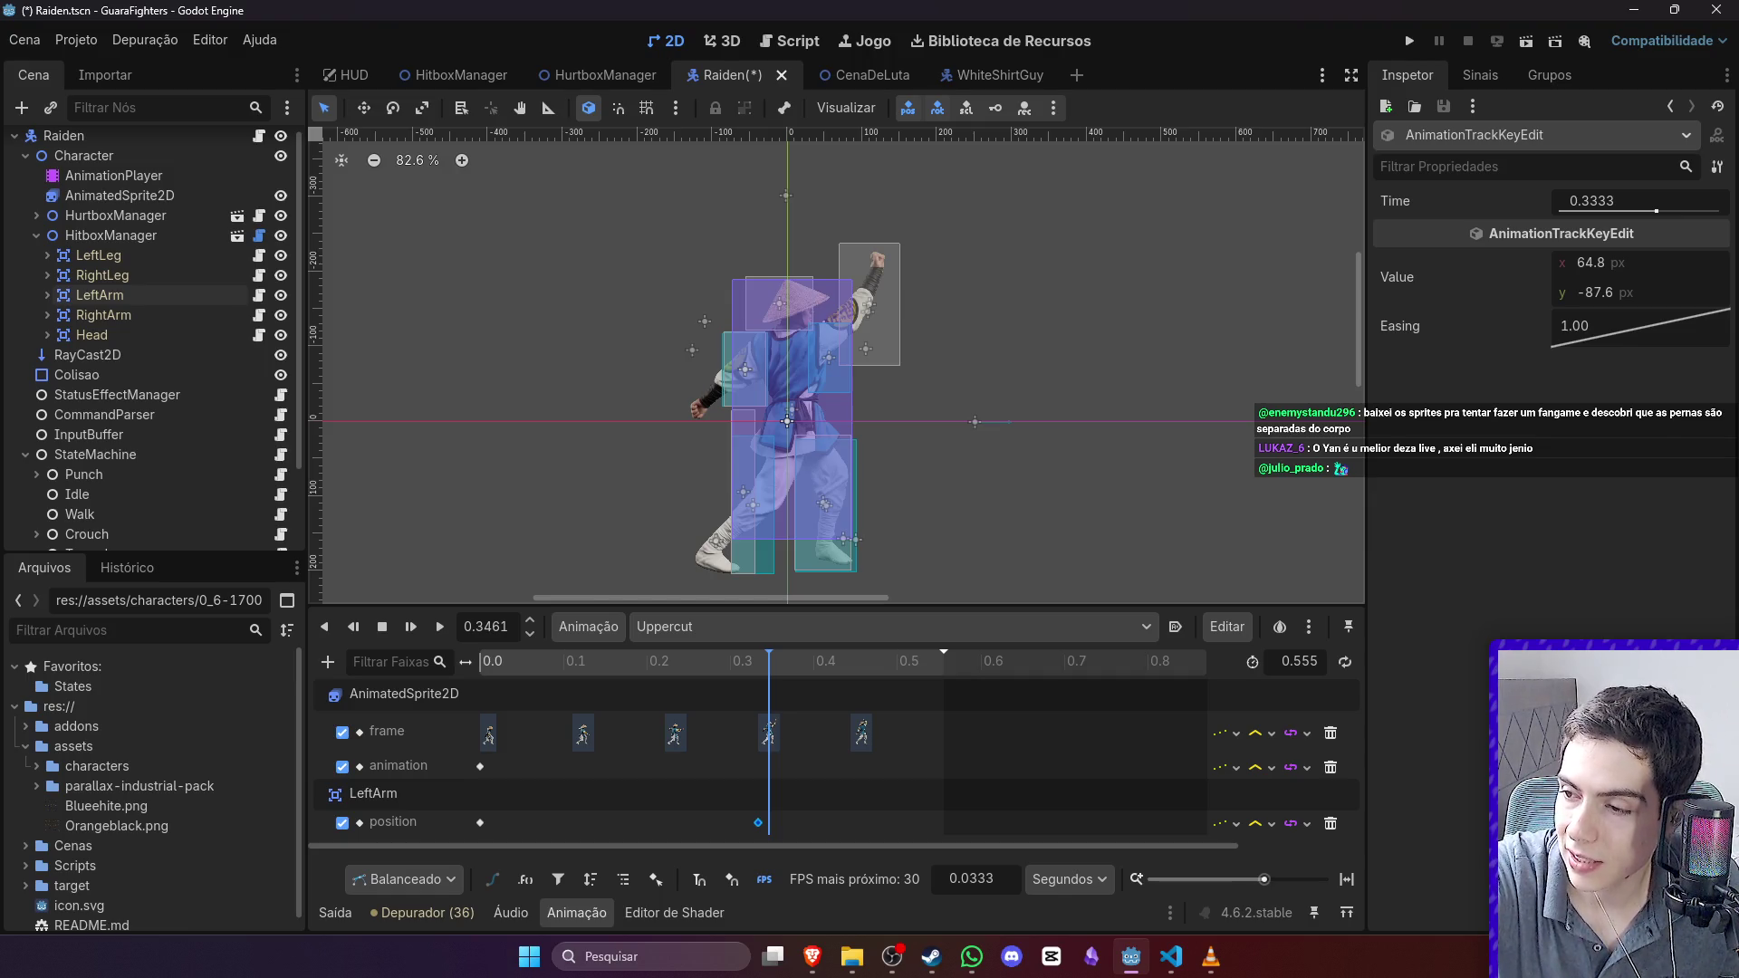
left_click(281, 455)
Return to the 2D view, save Raiden with Ctrl+S, and run the game to test.
left_click(667, 41)
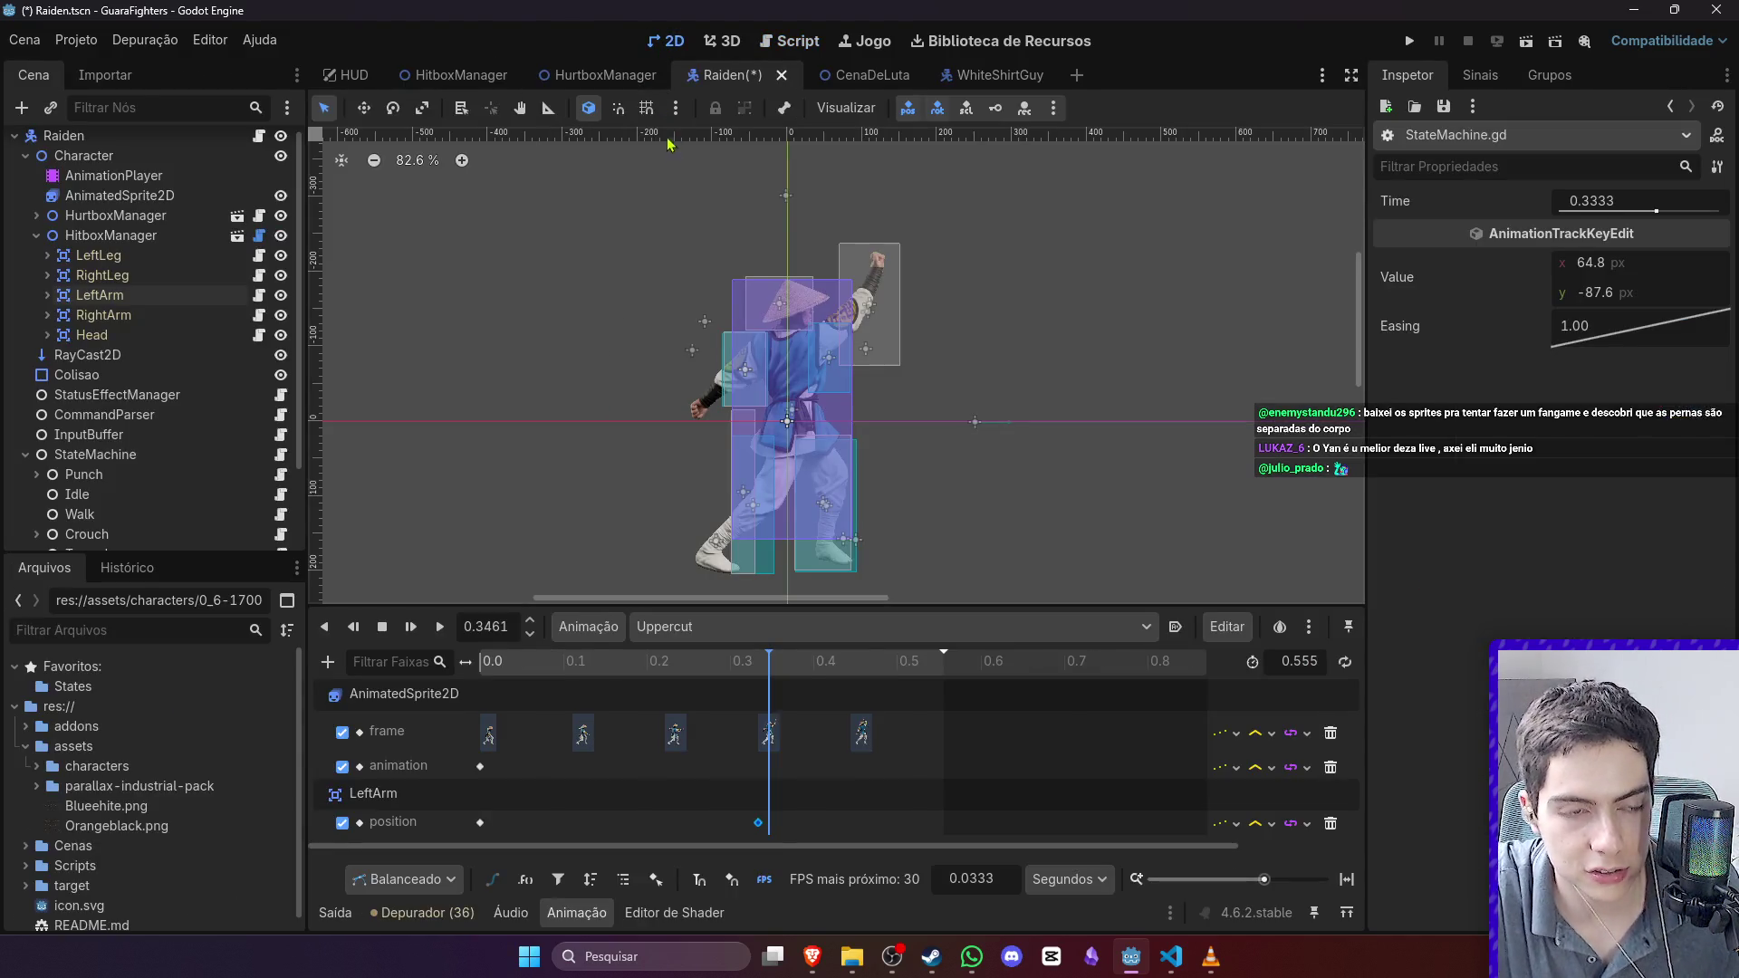
key("ctrl+s")
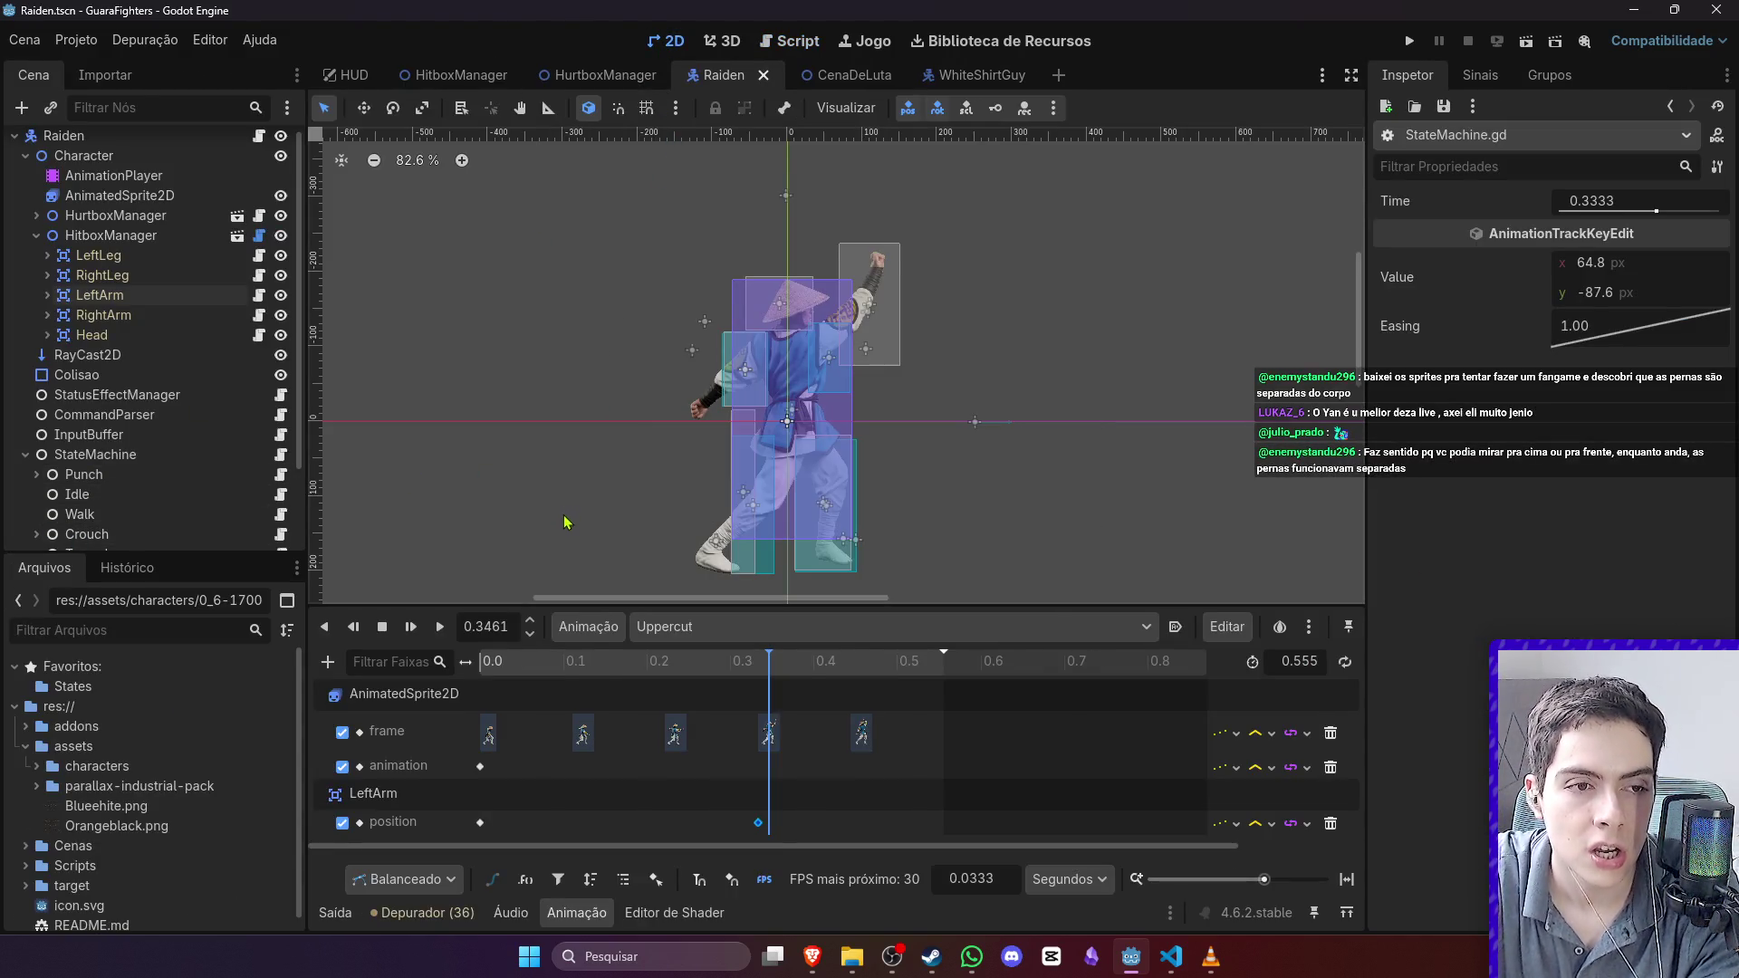
scroll(563, 534, "down", 2)
scroll(200, 511, "down", 3)
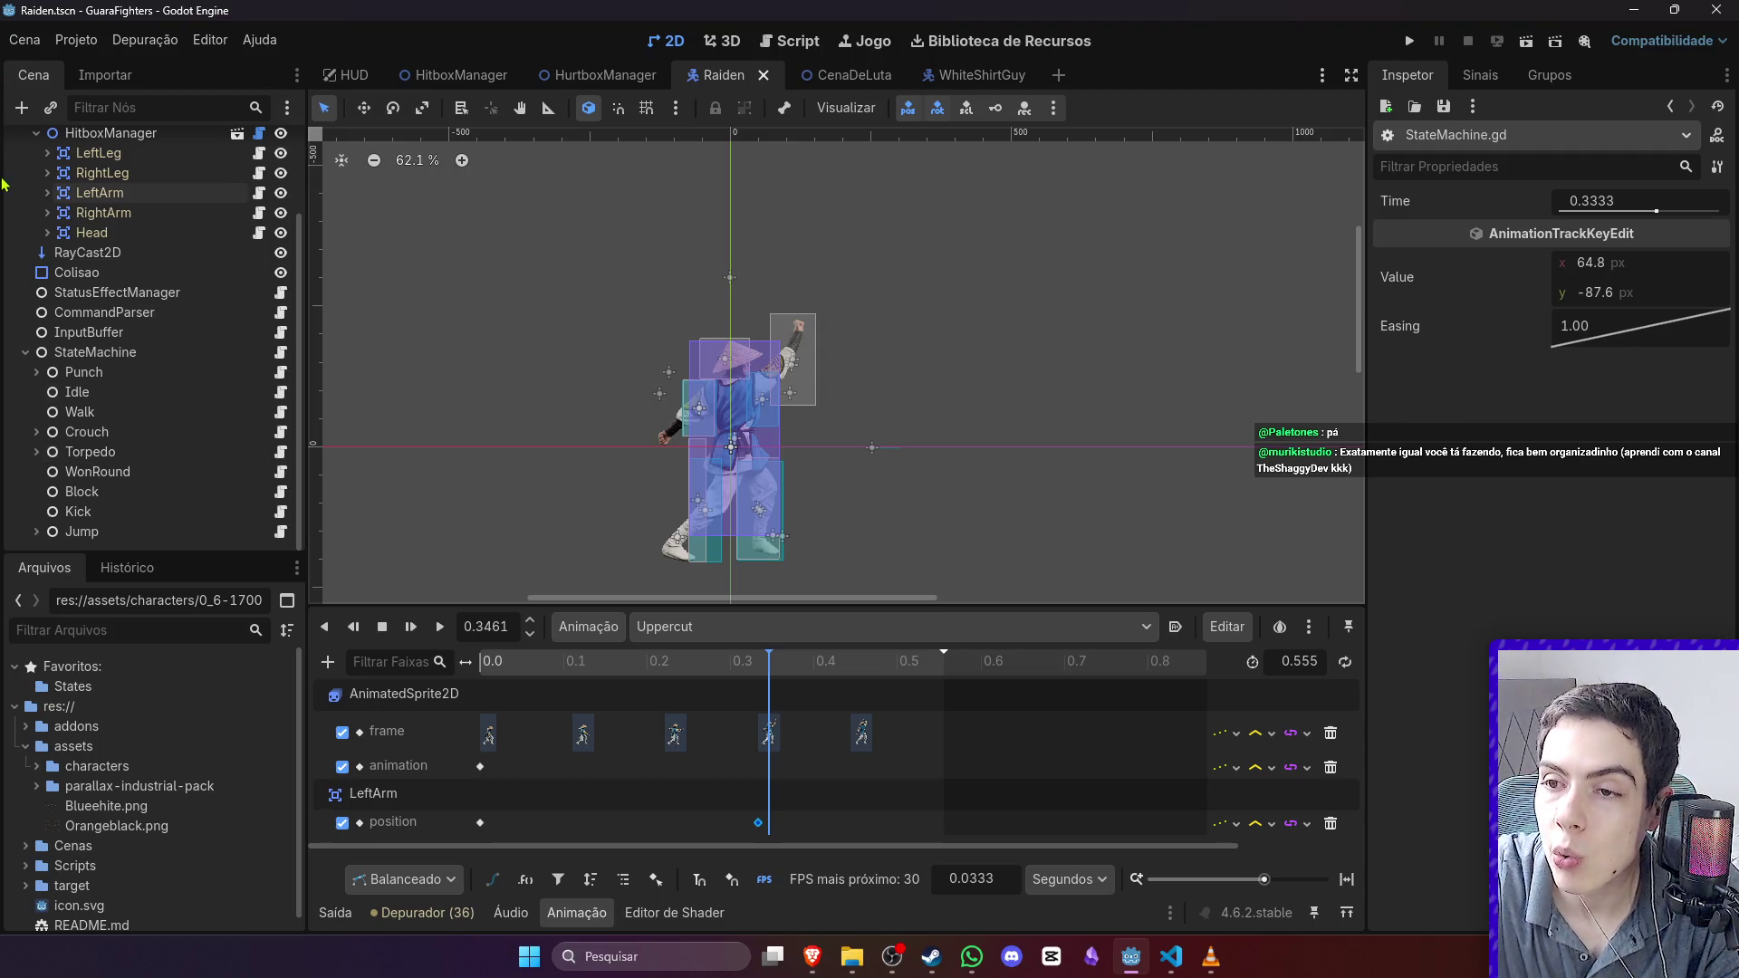
left_click(1409, 40)
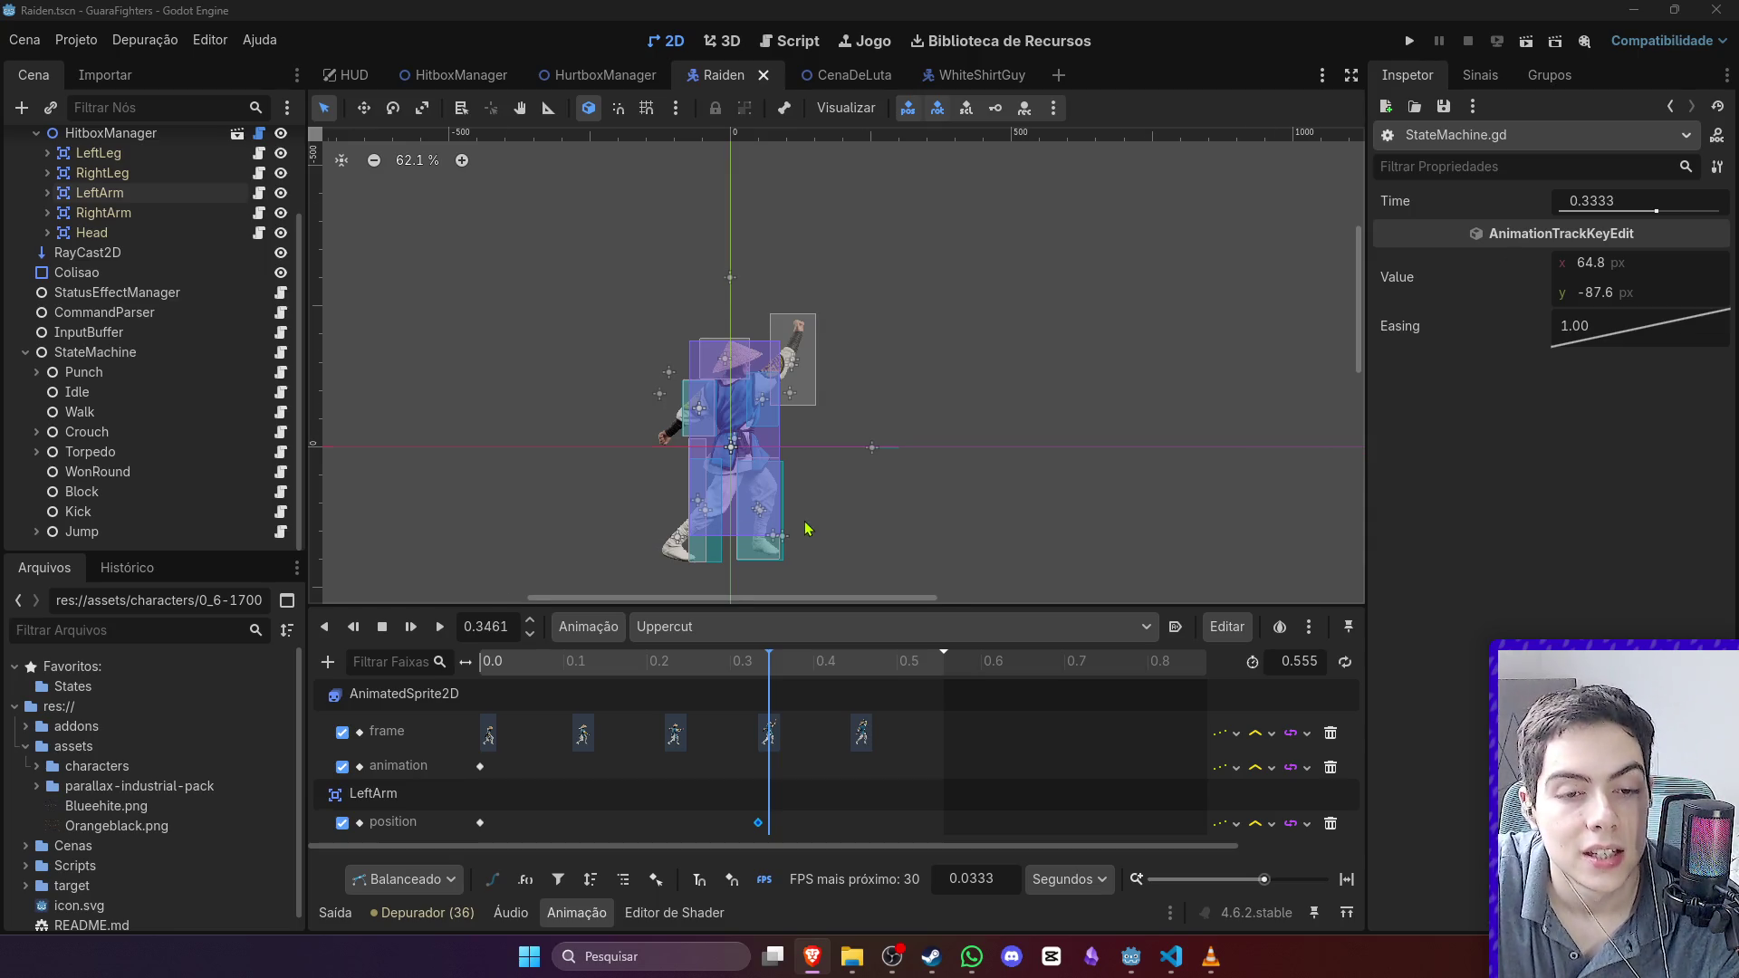
Play Uppercut, then set the playhead time to 0.3333.
scroll(802, 521, "down", 1)
key("d")
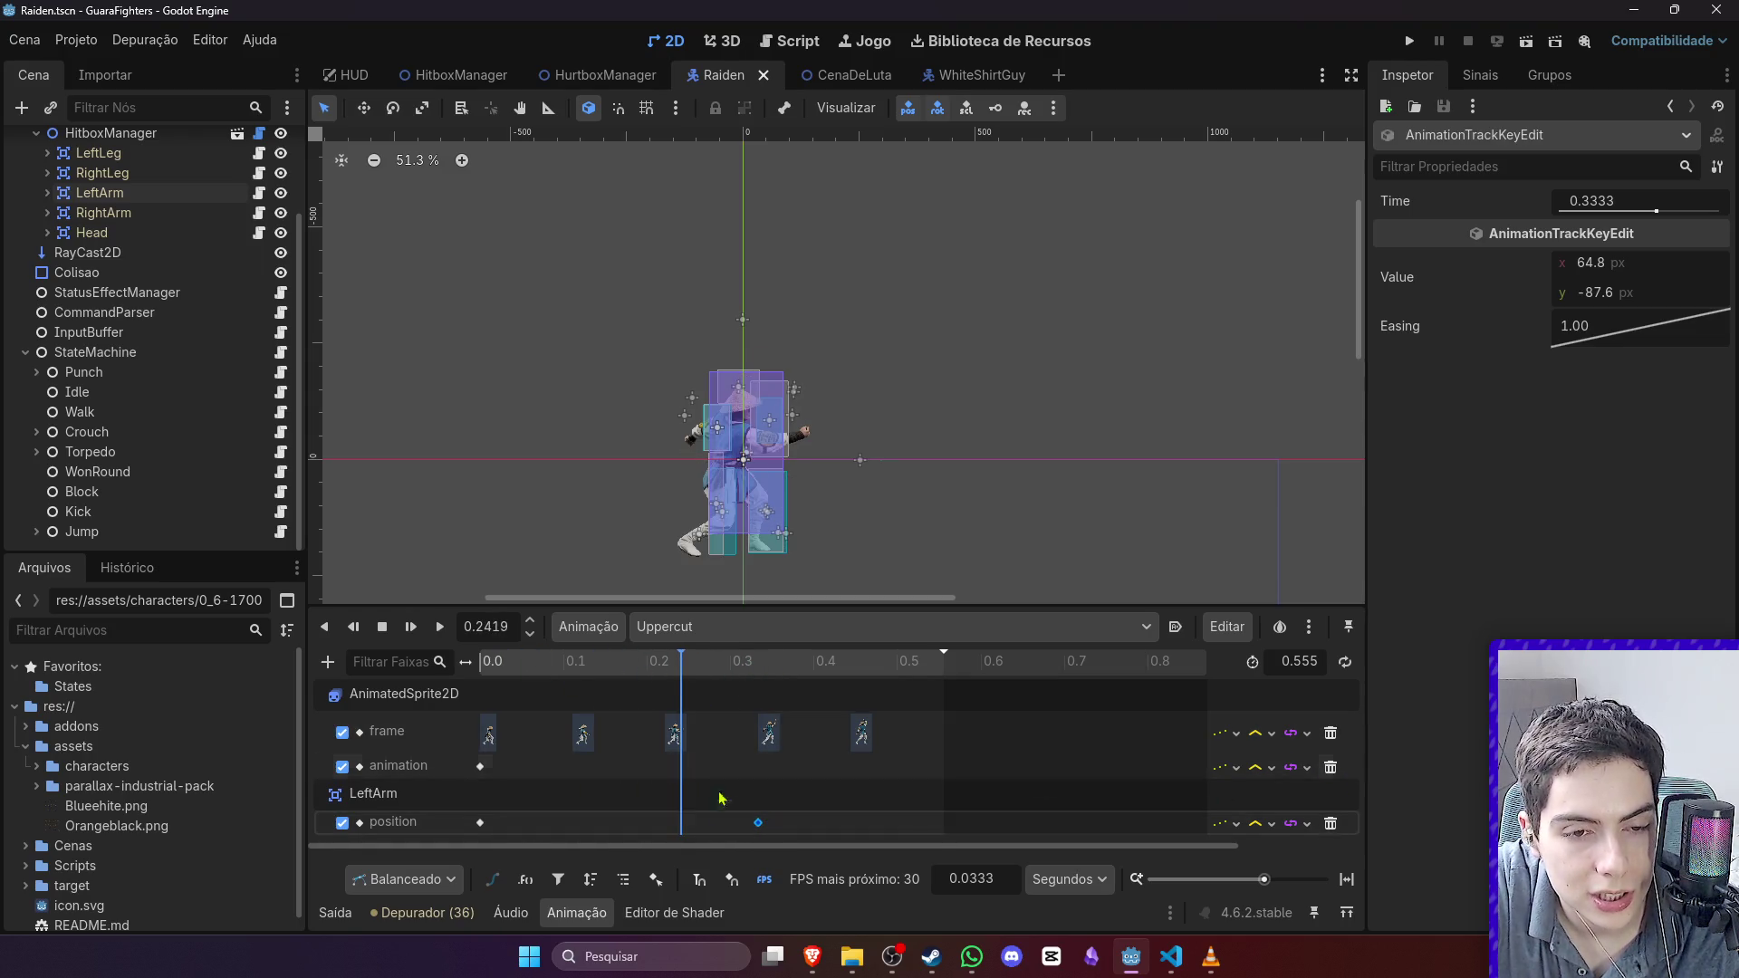
left_click(759, 823)
left_click(490, 627)
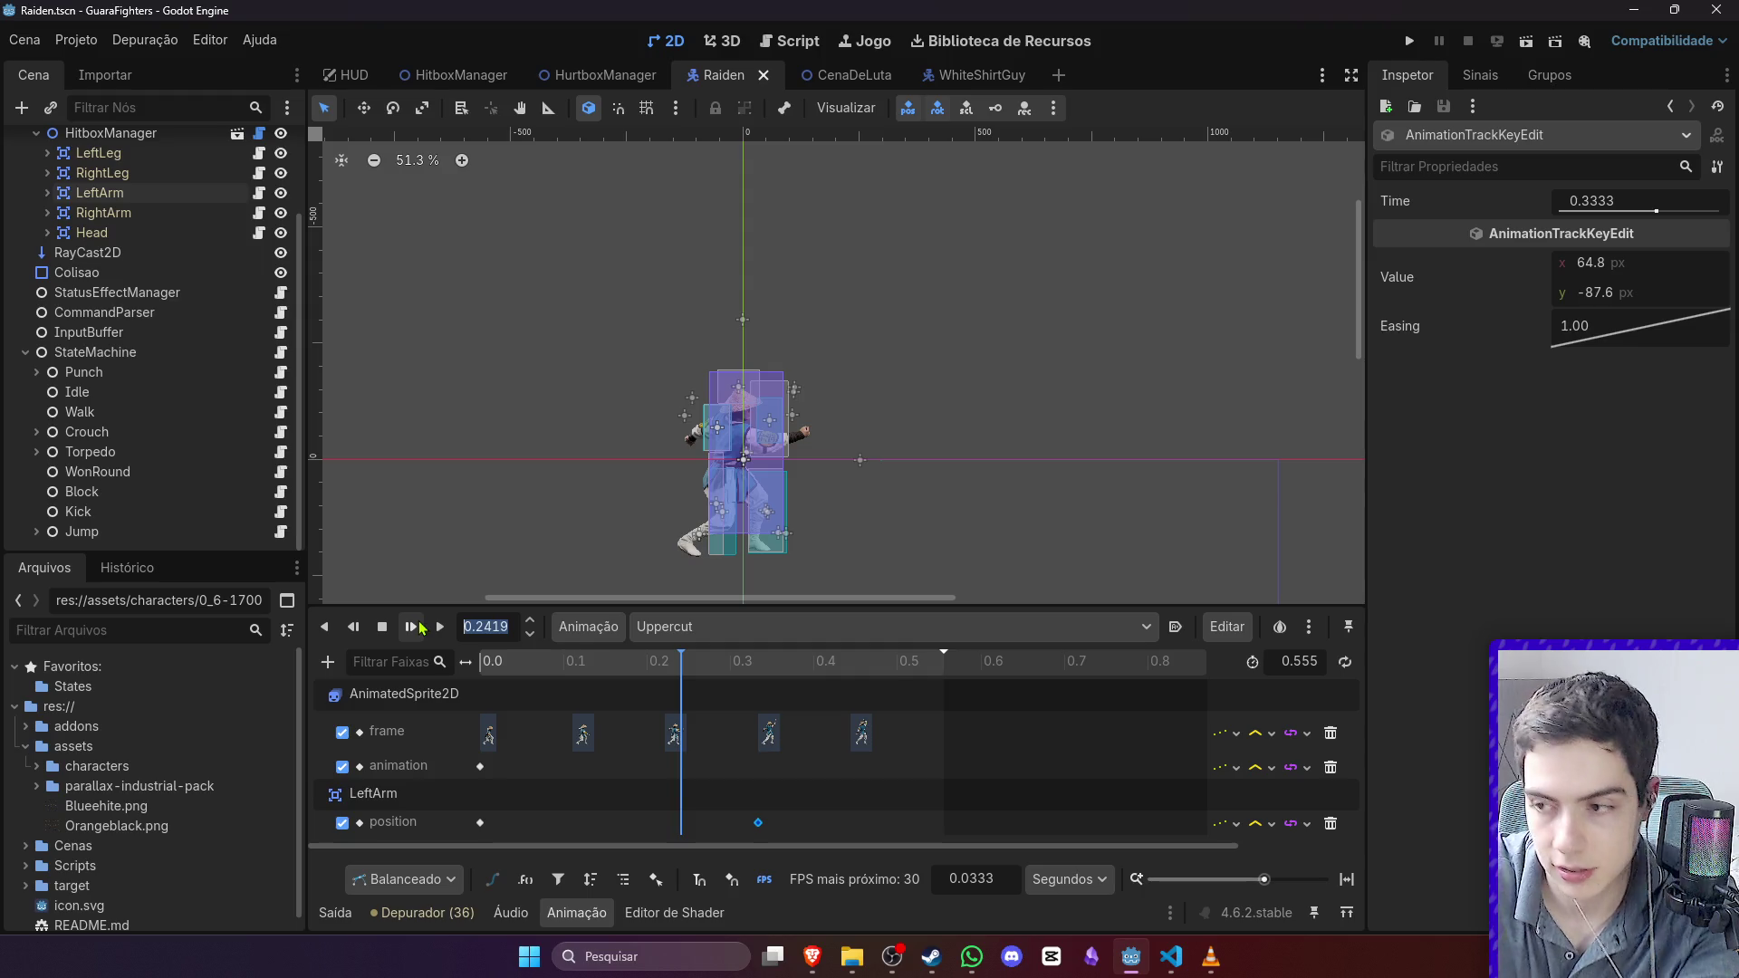
type("0.3333")
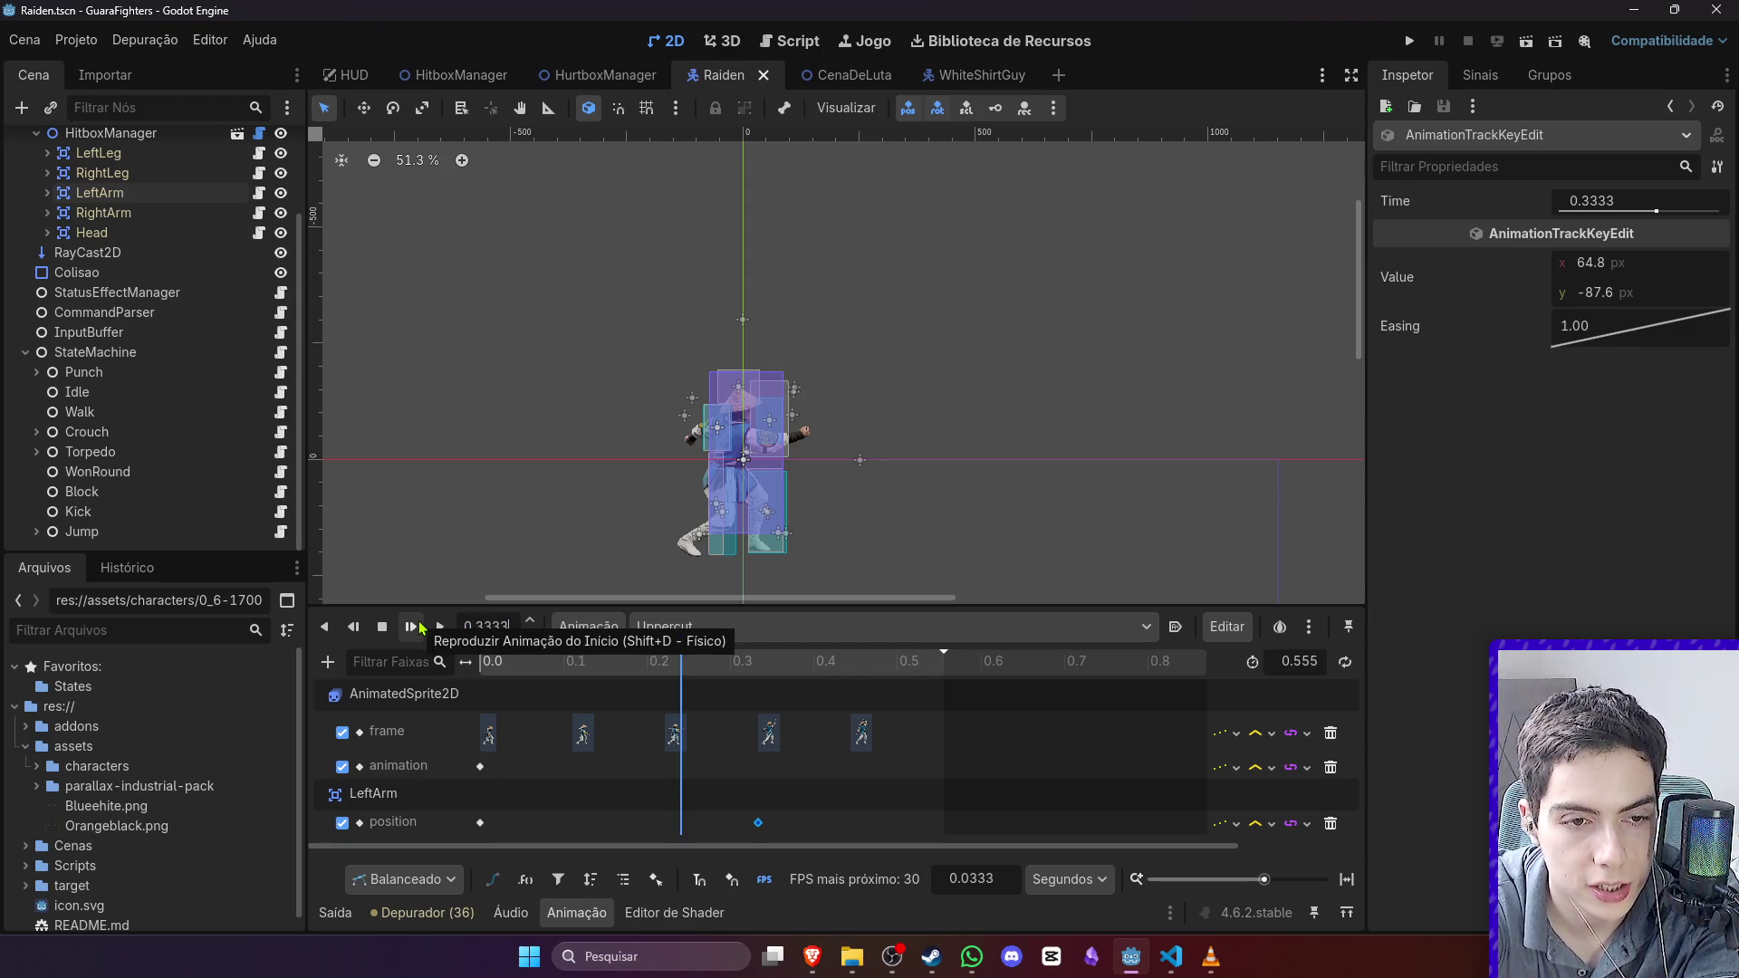
key("Return")
Expand LeftArm and select its CollisionShape2D with the 48 × 98 rectangle.
left_click(99, 193)
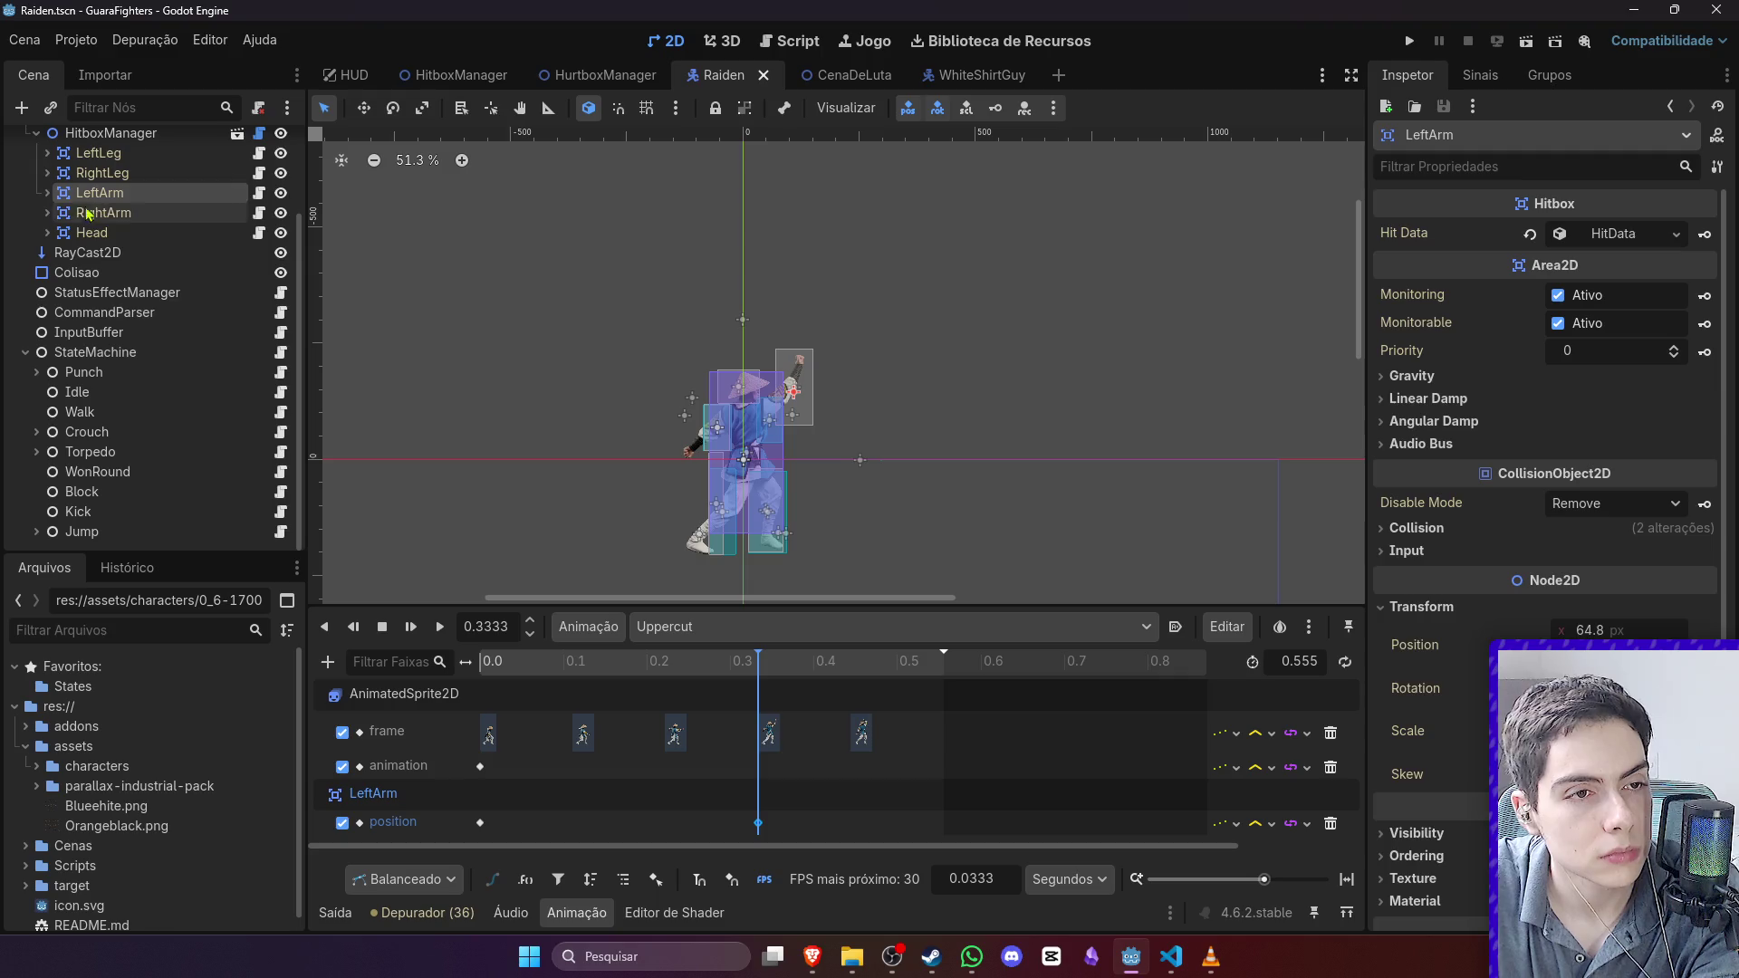
left_click(48, 193)
left_click(81, 213)
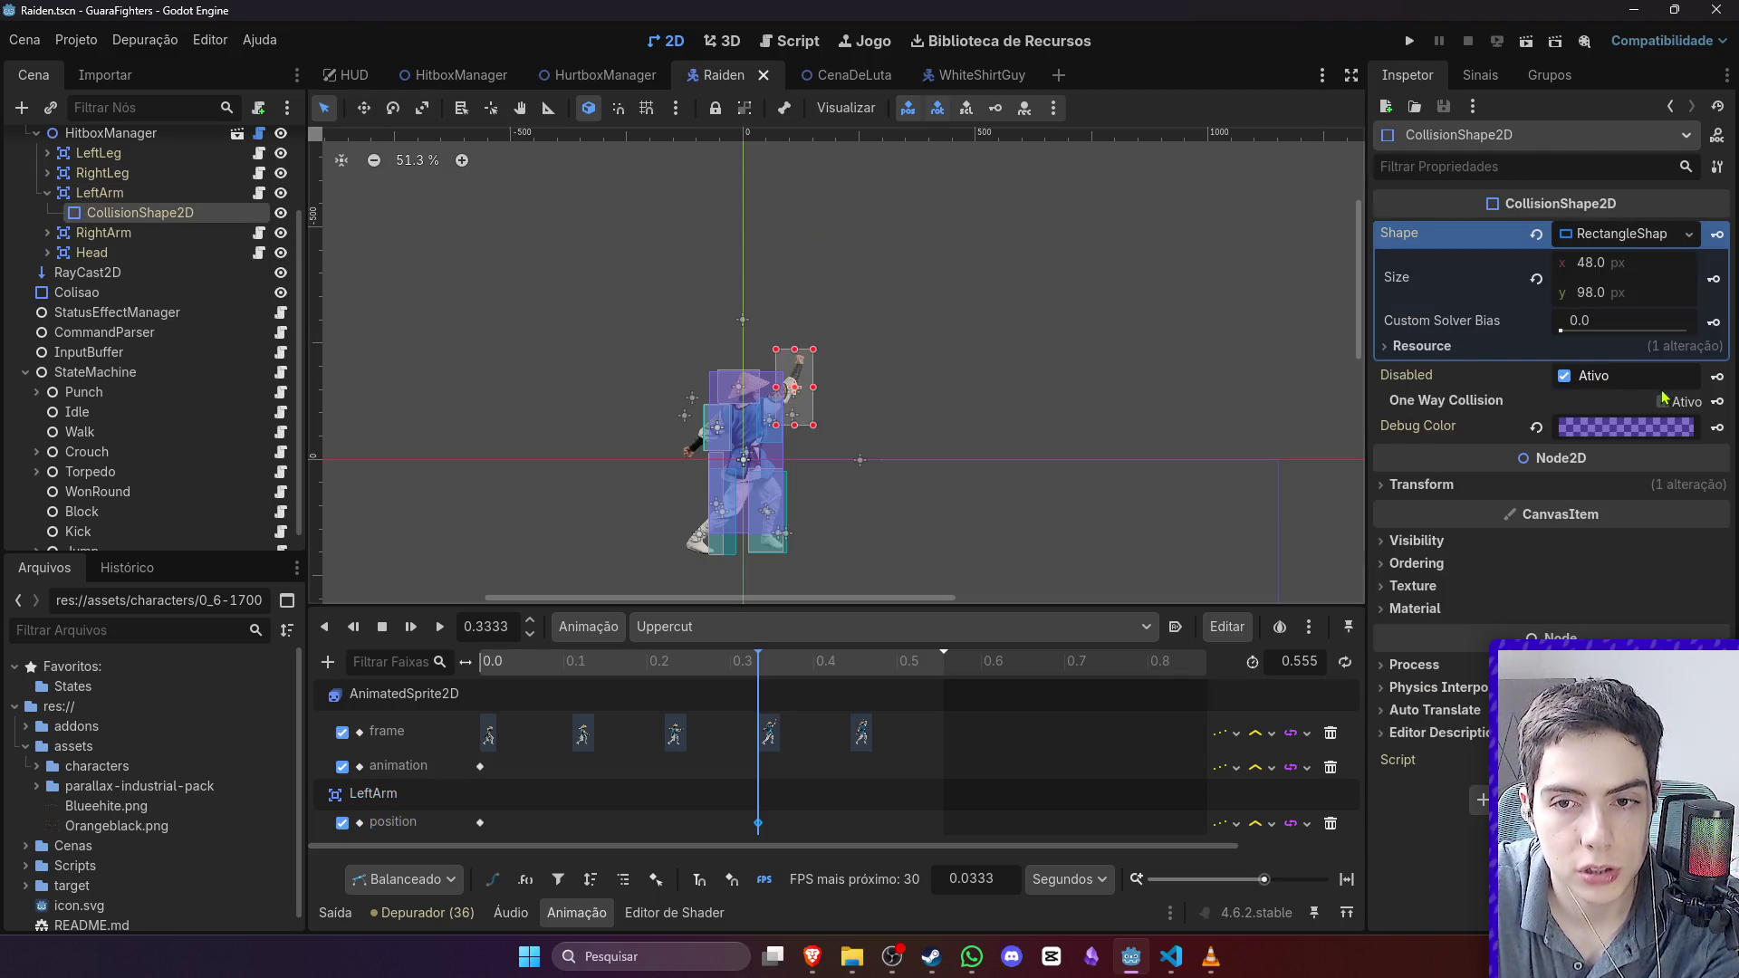
Add a Disabled track for LeftArm's collision shape: disabled at 0.0, enabled at 0.333.
left_click(1717, 375)
left_click(773, 540)
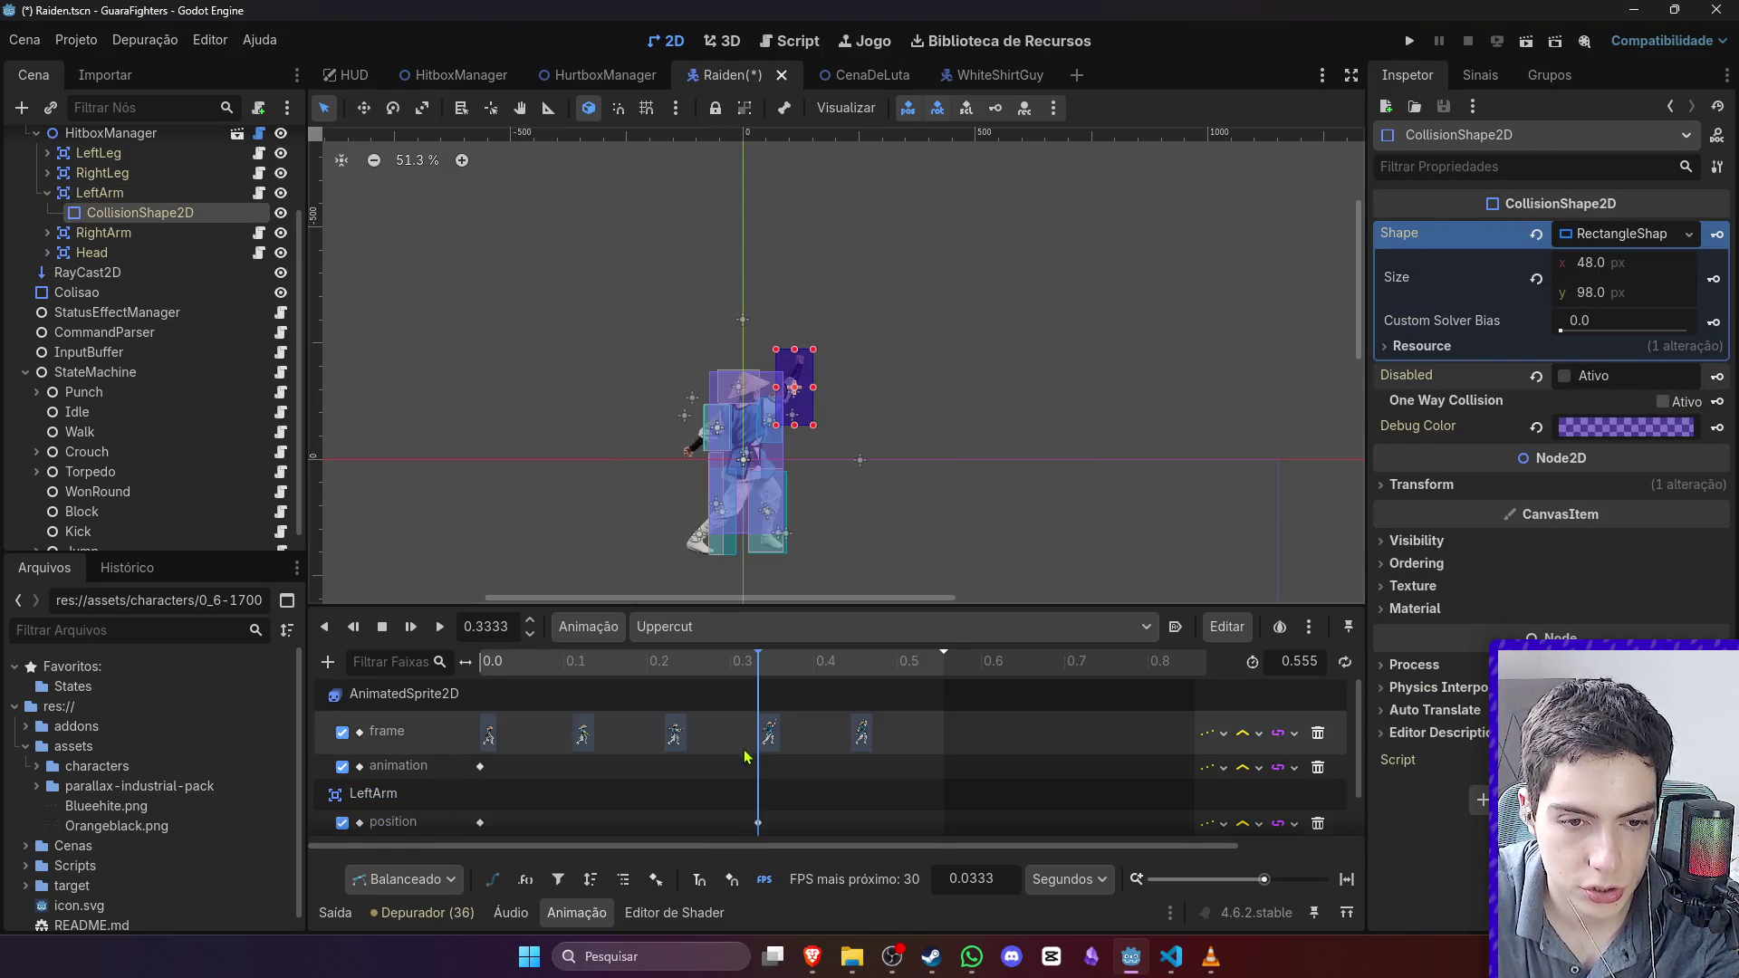
left_click(705, 664)
left_click_drag(697, 672, 481, 671)
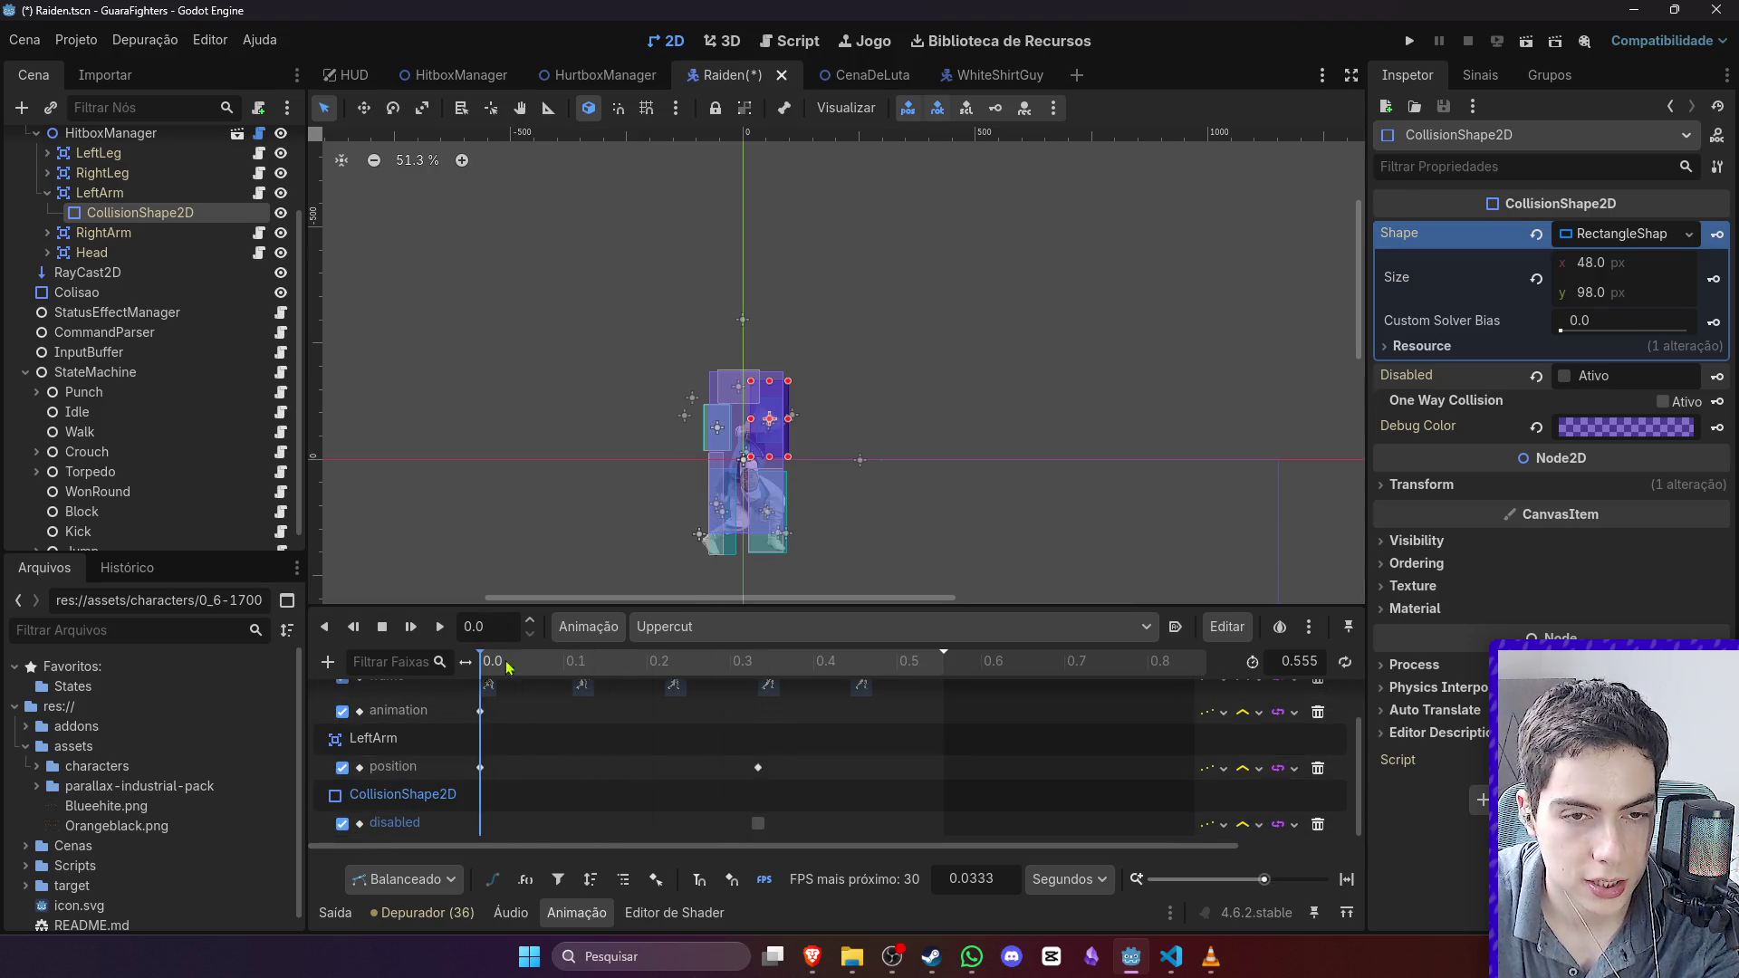
left_click(1580, 380)
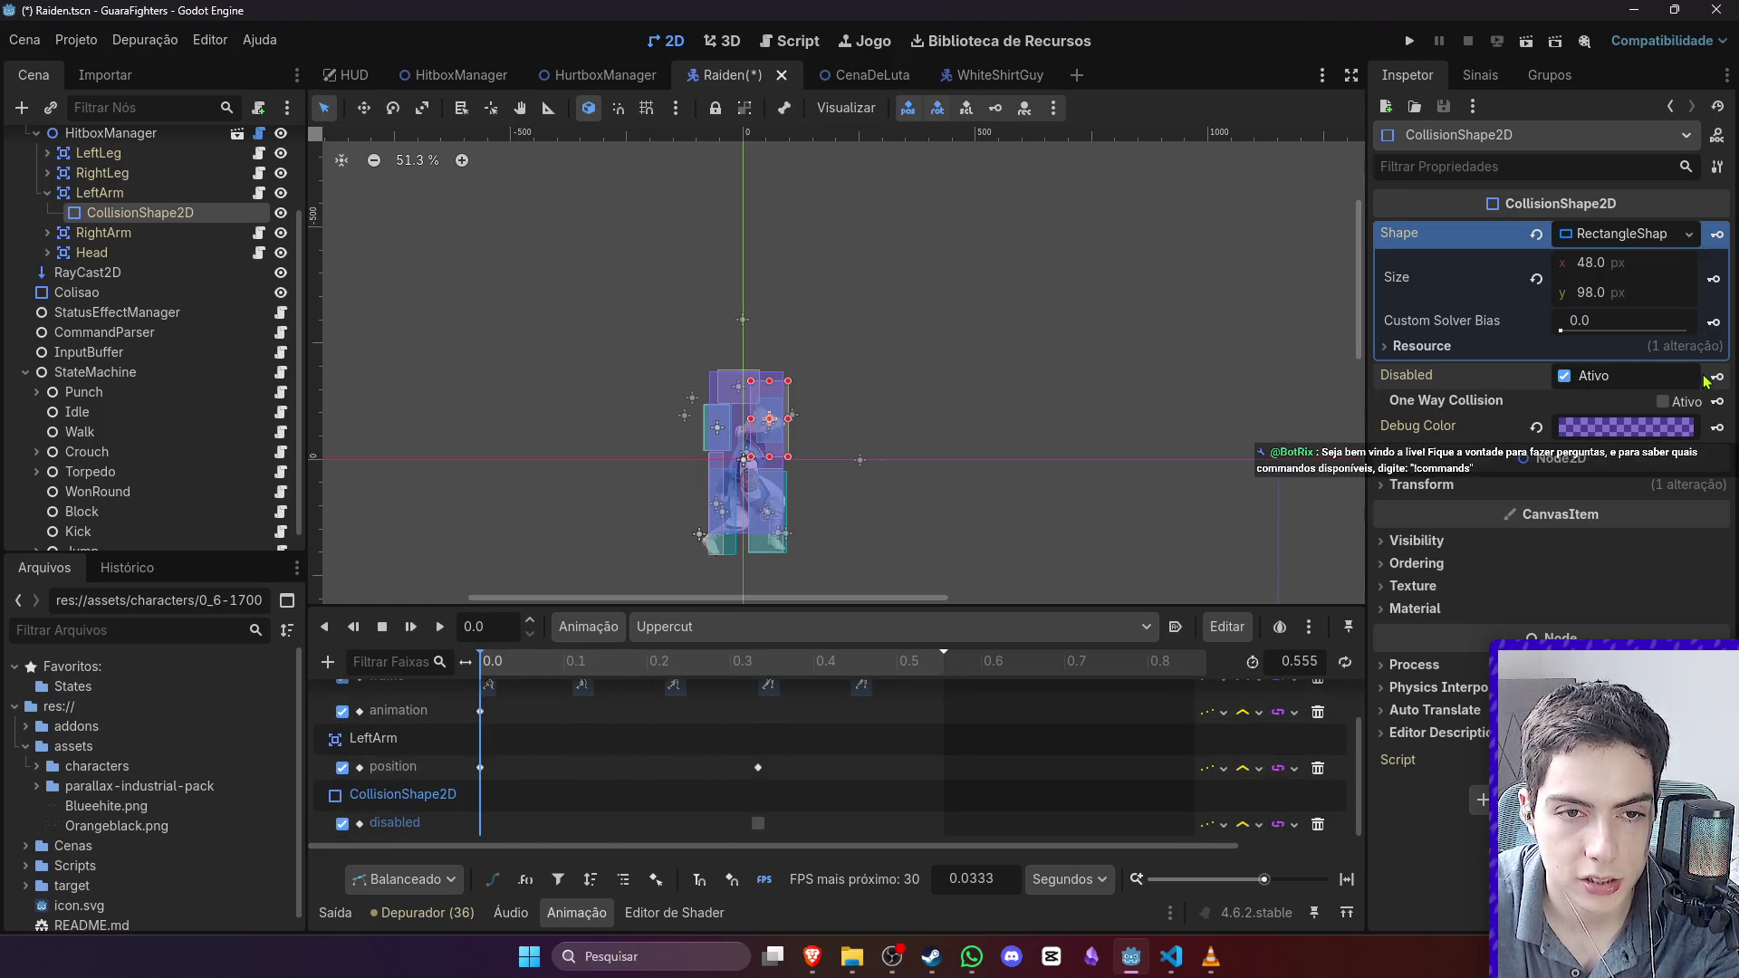
left_click(1718, 376)
left_click(588, 664)
Preview Uppercut to its end, deselect the shape, save Raiden, and rewind to the start.
mouse_move(606, 668)
left_mouse_down()
mouse_move(938, 687)
mouse_move(579, 691)
mouse_move(897, 693)
mouse_move(842, 712)
mouse_move(557, 711)
mouse_move(798, 715)
mouse_move(921, 729)
mouse_move(922, 750)
left_mouse_up()
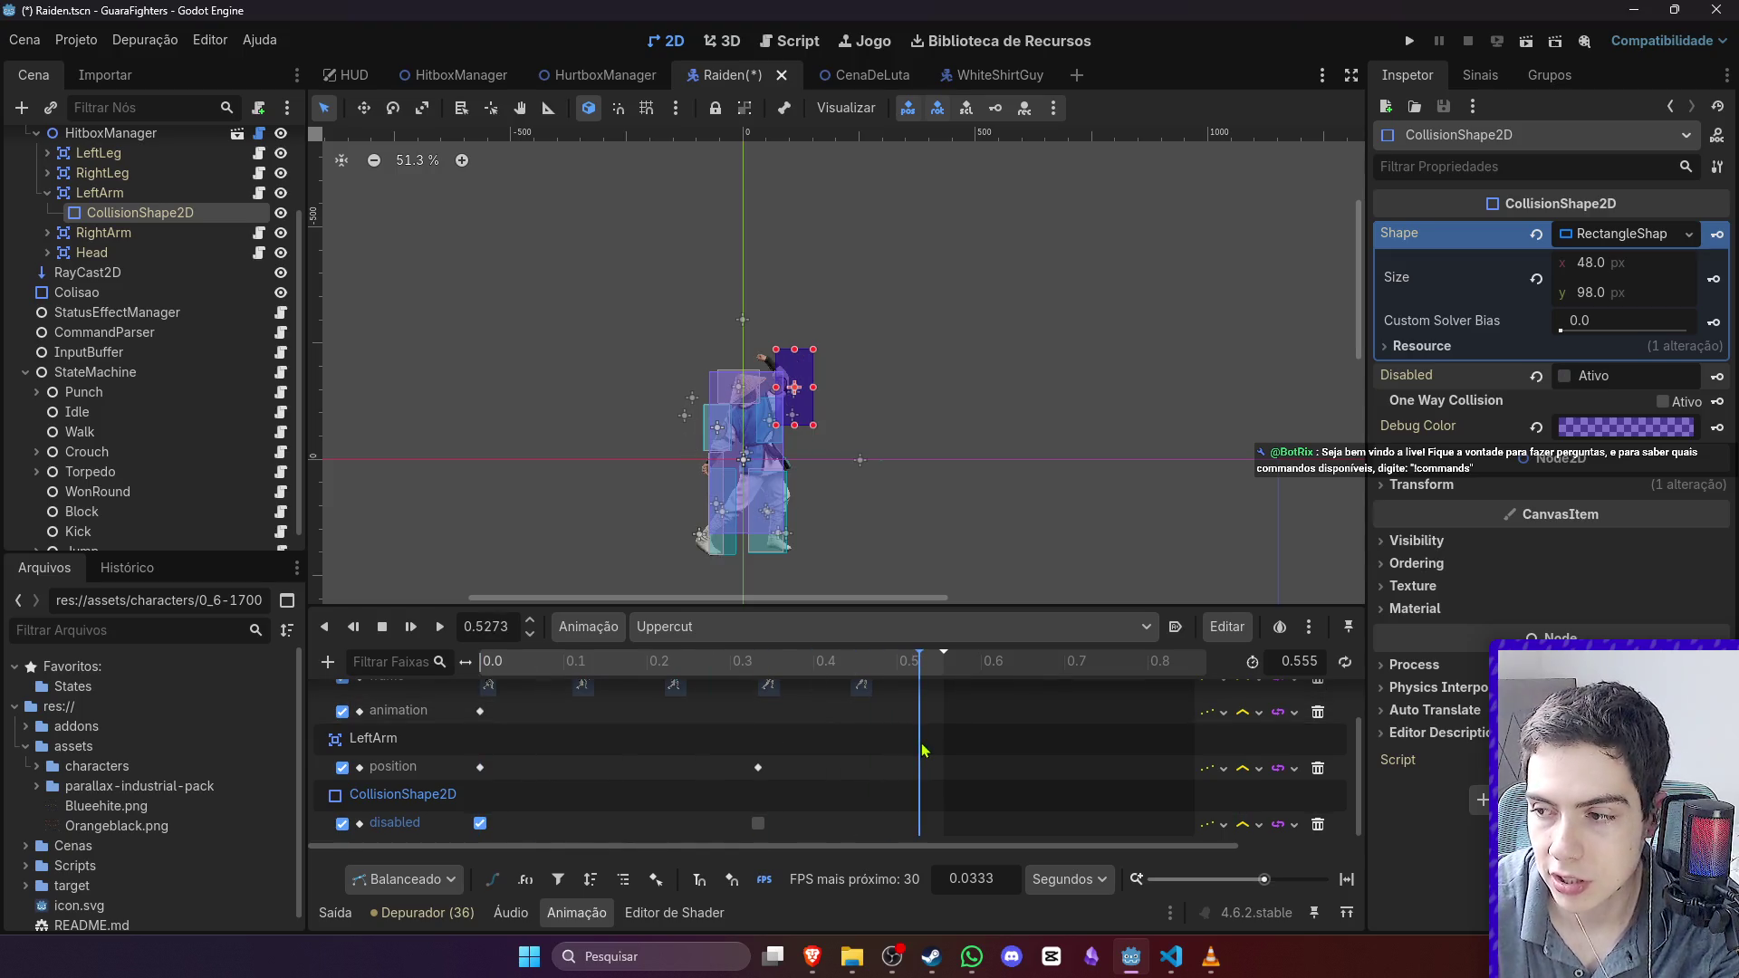
scroll(922, 750, "up", 2)
mouse_move(795, 664)
left_mouse_down()
mouse_move(750, 670)
mouse_move(859, 668)
left_mouse_up()
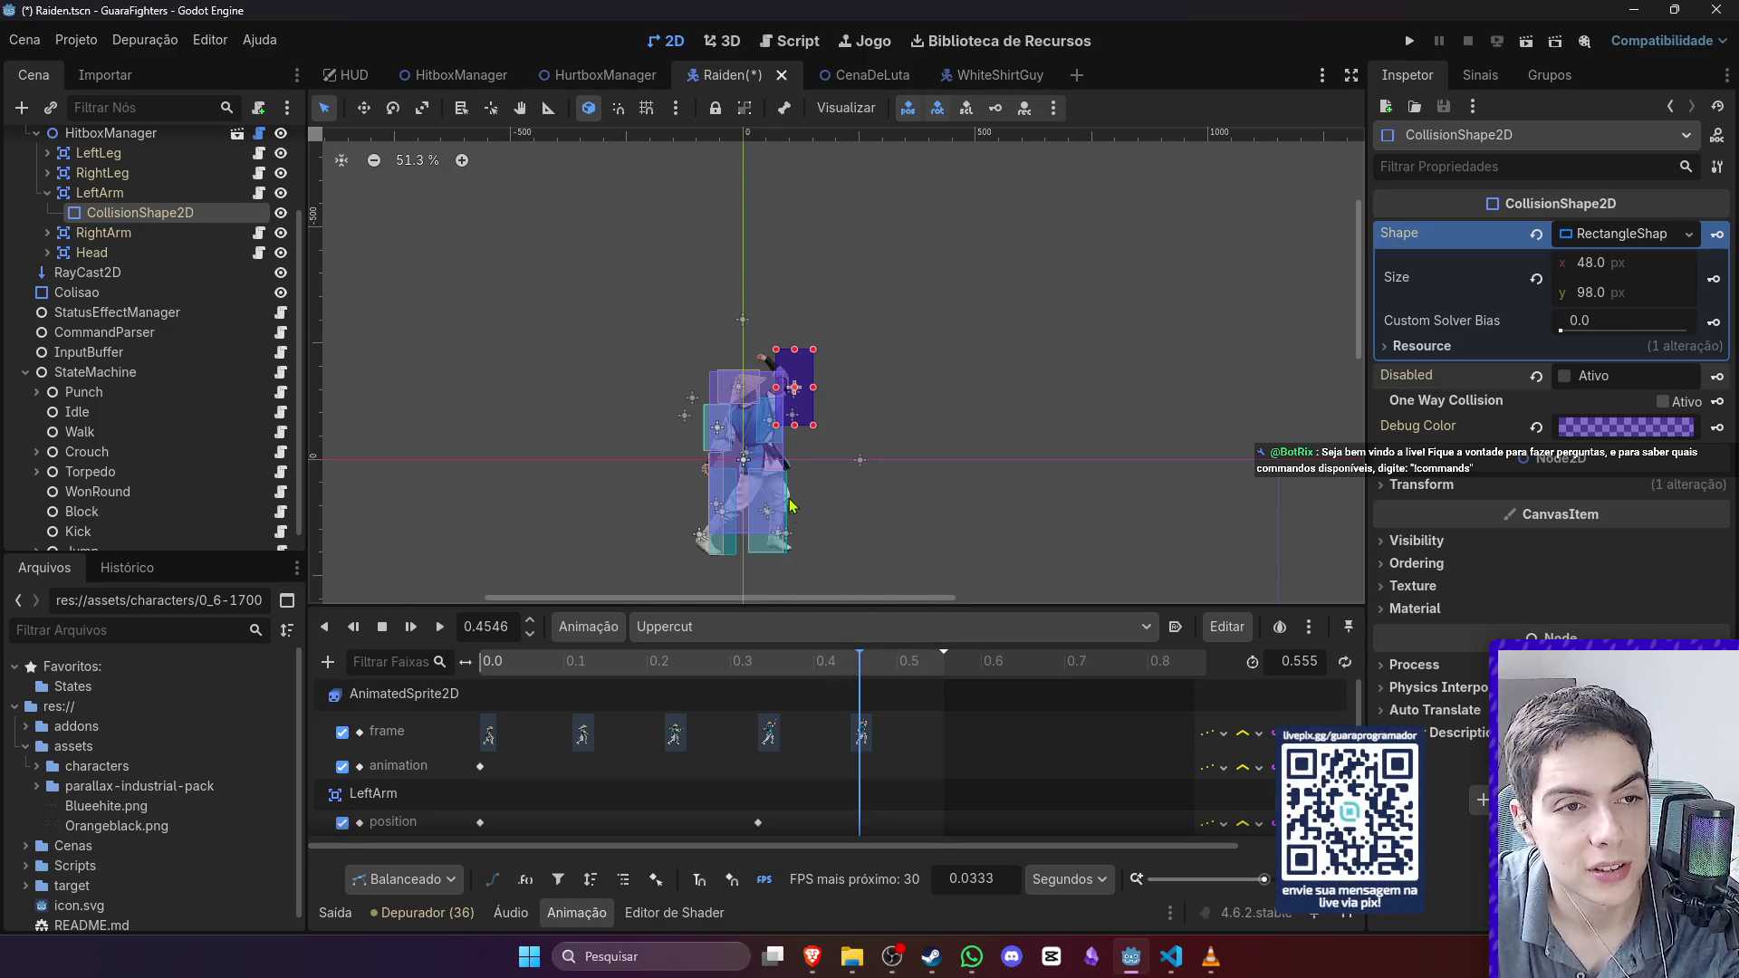
left_click(744, 417)
key("ctrl+s")
key("a")
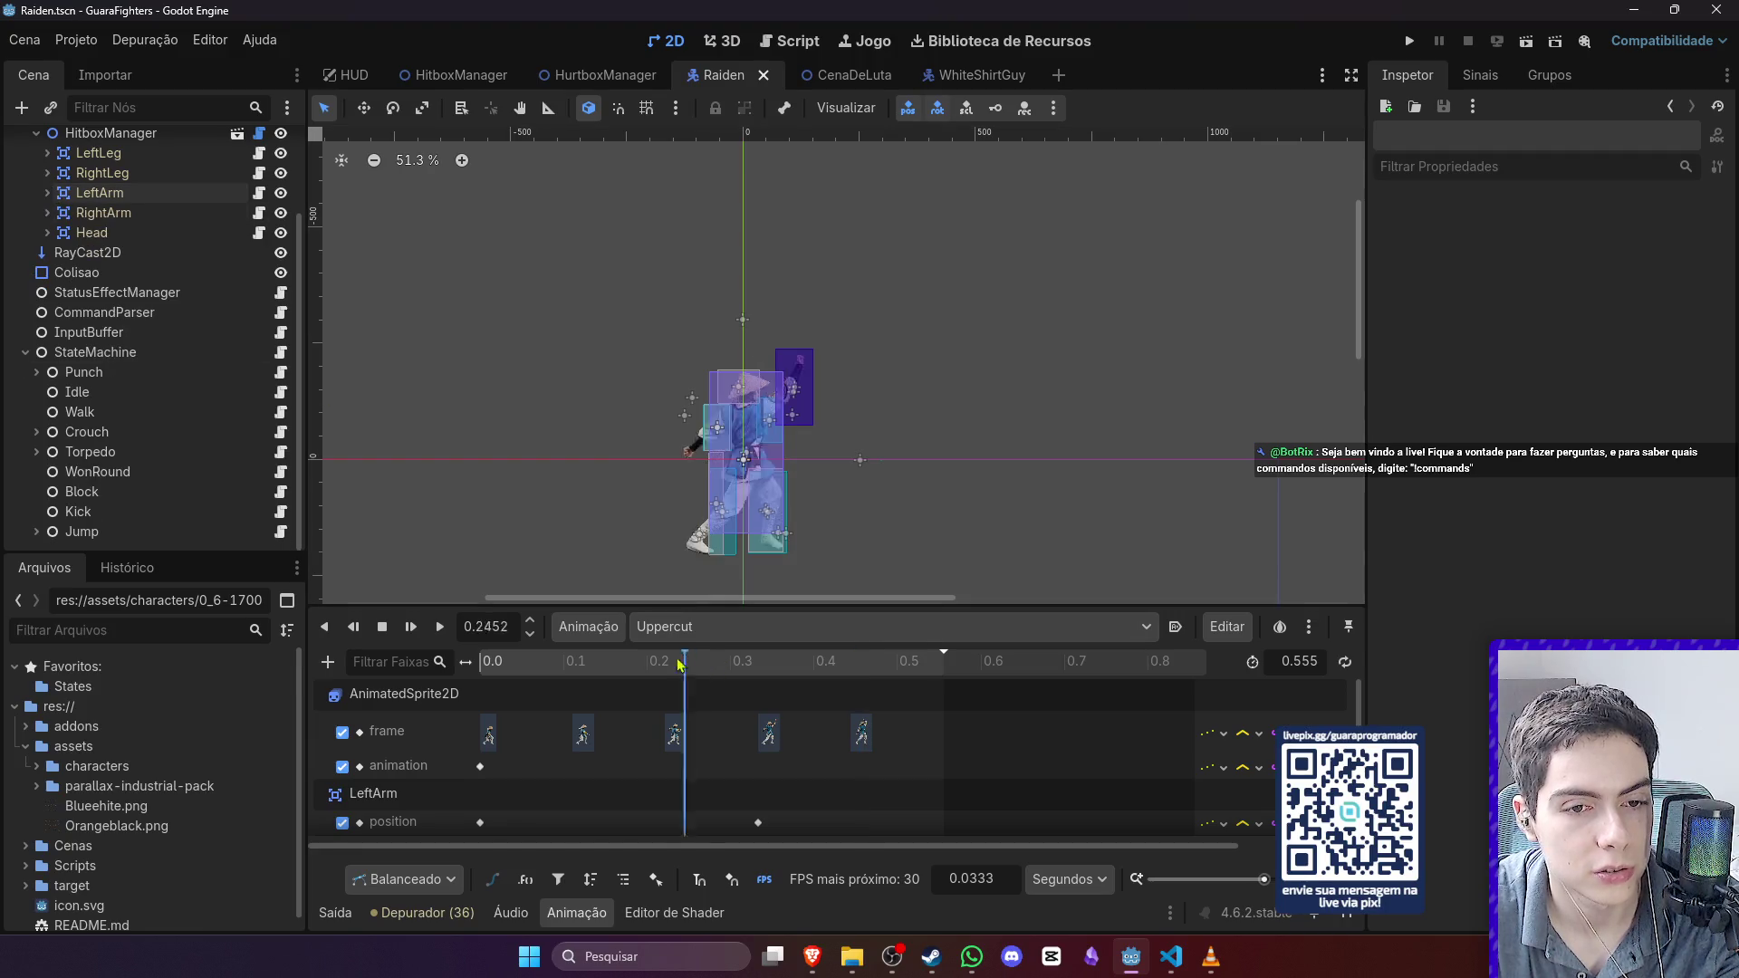
Run the CenaDeLuta fight scene, walk Raiden into White Shirt Guy, attack, then stop.
left_click(827, 76)
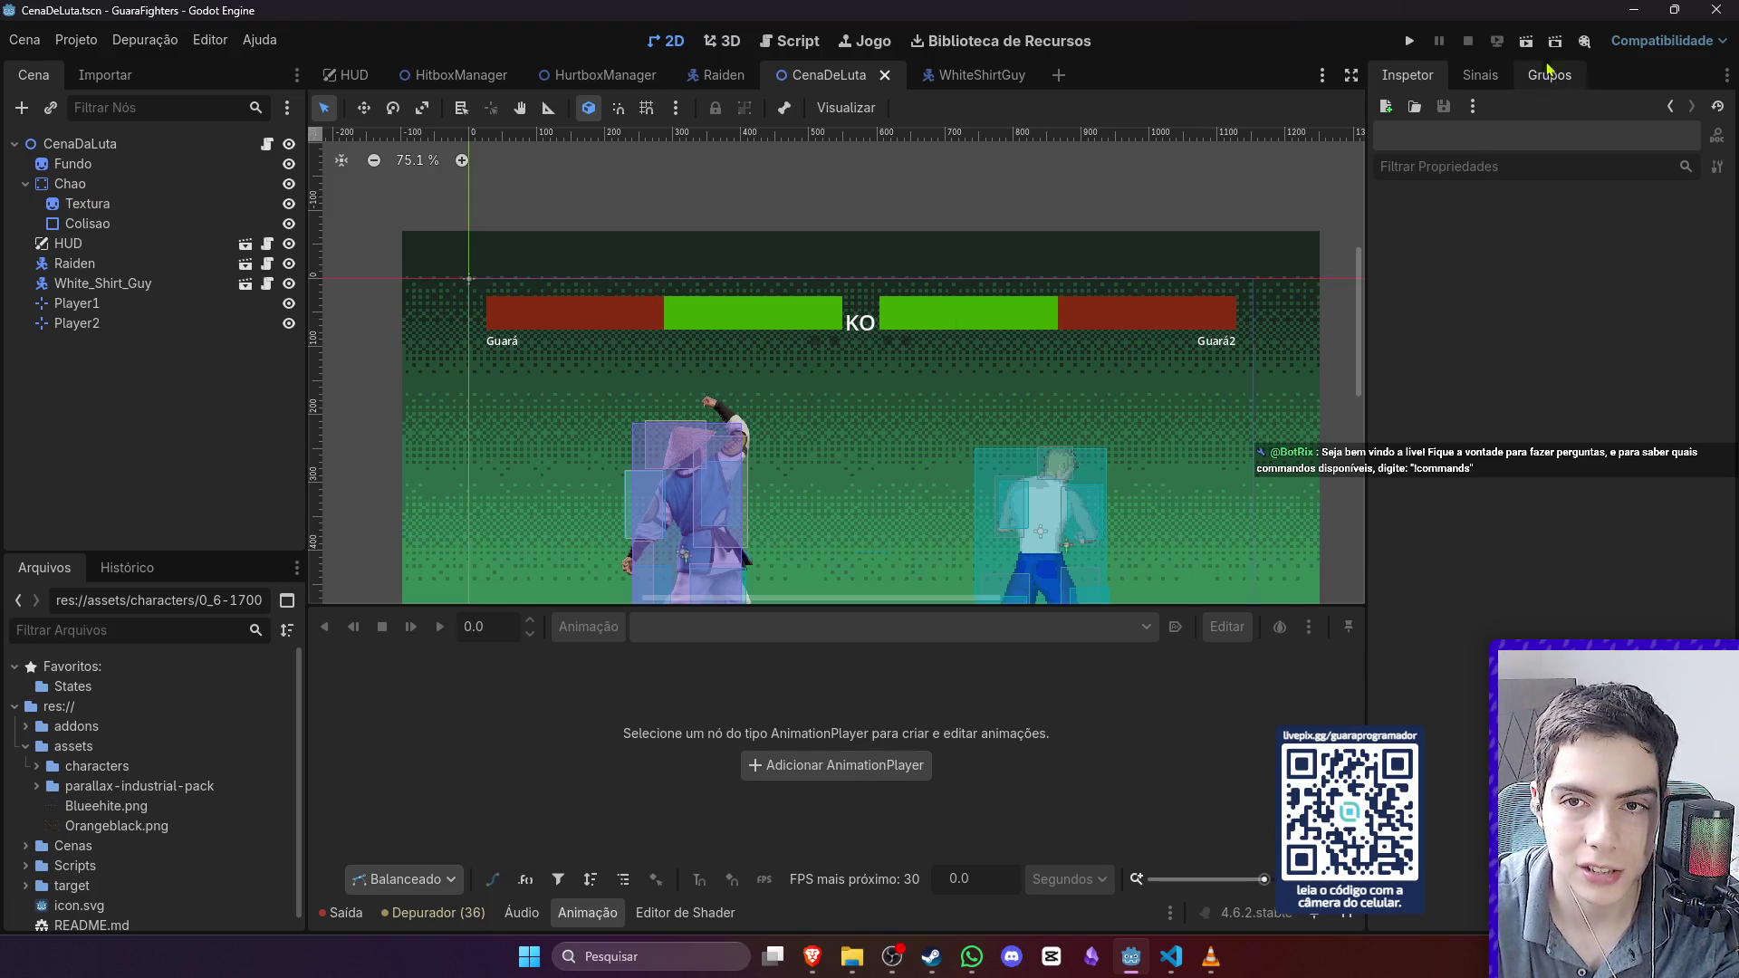
left_click(1526, 43)
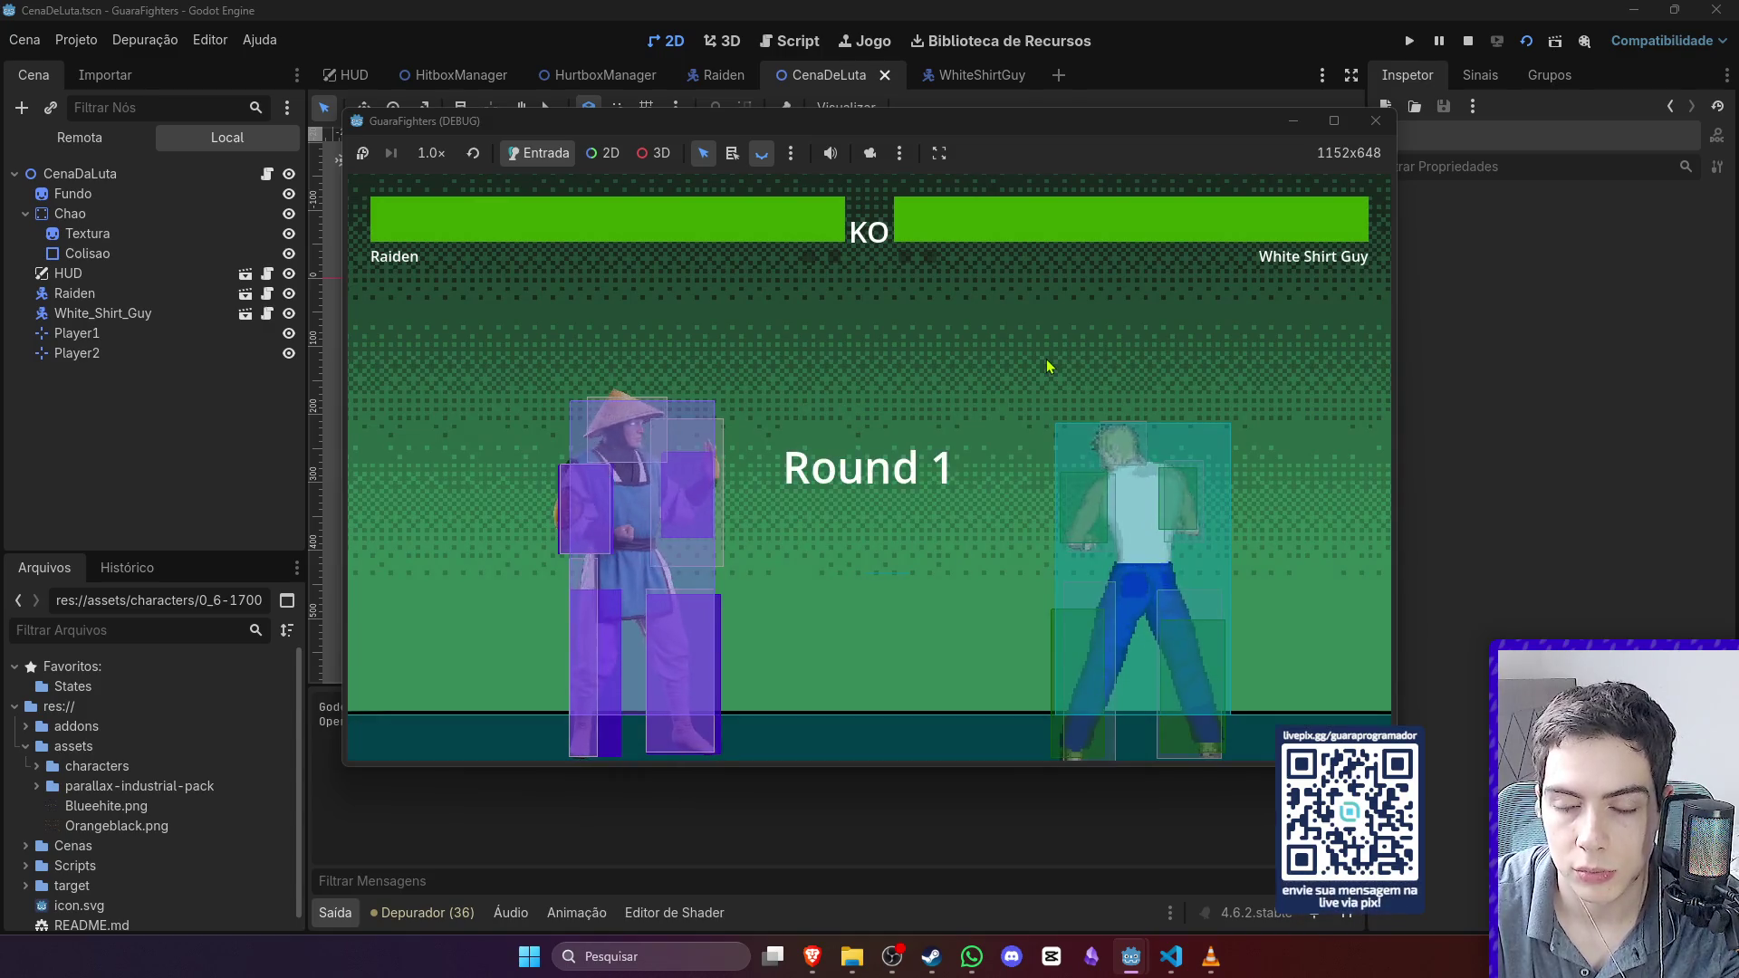
key("d")
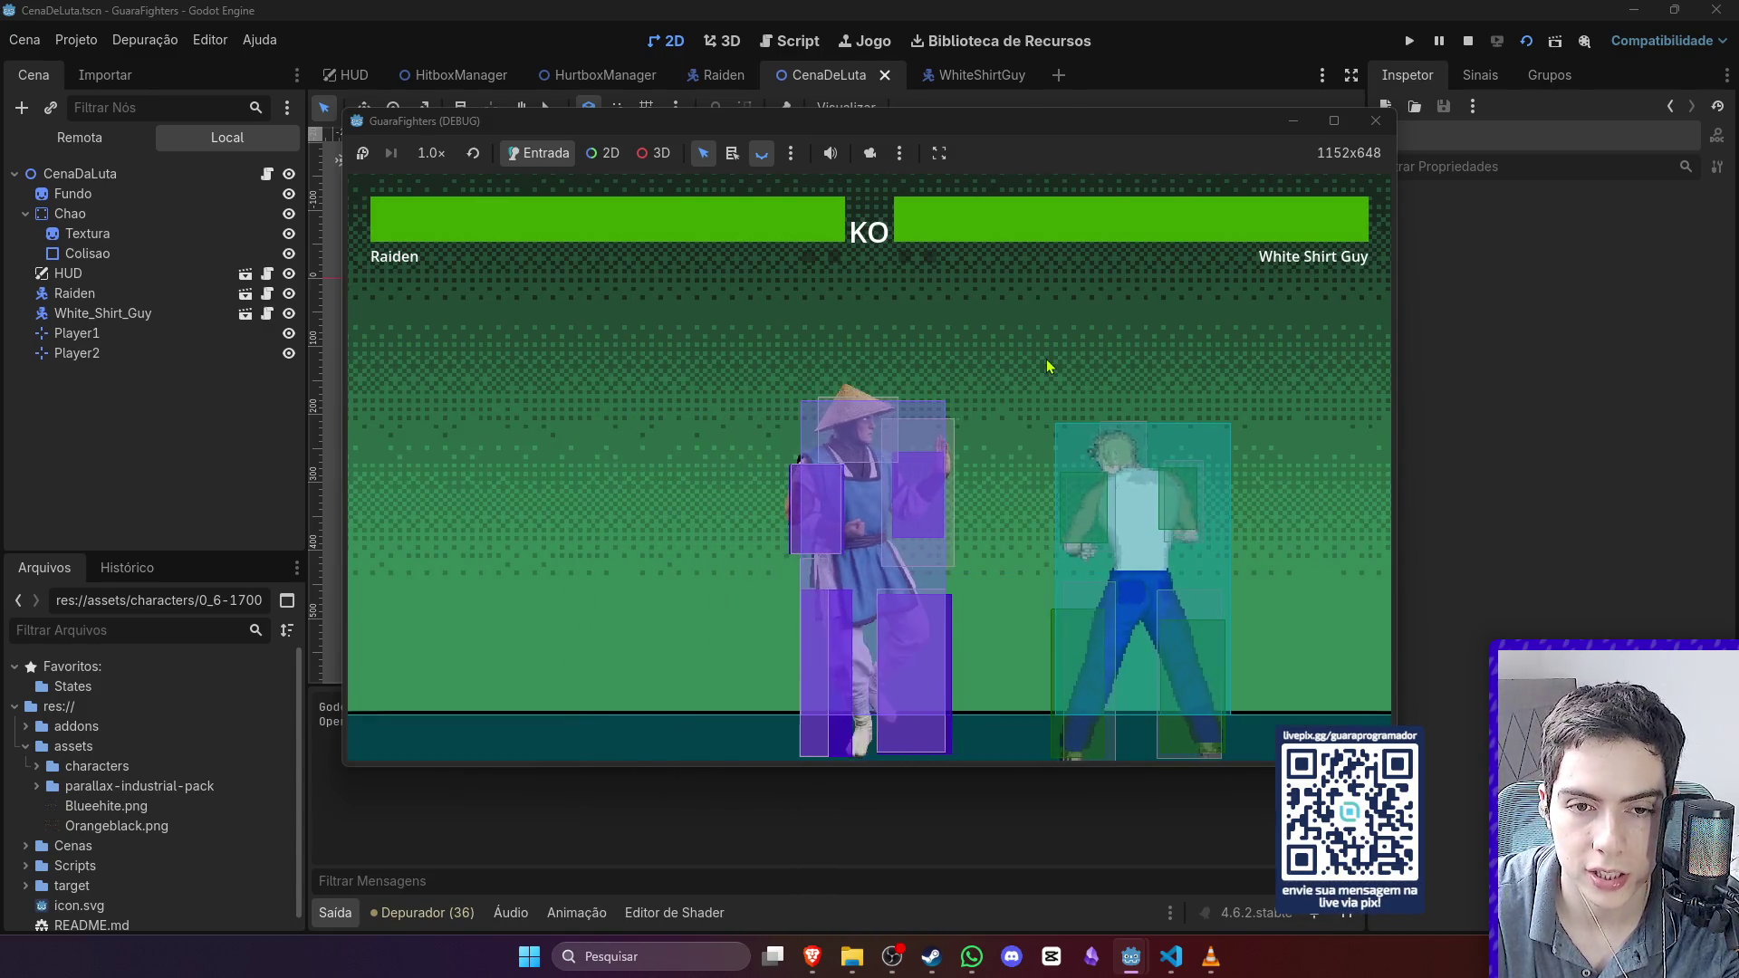
key("j")
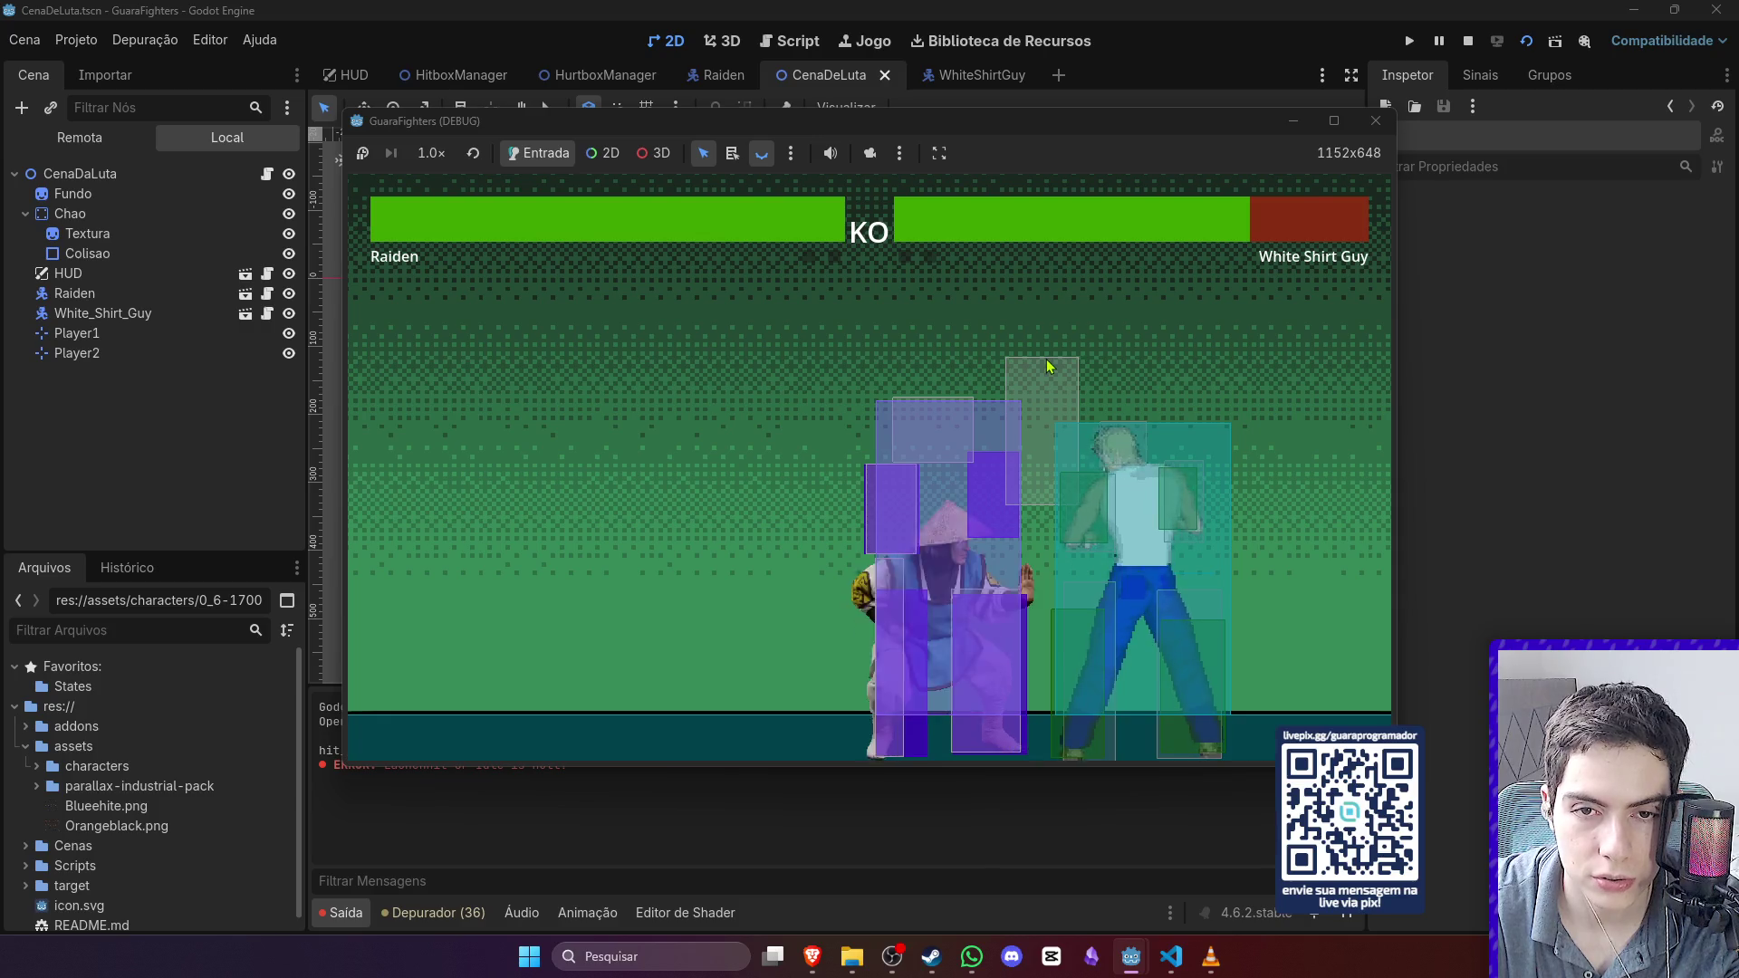
key("F8")
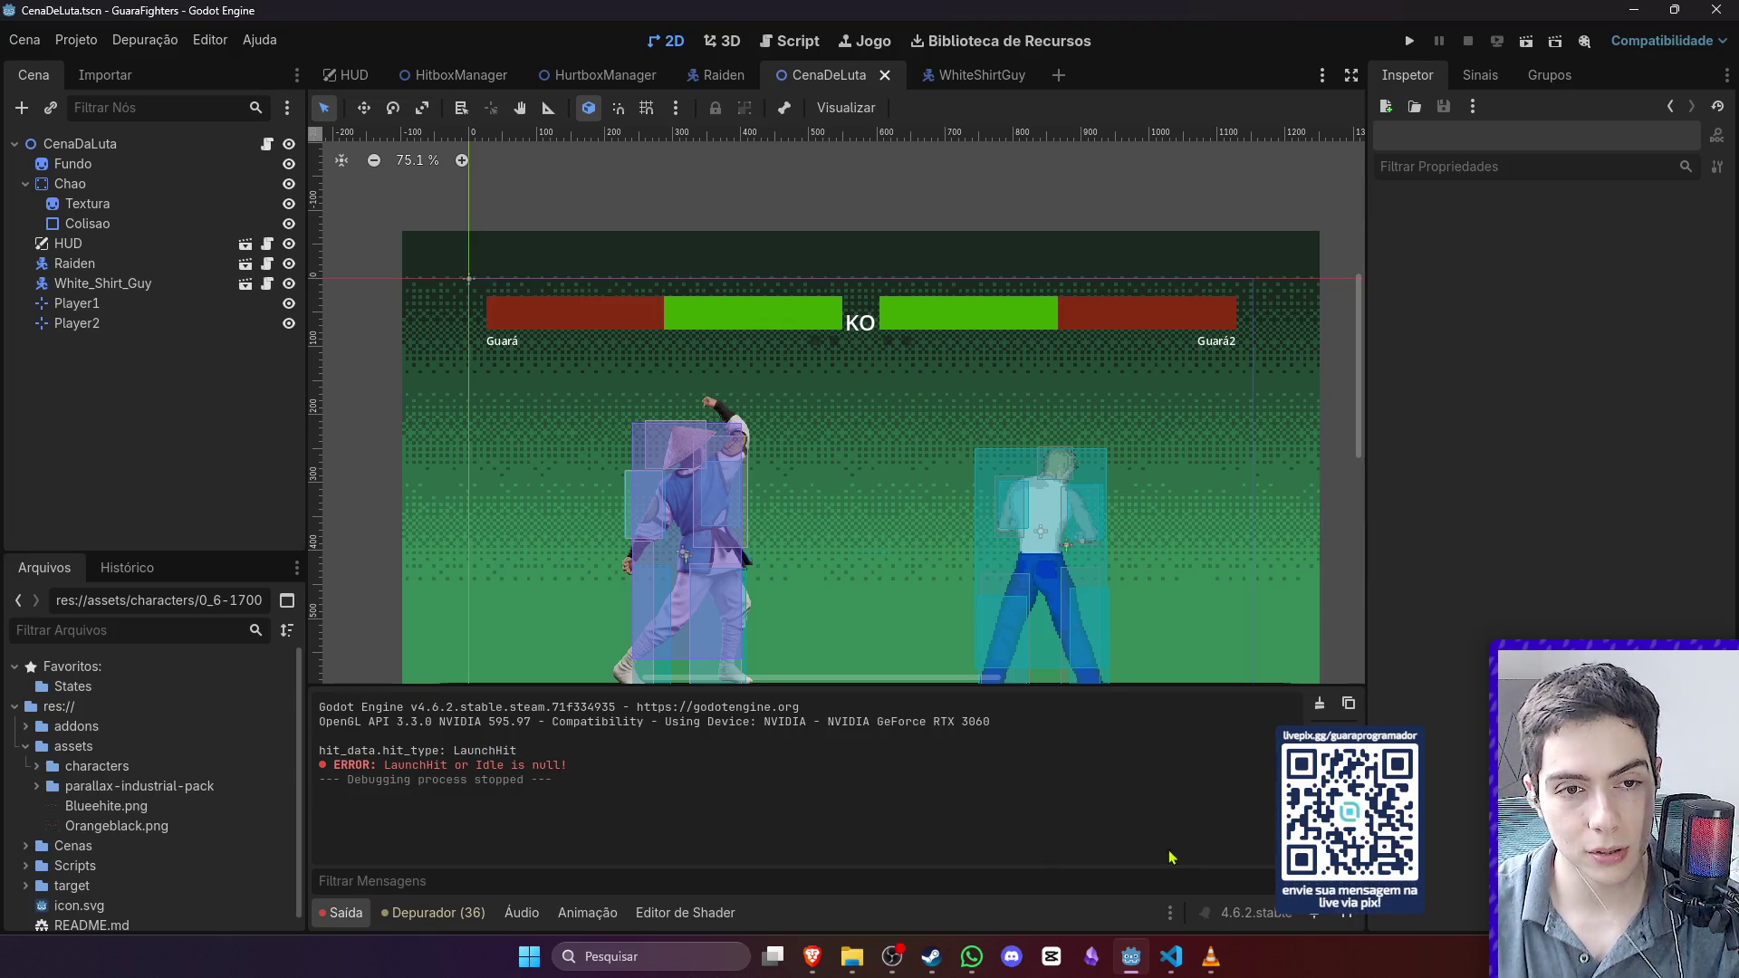
left_click(1171, 957)
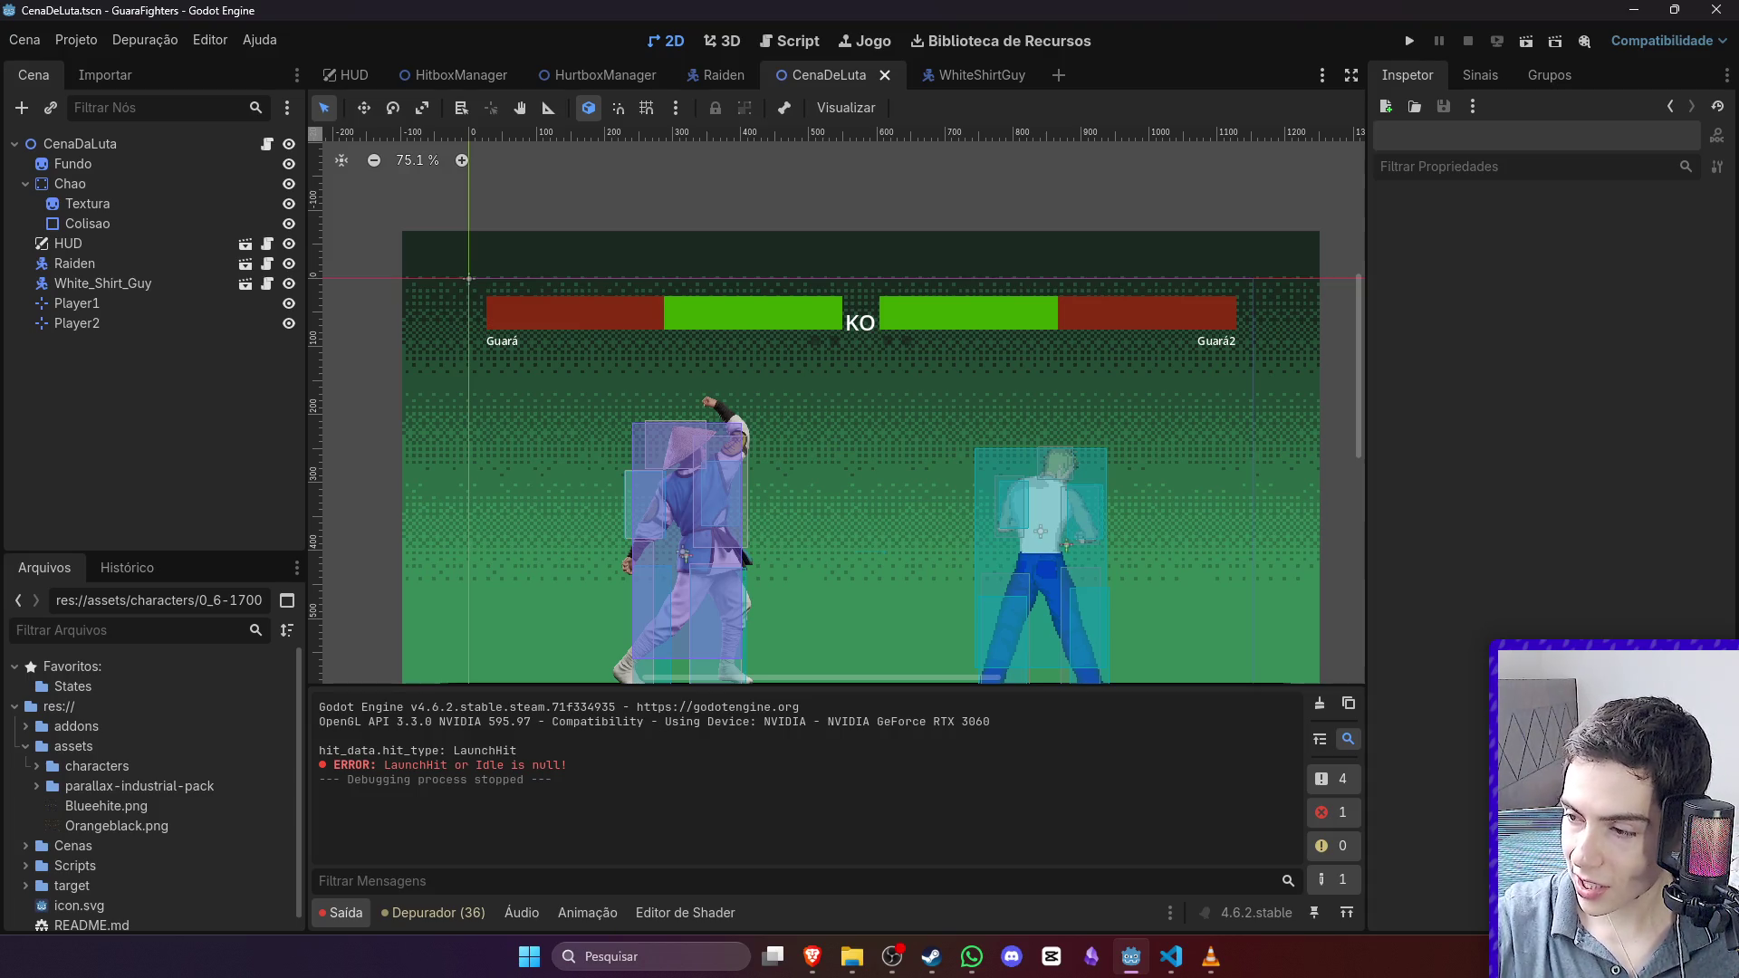
key("alt+Tab")
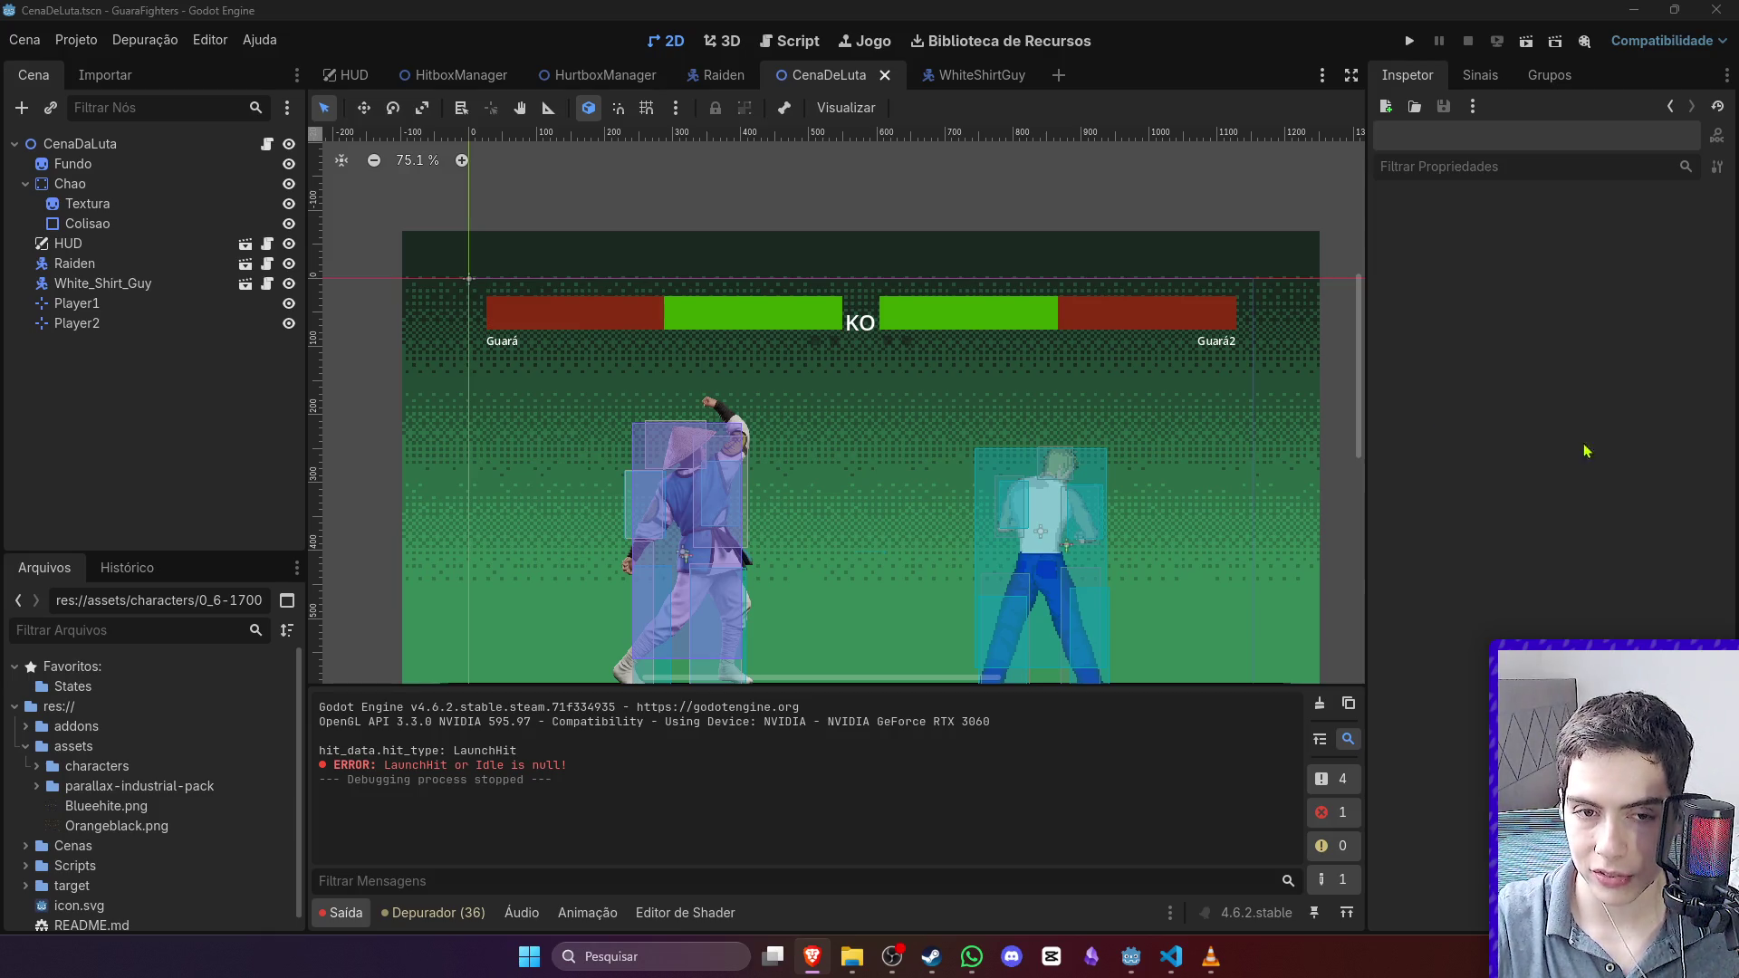
Scroll the Output panel to read the 'LaunchHit or Idle is null!' error.
scroll(1354, 607, "down", 3)
scroll(1354, 607, "up", 2)
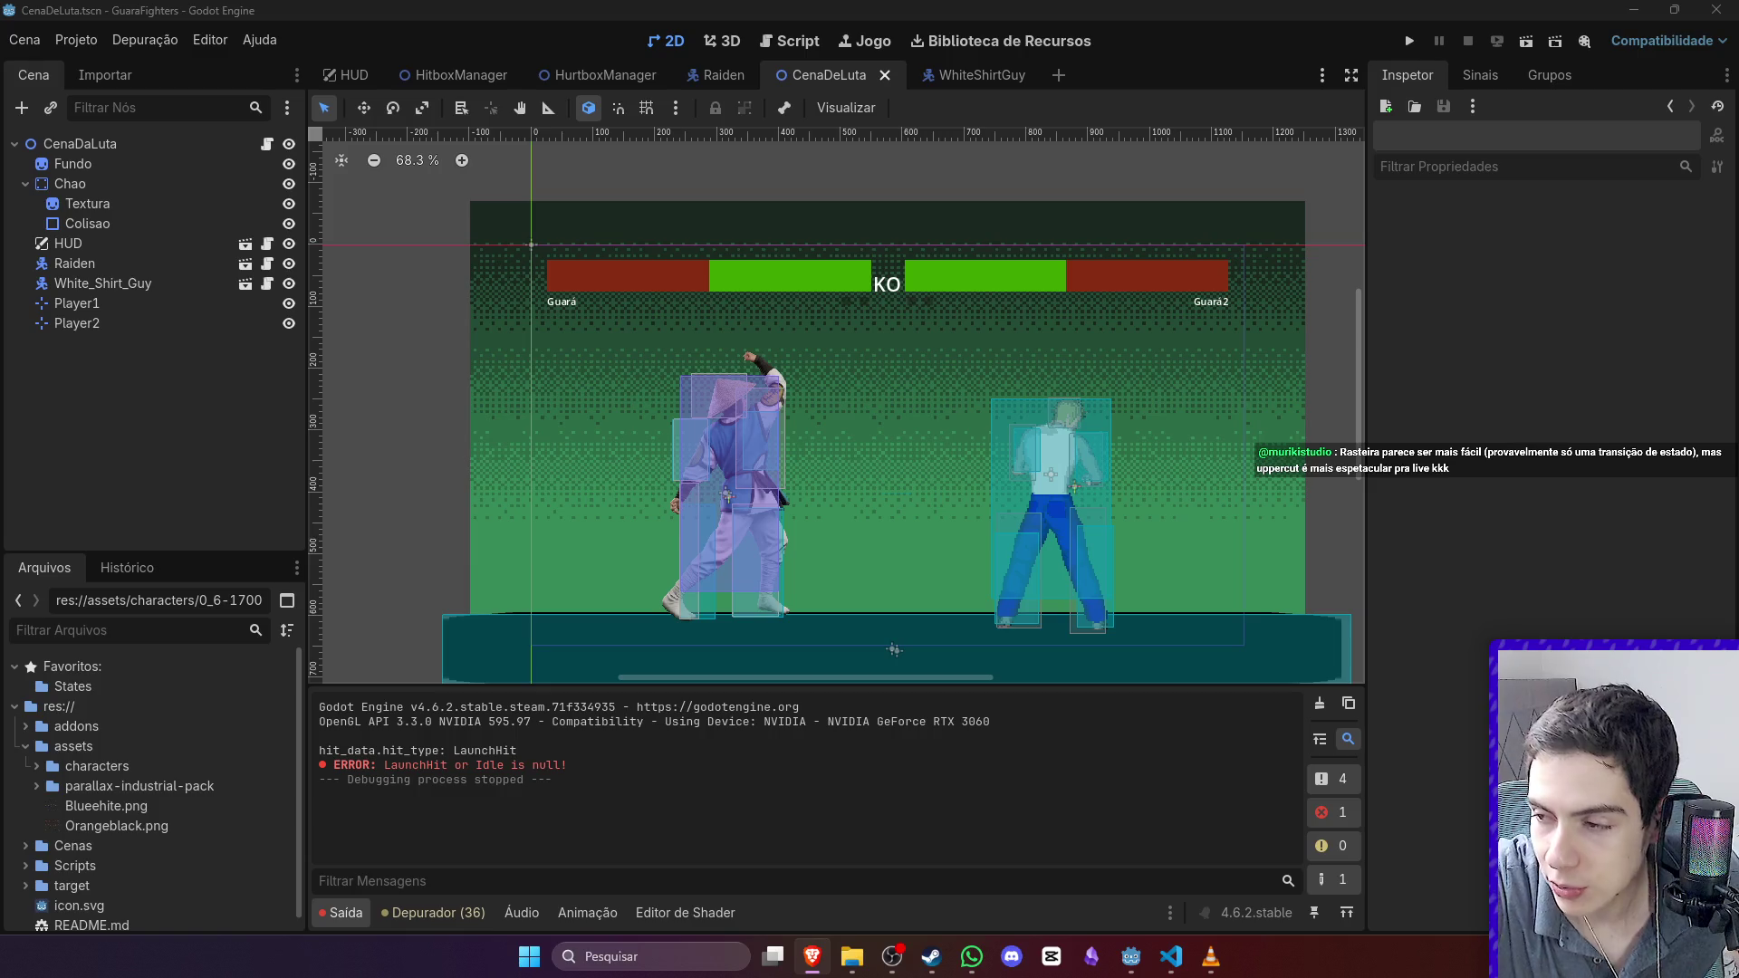
left_click(853, 957)
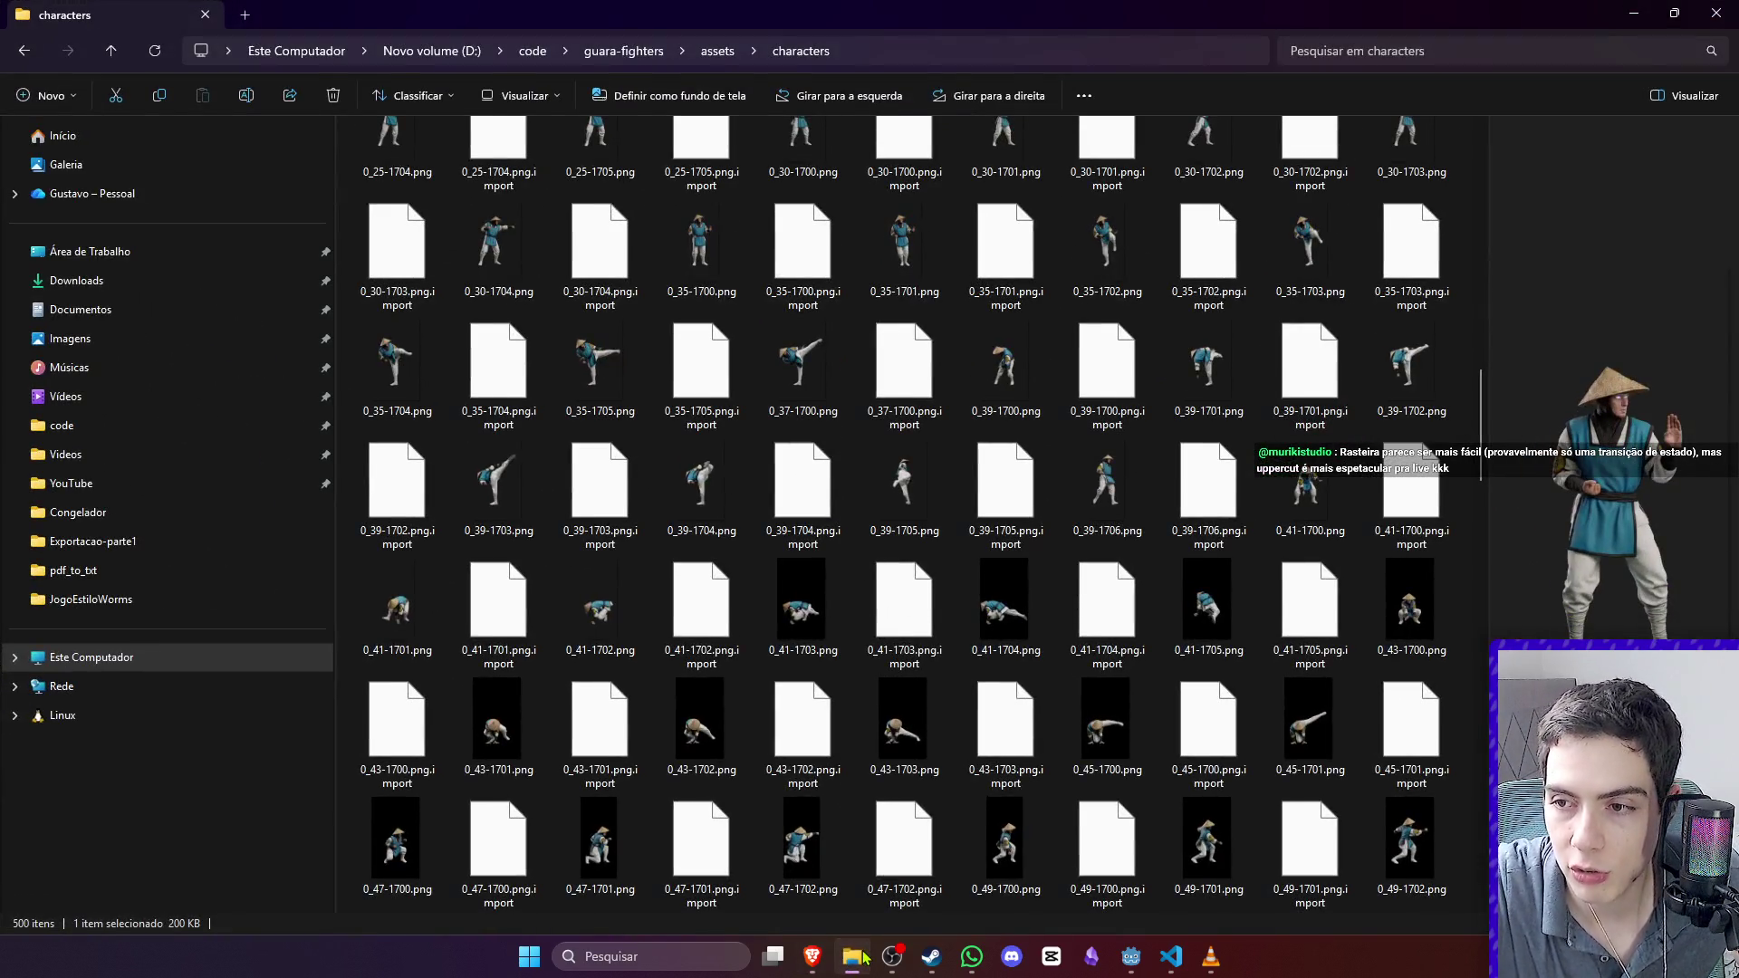
left_click(862, 956)
mouse_move(932, 960)
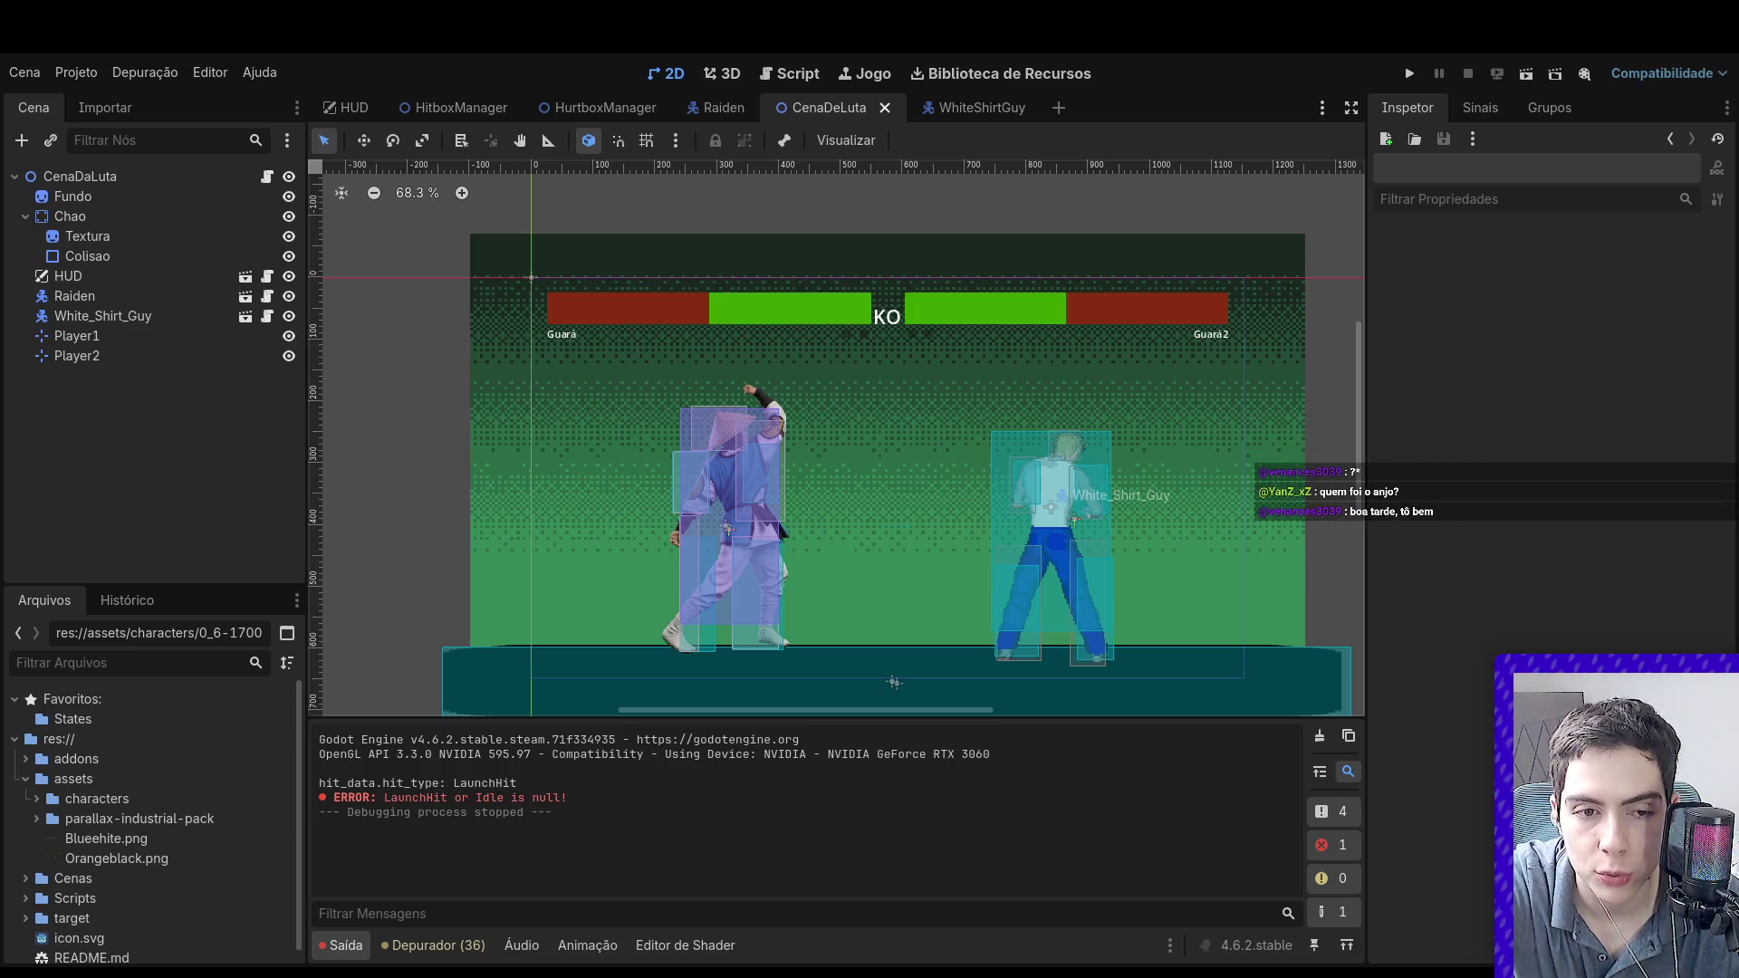
Collapse the output log and select the White_Shirt_Guy instance in the fight scene.
left_click(337, 949)
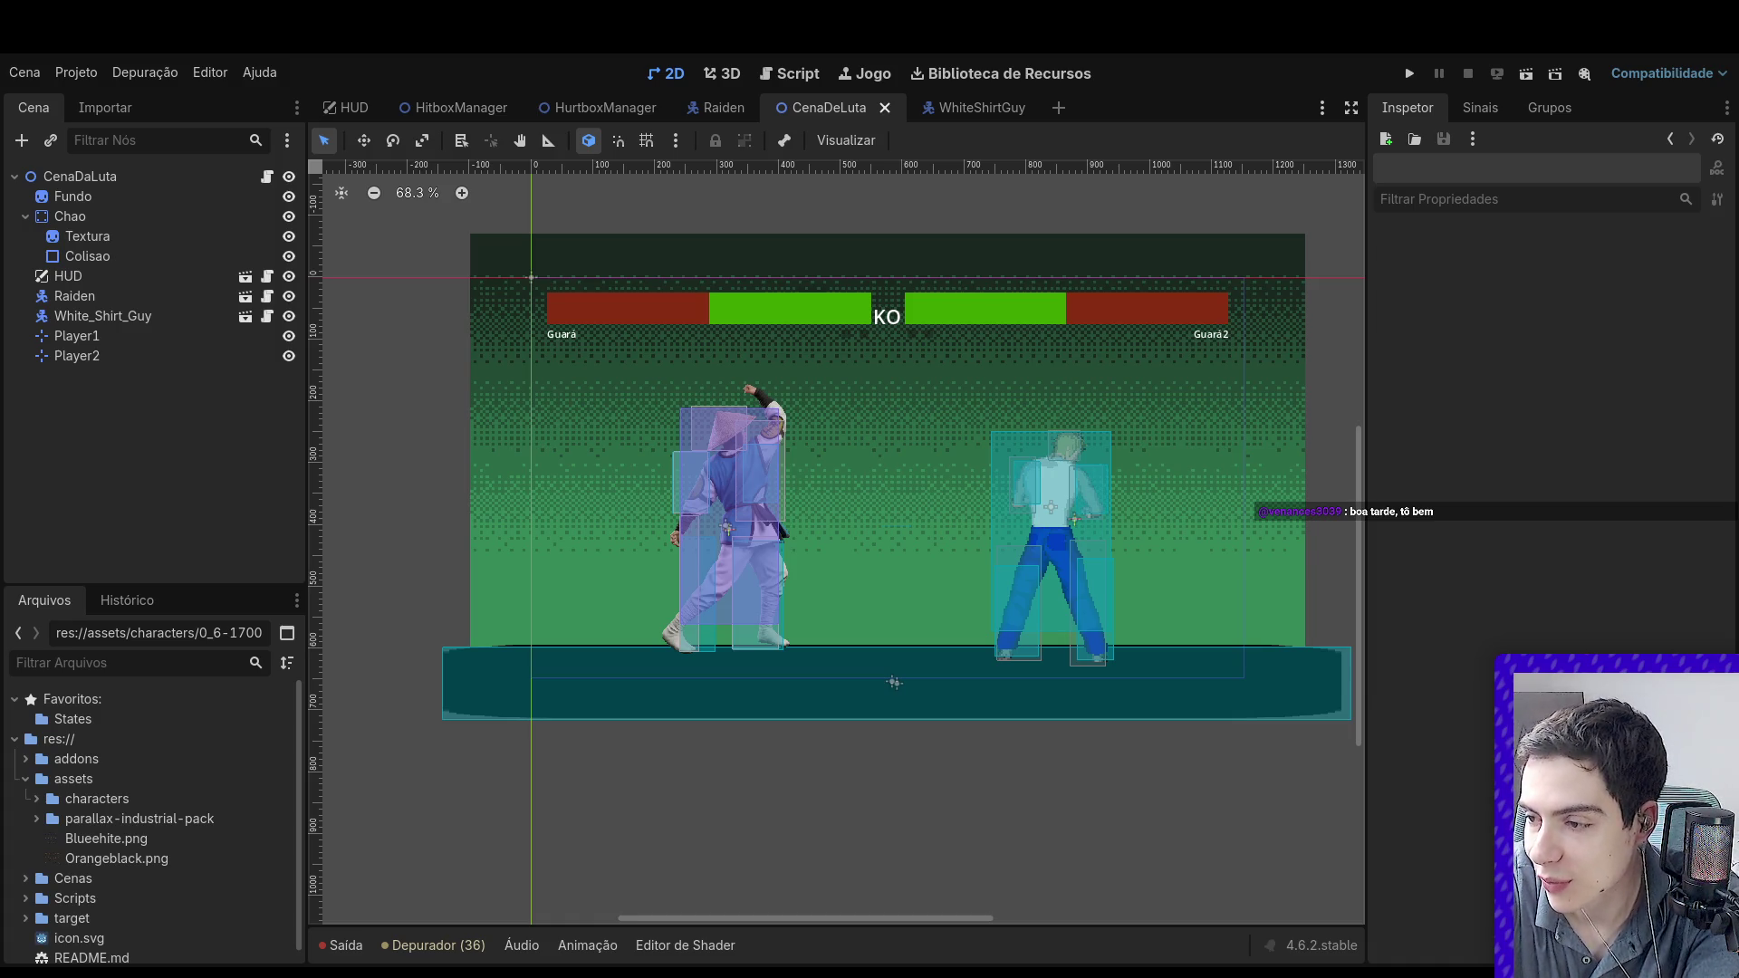
scroll(842, 543, "up", 1)
scroll(842, 544, "left", 1)
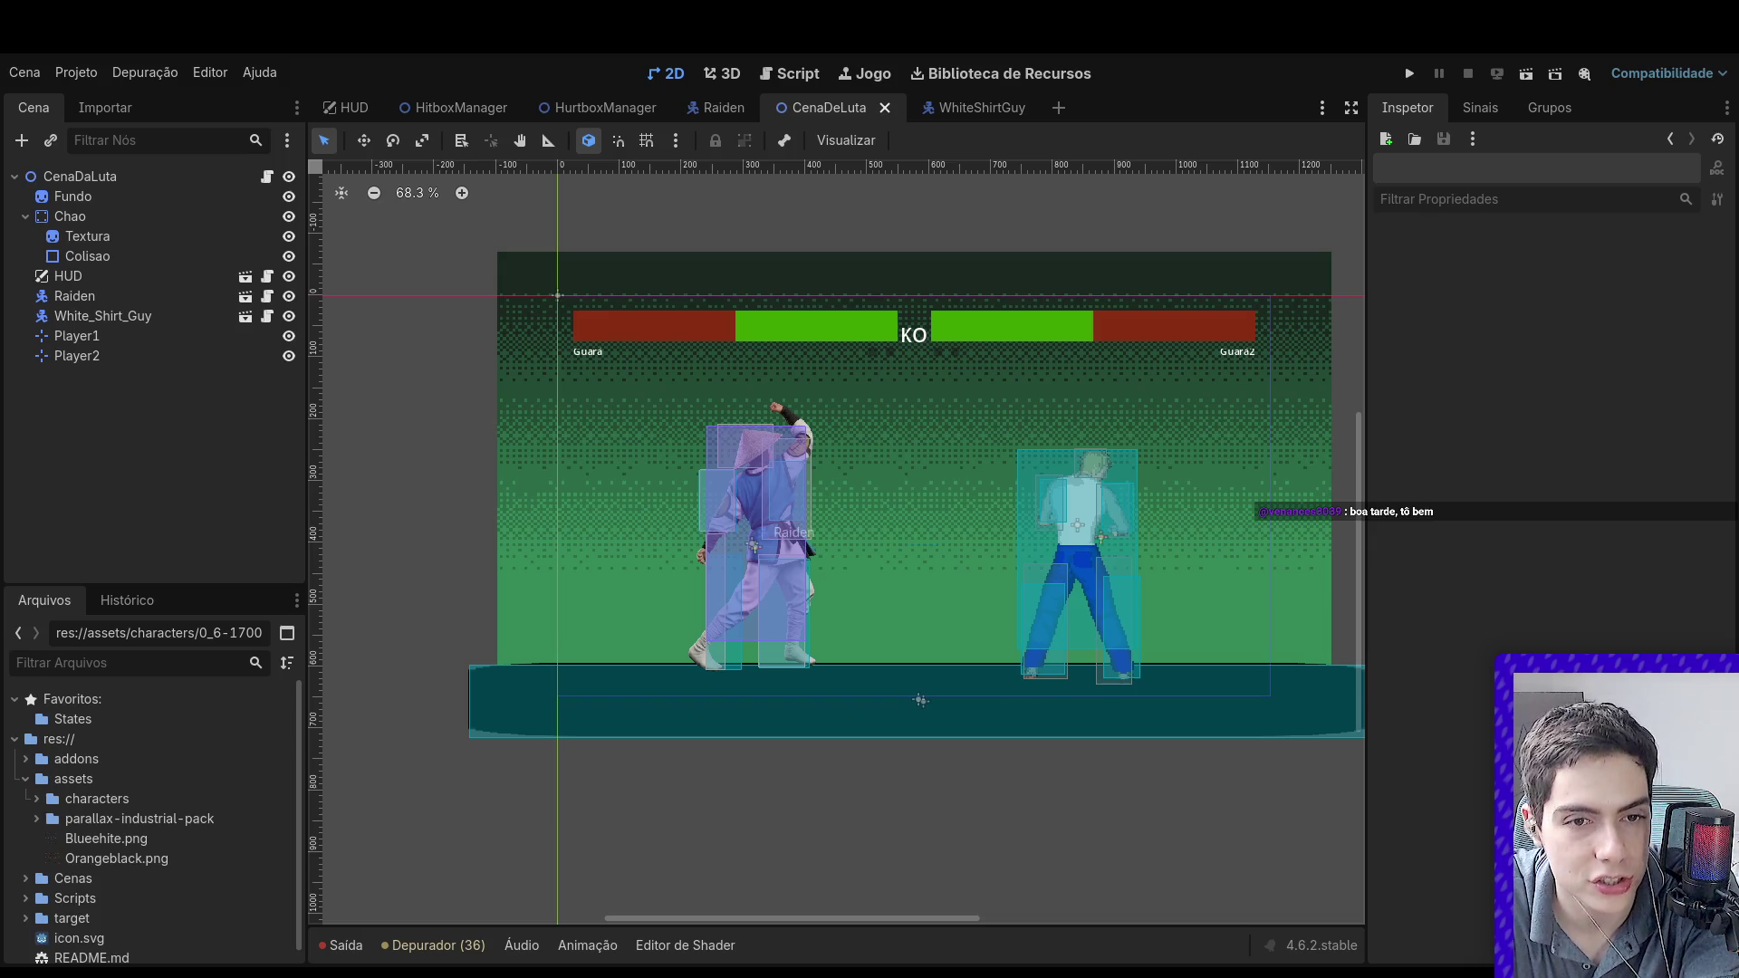
left_click(1078, 543)
Open the WhiteShirtGuy scene and inspect its StateMachine states, including Knockdown.
left_click(982, 108)
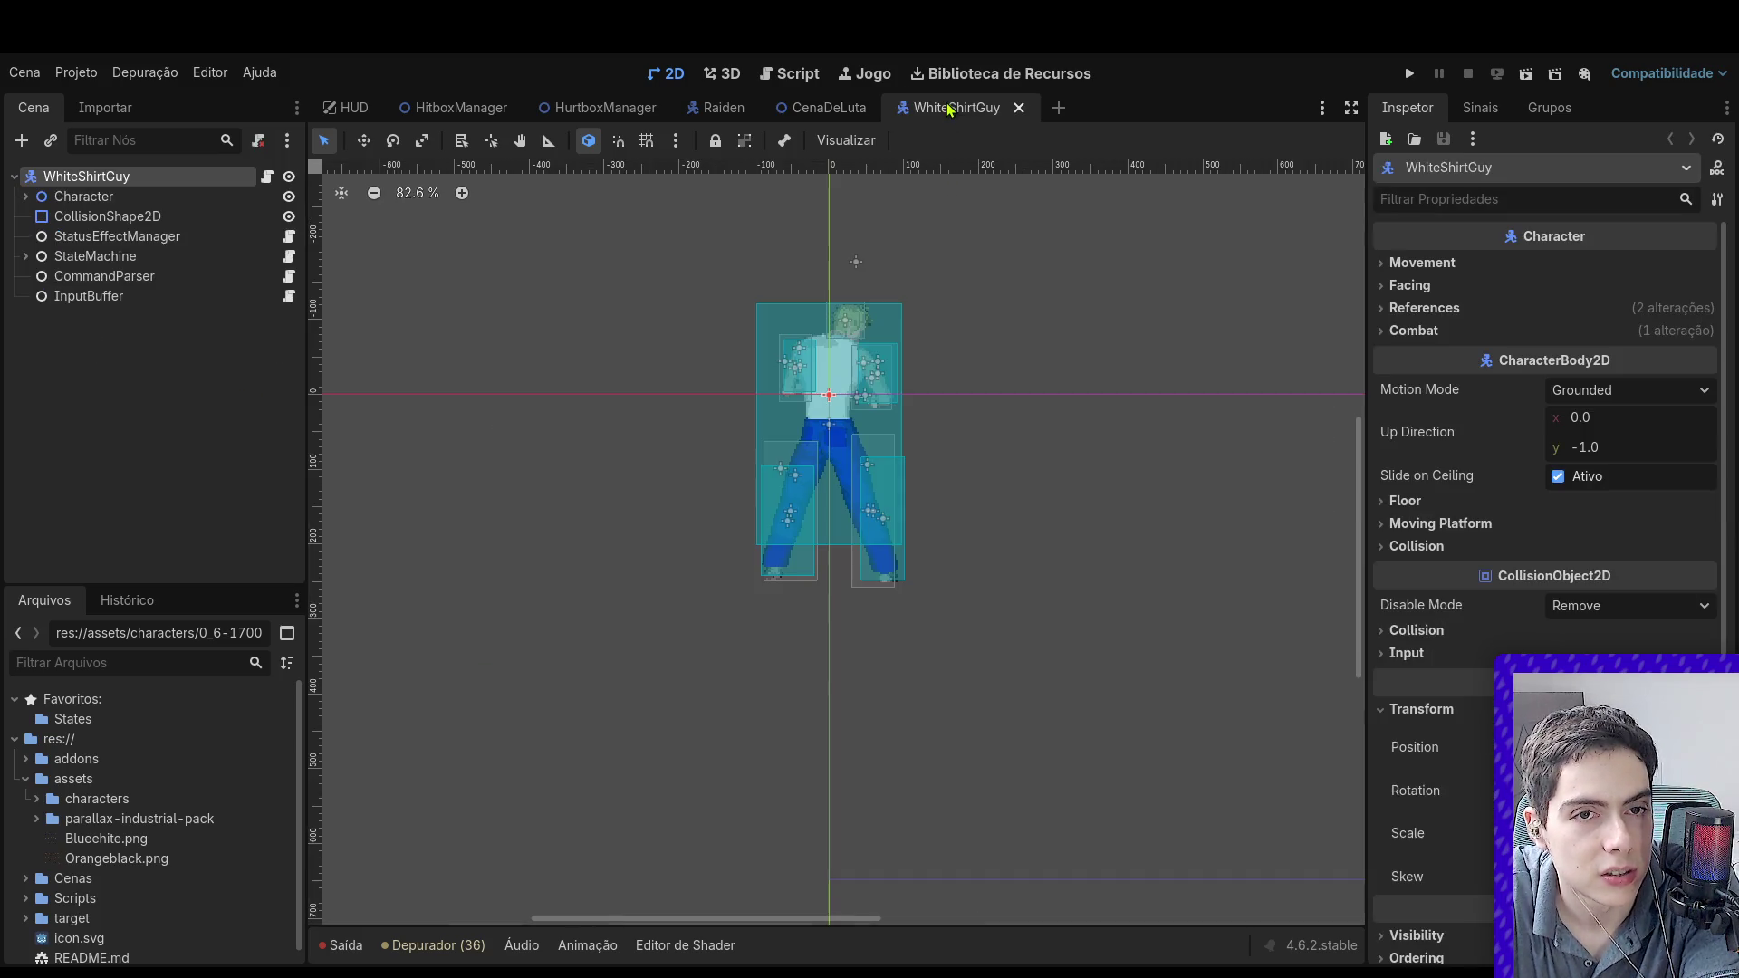
left_click(25, 257)
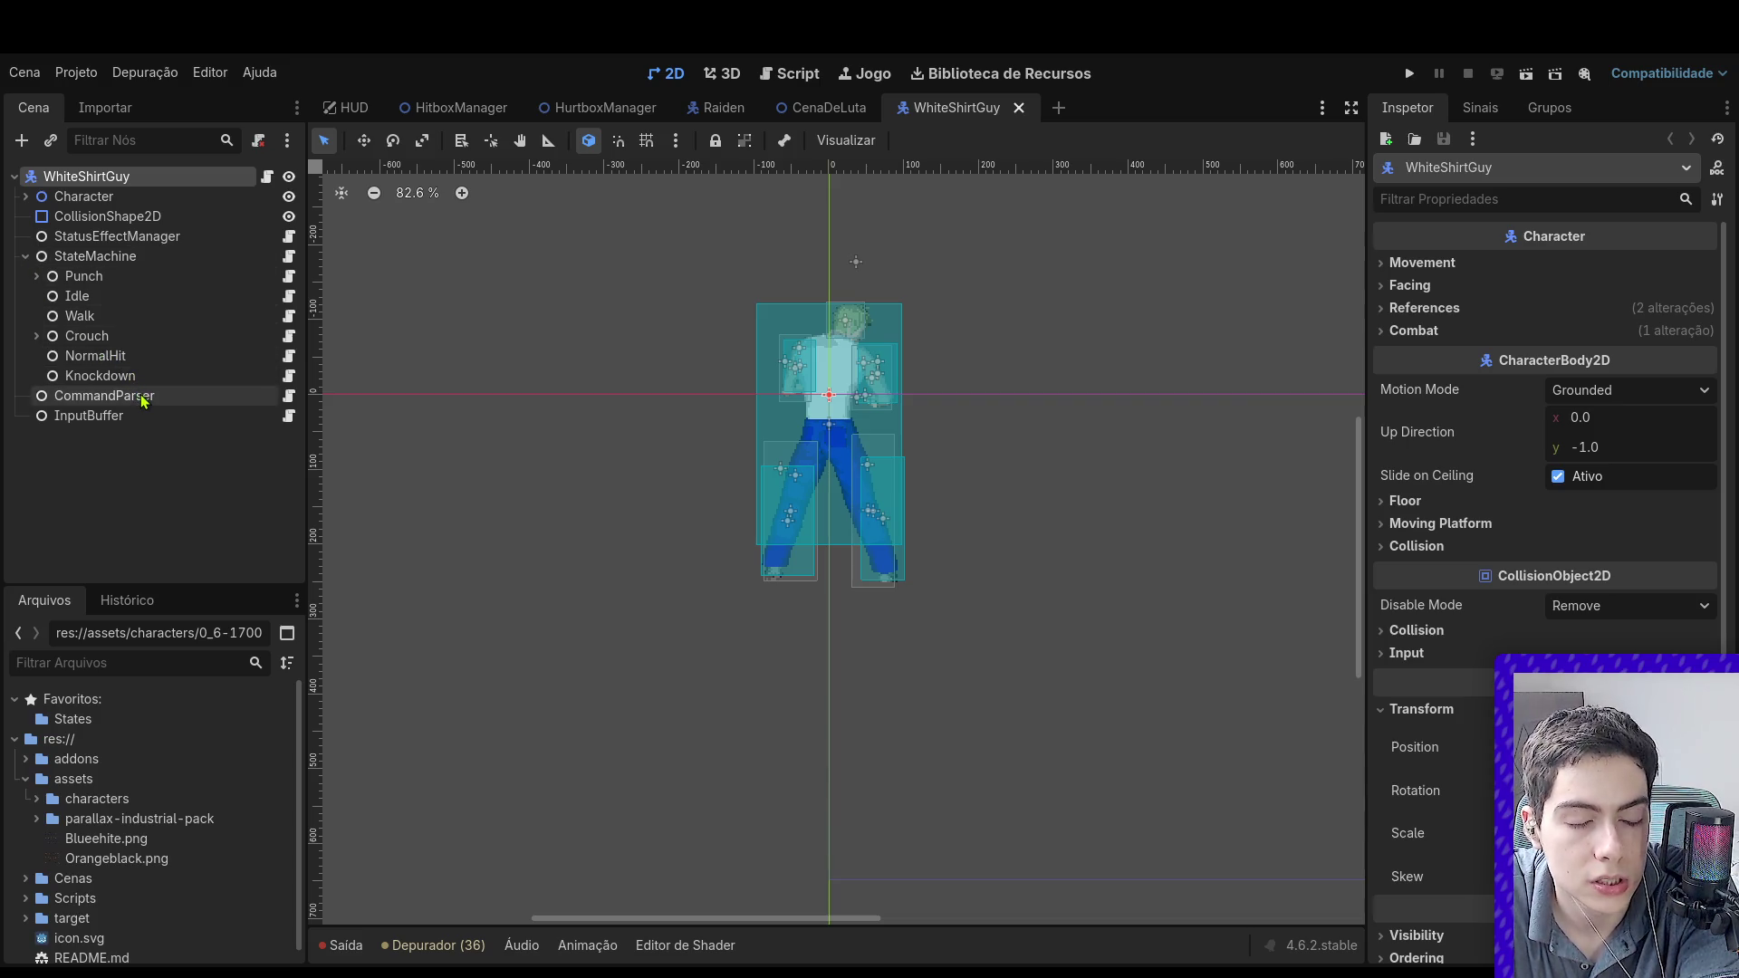
left_click(37, 336)
left_click(37, 336)
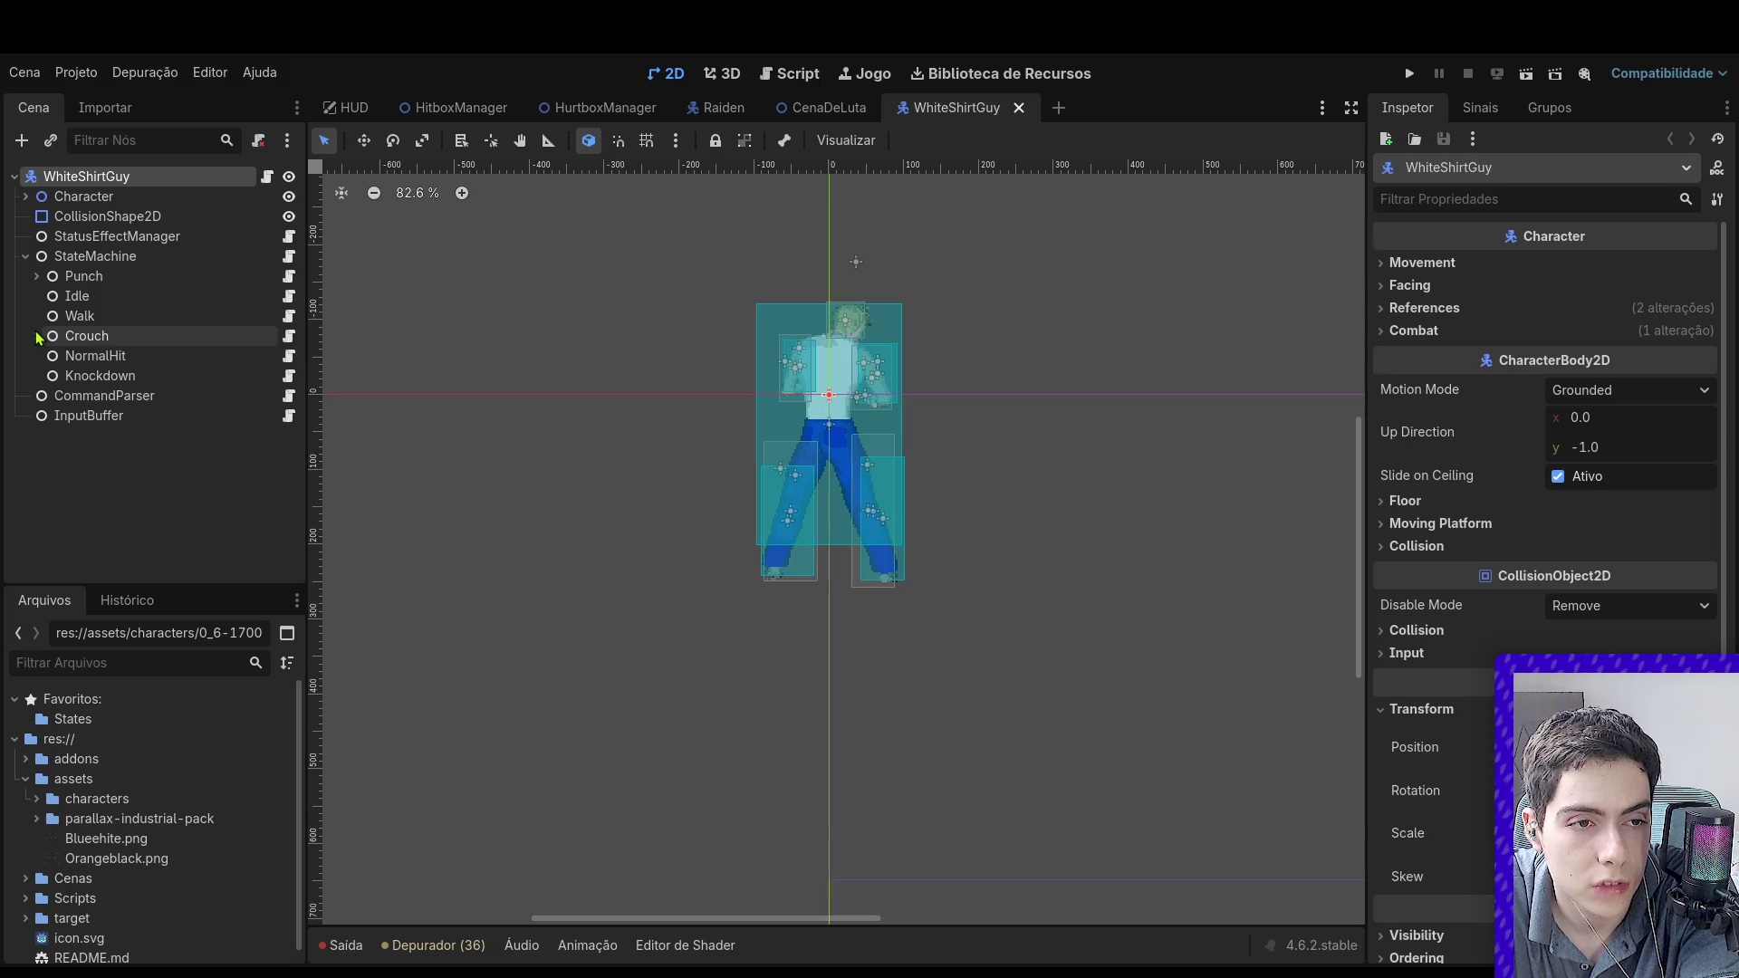
left_click(45, 376)
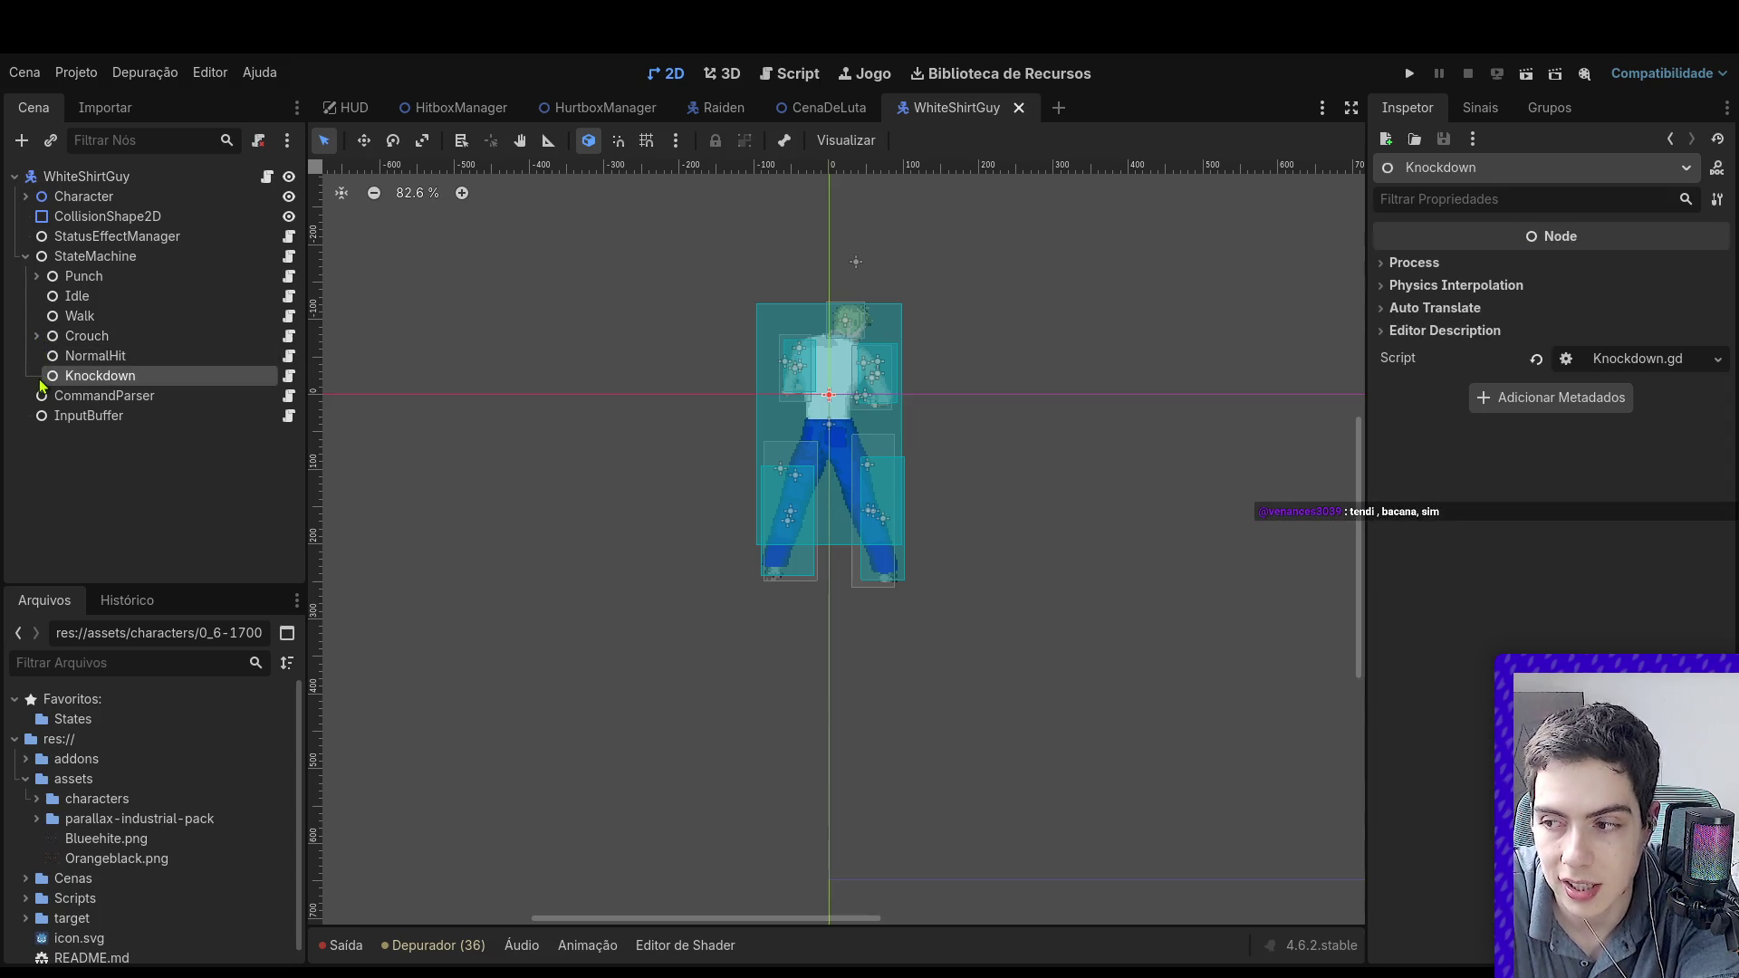
Paste a new State node under StateMachine and rename it LaunchHit.
left_click(116, 257)
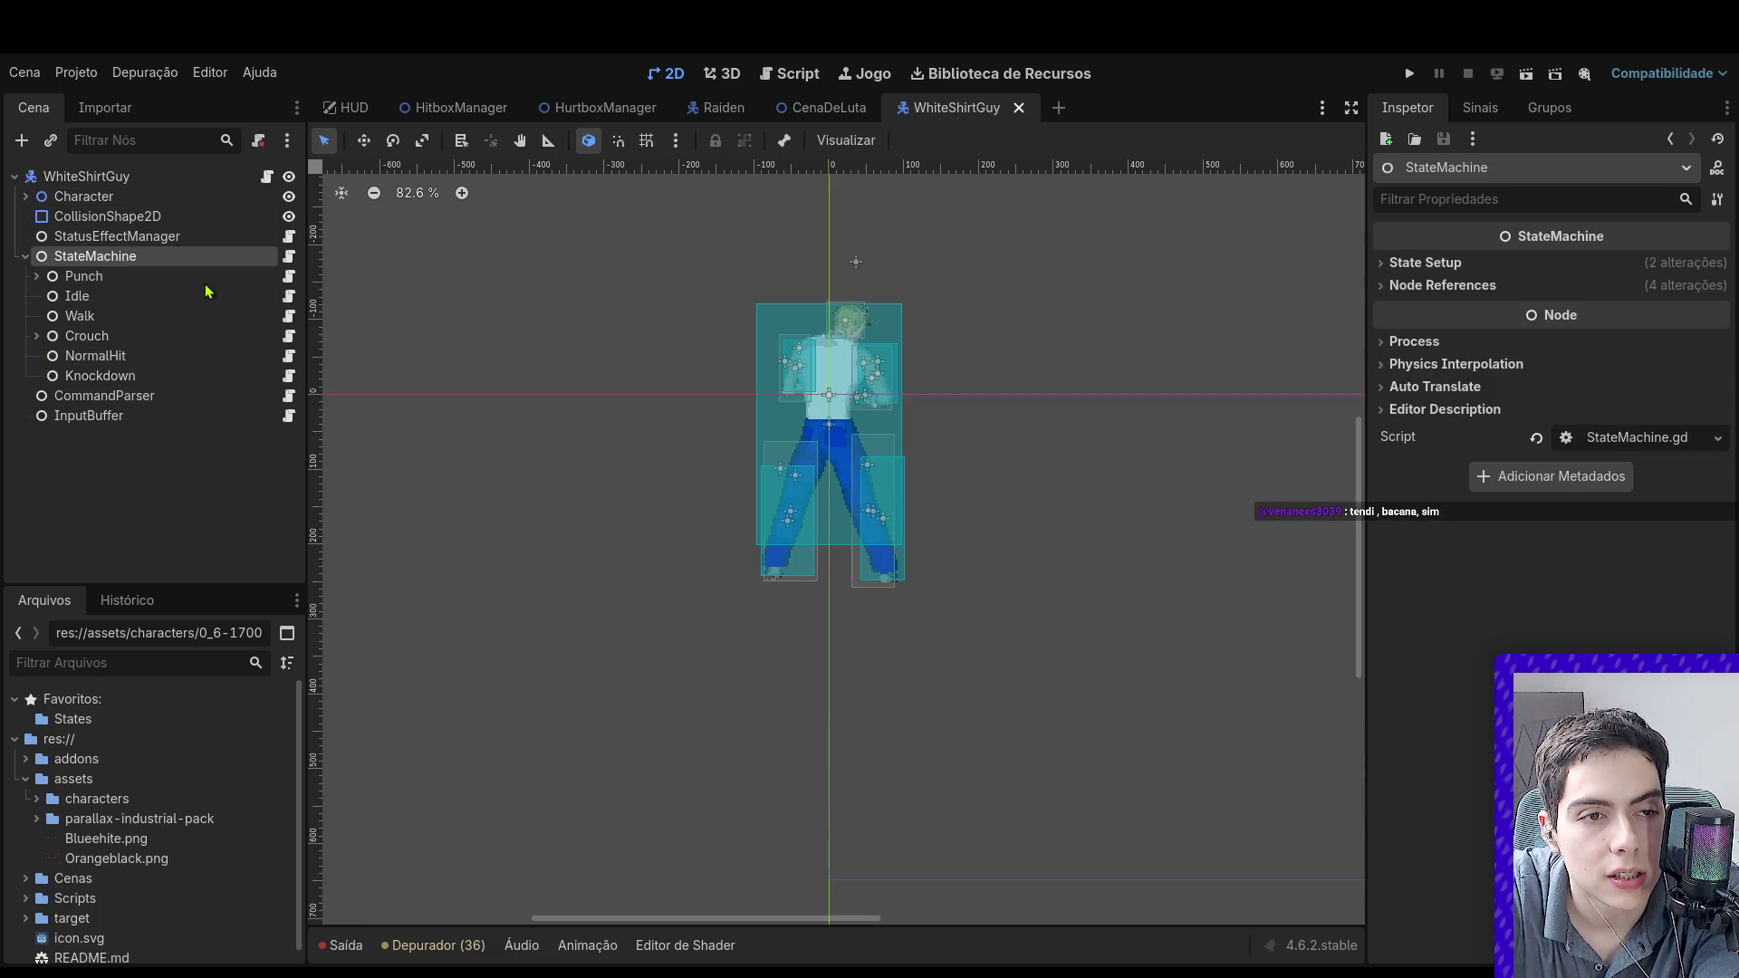
key("ctrl+v")
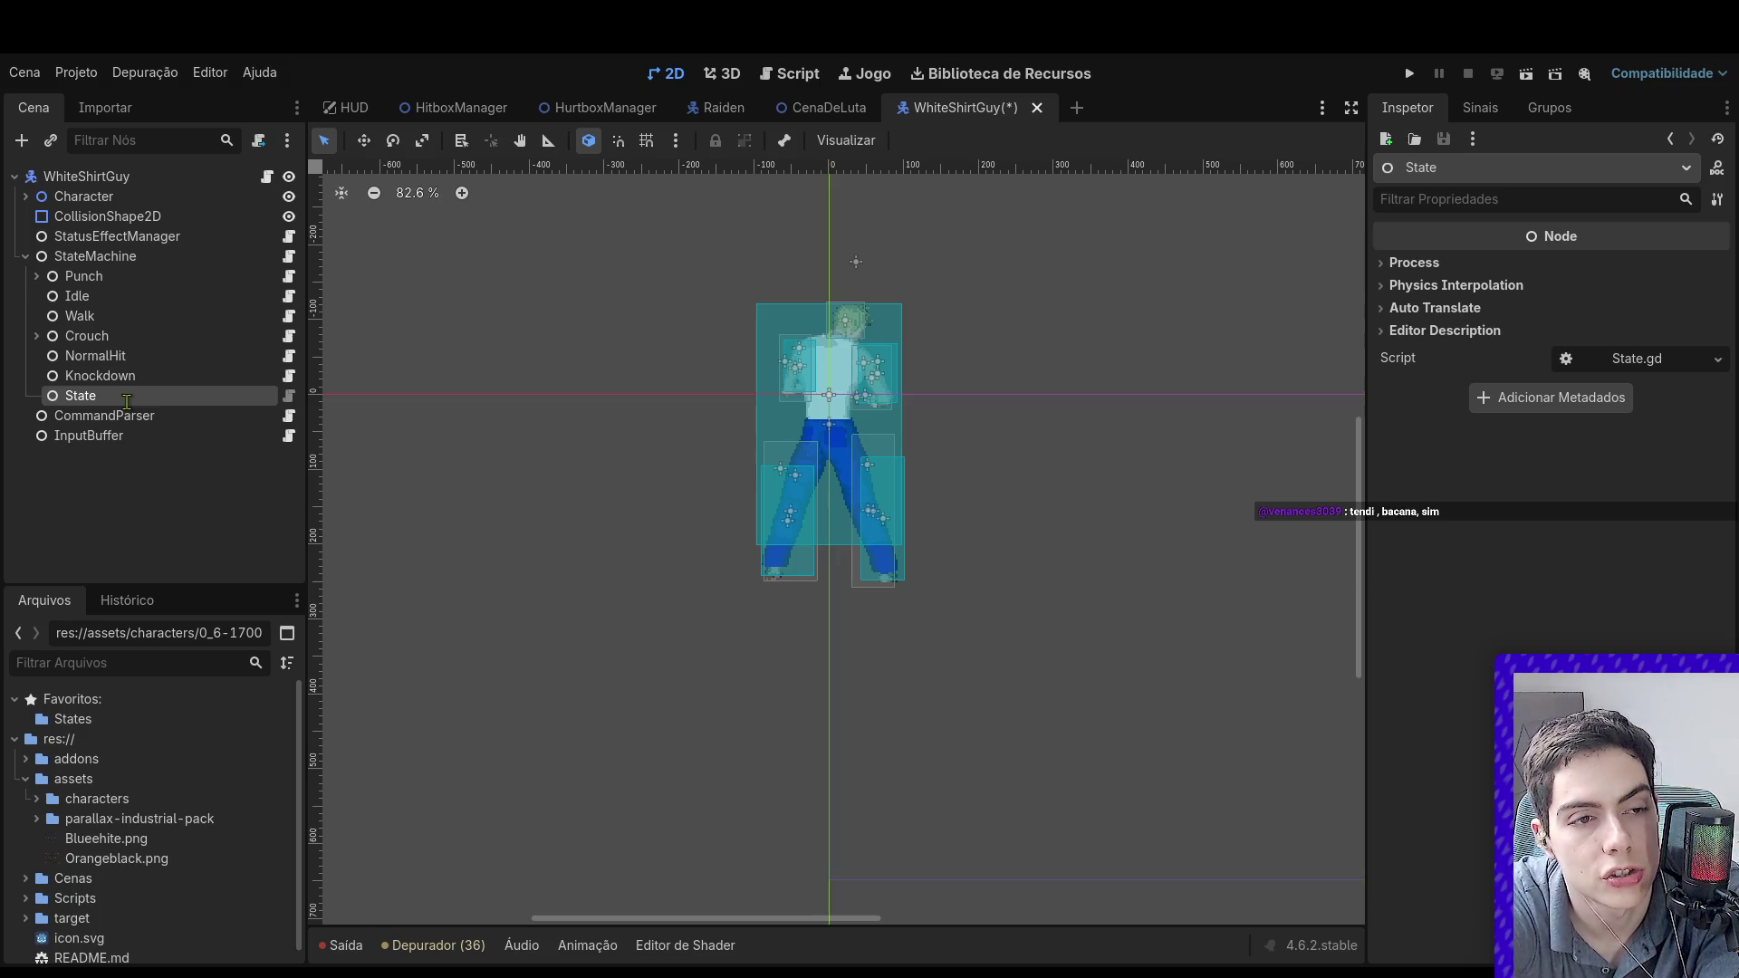
type("LaunchHit")
key("Return")
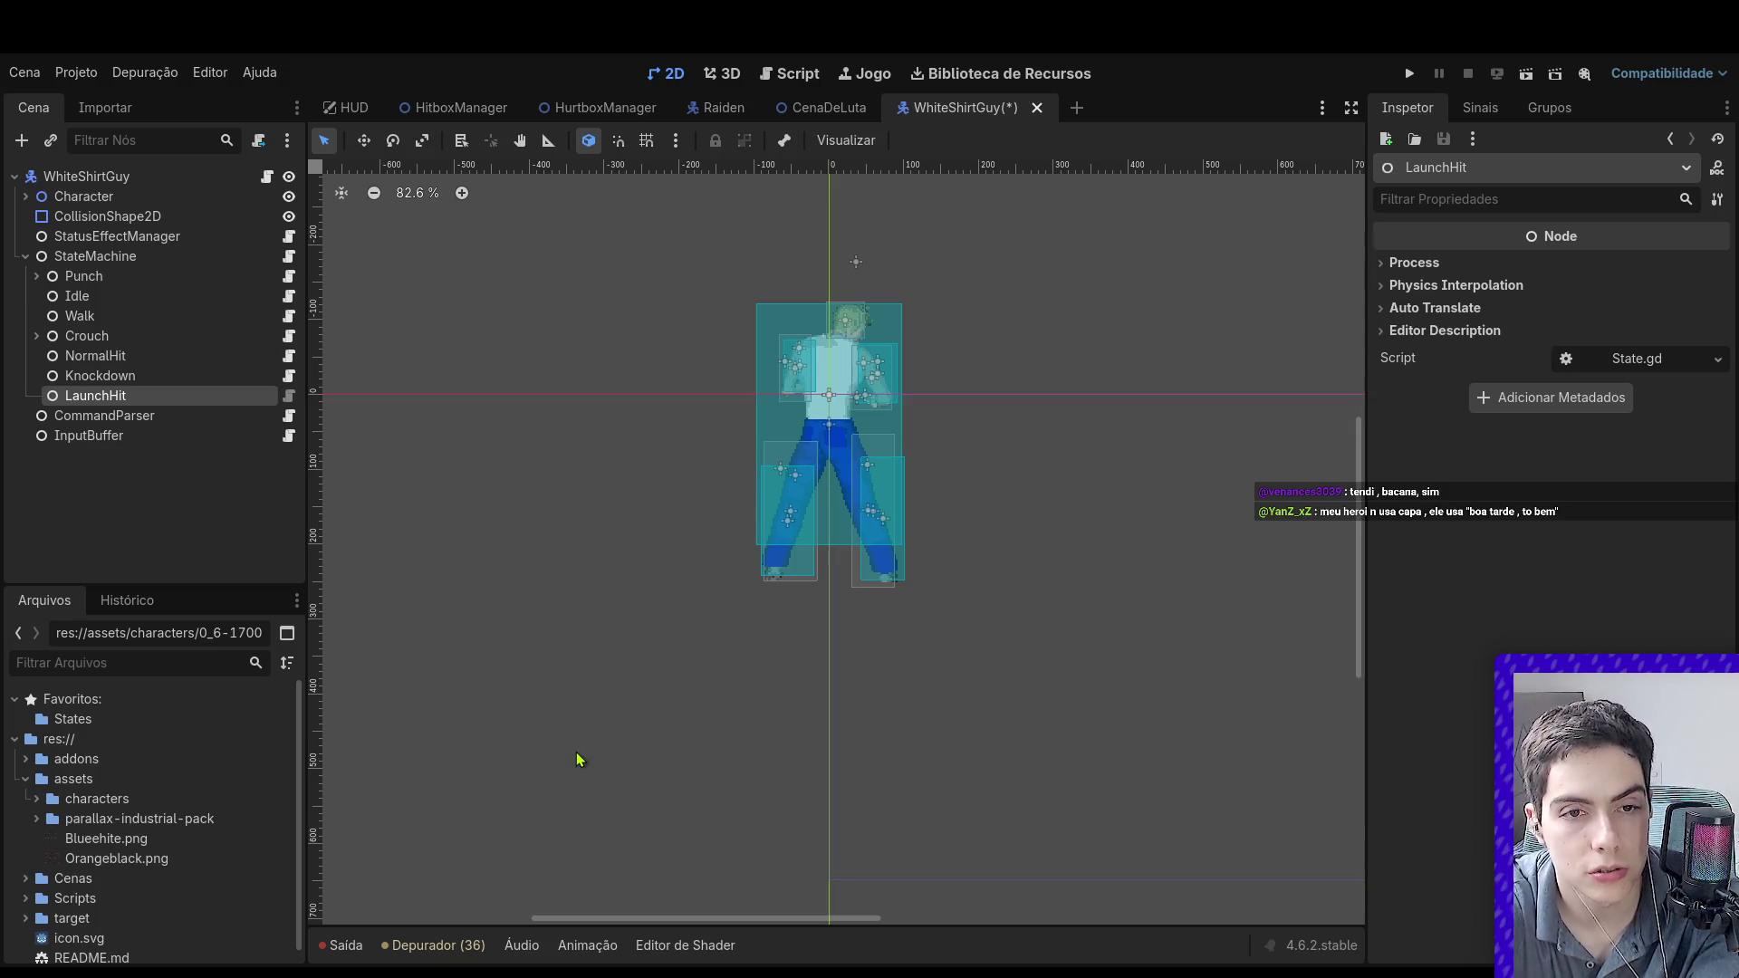
key("ctrl+F3")
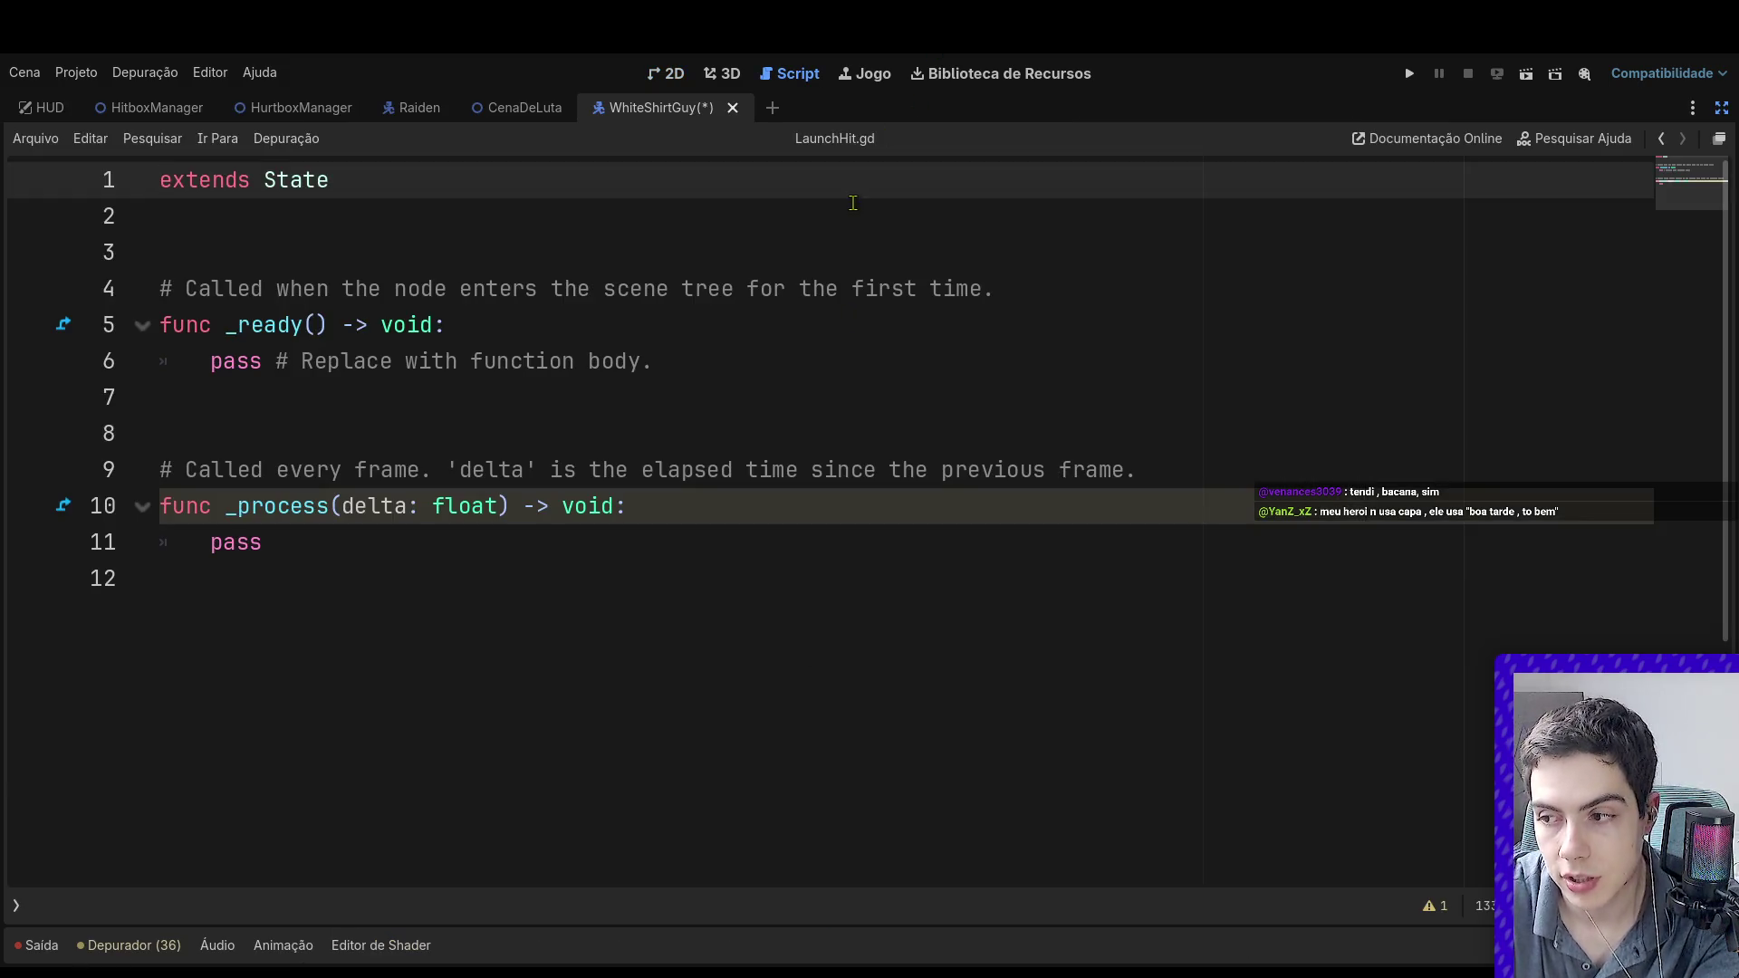
left_click(829, 325)
key("ctrl+s")
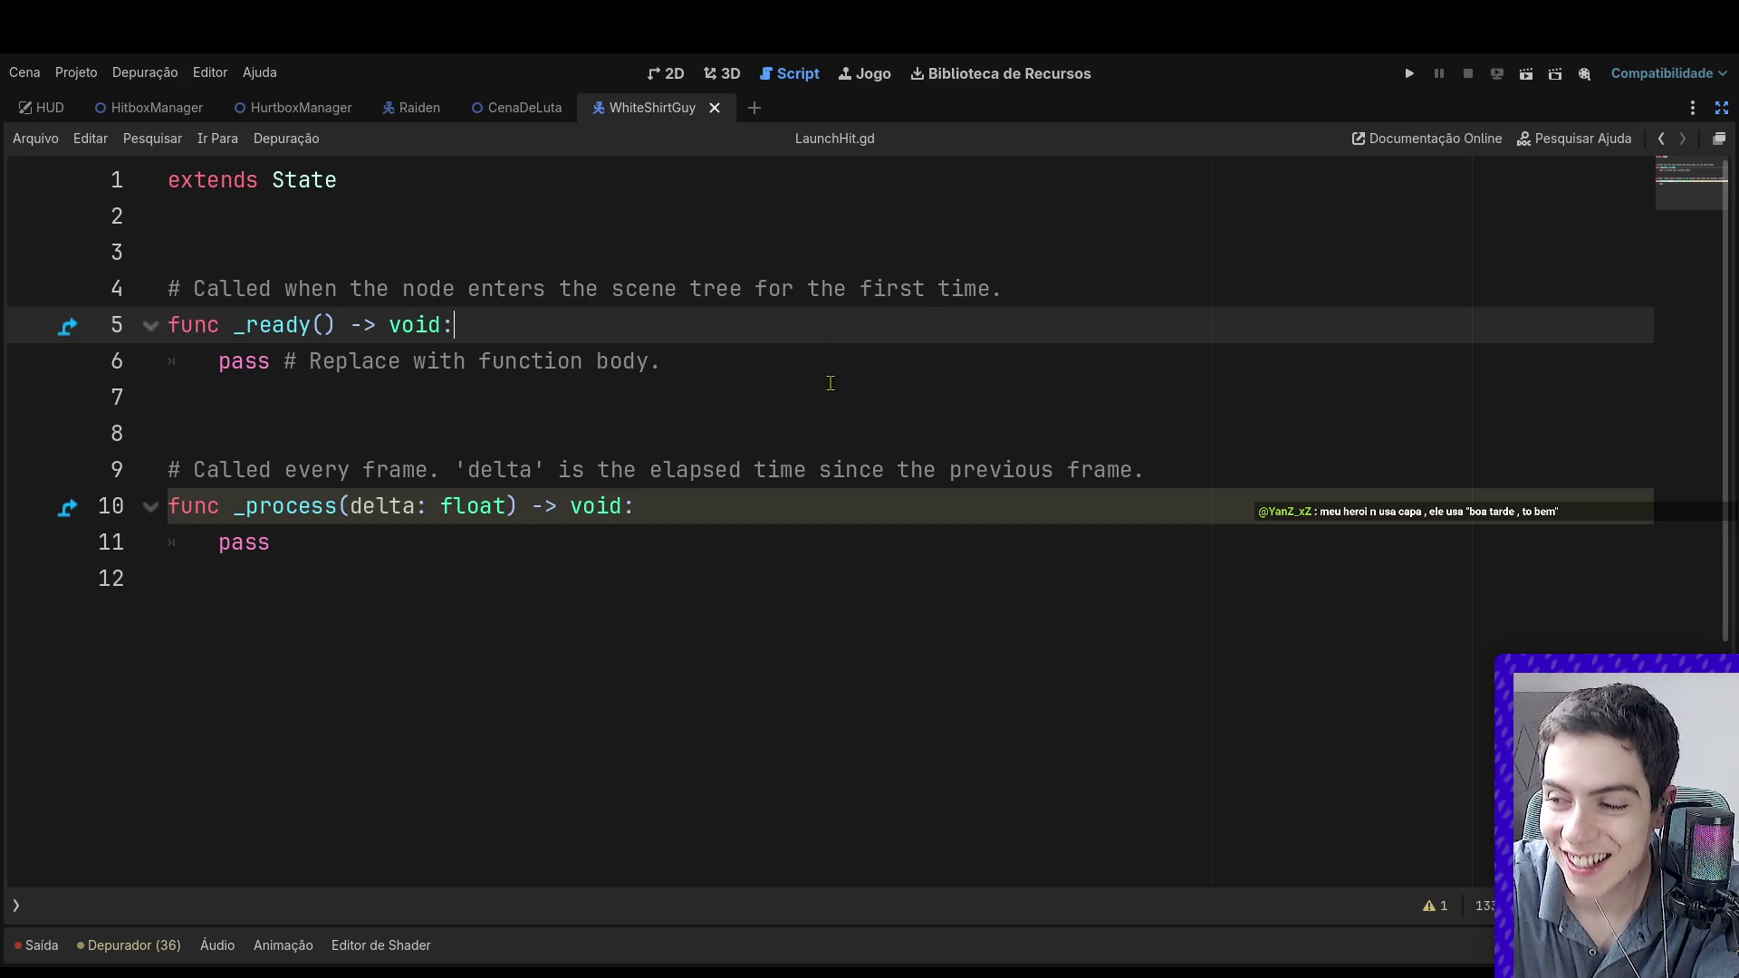
left_click(779, 419)
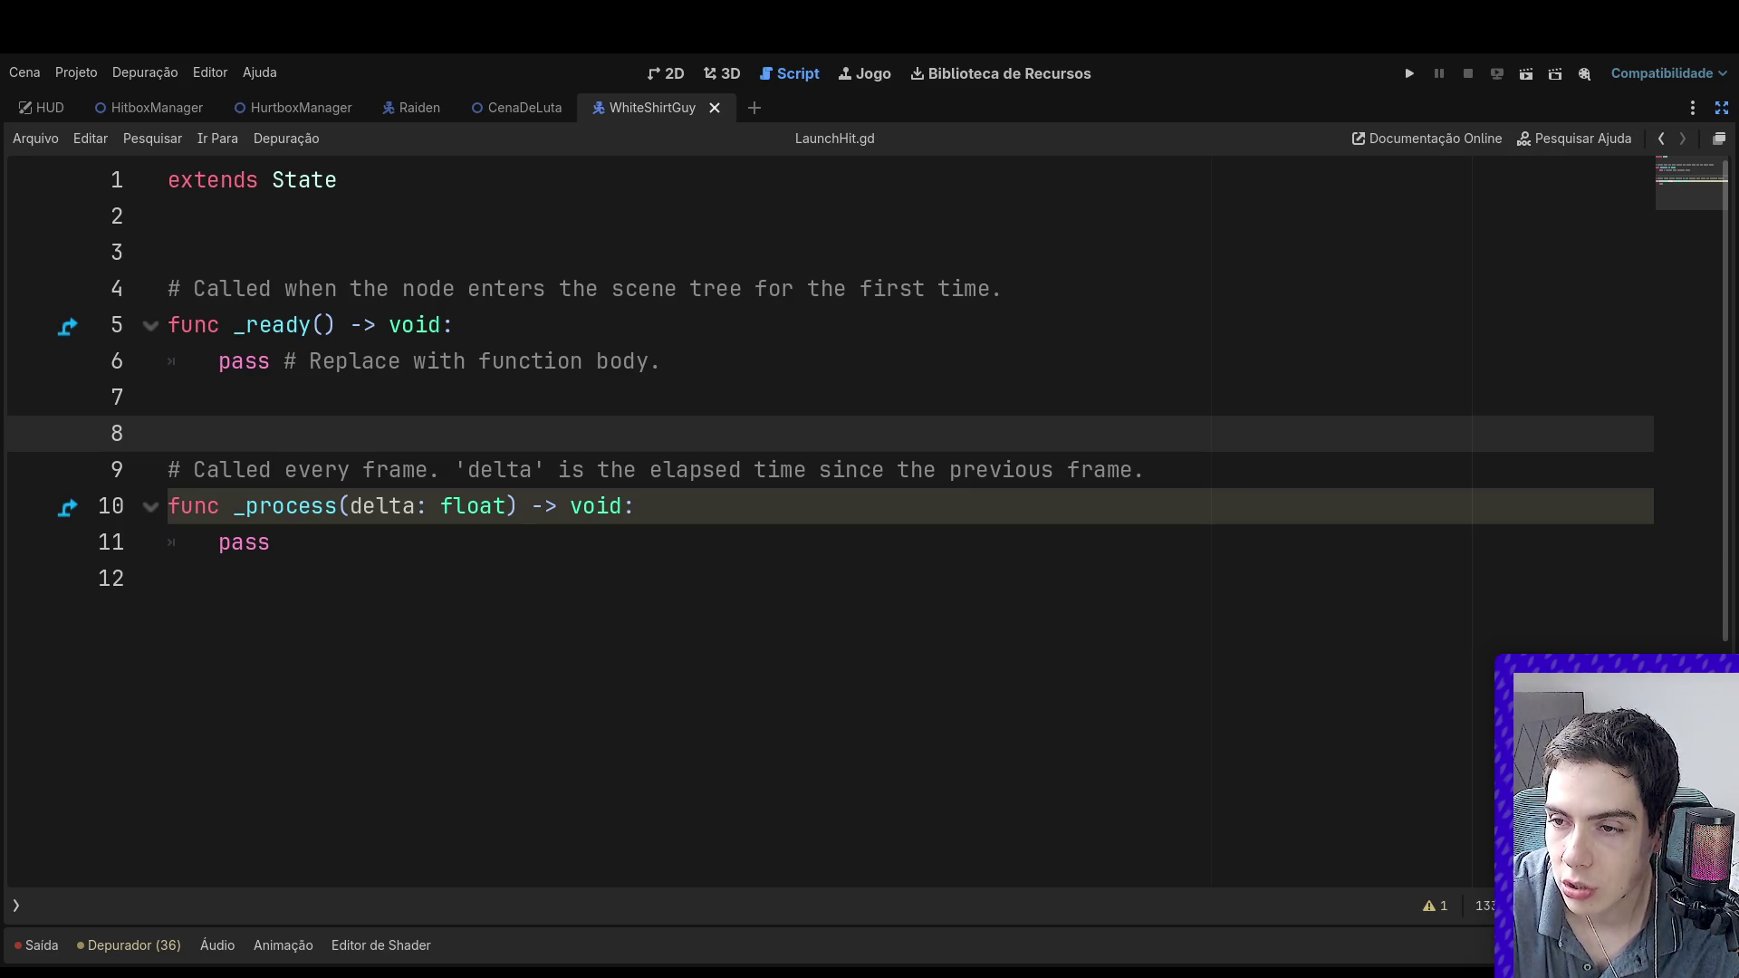
left_click(420, 246)
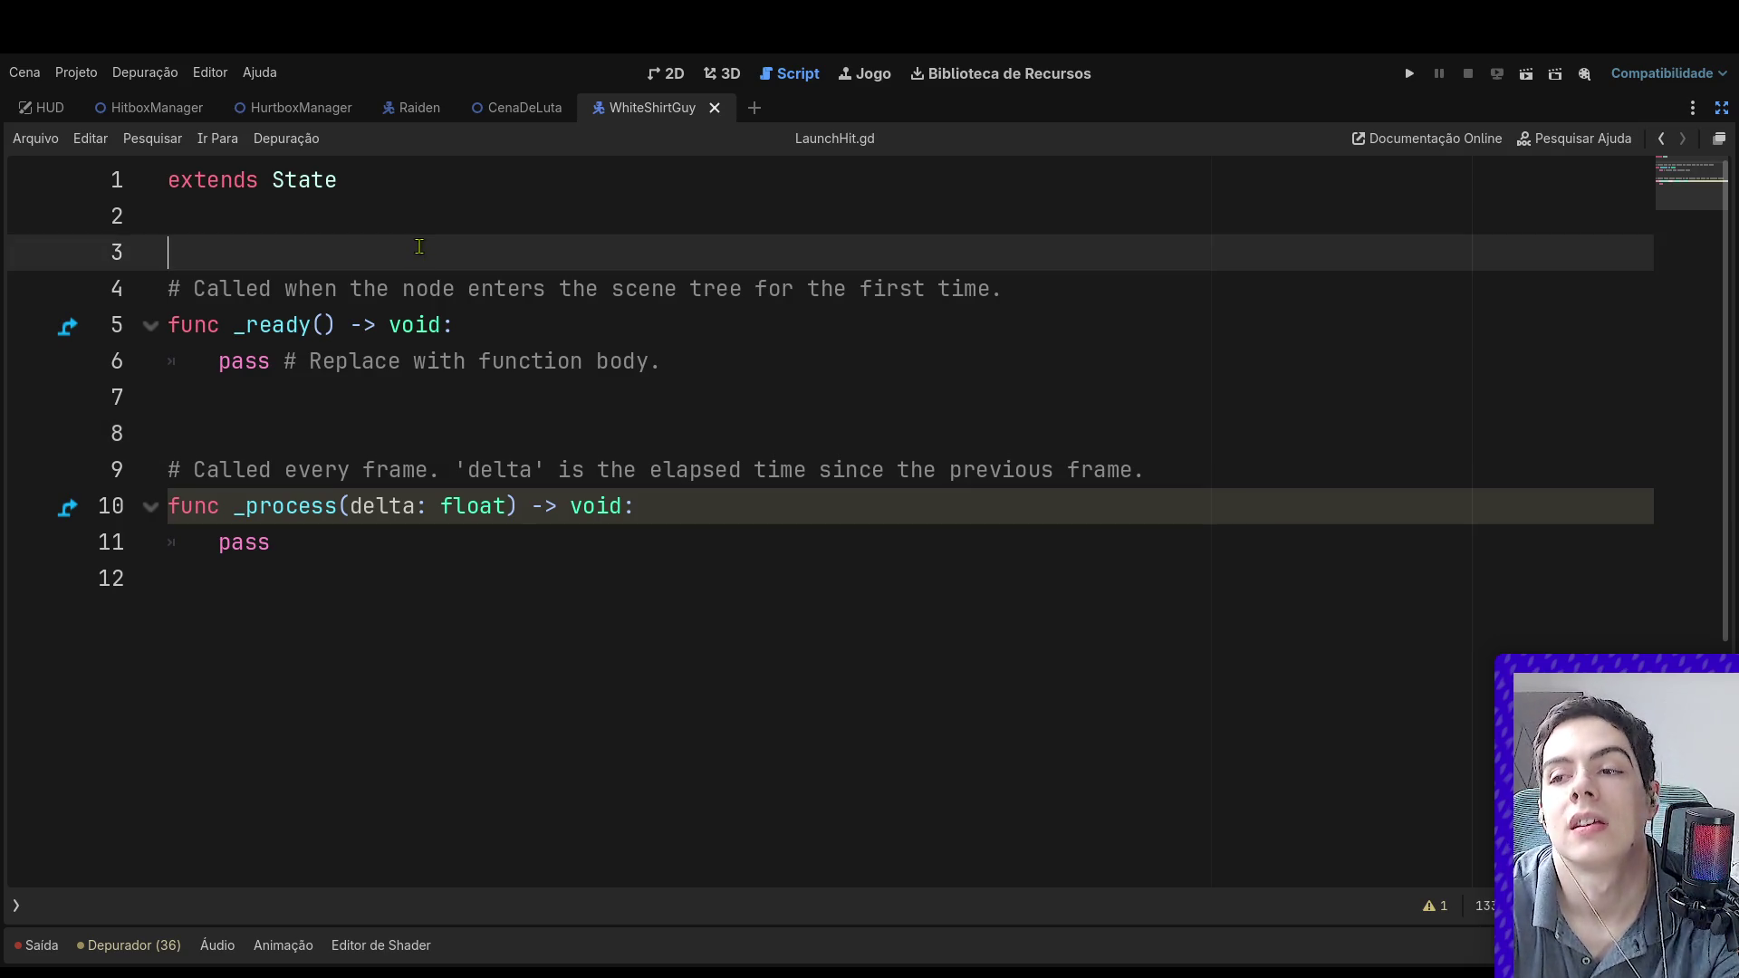
key("Return")
key("Up")
type("@export v")
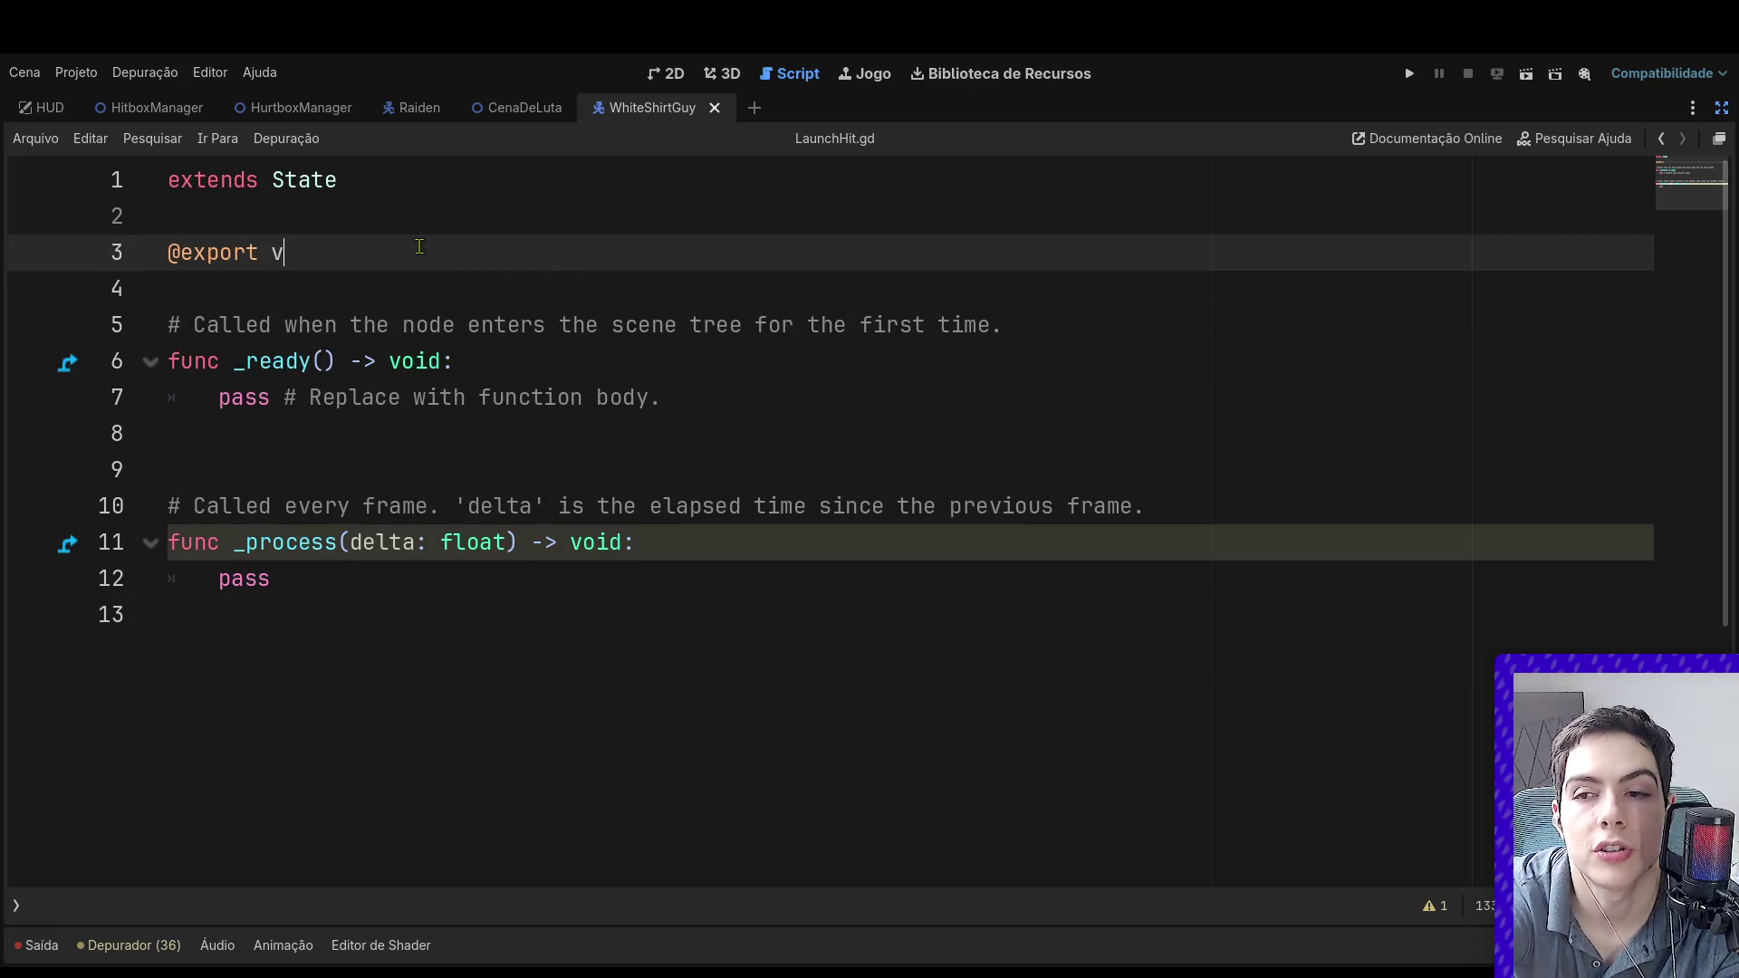
type("ar lift_imp")
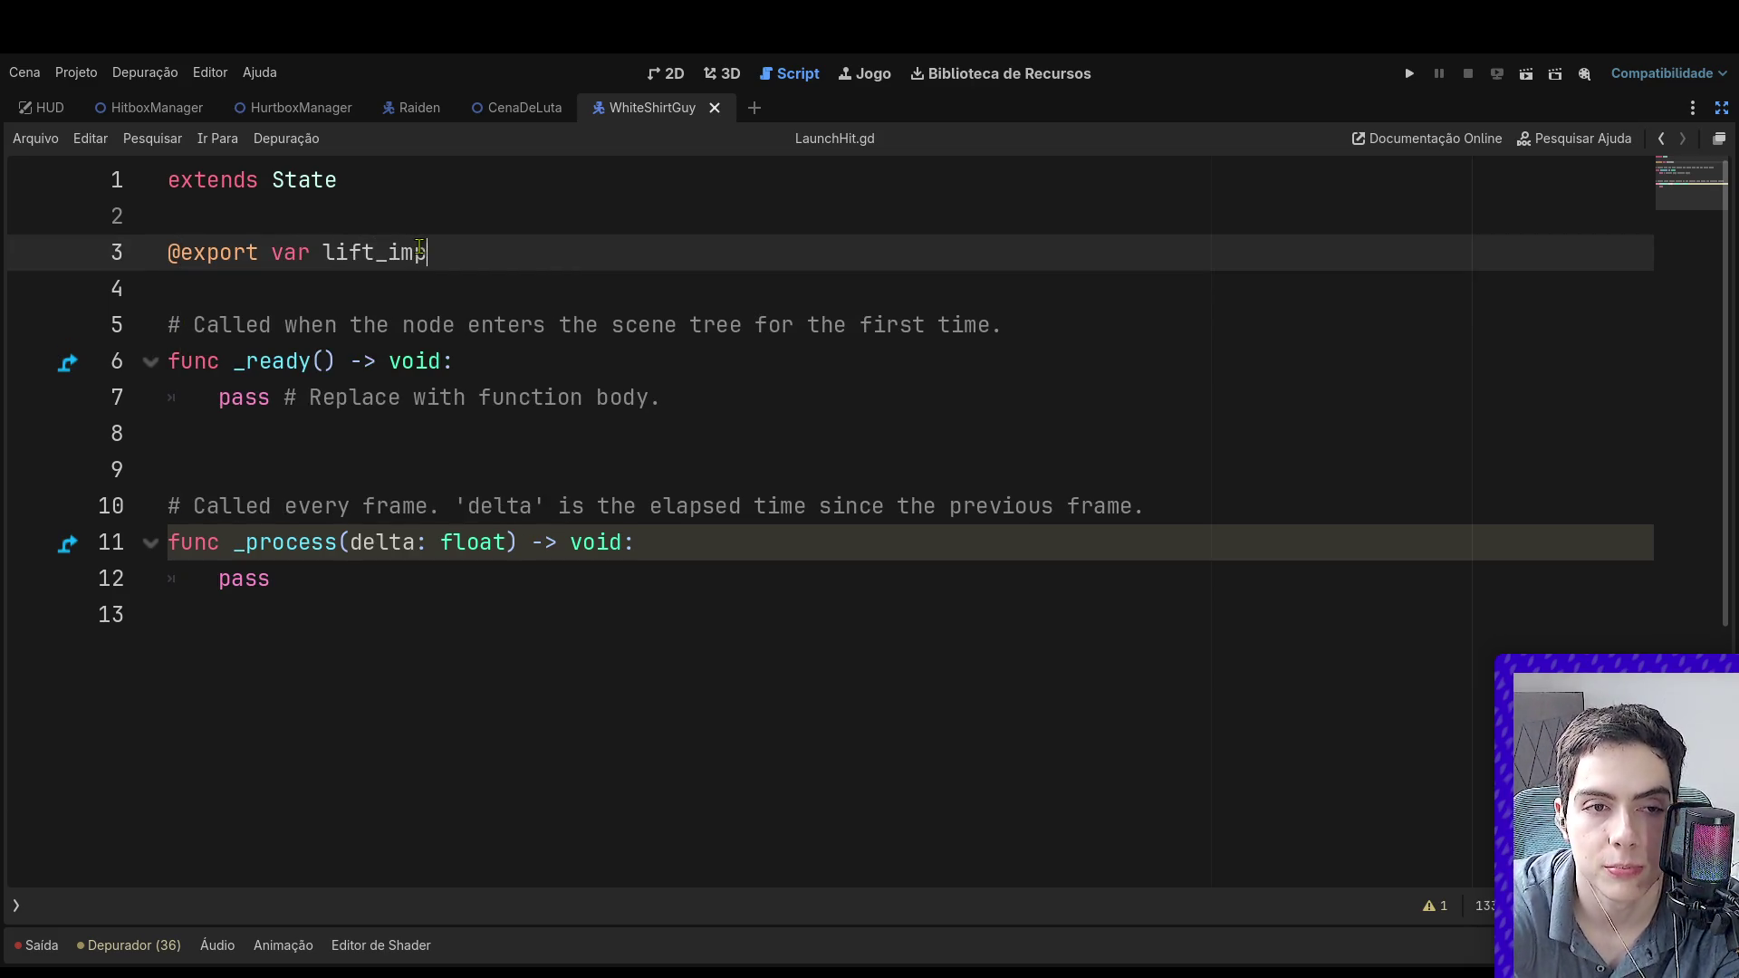
type("us")
key("BackSpace")
type("lse : float =")
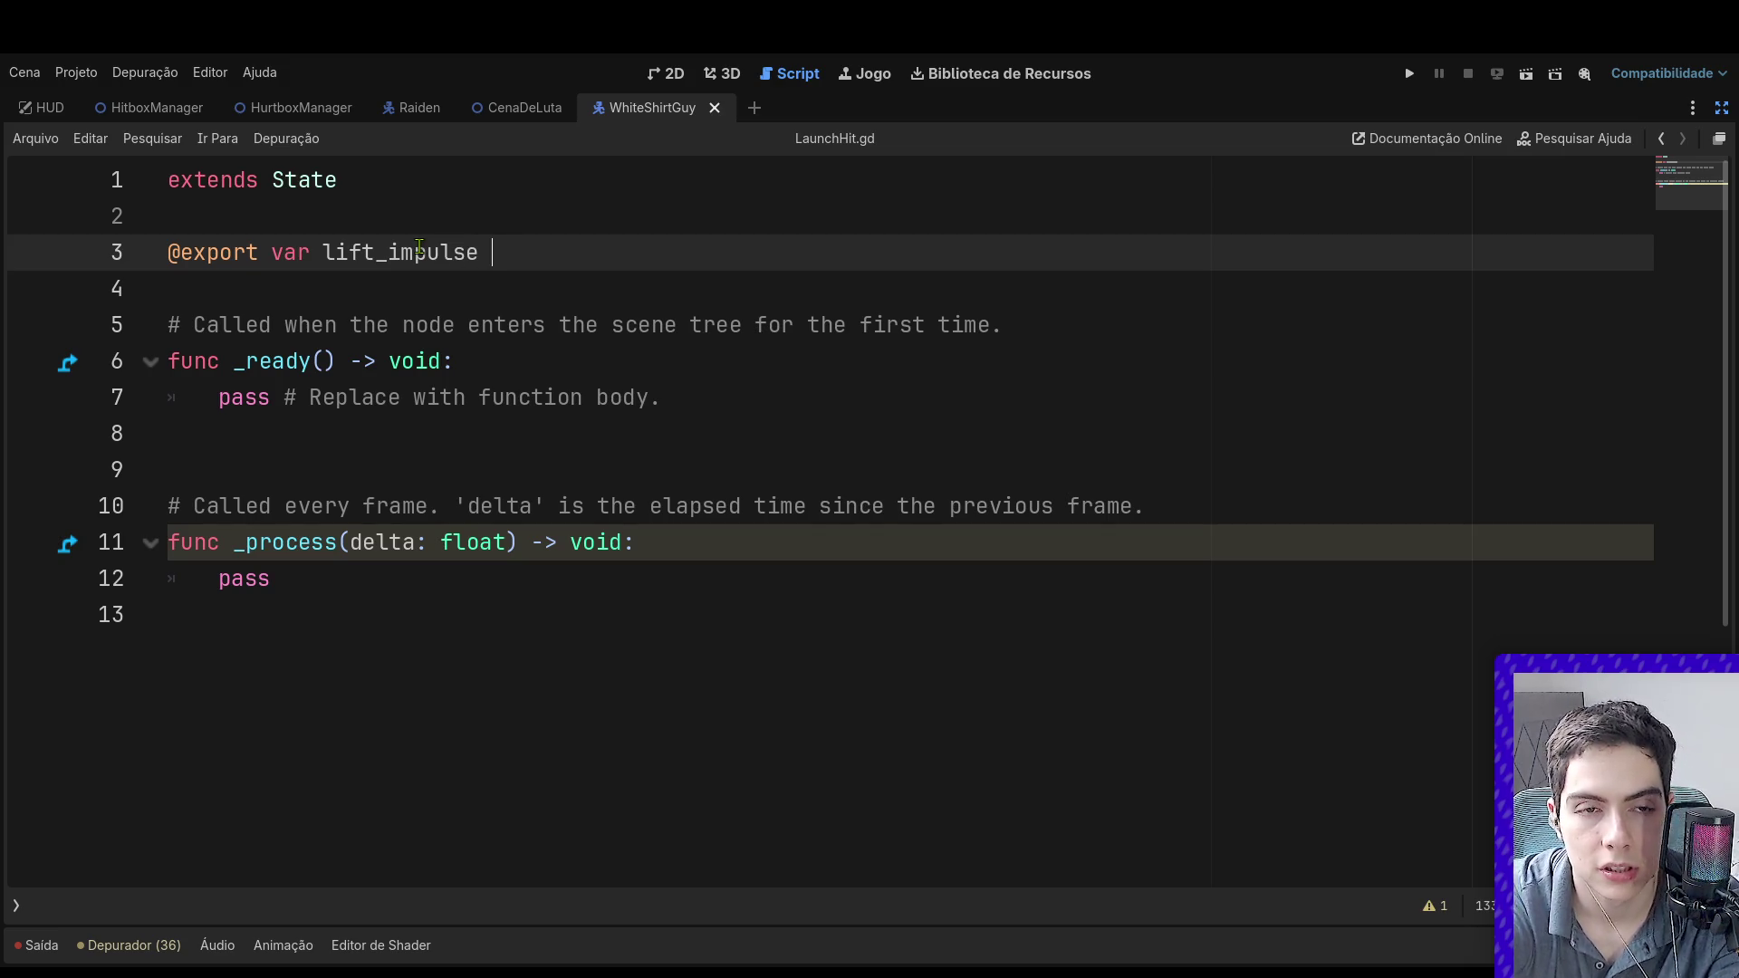
type(" 100.0")
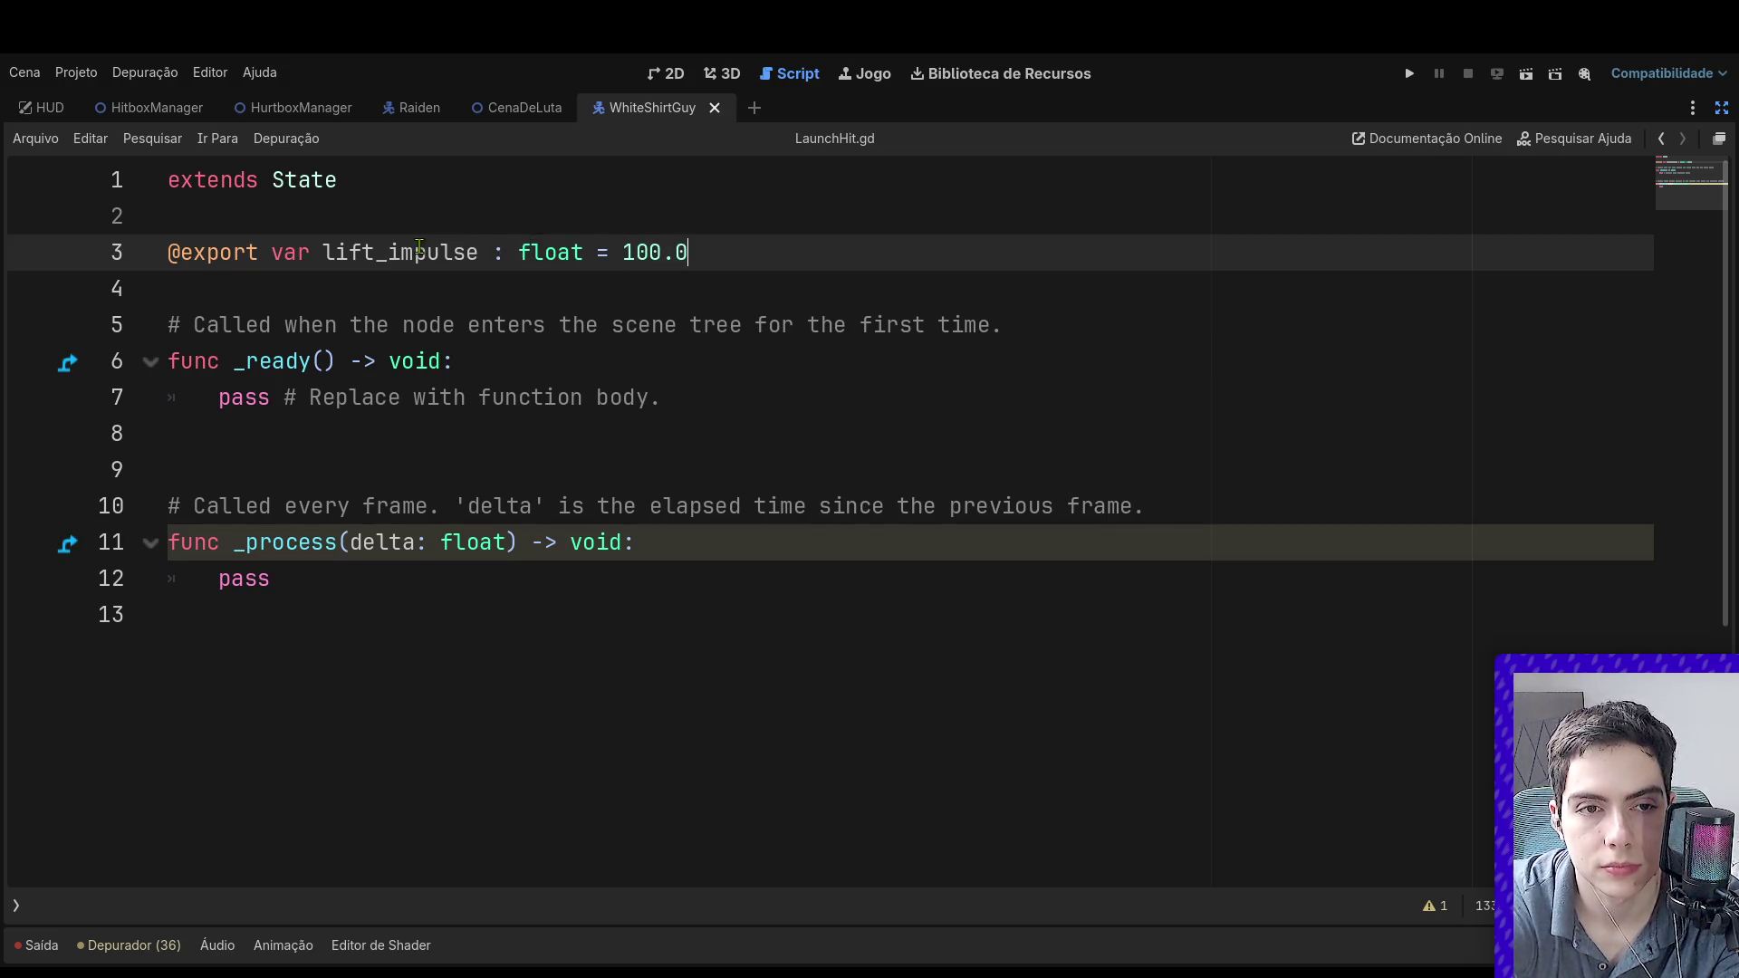
Delete the template comment and the _ready and _process functions.
left_click_drag(1002, 325, 169, 288)
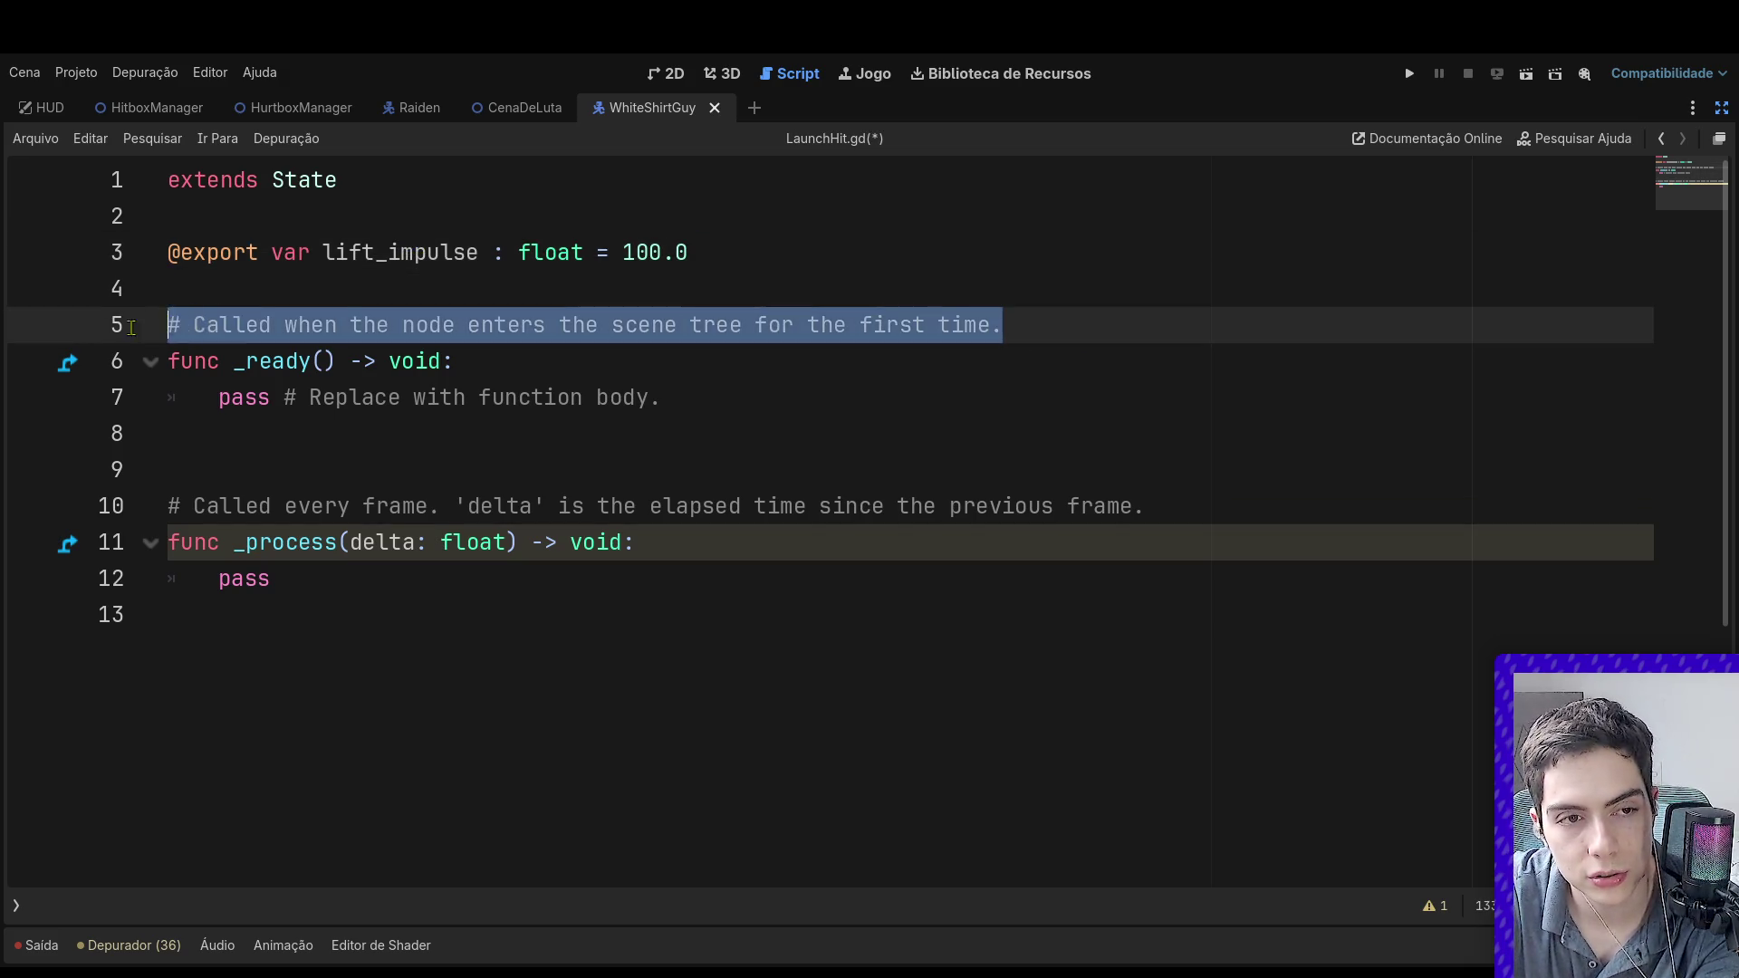
key("BackSpace")
left_click_drag(661, 360, 271, 360)
left_click_drag(270, 542, 168, 324)
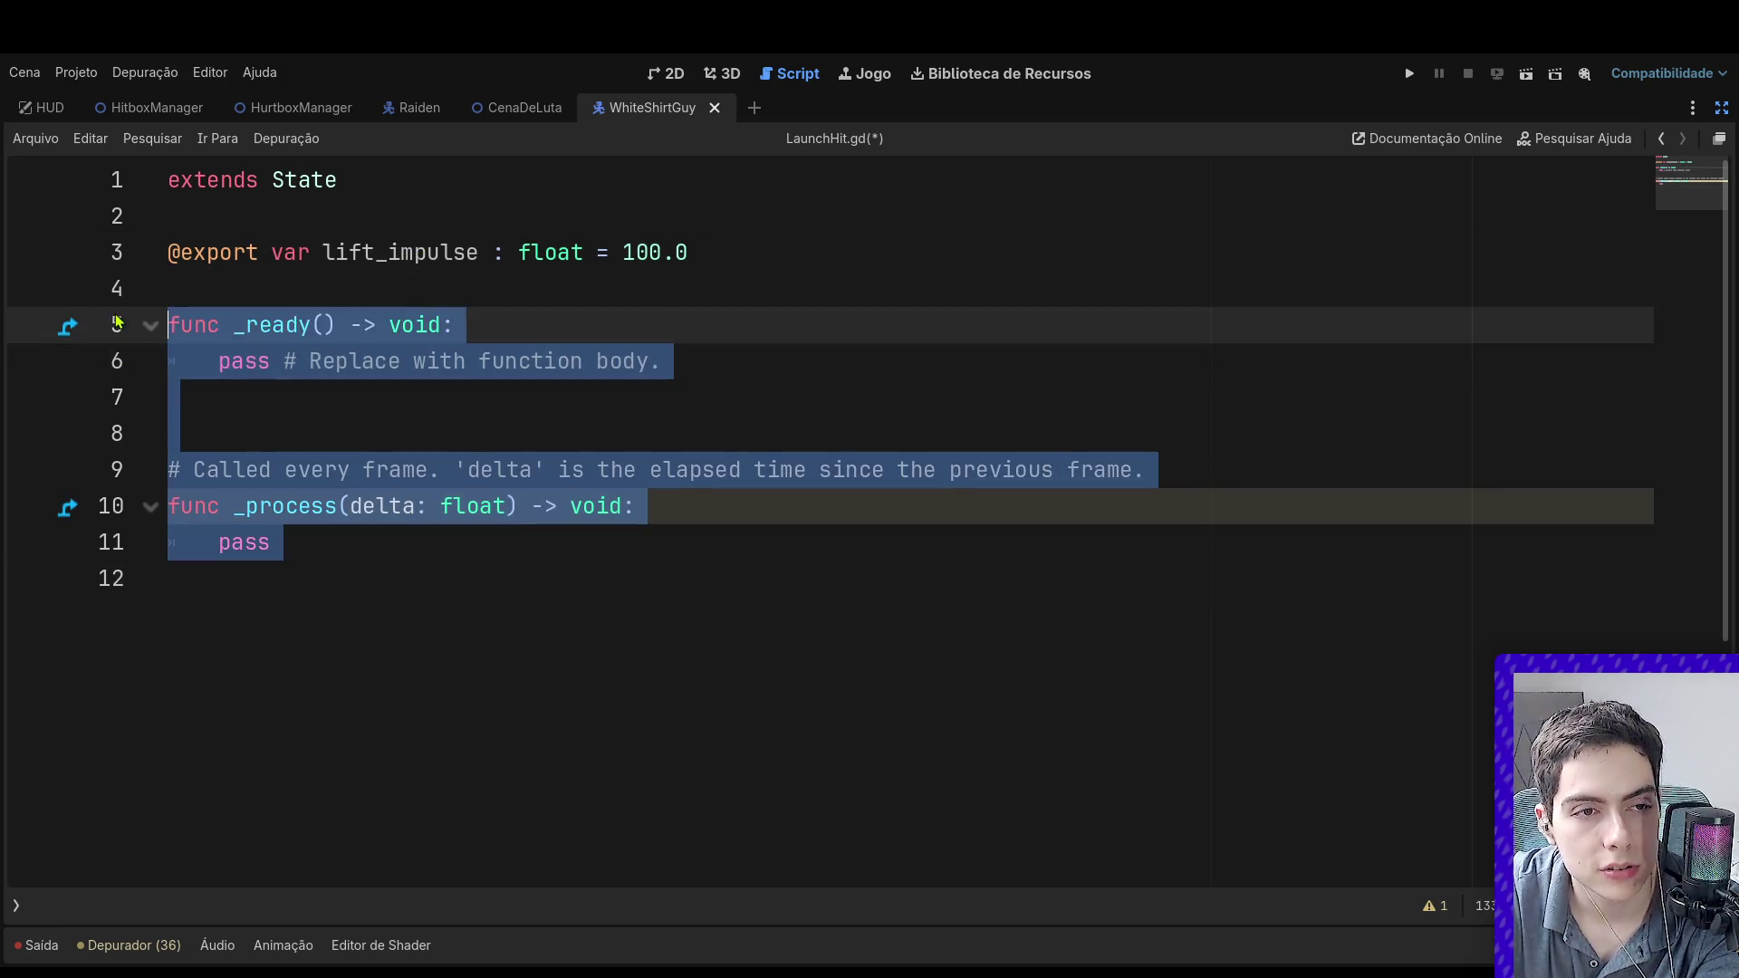
key("BackSpace")
Write _enter to set vertical speed to -lift_impulse and request the animation.
type("func _")
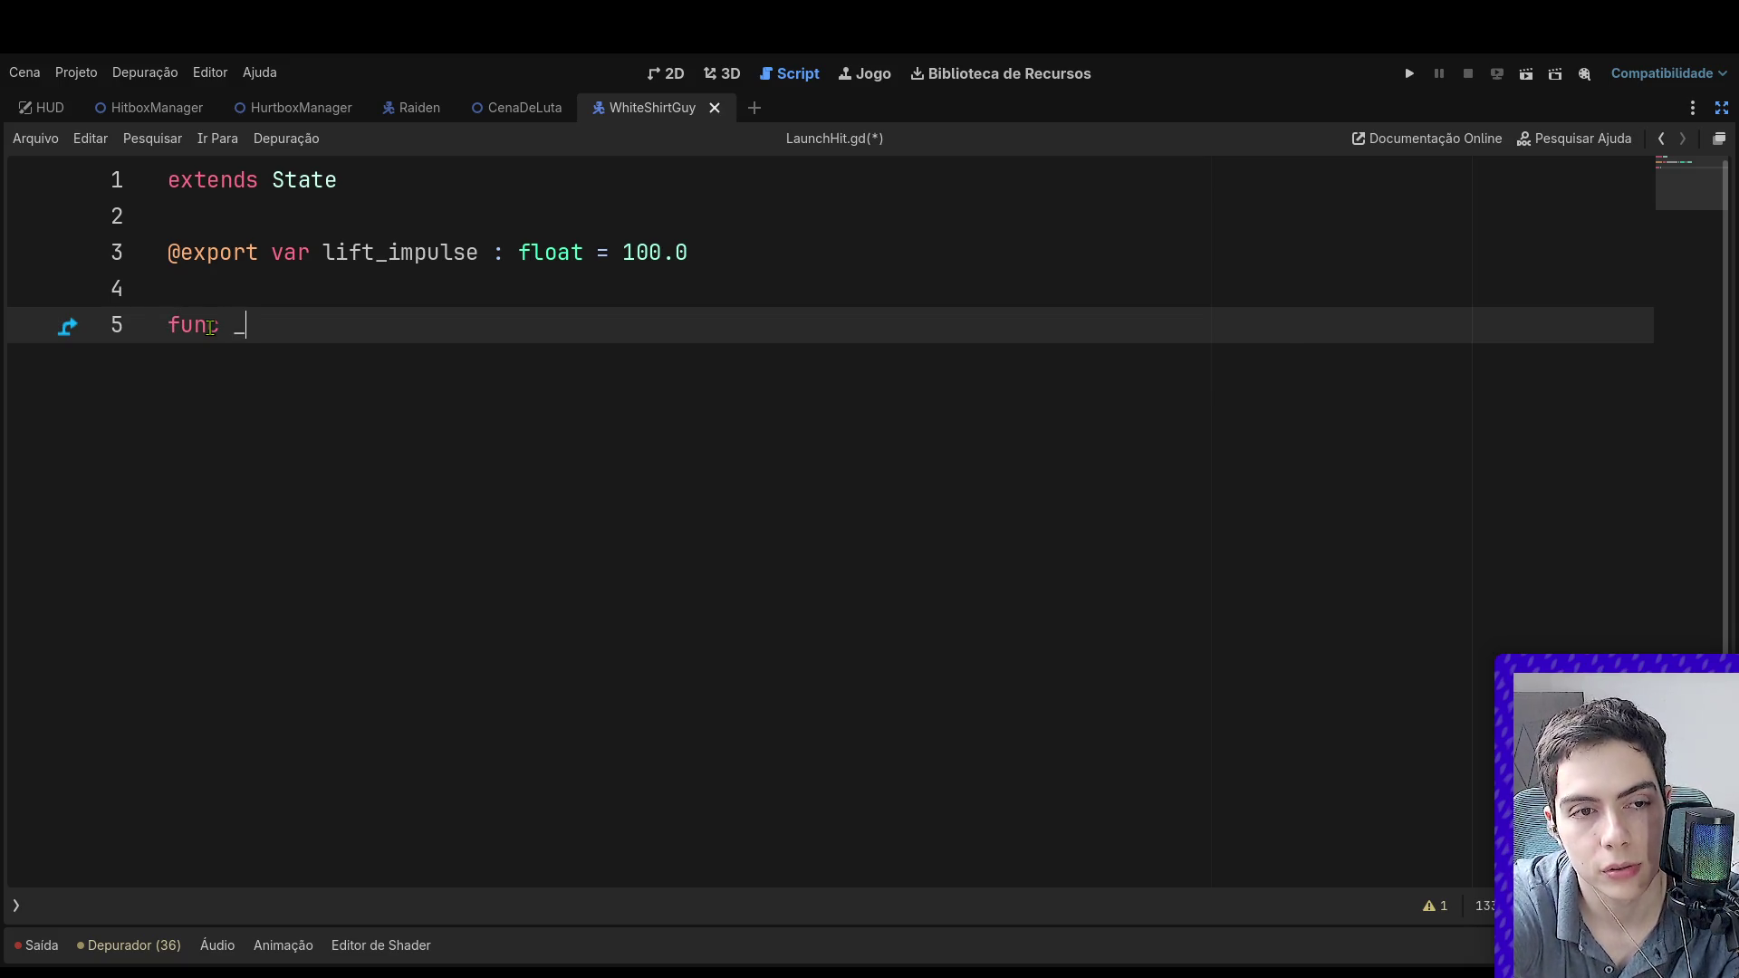
key("Return")
key("Return")
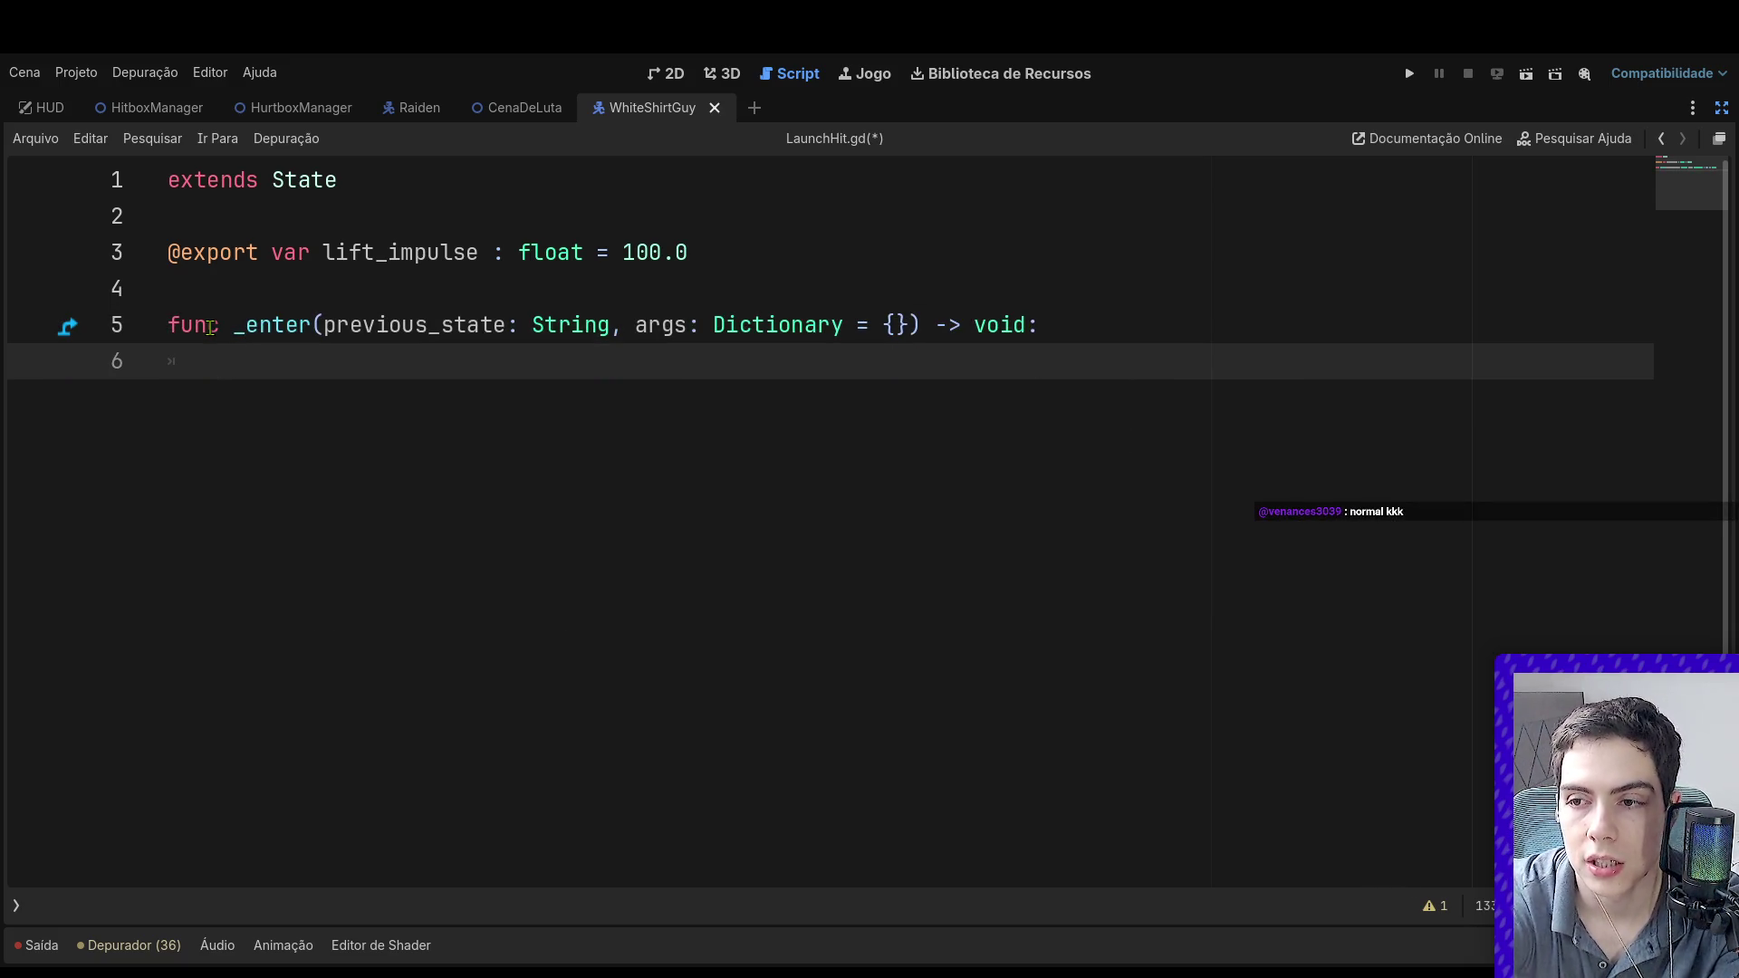
type("player.set")
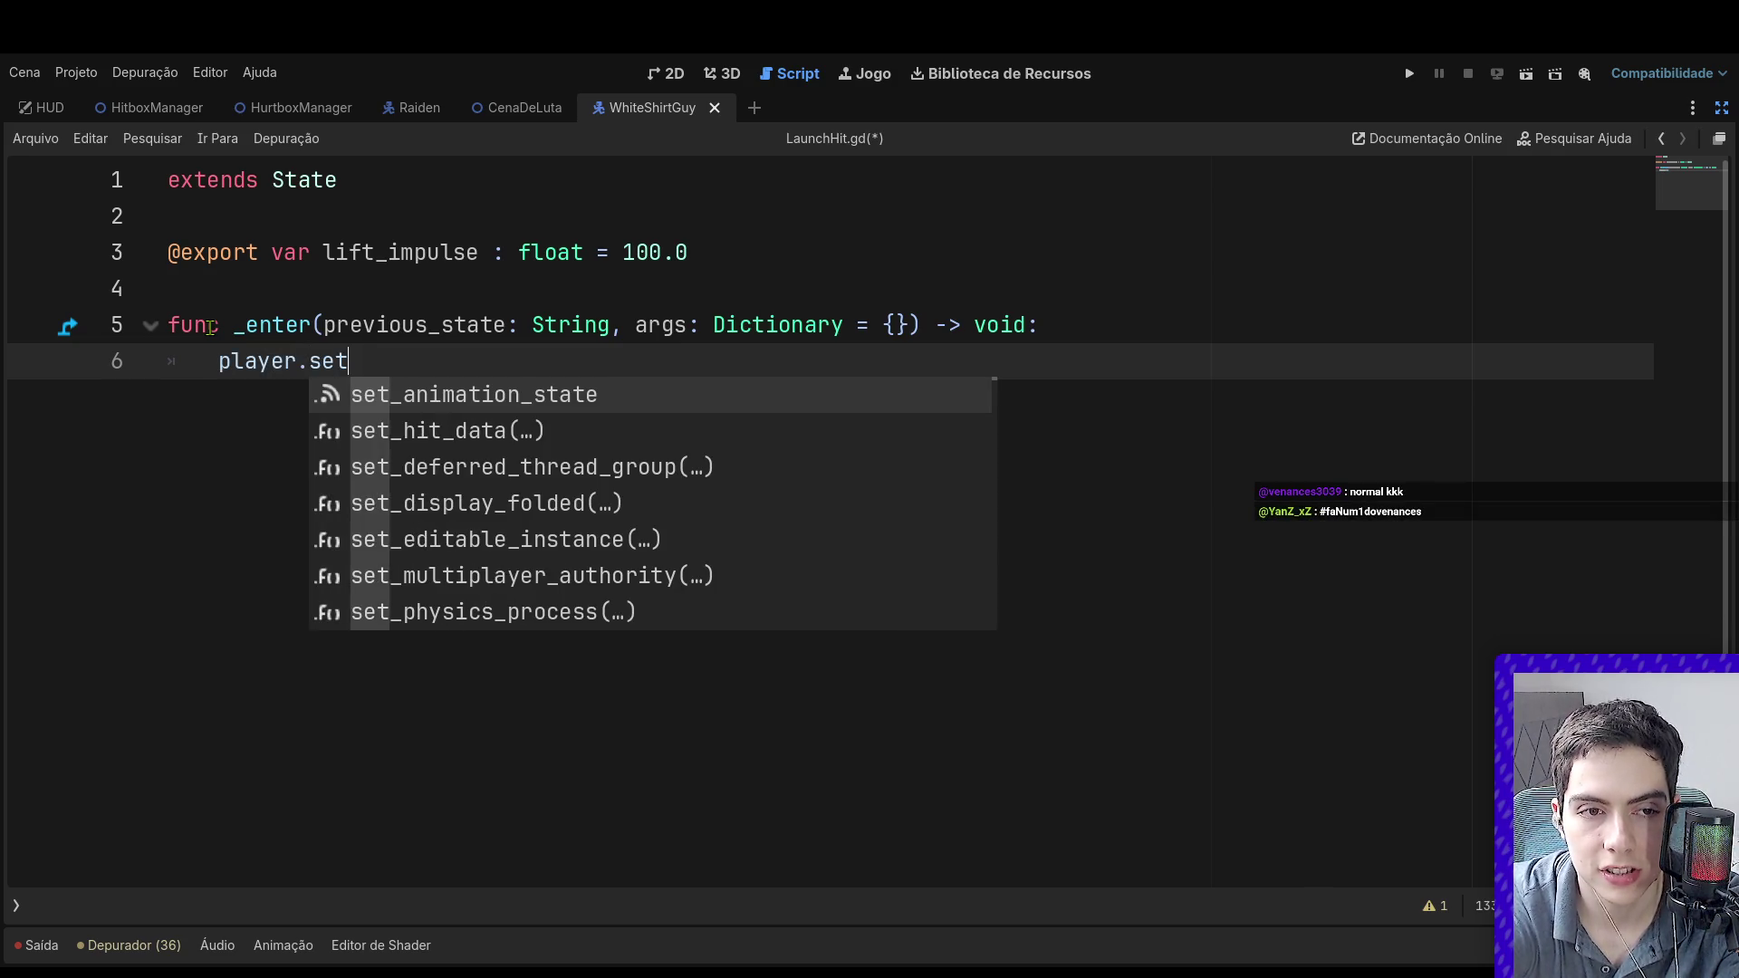
type("_vert")
key("Return")
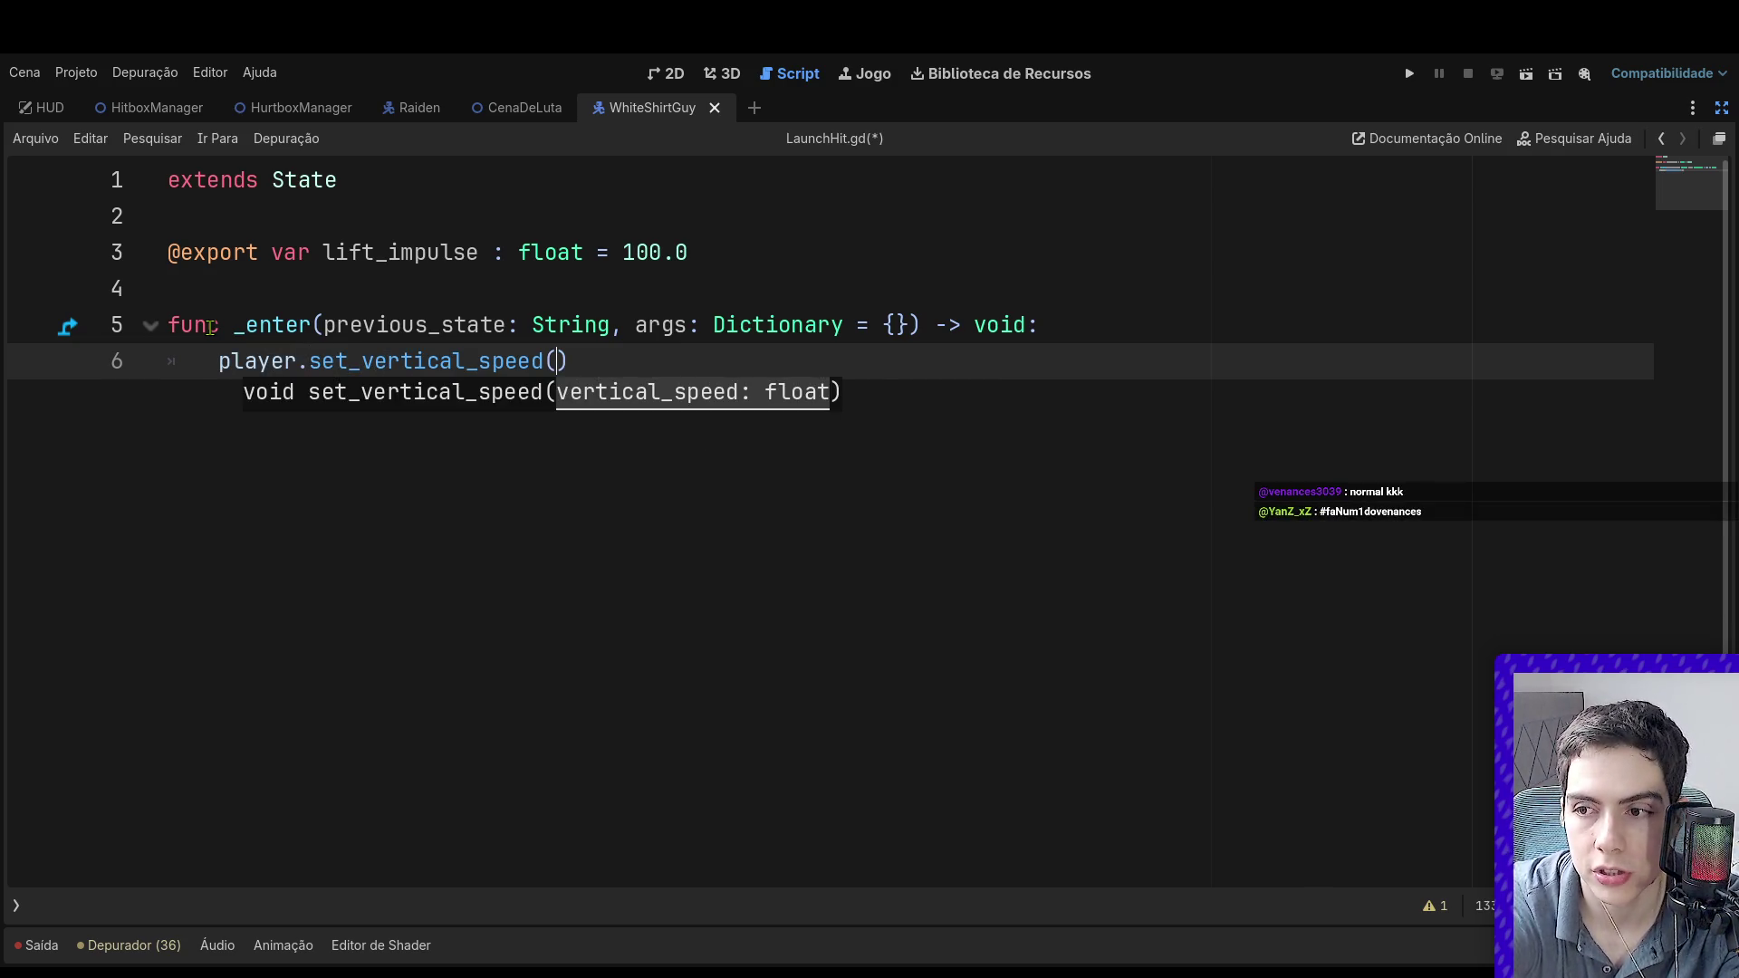
type("-lift")
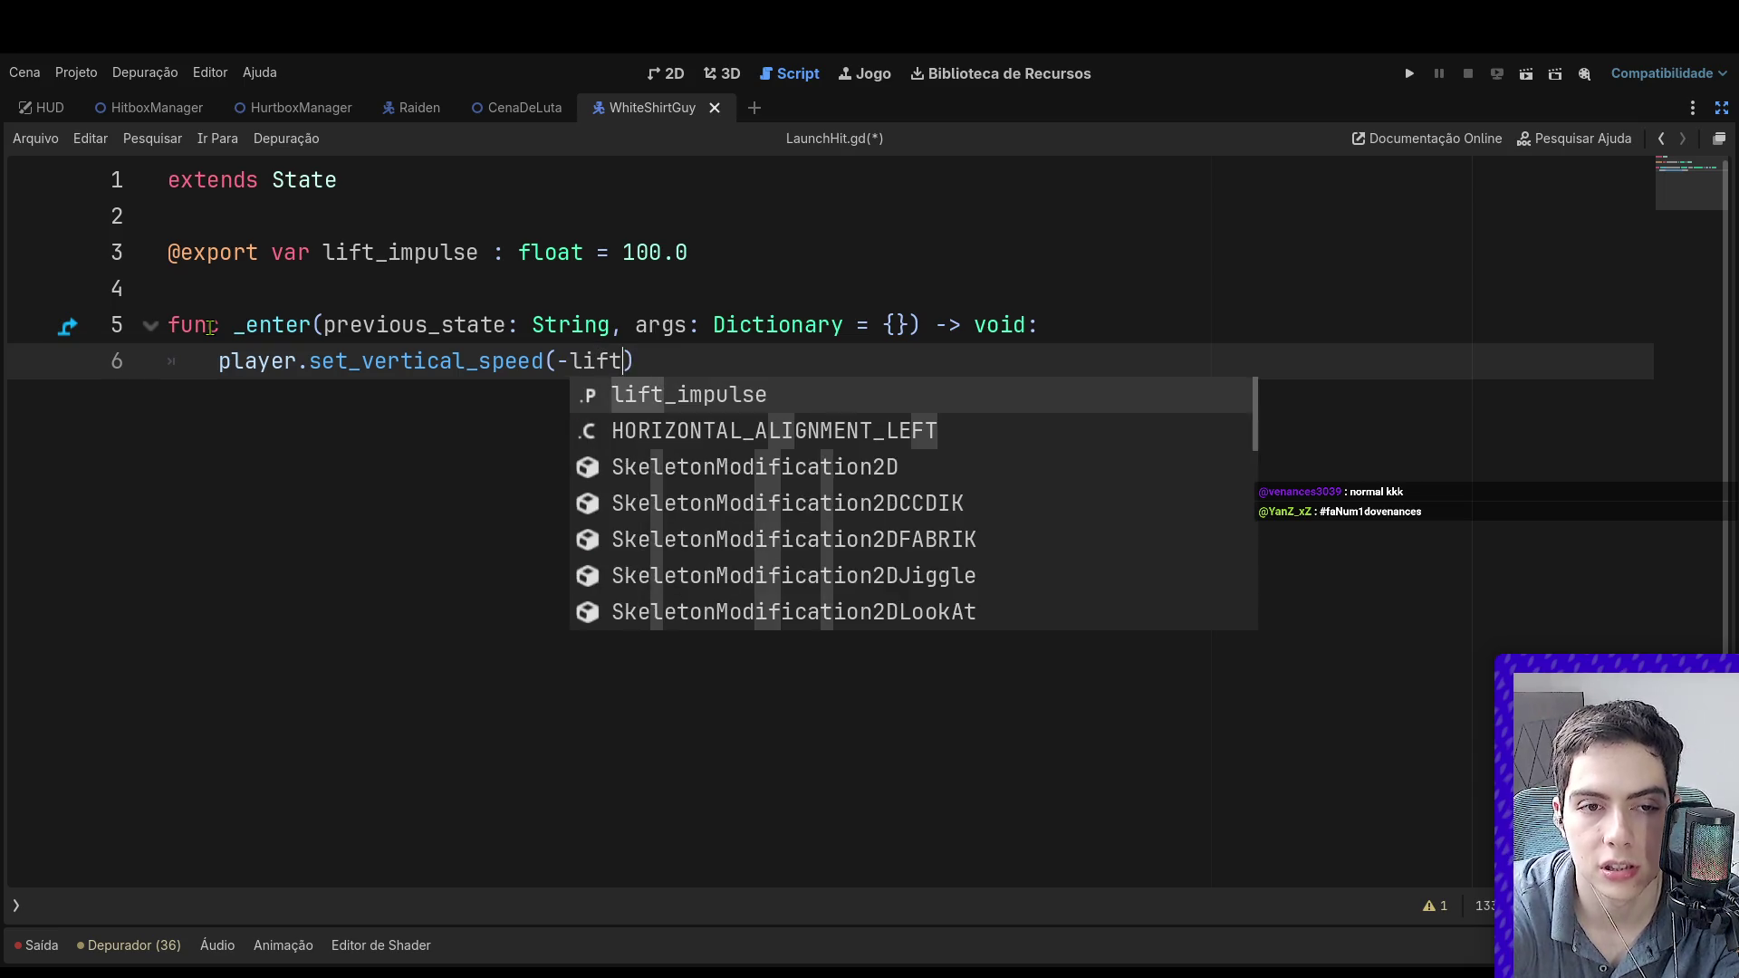
key("Return")
key("End")
key("Return")
type("req")
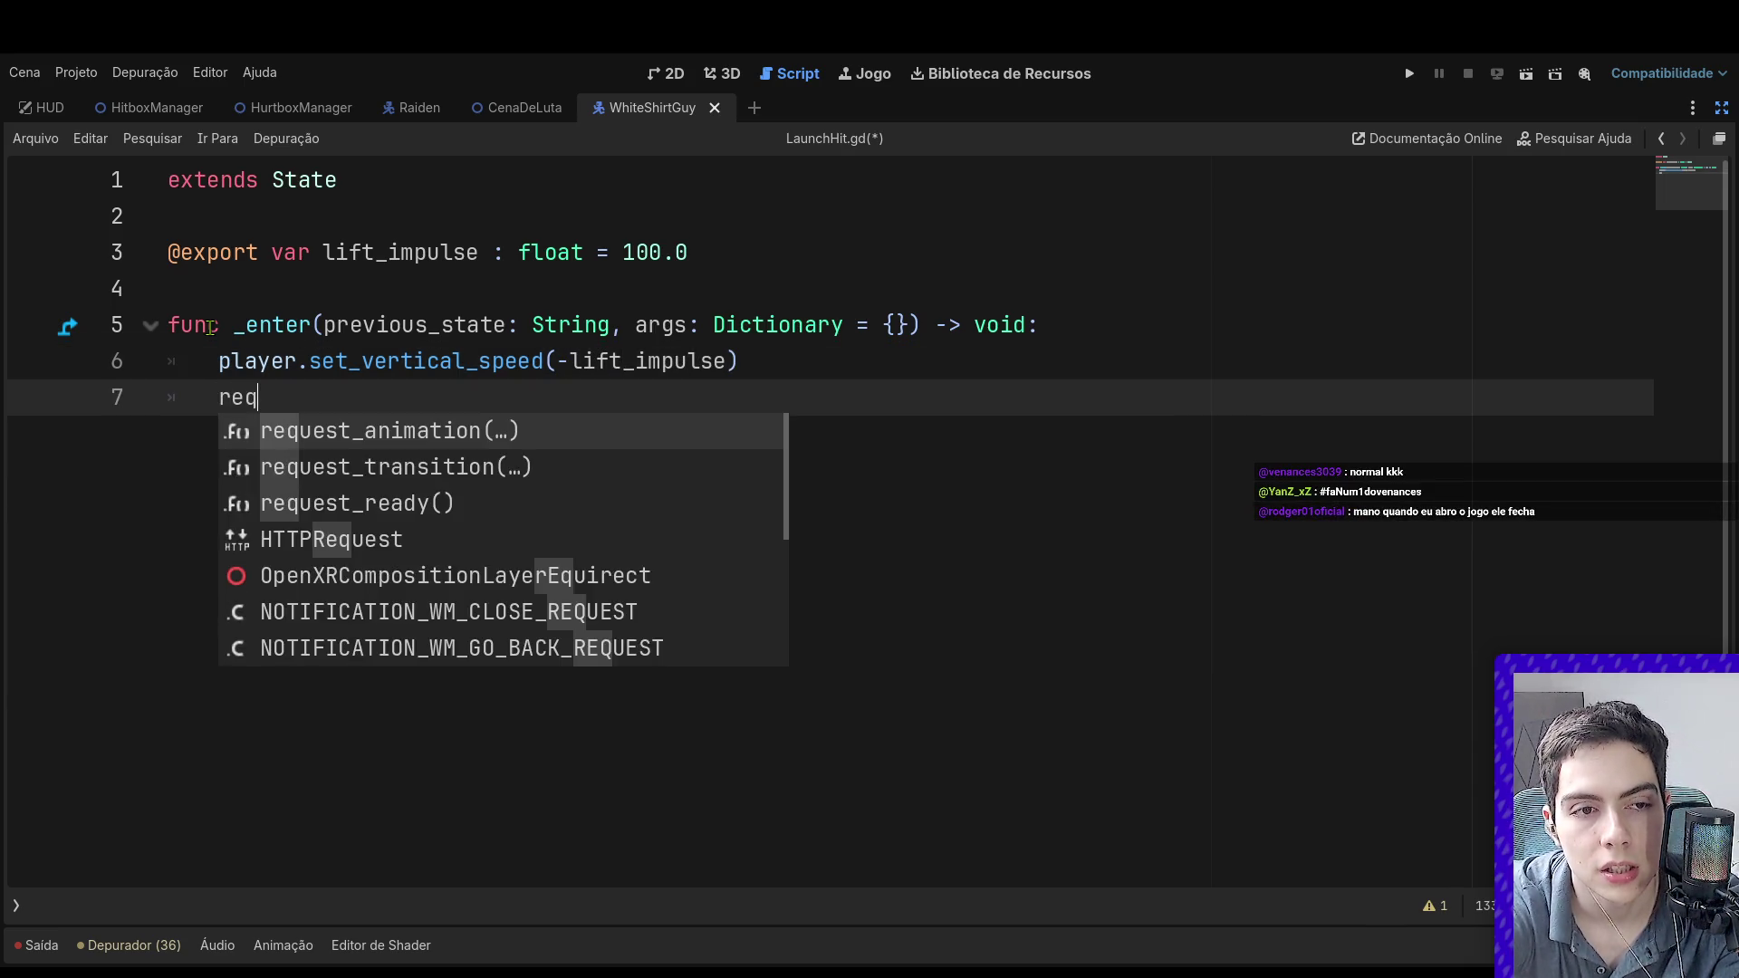
key("Return")
key("End")
key("Return")
key("Return")
key("BackSpace")
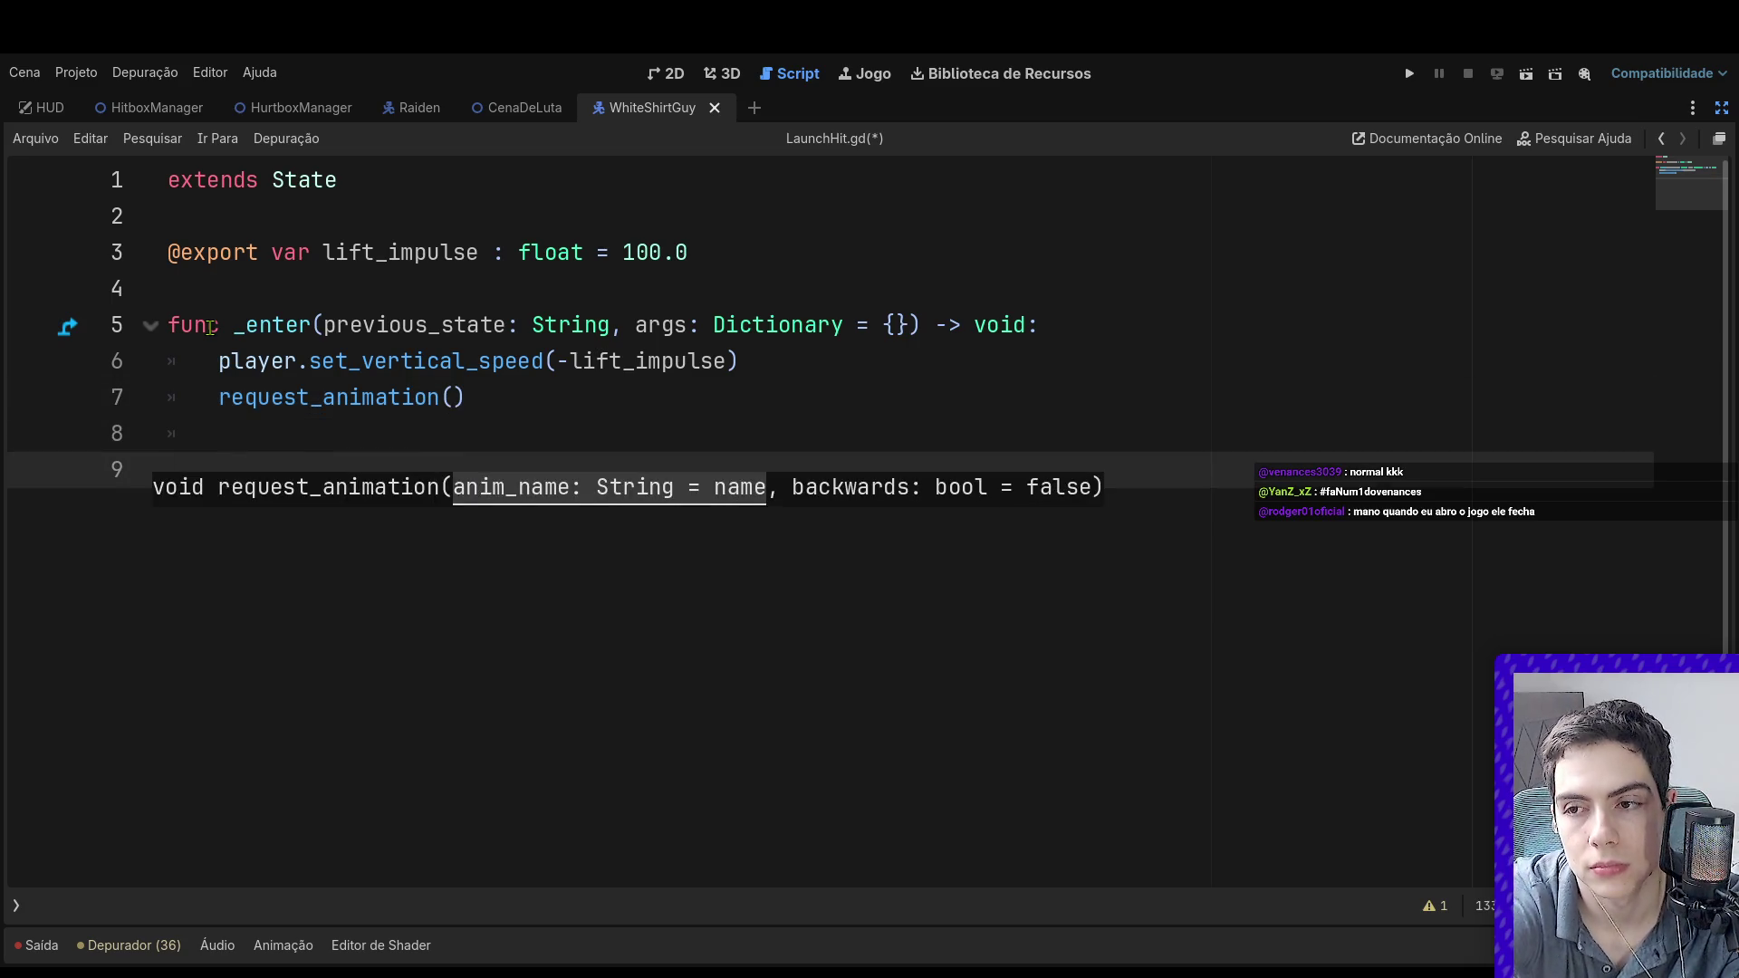
Add _physics_process calling player.apply_gravity(delta), then begin another player line.
type("func _phy")
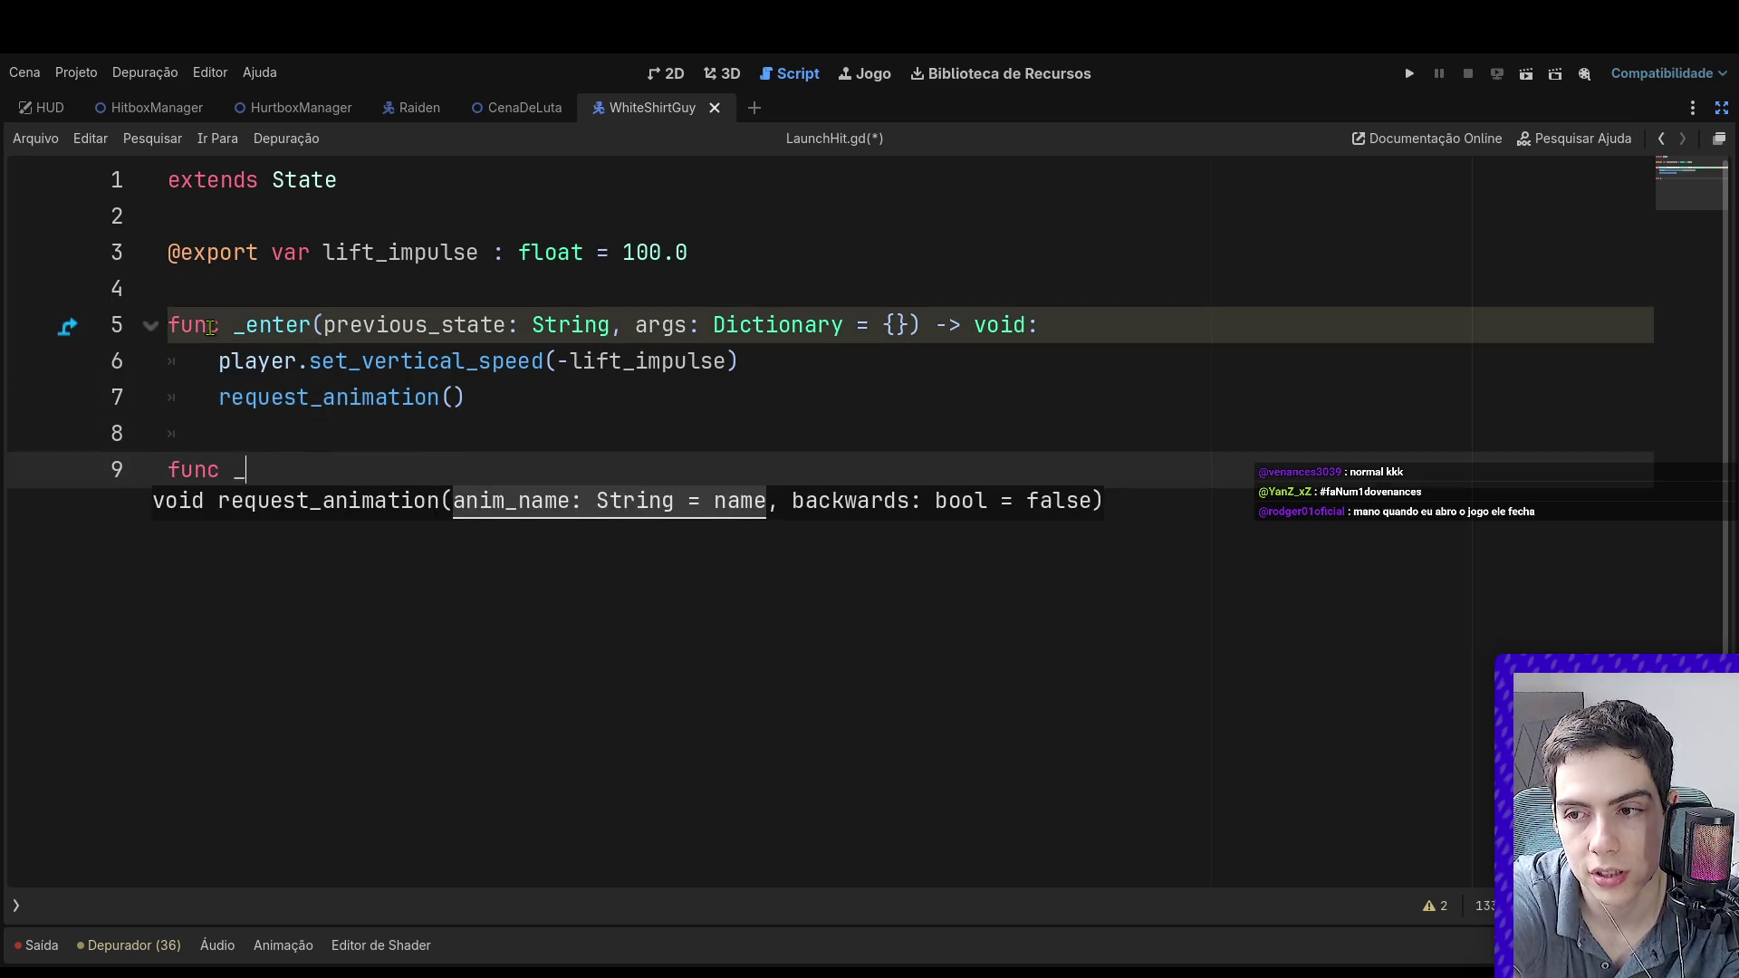
type("s")
key("Return")
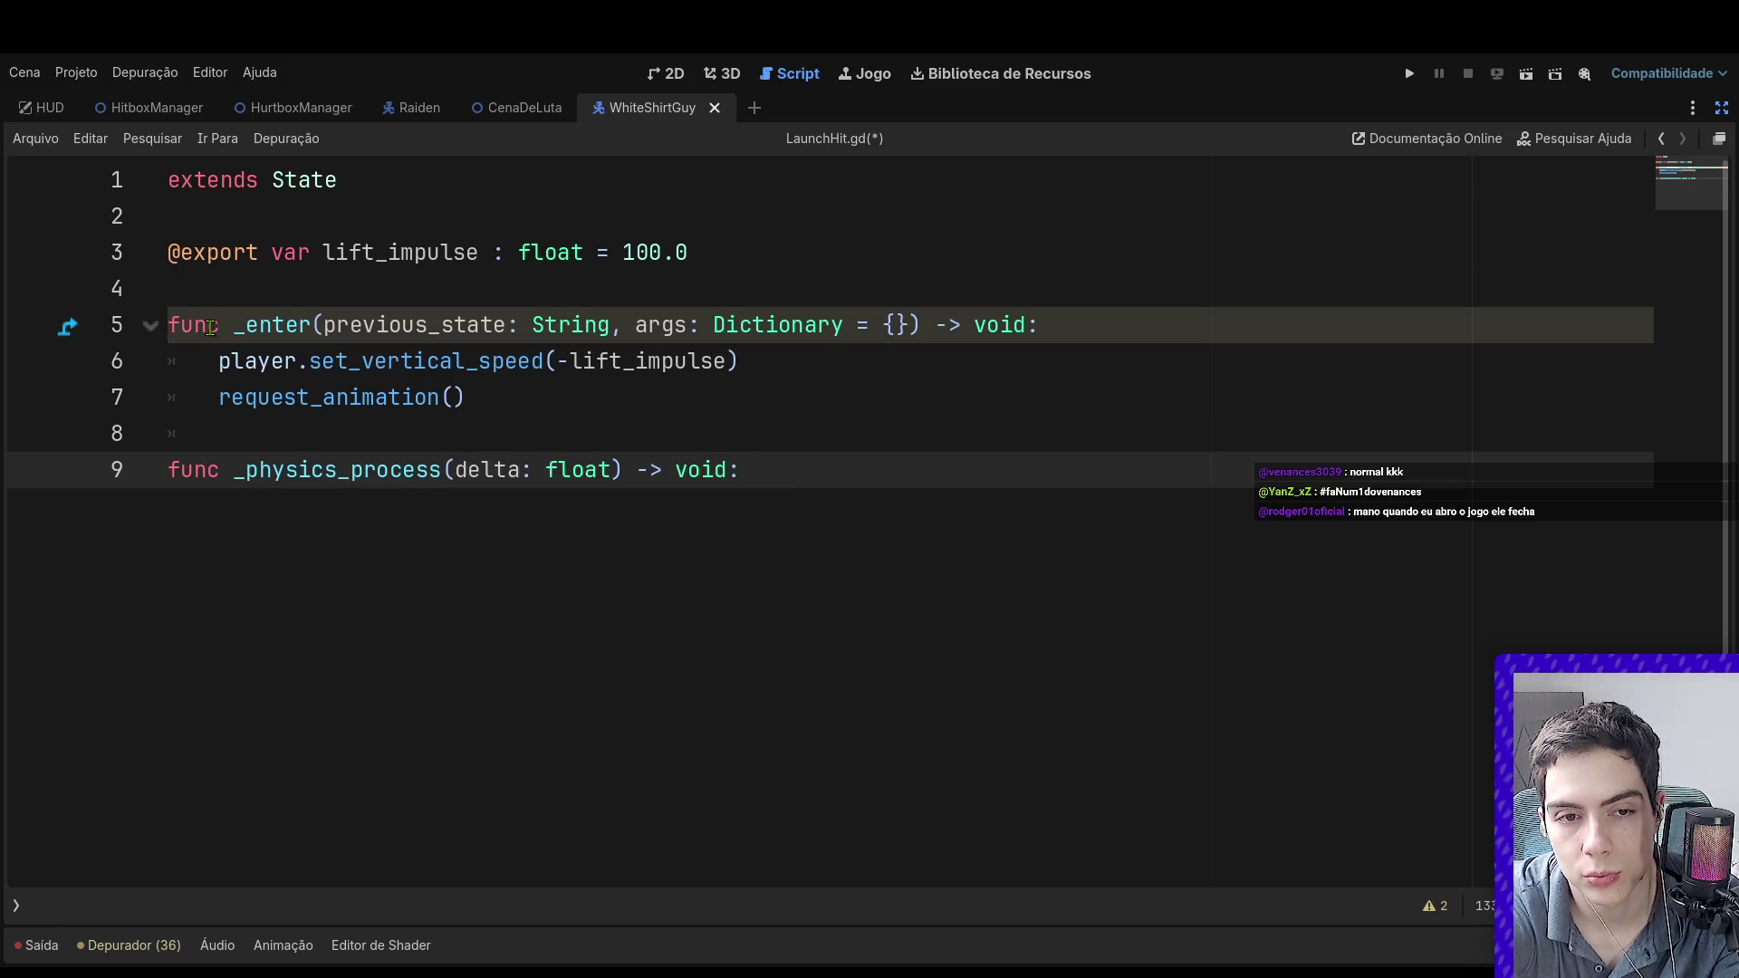
key("Return")
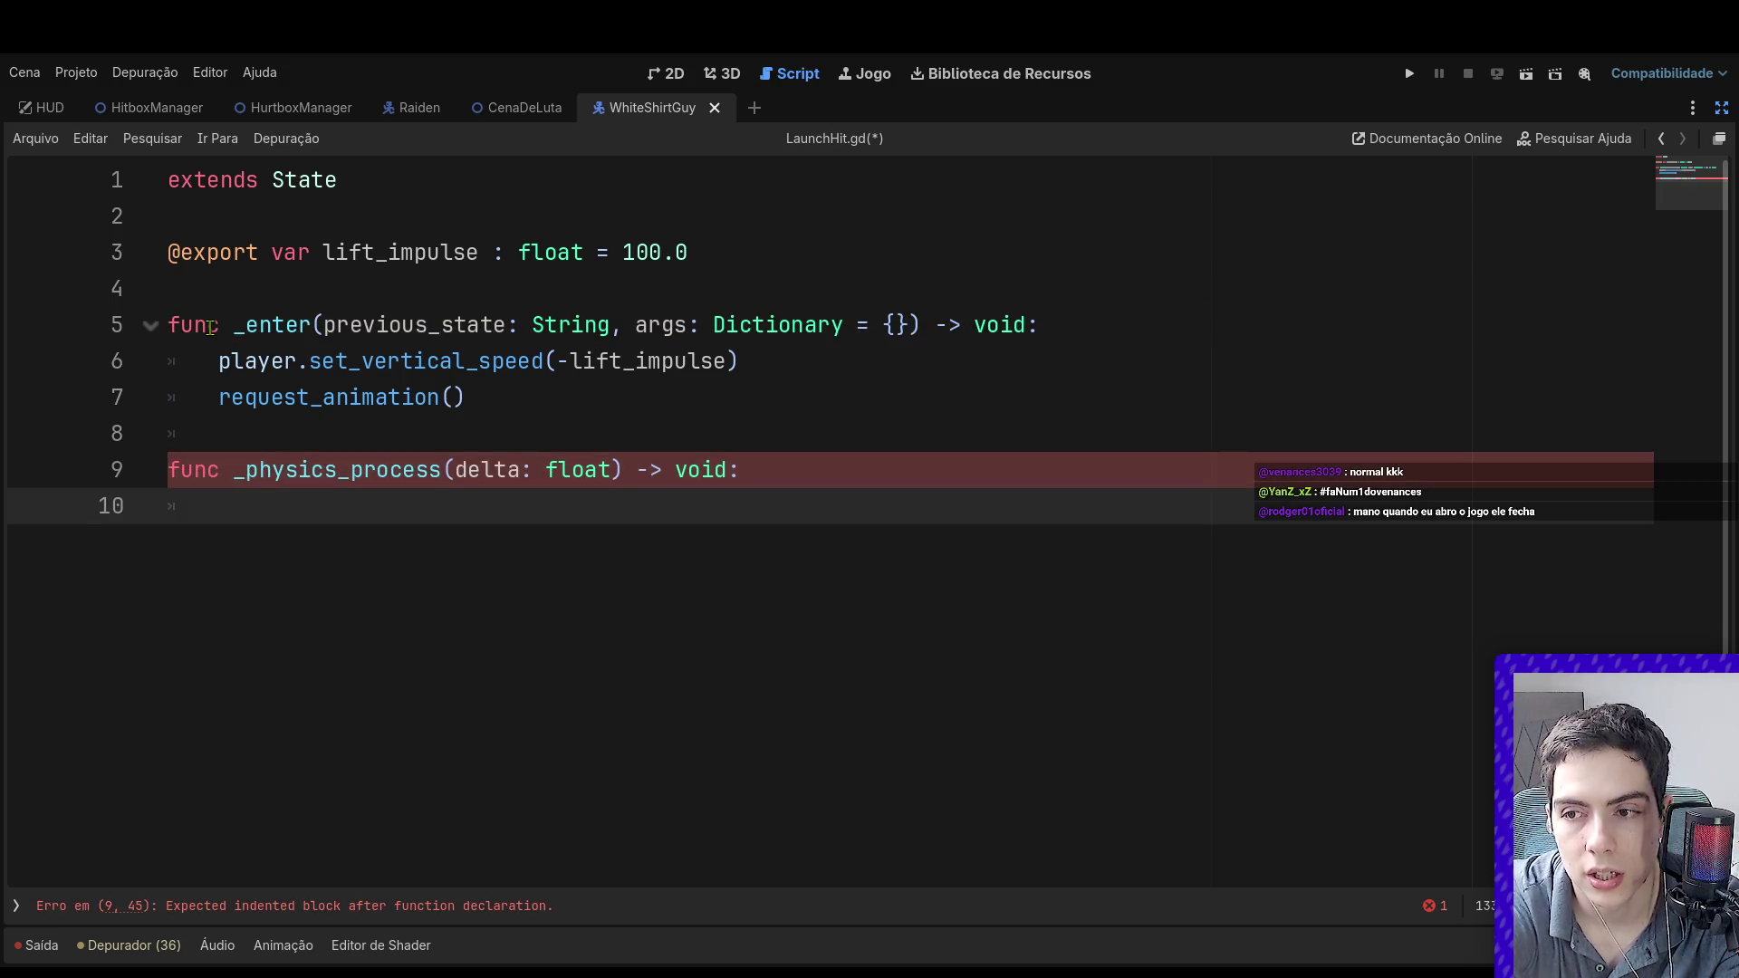
type("player.appl")
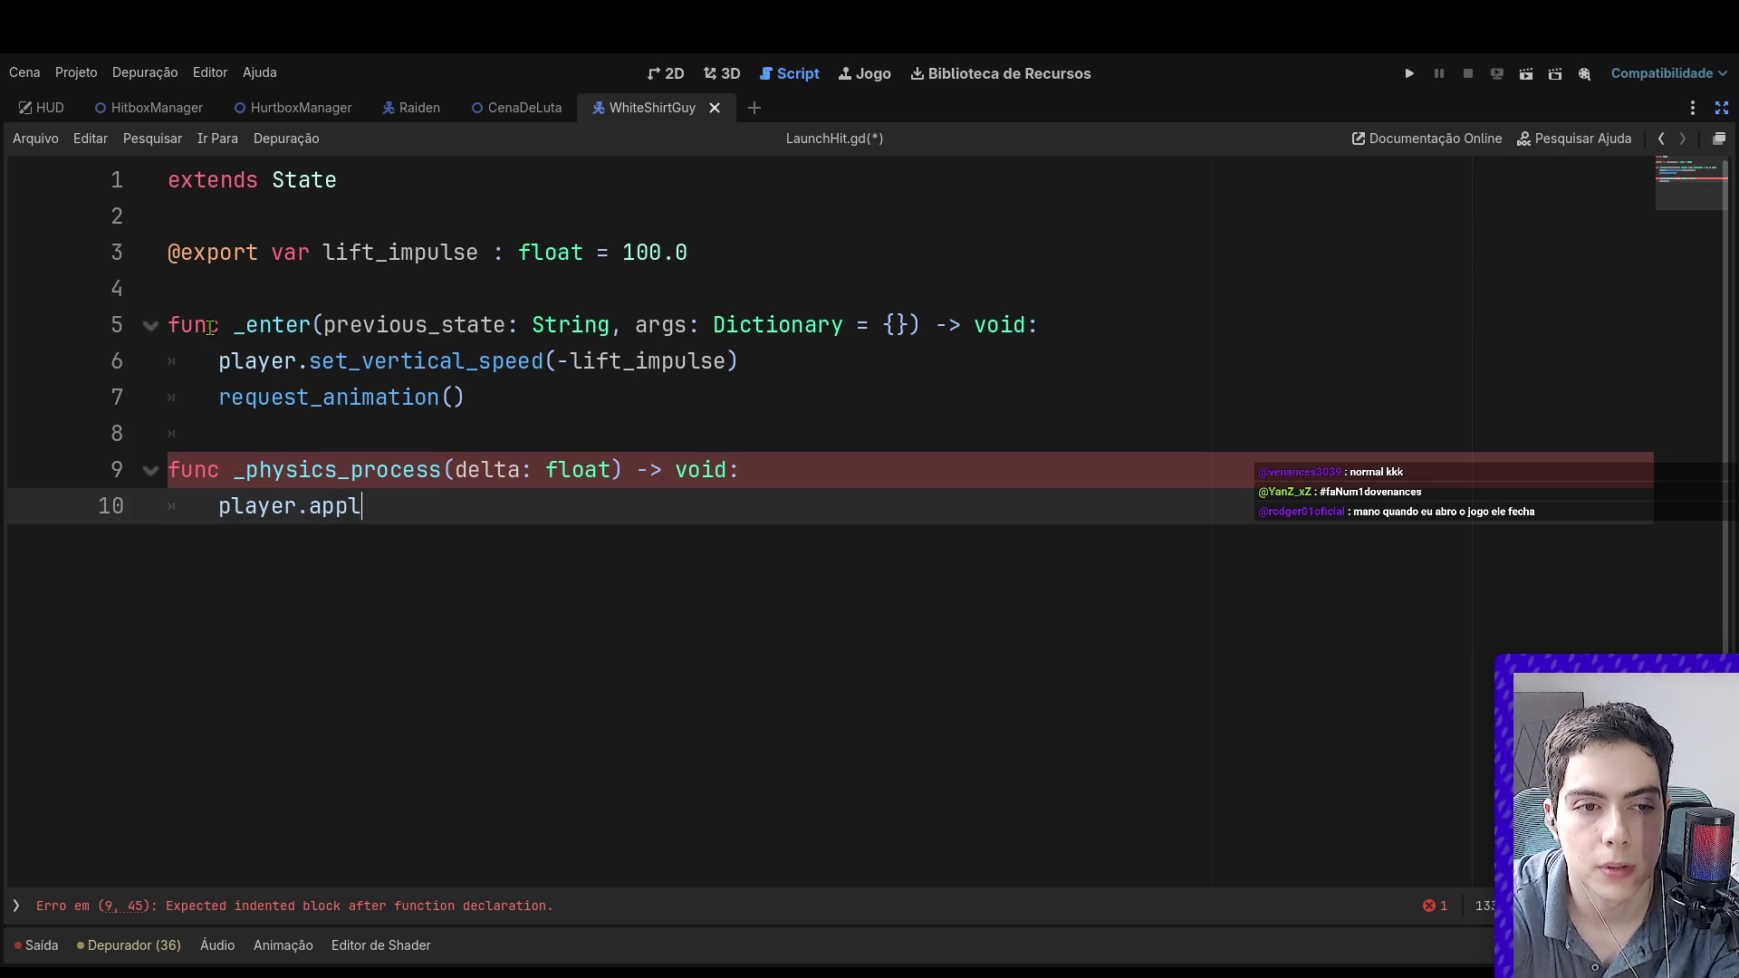
type("y")
key("Return")
type("de")
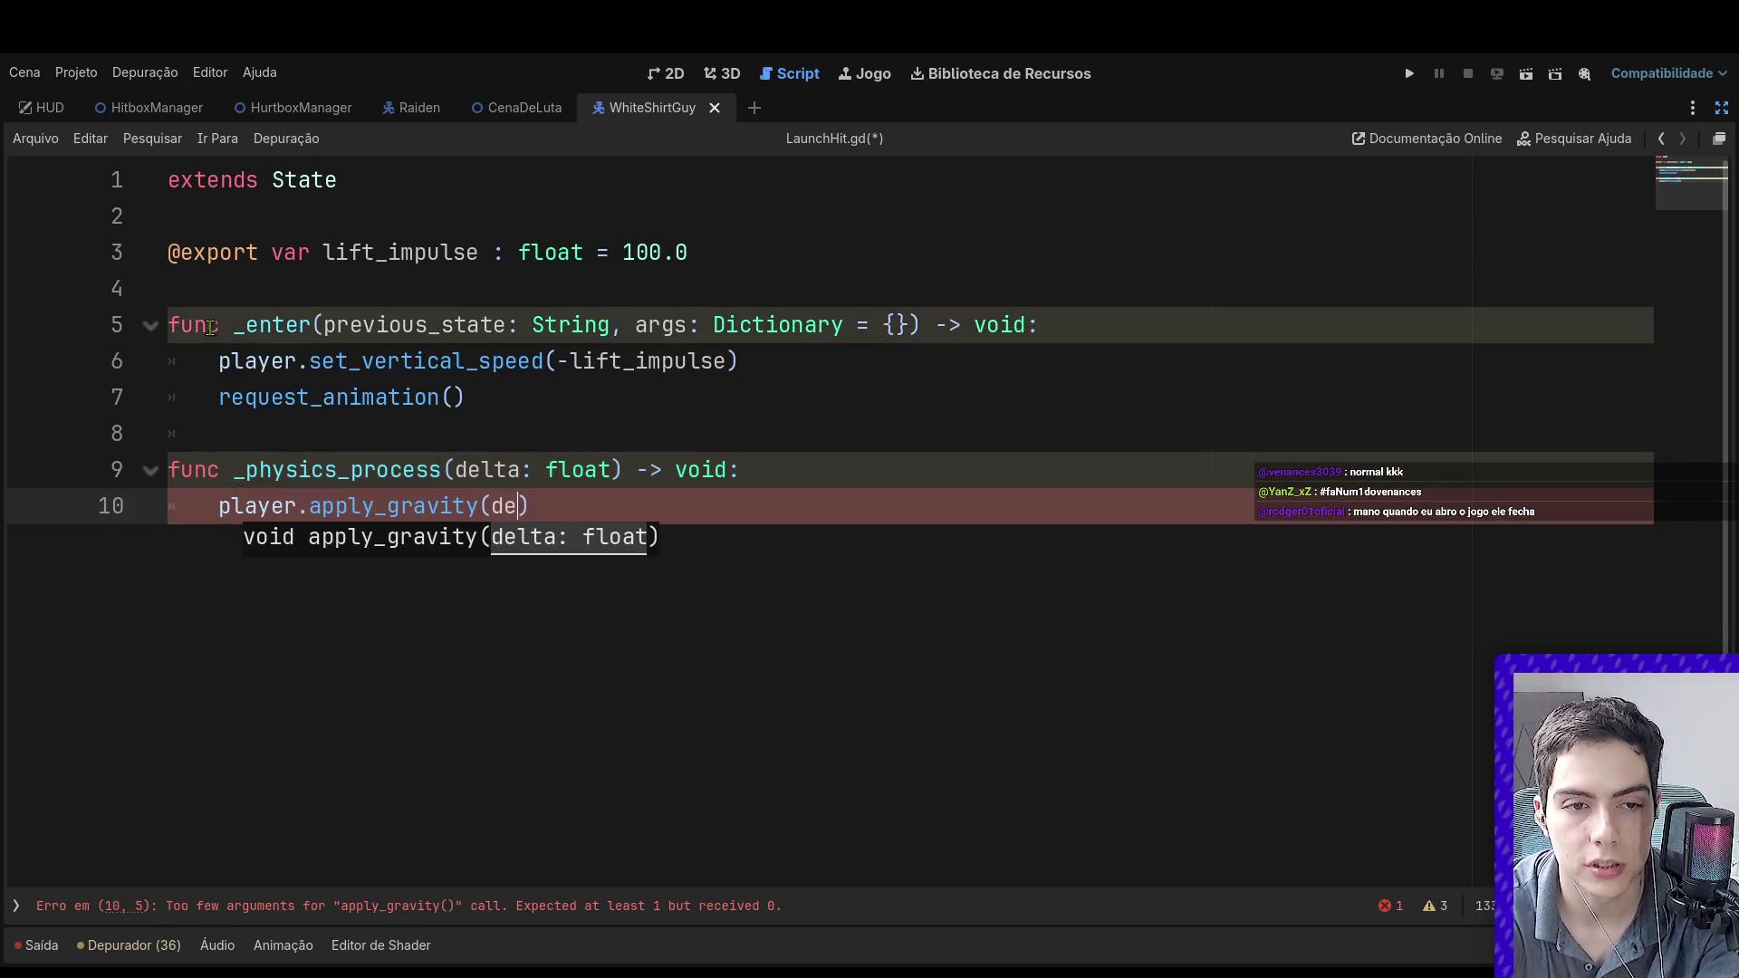
type("lta)")
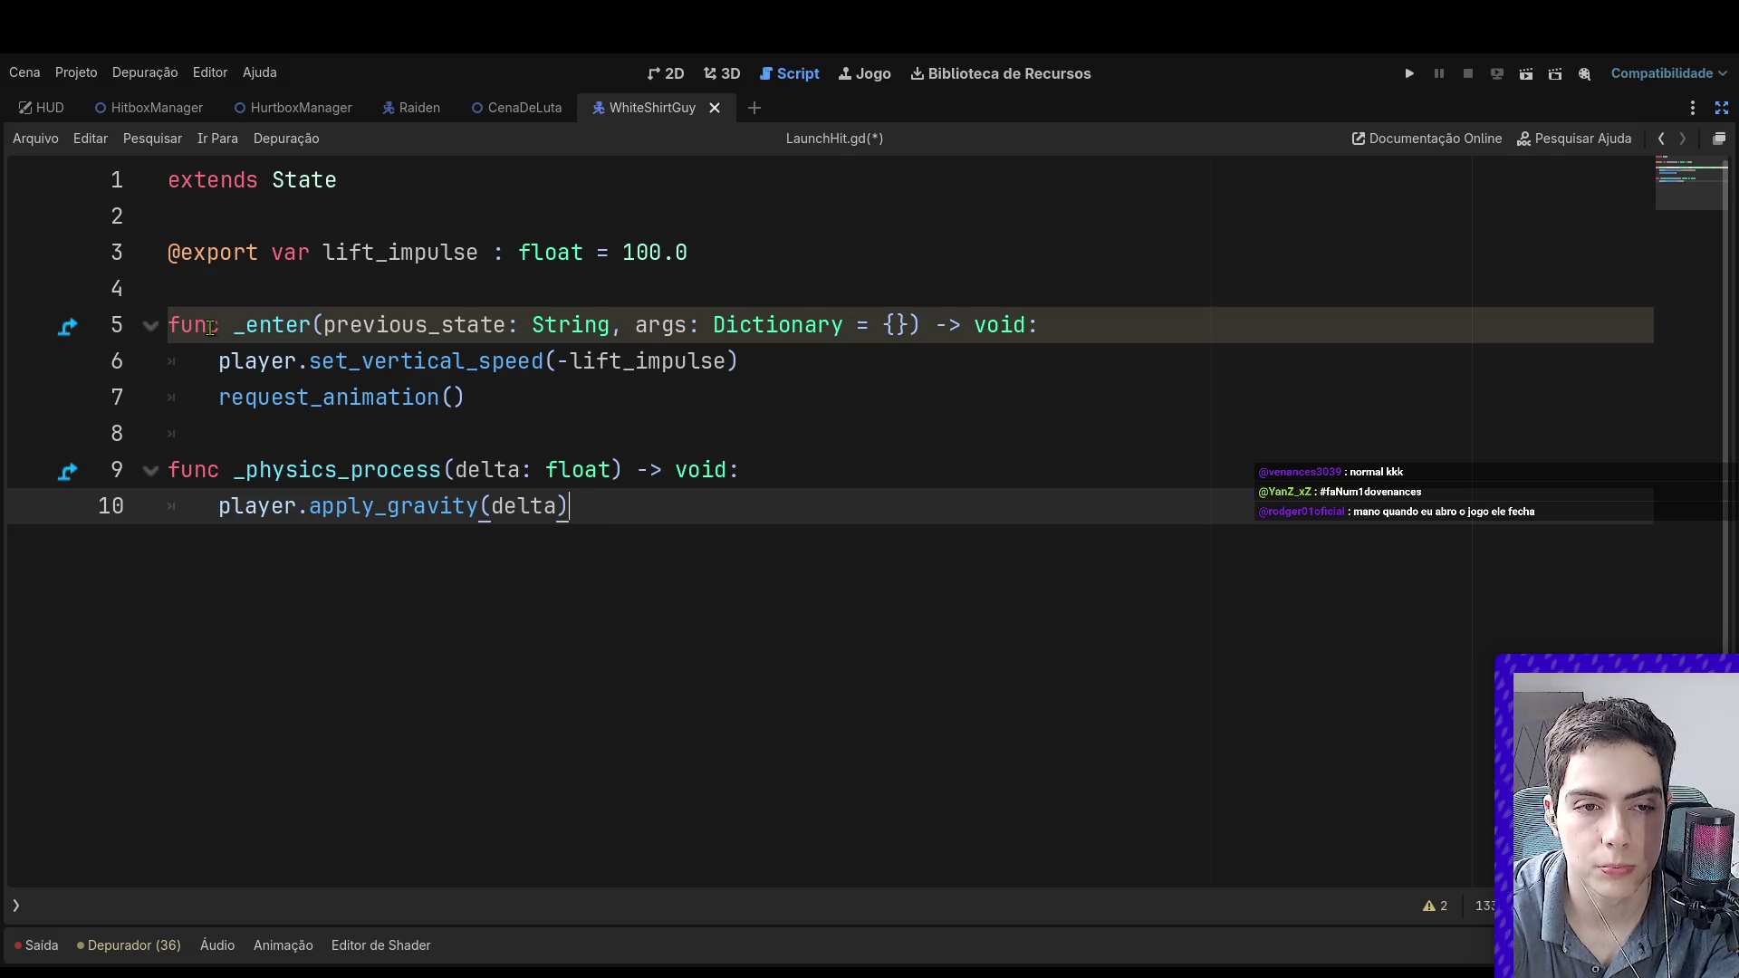
key("Return")
type("player")
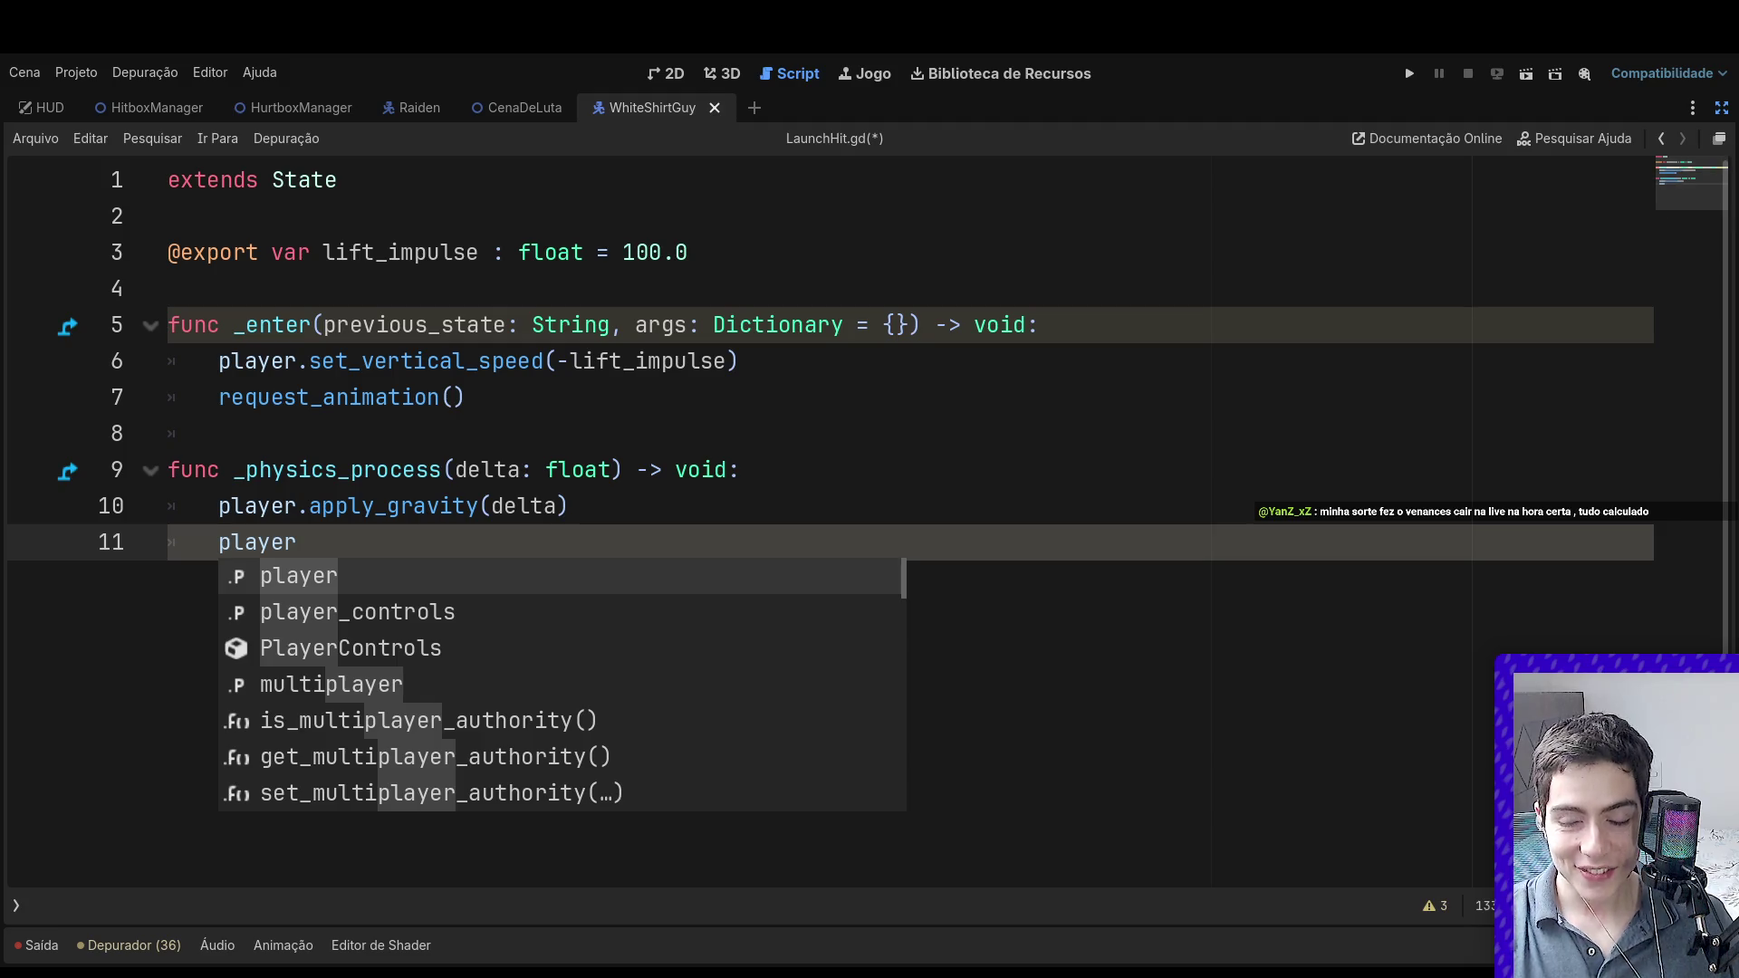
Dismiss the autocomplete list on the unfinished player line in LaunchHit.gd.
key("Escape")
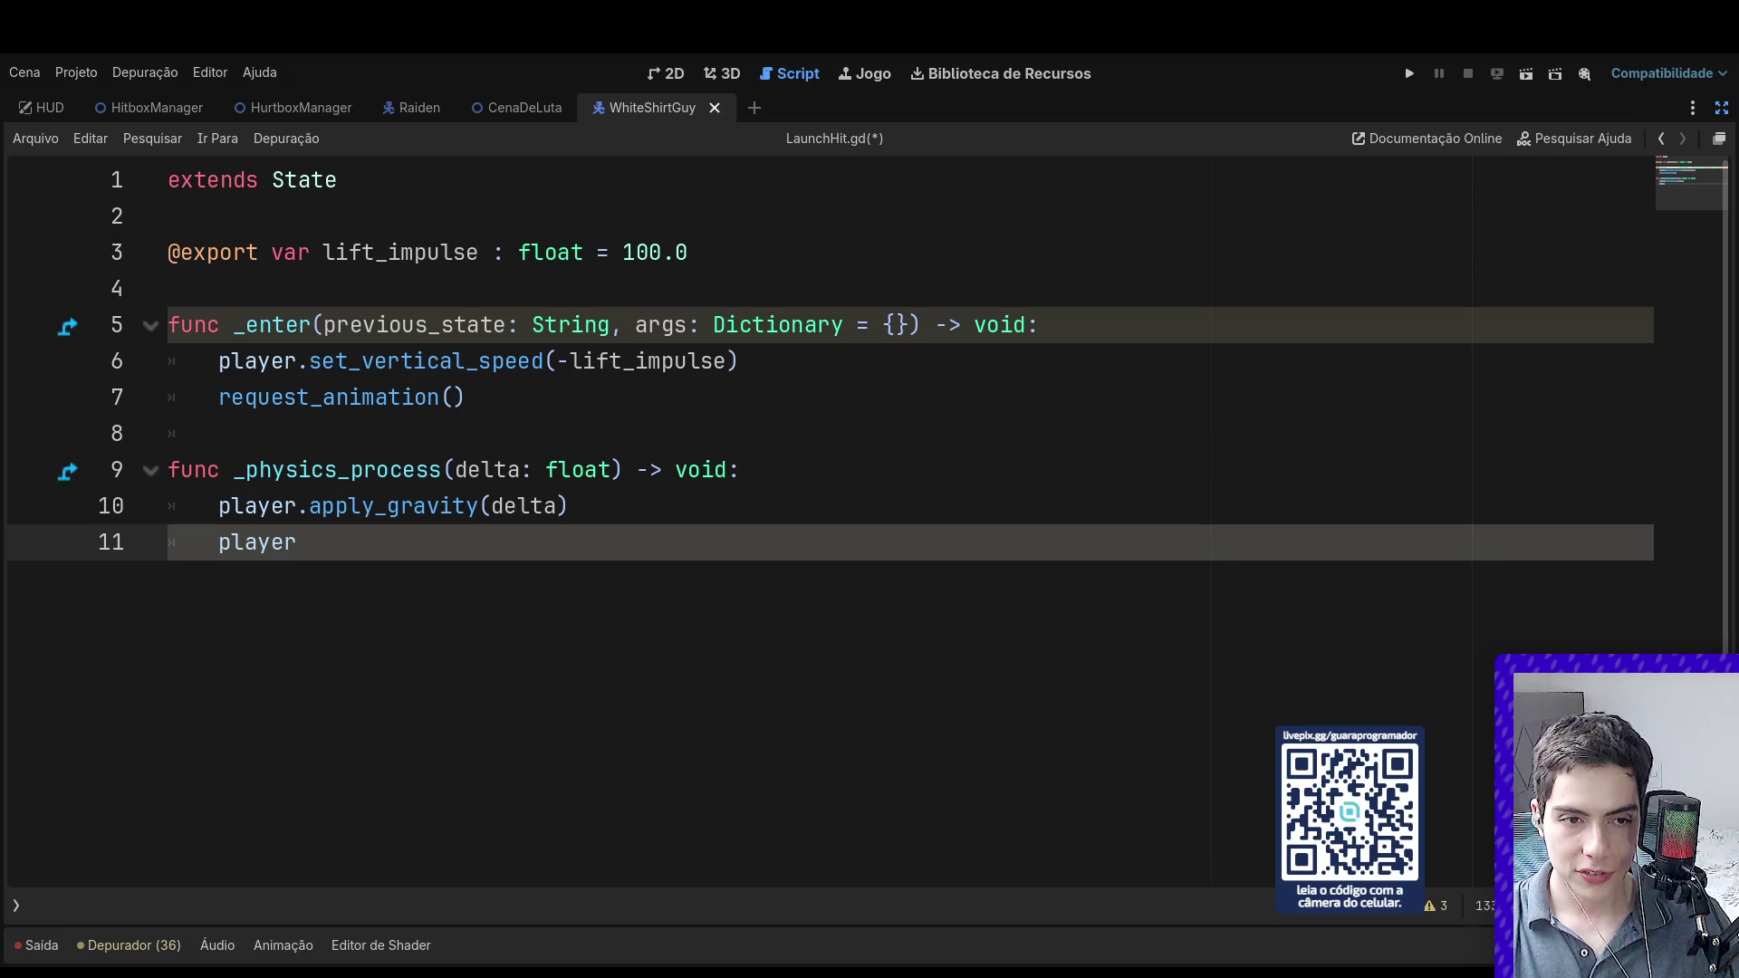
Add a State child named Dropped under StateMachine, then reopen the LaunchHit script.
left_click(669, 74)
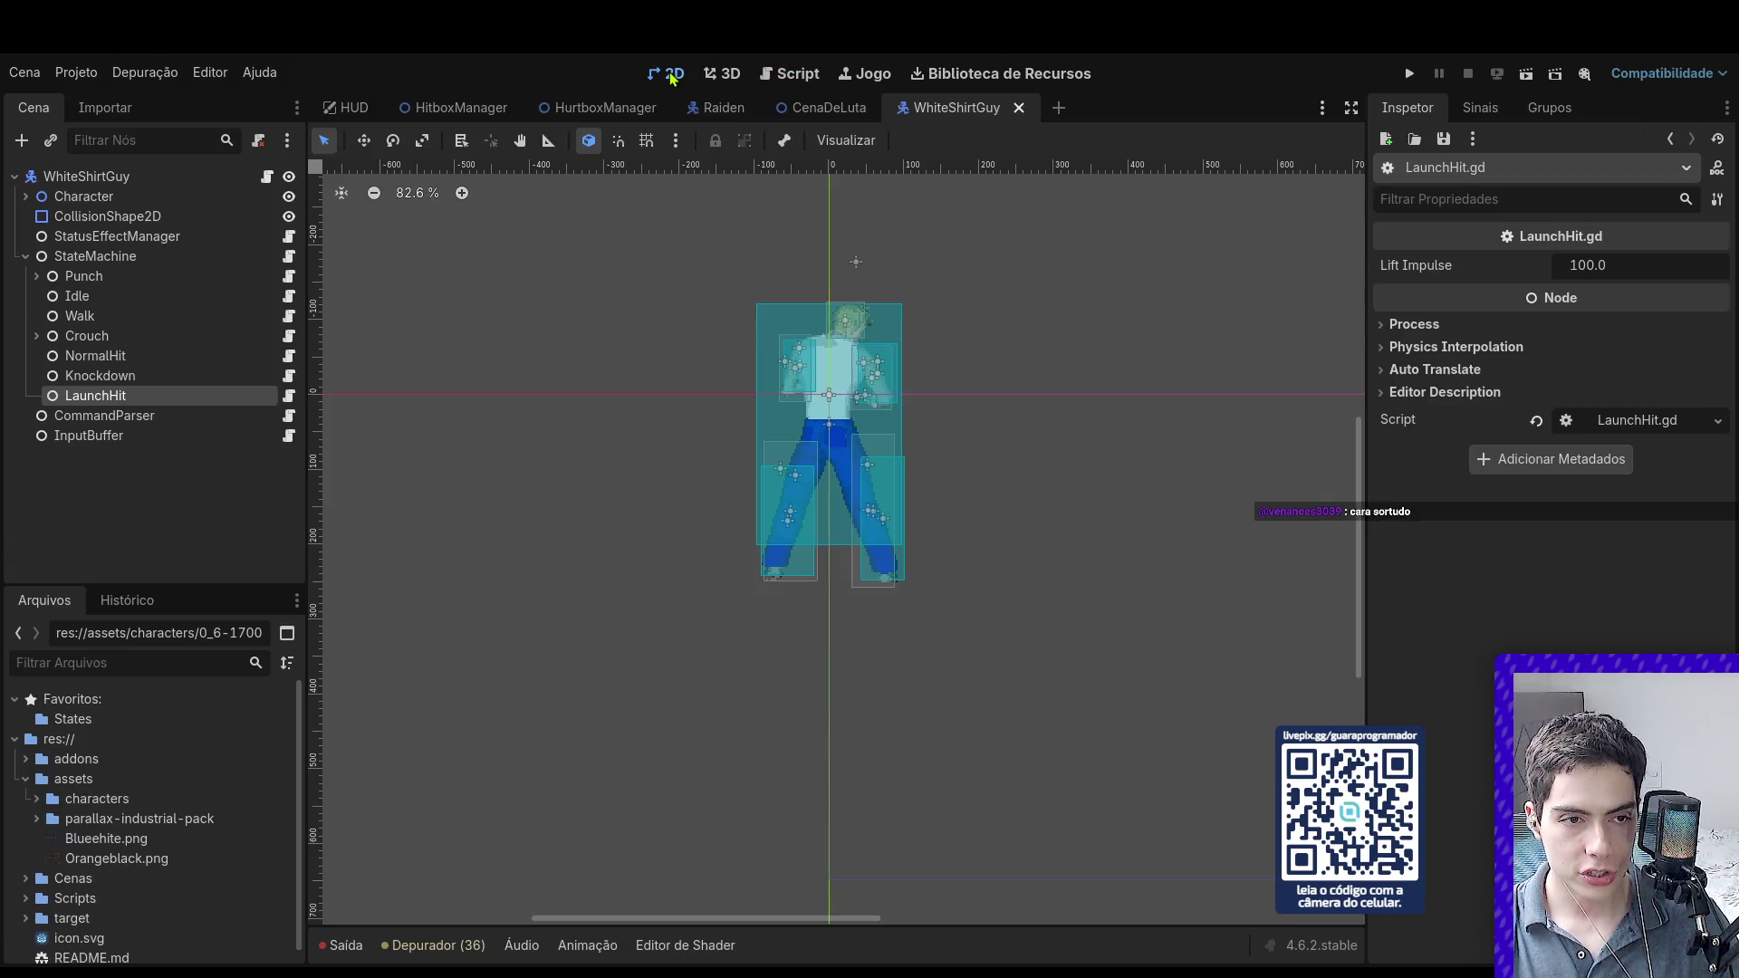
left_click(100, 256)
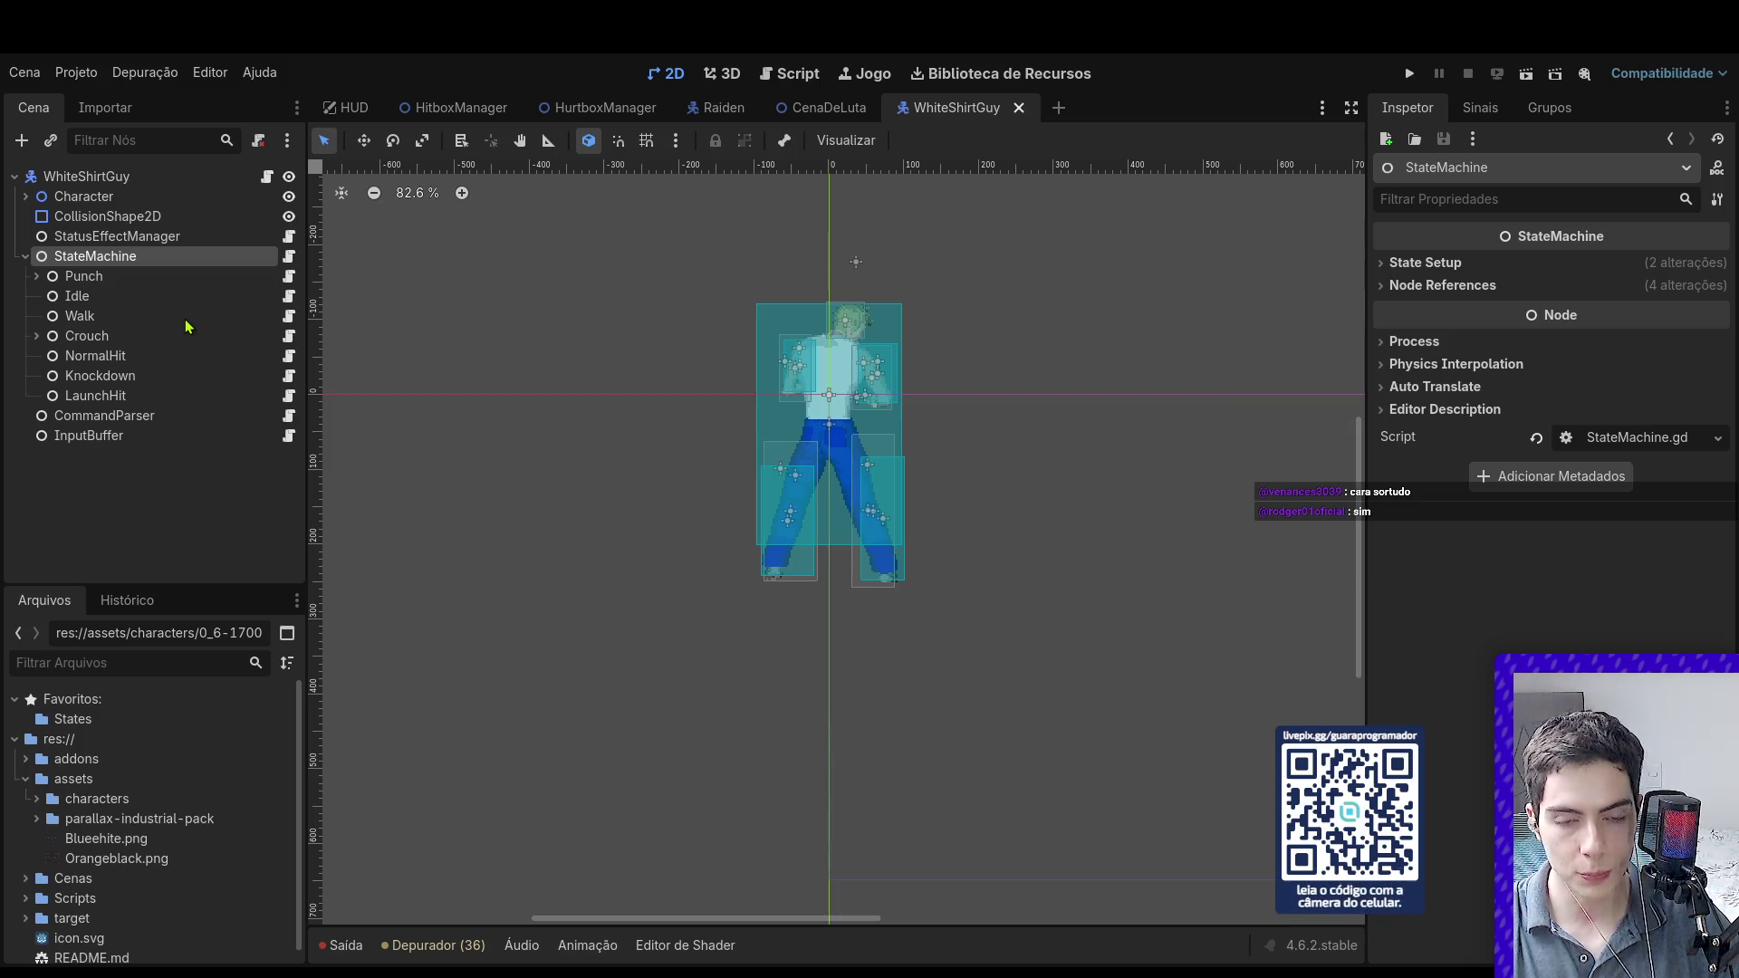
key("ctrl+v")
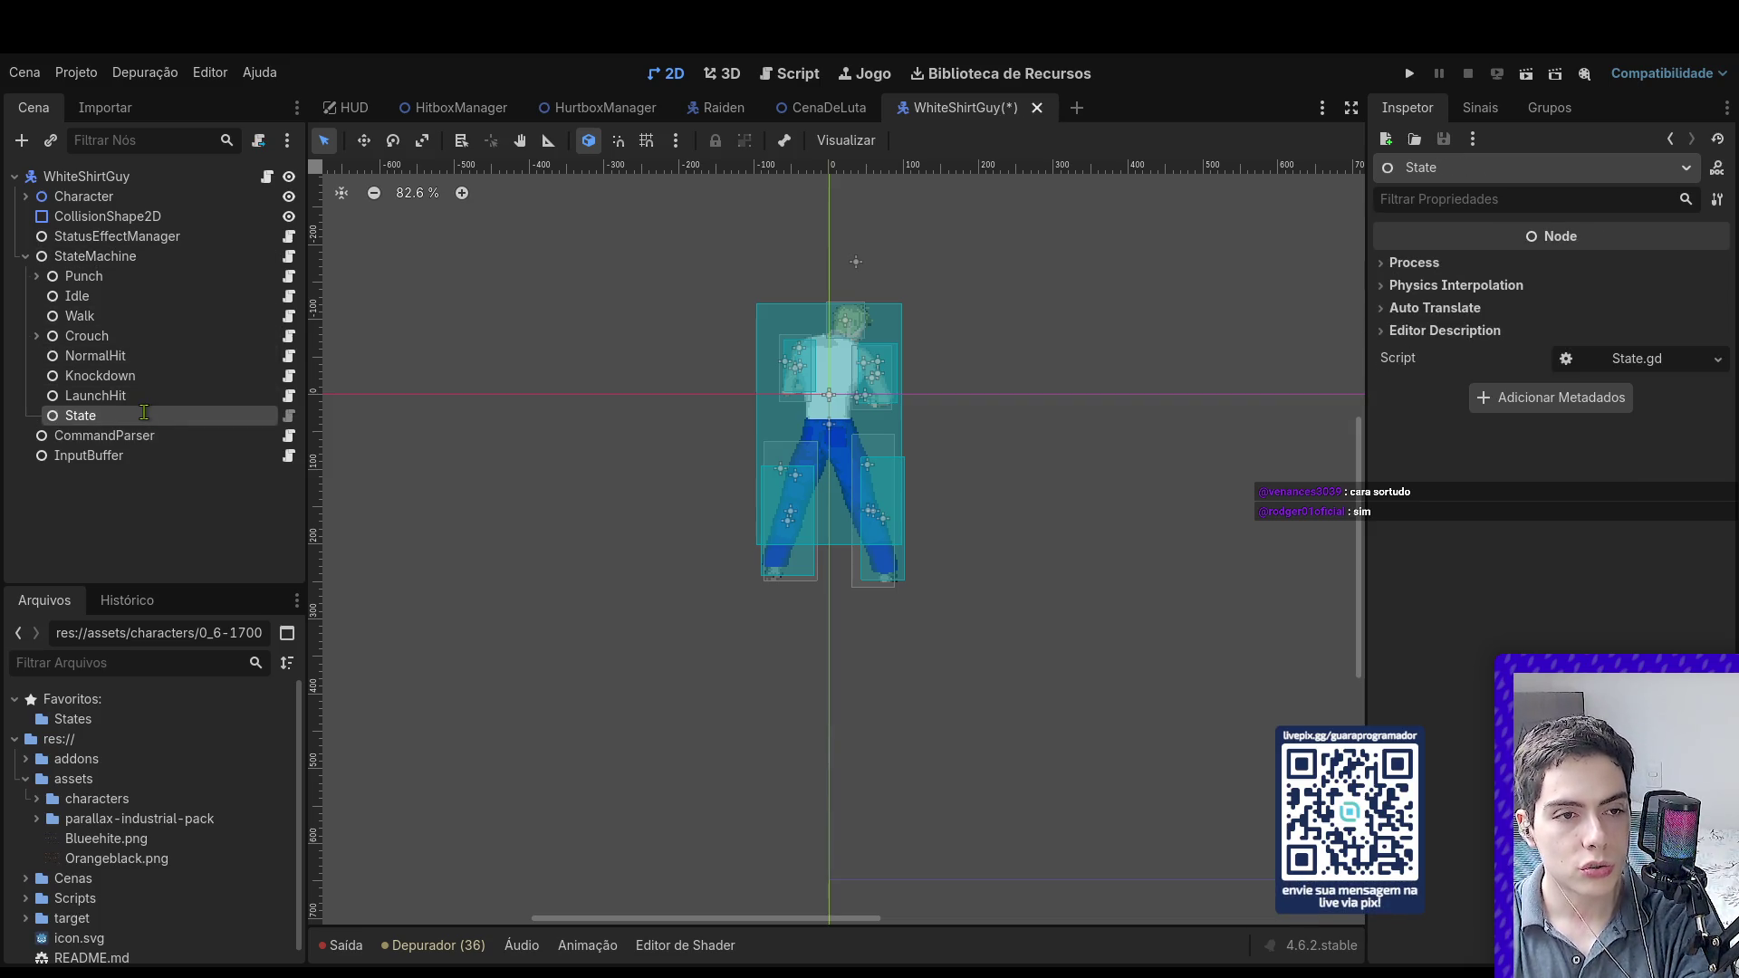
type("Dropped")
key("Return")
left_click(217, 396)
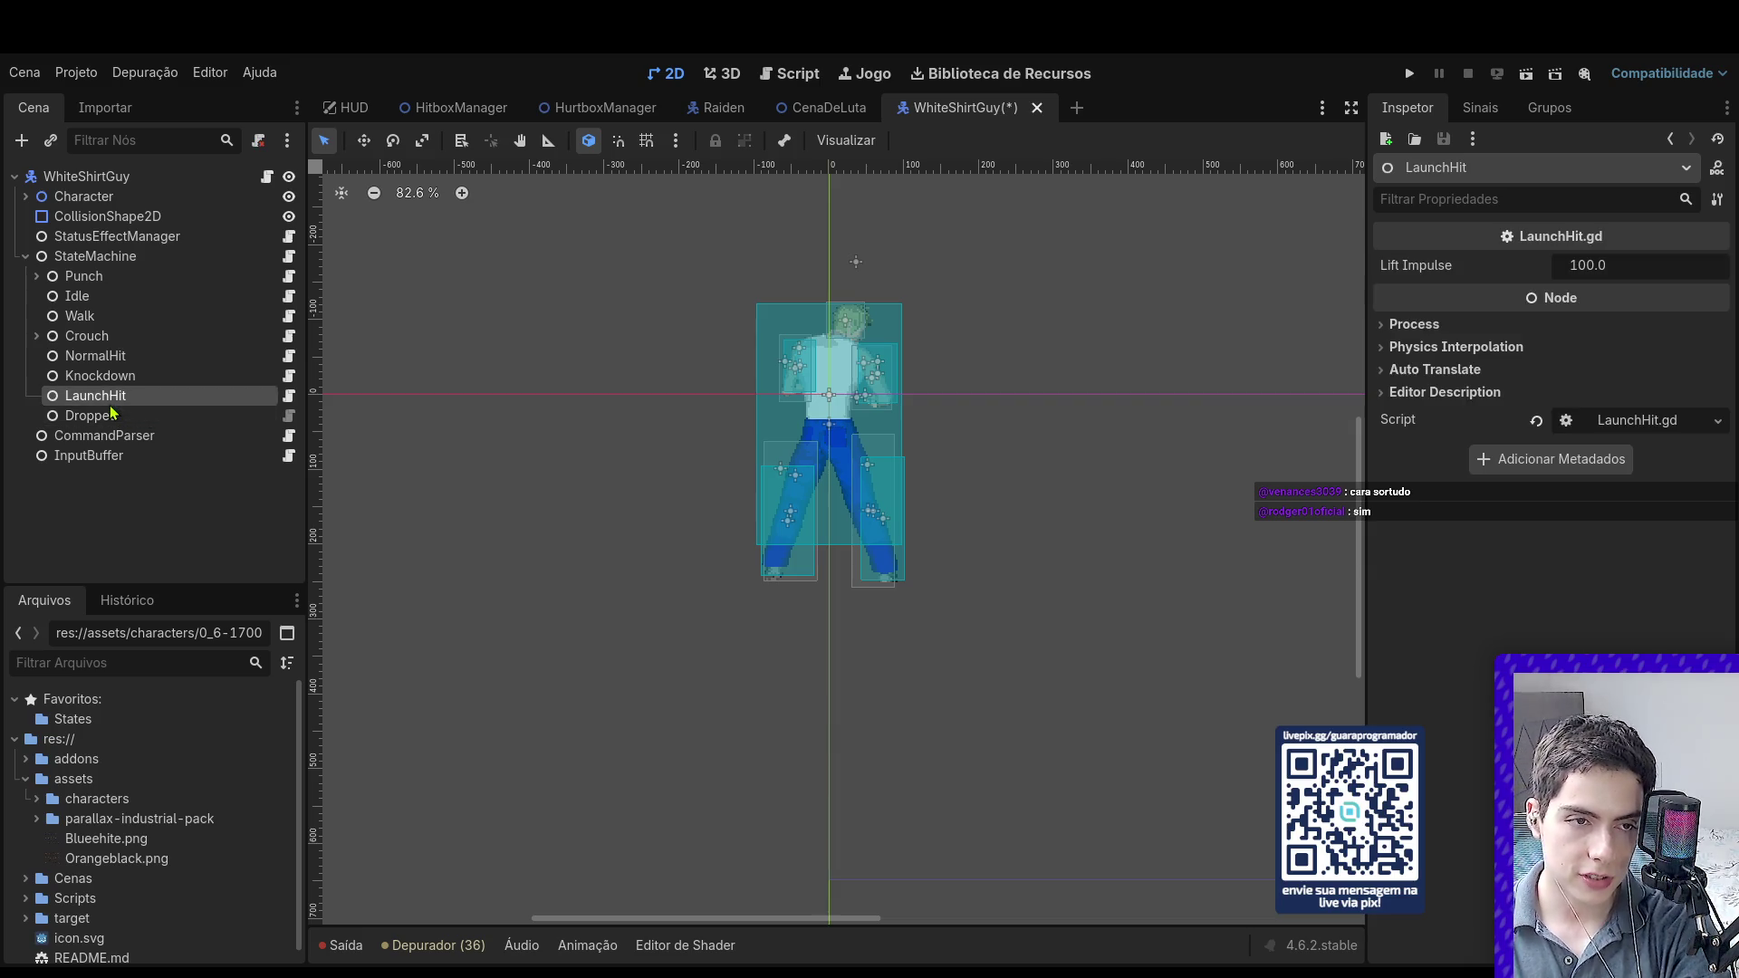
left_click(290, 397)
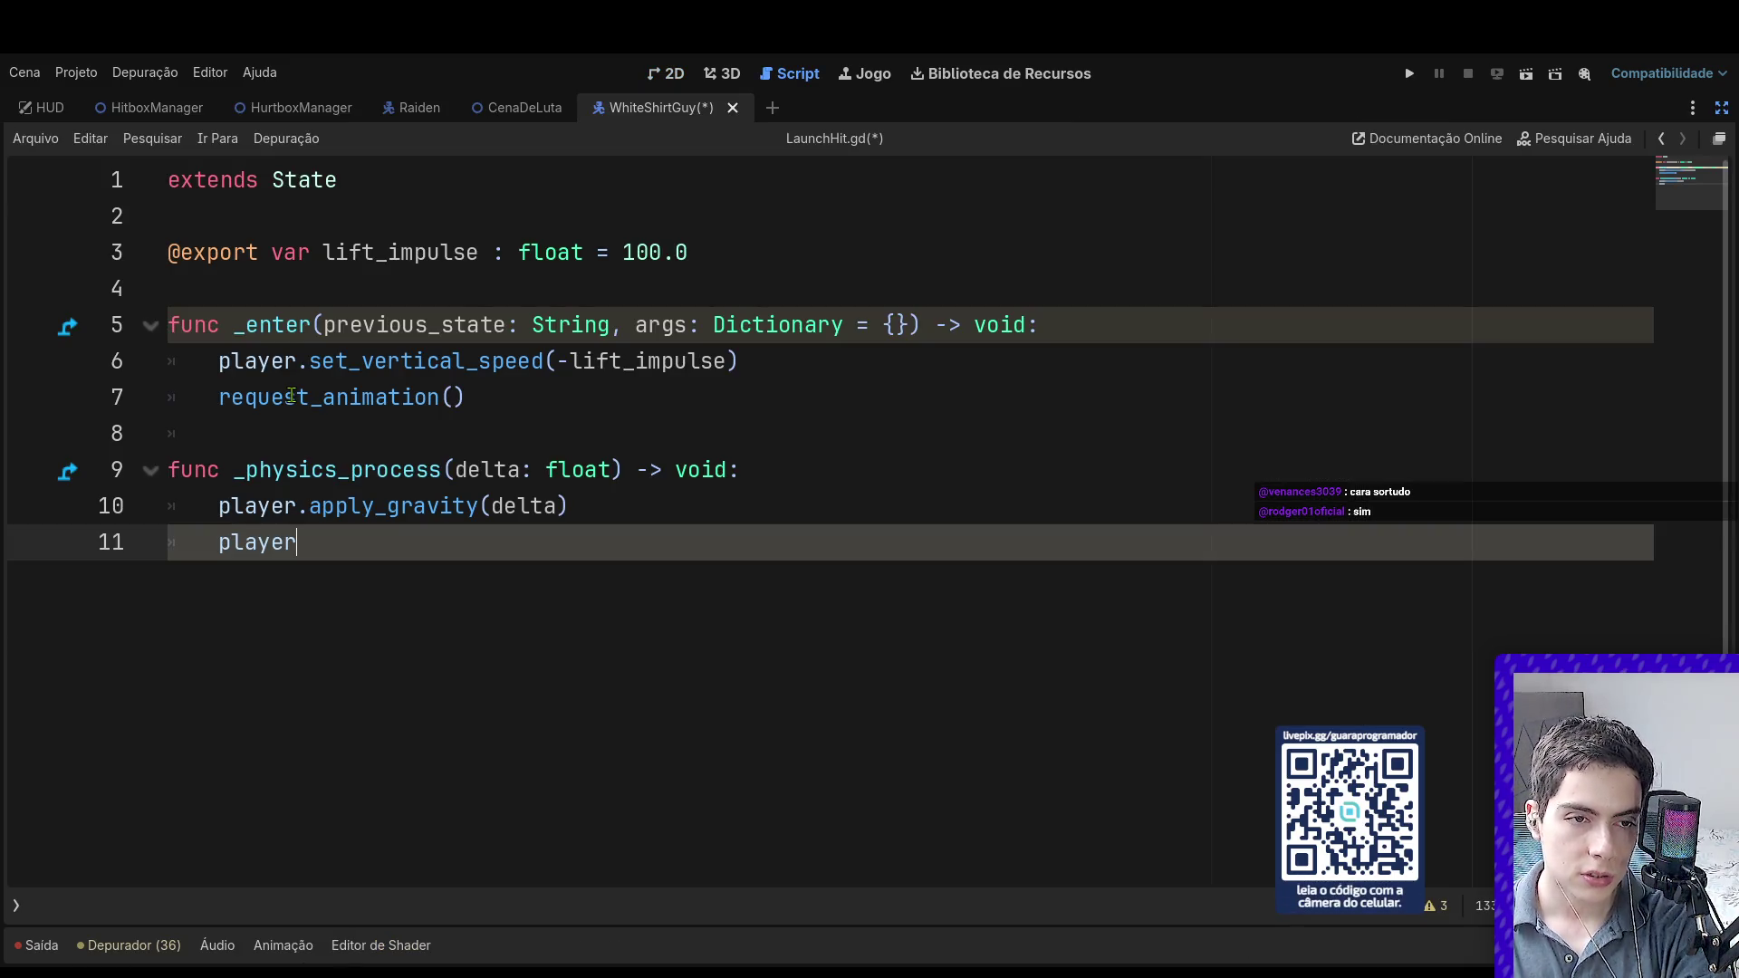
Complete line 11 as player.move_with_current_velocity().
double_click(496, 549)
key("Left")
key("Right")
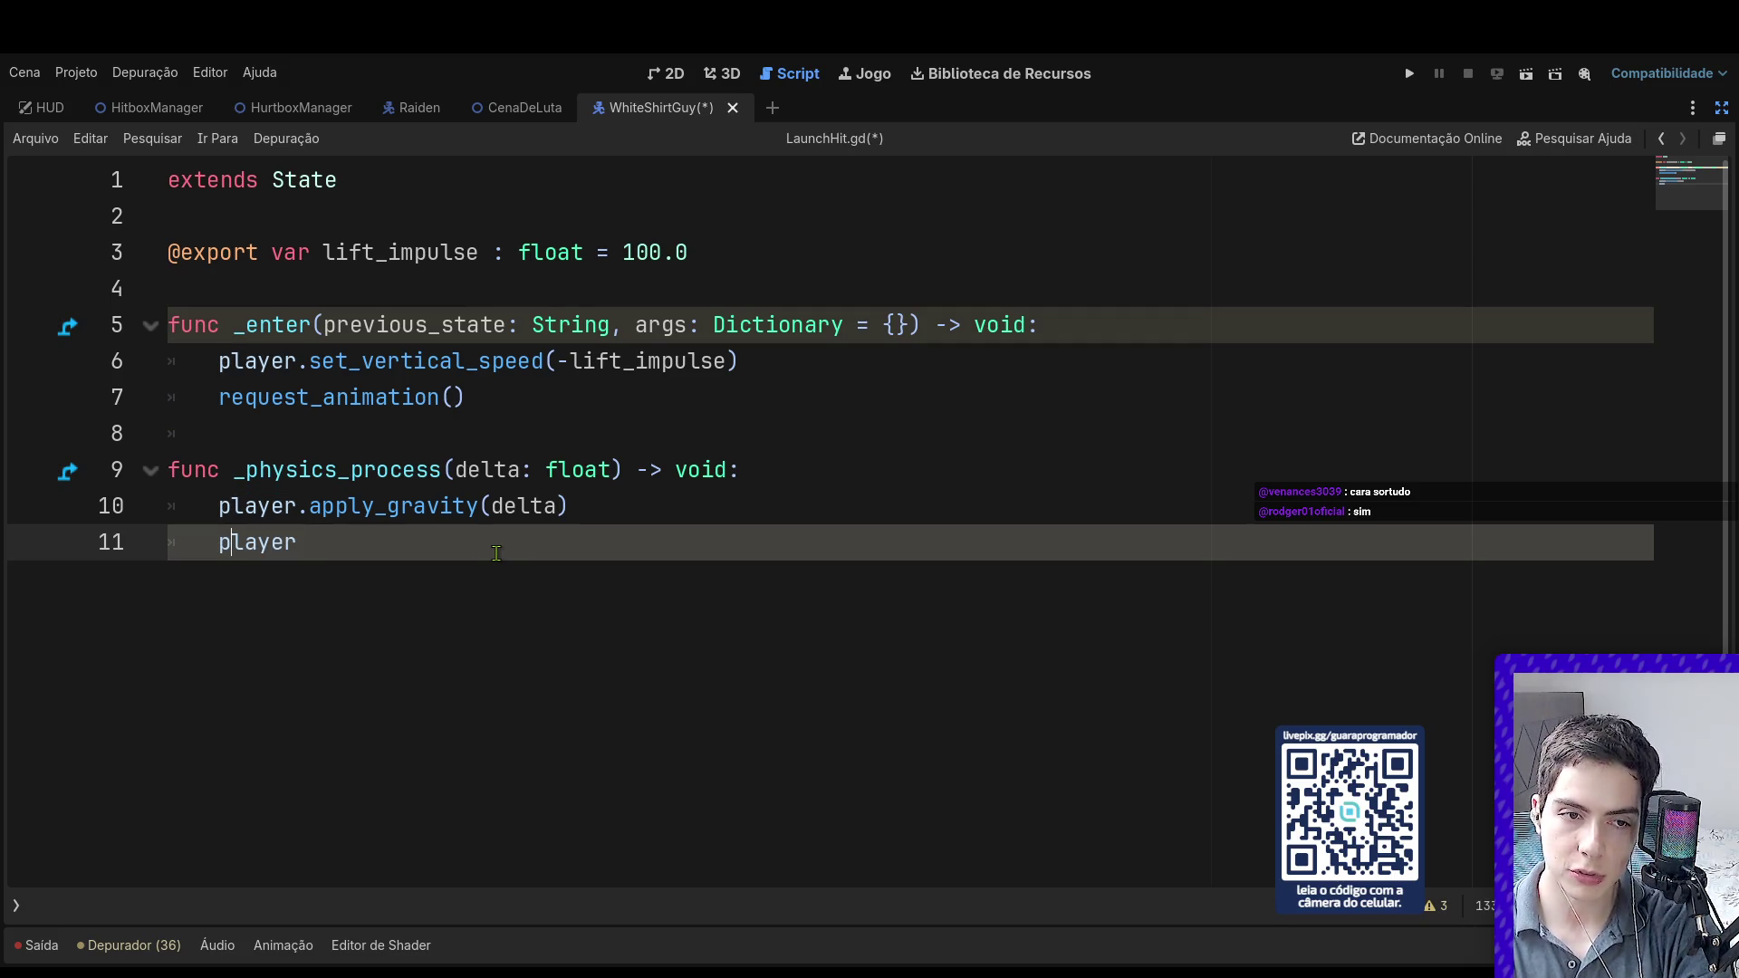
key("Right")
type(".move")
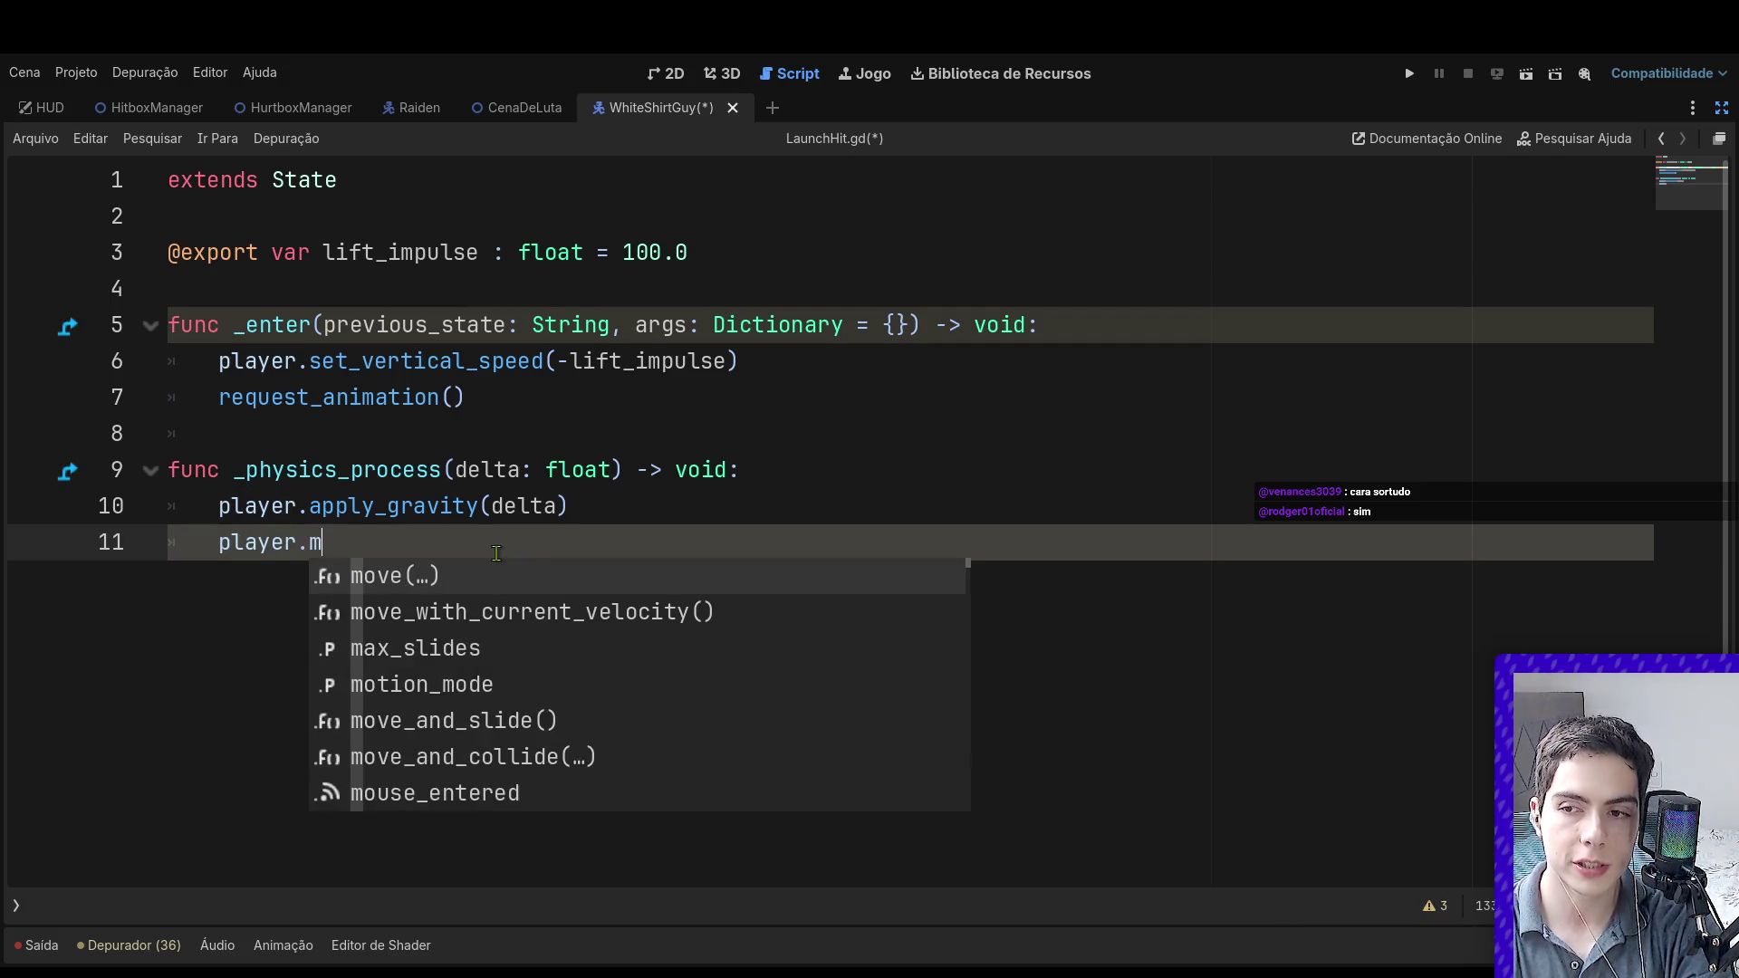
key("Down")
key("Return")
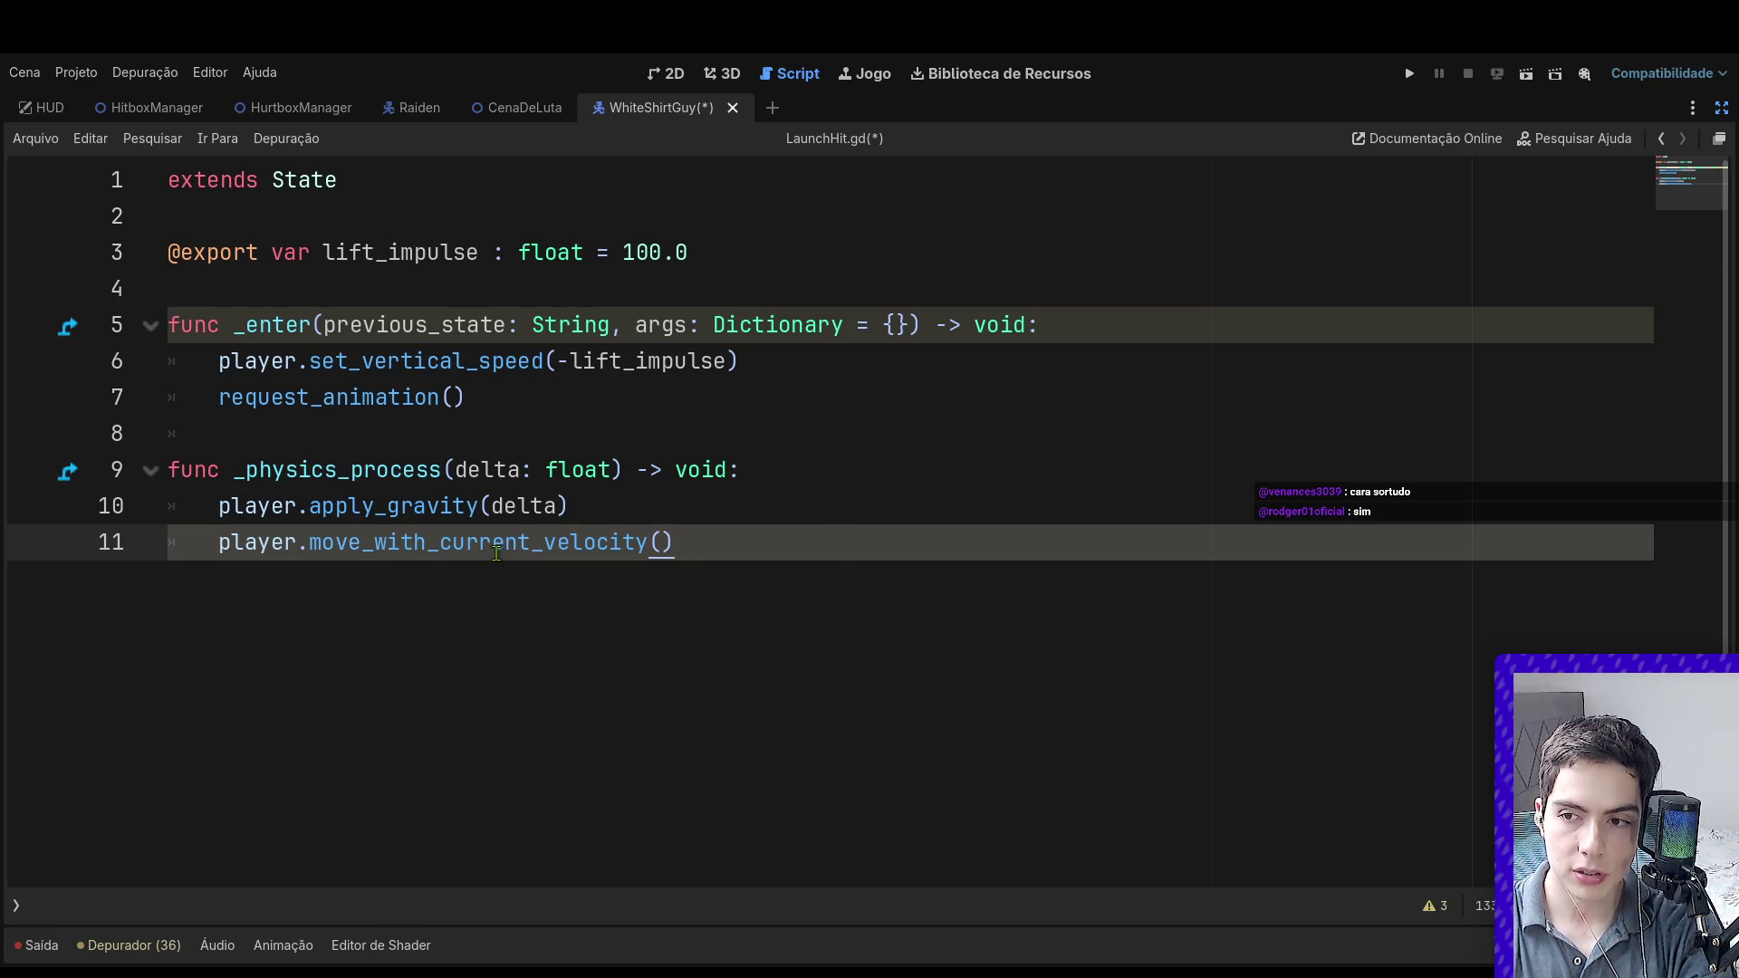
Add an _animation_finished function that emits desativate_hitboxes.
key("Return")
key("Return")
key("BackSpace")
type("func _")
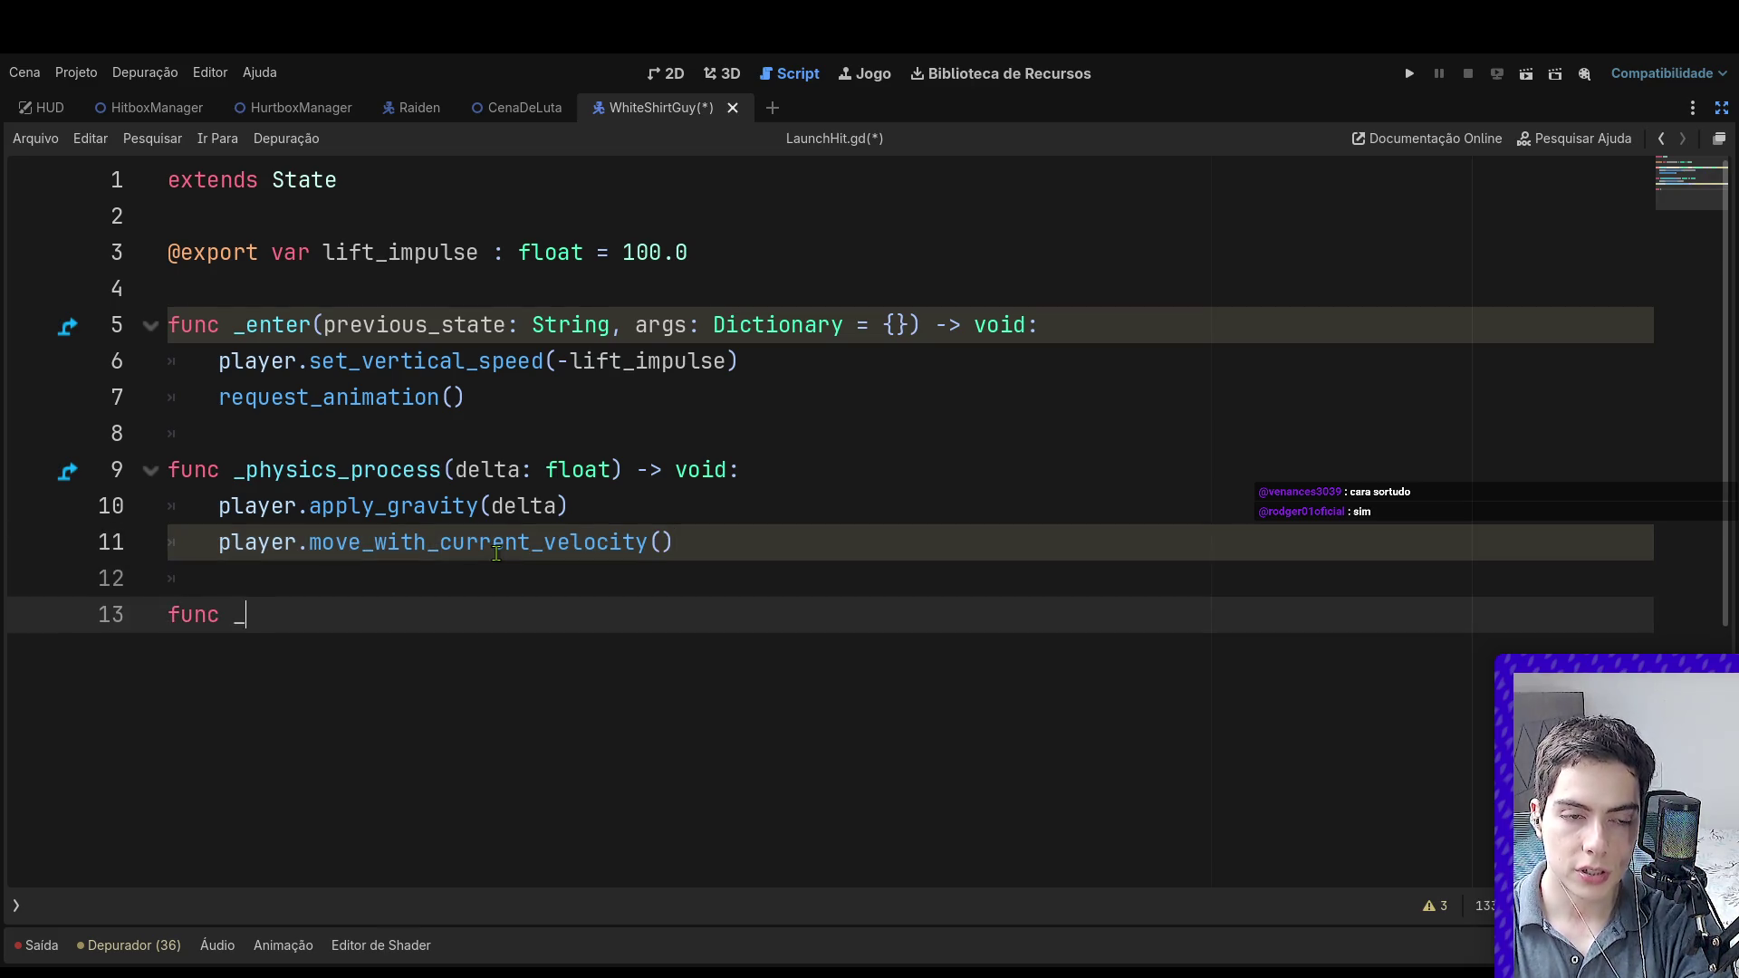
type("anim")
key("Return")
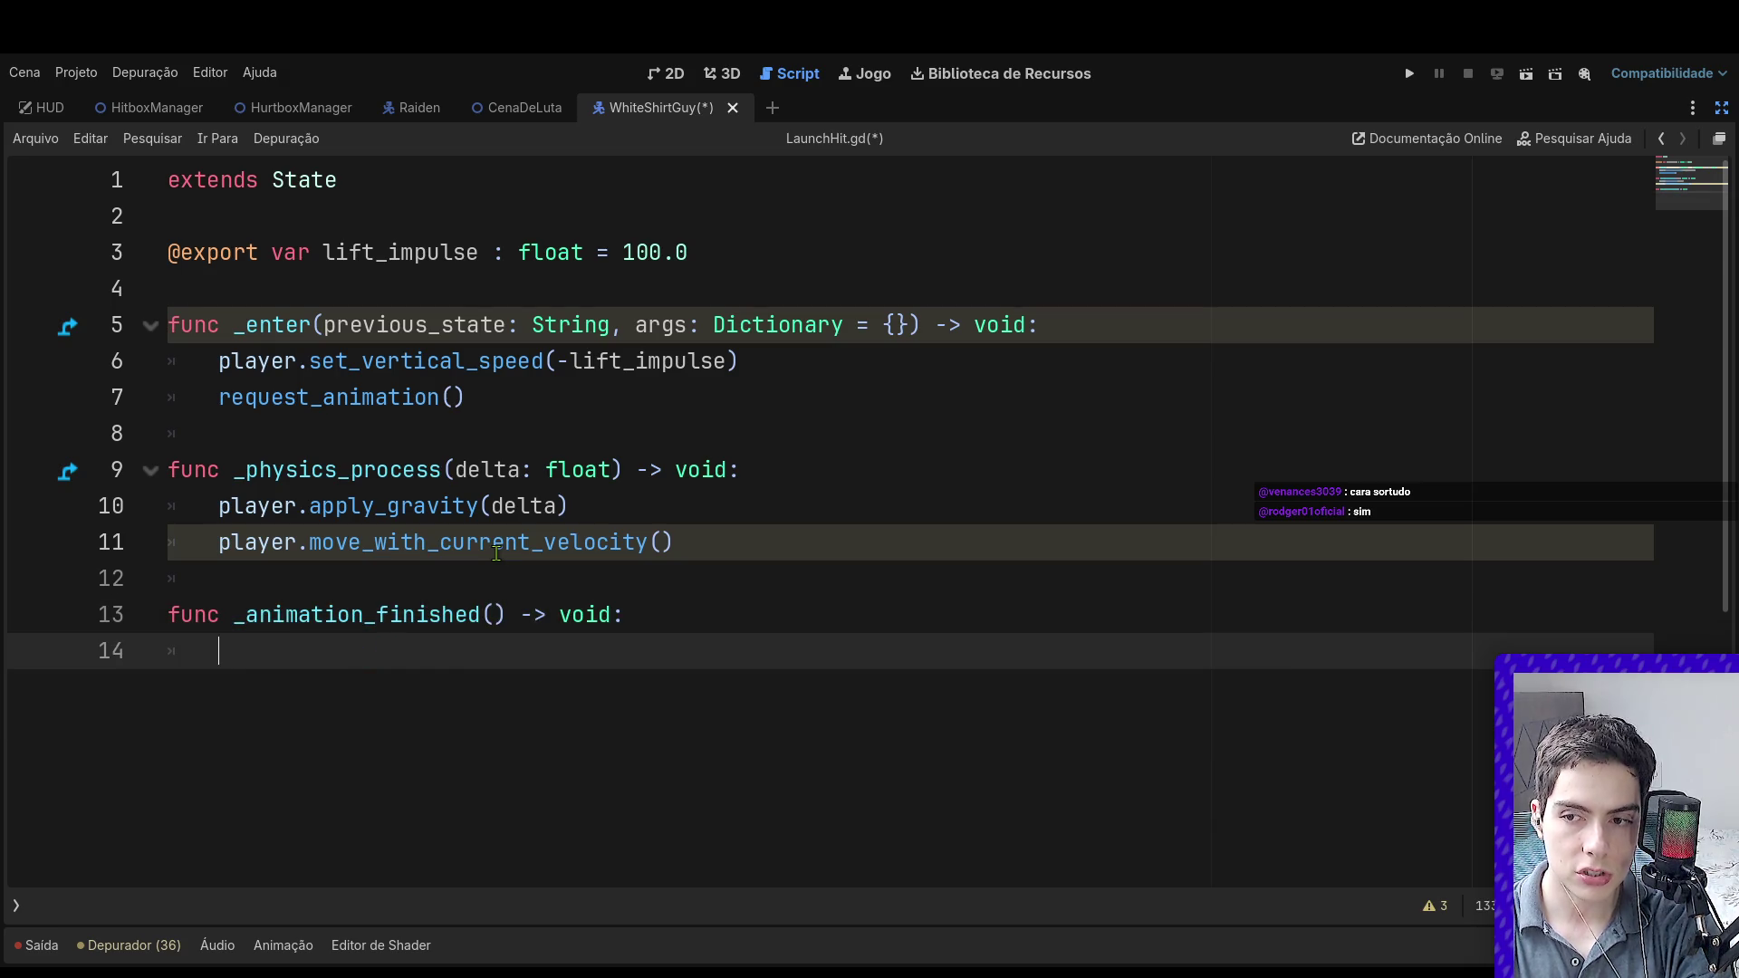
type("desa")
key("Return")
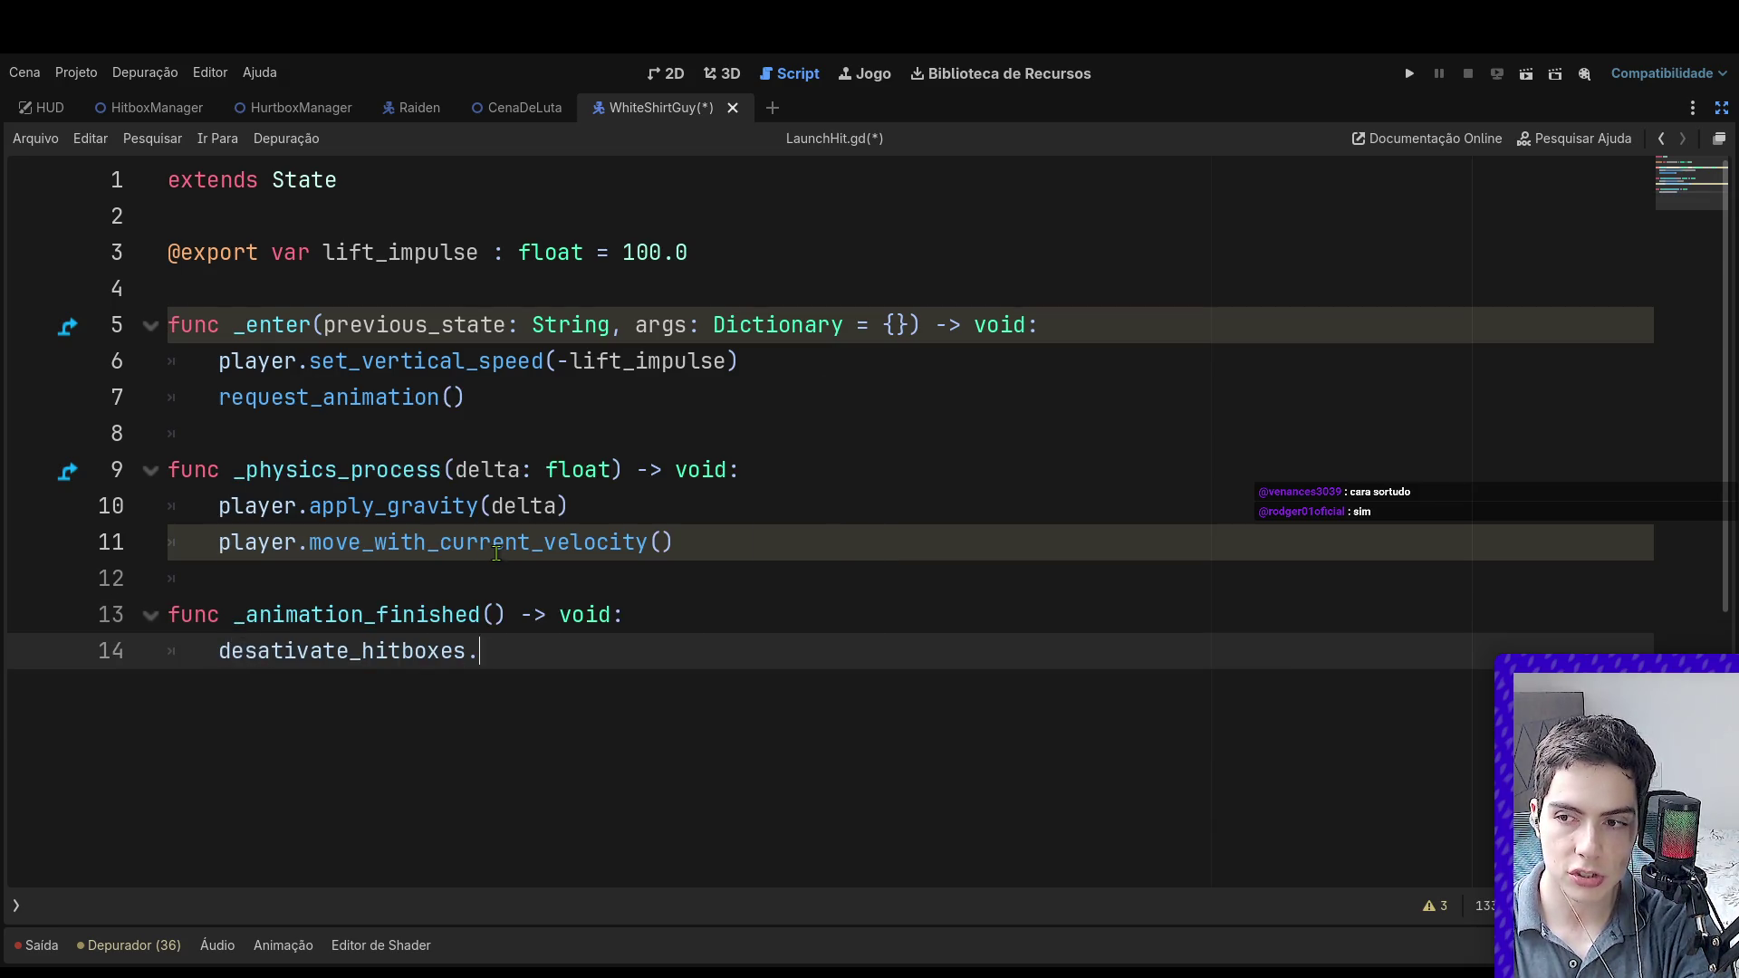
type("em")
key("Return")
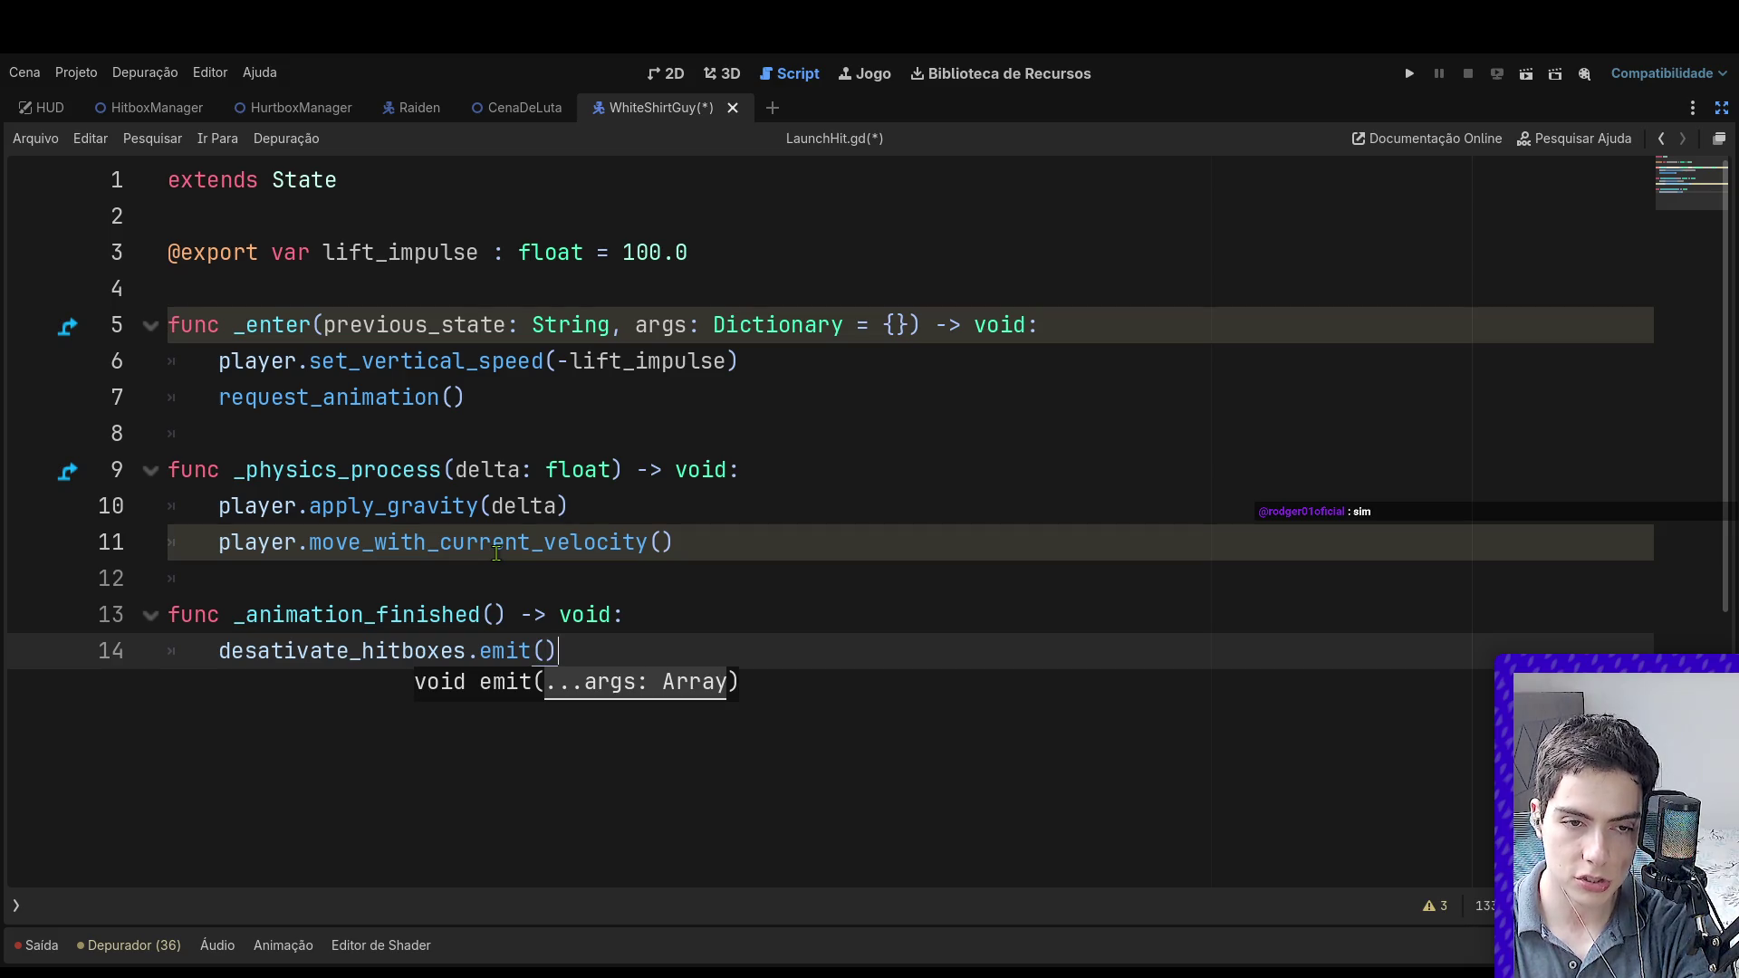
Follow the emit with request_transition("Dropped") and save LaunchHit.gd.
key("Return")
type("requ")
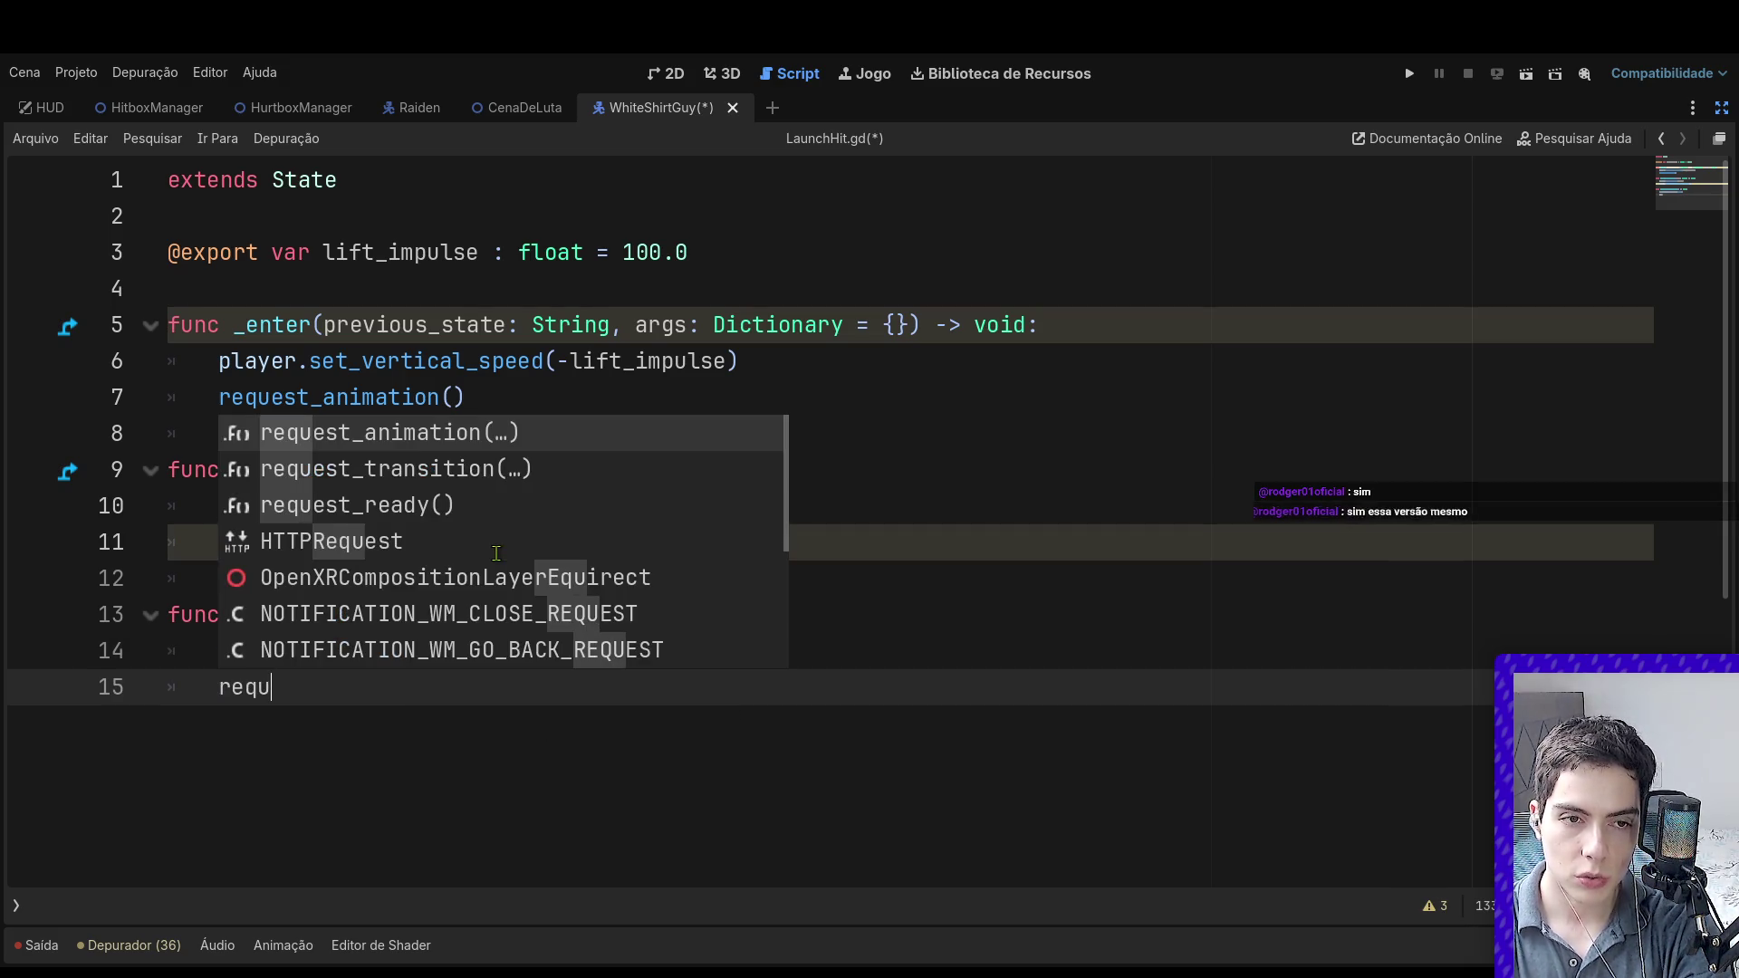
key("Return")
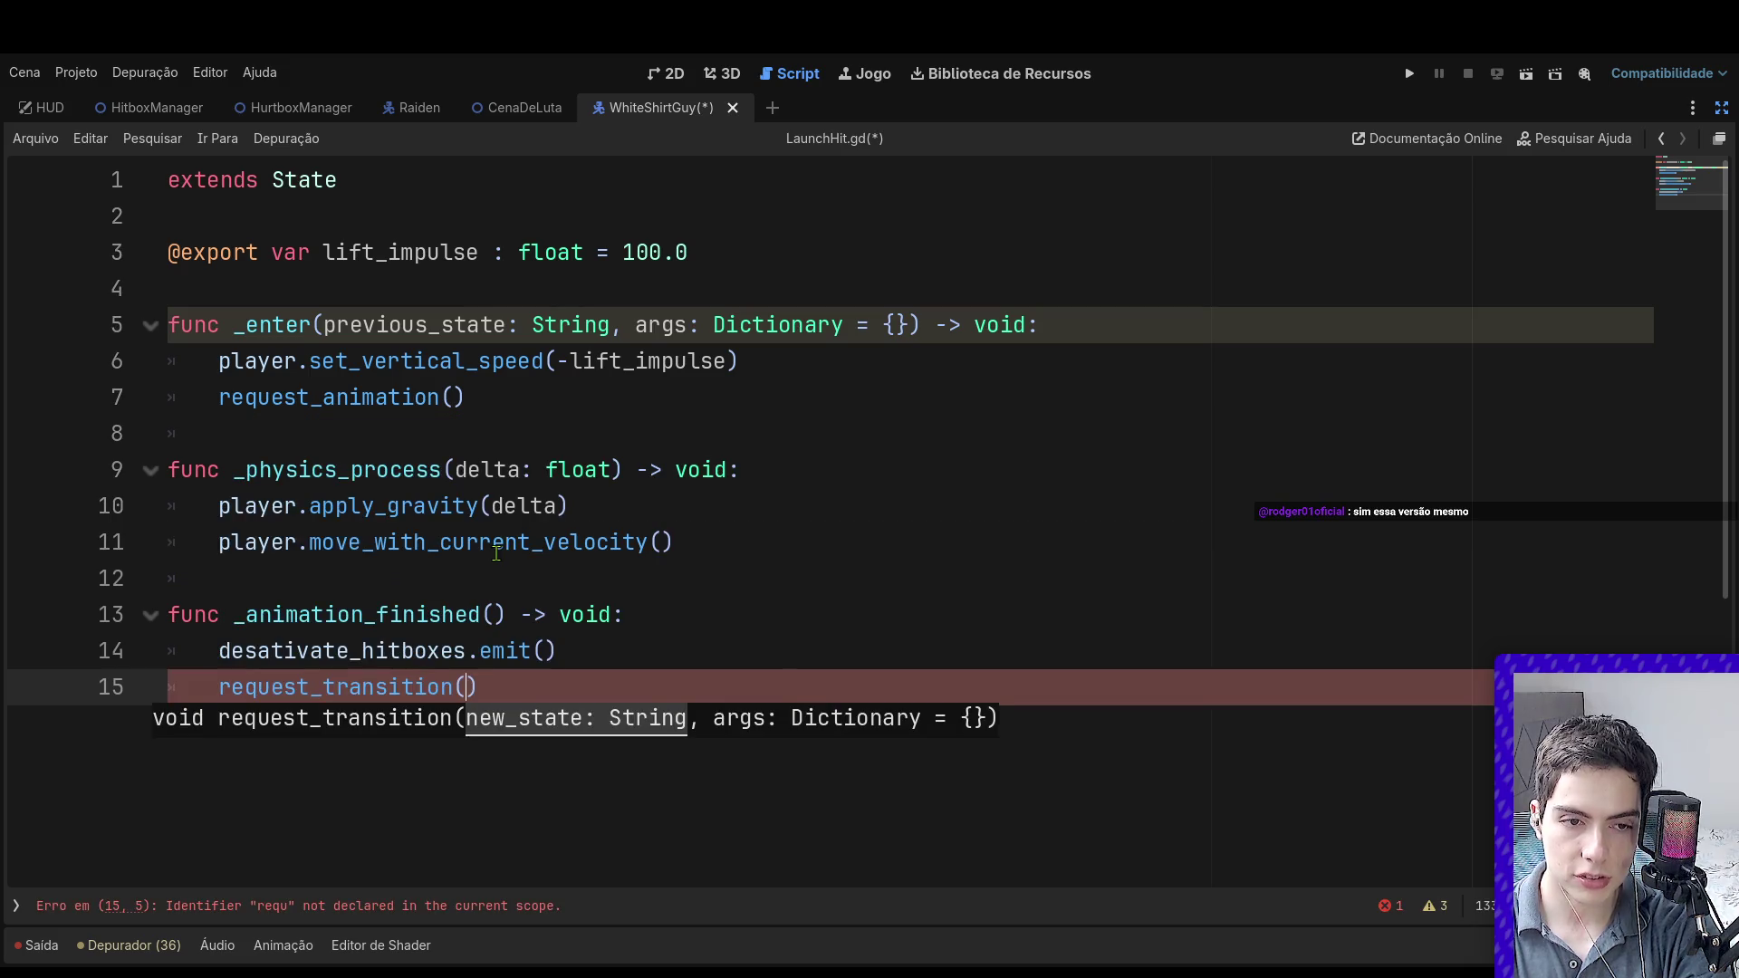
type("\"Dropped")
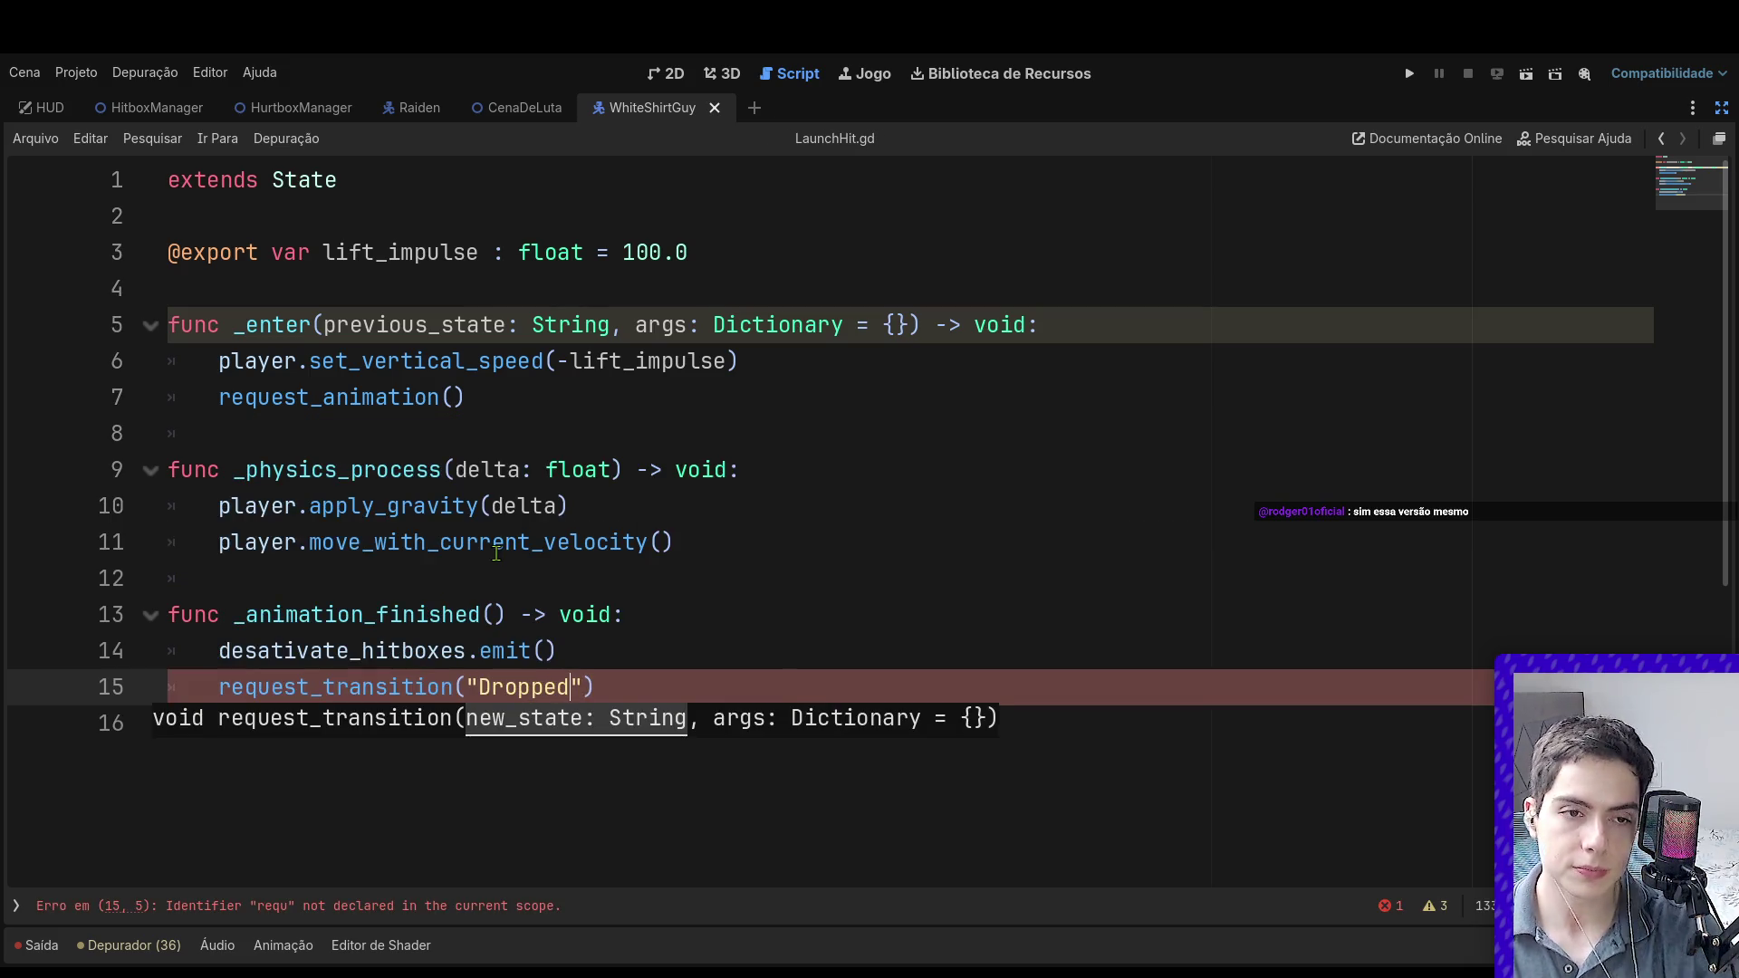
key("ctrl+s")
left_click(678, 556)
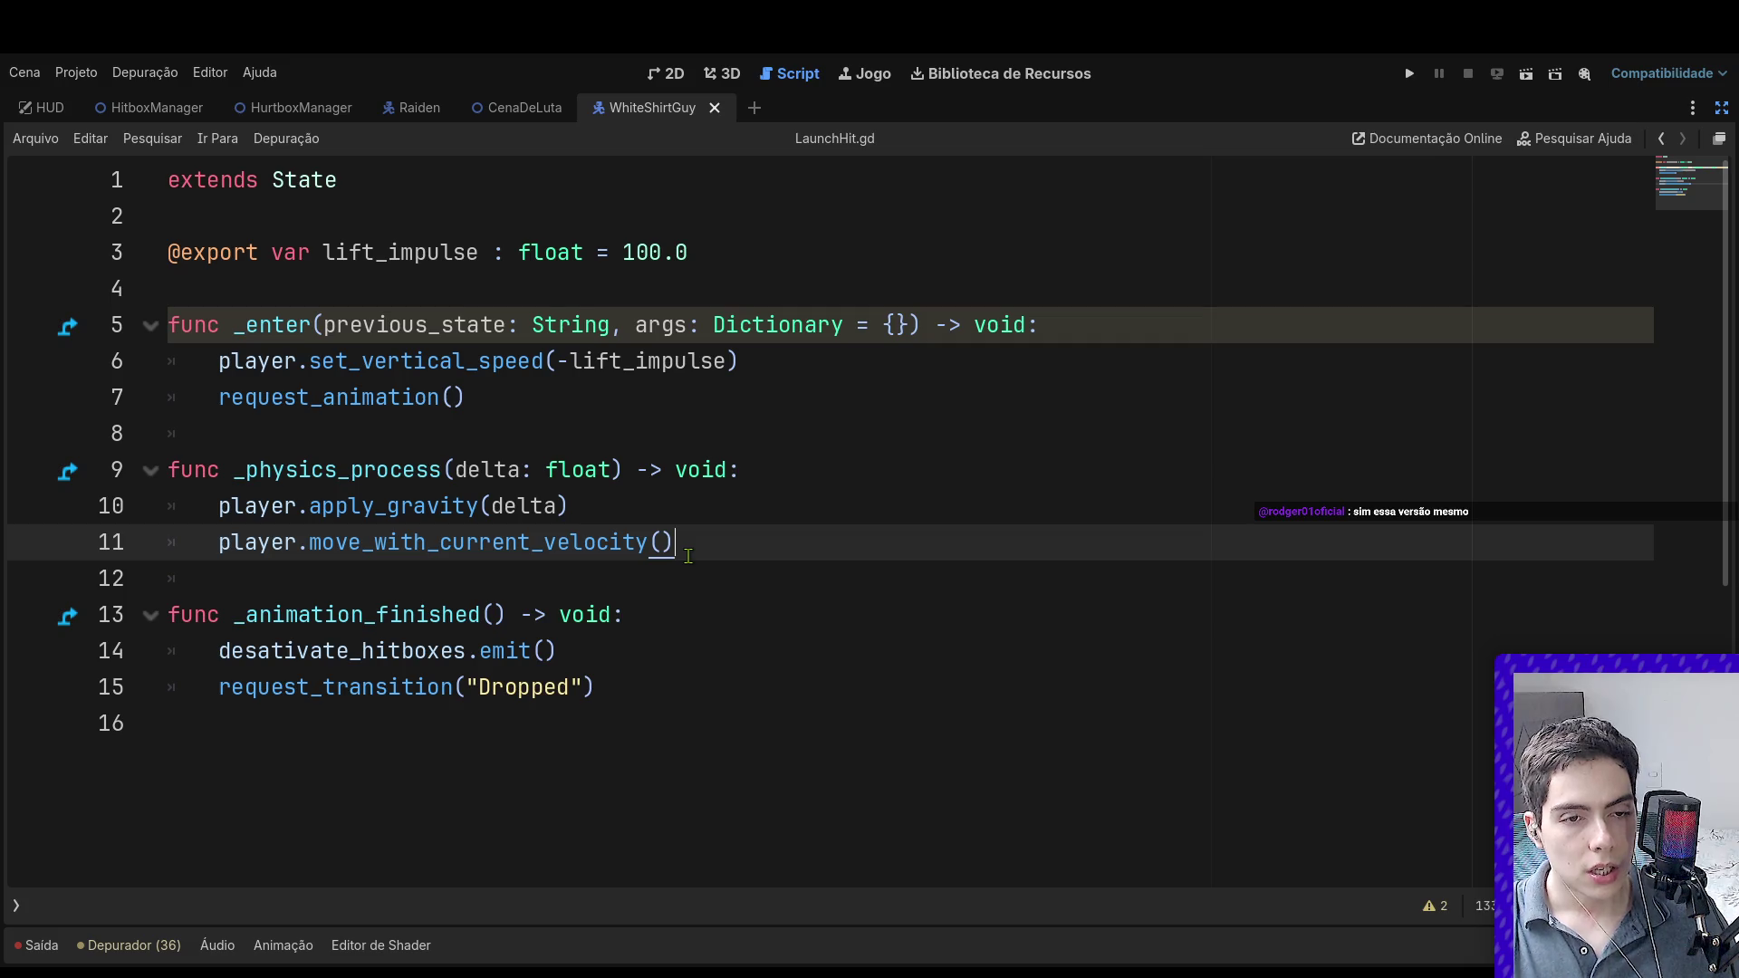
Open the Dropped node's script and delete its template functions.
left_click(667, 74)
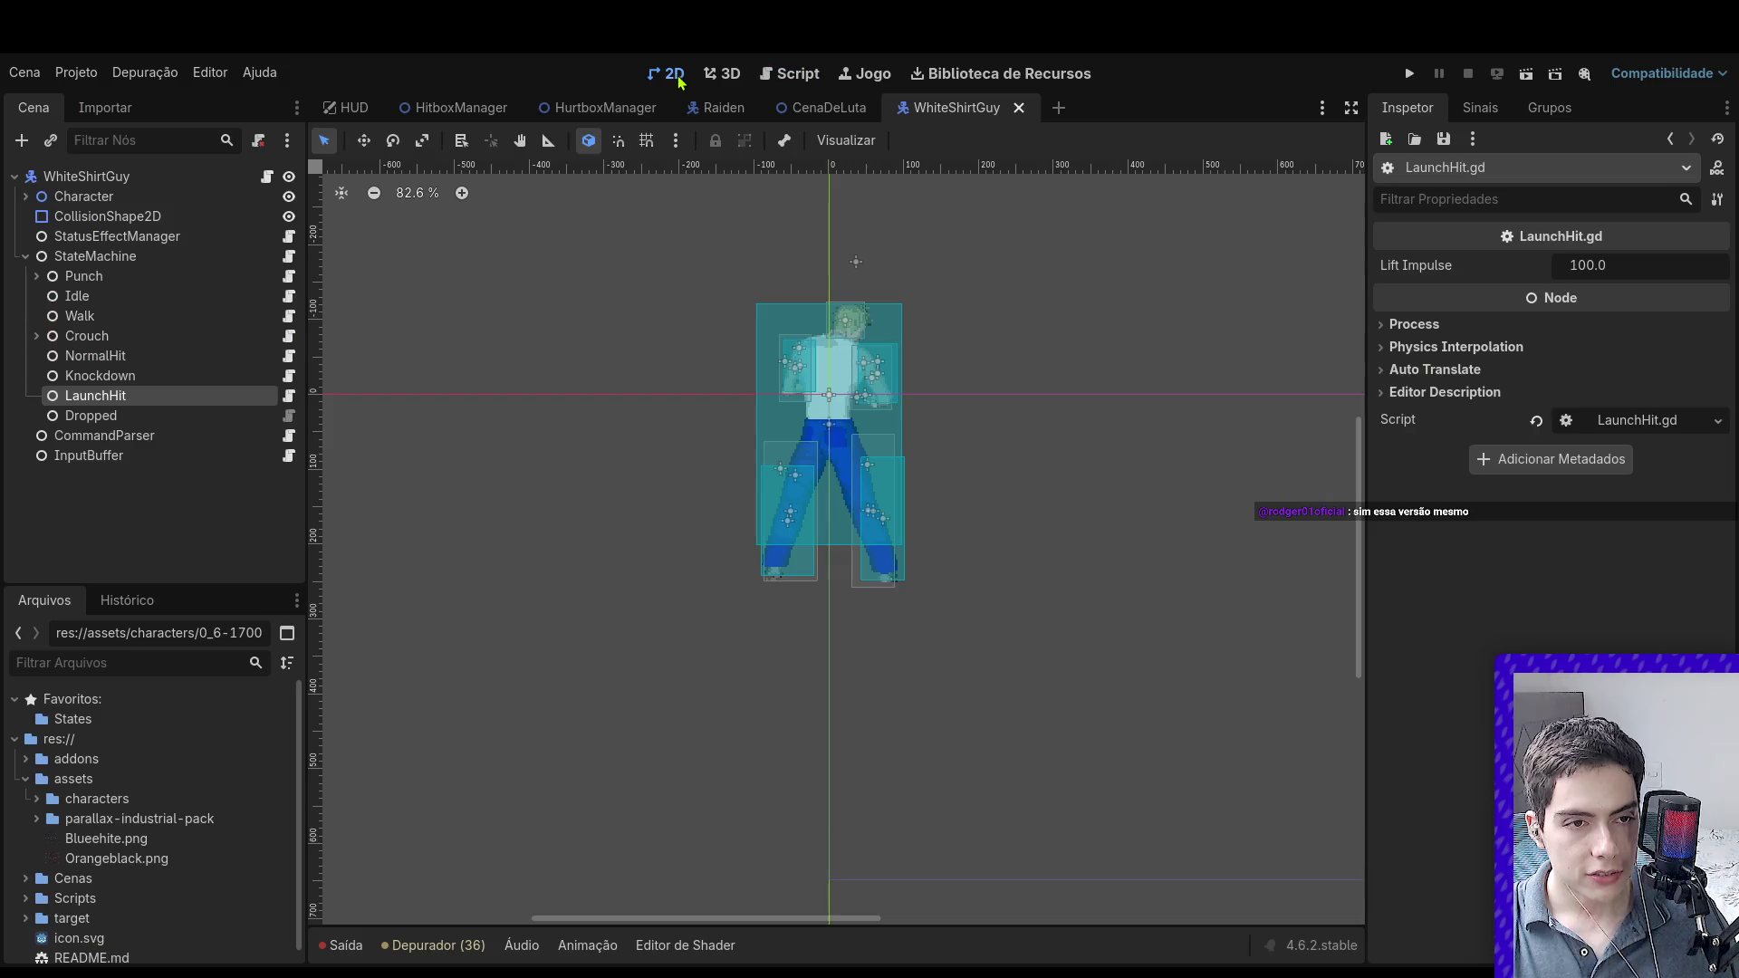
left_click(149, 419)
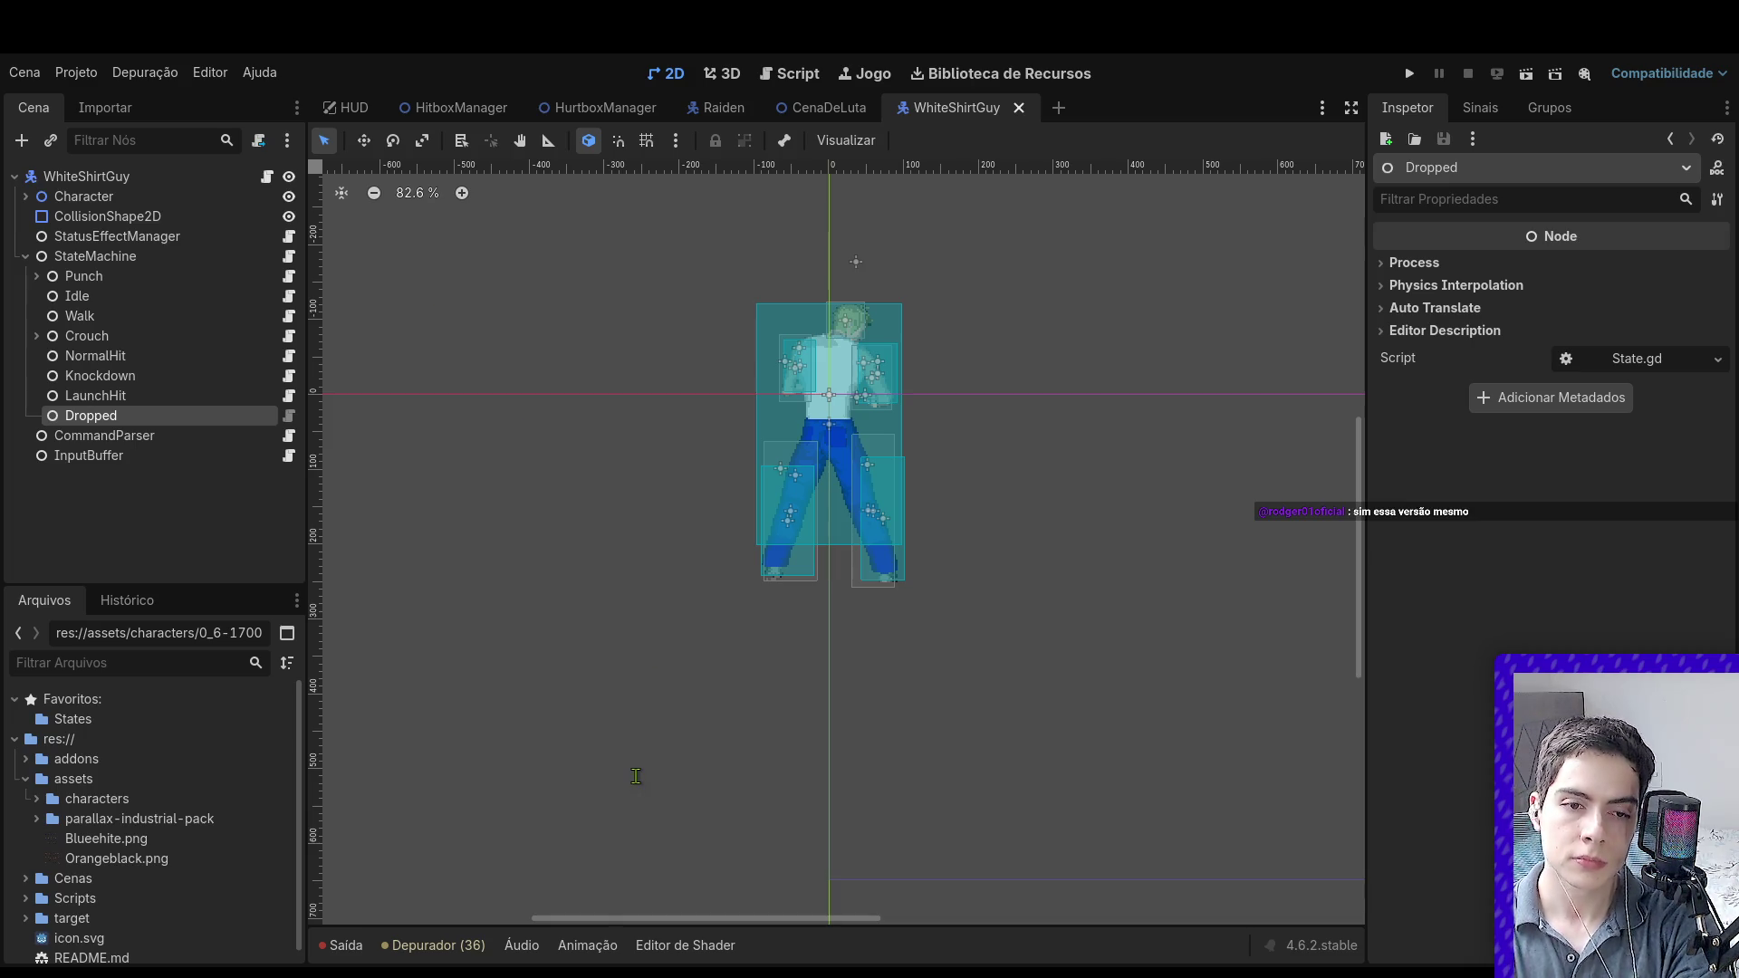
key("ctrl+F3")
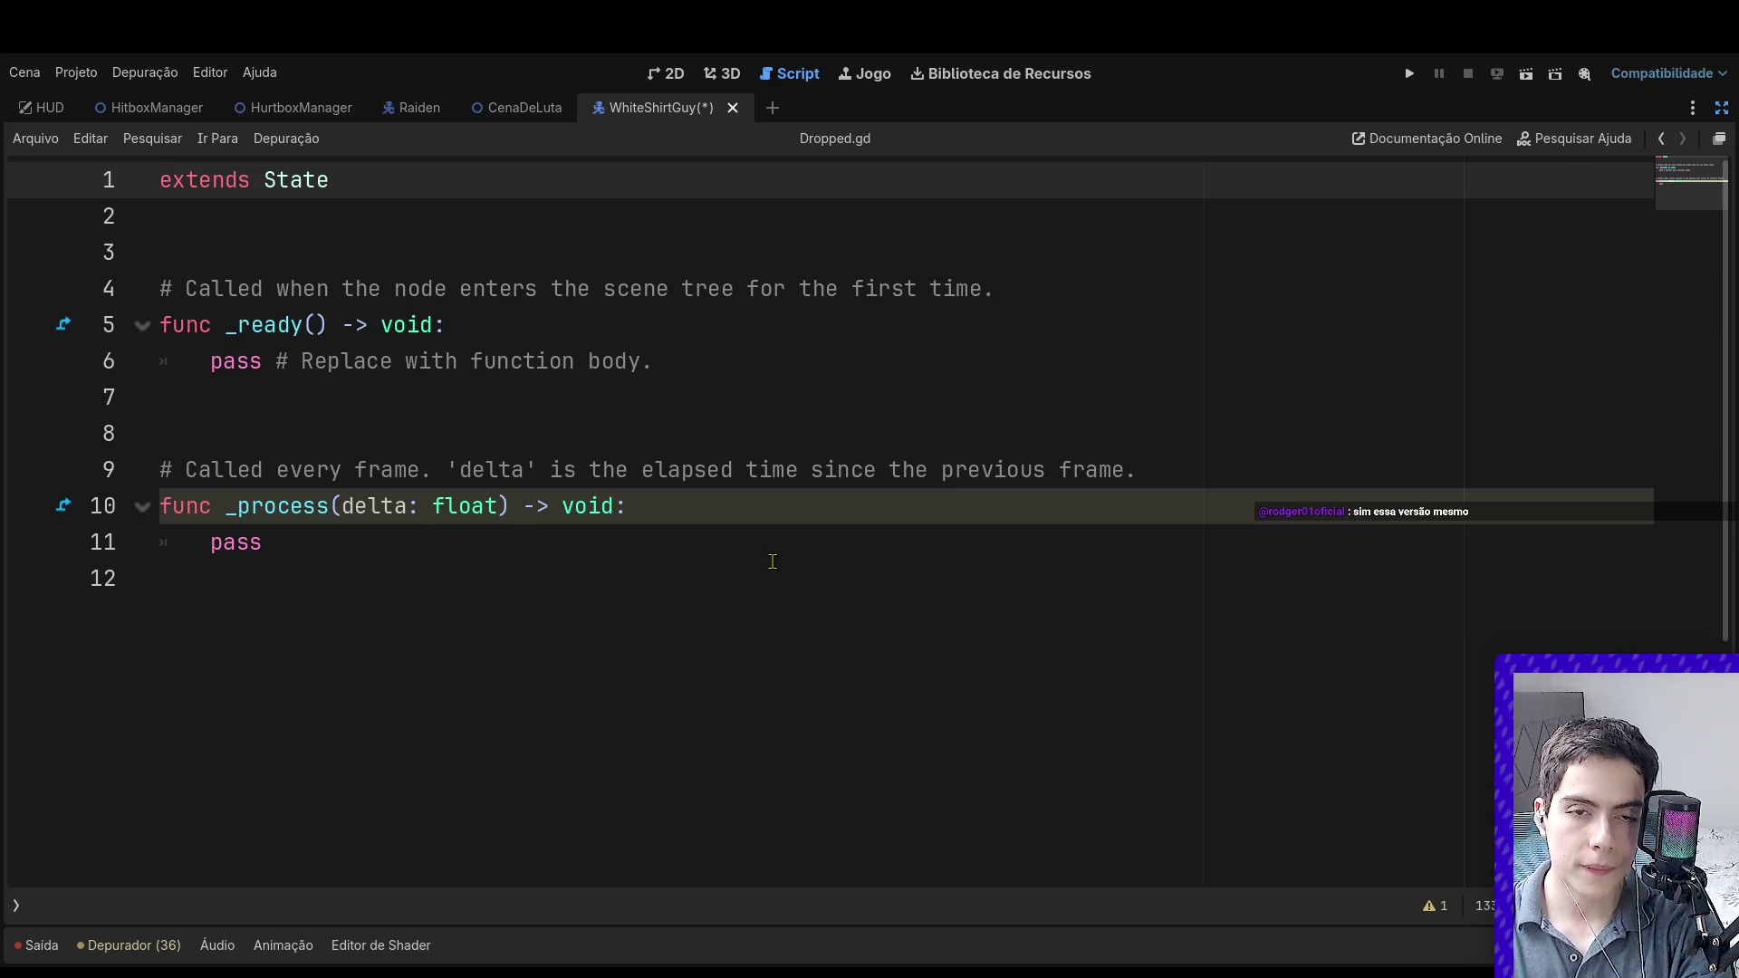
mouse_move(270, 543)
left_mouse_down()
mouse_move(283, 361)
mouse_move(122, 282)
left_mouse_up()
key("BackSpace")
Write an _enter override that calls request_animation().
type("func_e")
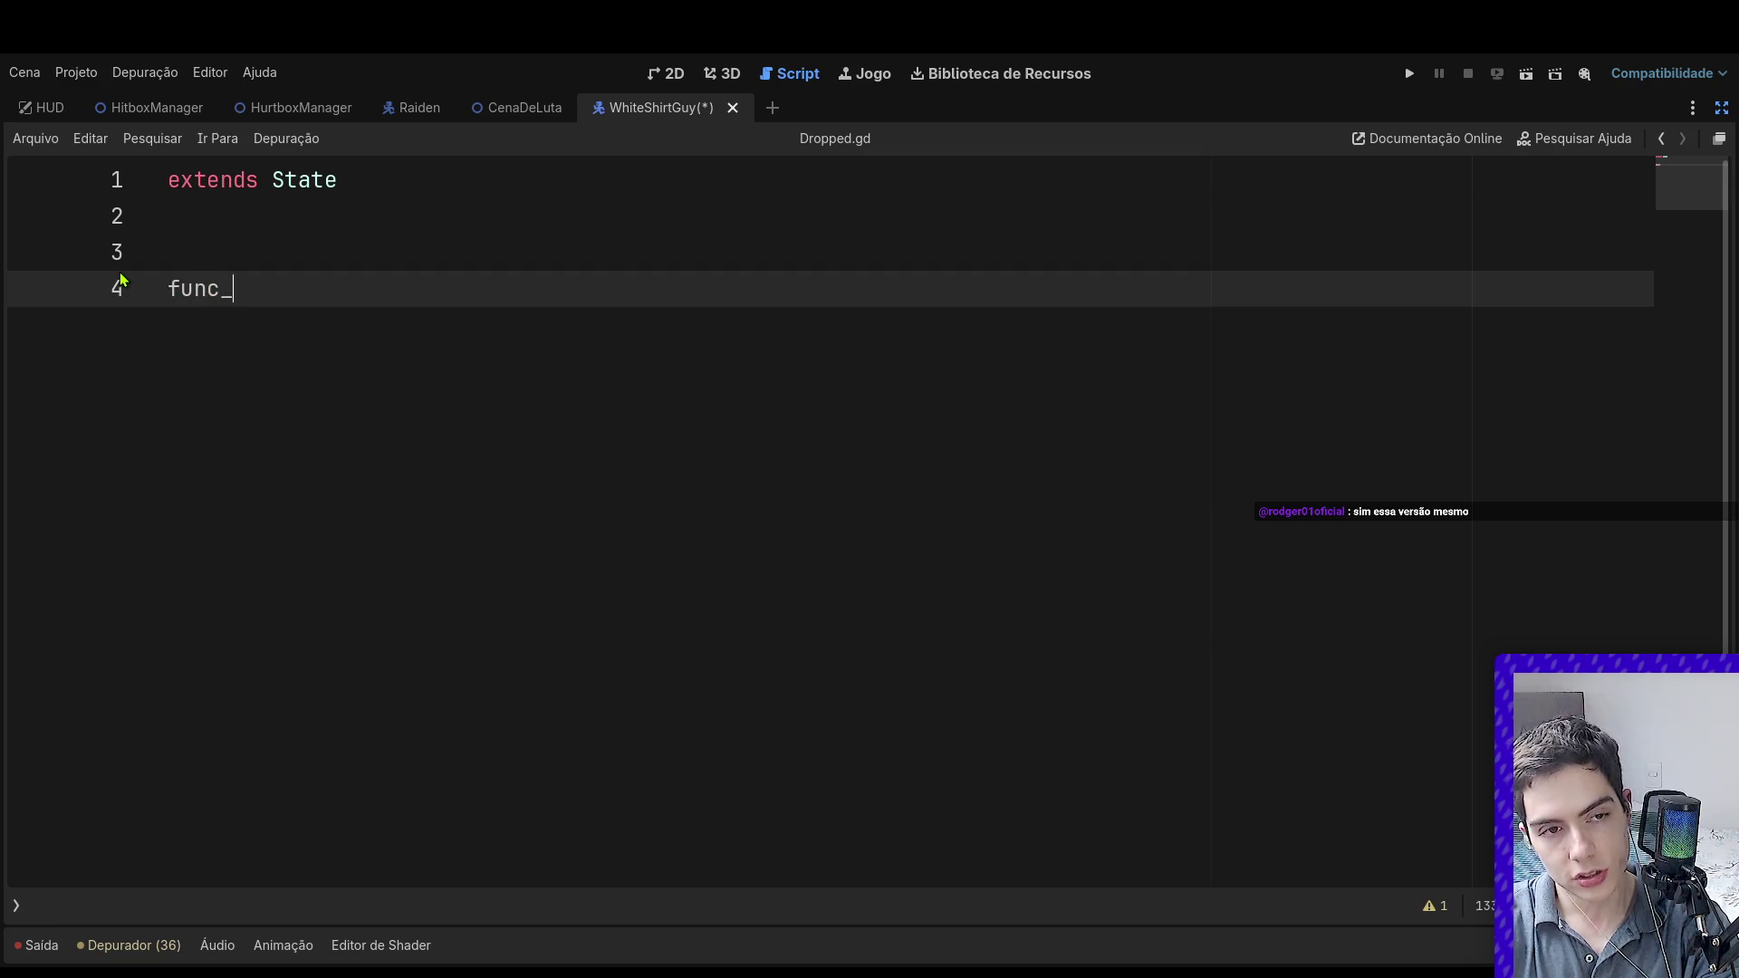
key("BackSpace")
key("BackSpace")
type("_")
key("Down")
key("Return")
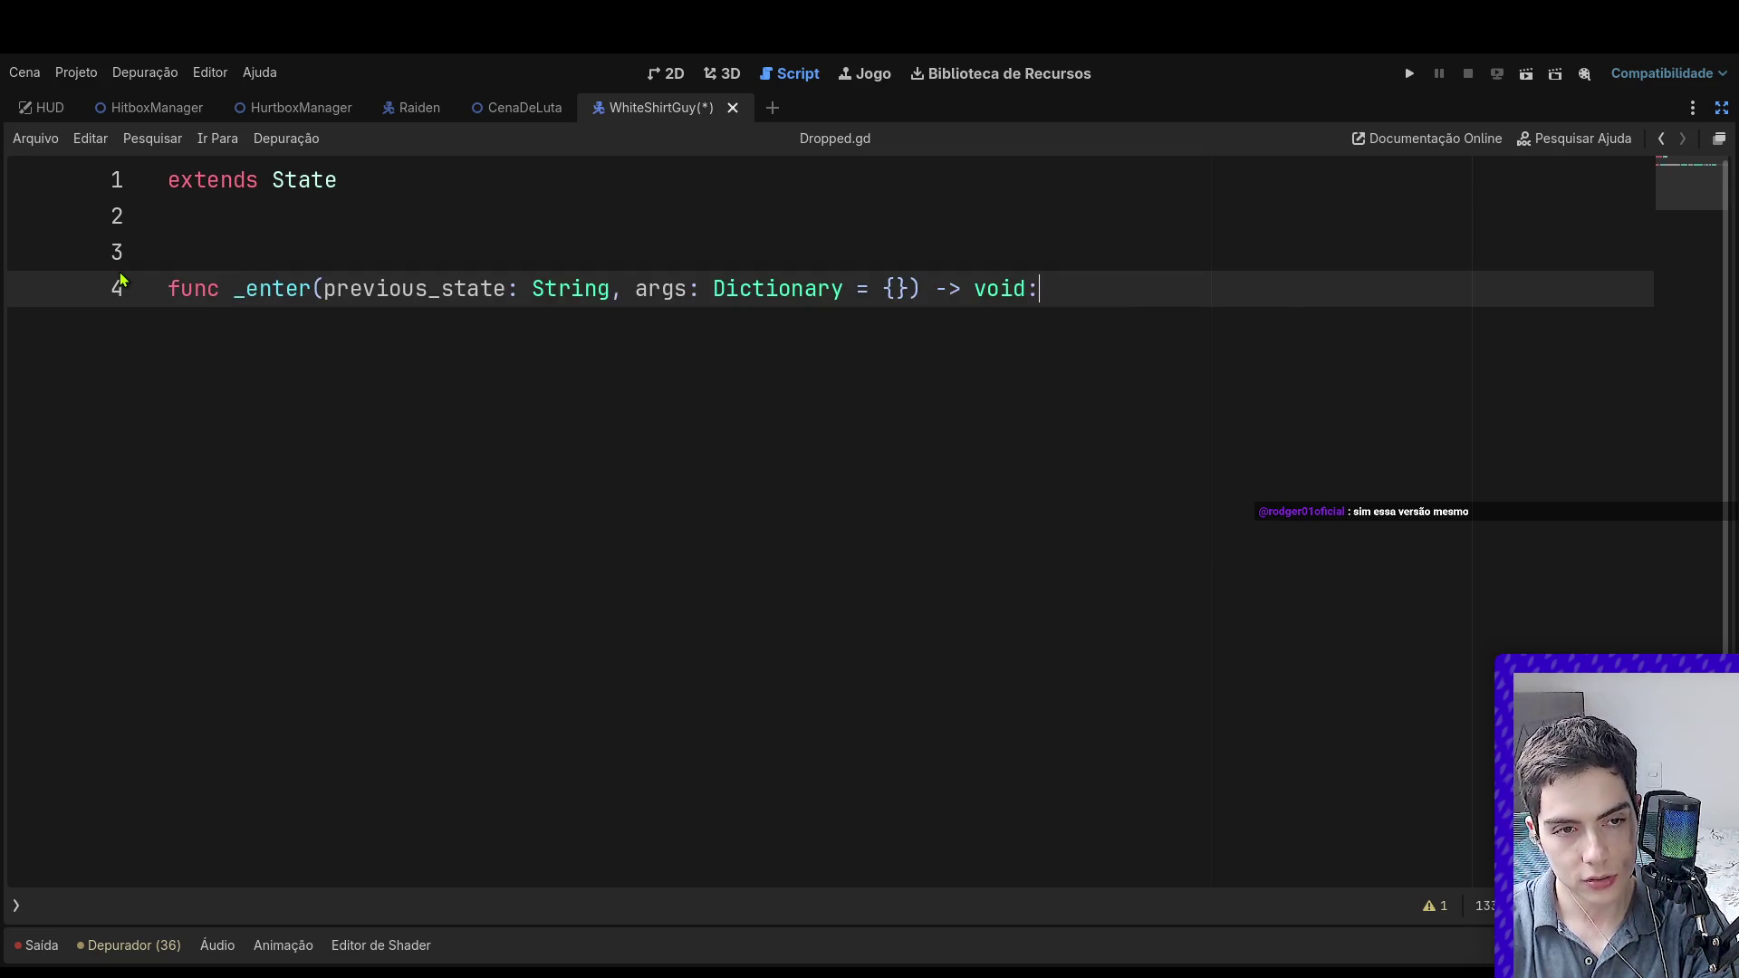
key("Return")
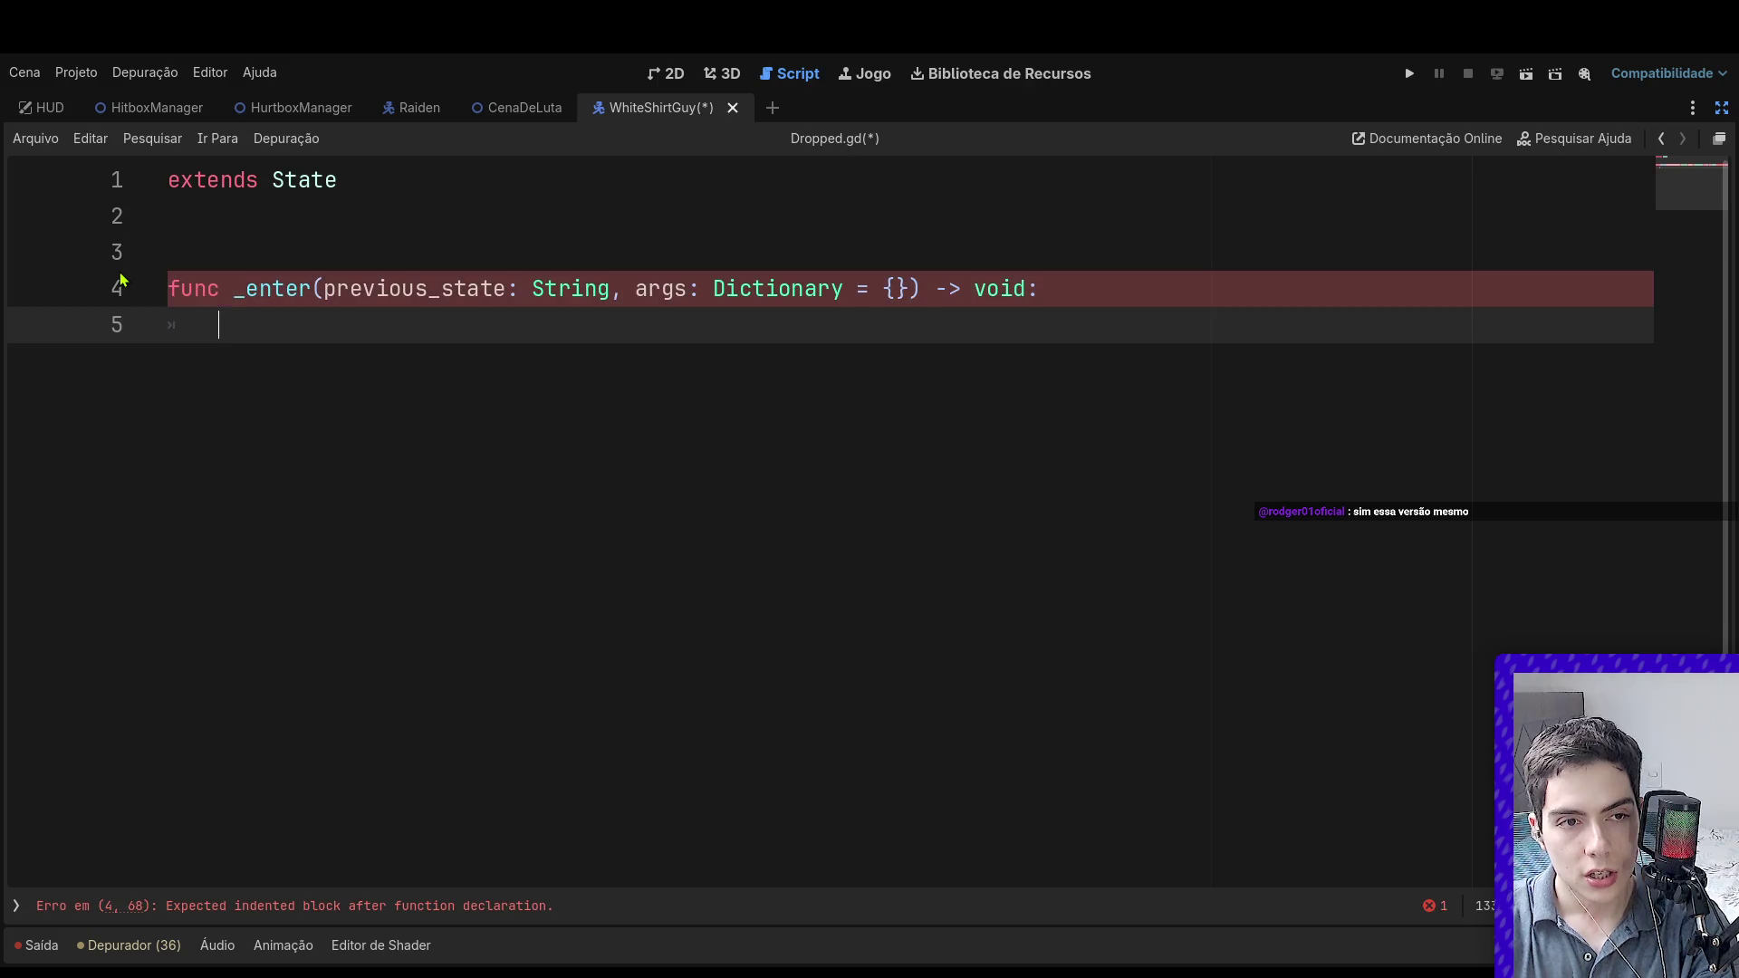
type("req")
key("Return")
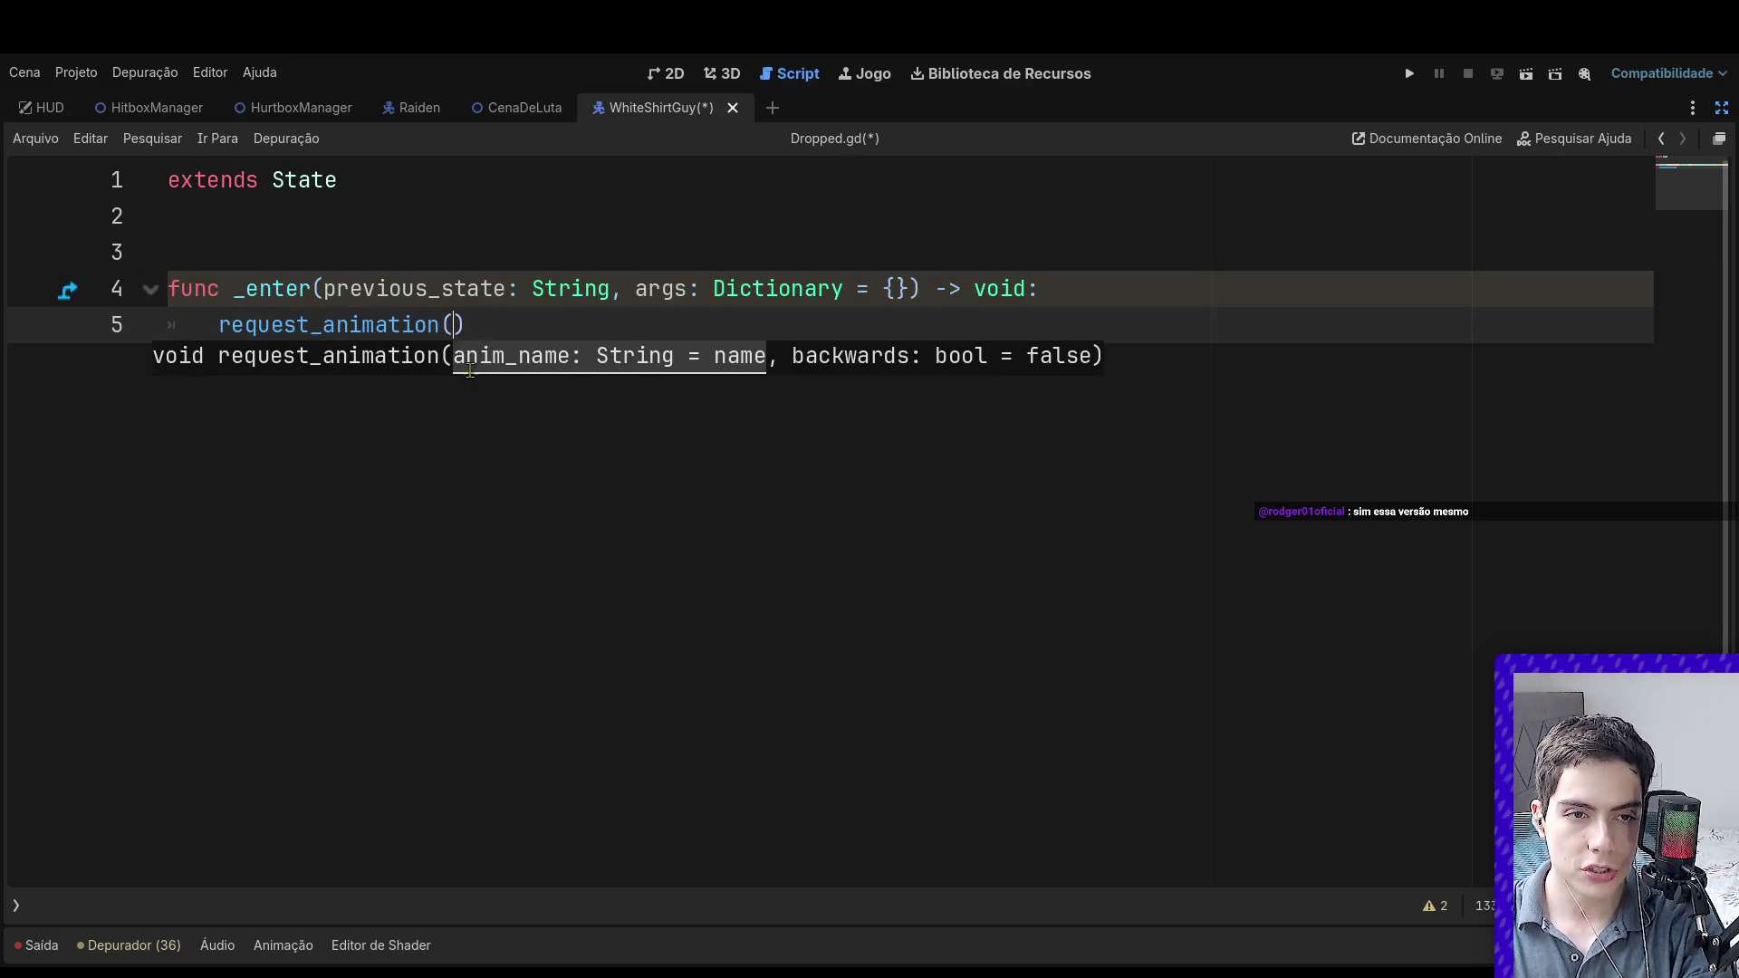
Add an _animation_finished function header below _enter.
left_click(586, 332)
key("Return")
key("Return")
key("BackSpace")
type("func _e")
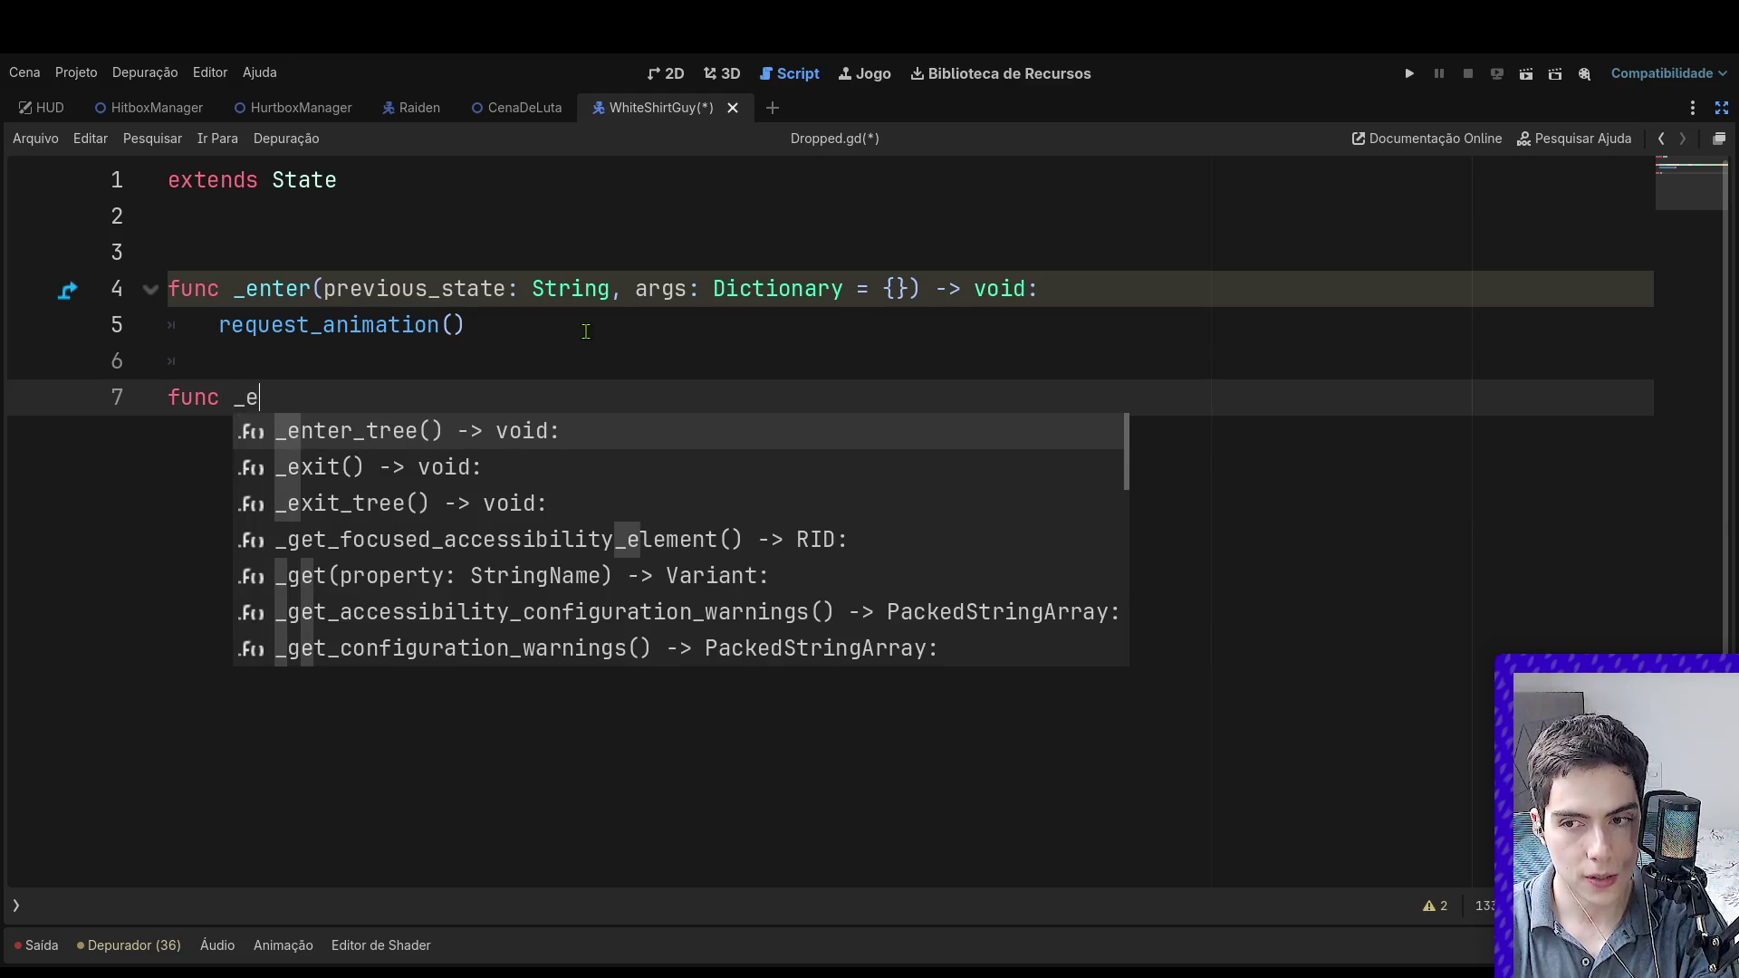
key("Down")
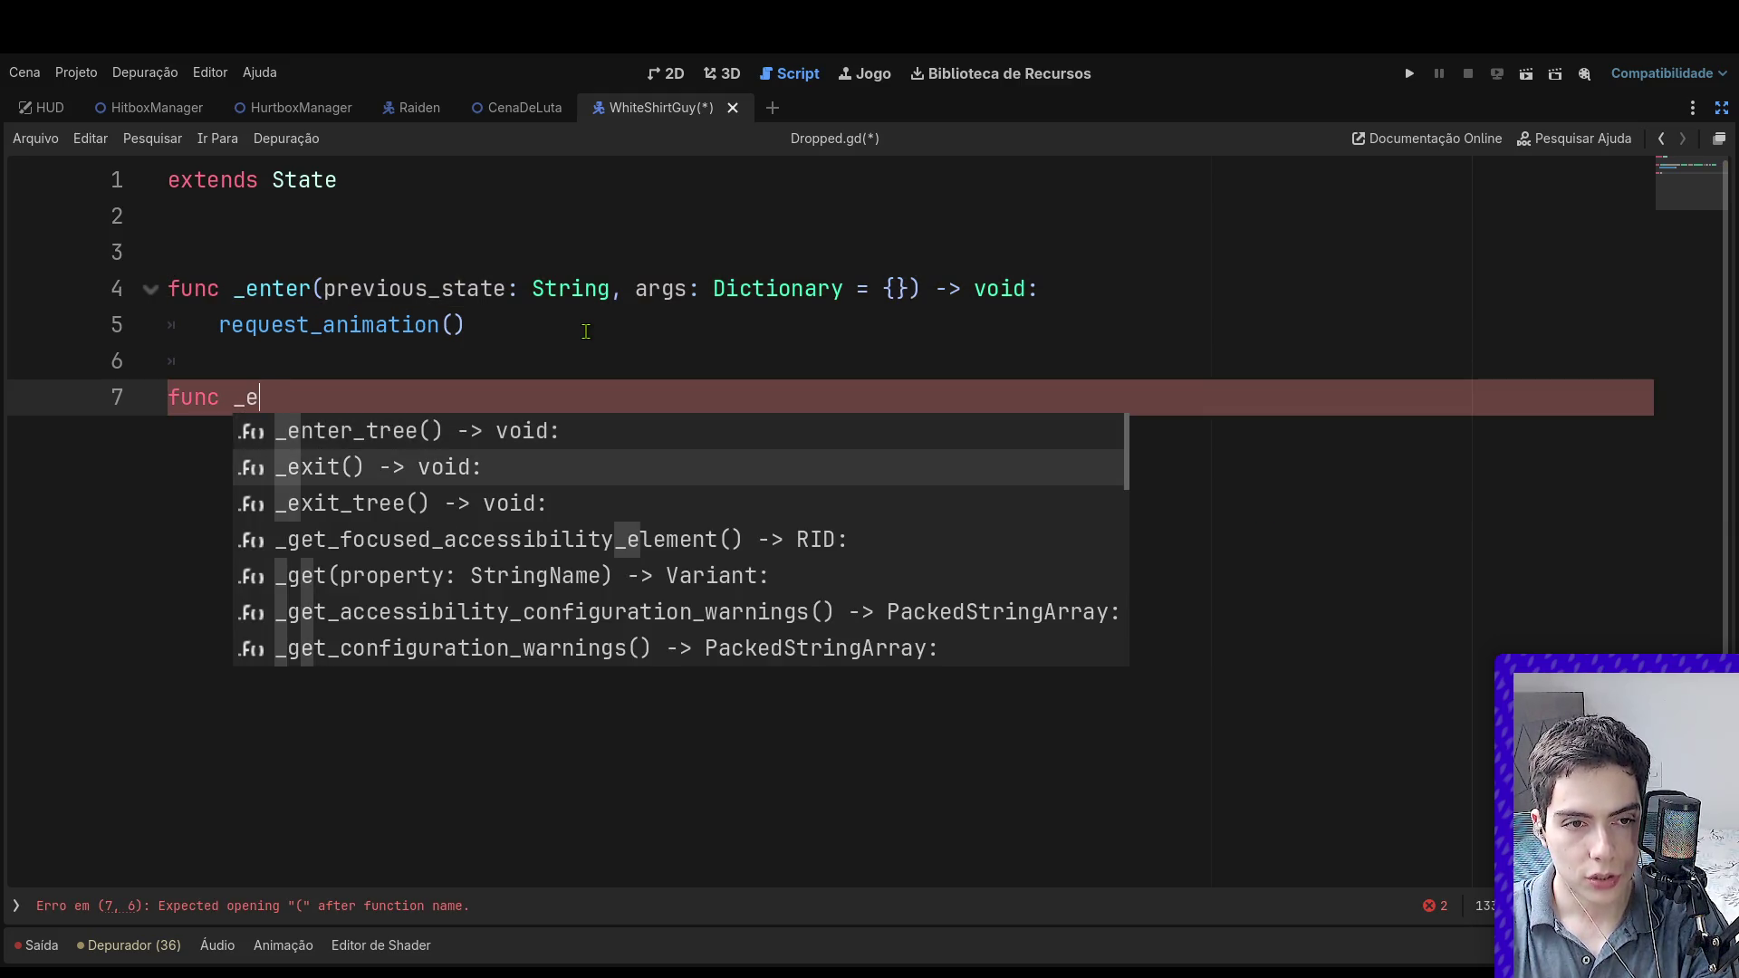
key("Down")
key("Up")
key("Return")
key("Return")
key("BackSpace")
key("BackSpace")
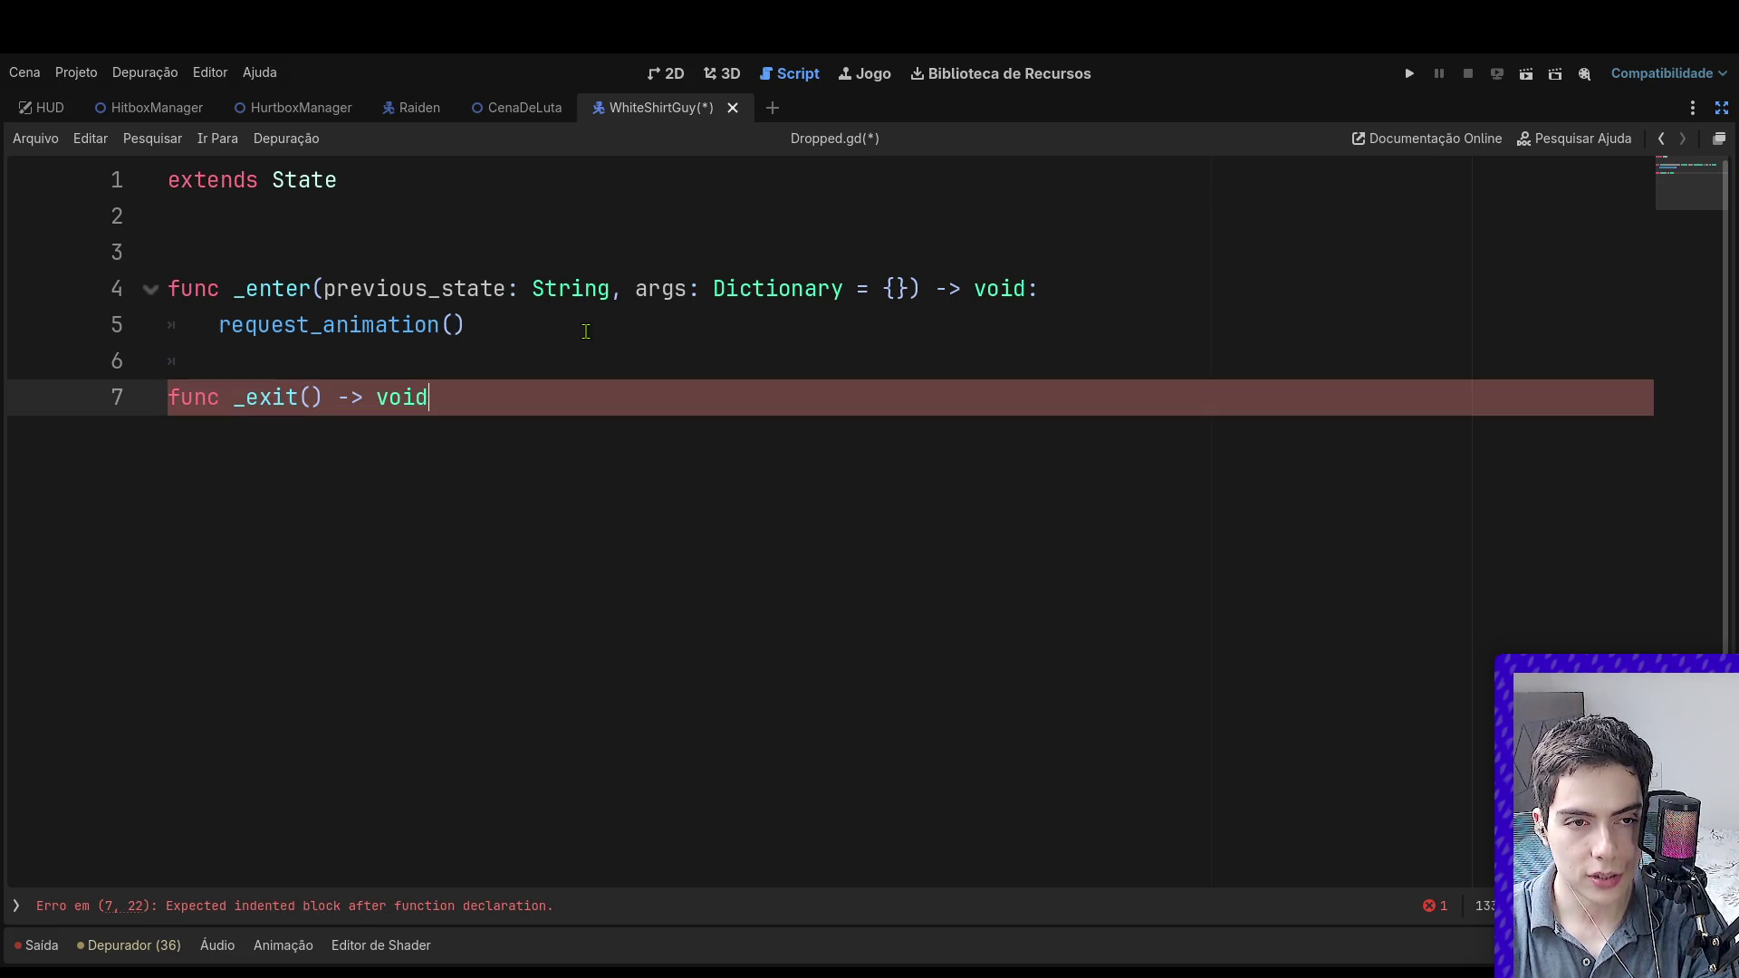
key("BackSpace")
key("BackSpace")
key("BackSpace")
type("ani")
key("Return")
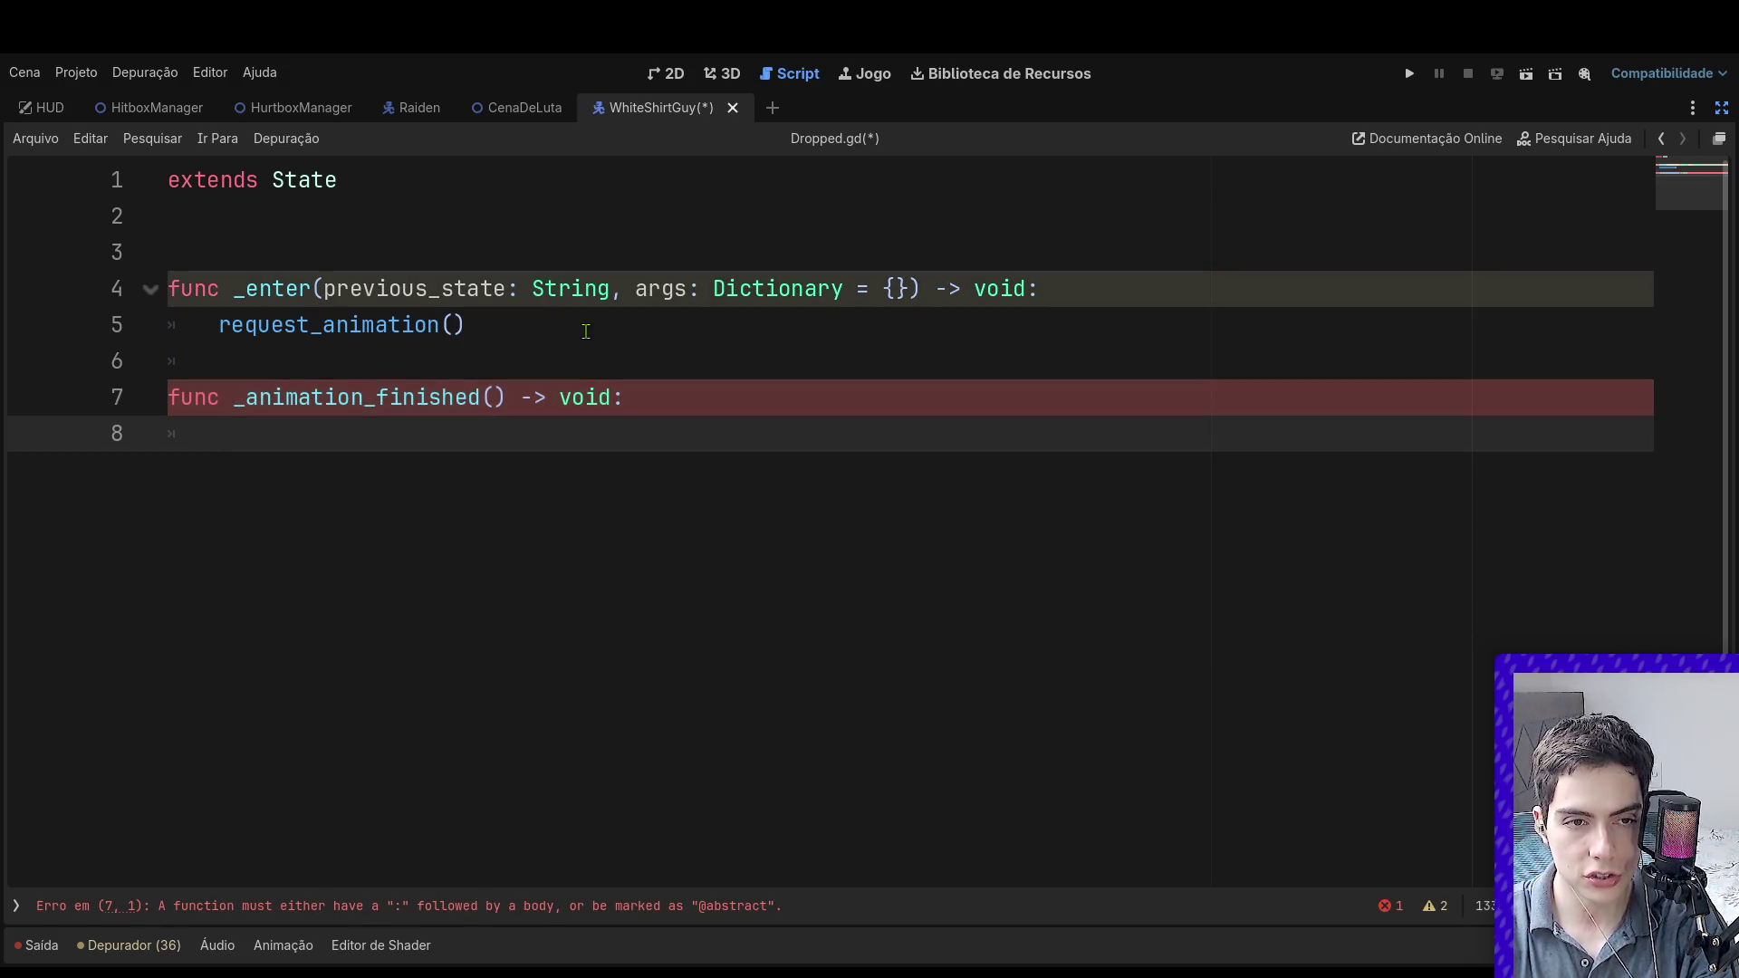
Make it call request_transition("Idle") and save Dropped.gd.
type("reques")
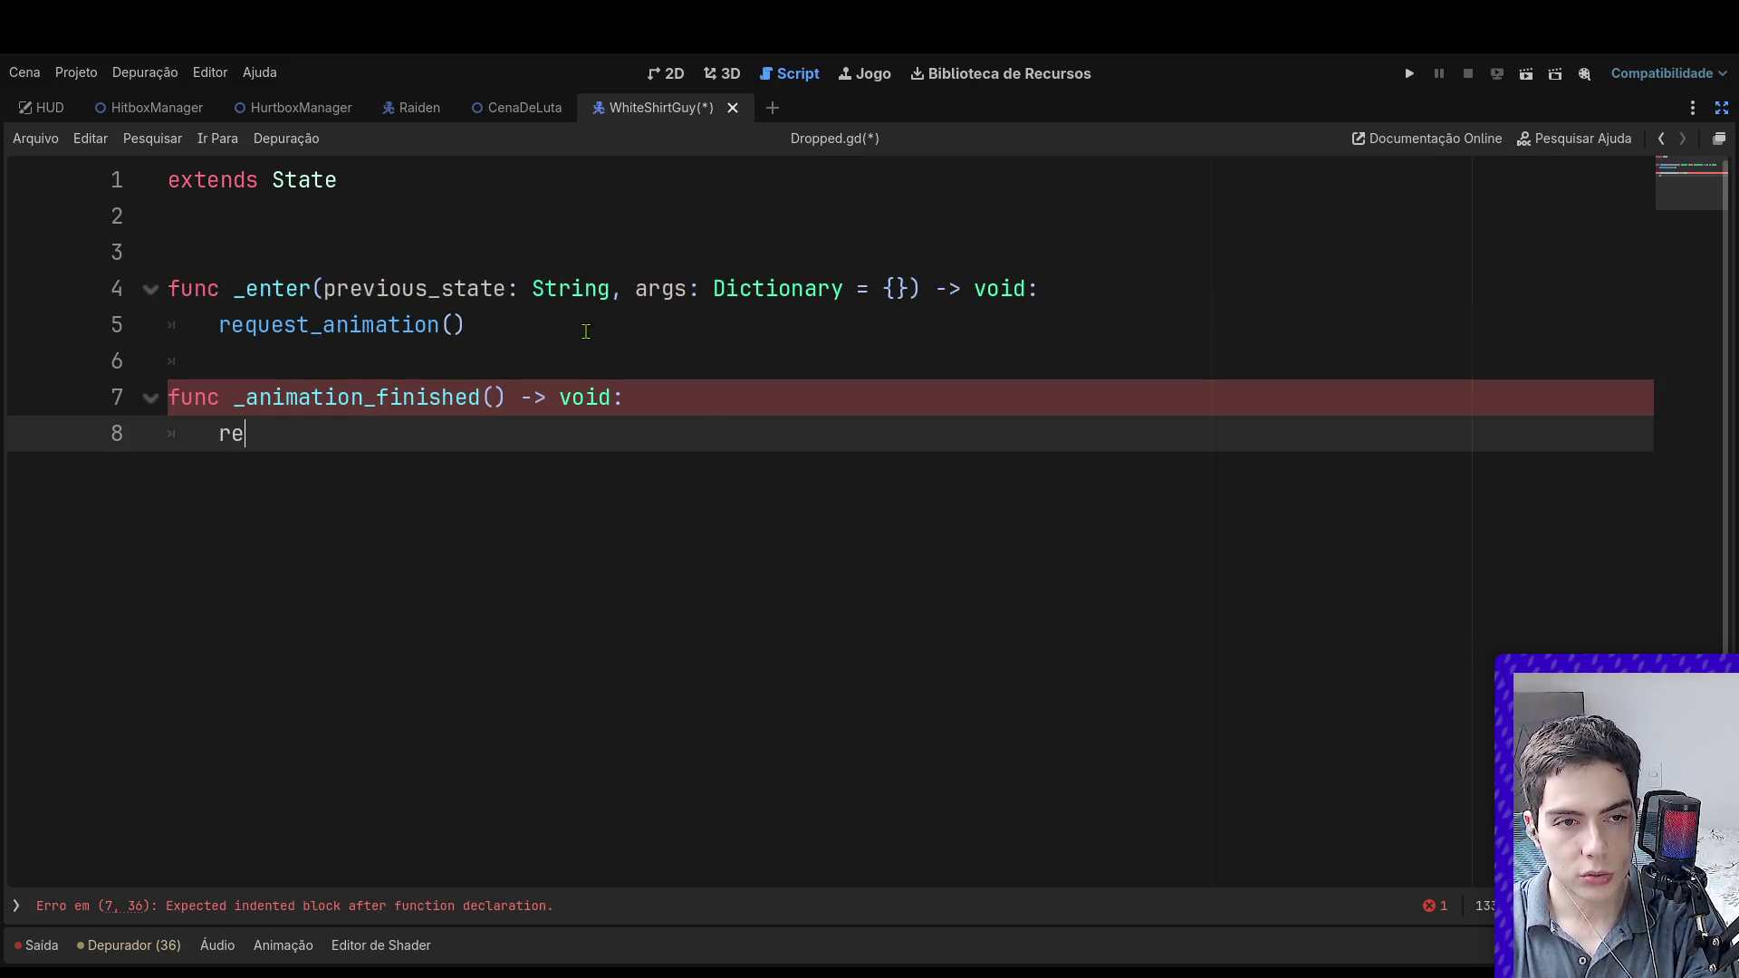
key("Down")
key("Return")
type("\"Idle")
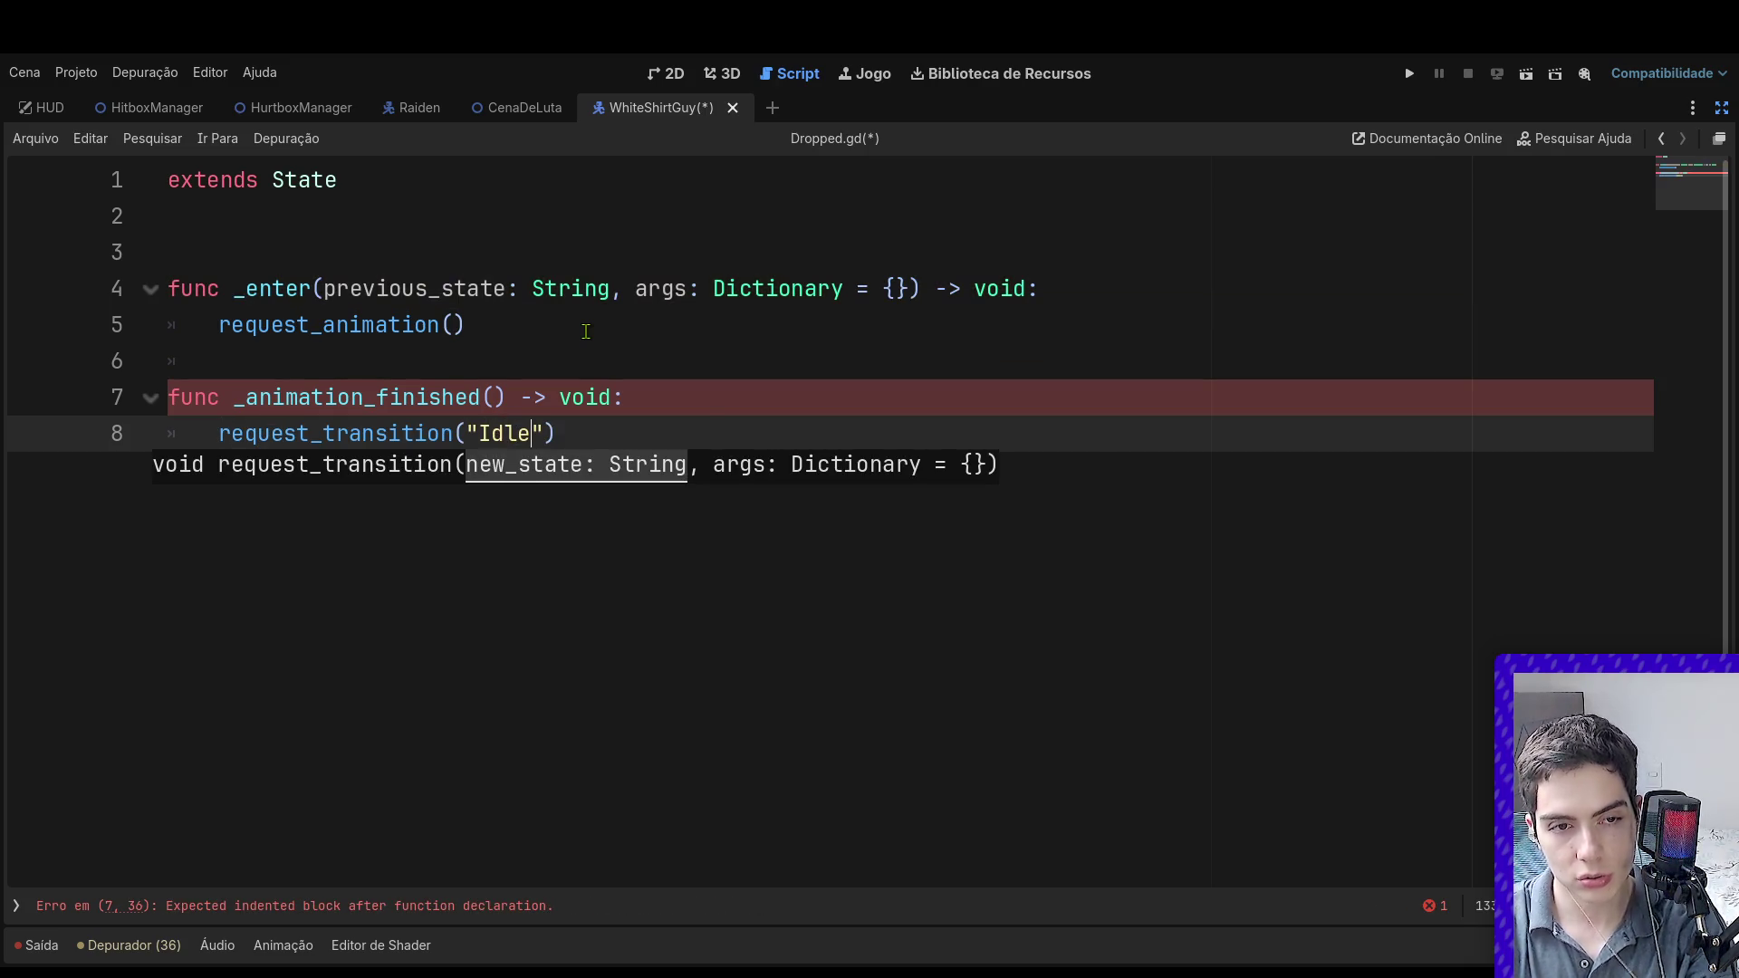
key("ctrl+s")
Select the AnimationPlayer, zoom the LaunchHit timeline out to three seconds, then select the Sprite.
left_click(677, 73)
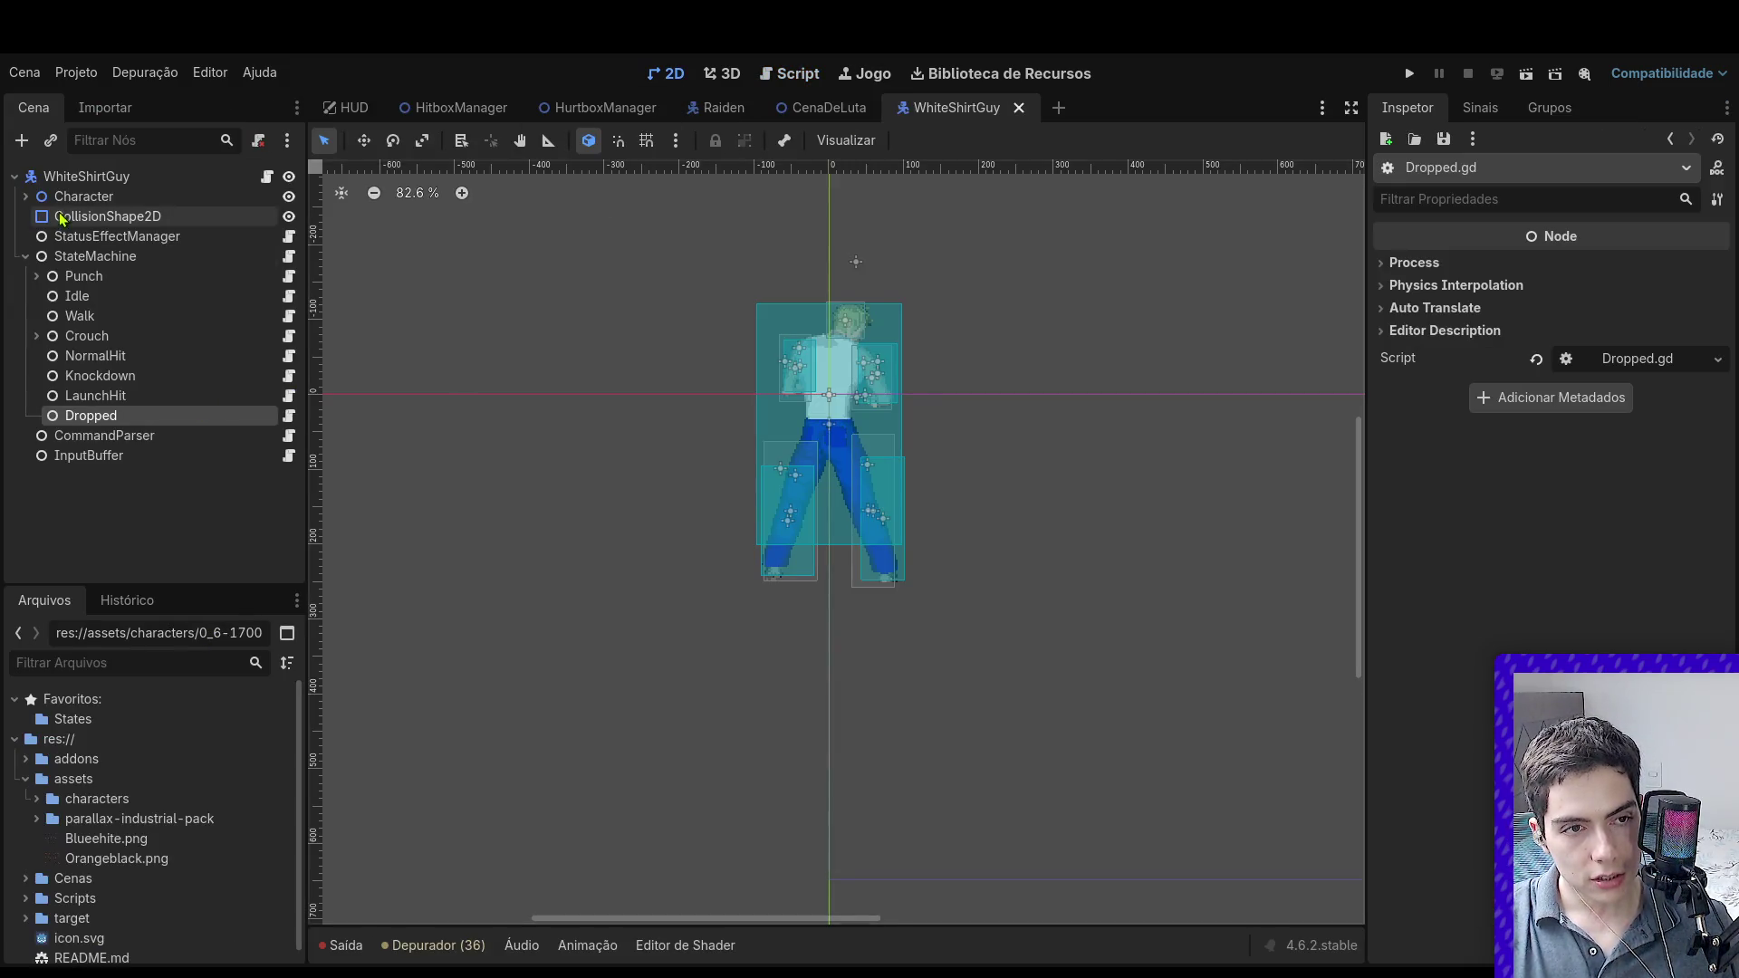
left_click(25, 256)
left_click(25, 197)
left_click(66, 218)
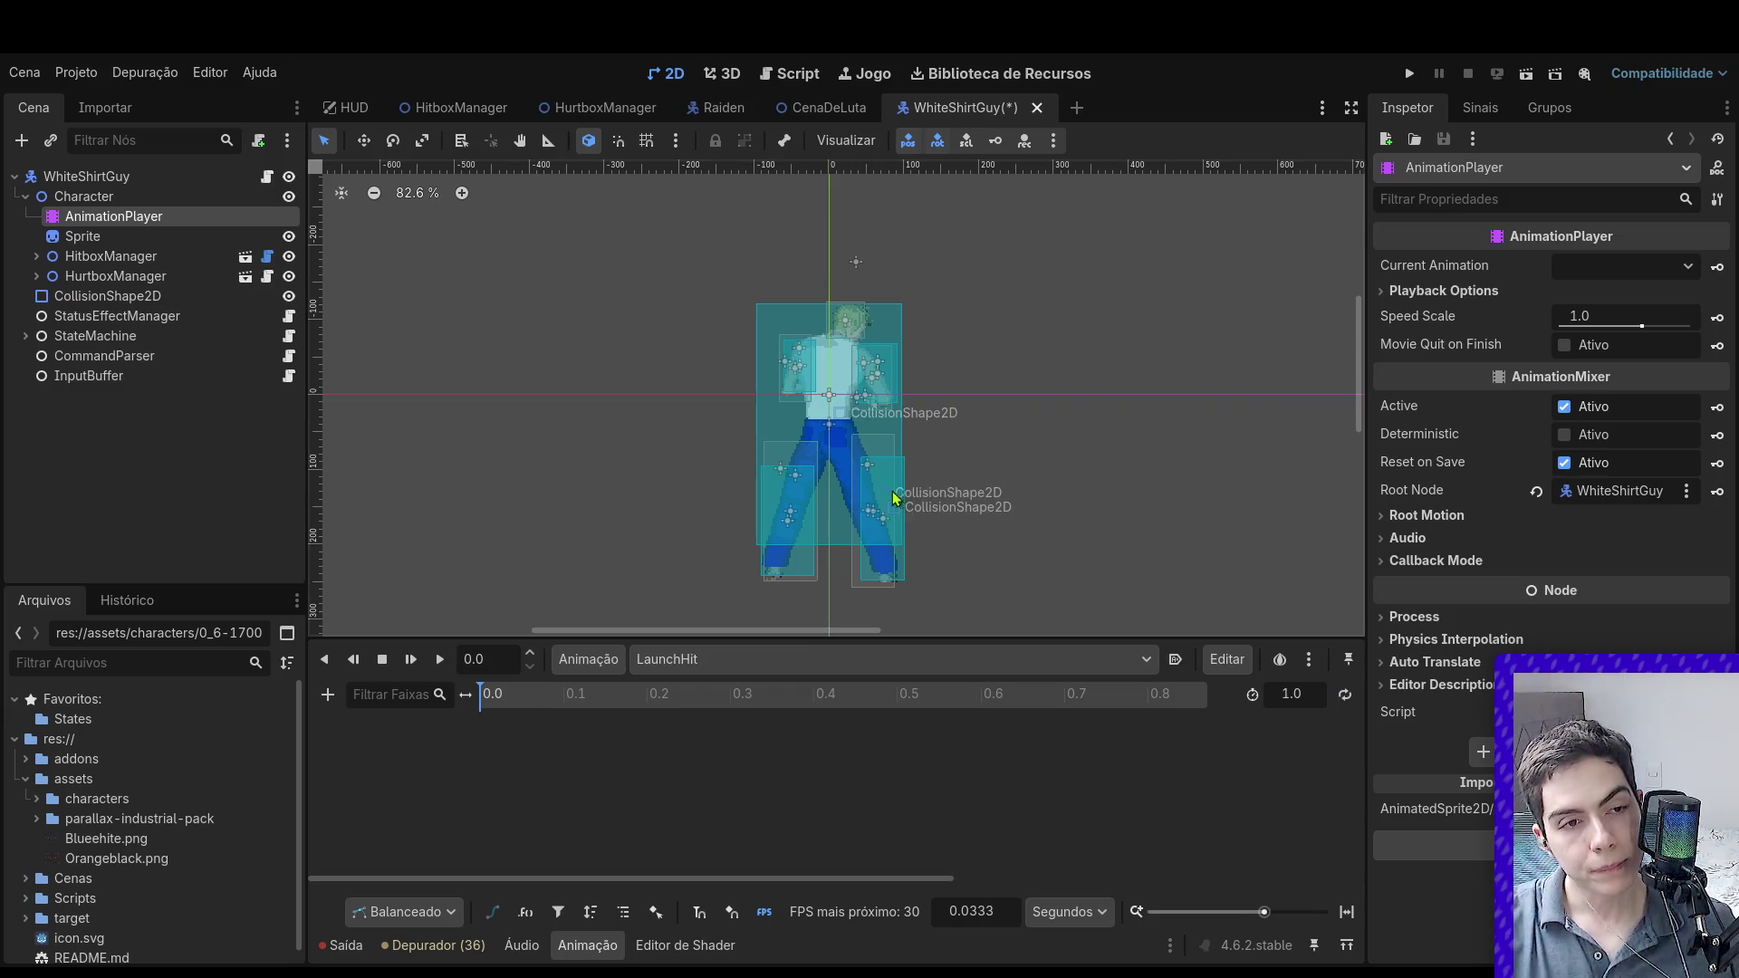
left_click_drag(1264, 912, 1248, 915)
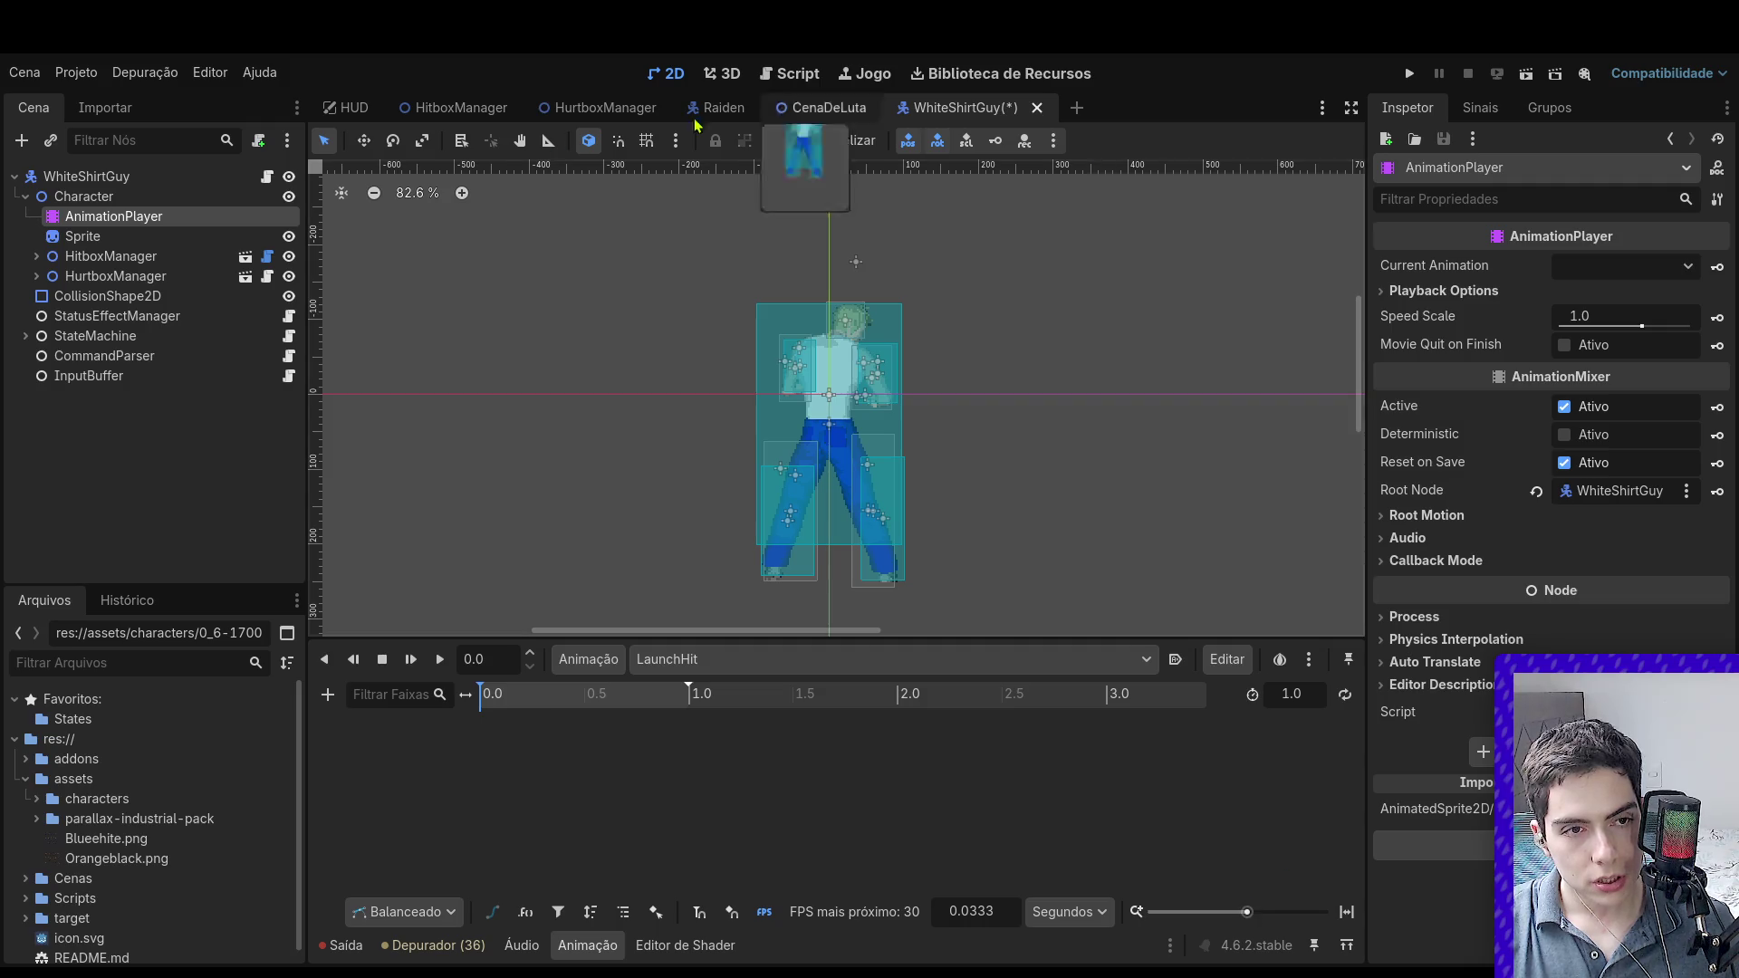
left_click(94, 240)
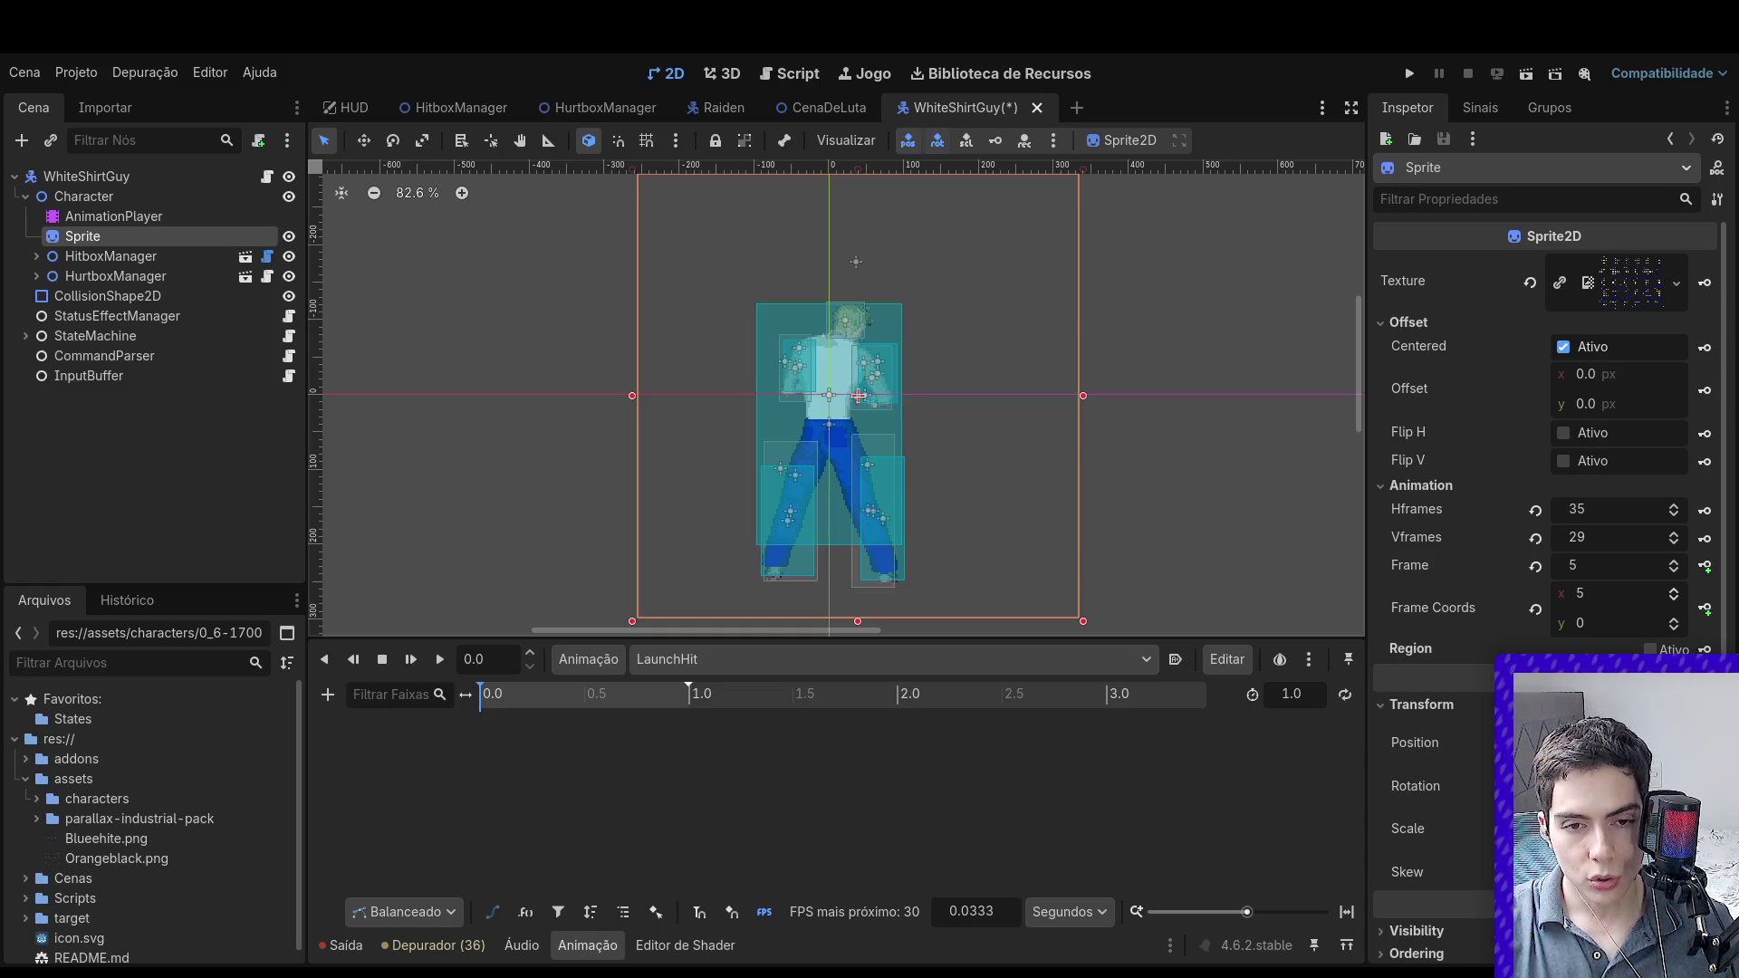
Enter 1014 in the Sprite's Frame field and step the value down.
left_click(1588, 570)
type("10")
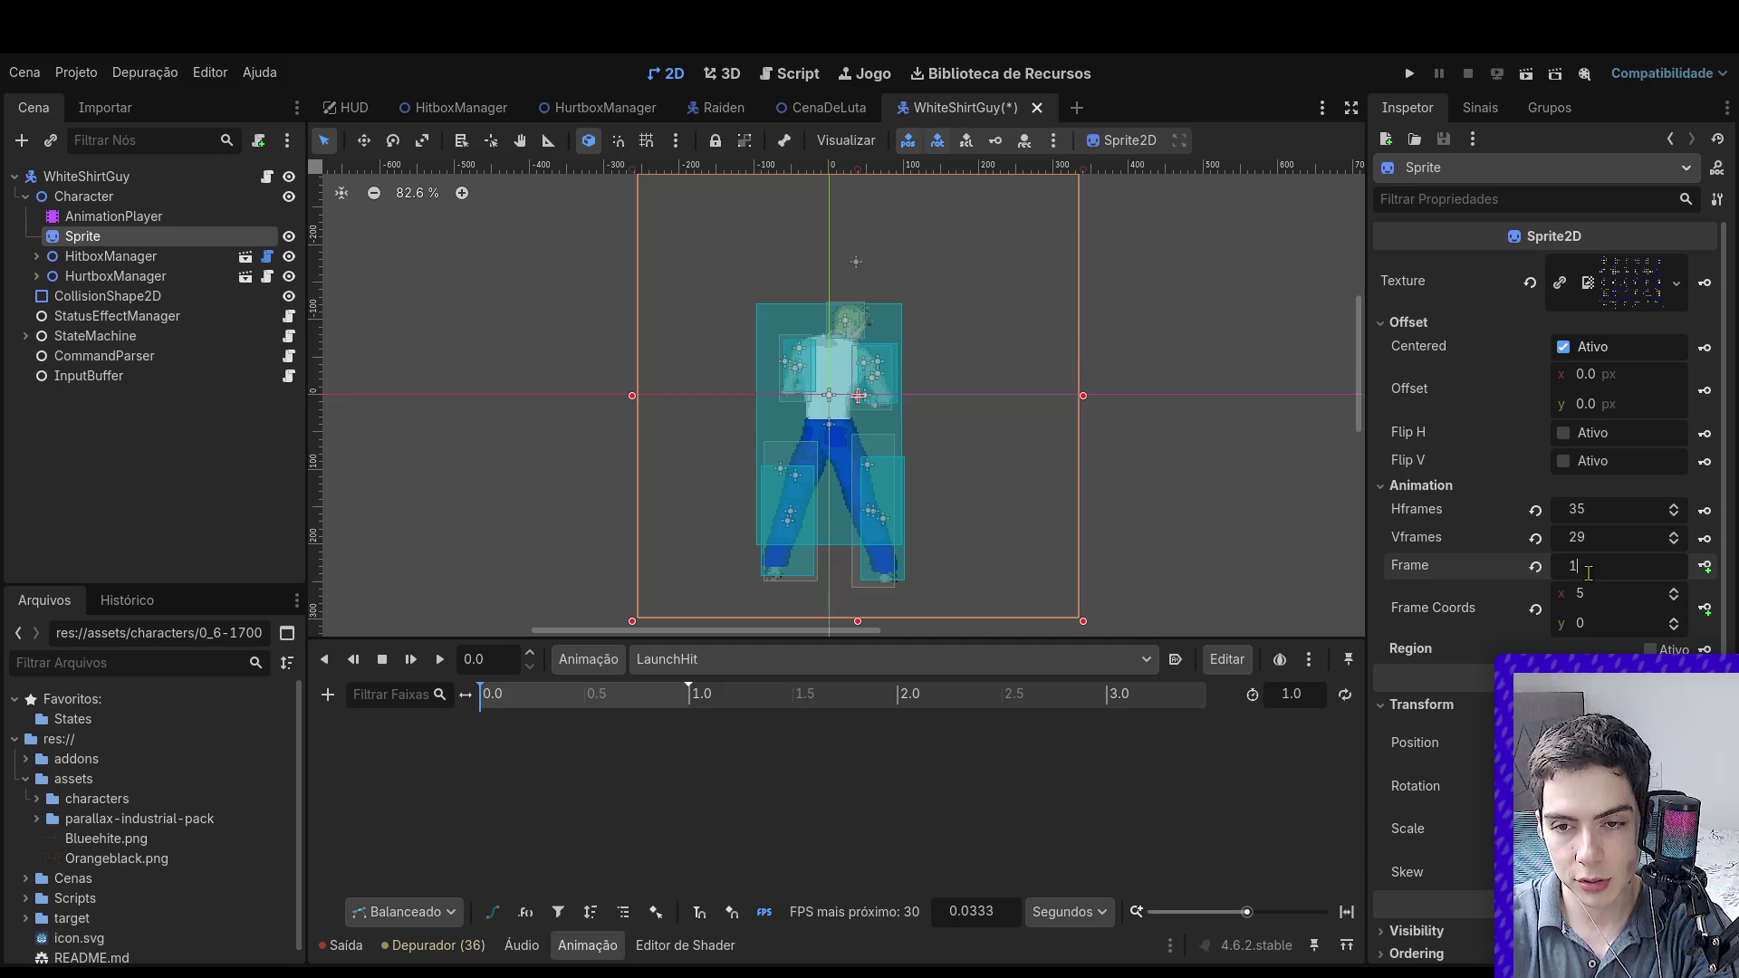
type("14")
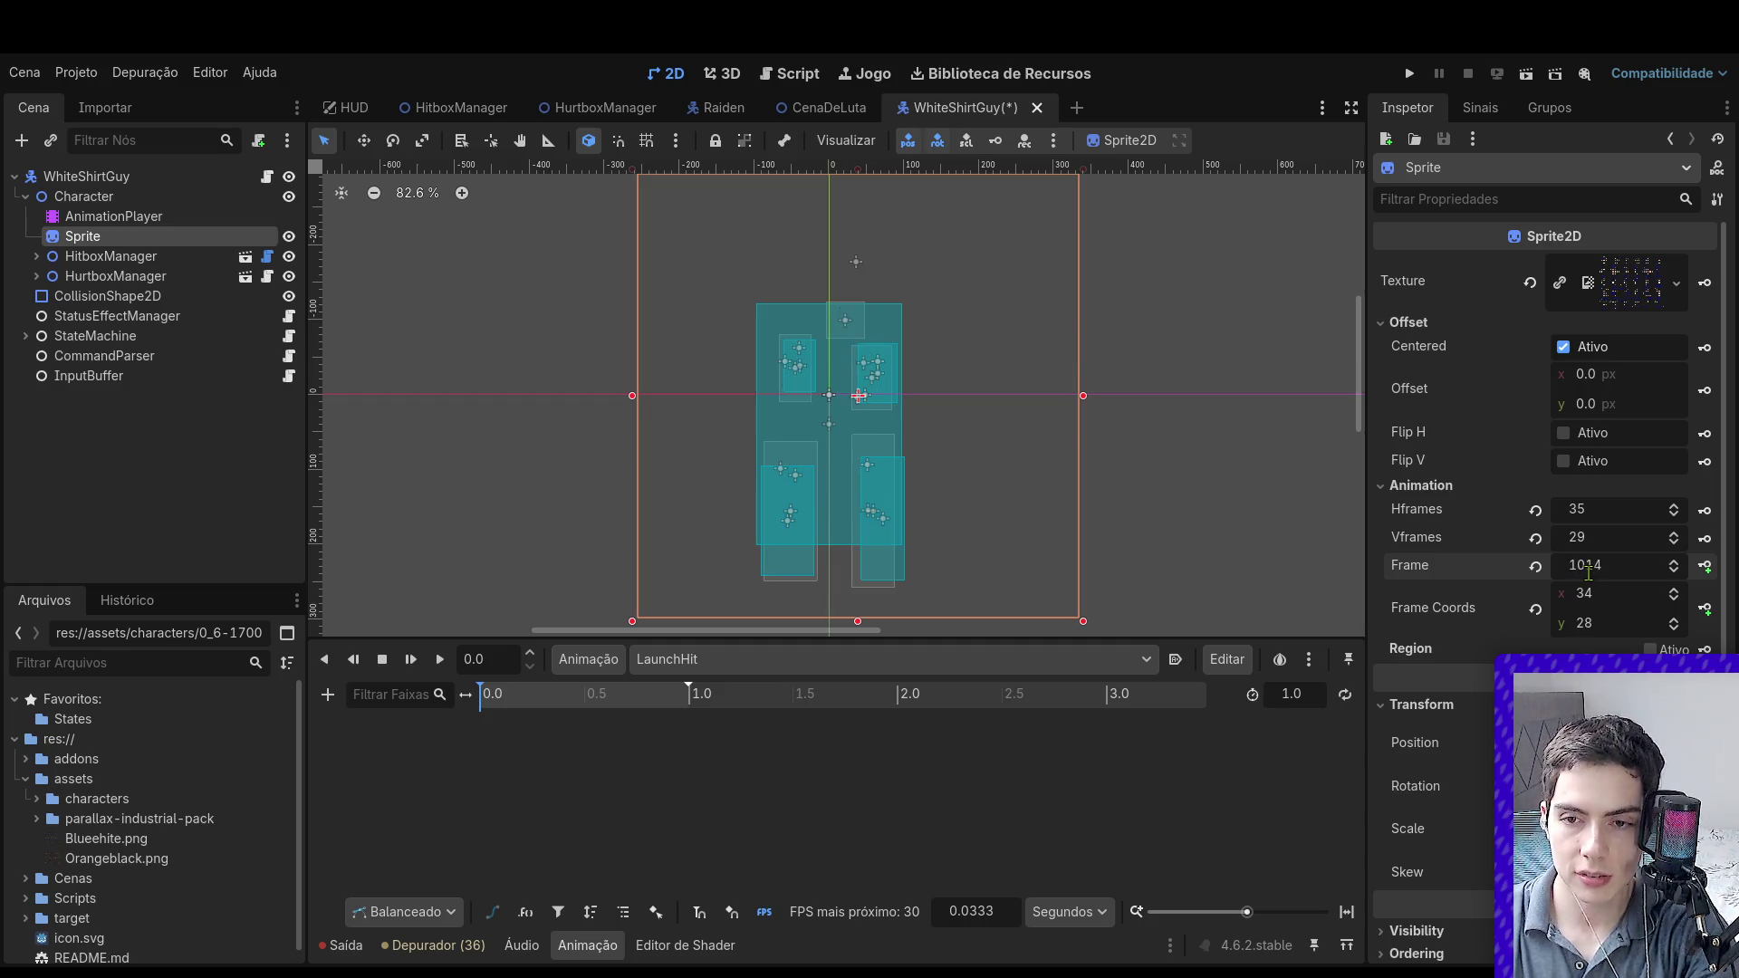
left_click(1677, 575)
left_click(1676, 575)
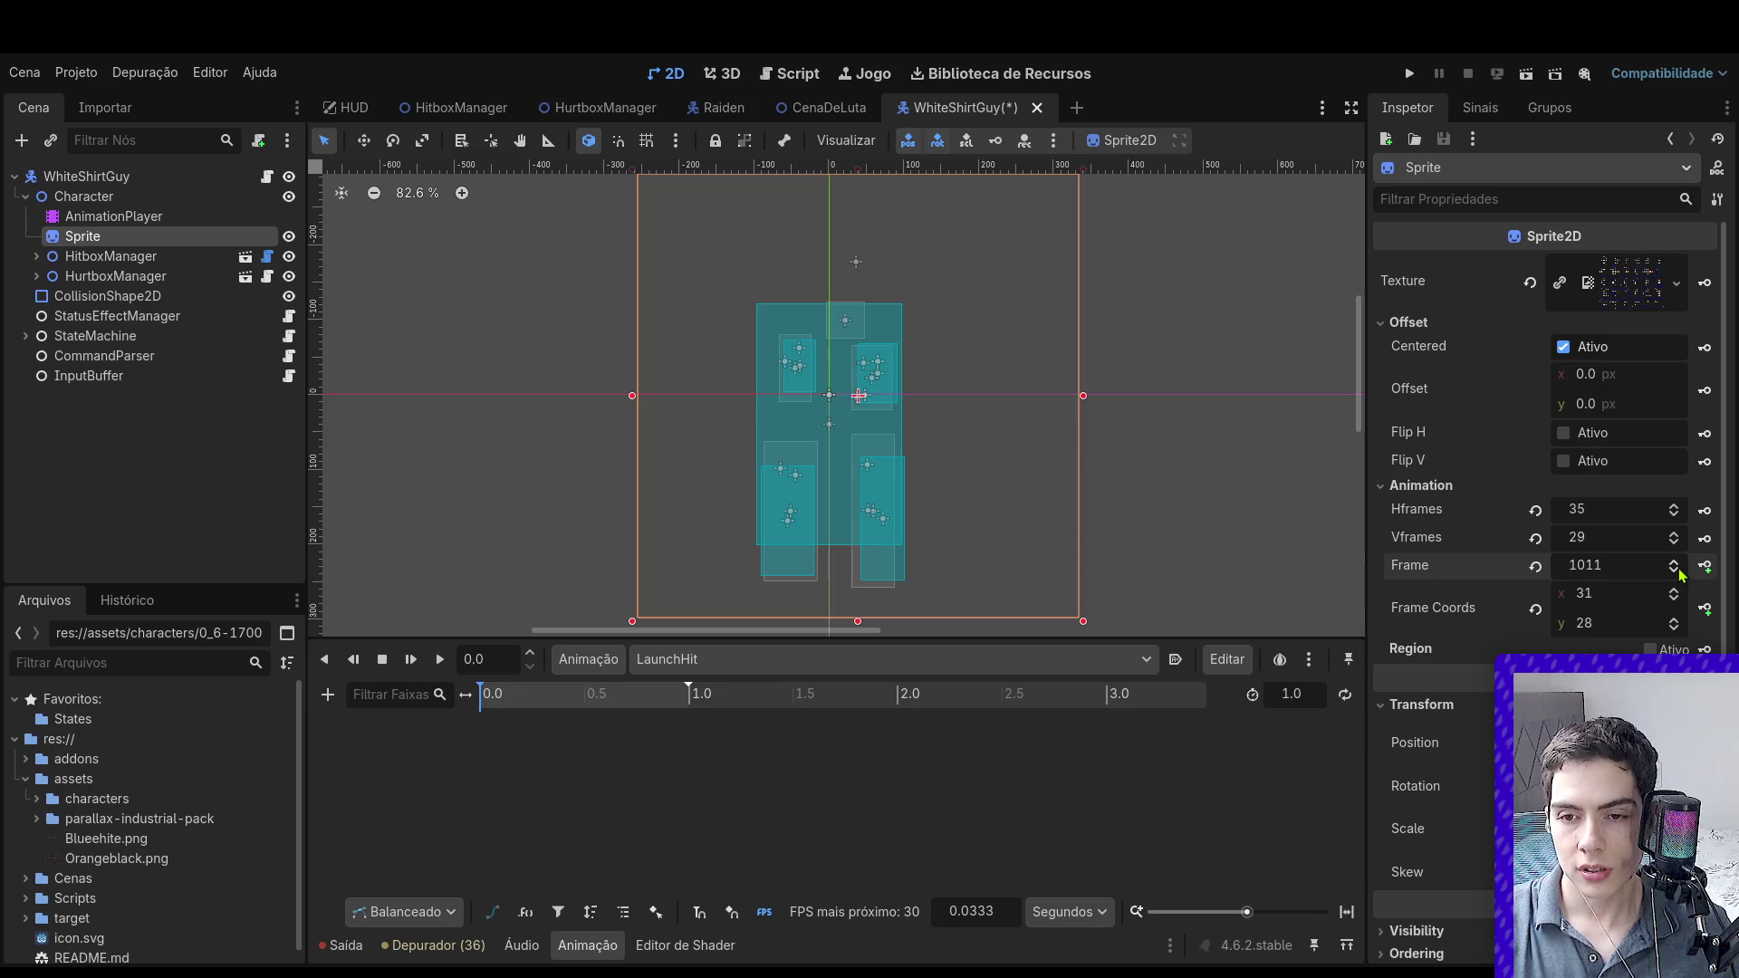
left_click(1677, 574)
left_click(1679, 574)
left_click(1679, 574)
left_click(1680, 574)
left_click(1679, 574)
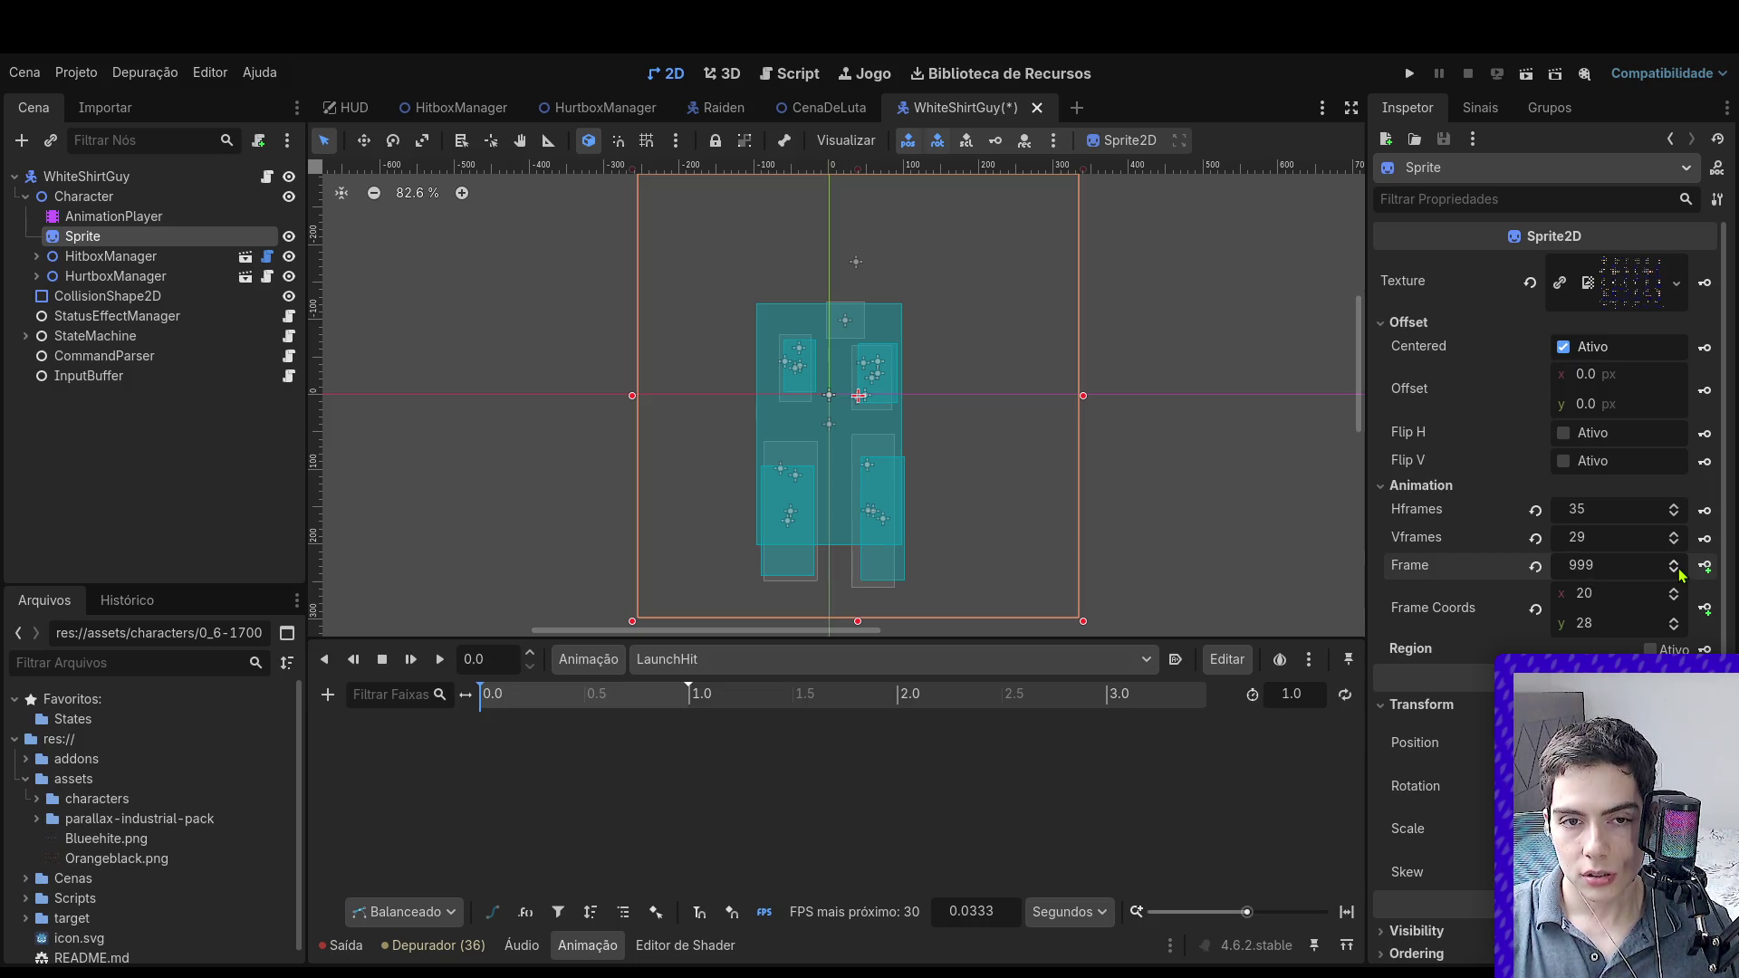
left_click(1679, 575)
left_click(1679, 574)
Fine-tune the Sprite's Frame to 954 (coords 9, 27), the first launch-hit pose.
scroll(1214, 516, "down", 7)
scroll(1084, 490, "up", 8)
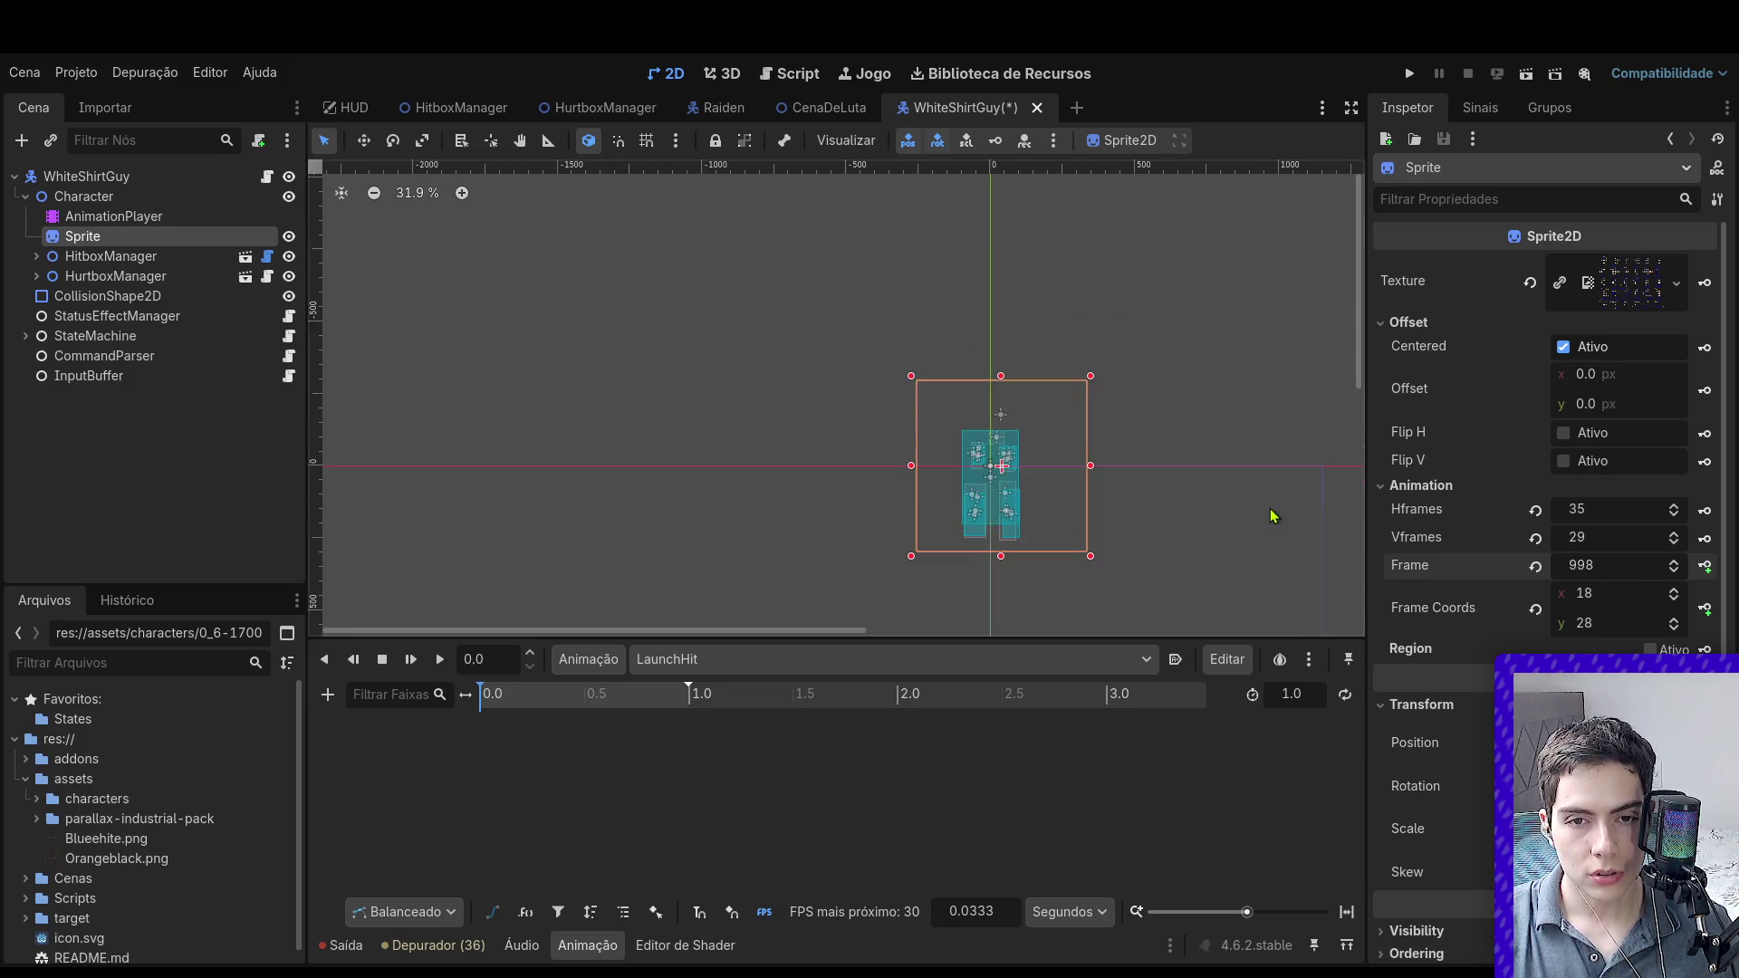
left_click(1676, 570)
left_click(1677, 571)
left_click(1675, 562)
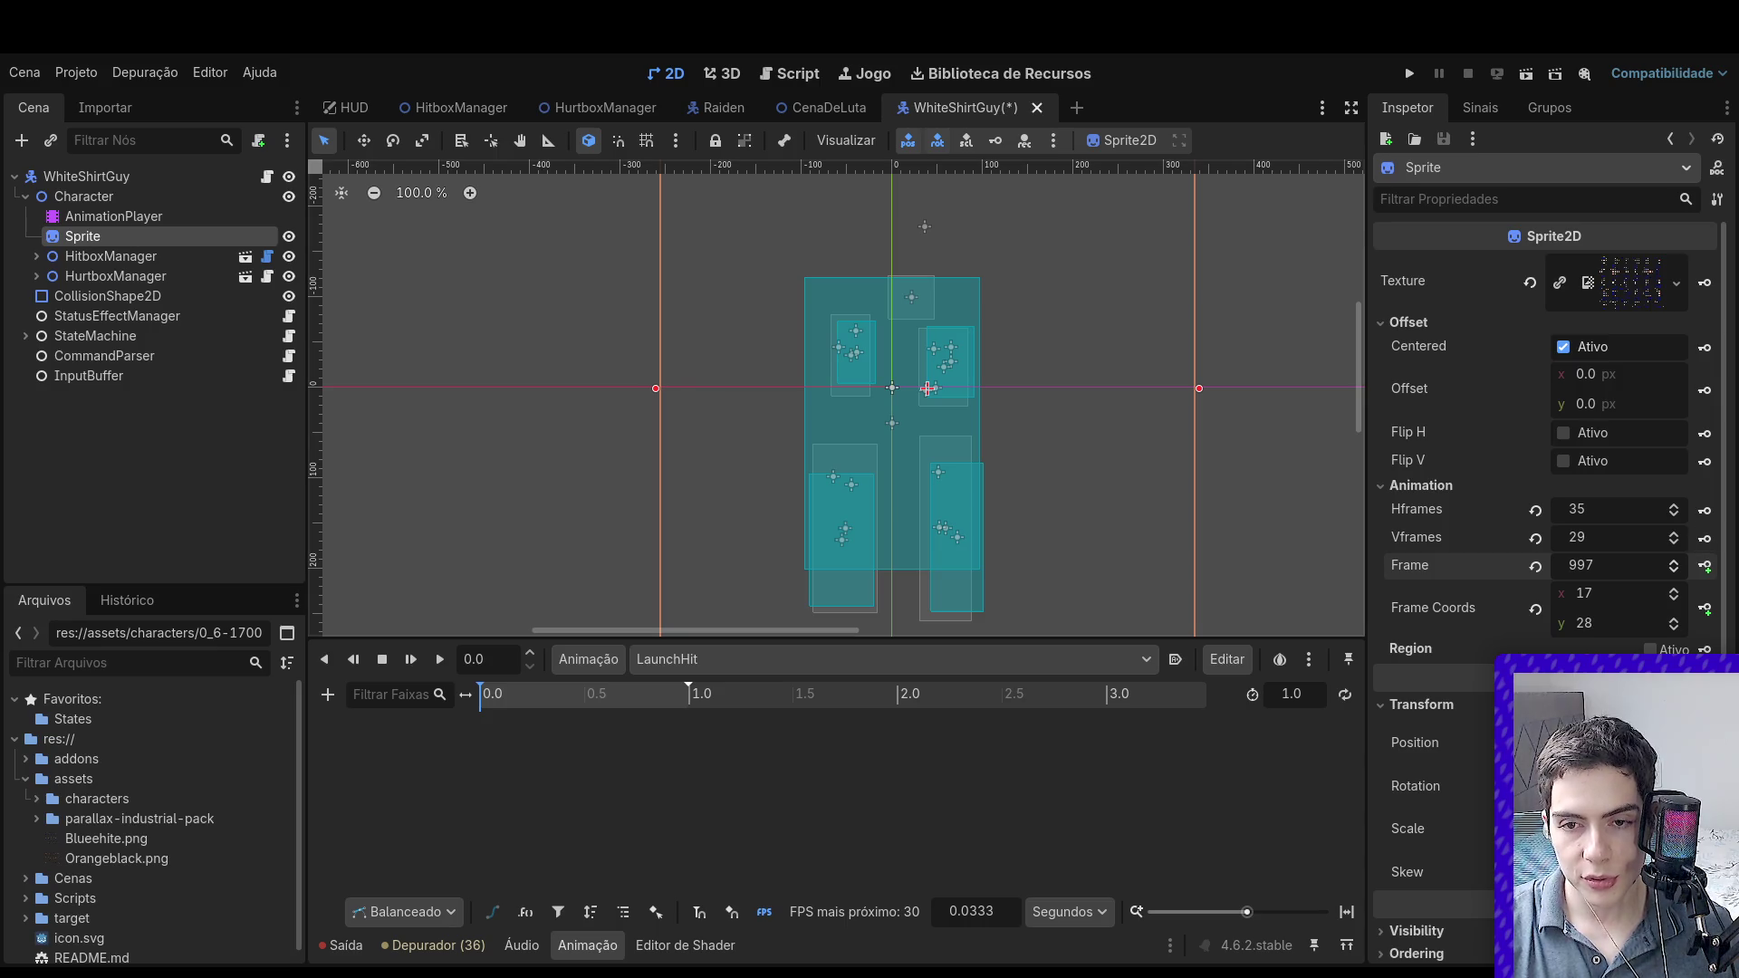
left_click(1676, 571)
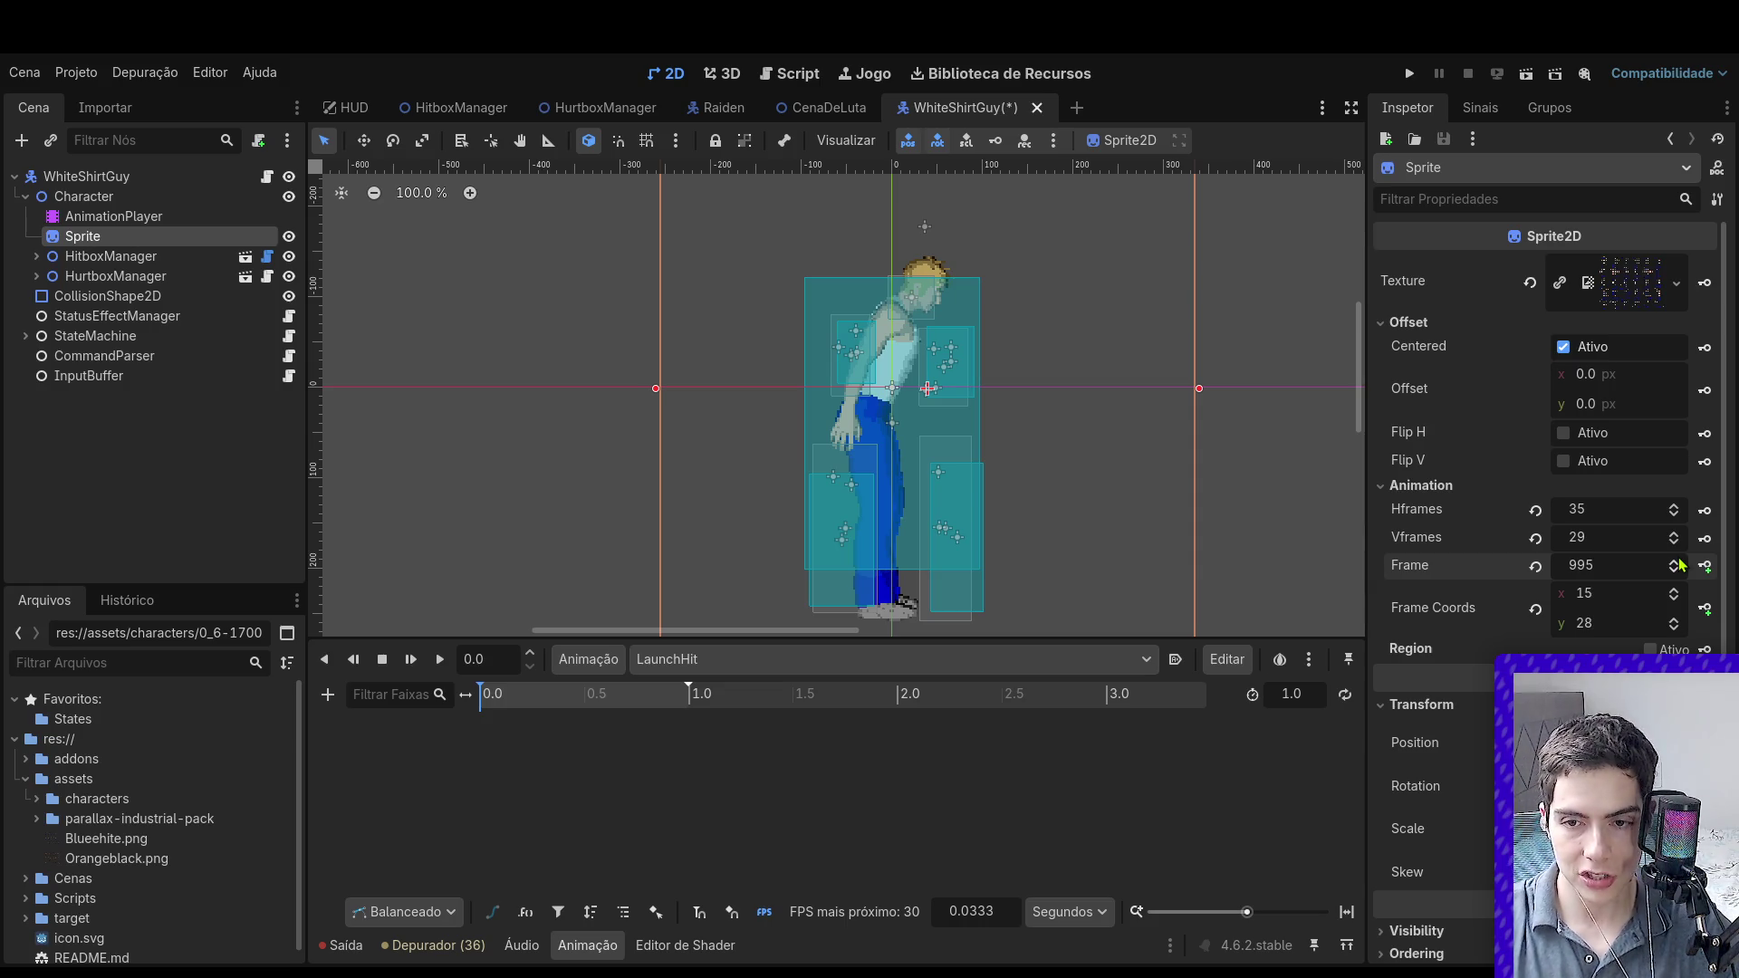
scroll(1675, 575, "down", 8)
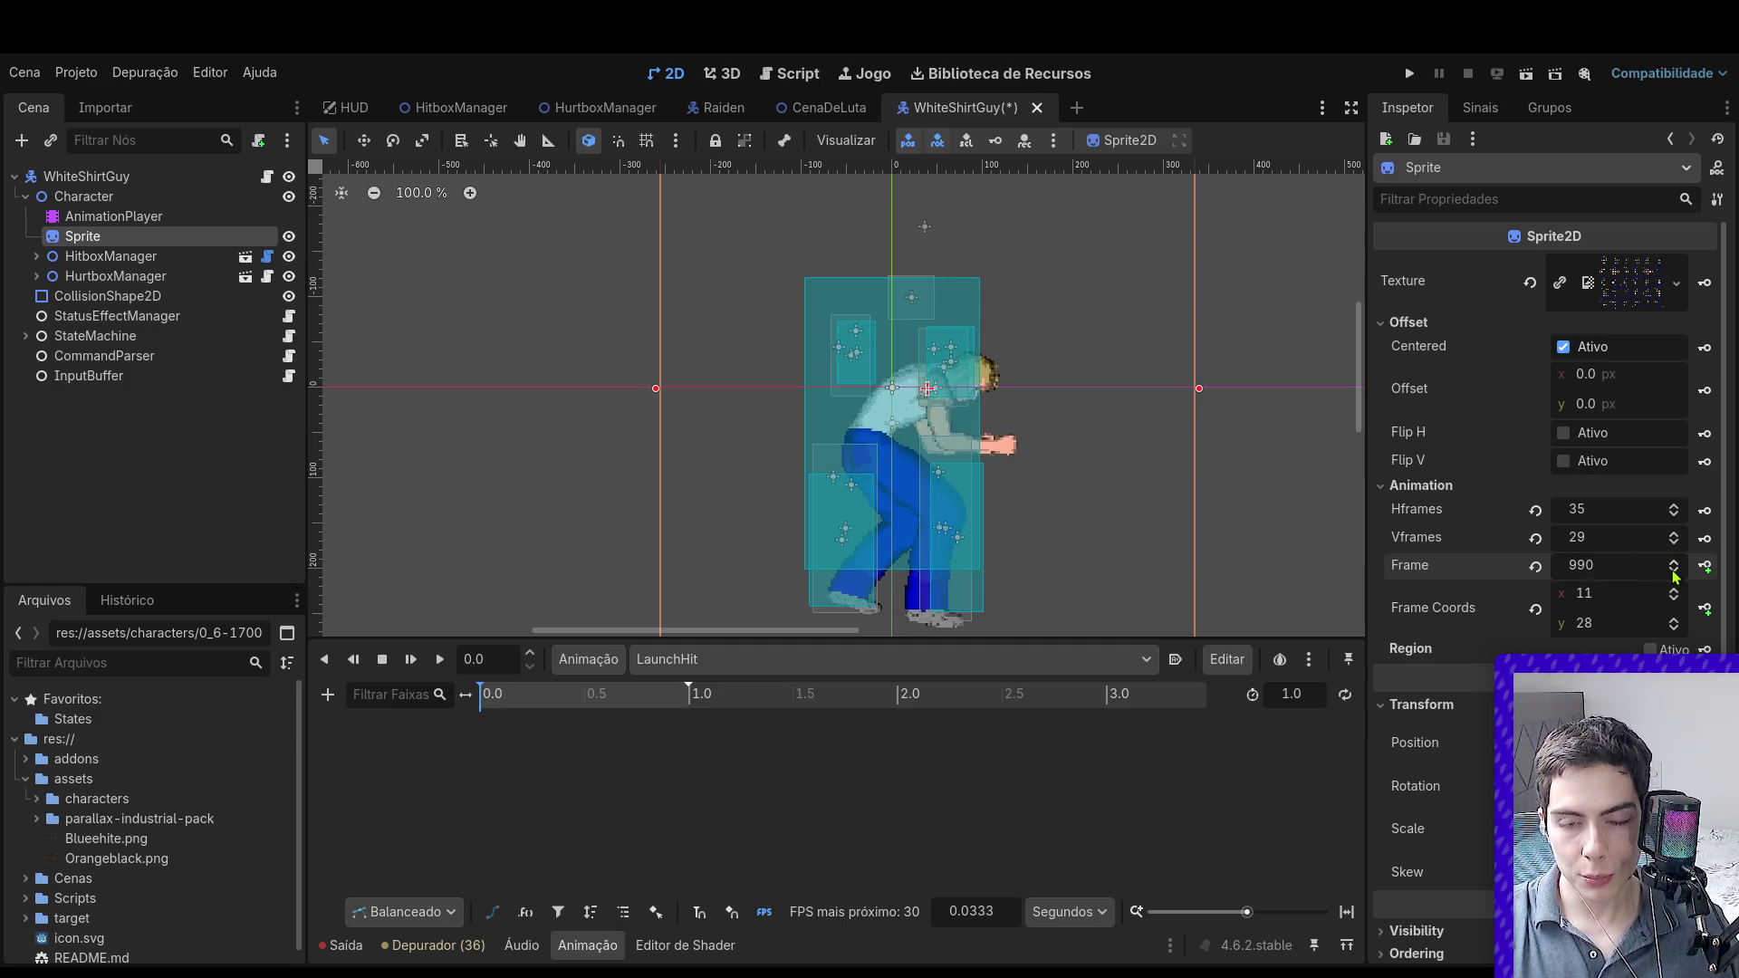
scroll(1675, 575, "down", 11)
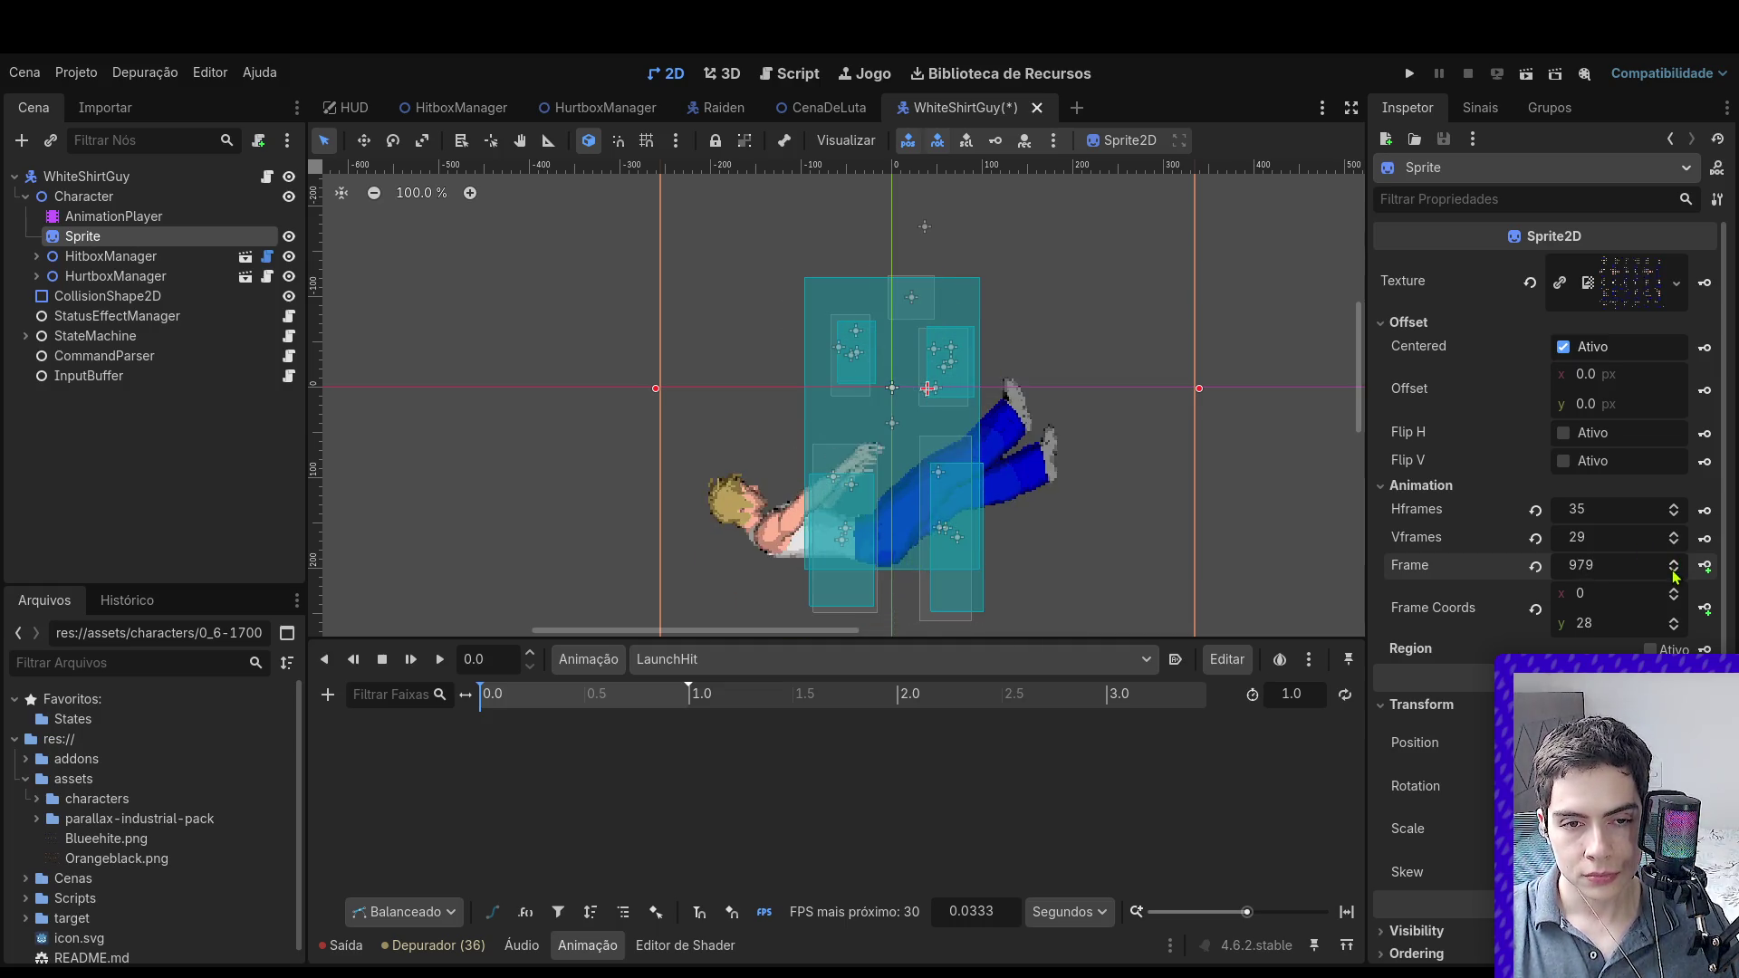
scroll(1675, 576, "down", 3)
scroll(1675, 577, "down", 12)
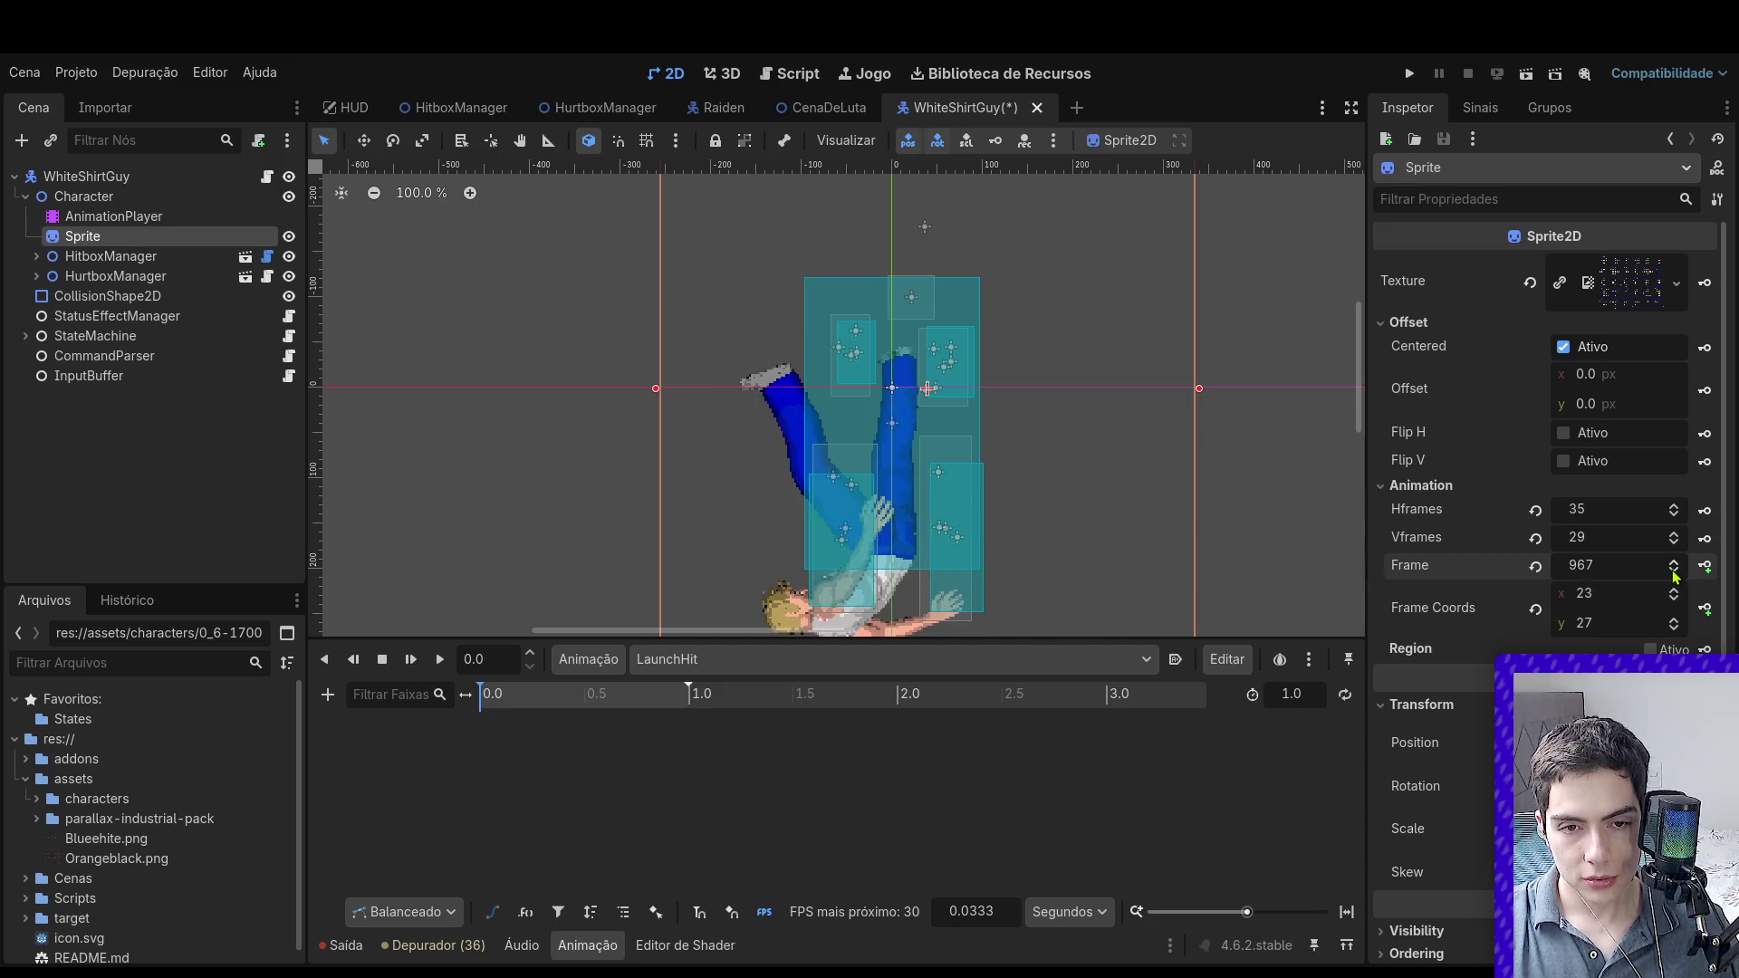
scroll(1675, 577, "down", 4)
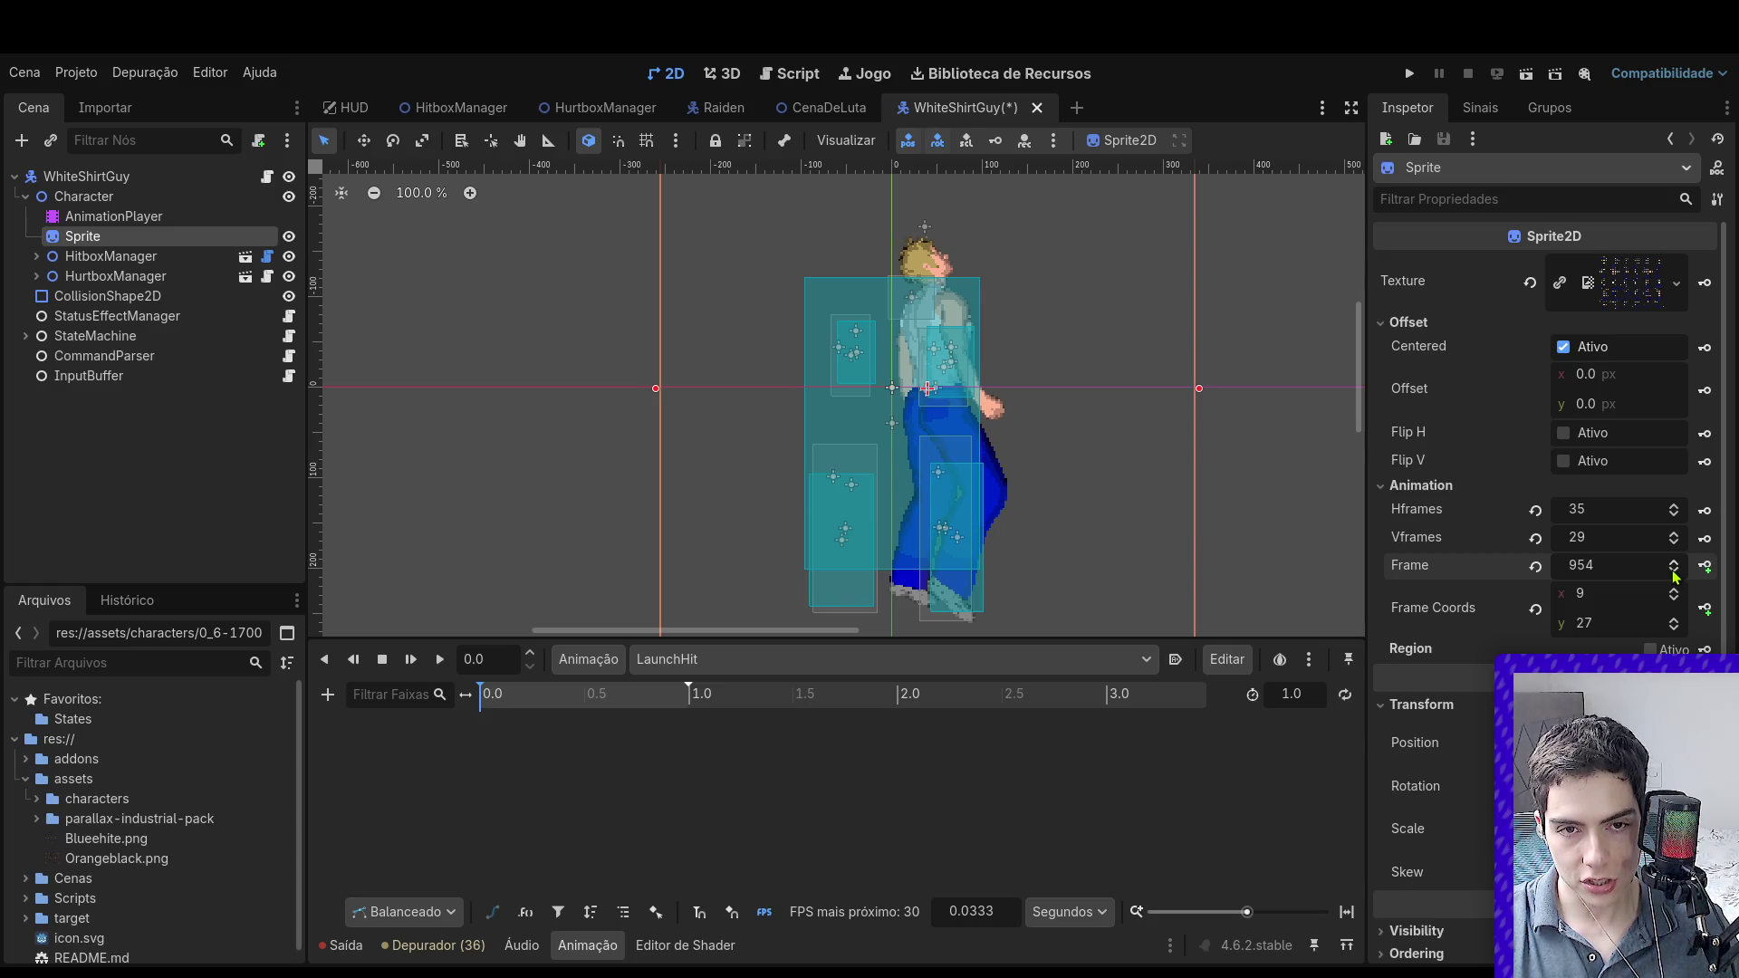
Key Sprite frame 954 at 0.0 s and frame 955 at about 0.6 s in LaunchHit.
left_click(1705, 566)
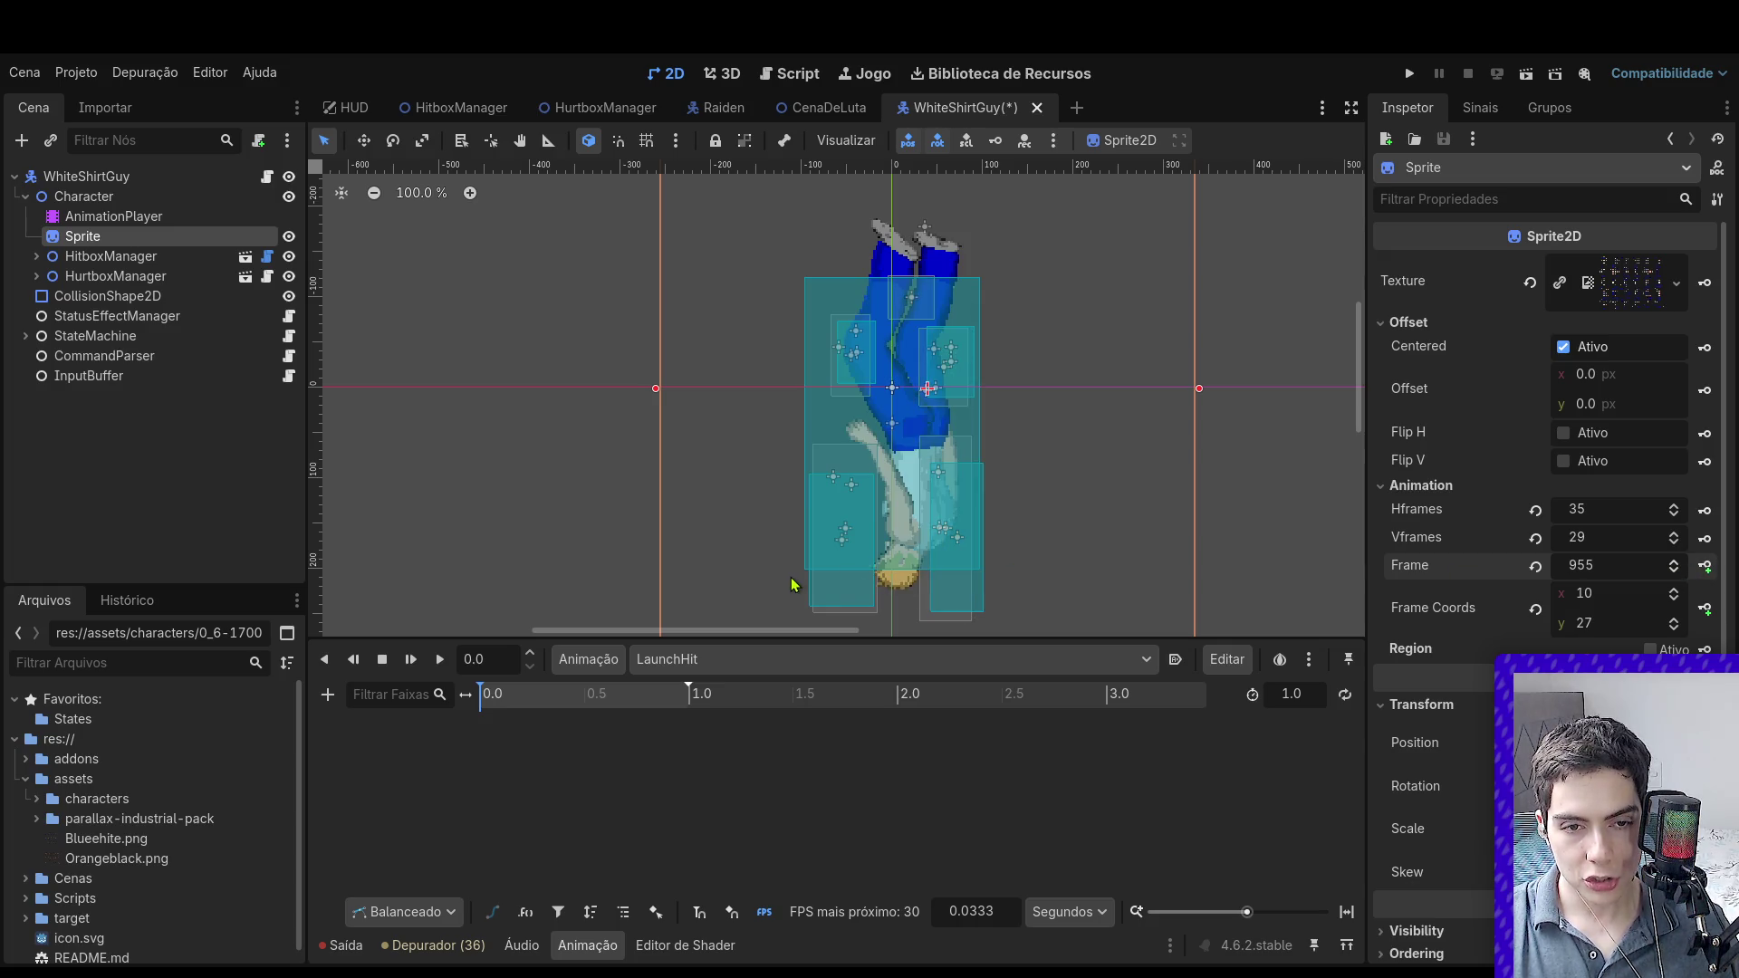
left_click_drag(489, 697, 561, 703)
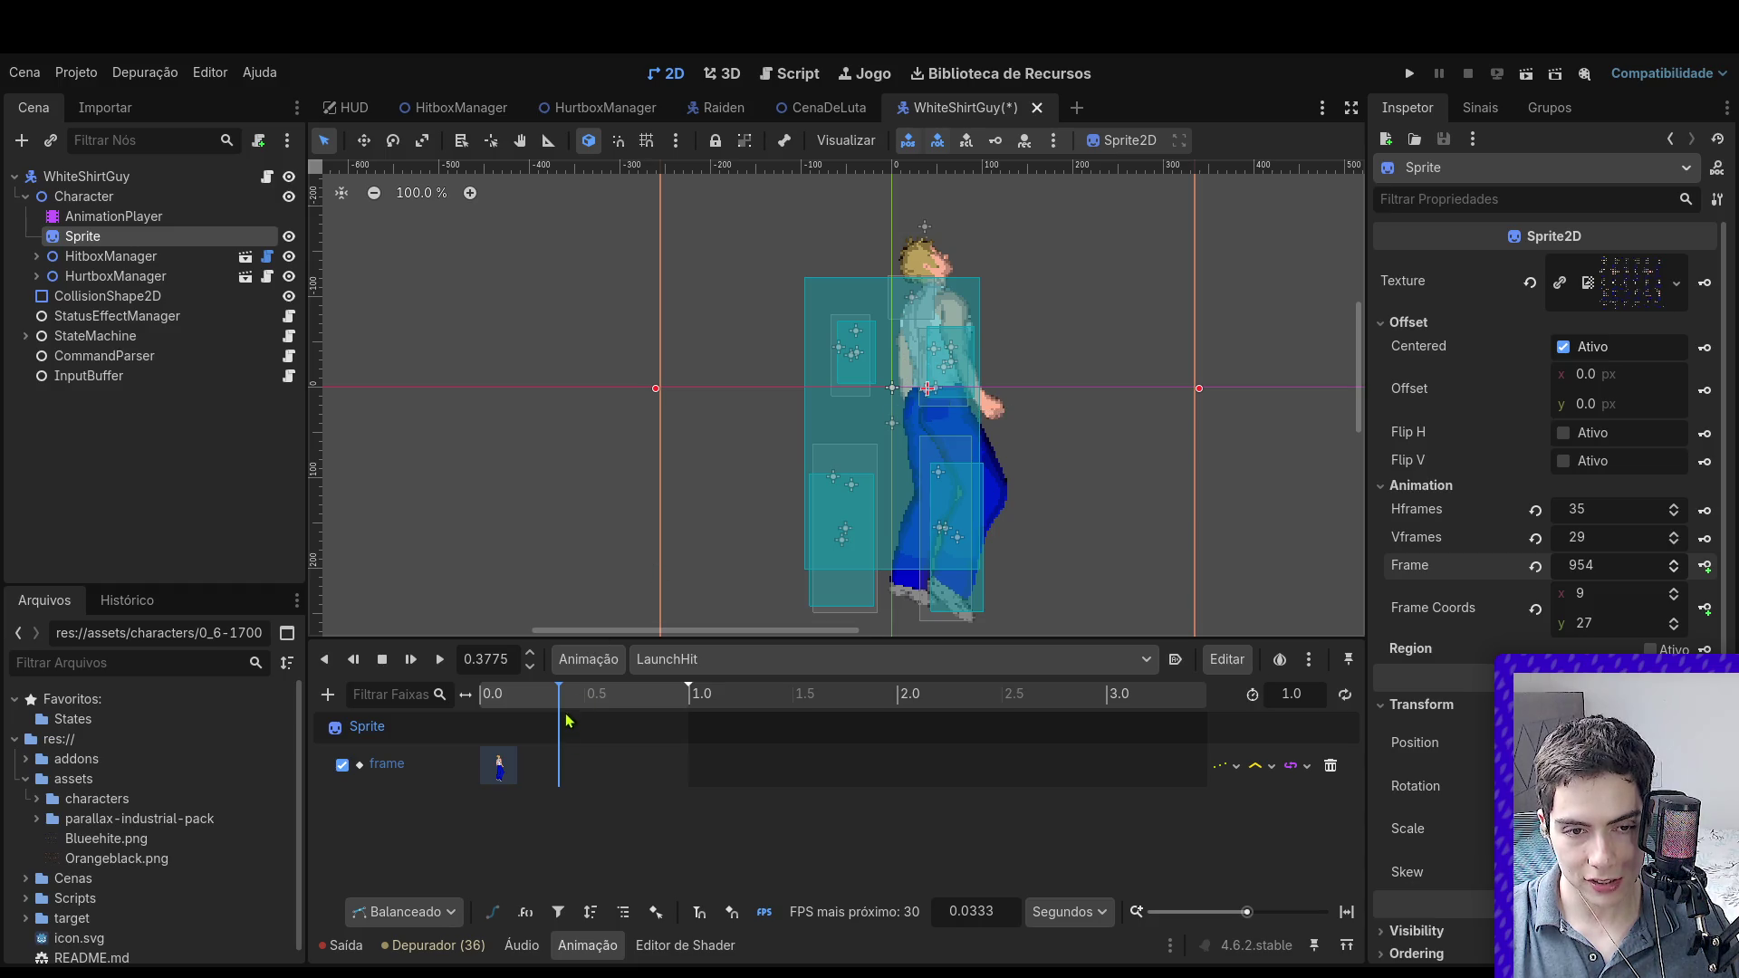
left_click_drag(598, 701, 606, 702)
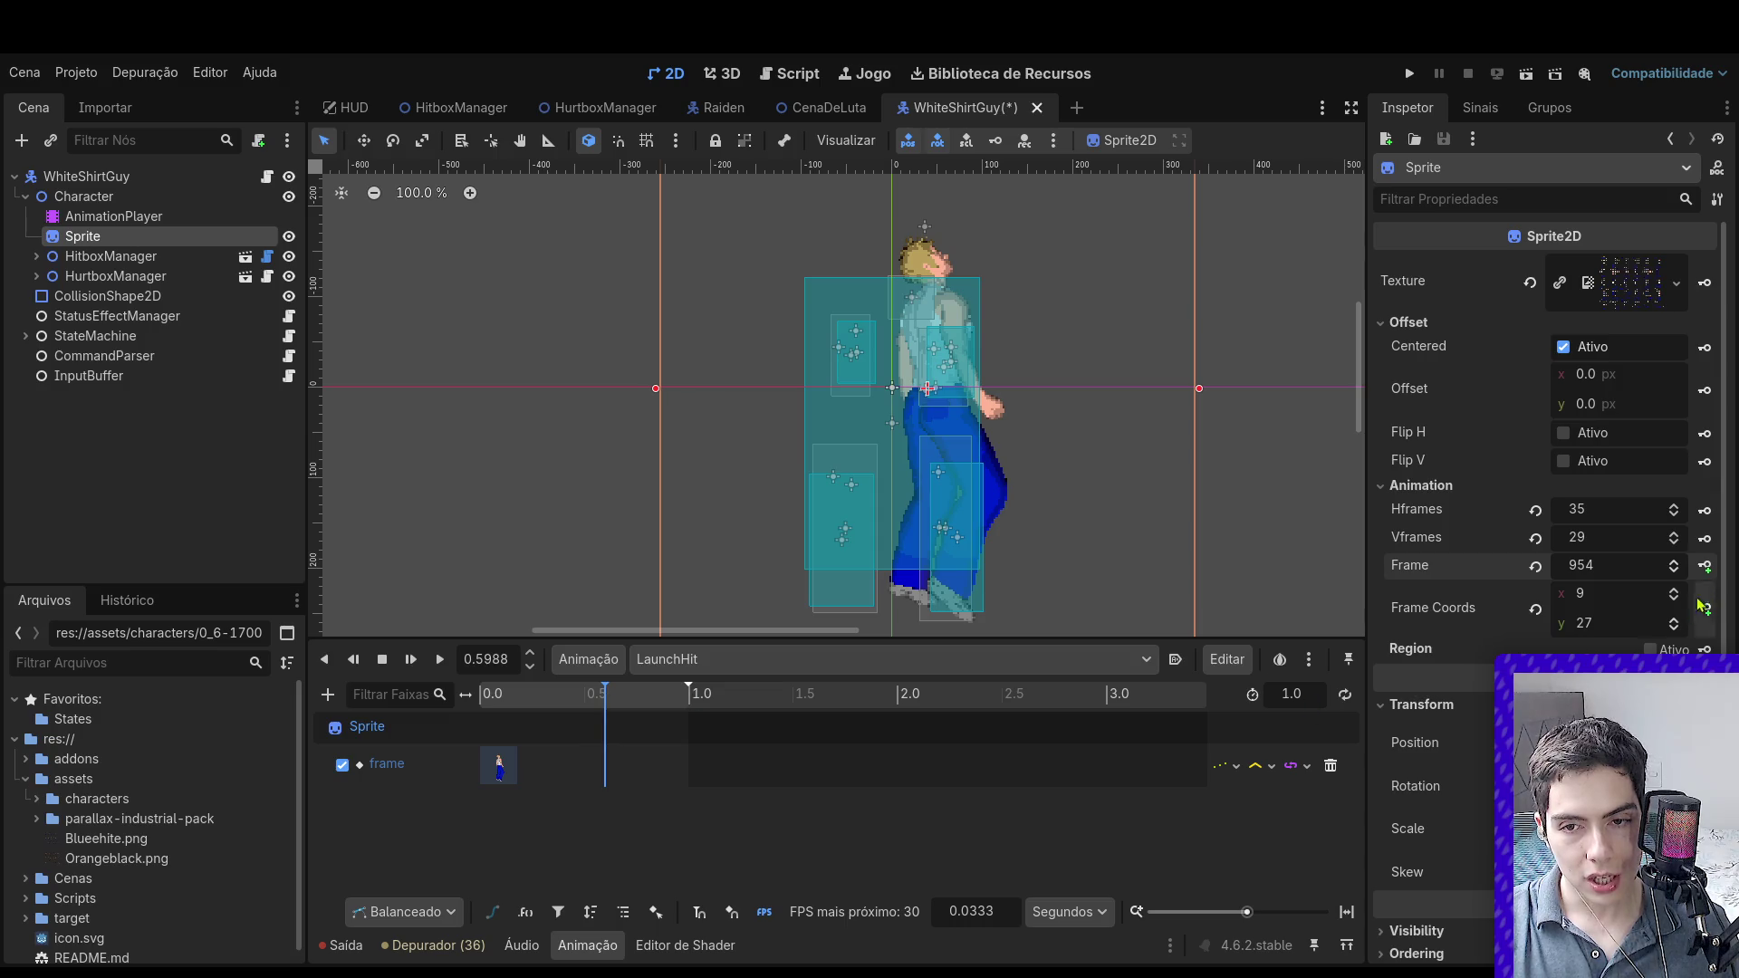
left_click(1675, 561)
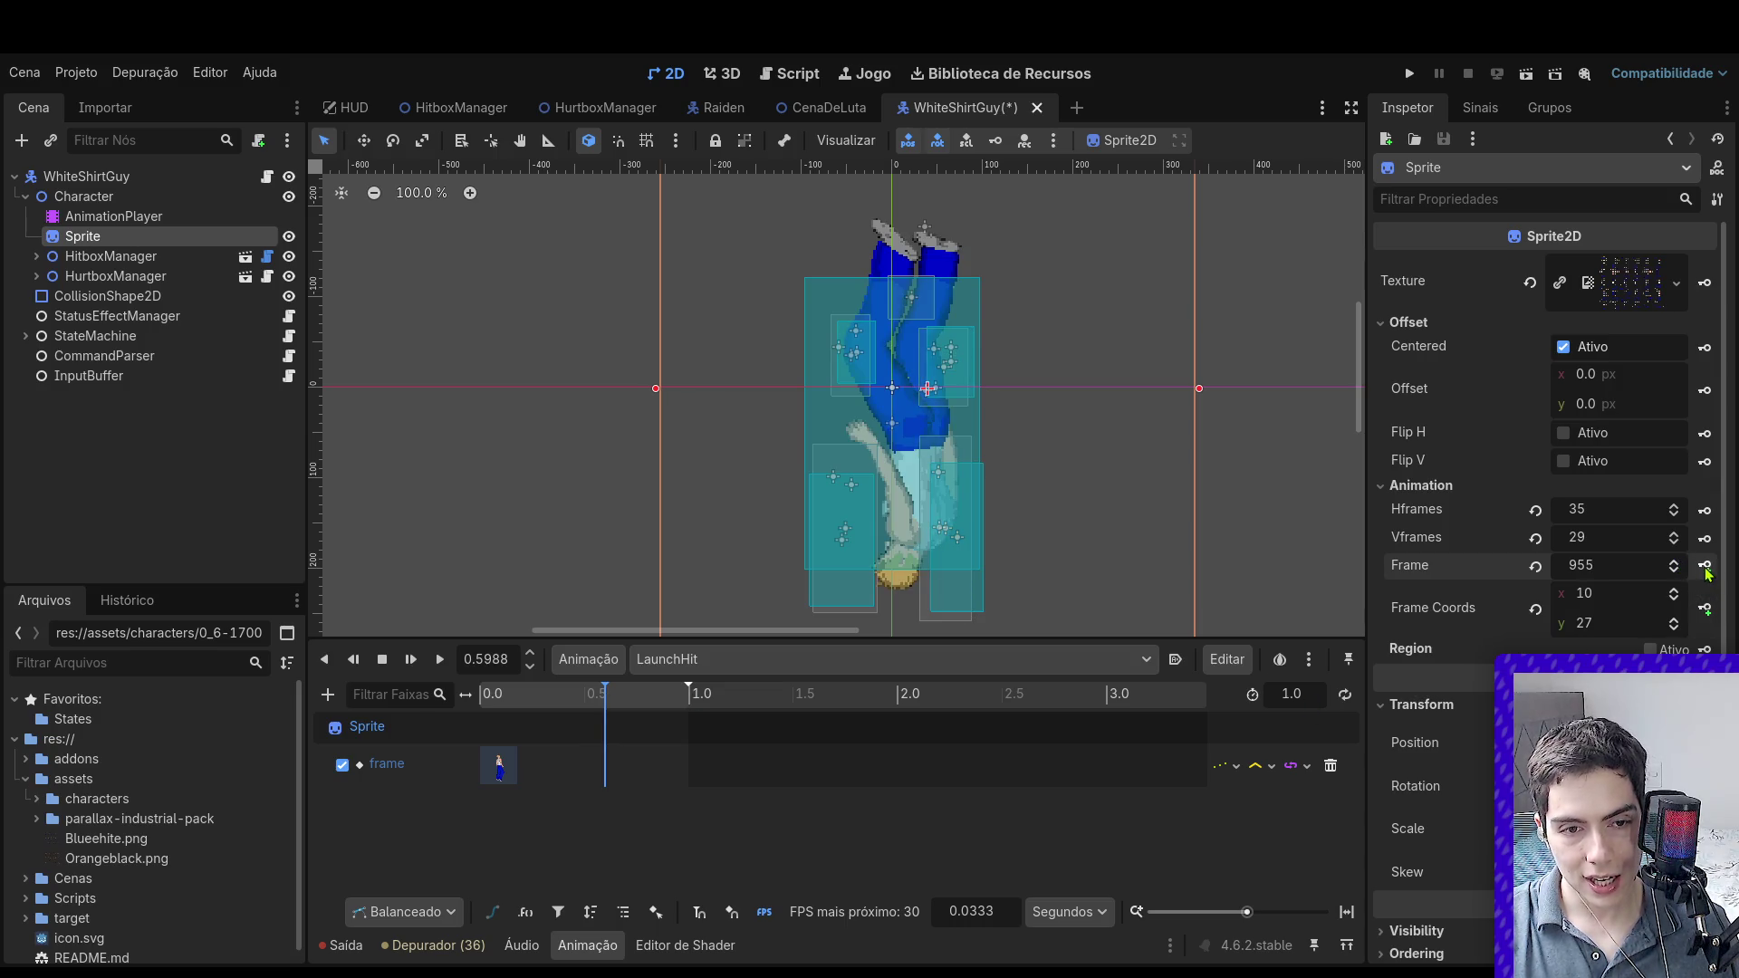
left_click(1707, 570)
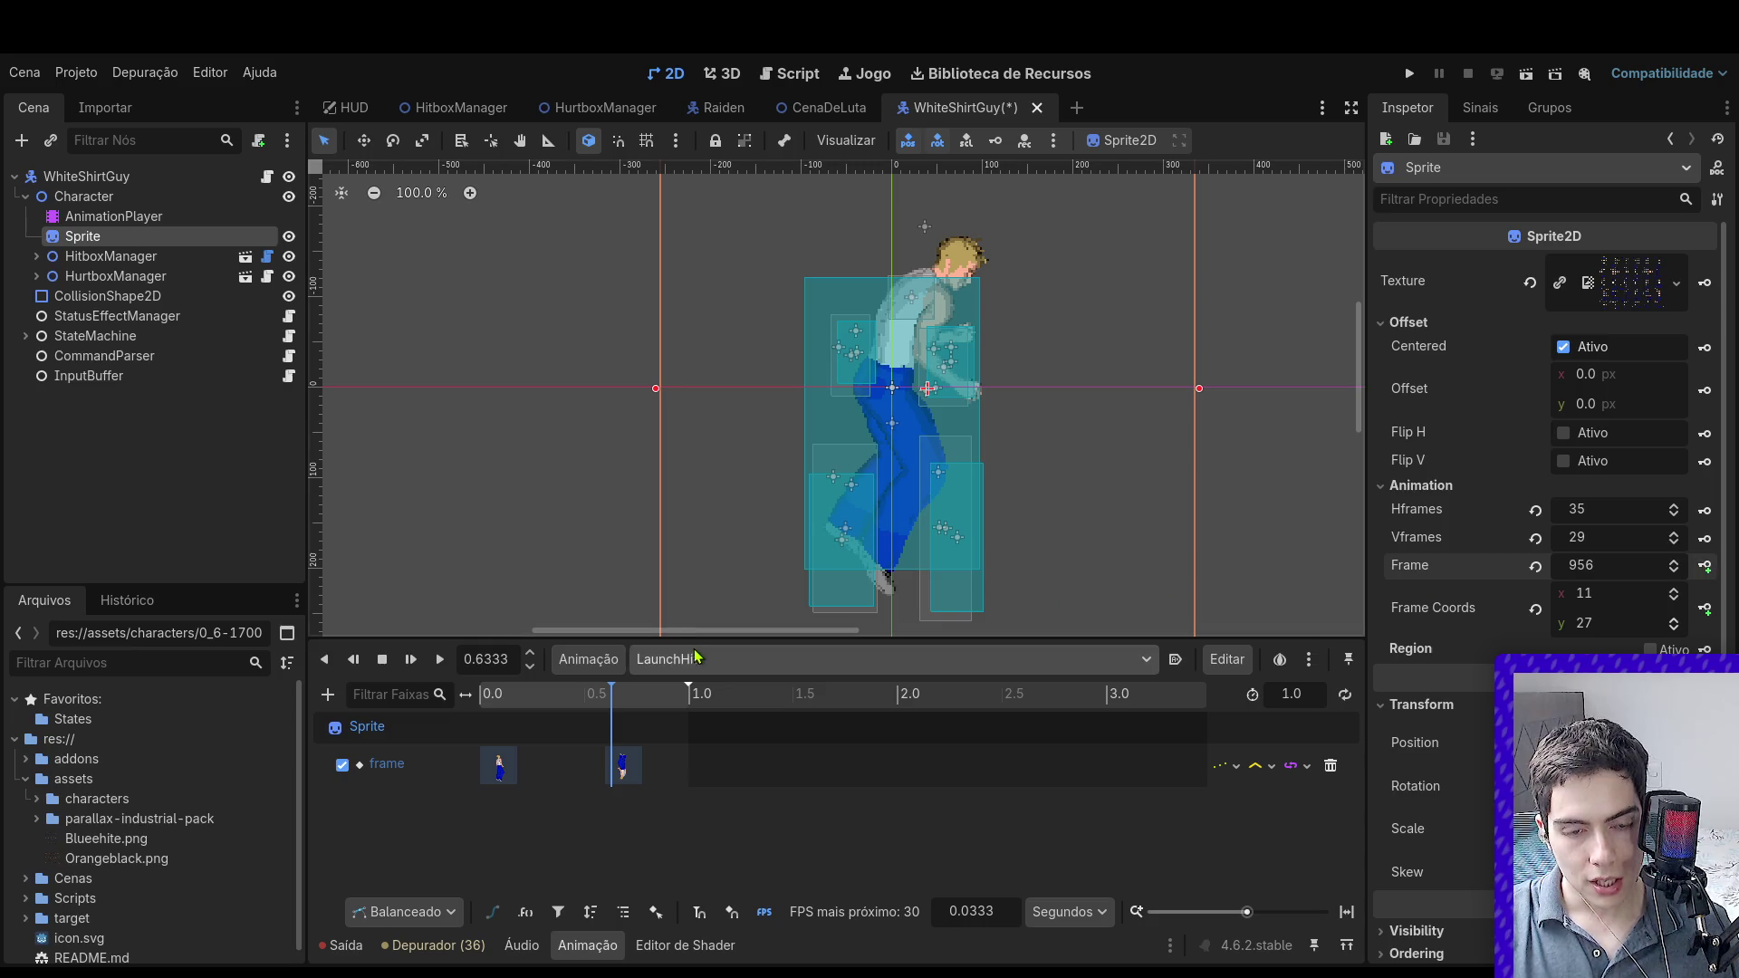
mouse_move(589, 712)
left_mouse_down()
mouse_move(402, 715)
mouse_move(671, 716)
left_mouse_up()
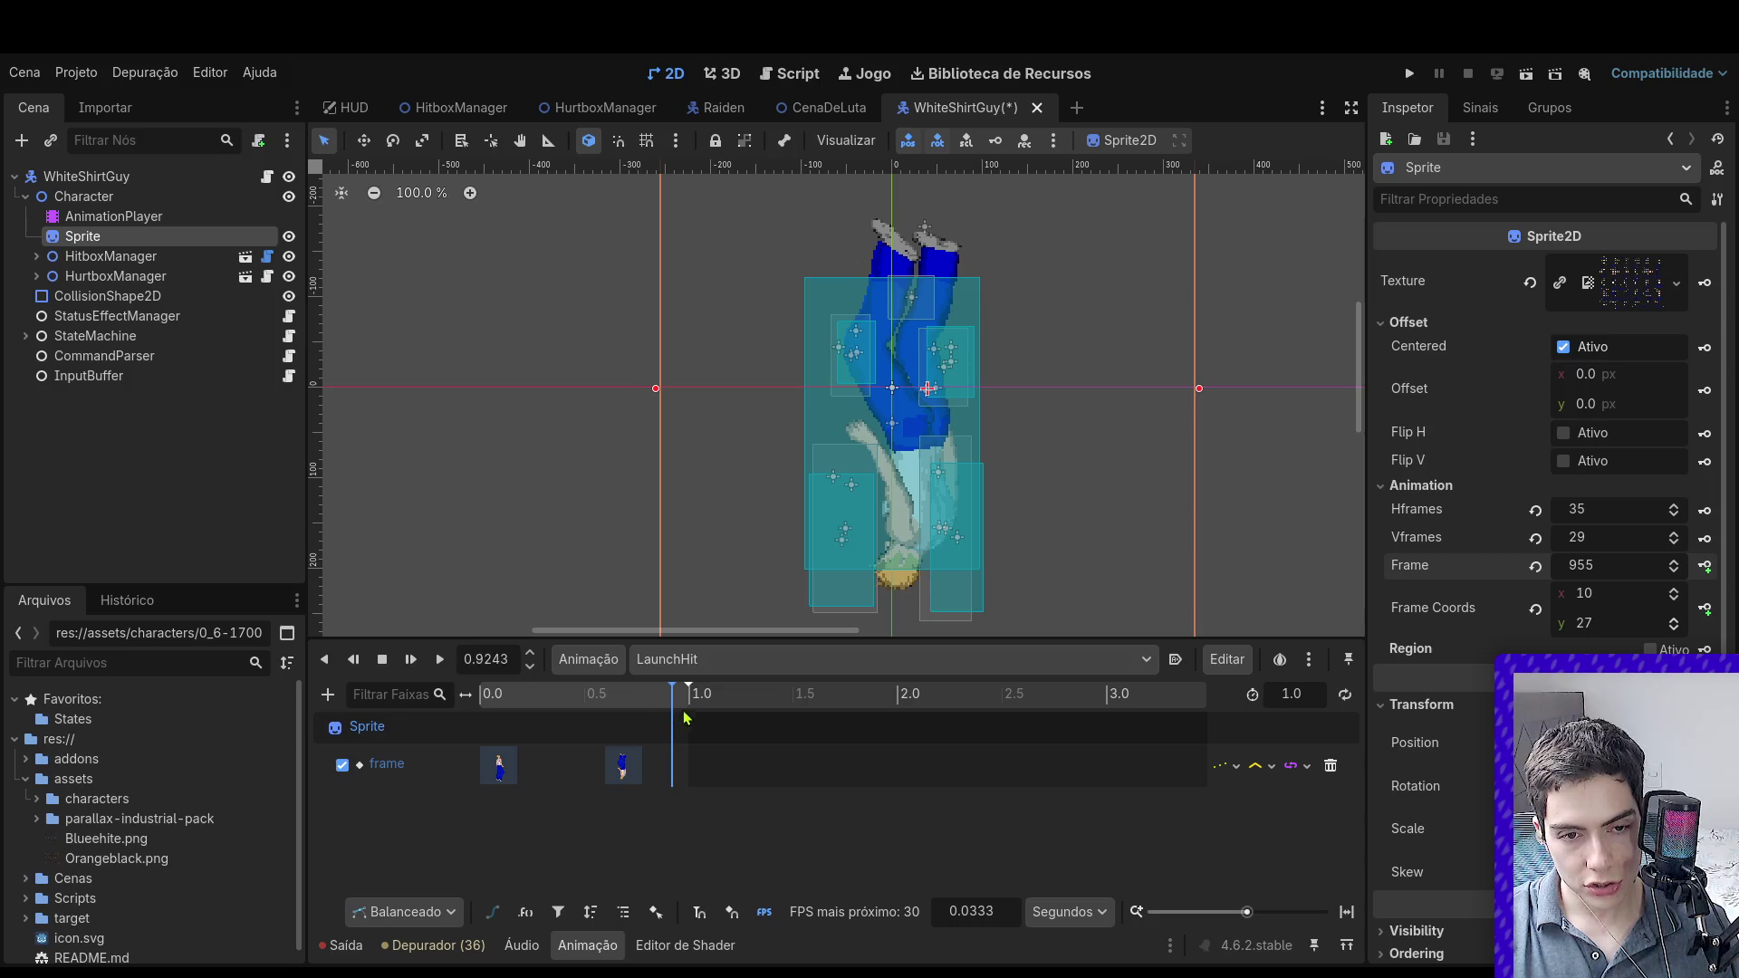
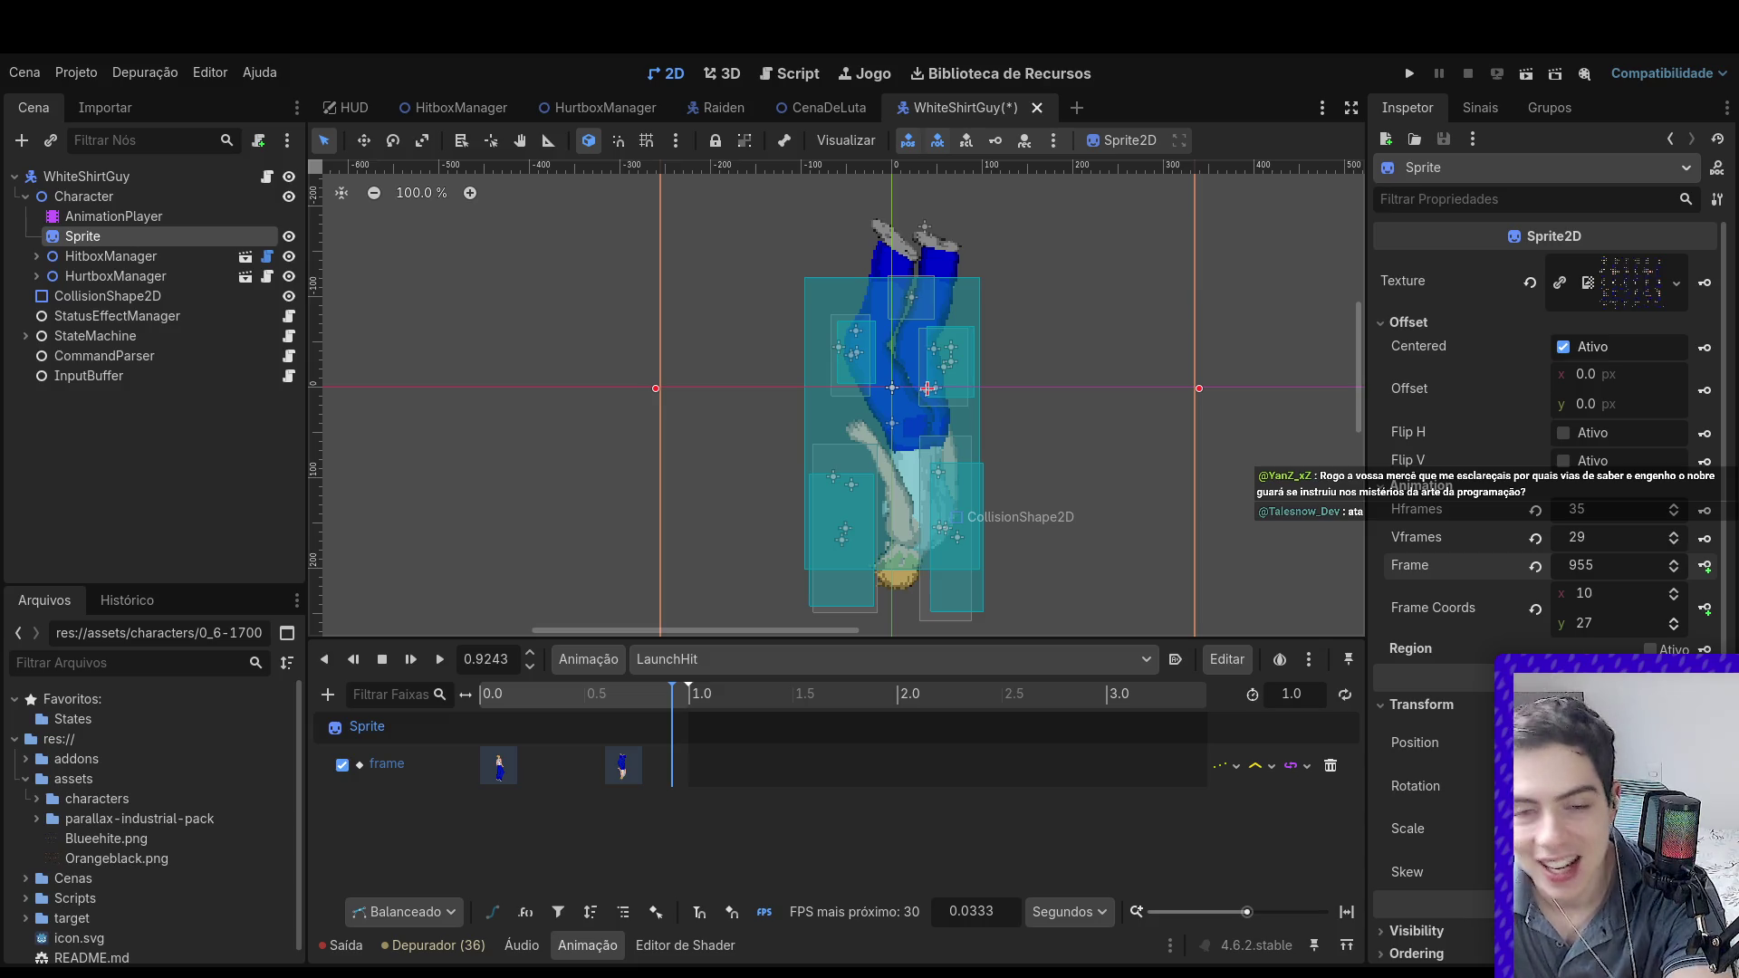
Set the LaunchHit animation length to 0.8 seconds.
mouse_move(602, 734)
left_mouse_down()
mouse_move(660, 734)
mouse_move(534, 734)
mouse_move(649, 744)
left_mouse_up()
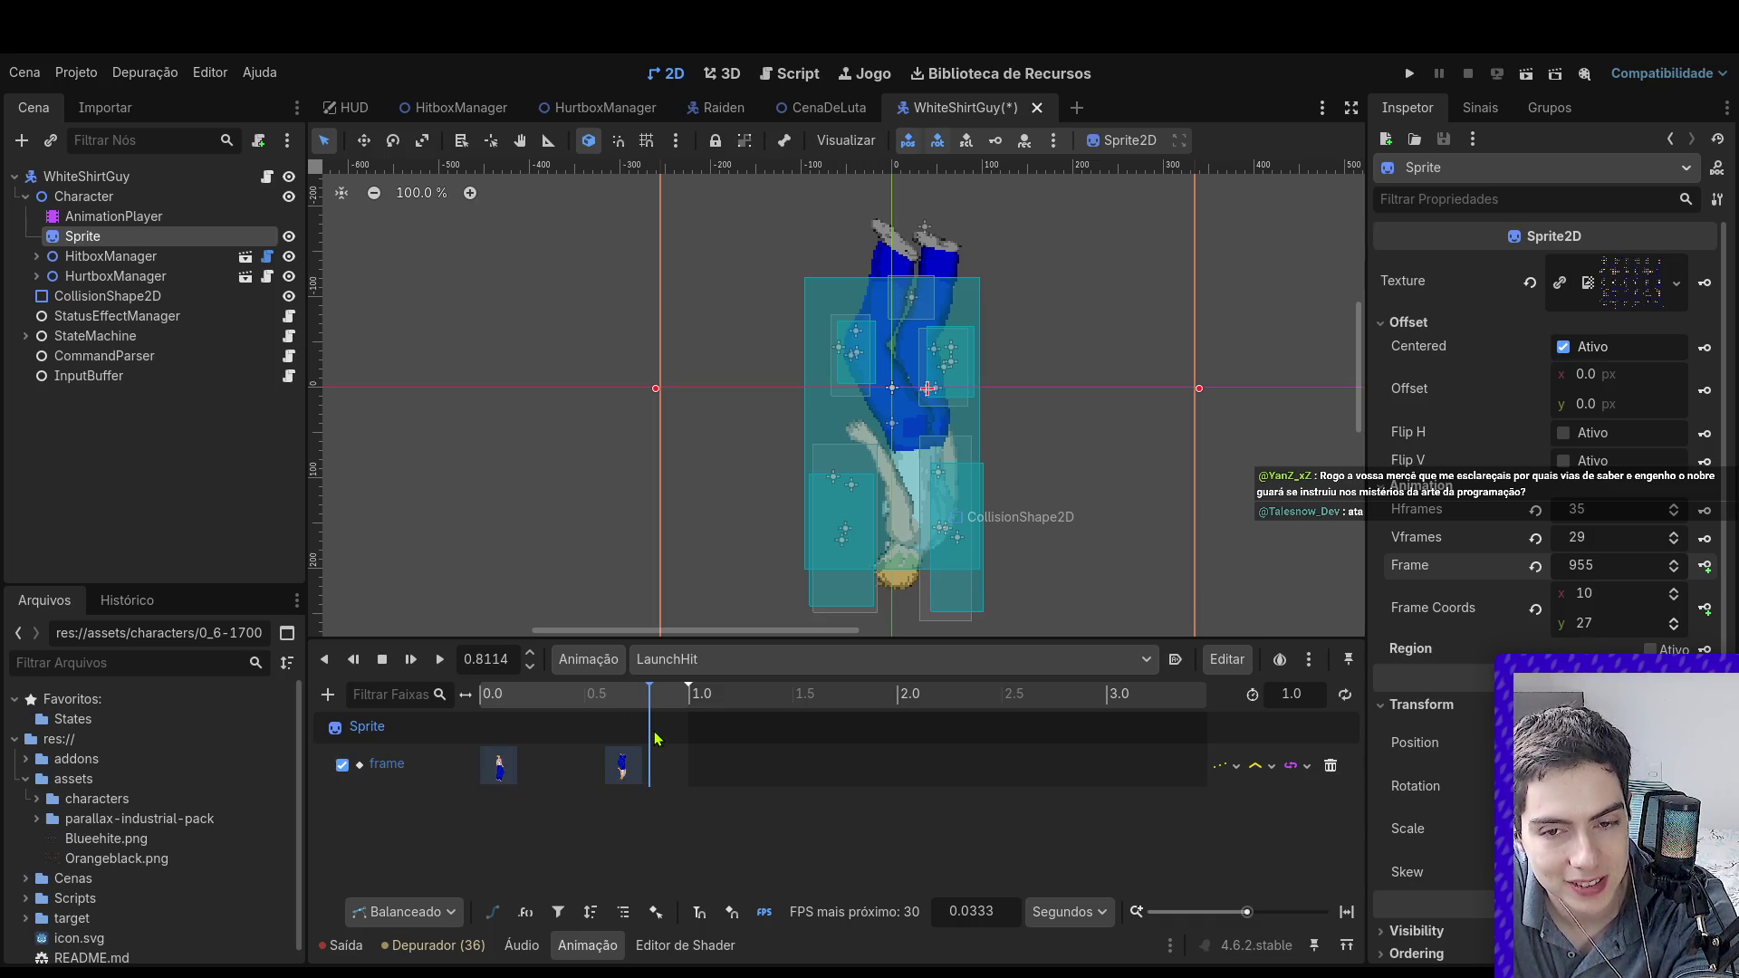
left_click(1287, 694)
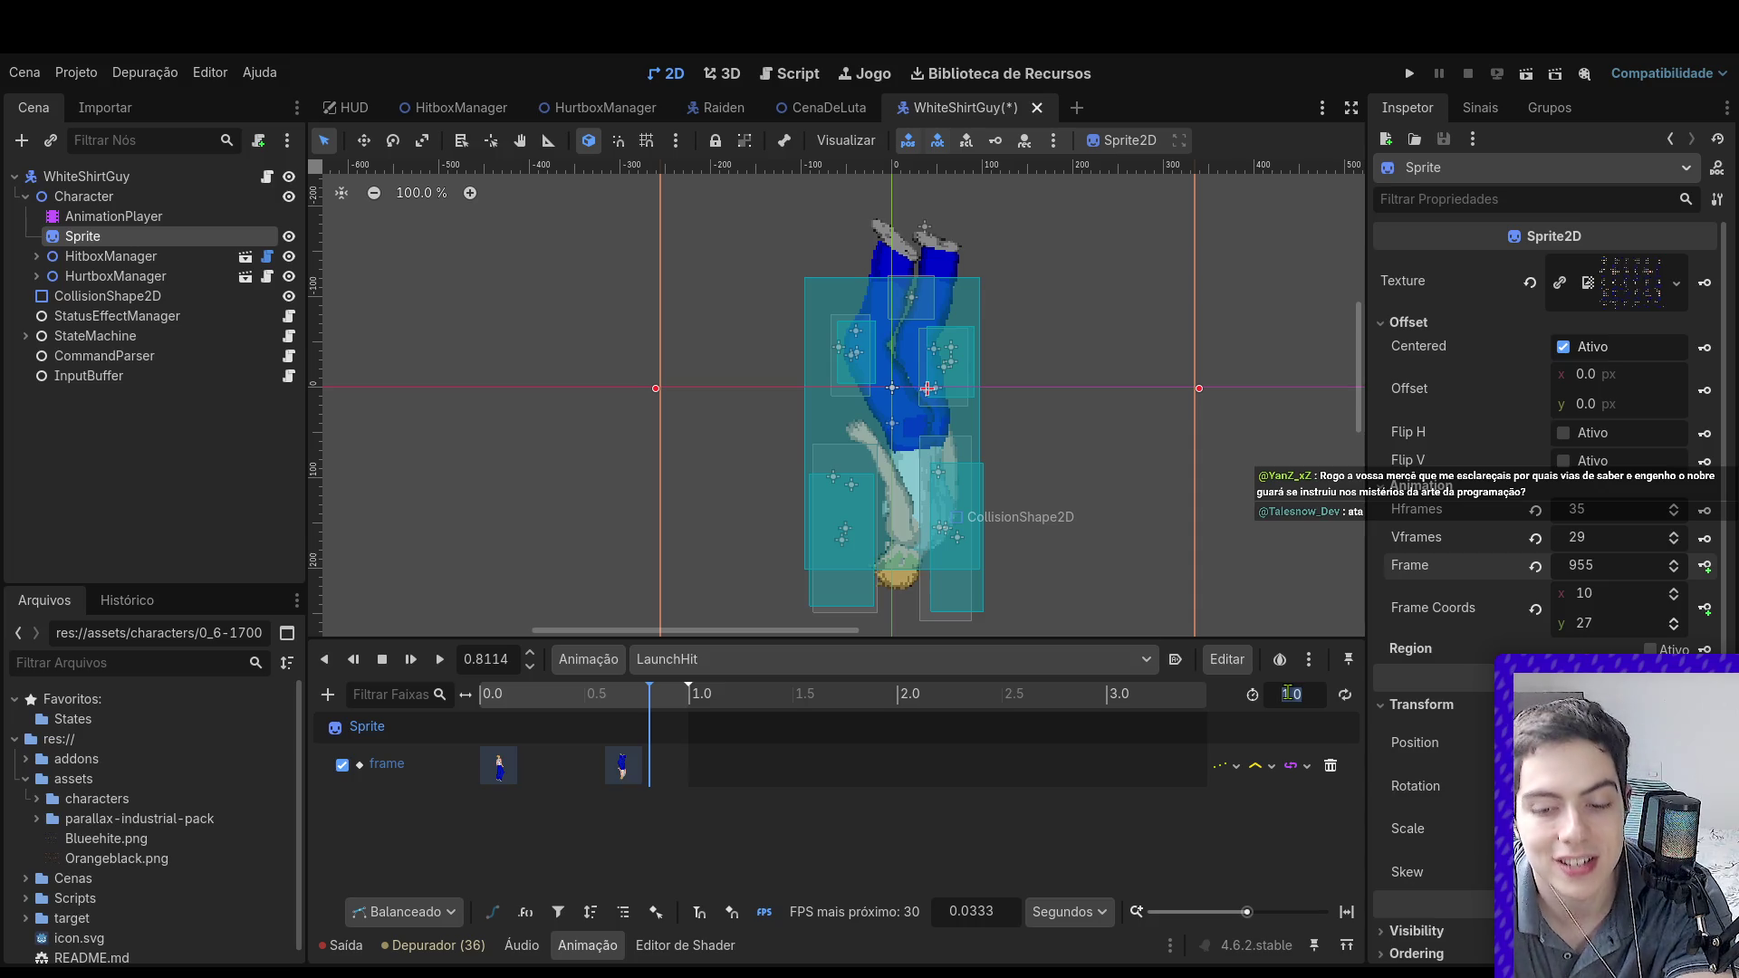
type("0.8")
key("Return")
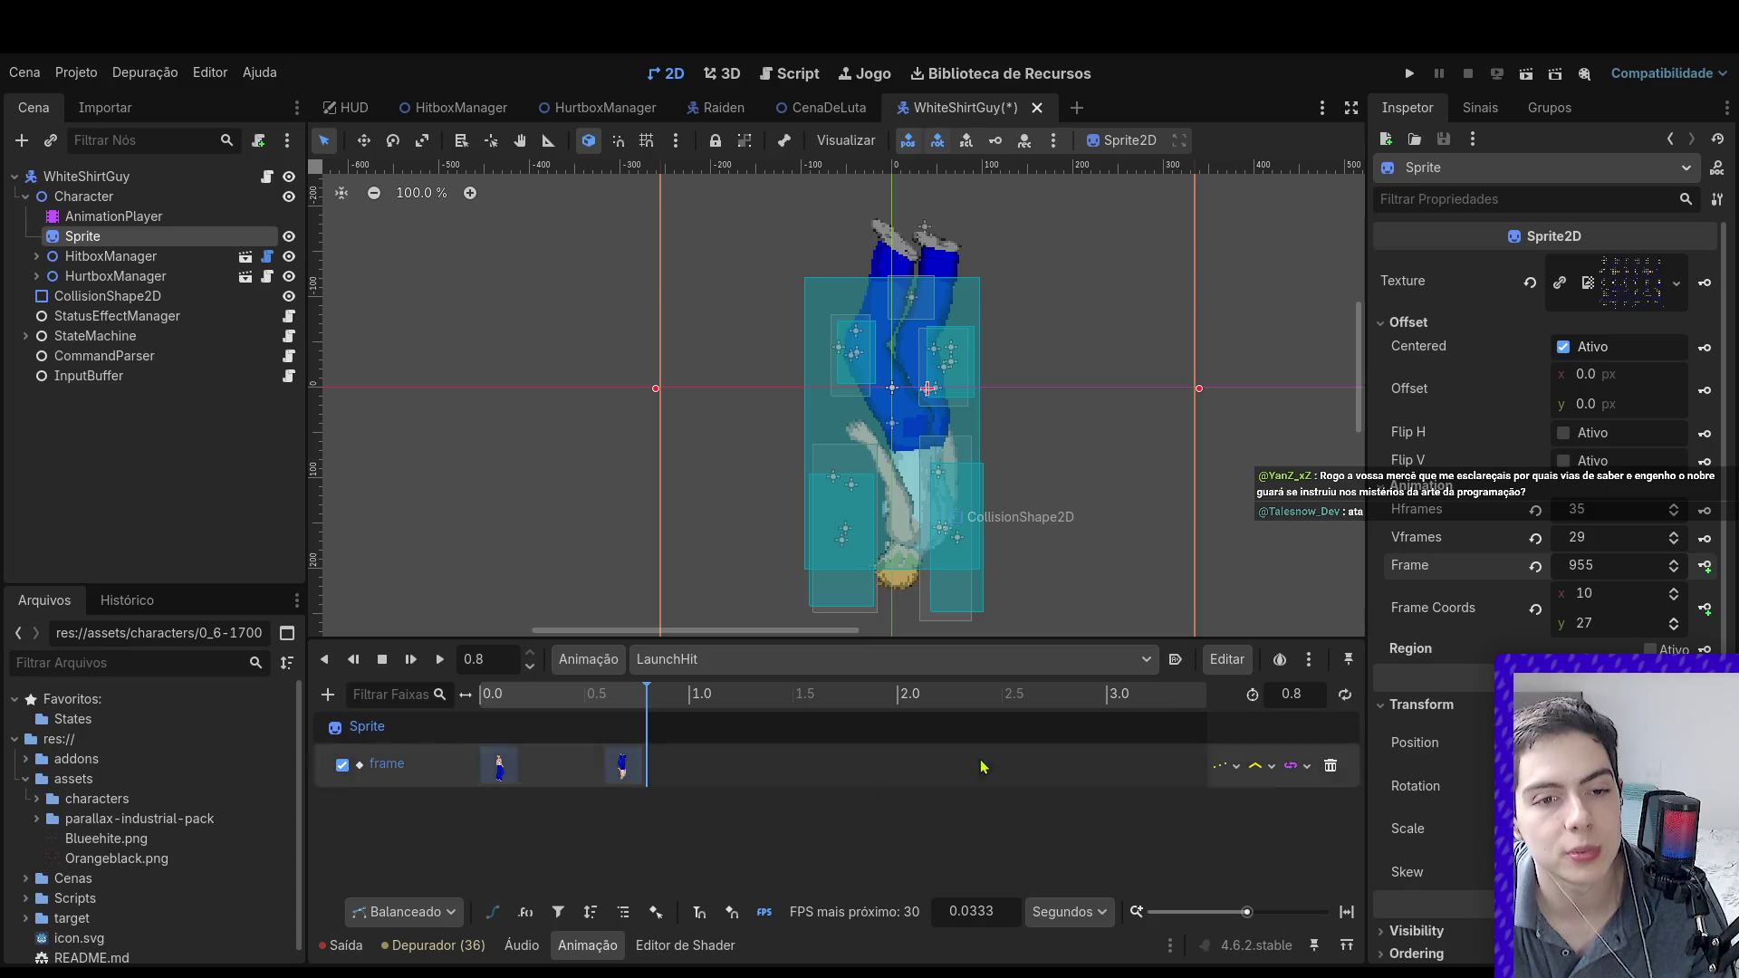
Scrub through LaunchHit to its 0.8 s end and save the WhiteShirtGuy scene.
mouse_move(615, 694)
left_mouse_down()
mouse_move(558, 696)
mouse_move(663, 707)
left_mouse_up()
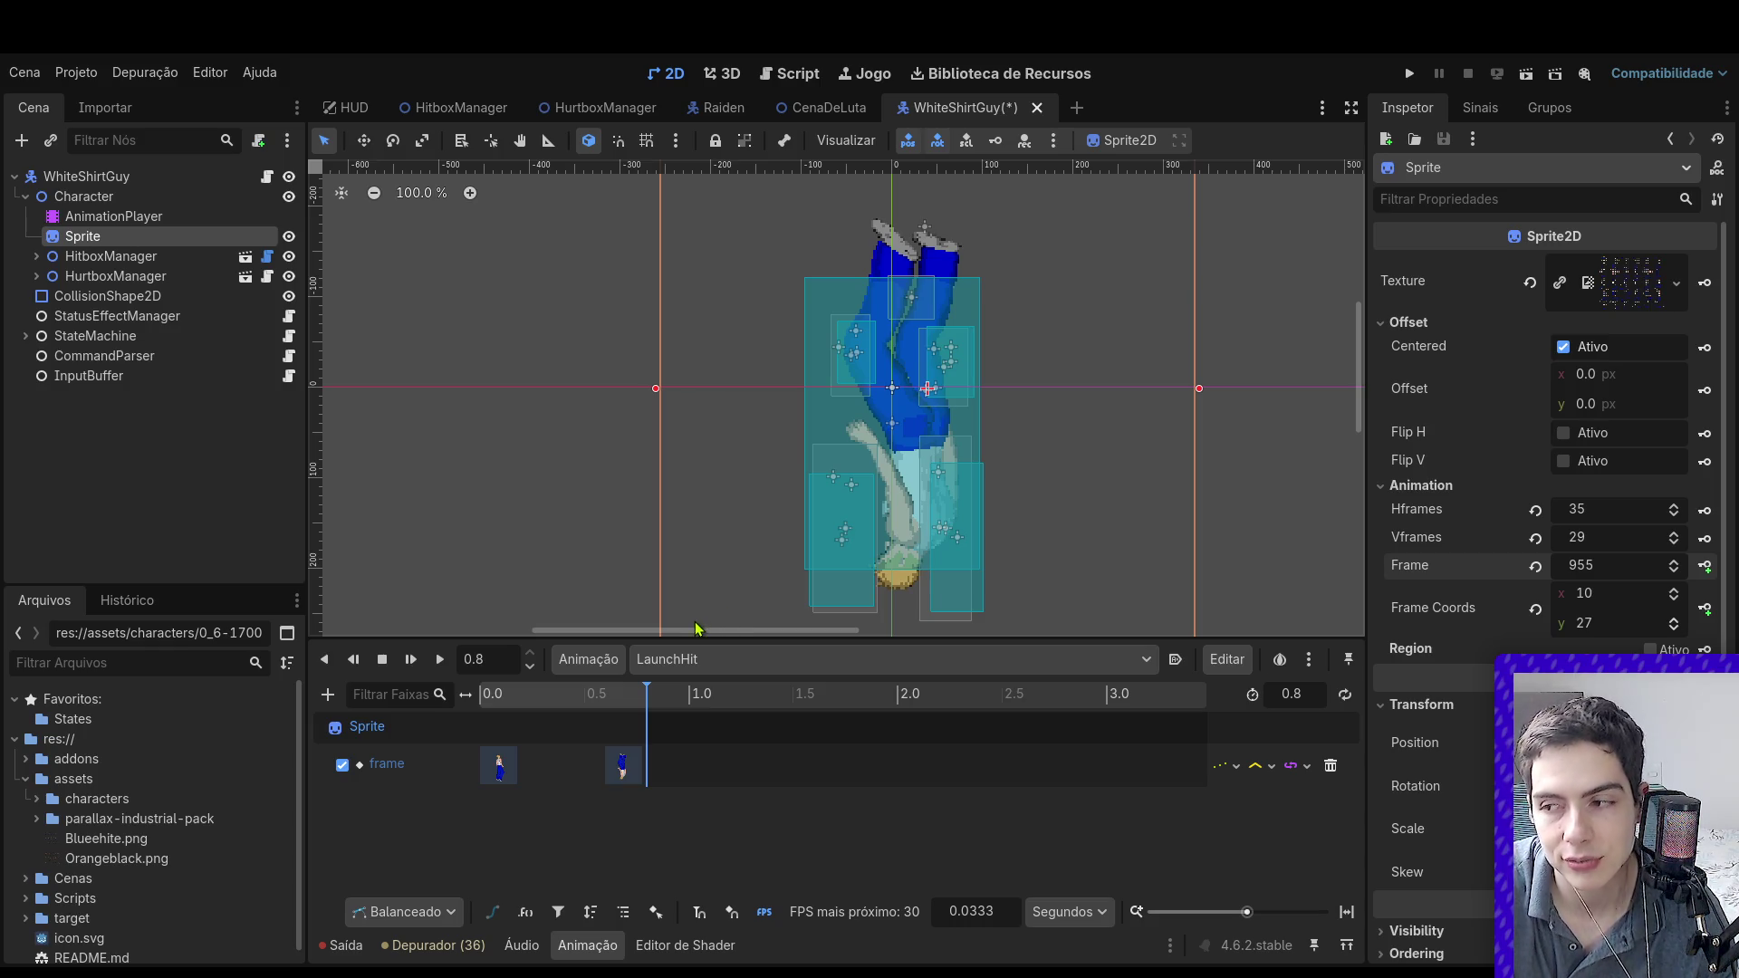
left_click(536, 699)
mouse_move(477, 698)
left_mouse_down()
mouse_move(605, 701)
mouse_move(658, 727)
mouse_move(484, 661)
left_mouse_up()
key("ctrl+s")
Move LaunchHit's second frame key (frame 955) to 0.4 s in the Inspector.
key("BackSpace")
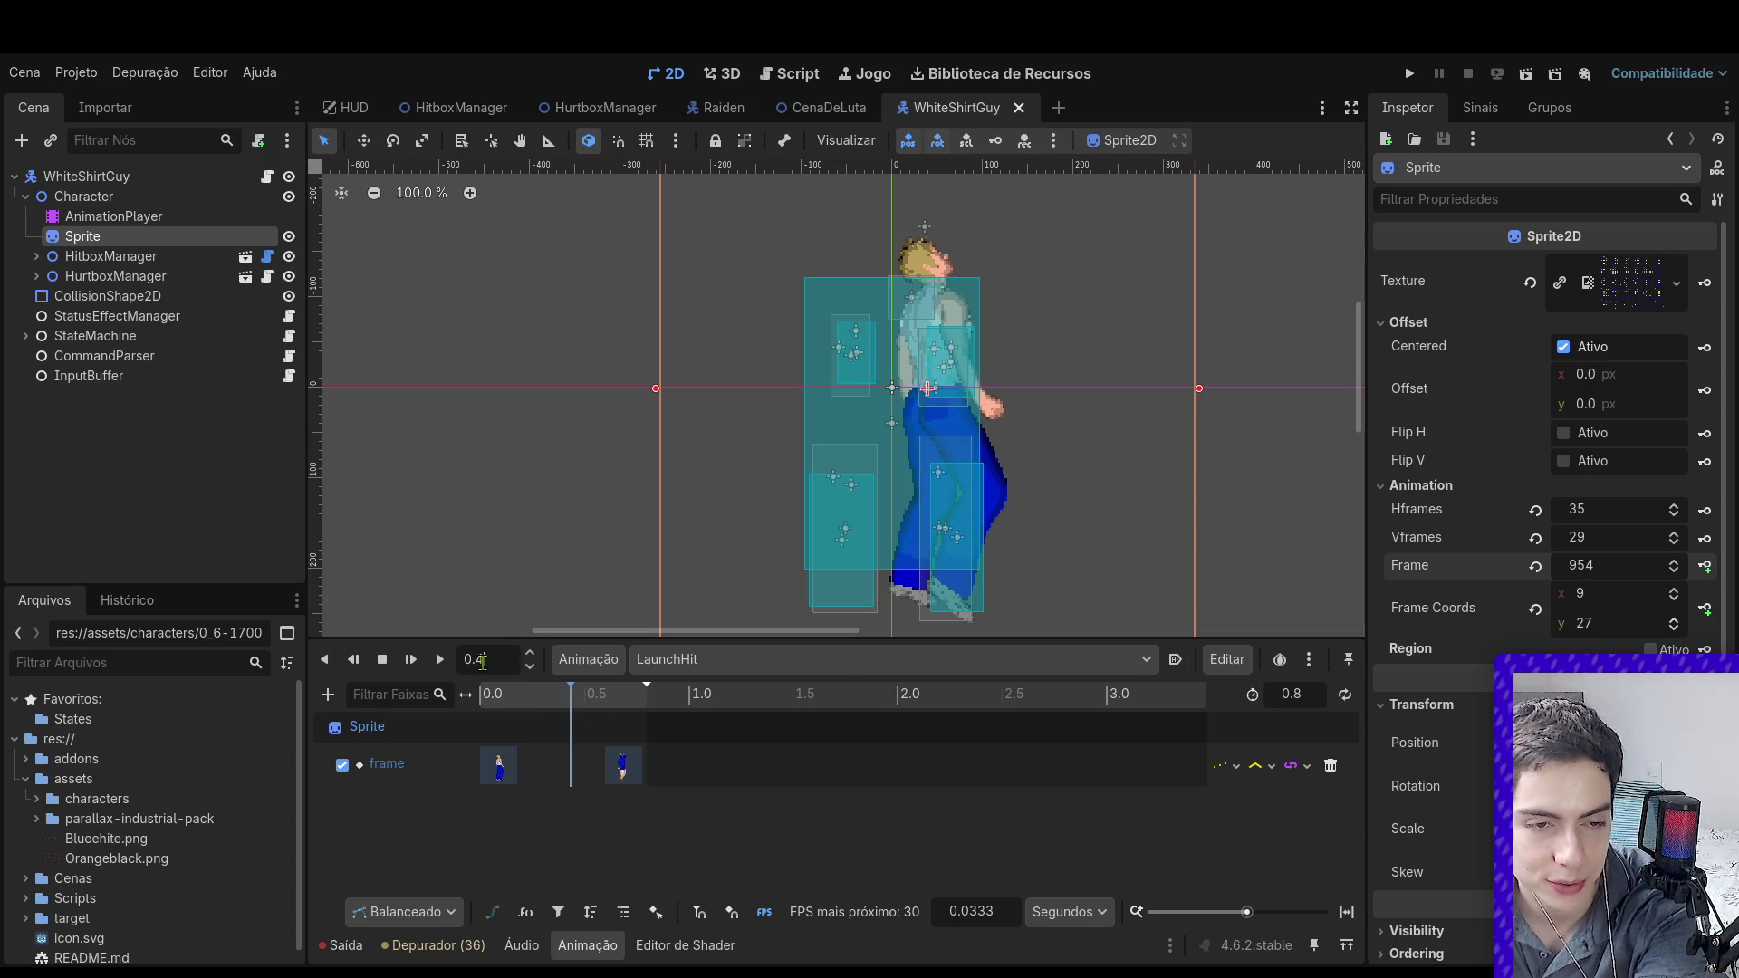
key("Return")
left_click(624, 771)
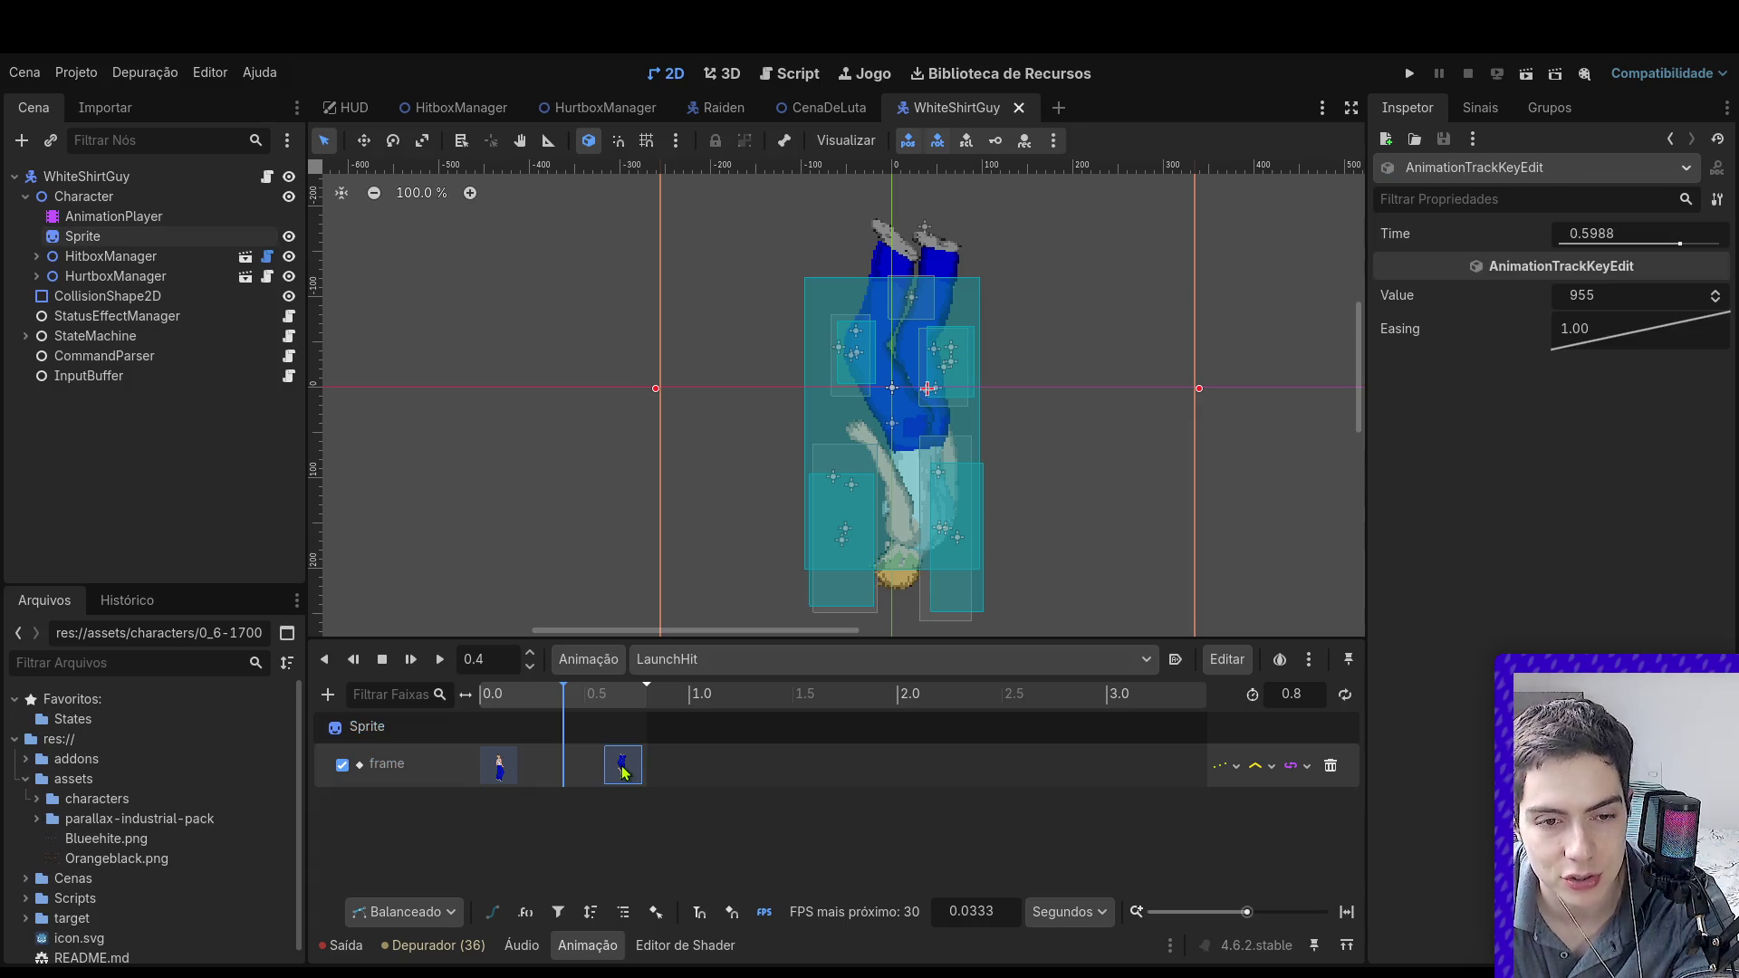
left_click(1654, 236)
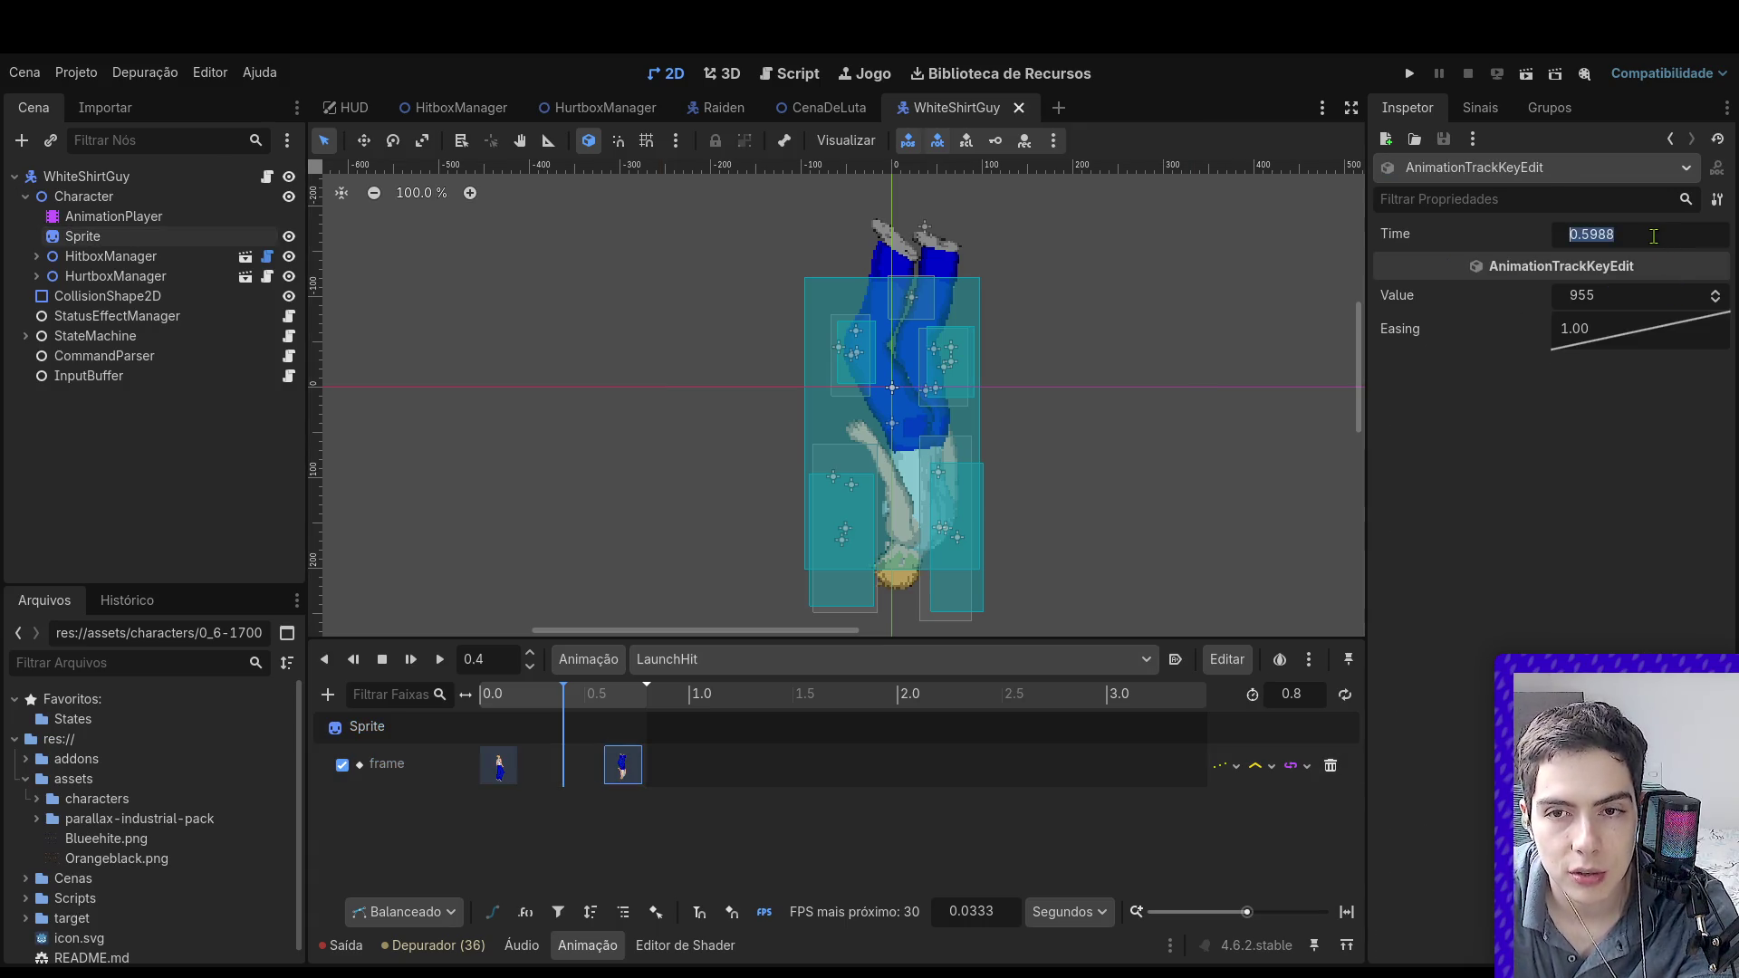
type("0.4")
key("Return")
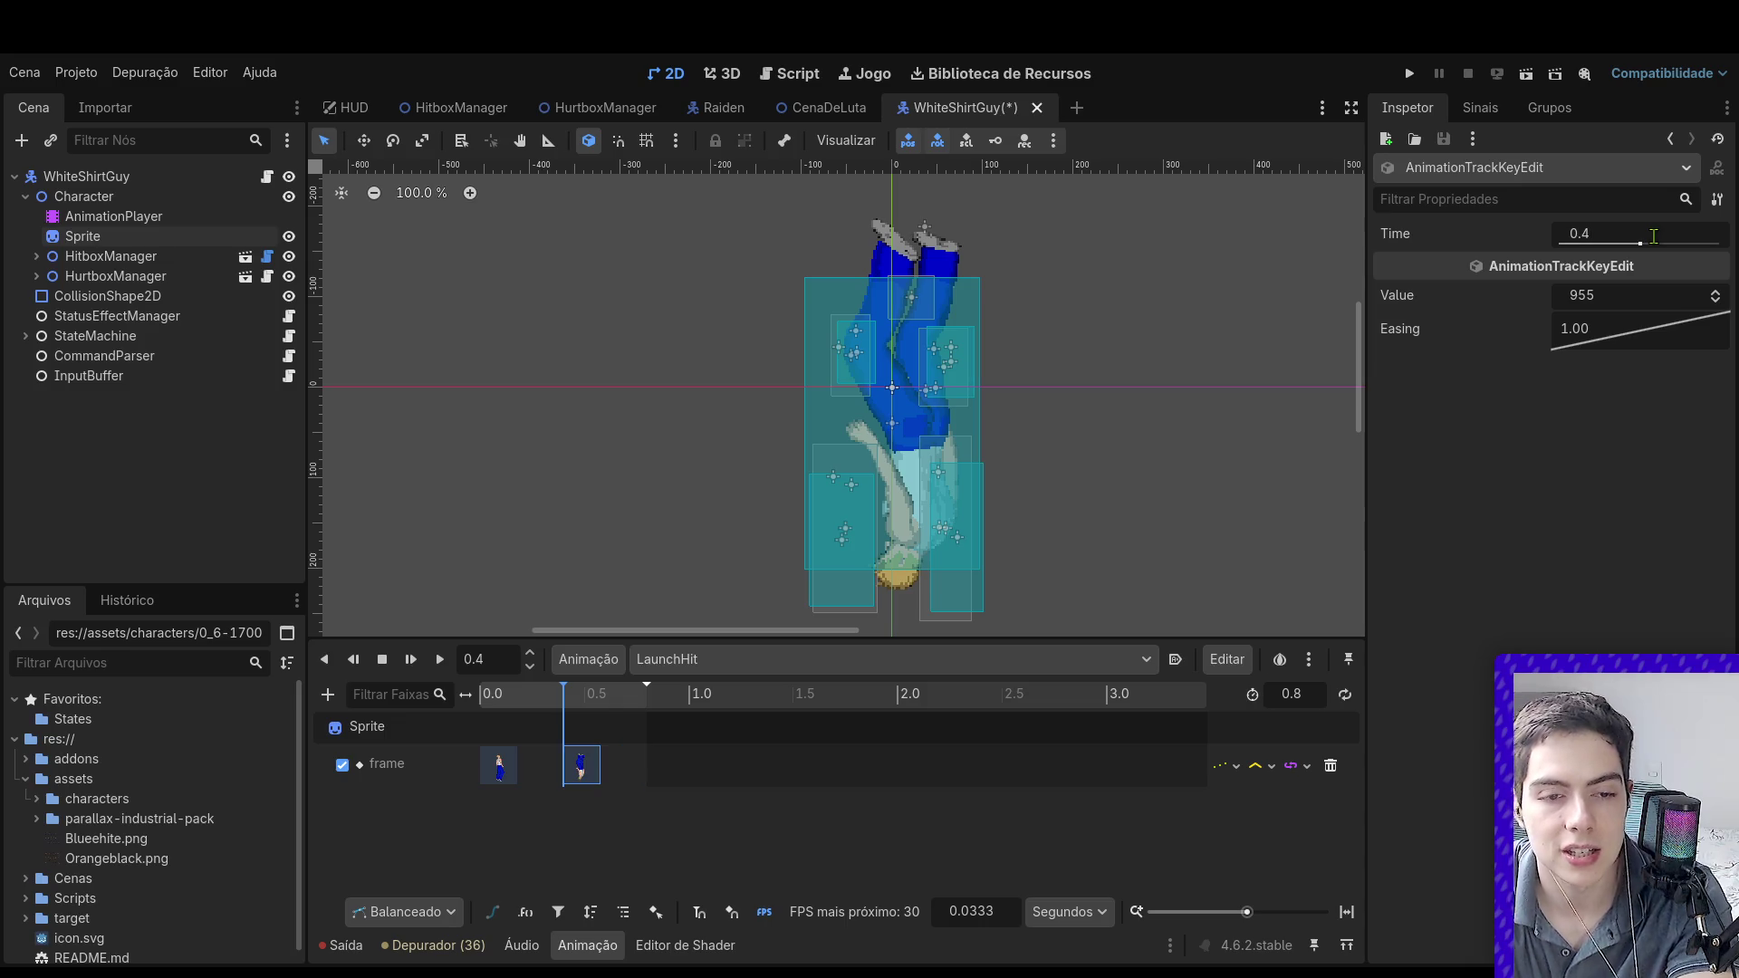
mouse_move(589, 722)
left_mouse_down()
mouse_move(615, 716)
mouse_move(598, 711)
left_mouse_up()
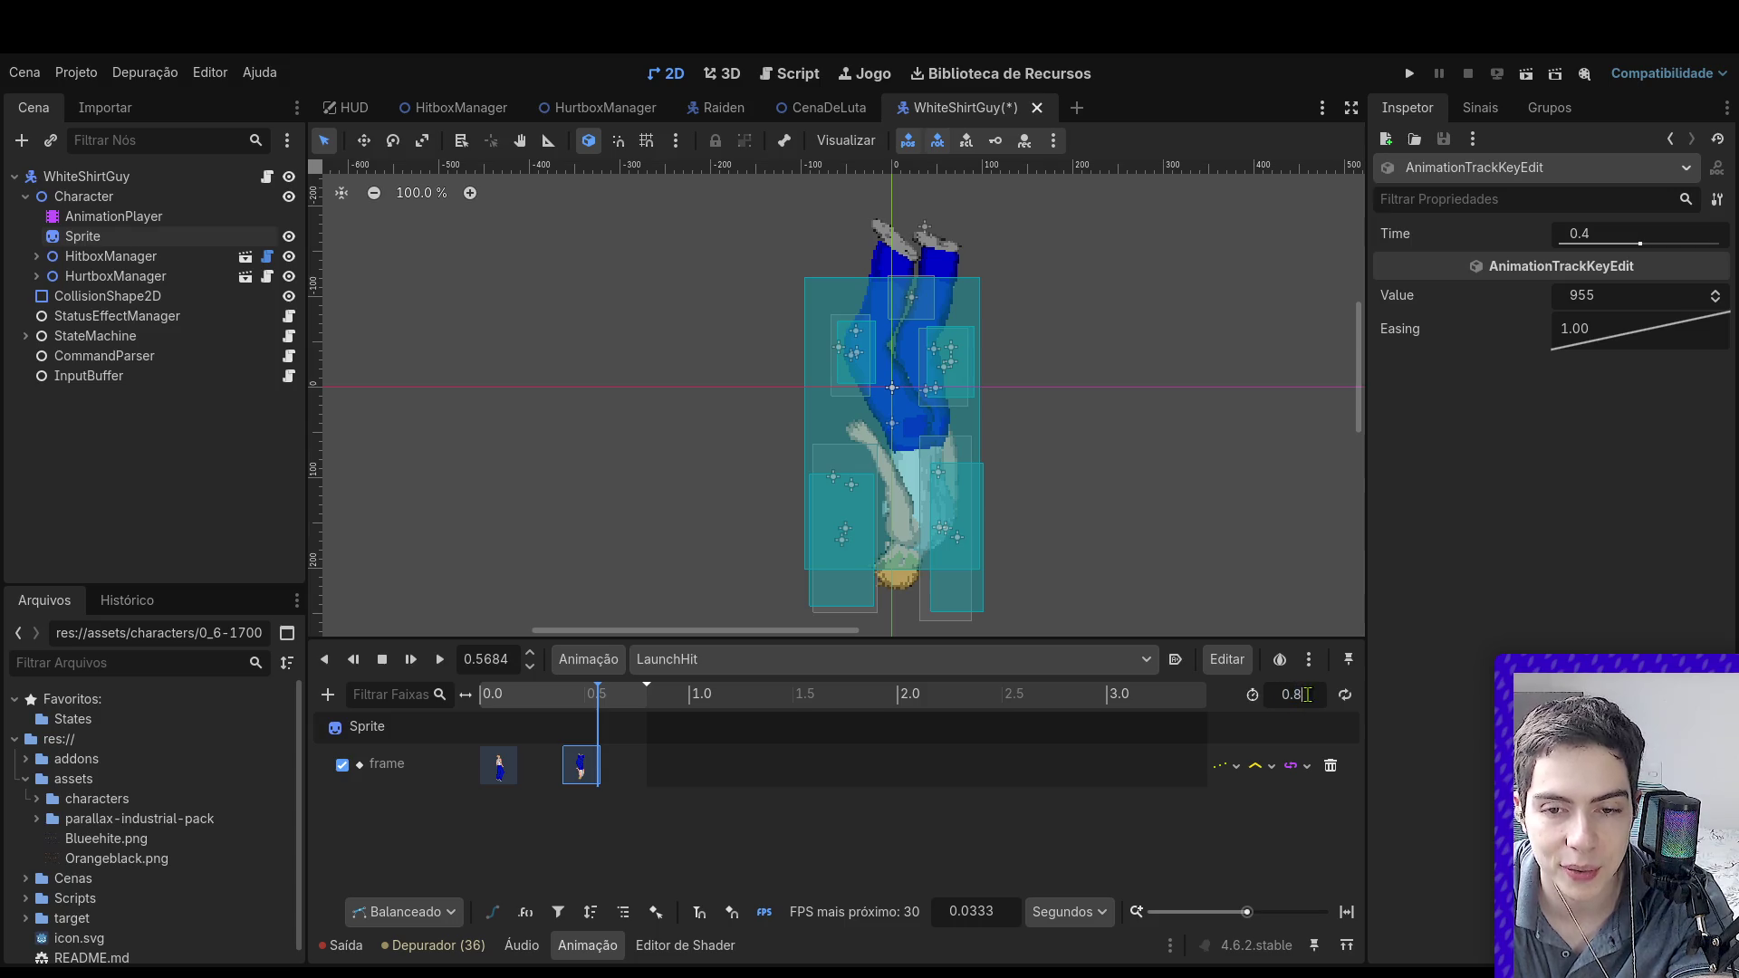
Shorten LaunchHit to 0.41 s and scrub through the result.
key("BackSpace")
type("41")
key("Return")
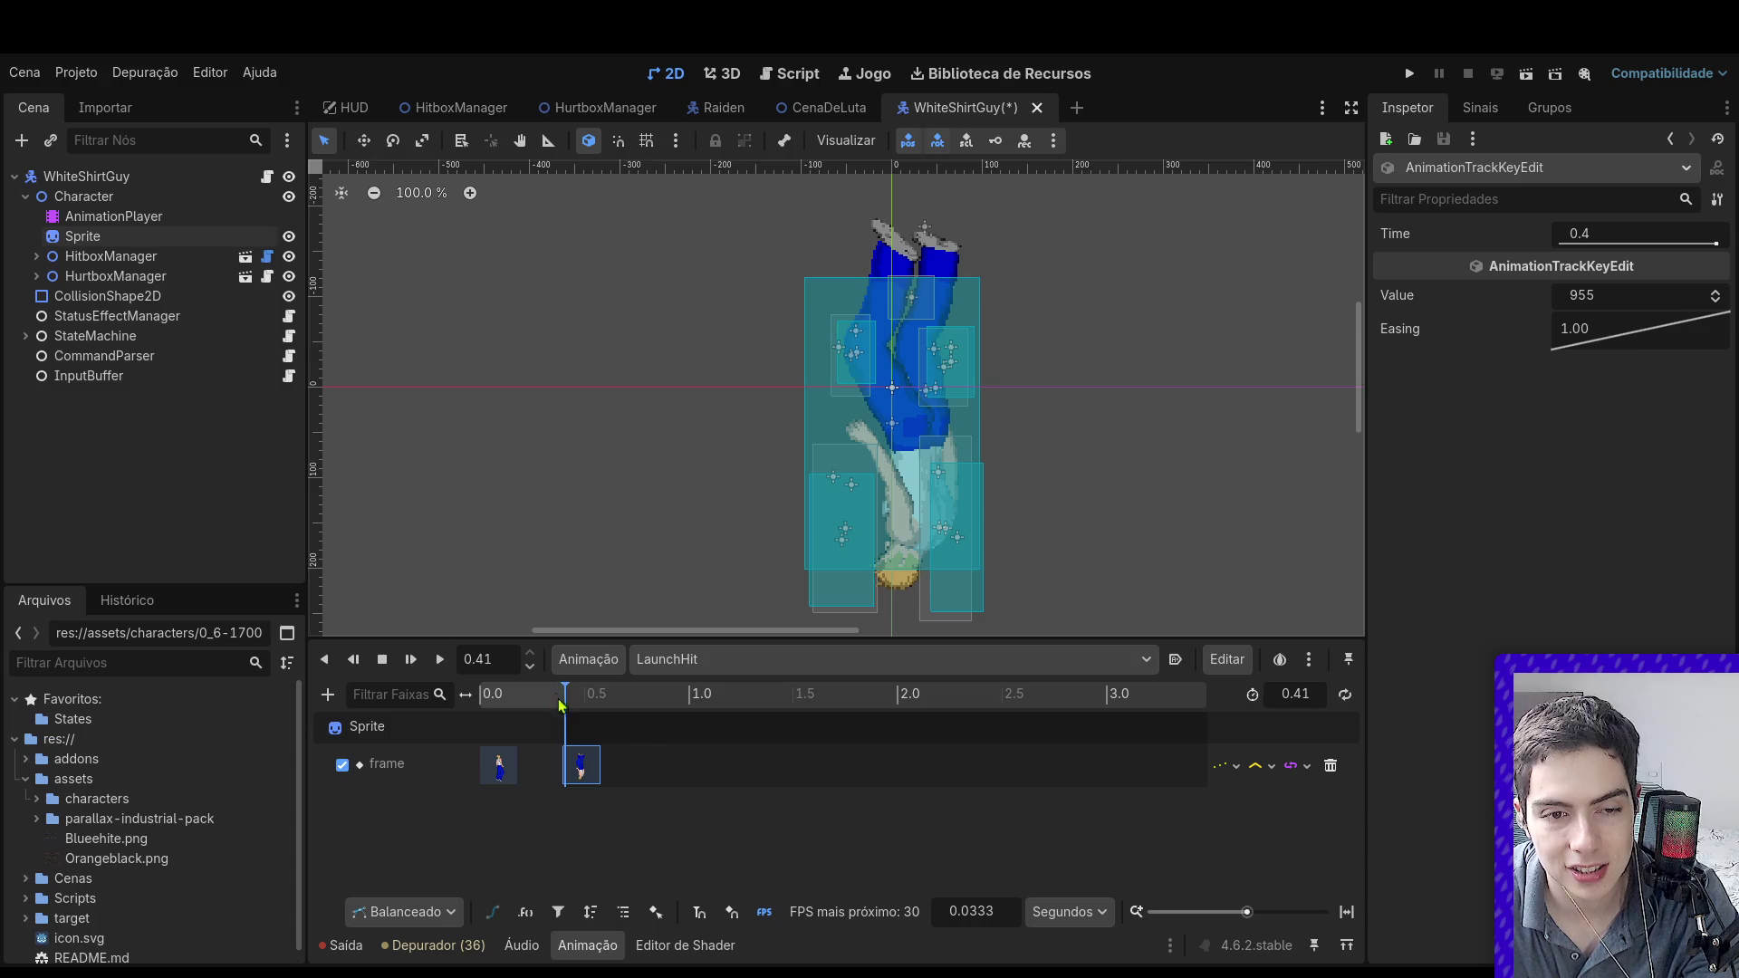
mouse_move(563, 707)
left_mouse_down()
mouse_move(449, 716)
mouse_move(622, 720)
left_mouse_up()
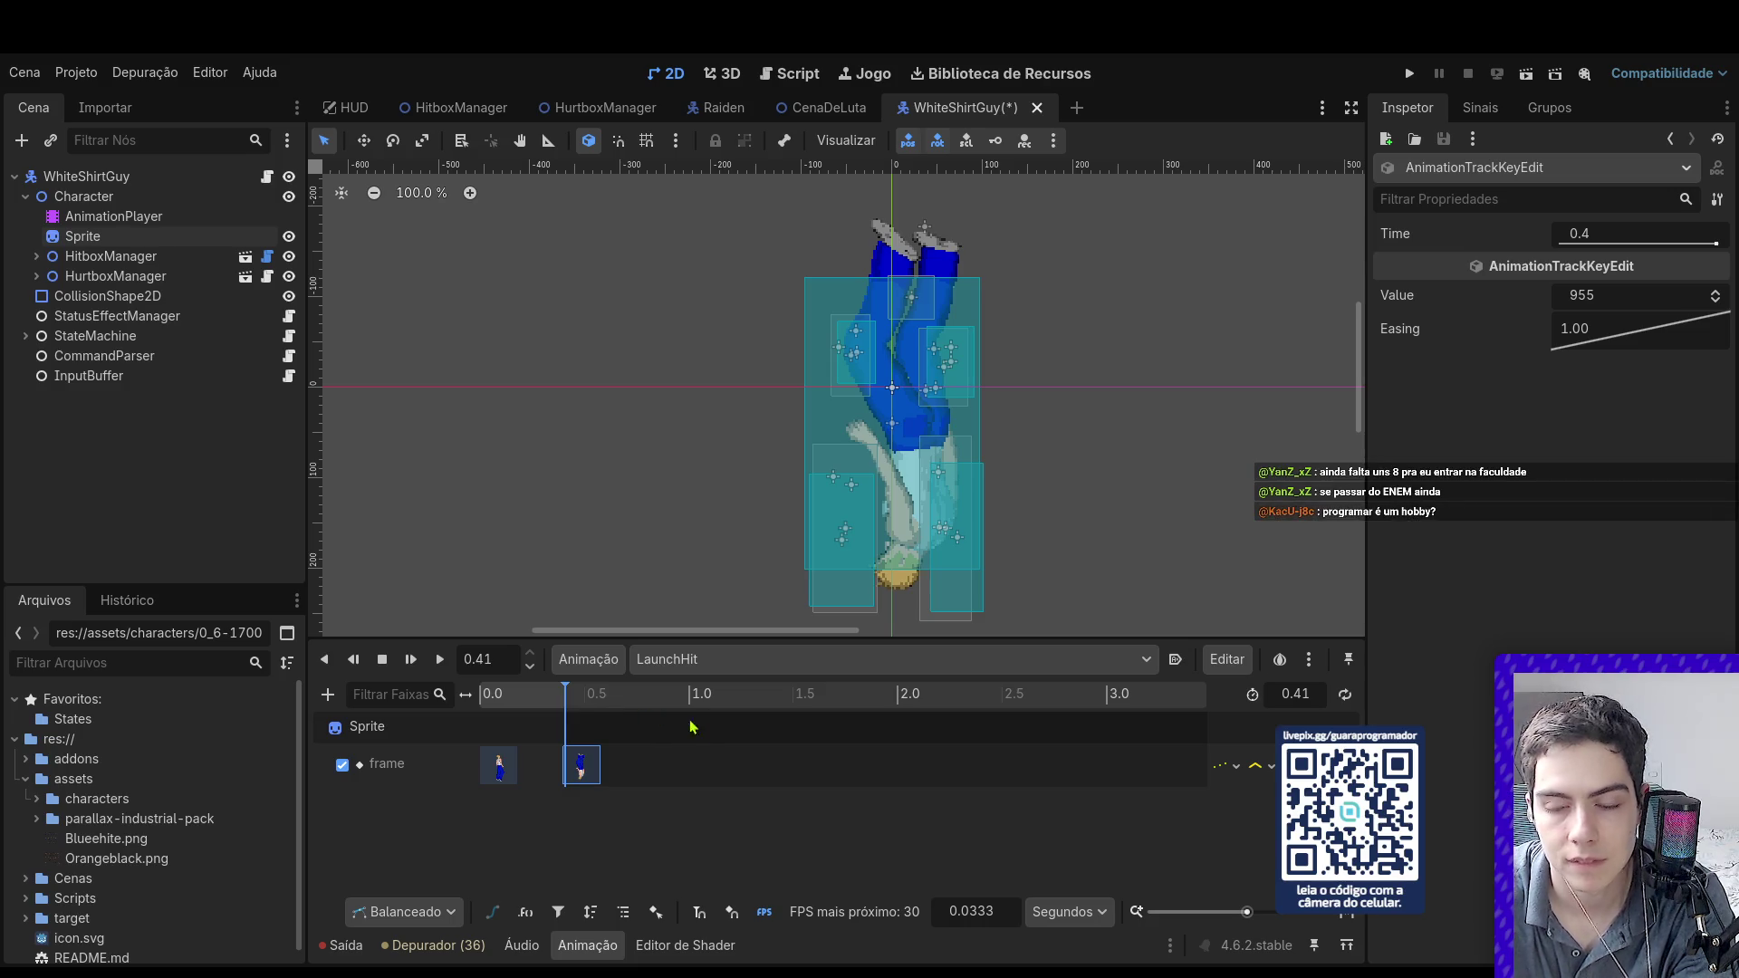
Save the scene, play back the 0.41 s LaunchHit, and bring up the Dropped animation.
mouse_move(561, 707)
left_mouse_down()
mouse_move(394, 695)
mouse_move(666, 696)
left_mouse_up()
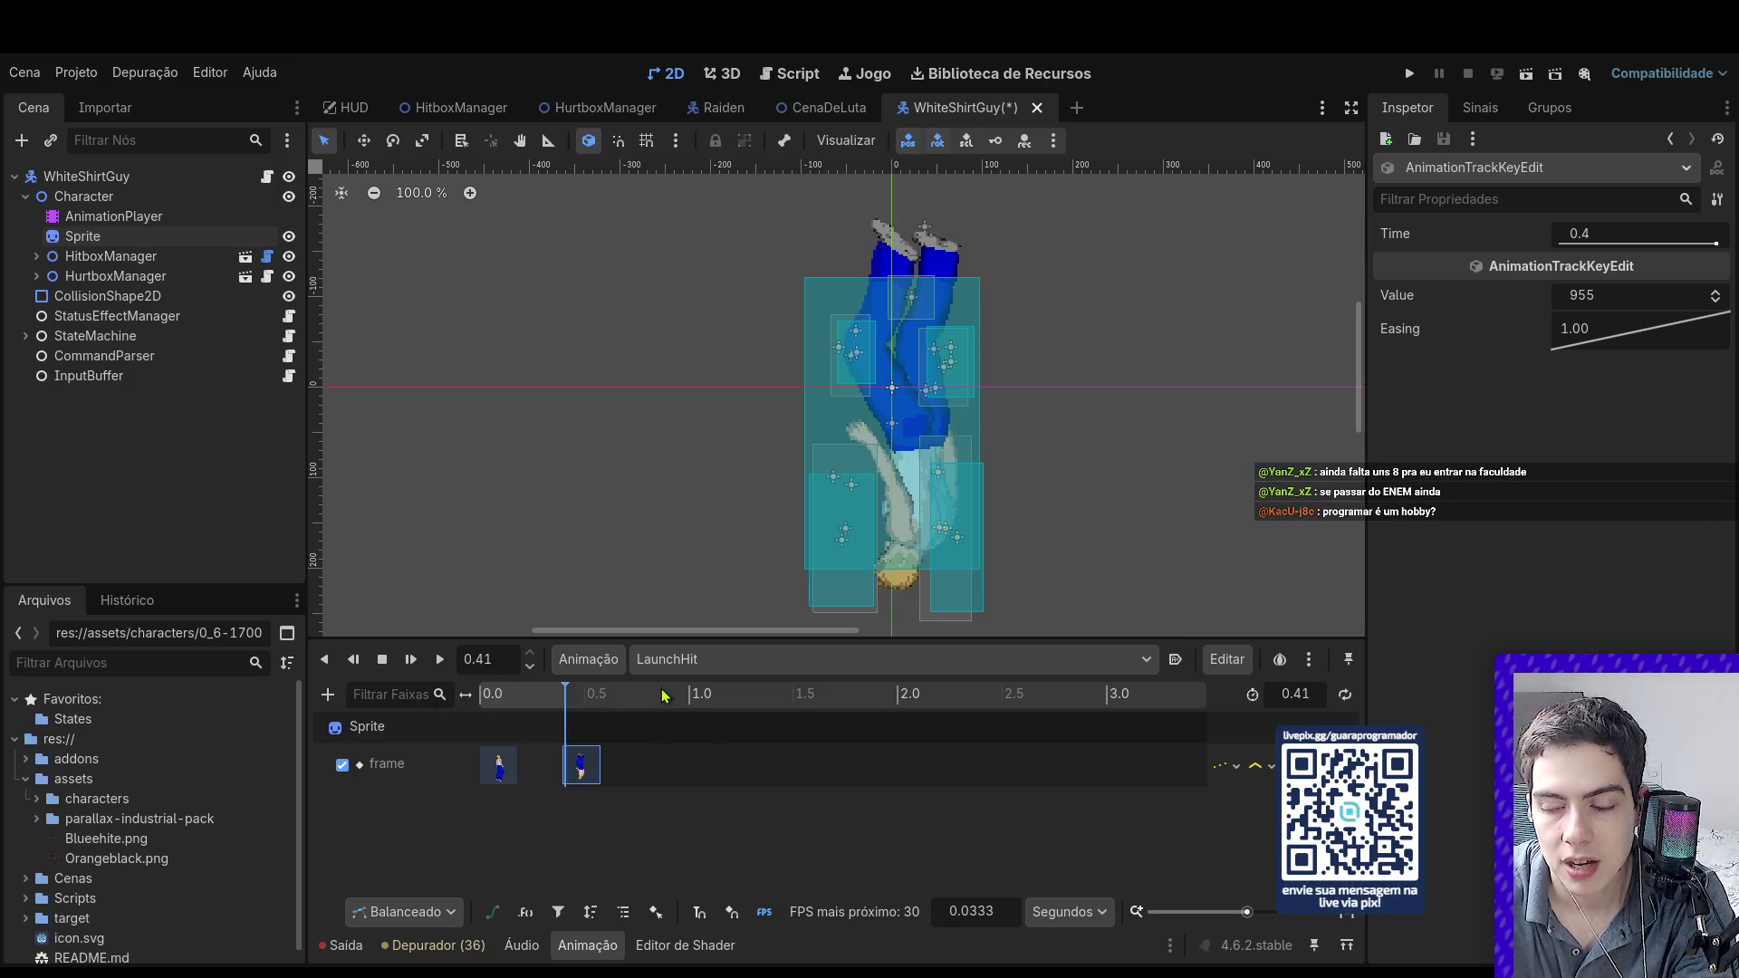
key("ctrl+s")
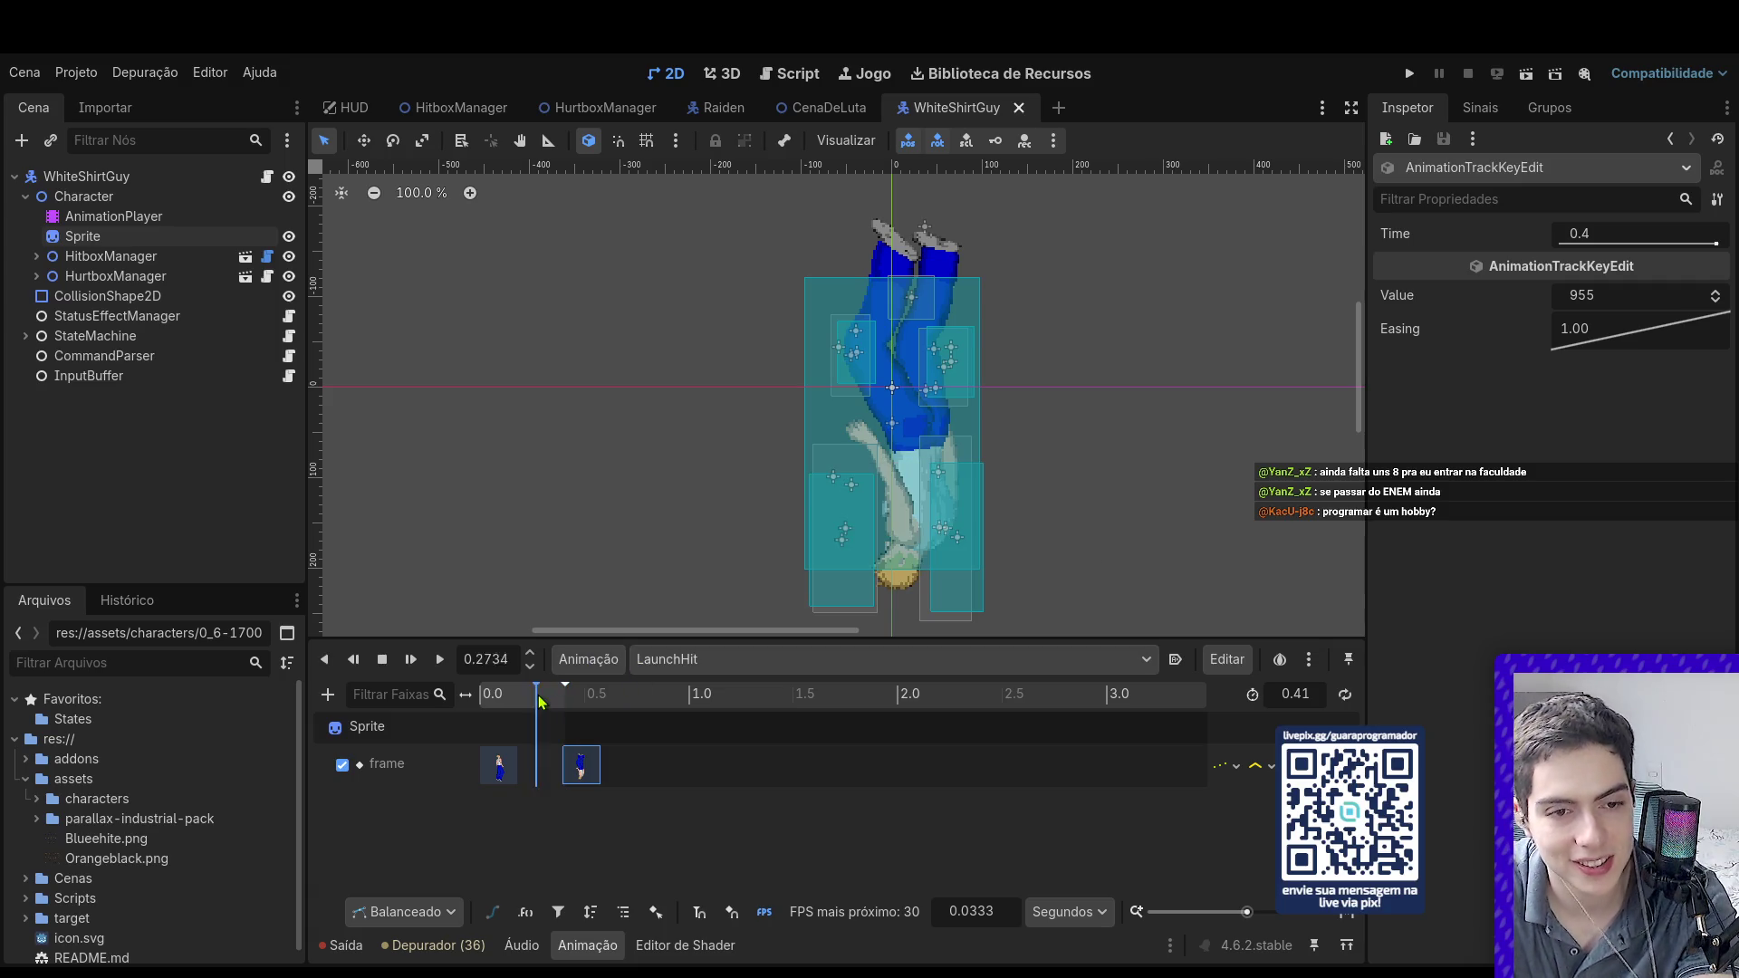
left_click(440, 658)
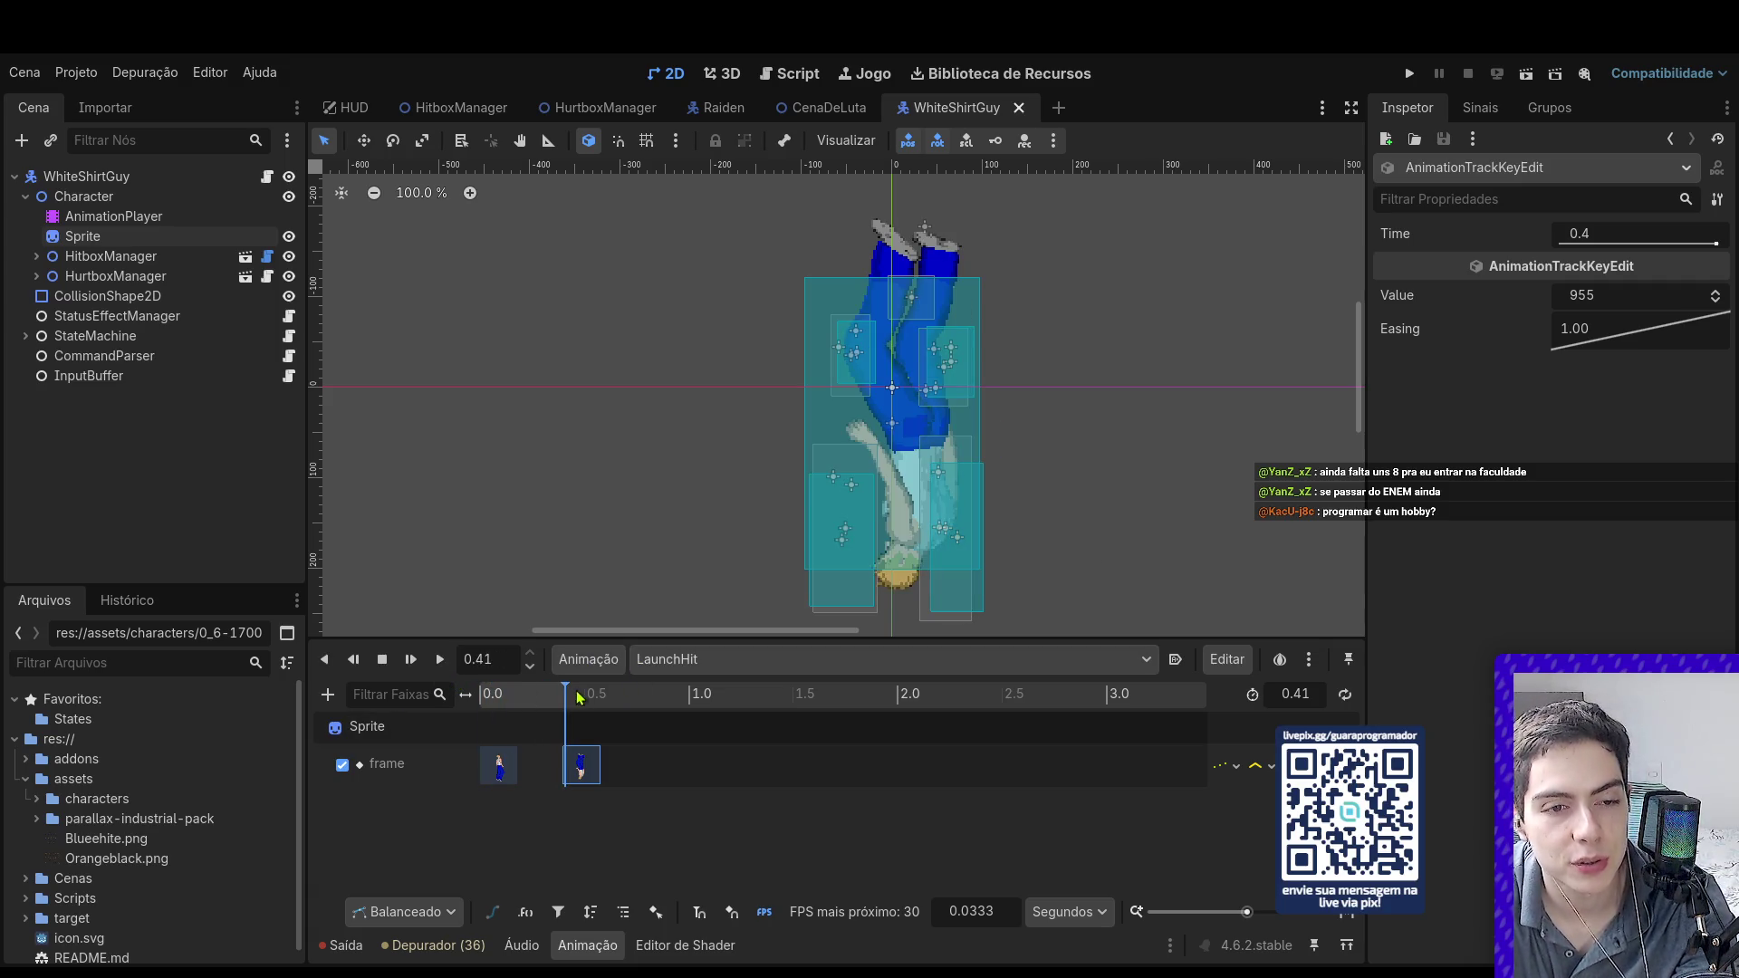
left_click(498, 702)
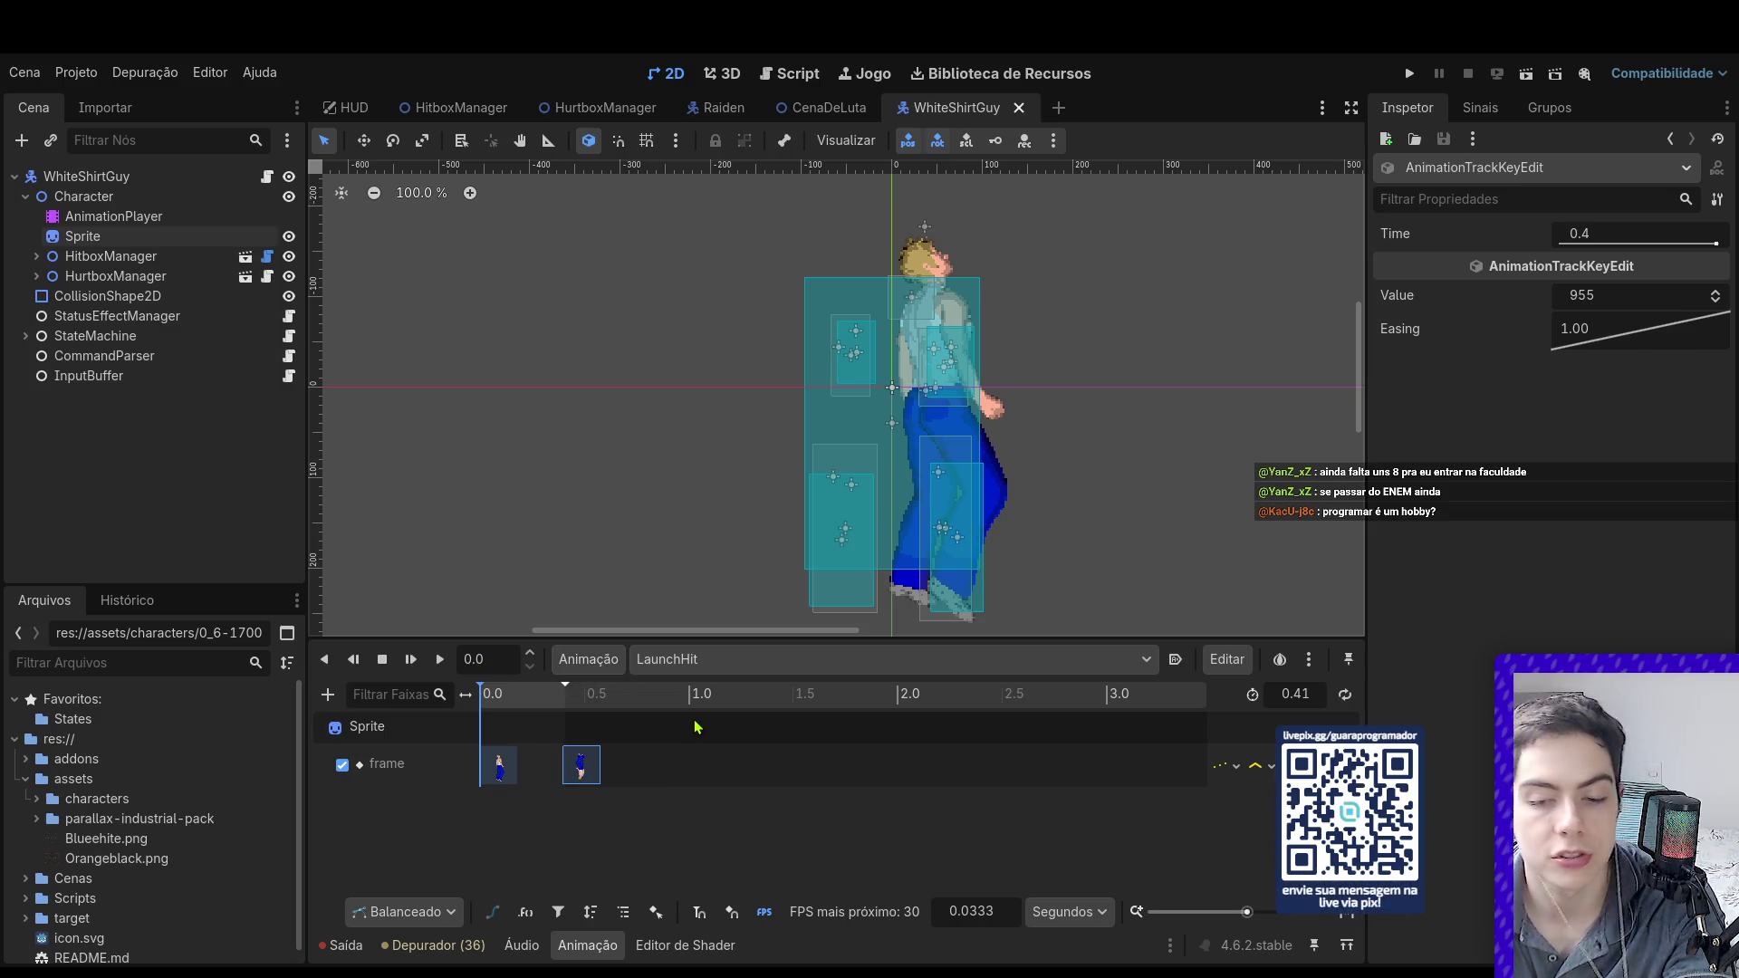
key("ctrl+z")
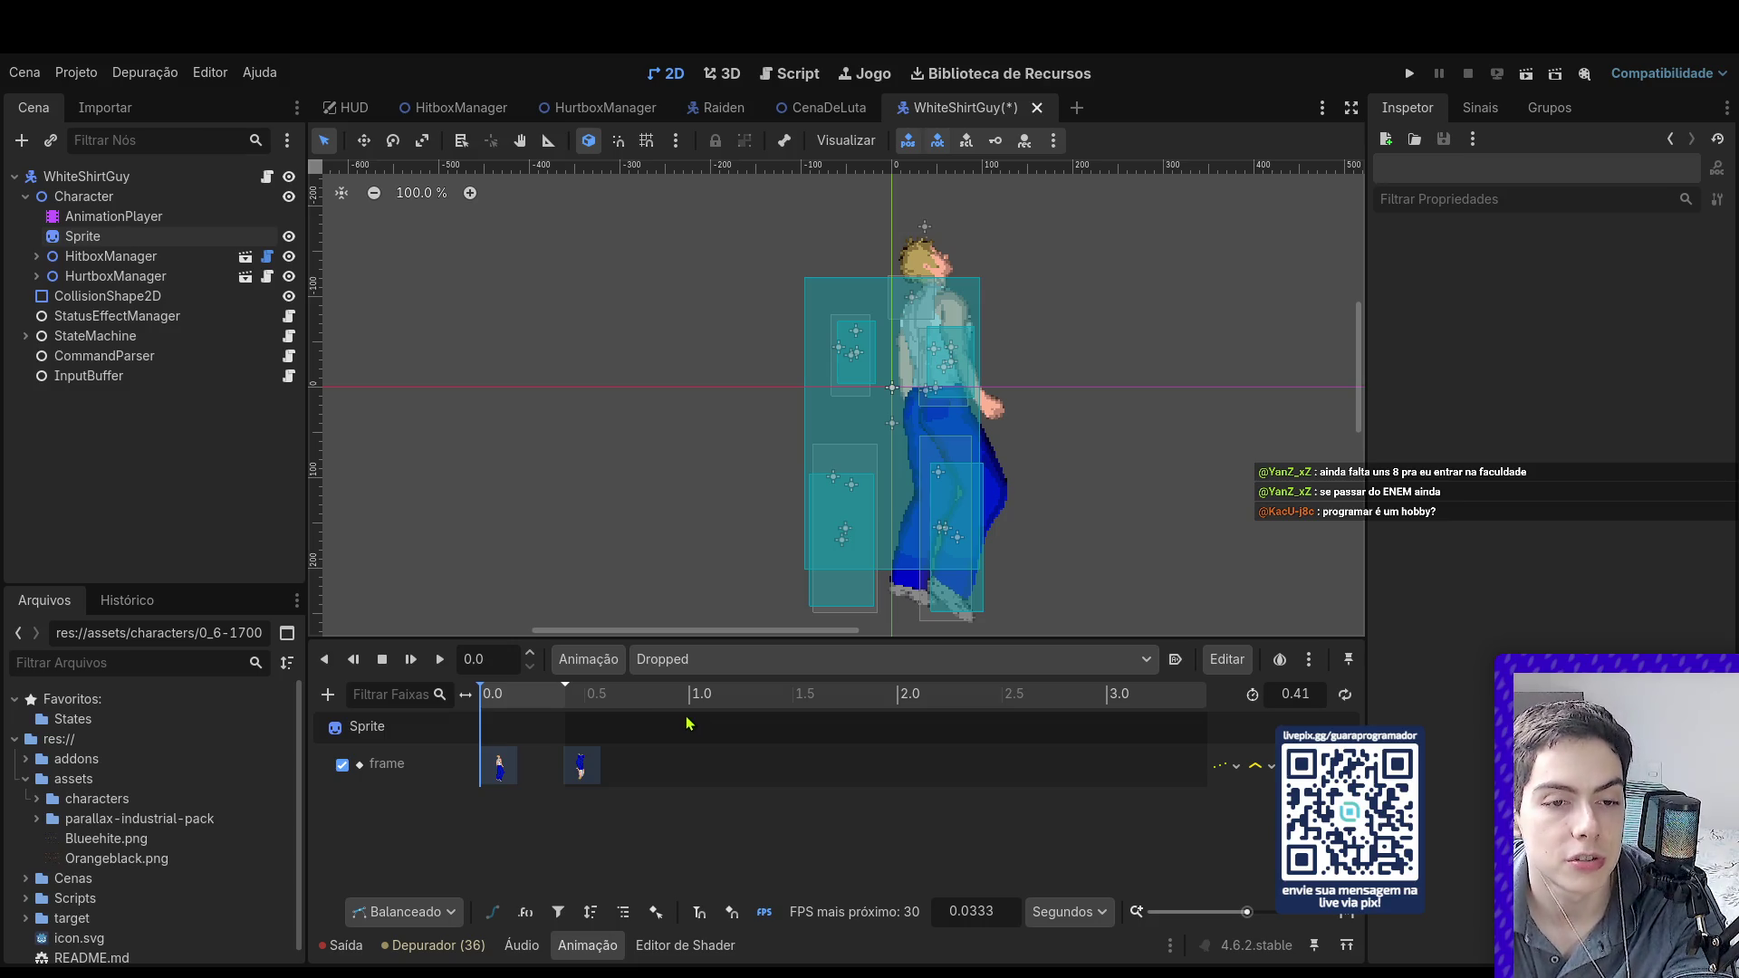
Delete the copied 0.4 s and 0.0 frame keys from the Dropped animation.
left_click(580, 766)
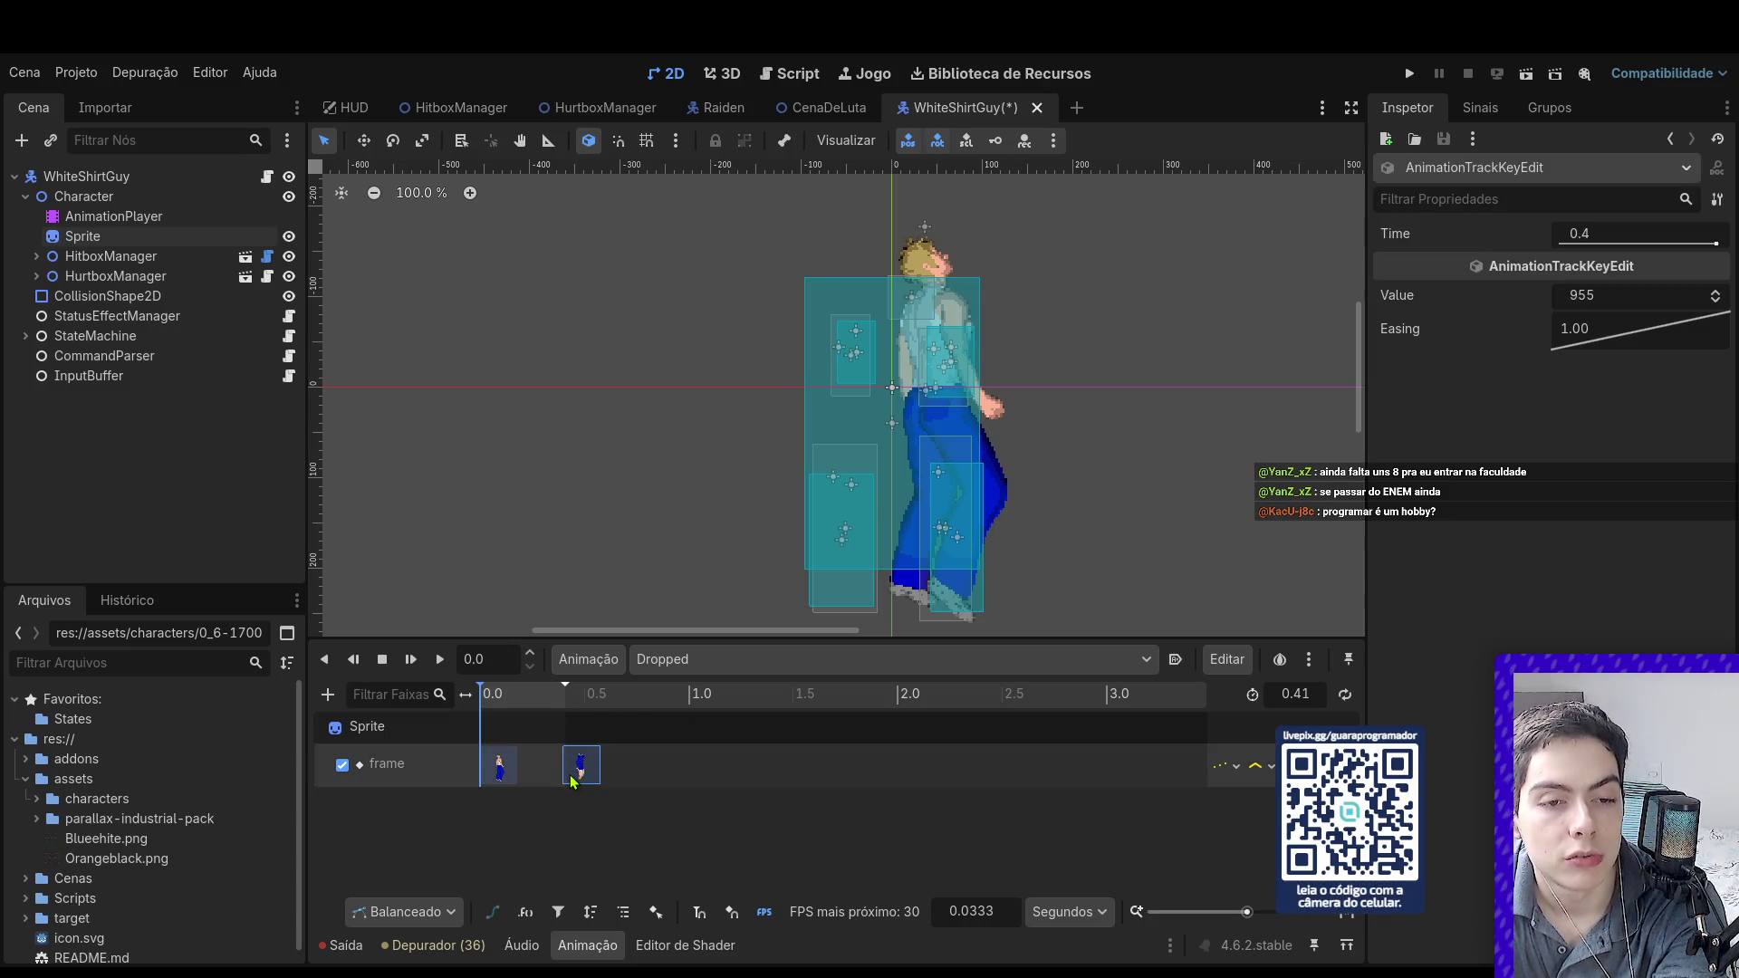
key("Delete")
left_click(497, 766)
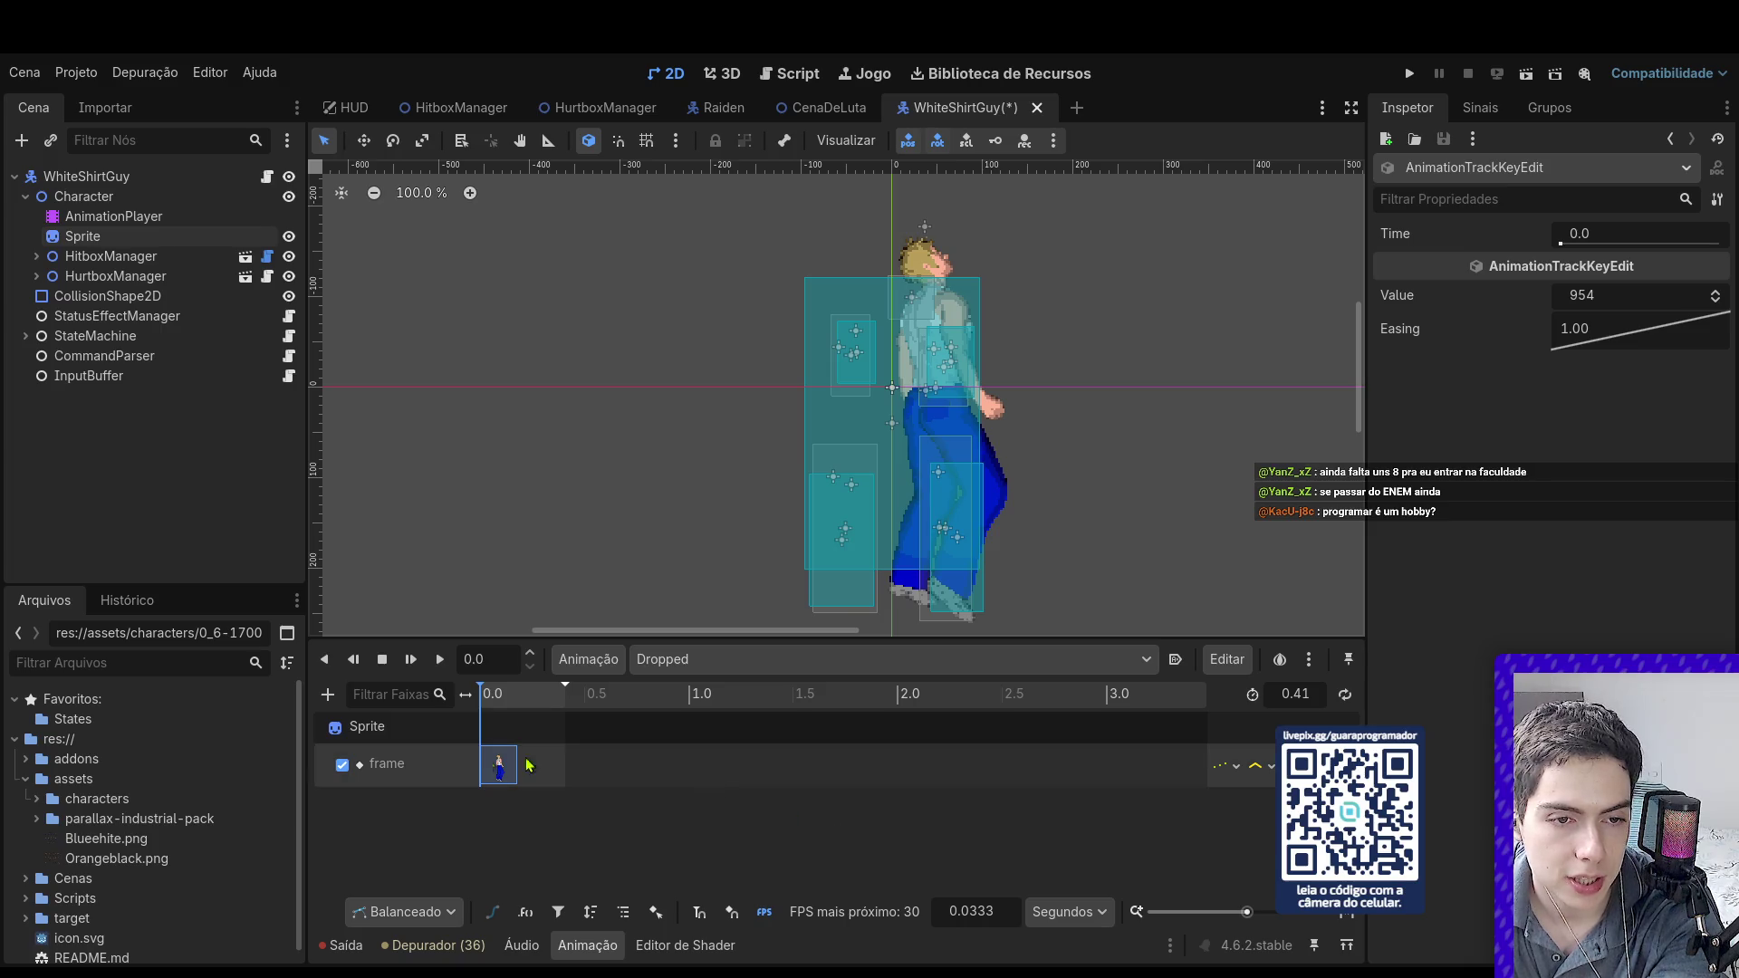
key("Delete")
Set the Sprite's Vframes to 29 and step its shown frame forward.
left_click(81, 235)
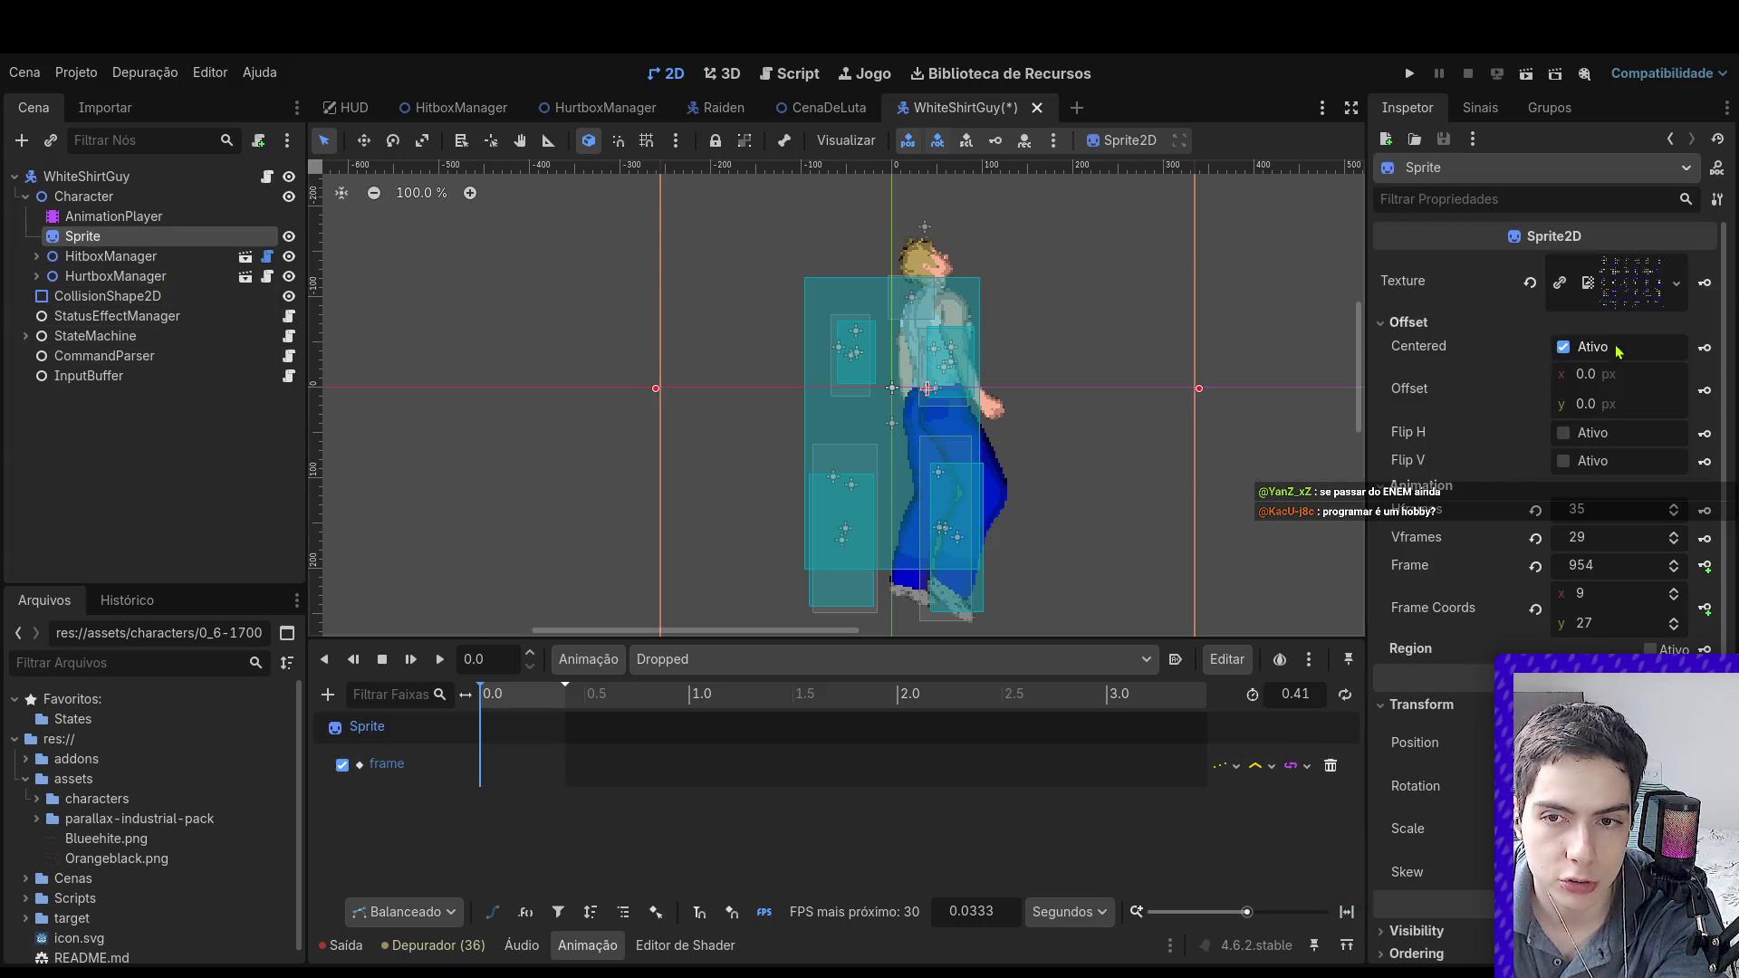
left_click(1675, 544)
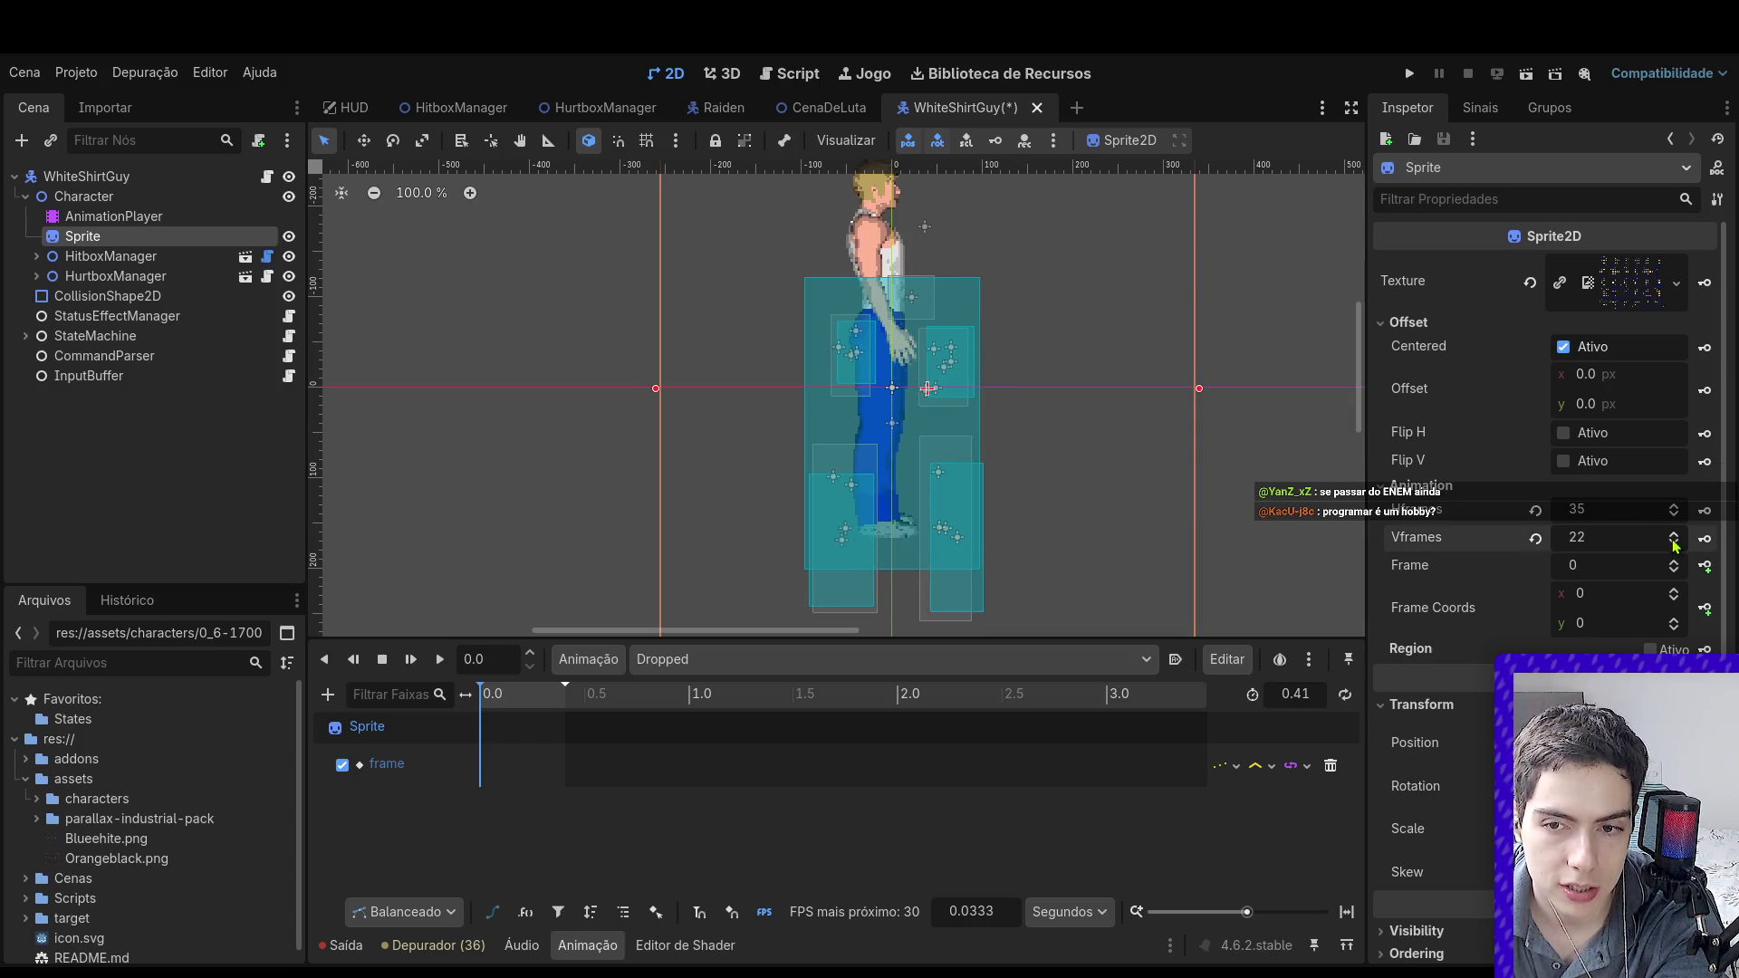
left_click(1675, 543)
left_click(1675, 538)
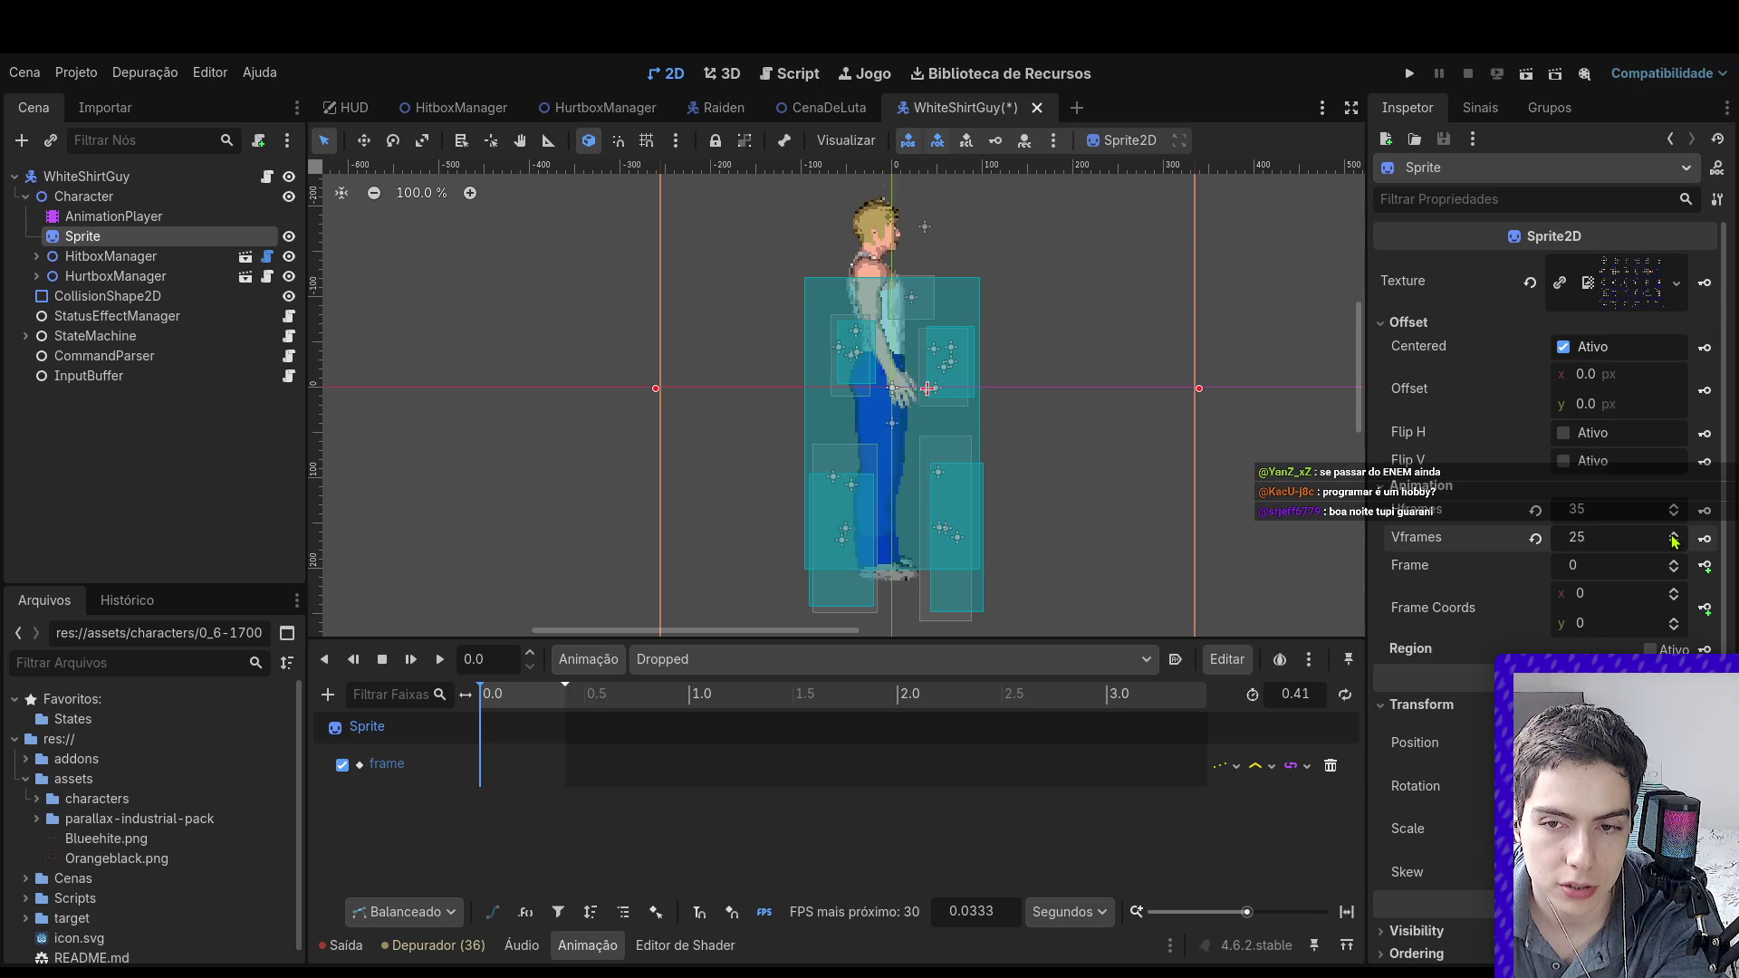
left_click(1675, 538)
left_click(1674, 538)
left_click(1675, 538)
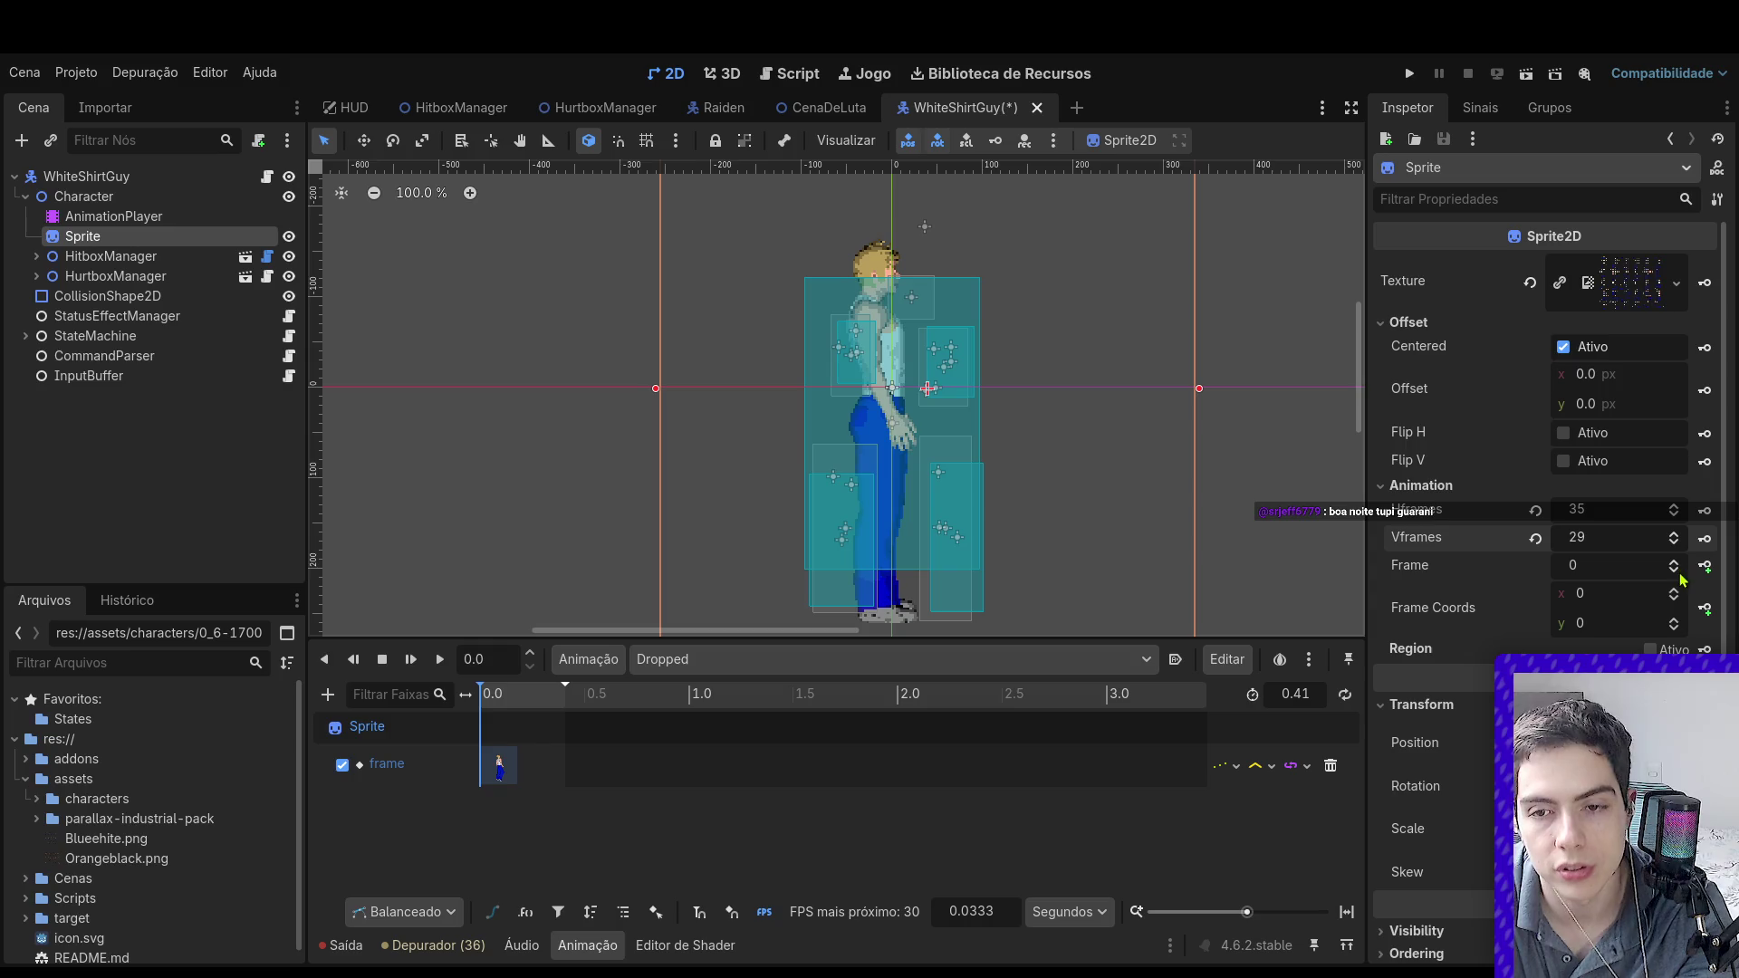
left_click(1674, 565)
left_click(1675, 566)
left_click(1674, 566)
left_click(1675, 565)
left_click(1675, 565)
left_click(1675, 565)
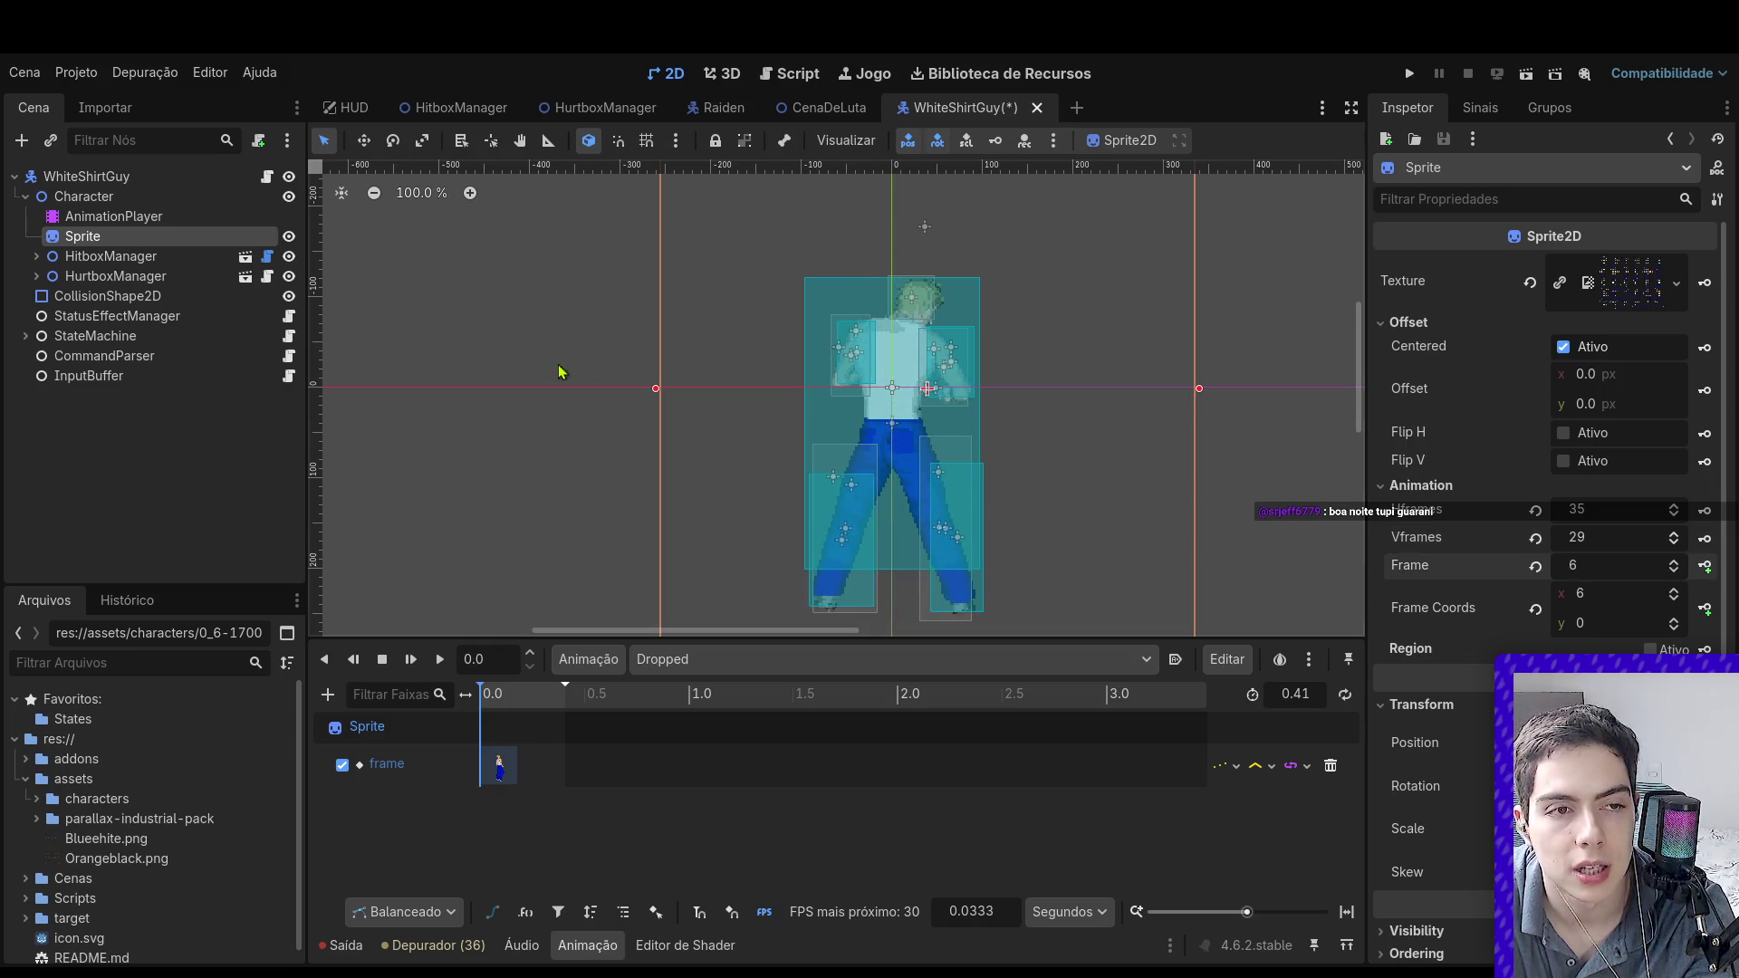
Give the Dropped frame key at 0.0 the value 954, then return to the Sprite.
left_click(498, 765)
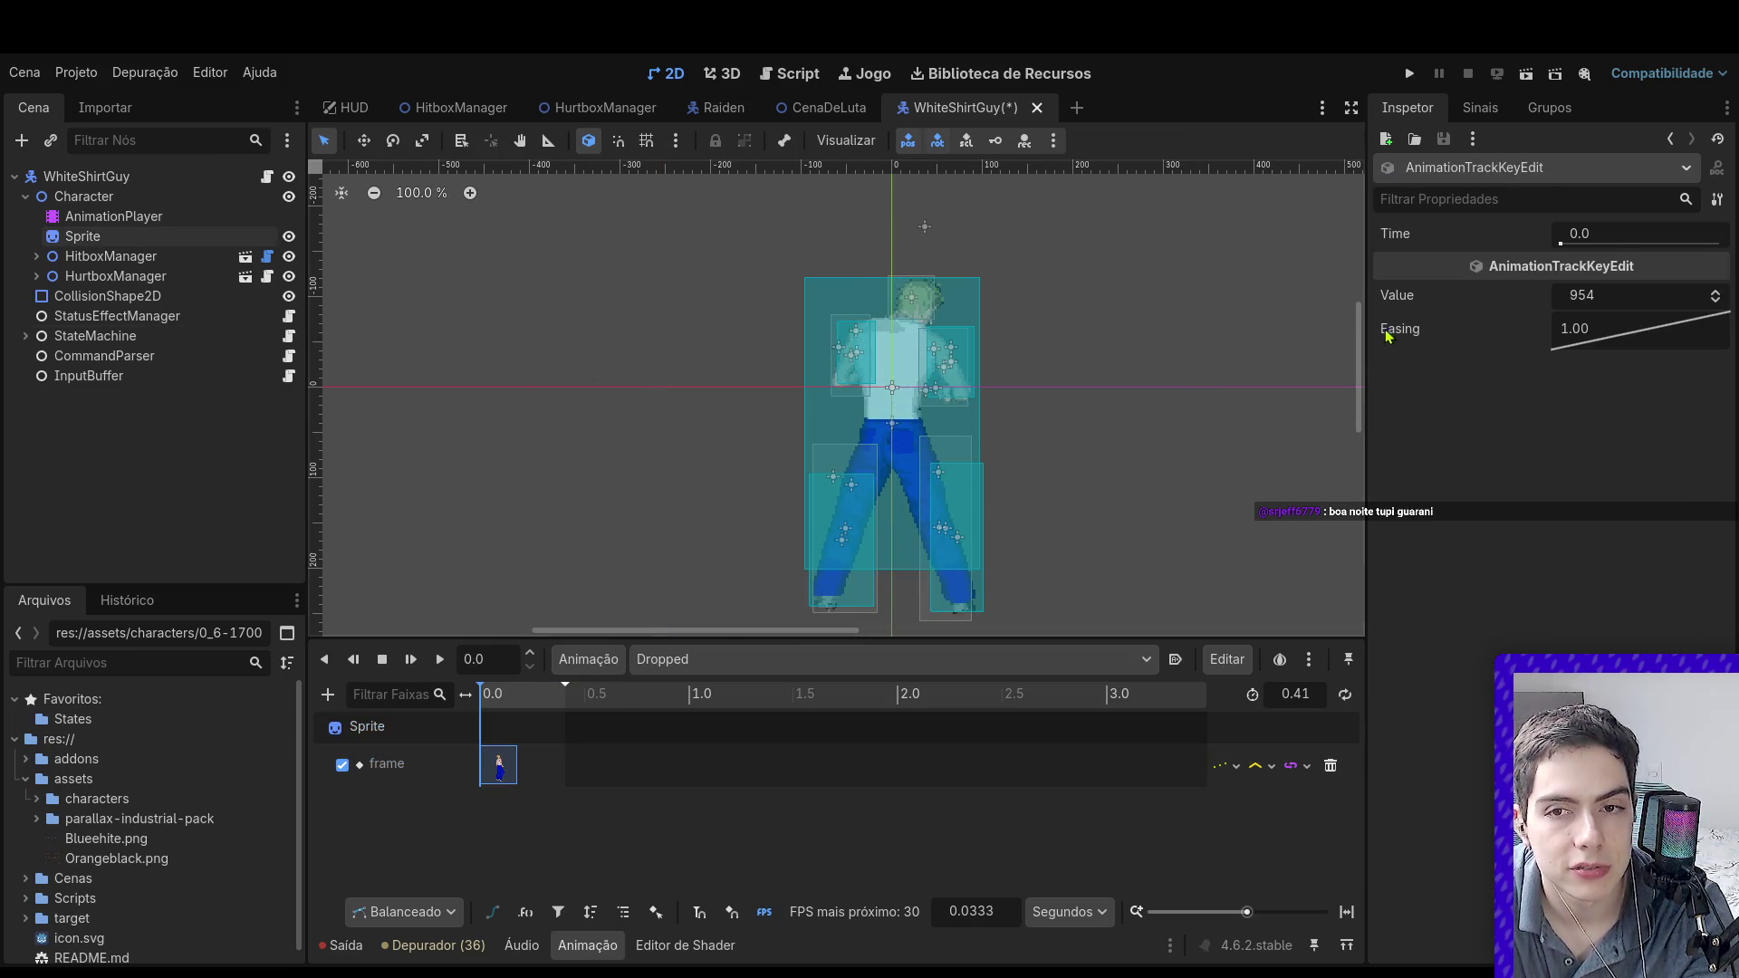
left_click(1581, 296)
key("Return")
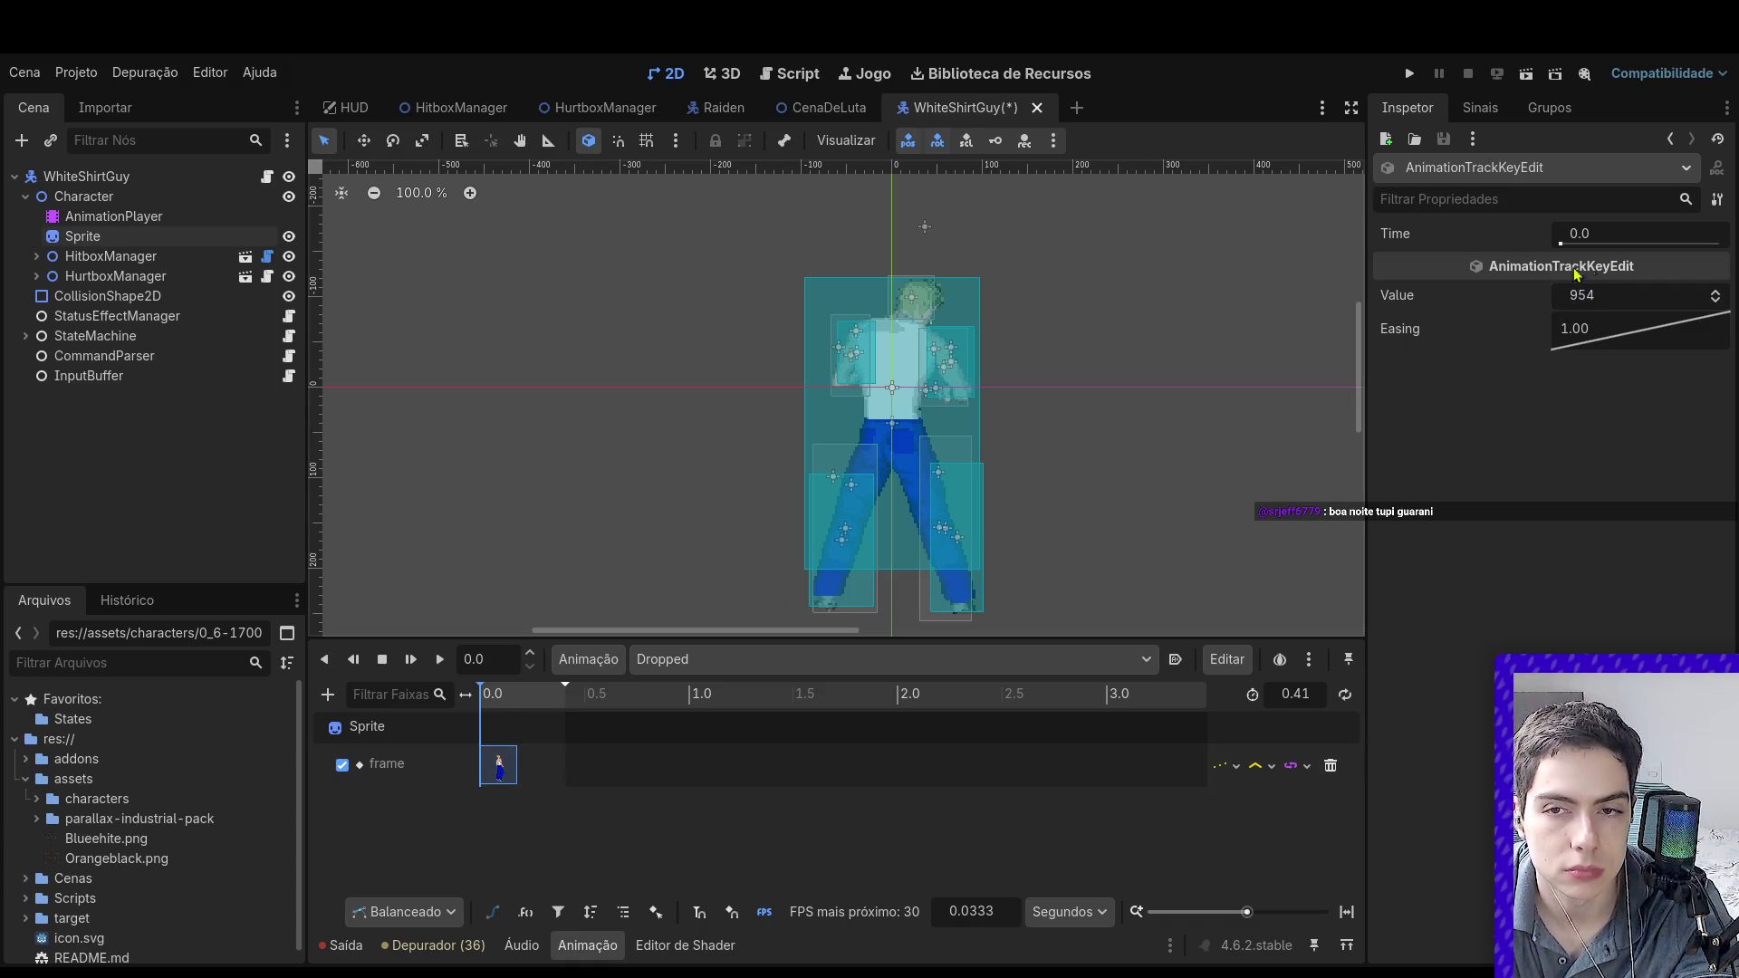
left_click(530, 695)
left_click(152, 237)
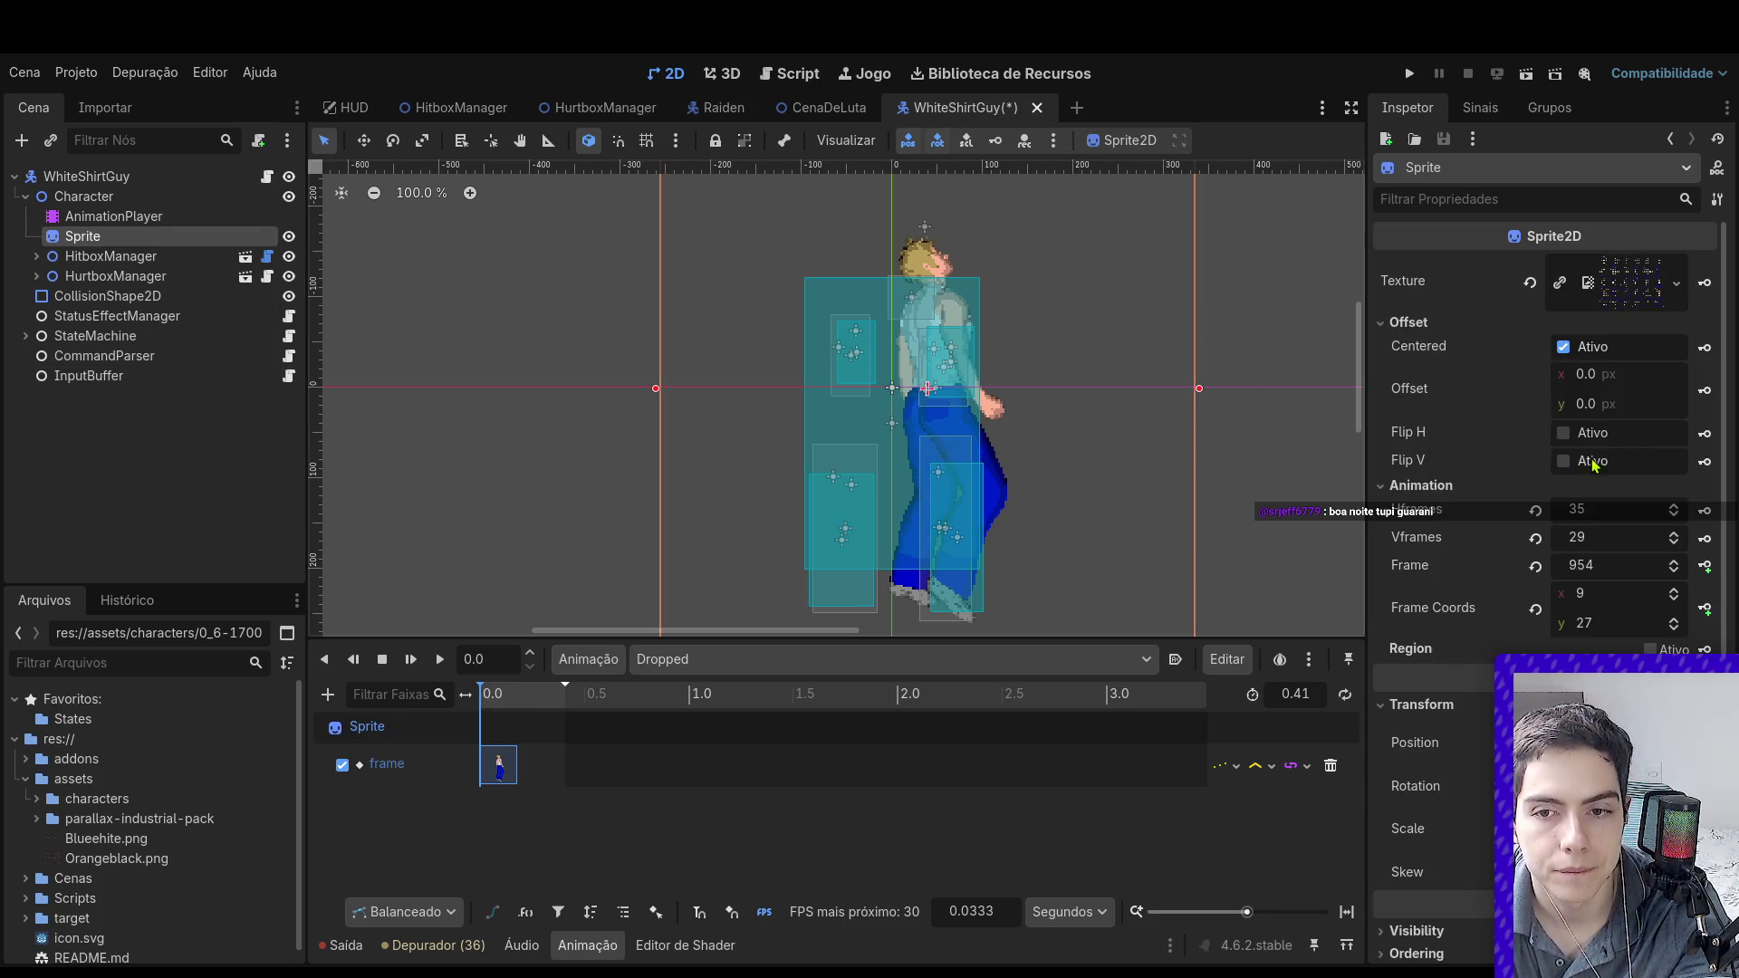
Browse the Sprite's frames from 945 to 955, settling on frame 950 as the first falling pose.
left_click(1673, 561)
left_click(1675, 572)
left_click(1674, 573)
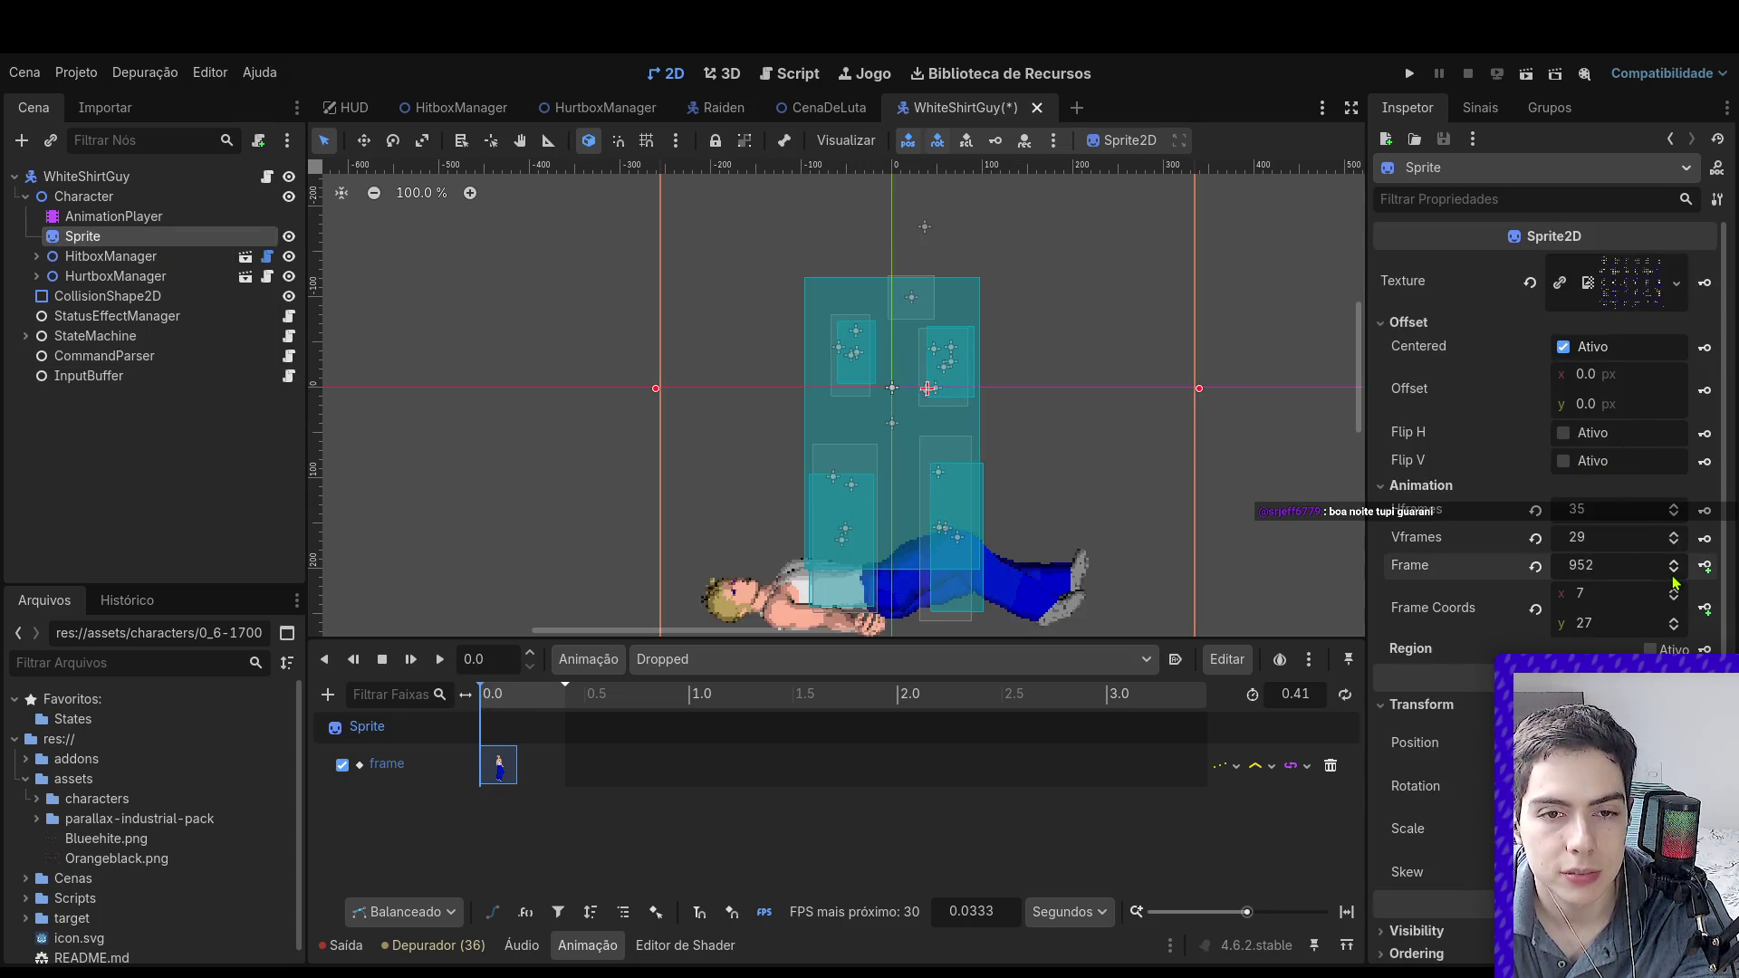
left_click(1675, 573)
left_click(1675, 573)
left_click(1675, 573)
left_click(1675, 573)
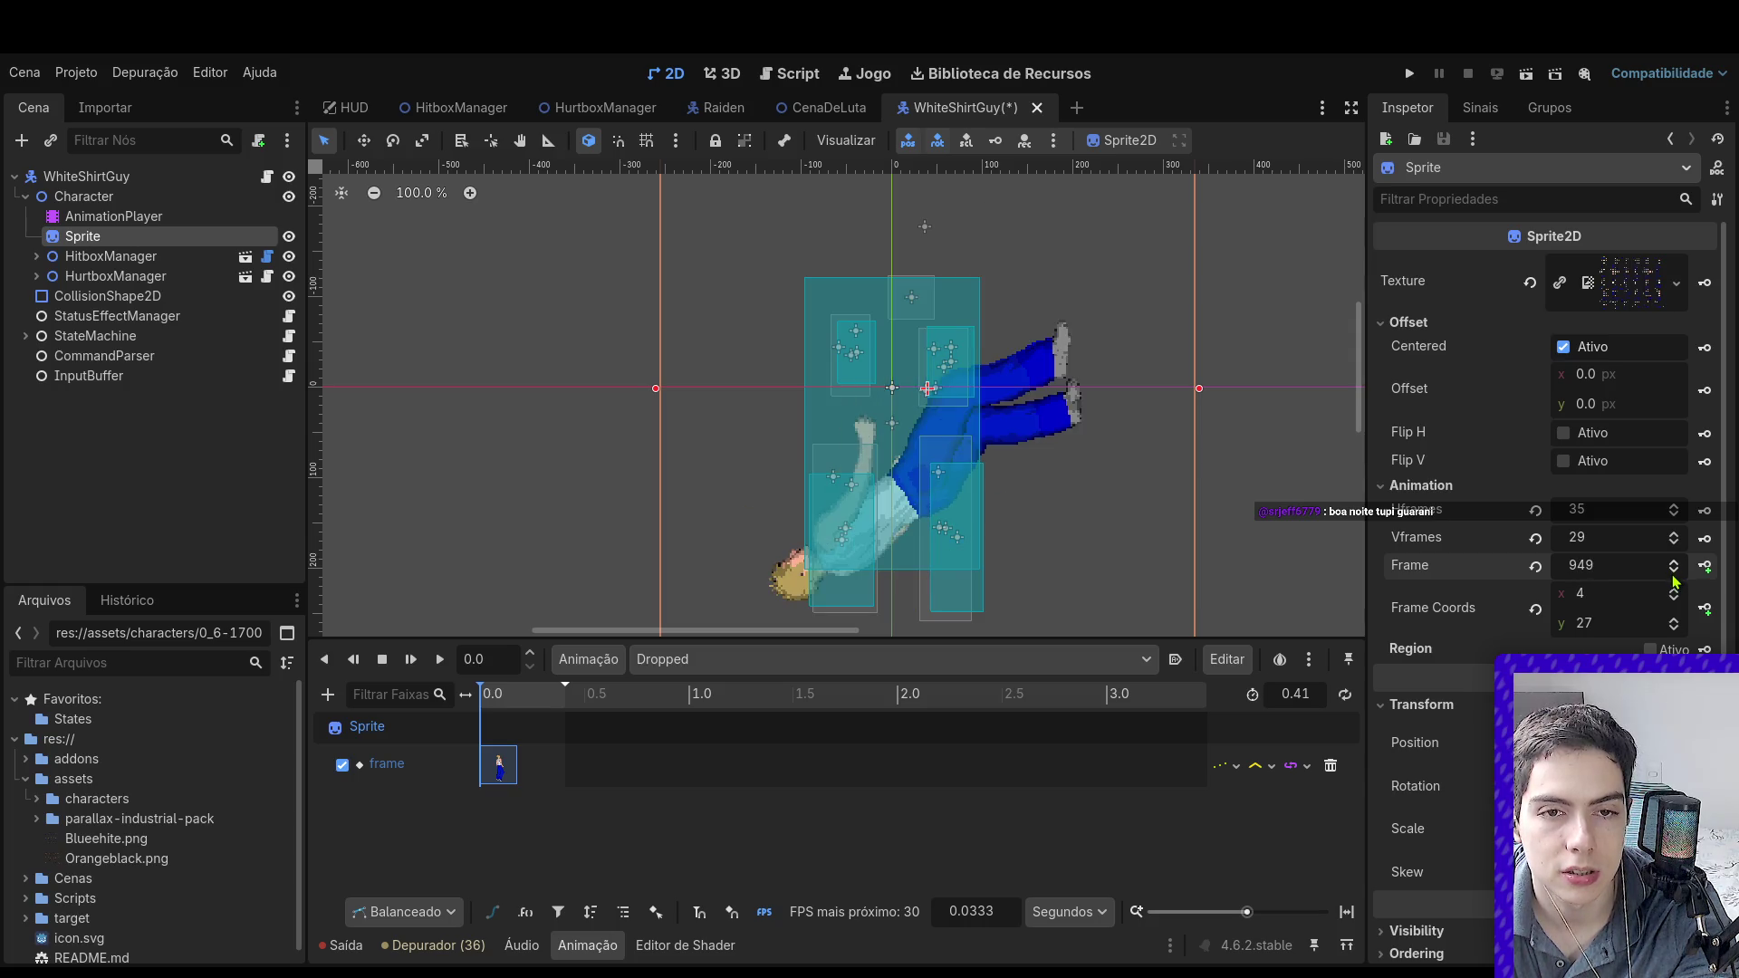
left_click(1674, 561)
left_click(1675, 576)
left_click(1675, 578)
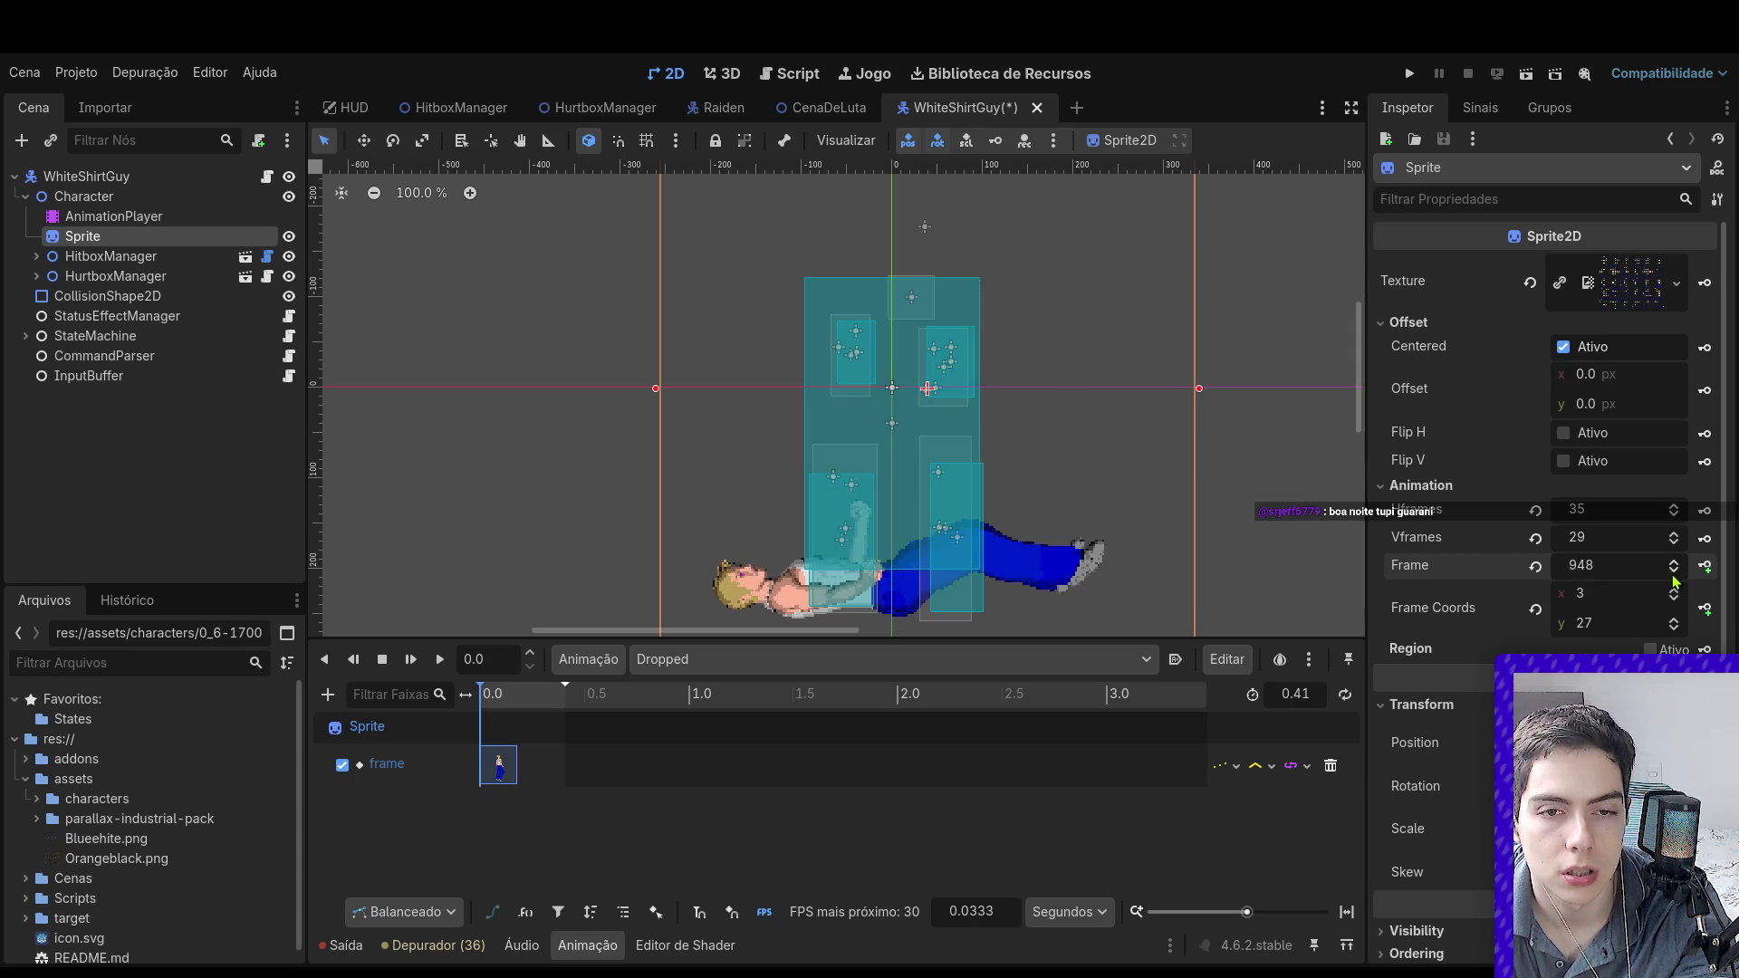
left_click(1675, 569)
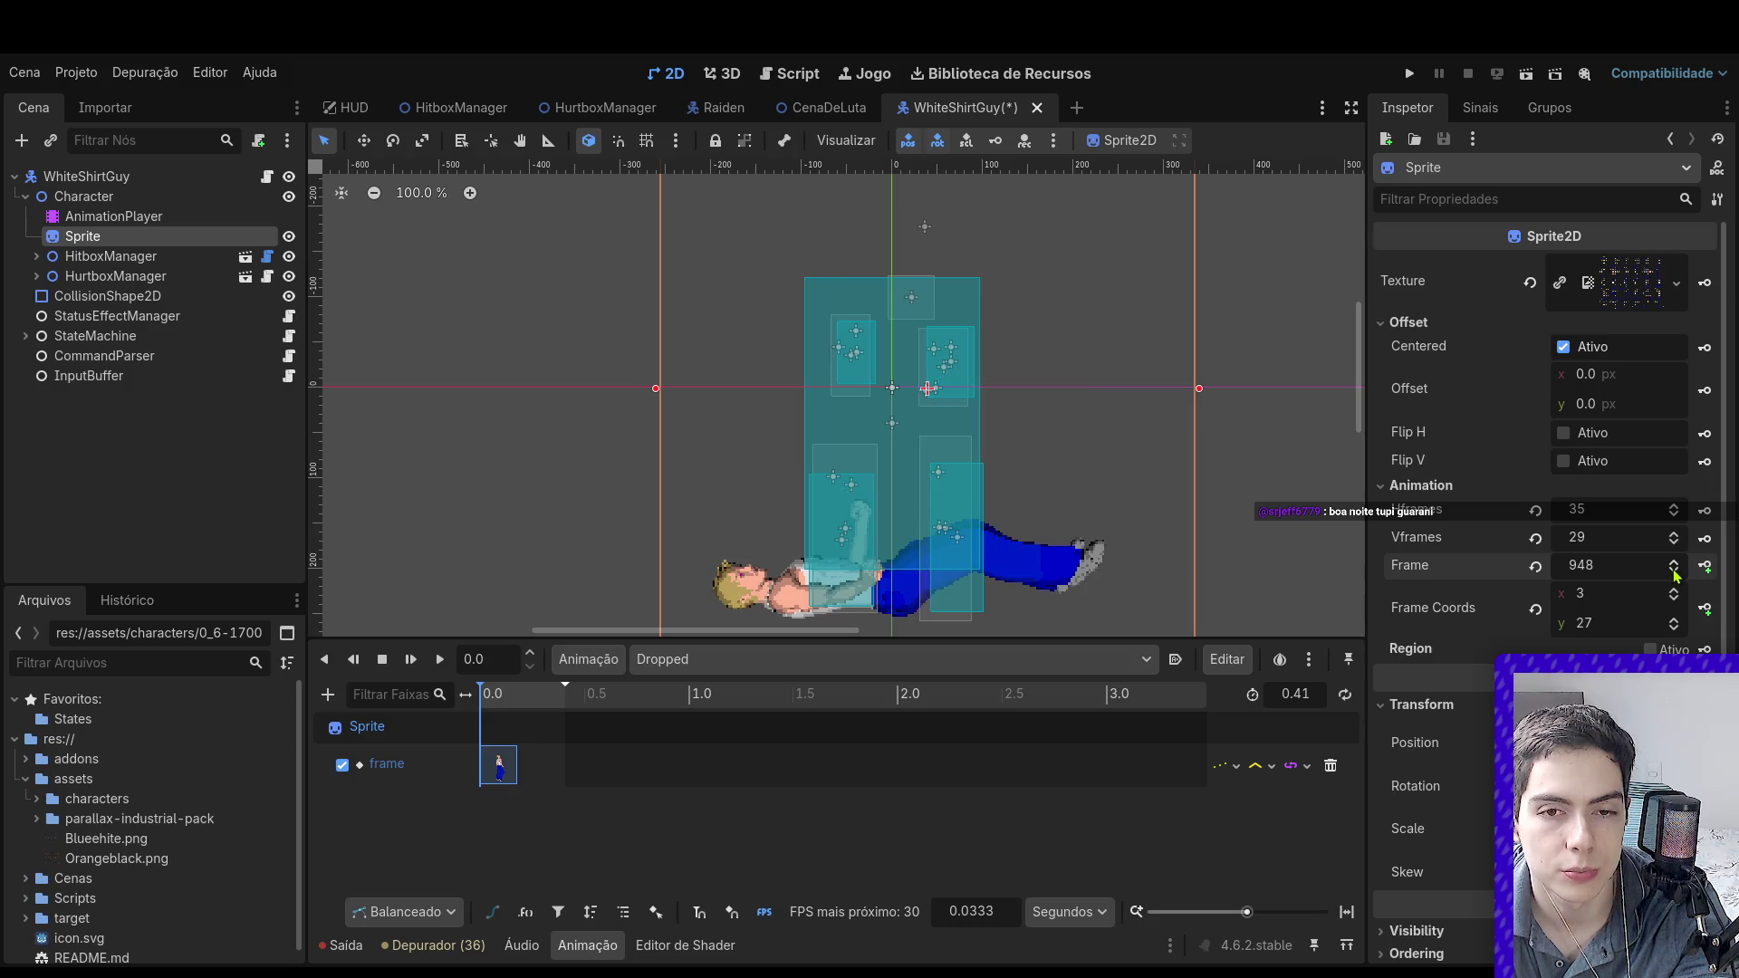
left_click(1675, 573)
left_click(1675, 572)
left_click(1675, 573)
left_click(1674, 572)
left_click(1675, 566)
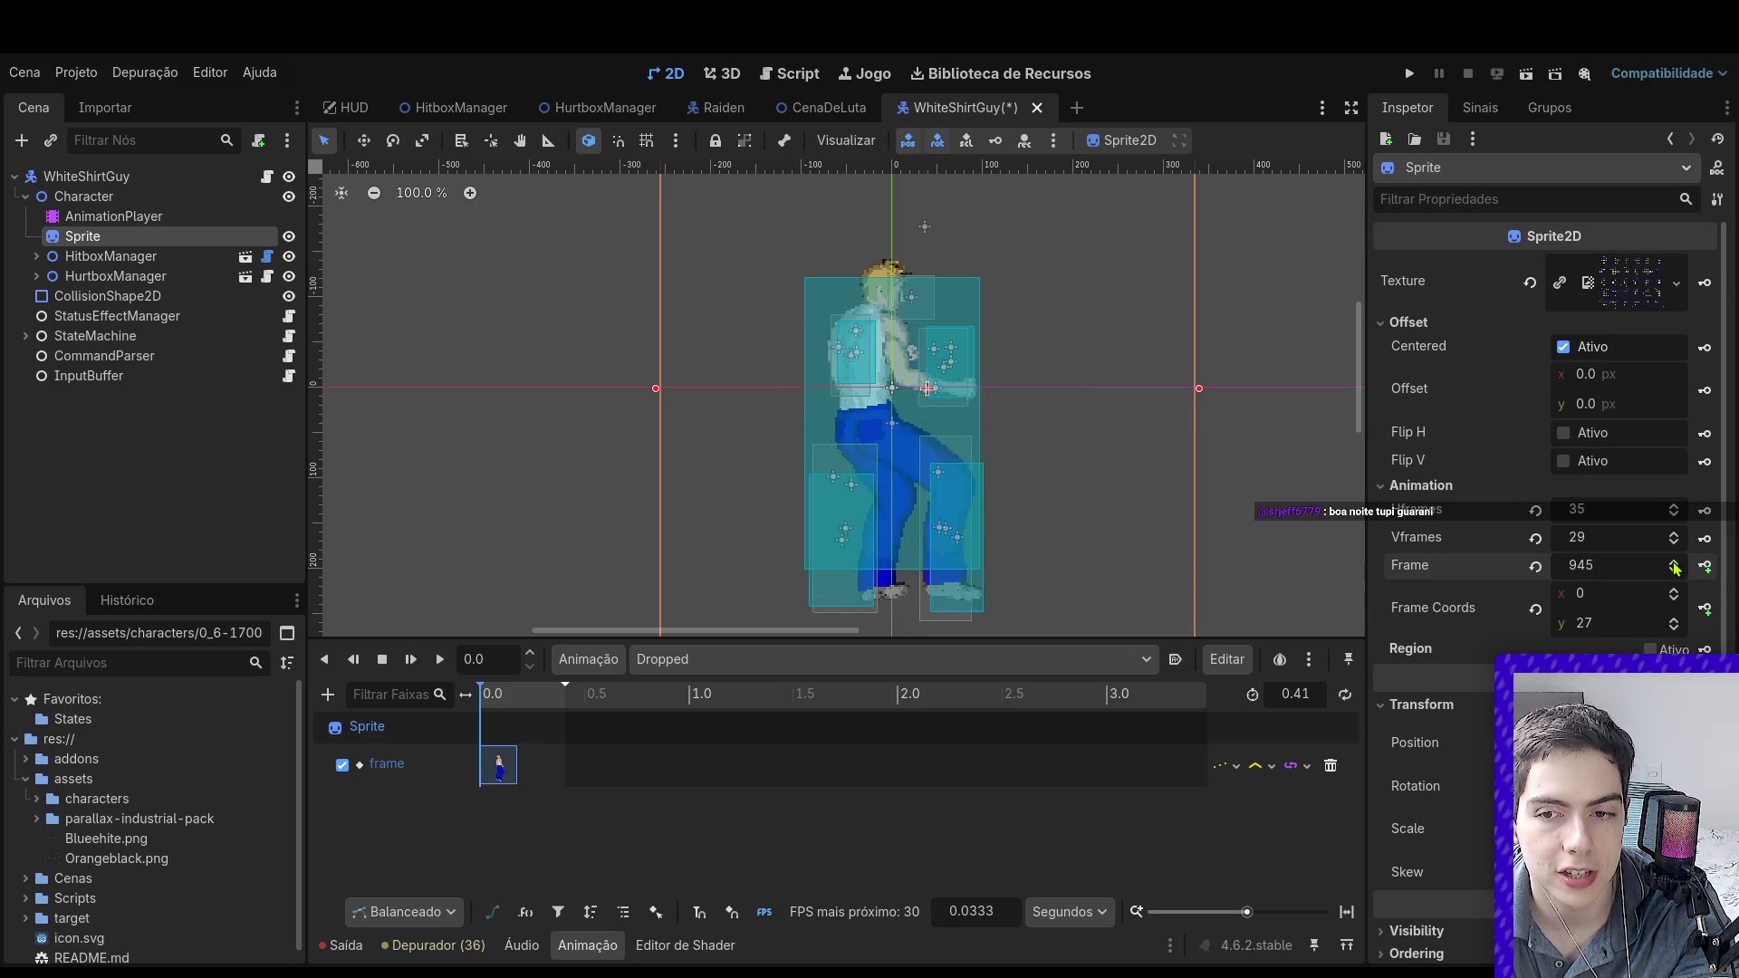
left_click(1675, 567)
left_click(1675, 566)
left_click(1675, 566)
left_click(1675, 566)
left_click(1675, 566)
left_click(1675, 566)
left_click(1675, 567)
left_click(1675, 566)
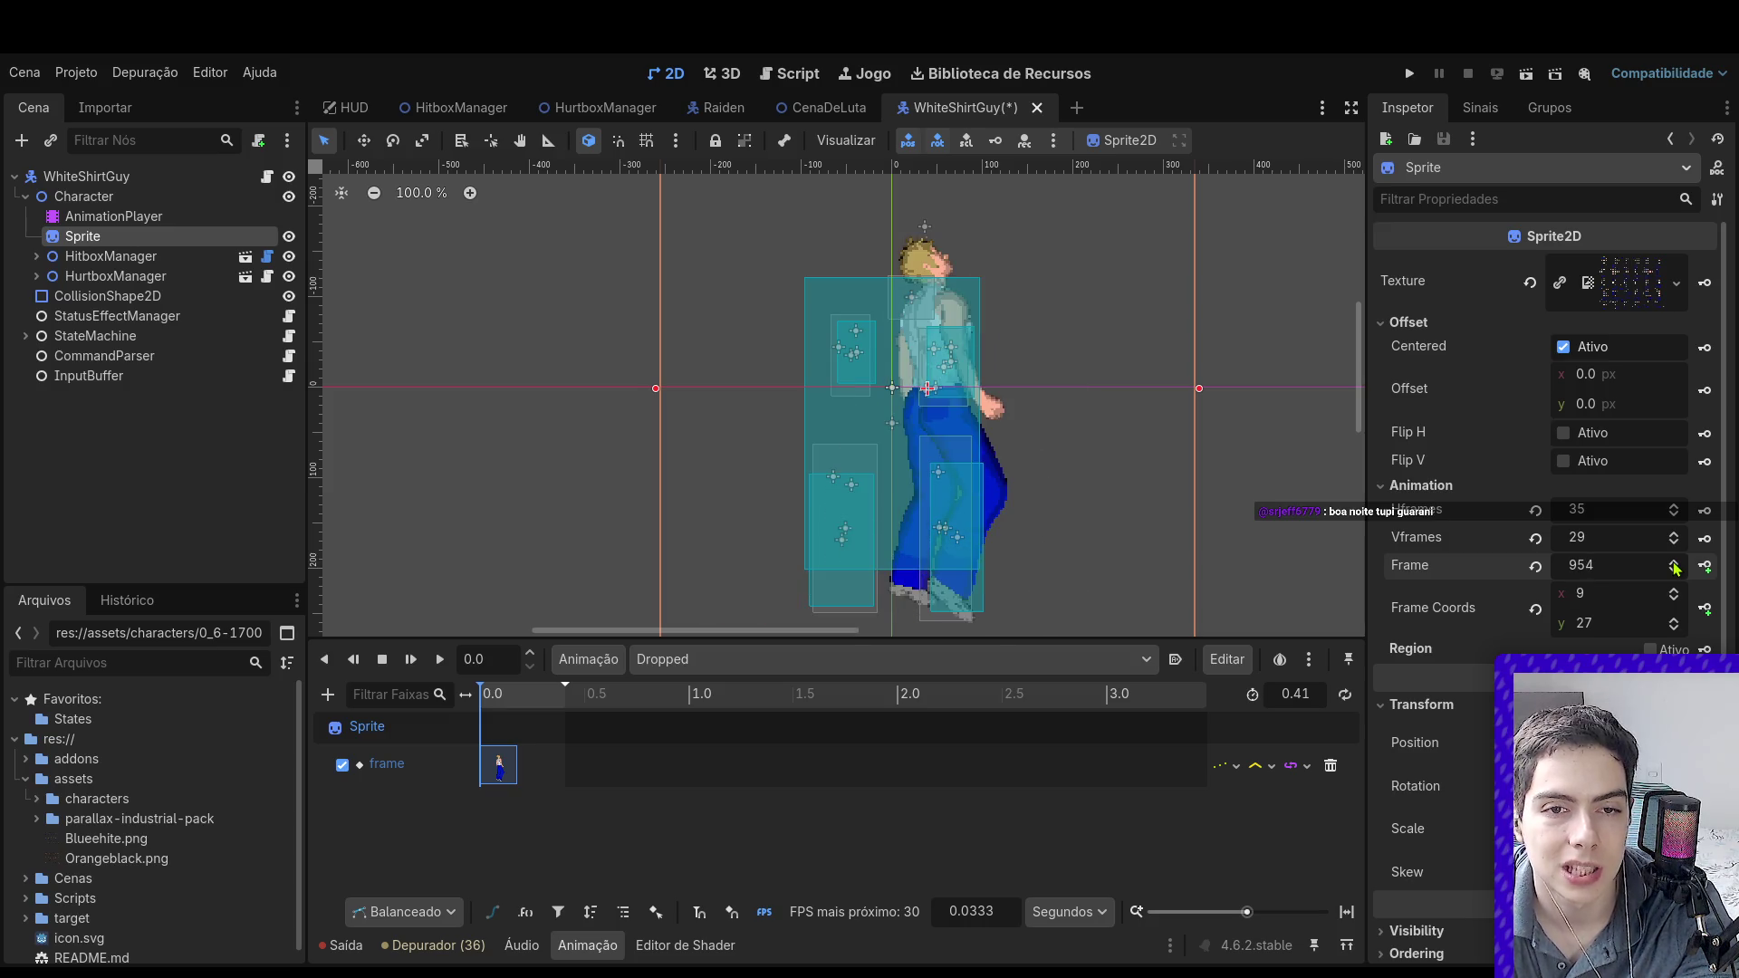
left_click(1675, 564)
left_click(1674, 572)
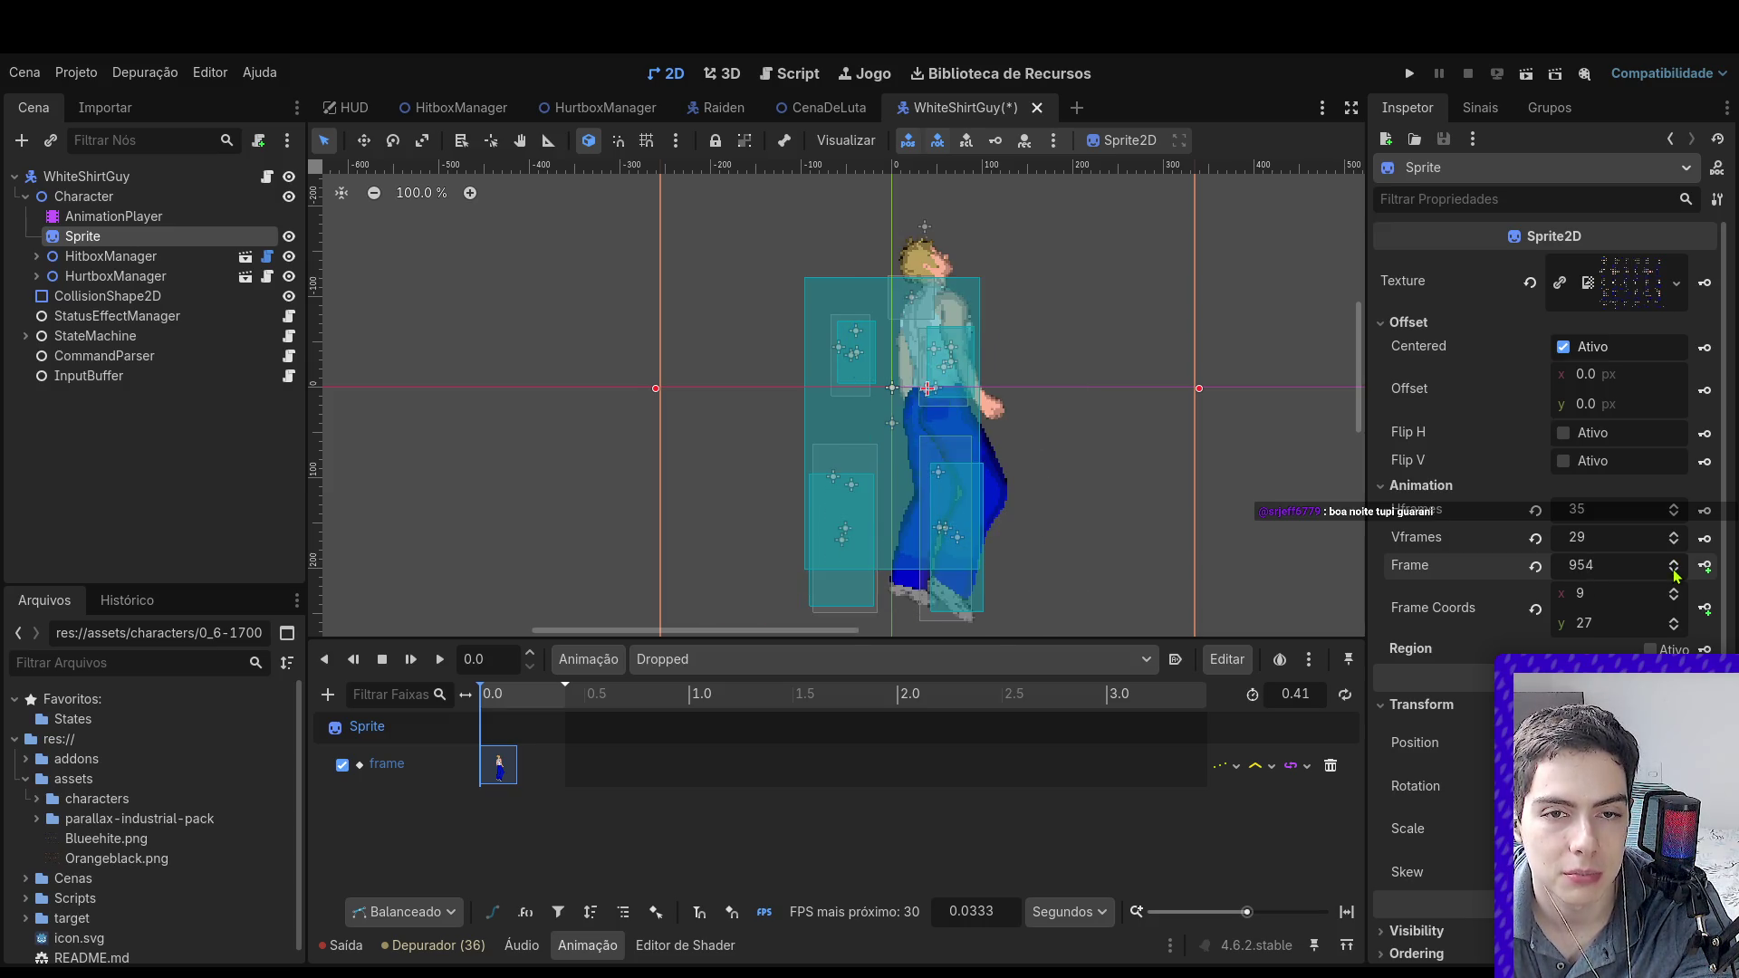
left_click(1675, 572)
left_click(1675, 573)
left_click(1674, 573)
left_click(1675, 572)
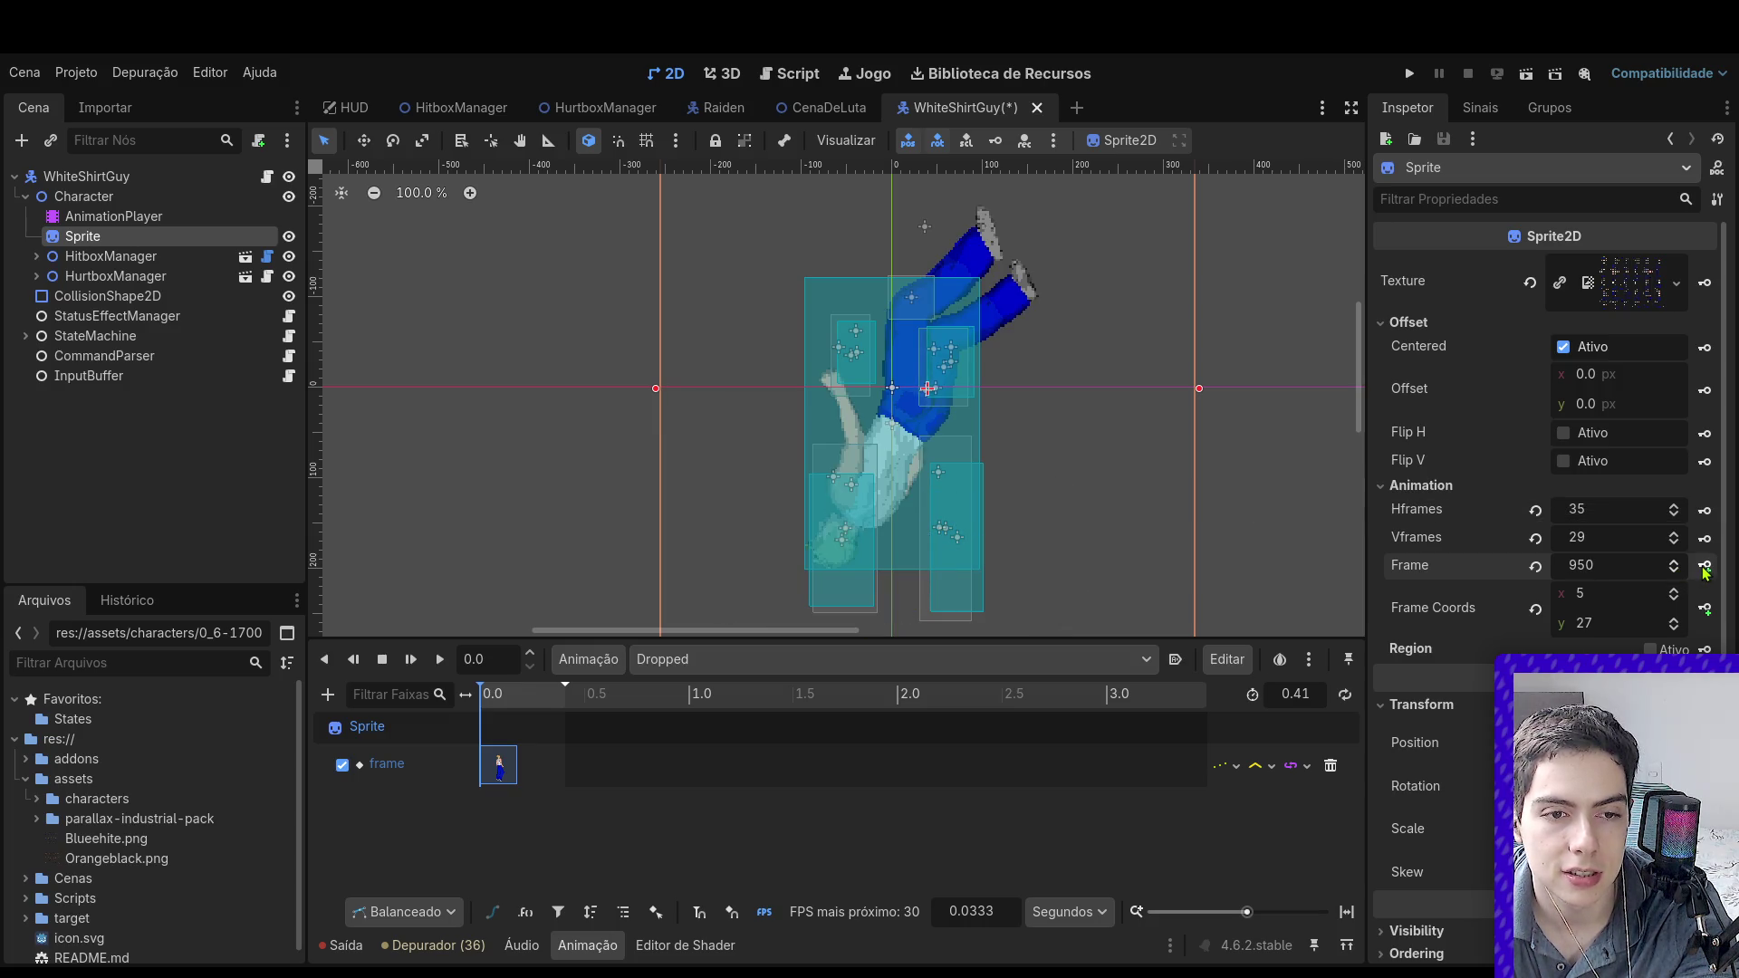
Replace the old 954 key with successive frame keys starting at frame 950 at 0.0.
left_click(502, 775)
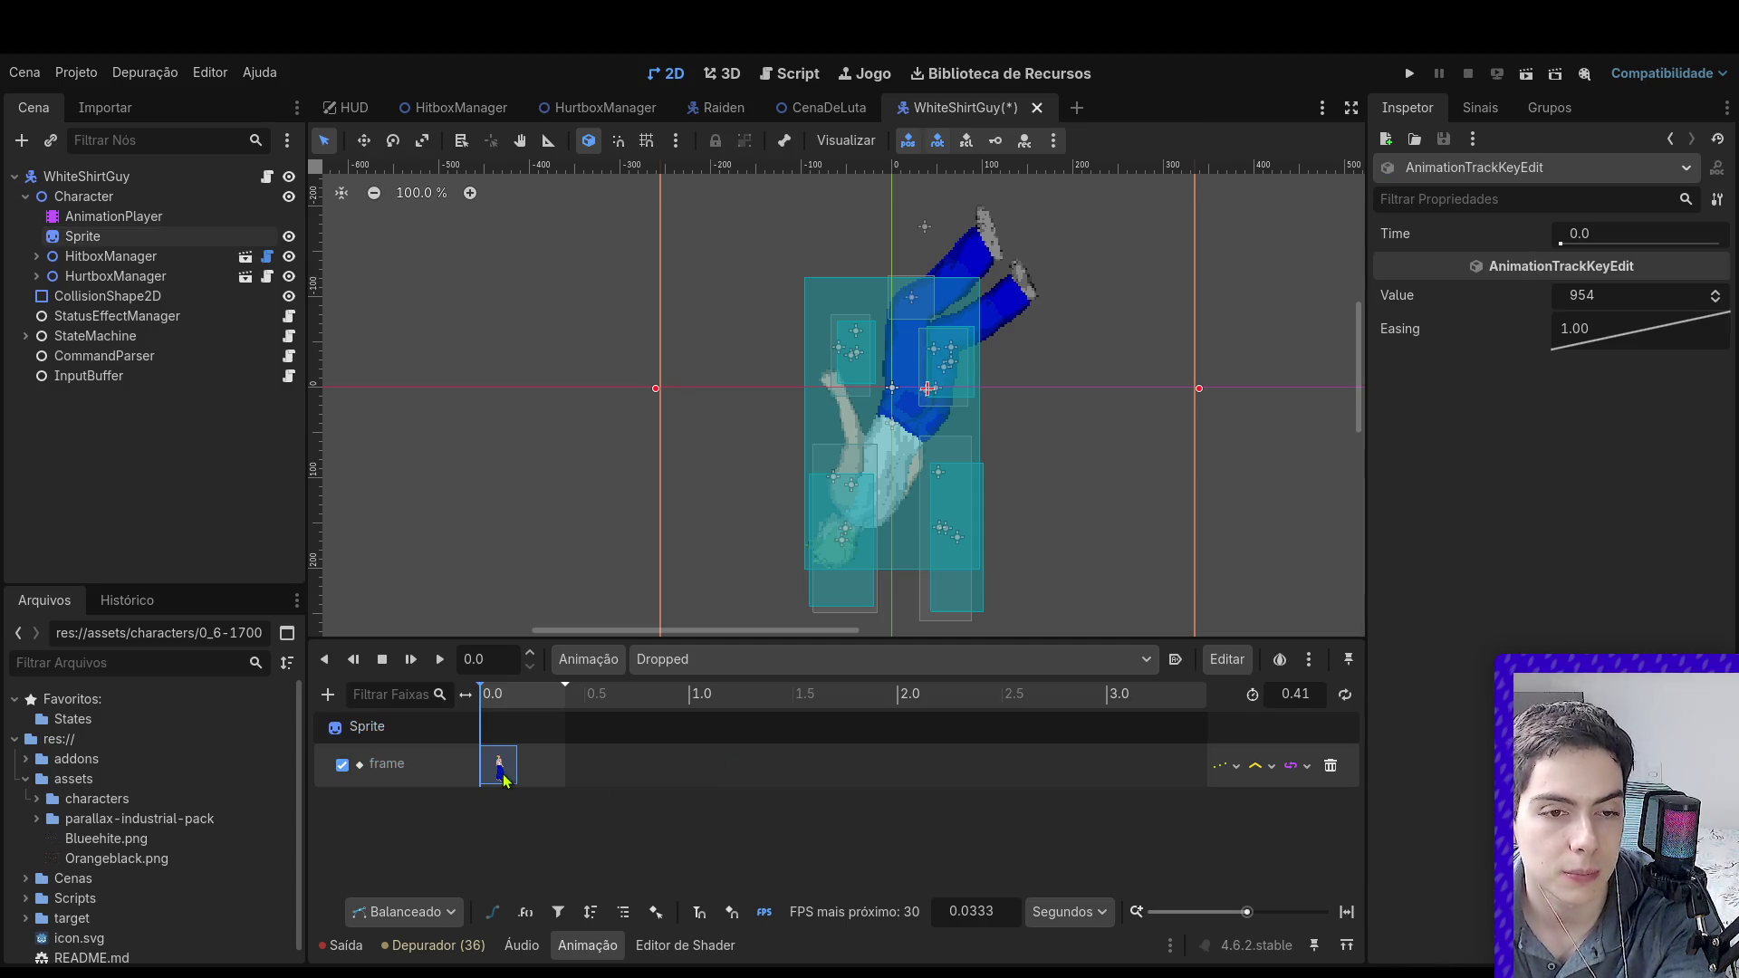
key("Delete")
left_click(82, 235)
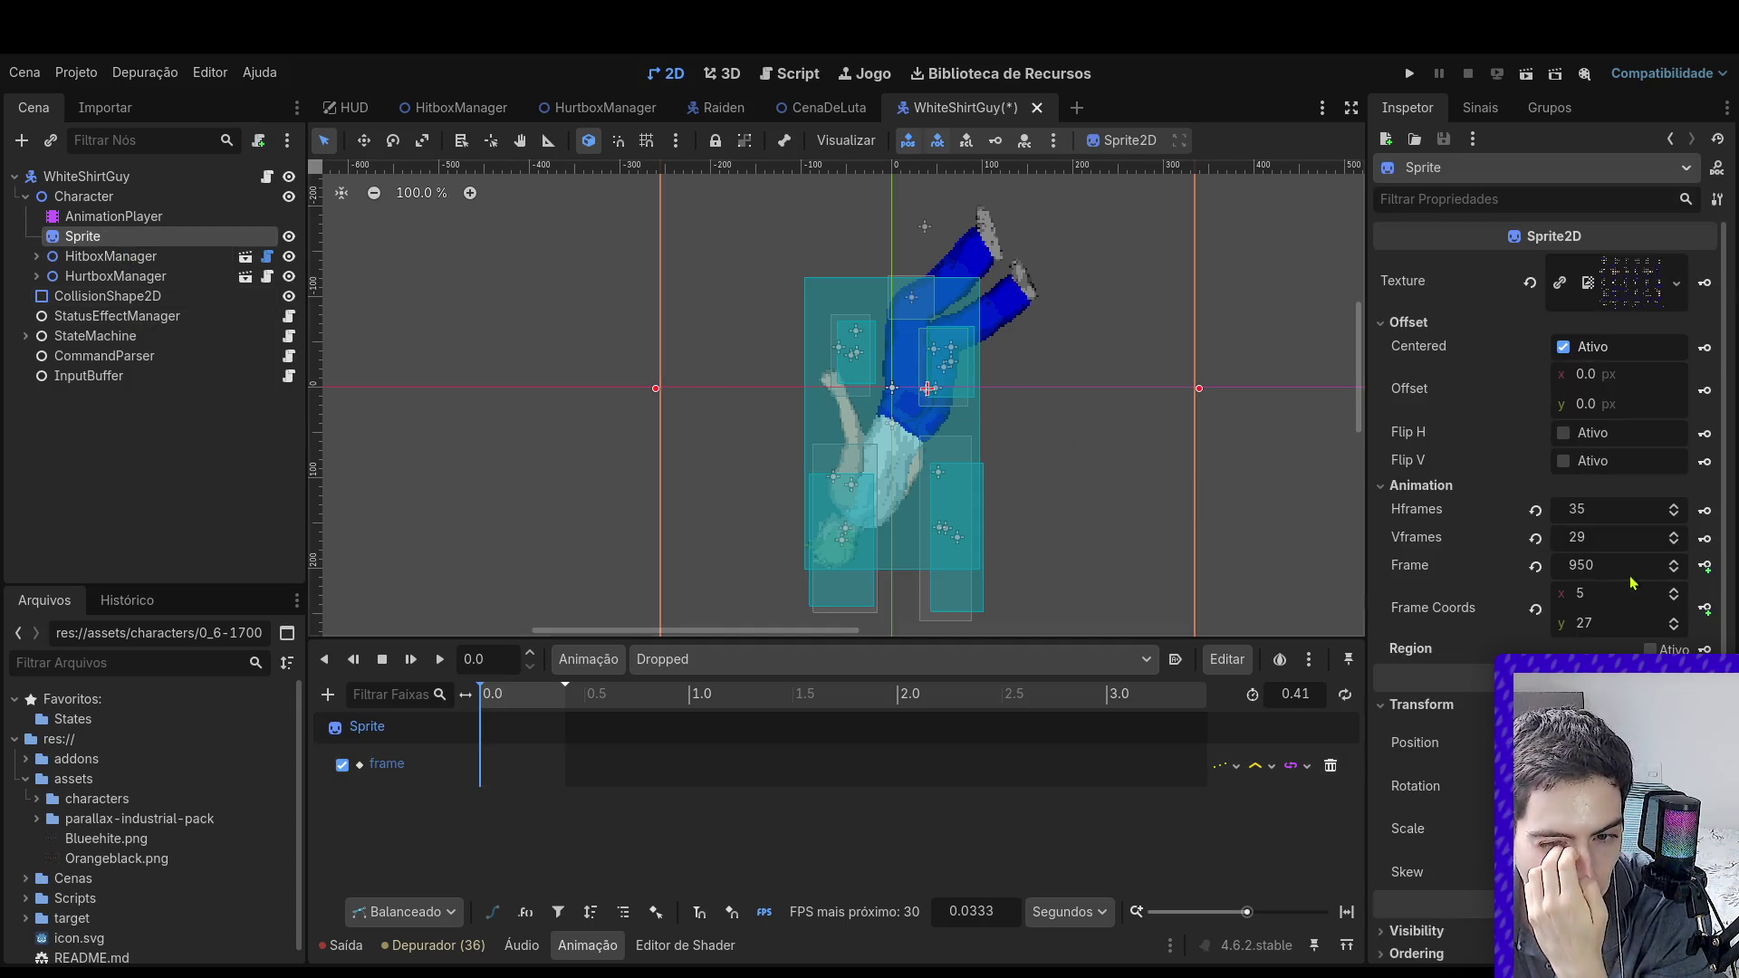
left_click(1706, 566)
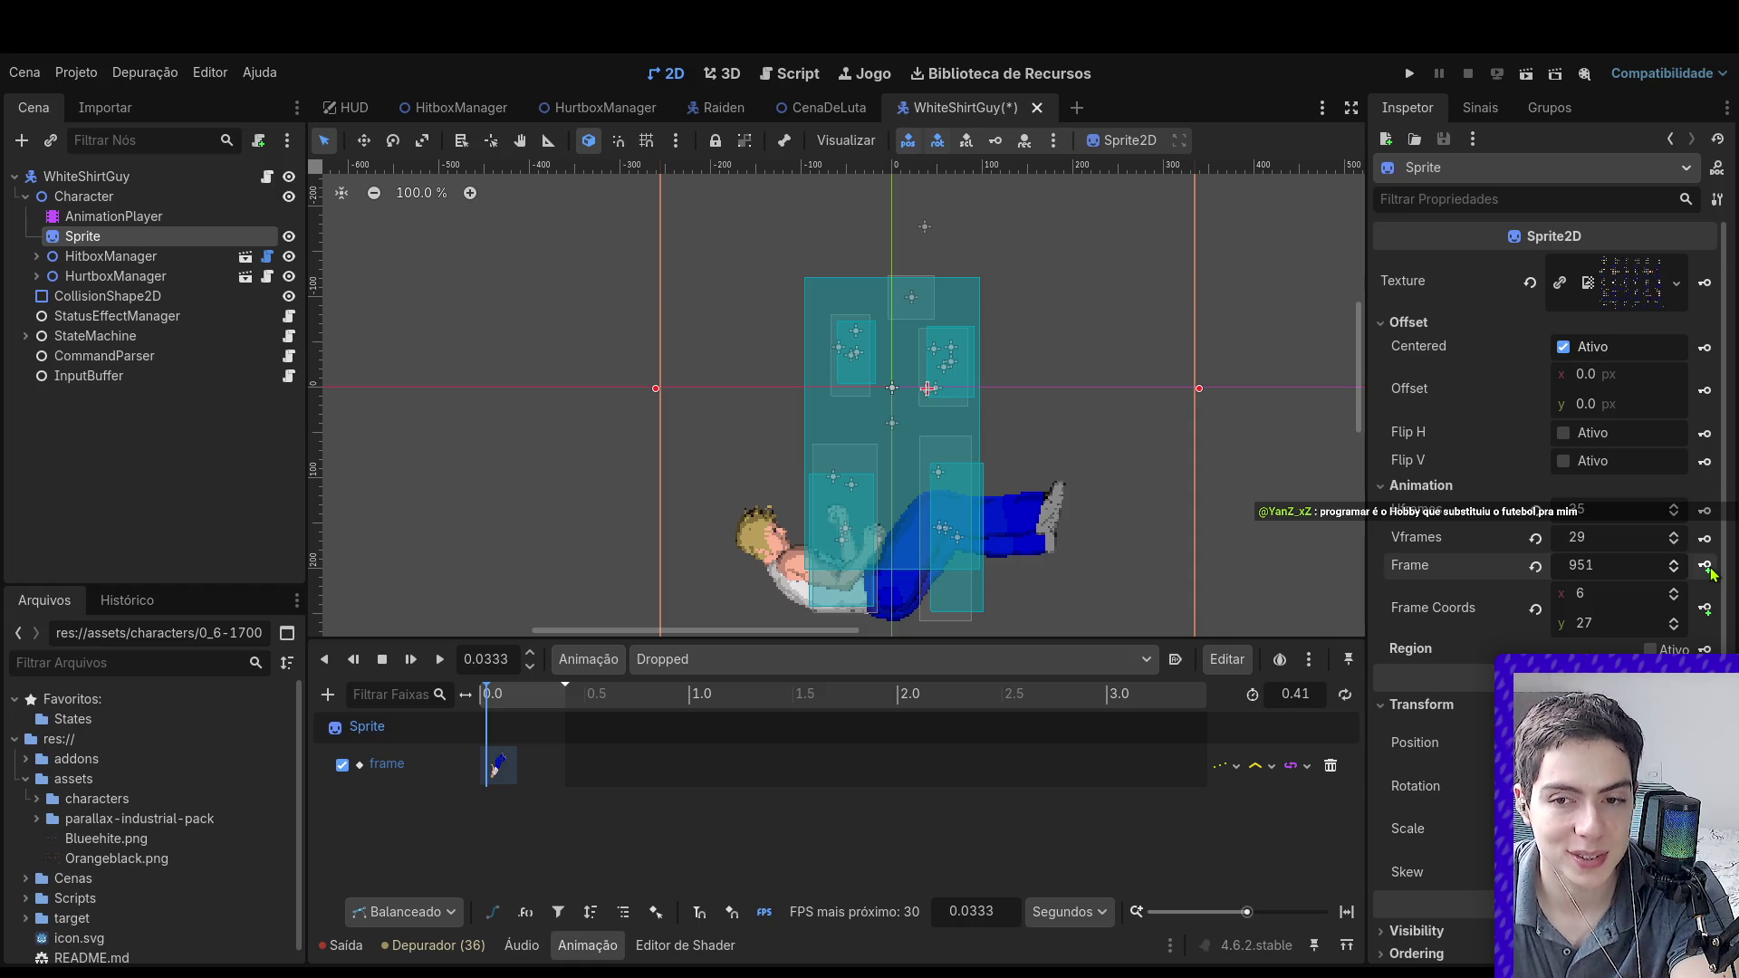
left_click(1706, 566)
left_click(1706, 567)
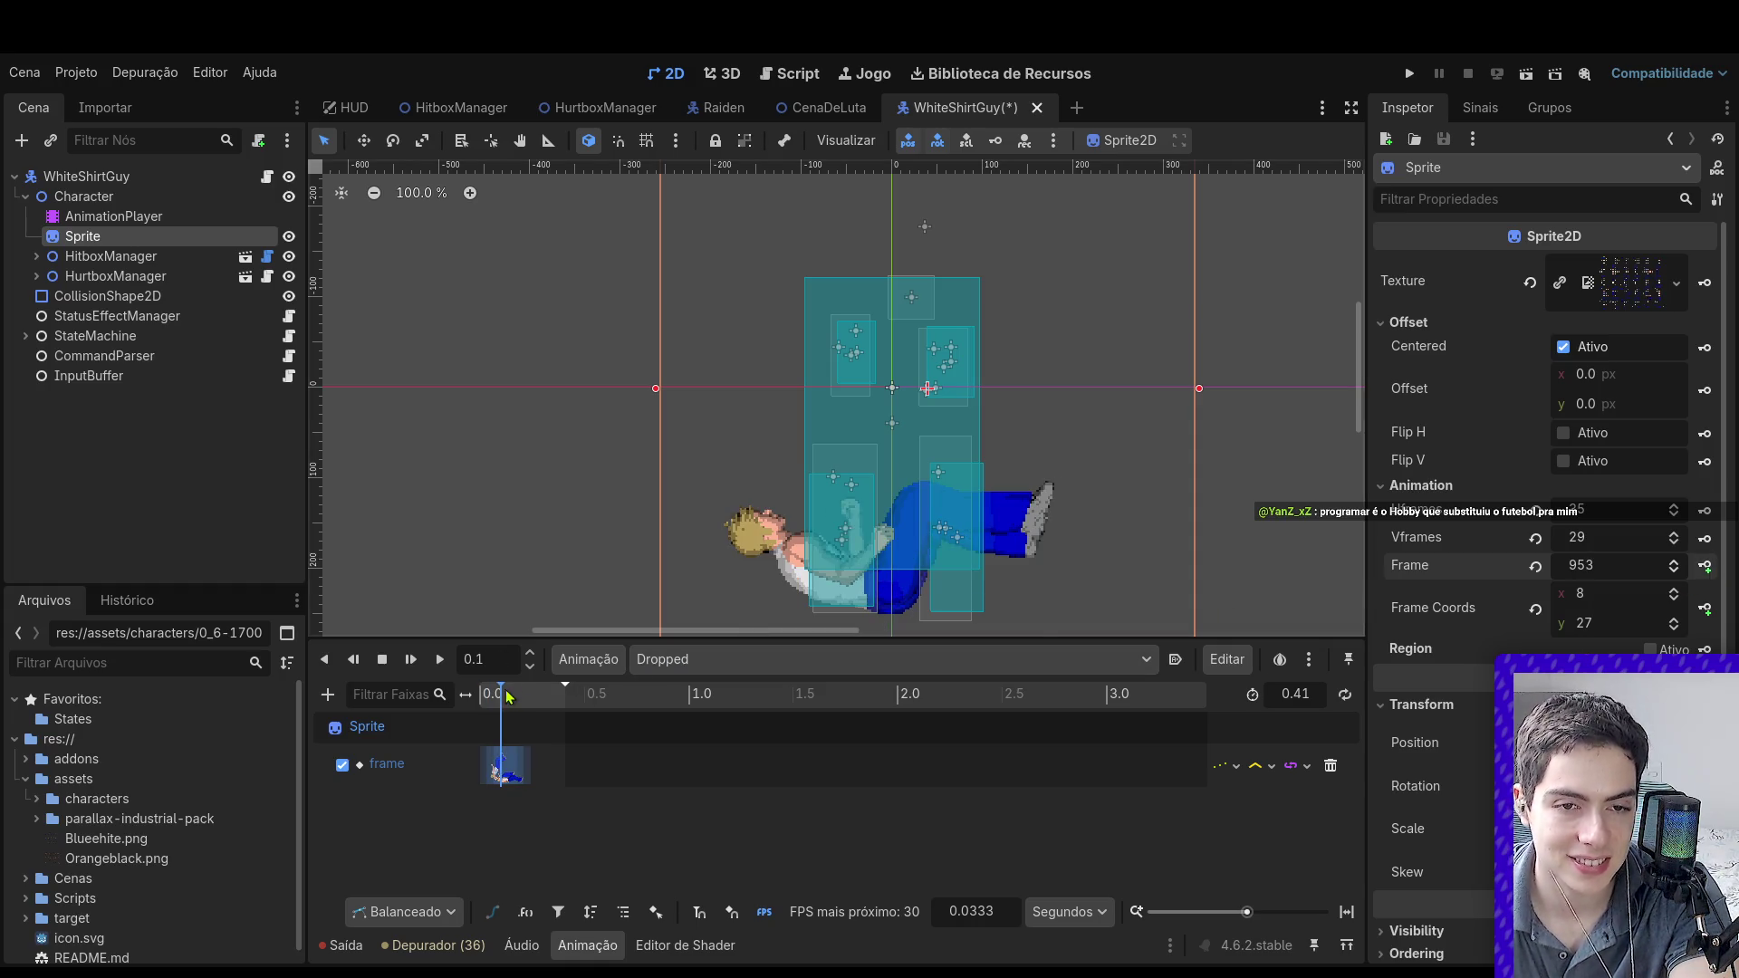
mouse_move(507, 695)
left_mouse_down()
mouse_move(493, 702)
mouse_move(522, 713)
left_mouse_up()
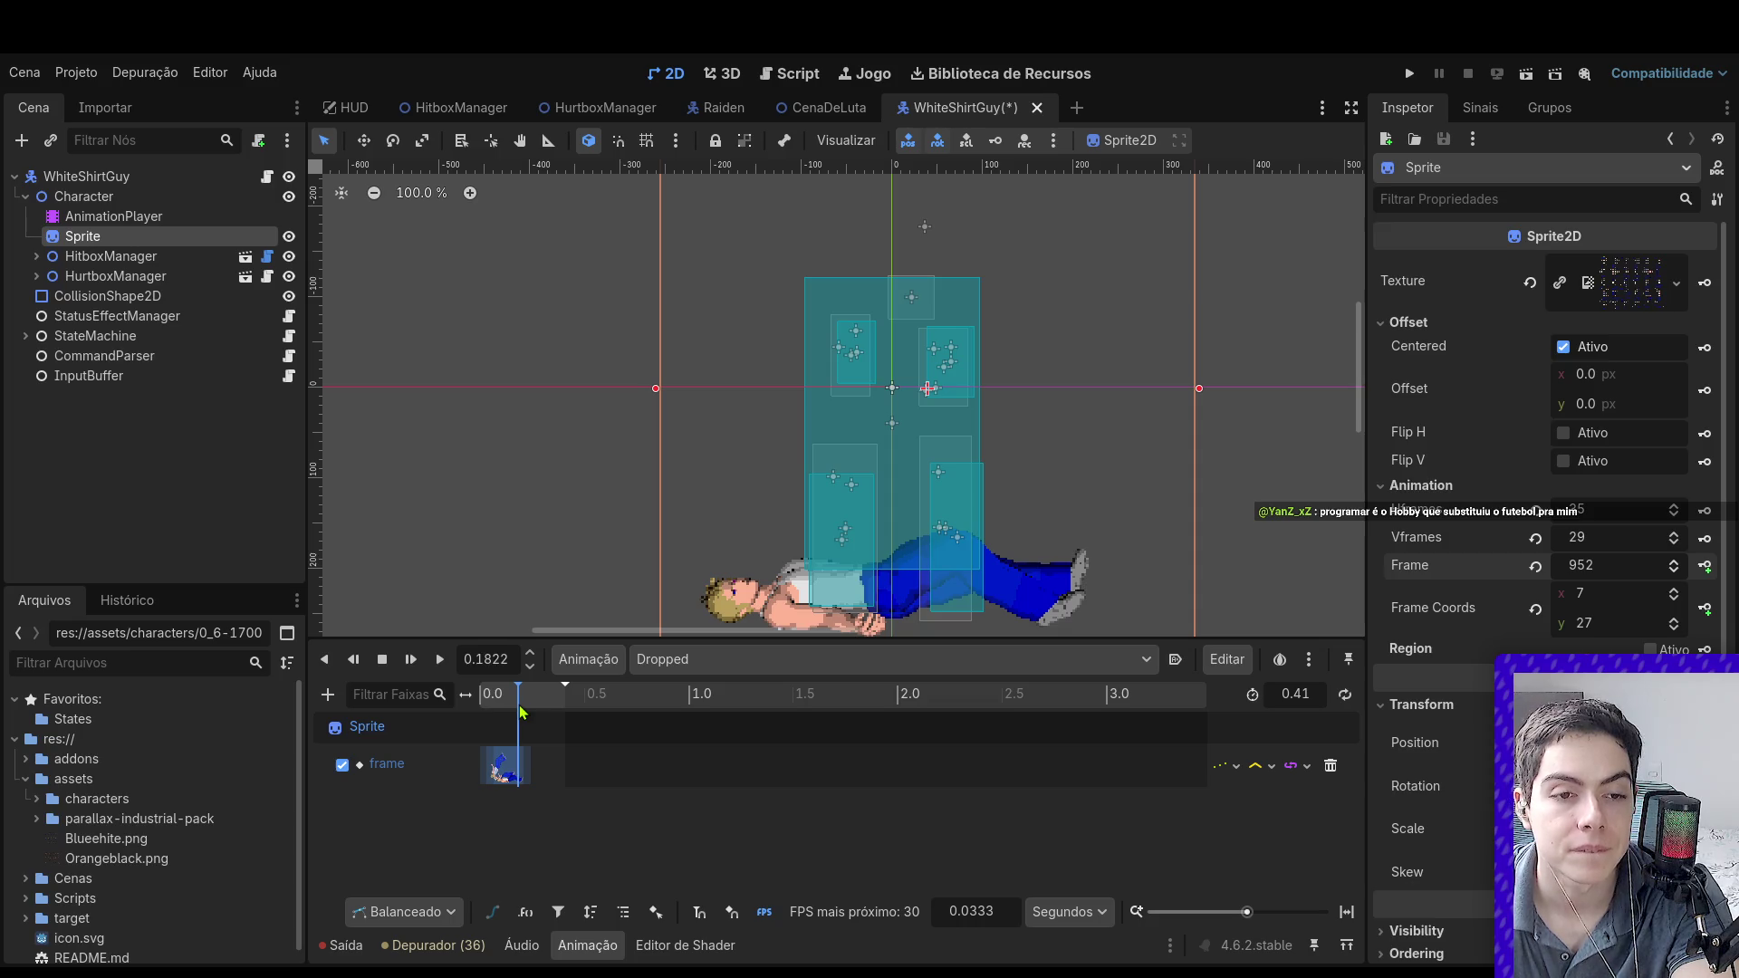
Zoom the timeline in on the first second and step the sprite past frame 953 for later poses.
mouse_move(1245, 911)
left_mouse_down()
mouse_move(1219, 912)
mouse_move(1255, 911)
left_mouse_up()
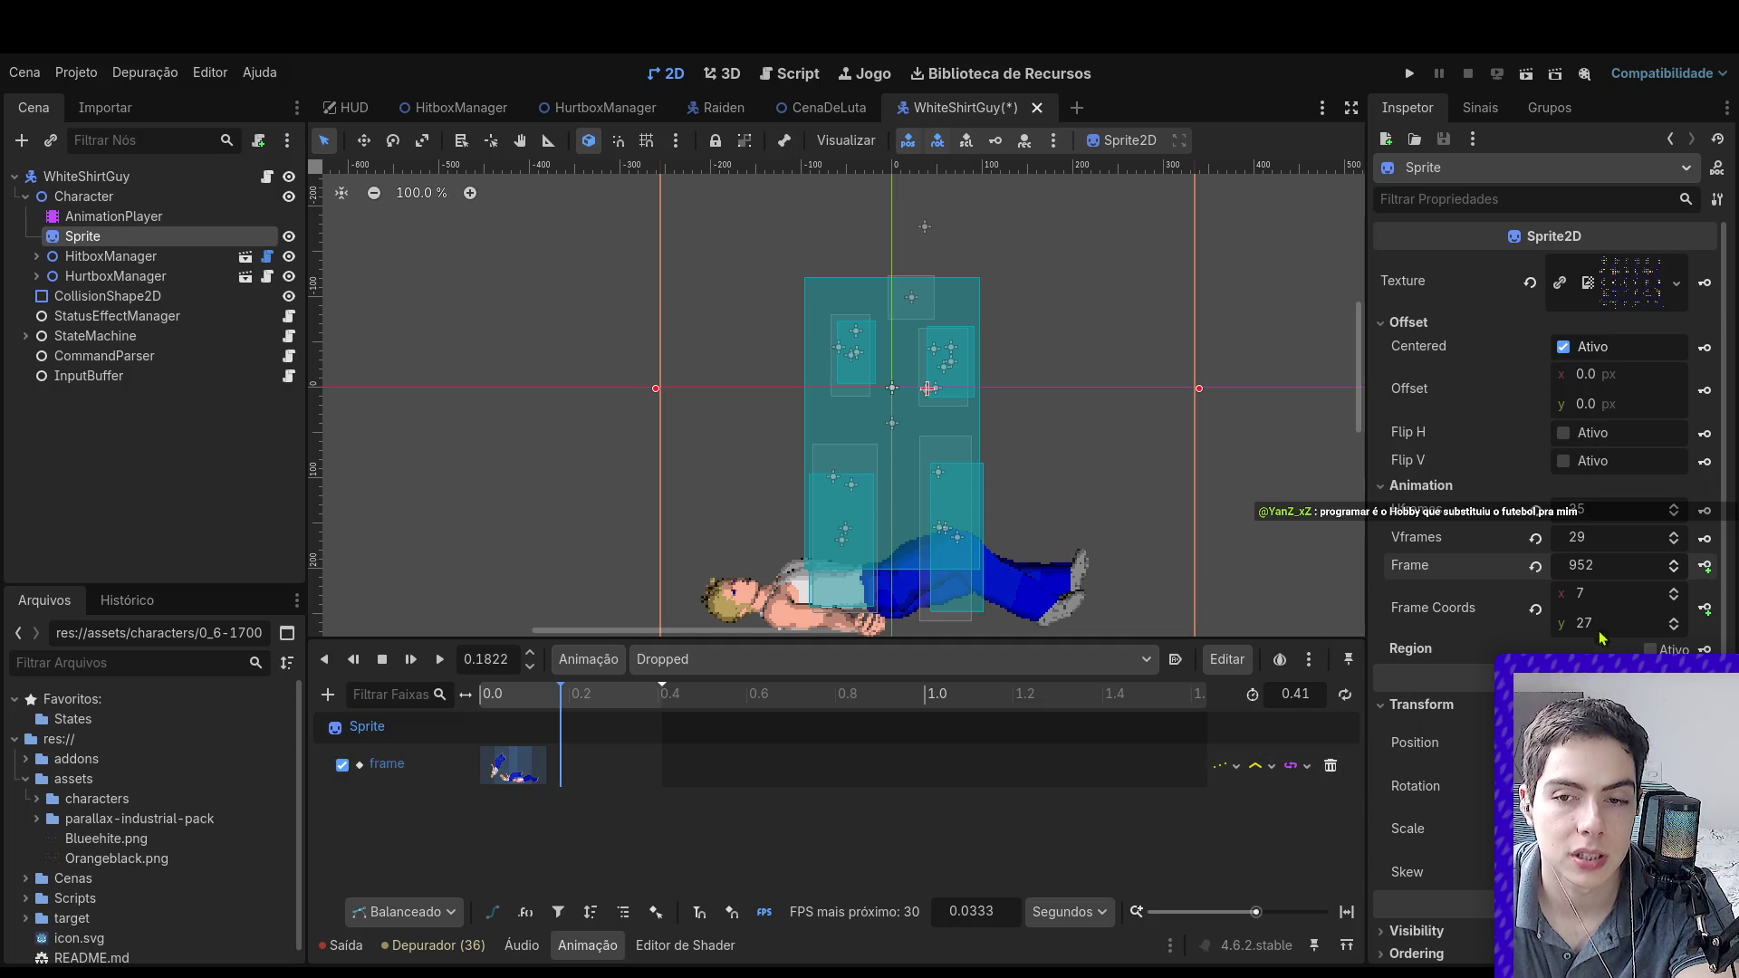
left_click(1676, 562)
left_click(1676, 566)
left_click(1676, 566)
left_click(1677, 566)
left_click(1677, 566)
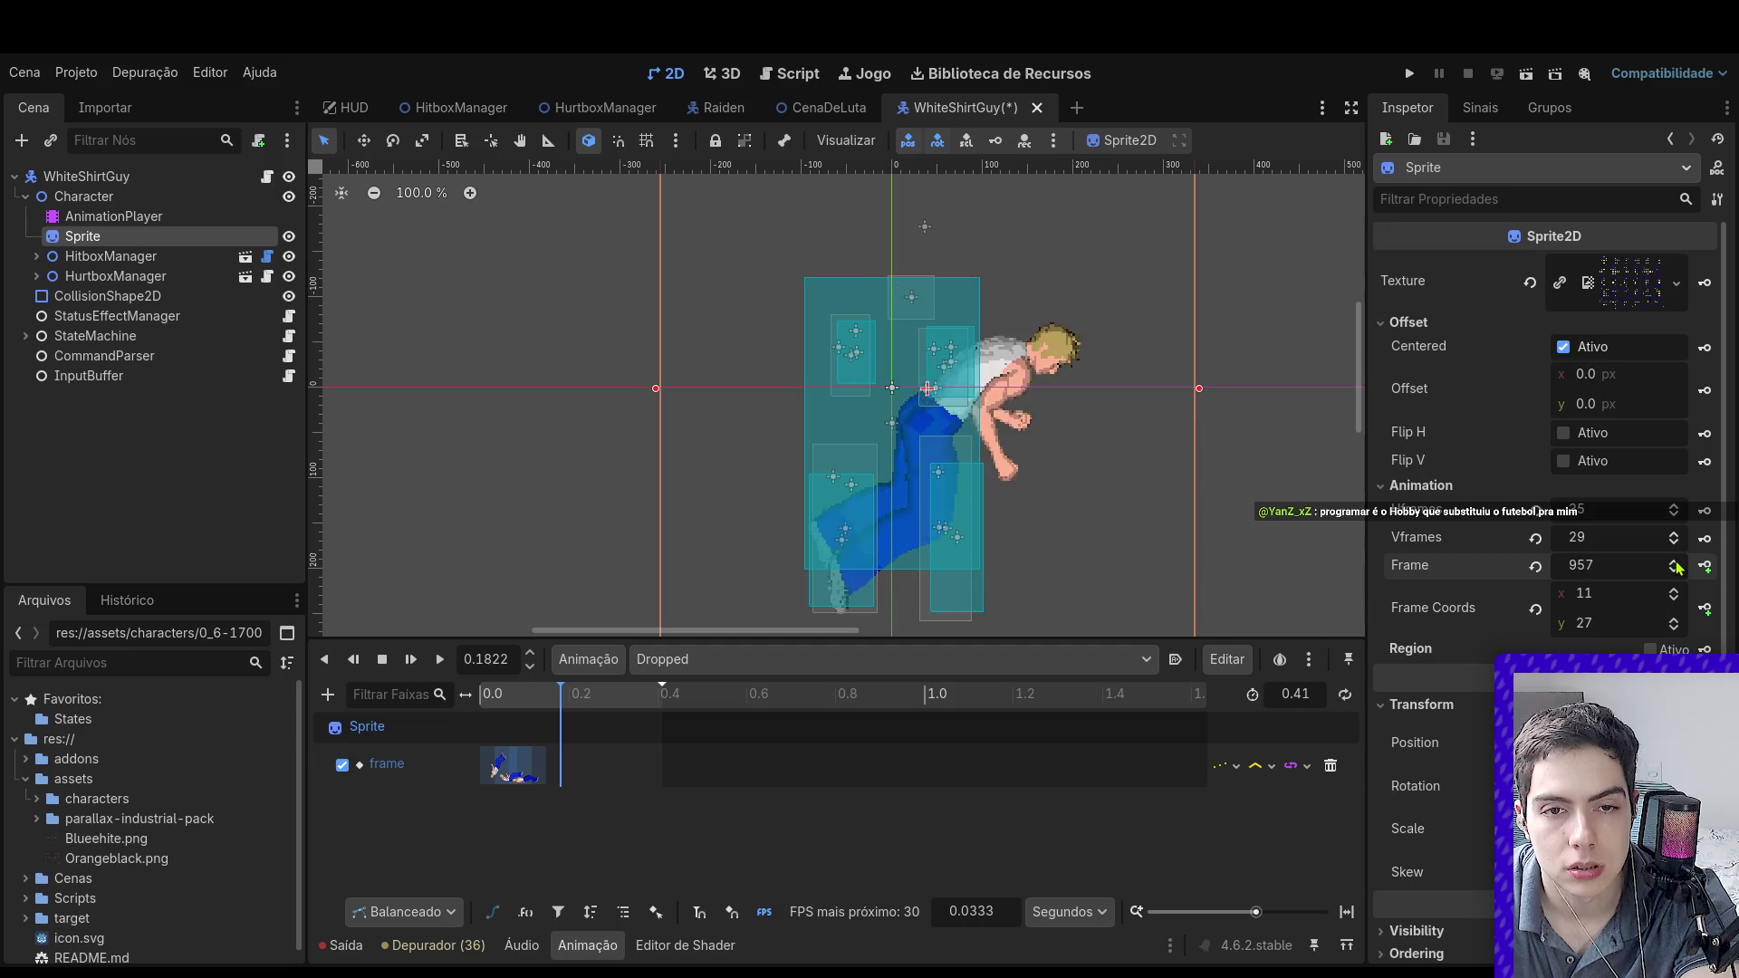